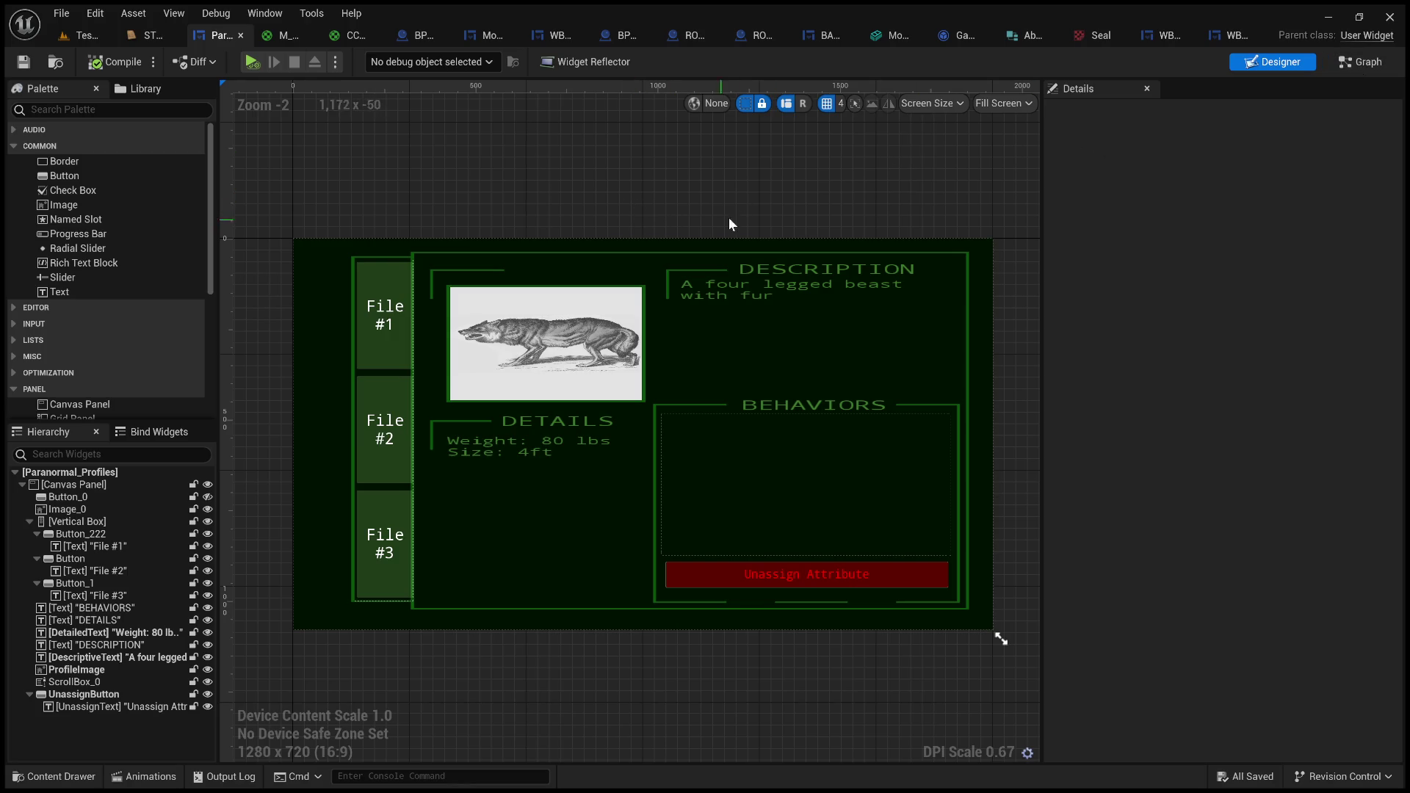
- Show the Paranormal_Profiles Event Graph and inspect the Create Aberration, For Each Loop and Make Text nodes
{"action": "left_click", "coordinate": [1349, 63]}
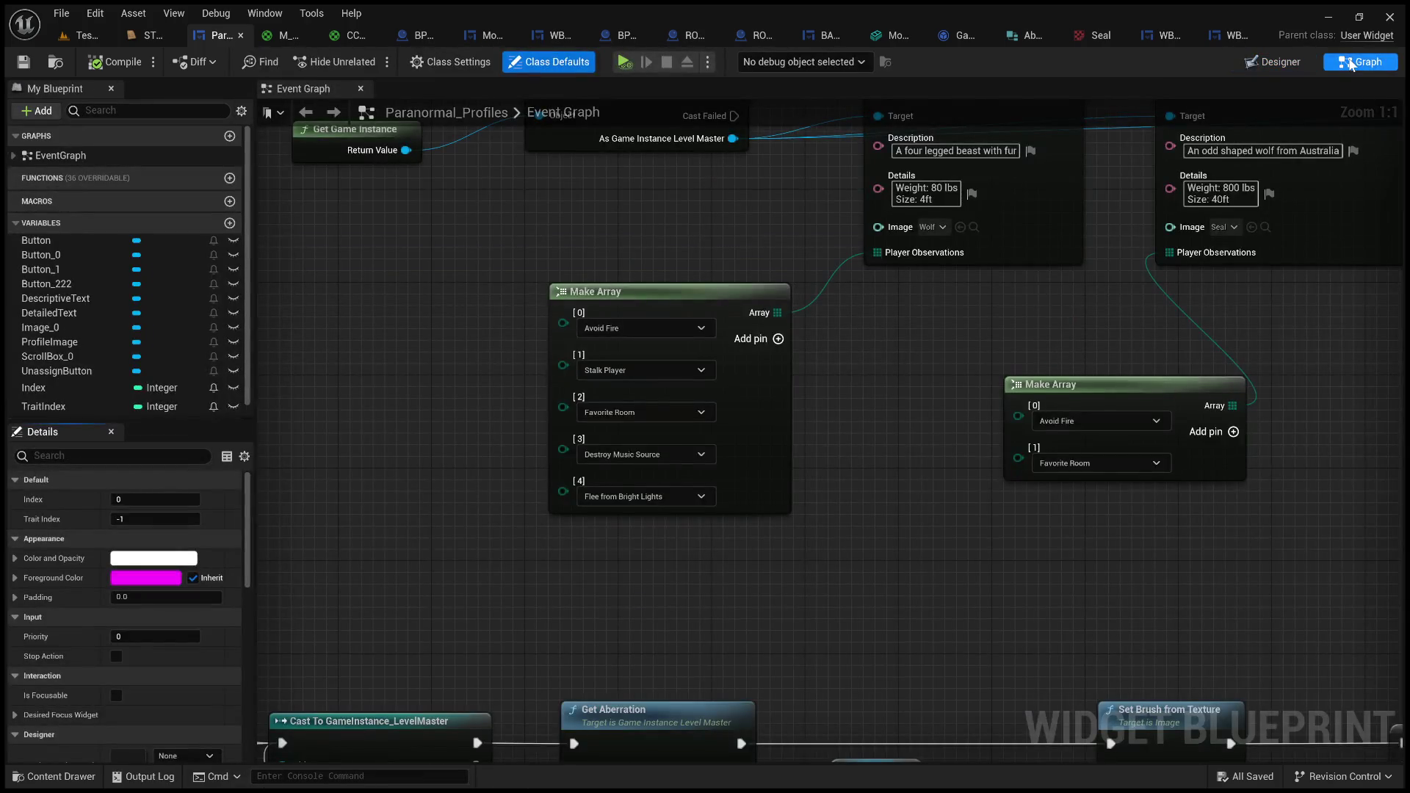
{"action": "scroll", "coordinate": [468, 389], "scroll_direction": "down", "scroll_amount": 5}
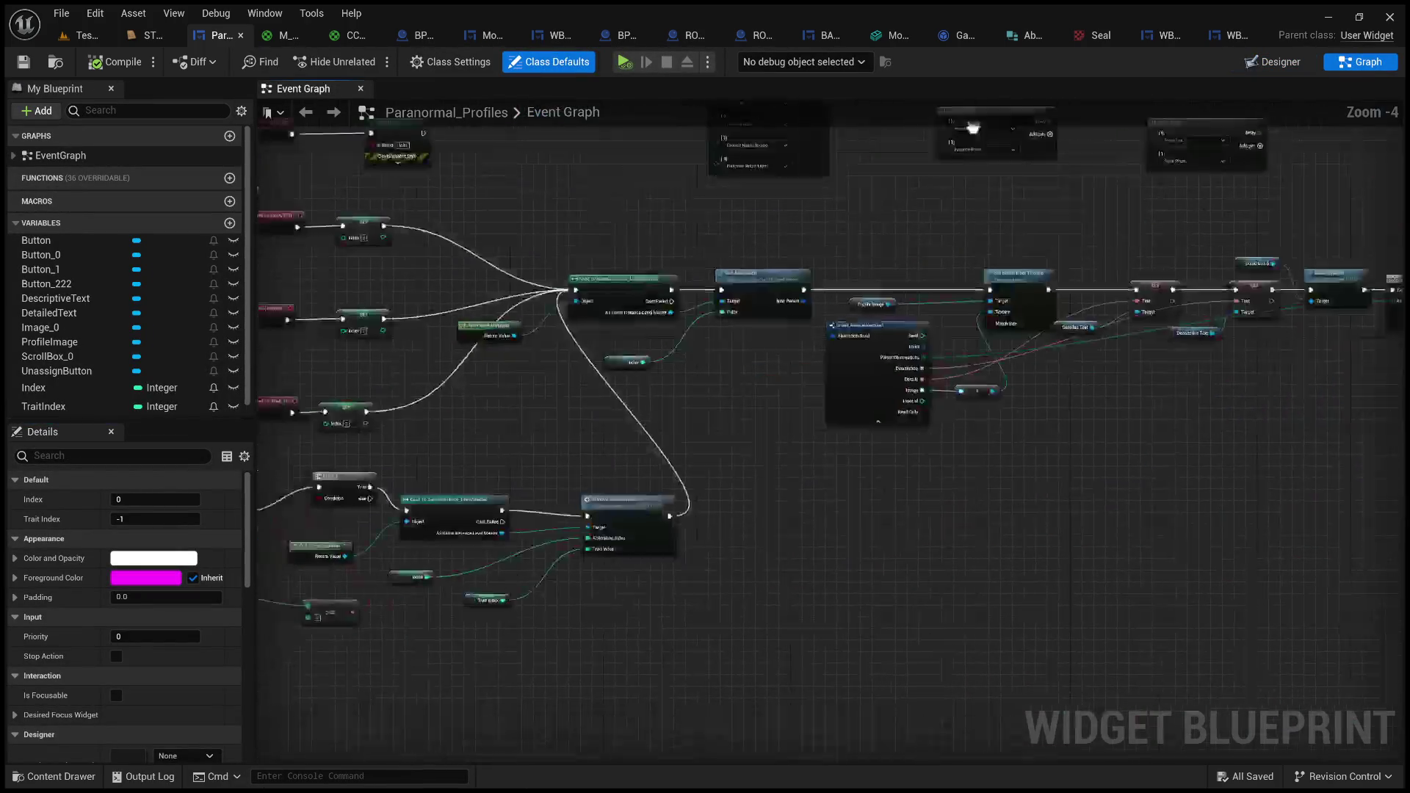
{"action": "scroll", "coordinate": [916, 385], "scroll_direction": "up", "scroll_amount": 2}
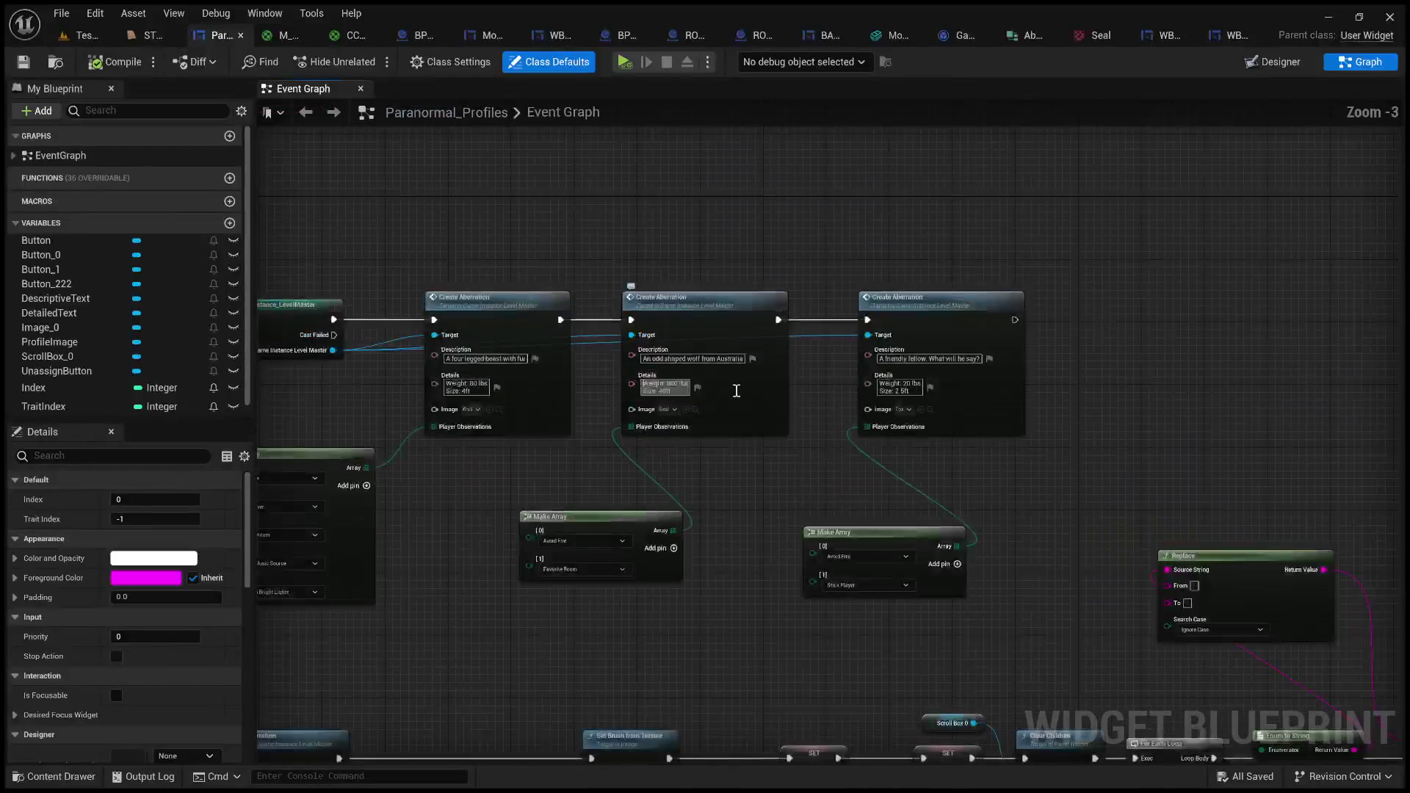
{"action": "mouse_move", "coordinate": [1168, 416]}
{"action": "left_mouse_down"}
{"action": "mouse_move", "coordinate": [692, 196]}
{"action": "mouse_move", "coordinate": [296, 196]}
{"action": "left_mouse_up"}
{"action": "scroll", "coordinate": [721, 441], "scroll_direction": "up", "scroll_amount": 2}
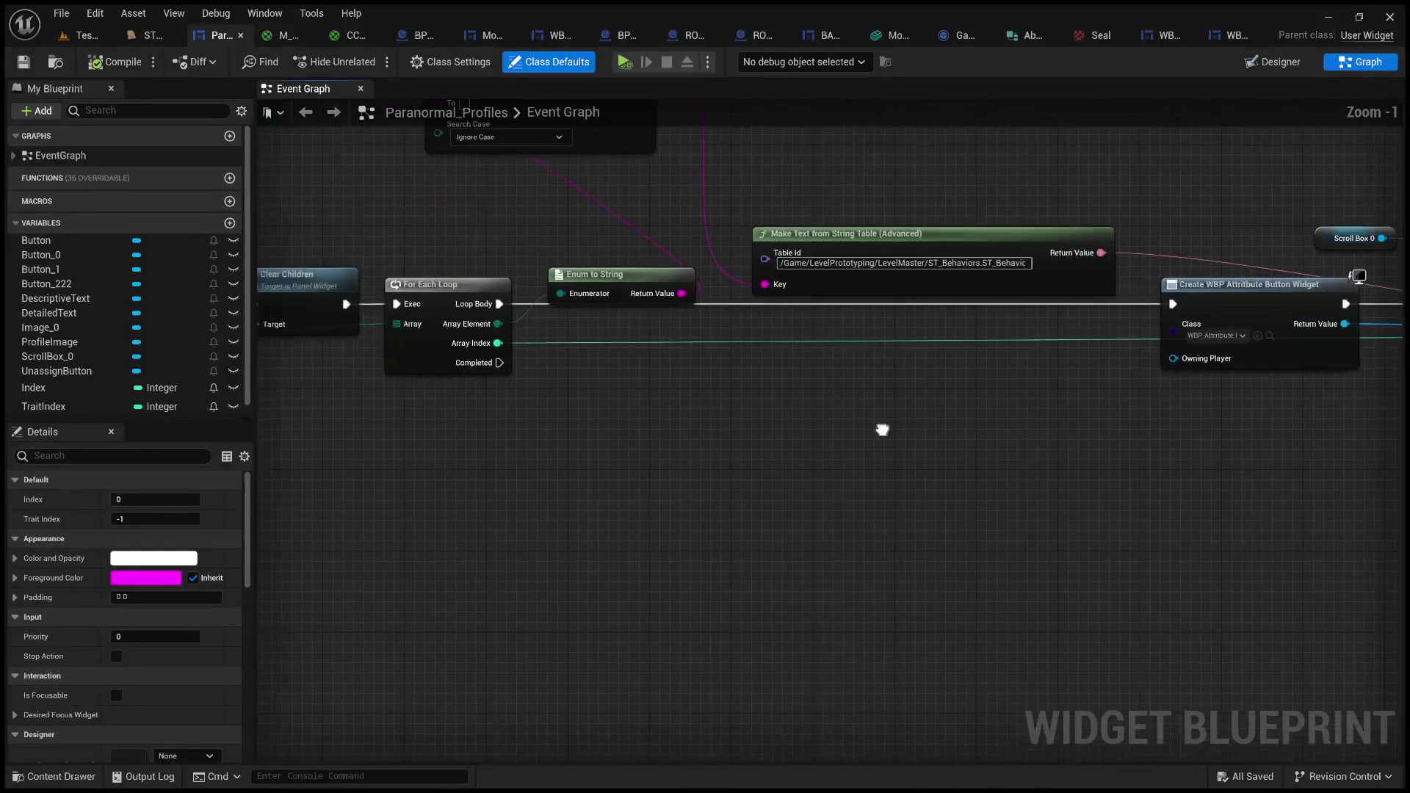
{"action": "mouse_move", "coordinate": [881, 431]}
{"action": "left_mouse_down"}
{"action": "mouse_move", "coordinate": [934, 577]}
{"action": "mouse_move", "coordinate": [878, 504]}
{"action": "mouse_move", "coordinate": [315, 450]}
{"action": "left_mouse_up"}
{"action": "scroll", "coordinate": [315, 451], "scroll_direction": "down", "scroll_amount": 2}
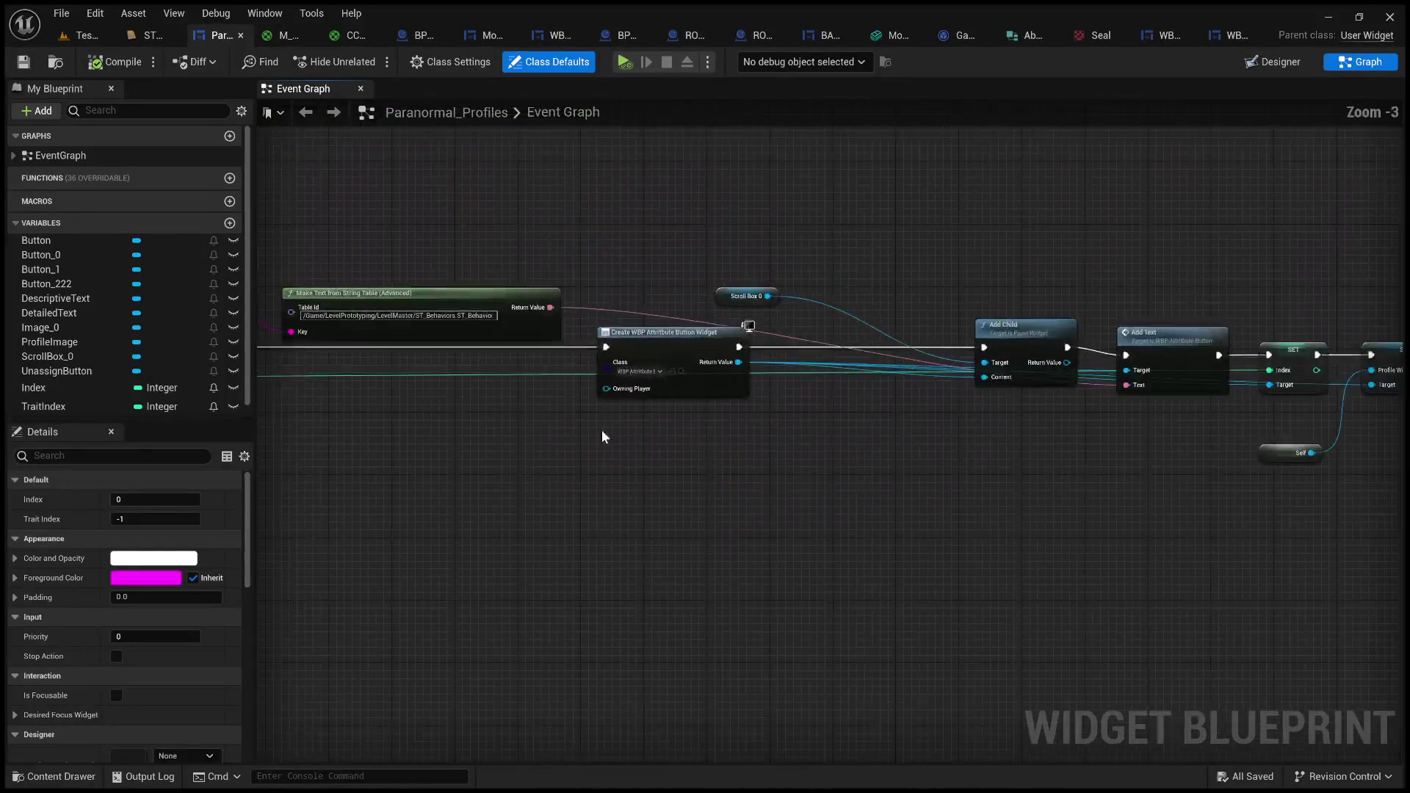
{"action": "key", "text": "alt+Tab"}
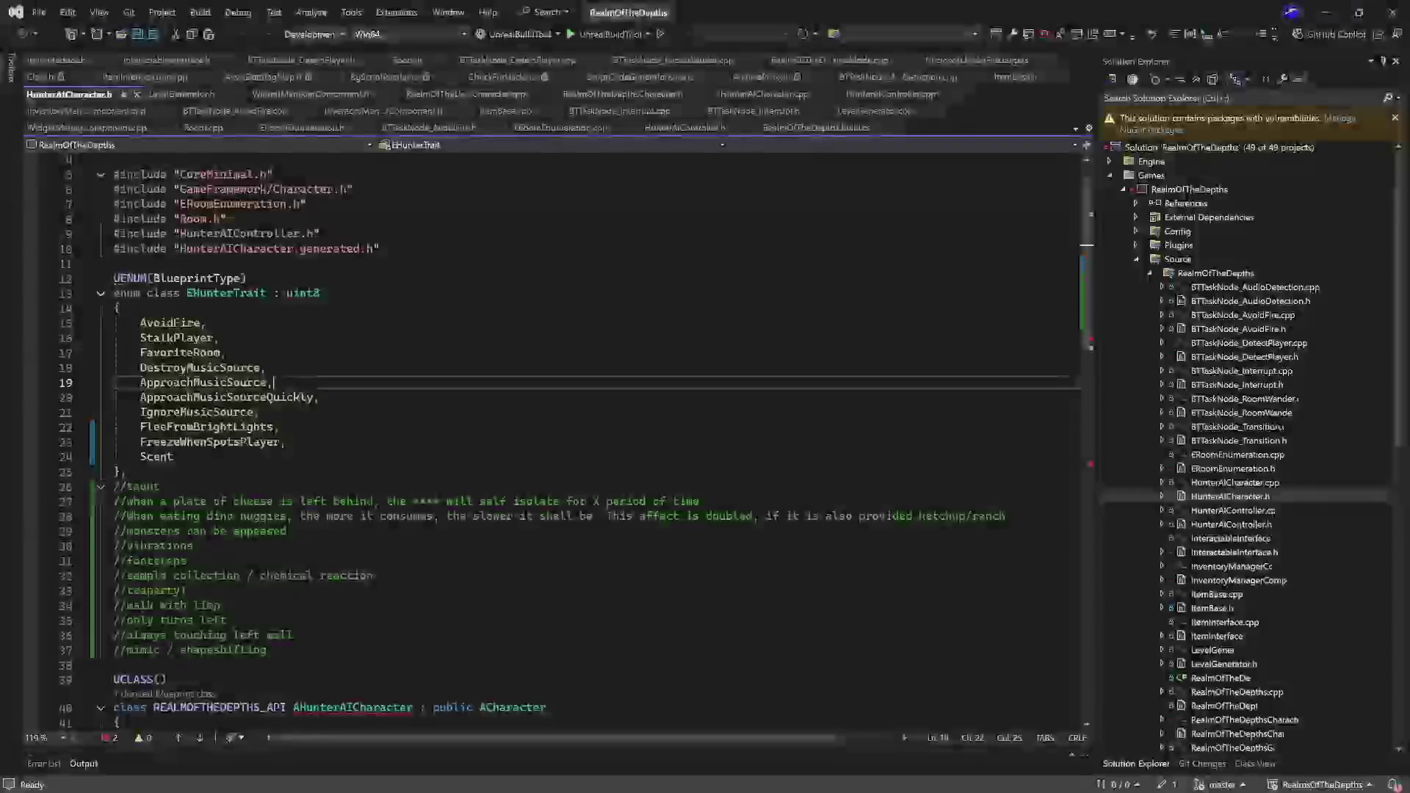
- Select the AvoidFire and StalkPlayer entries in the EHunterTrait enum of HunterAICharacter.h
{"action": "left_click", "coordinate": [332, 330]}
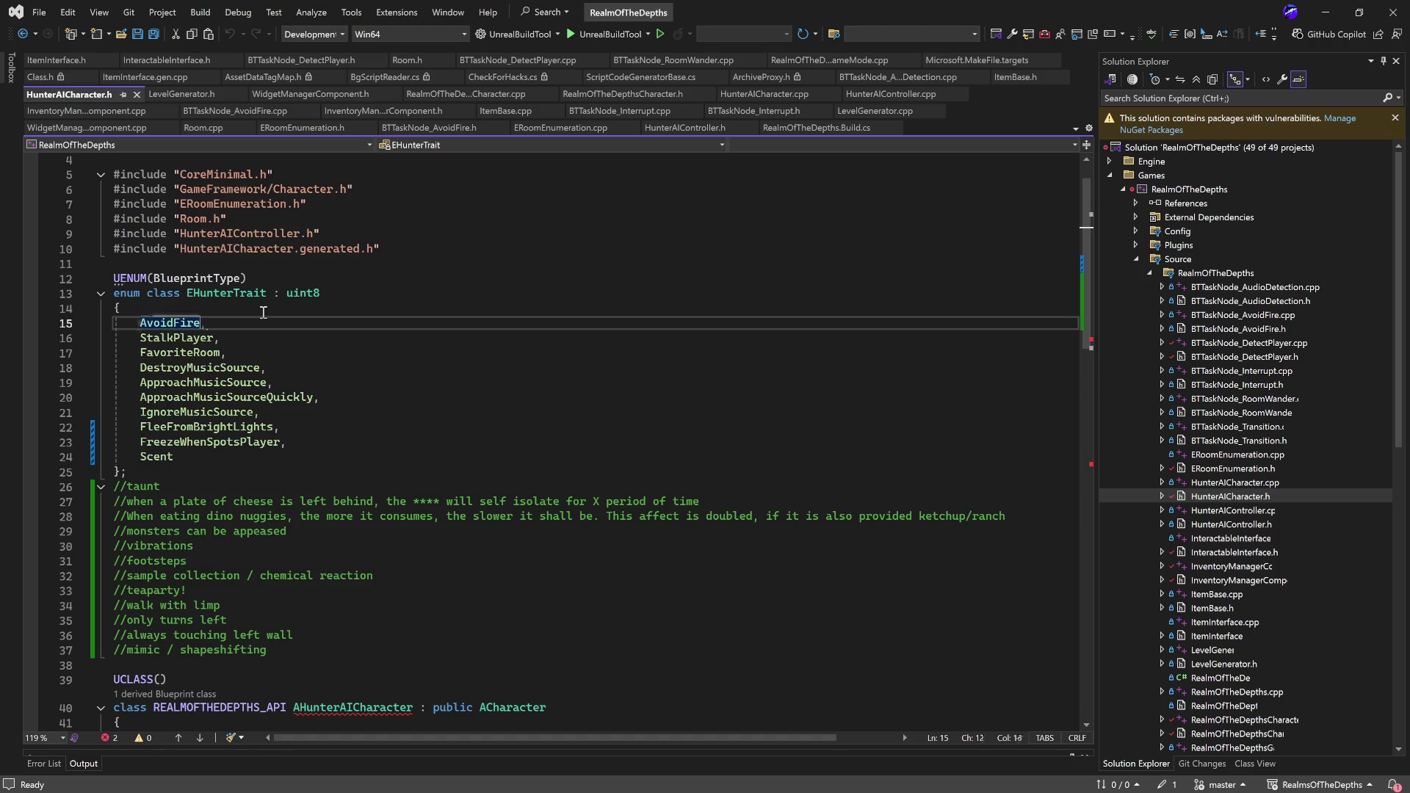
{"action": "key", "text": "ctrl+w"}
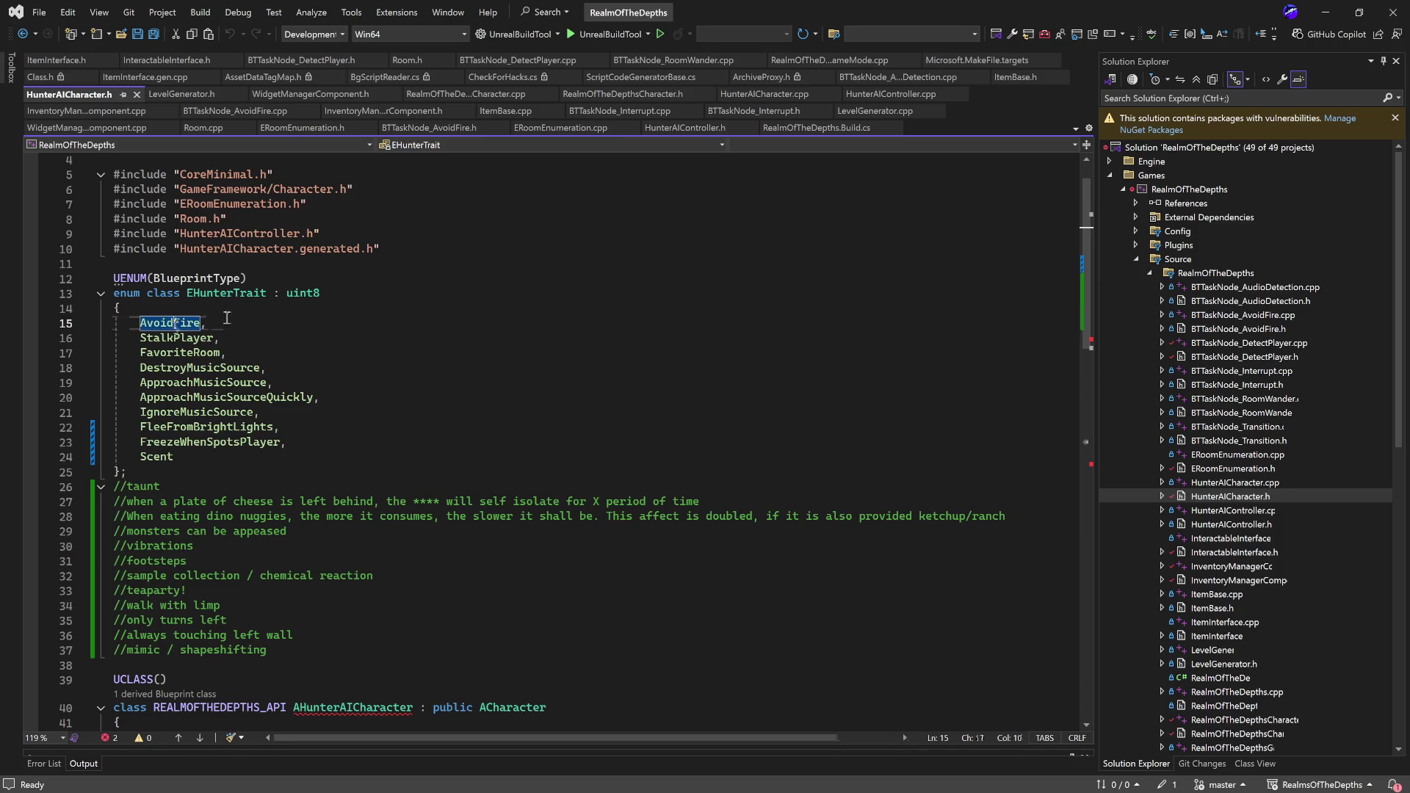
{"action": "double_click", "coordinate": [169, 337]}
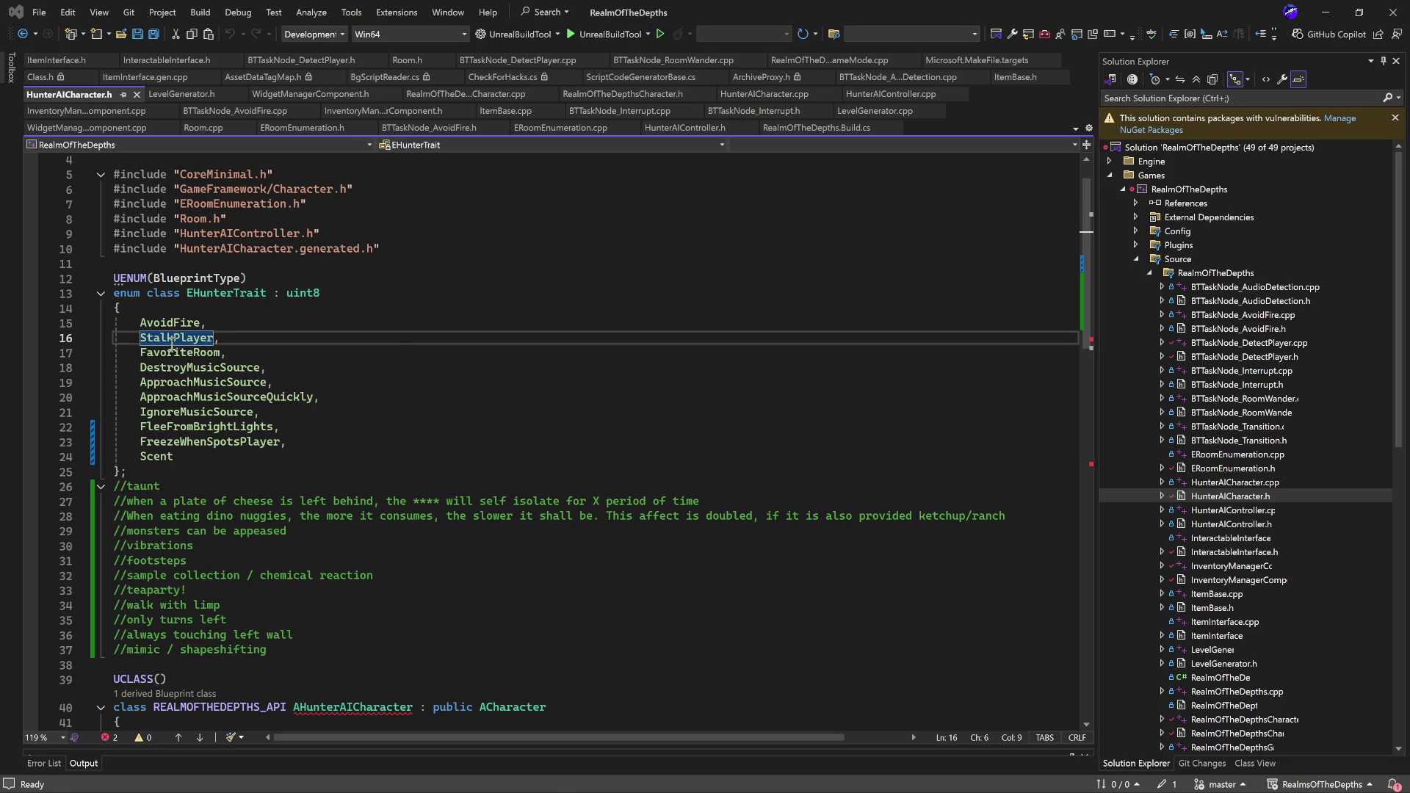
{"action": "mouse_move", "coordinate": [174, 342]}
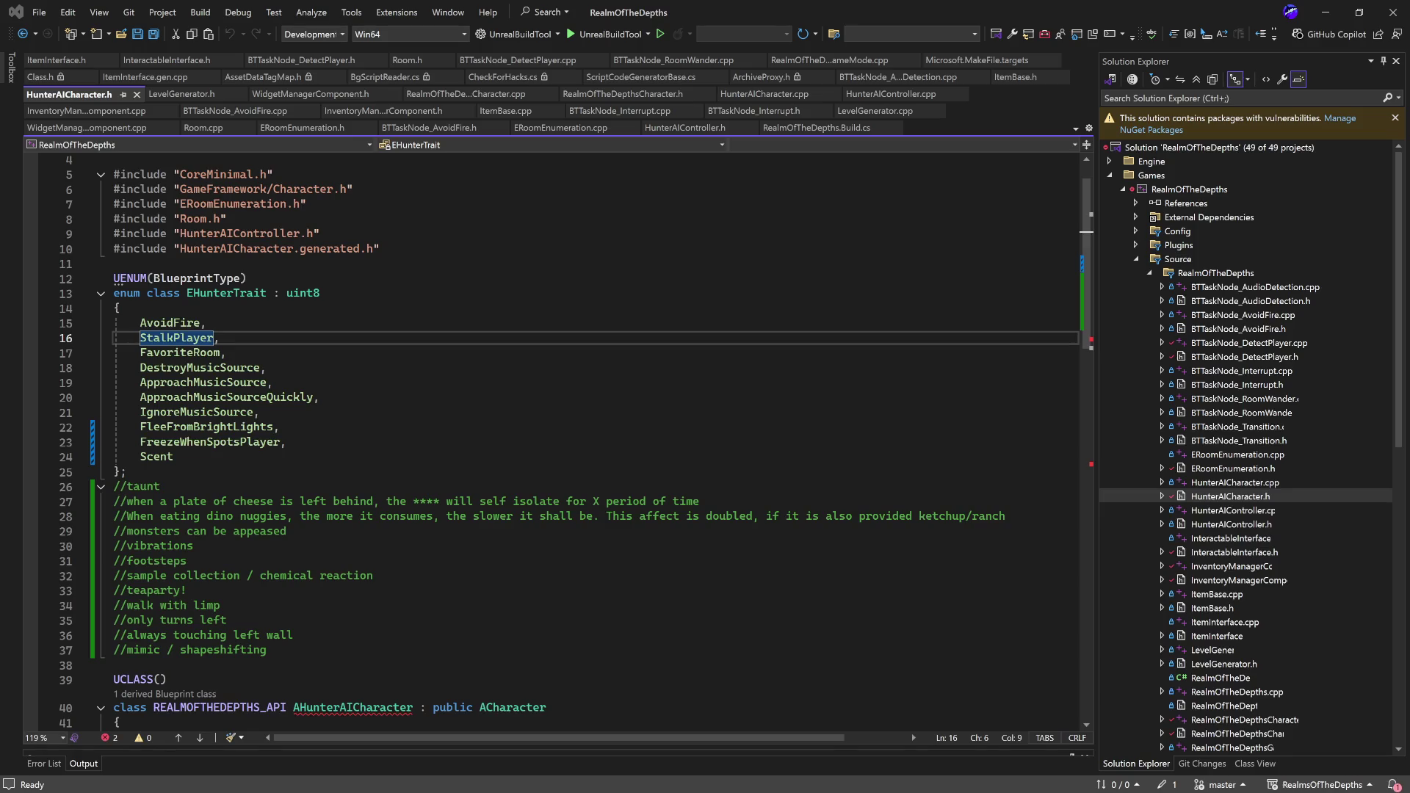
{"action": "left_click", "coordinate": [412, 415]}
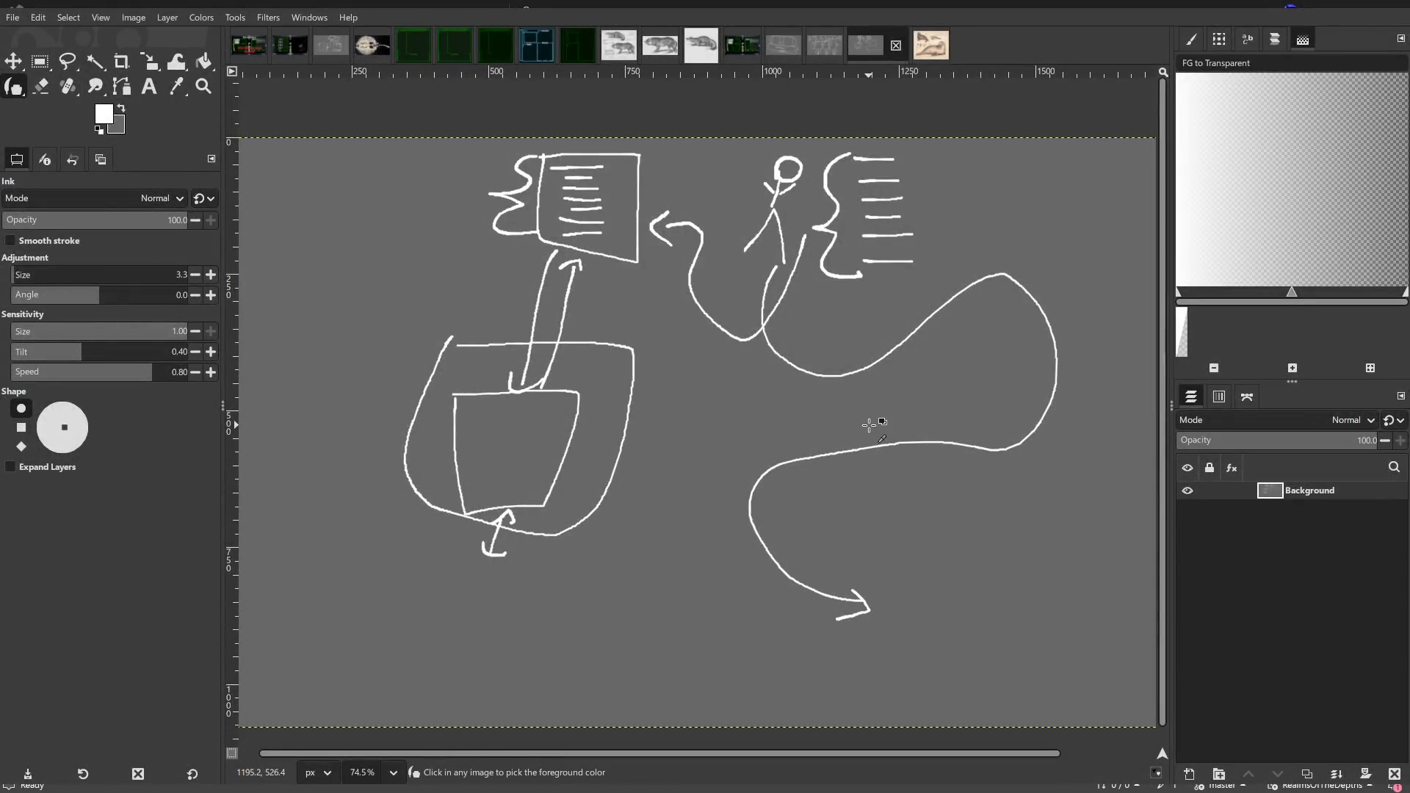
- Undo the long curving arrows, pan toward the list, and discard two trial 7-shaped marks
{"action": "key", "text": "ctrl+z"}
{"action": "key", "text": "ctrl+z"}
{"action": "key", "text": "ctrl+z"}
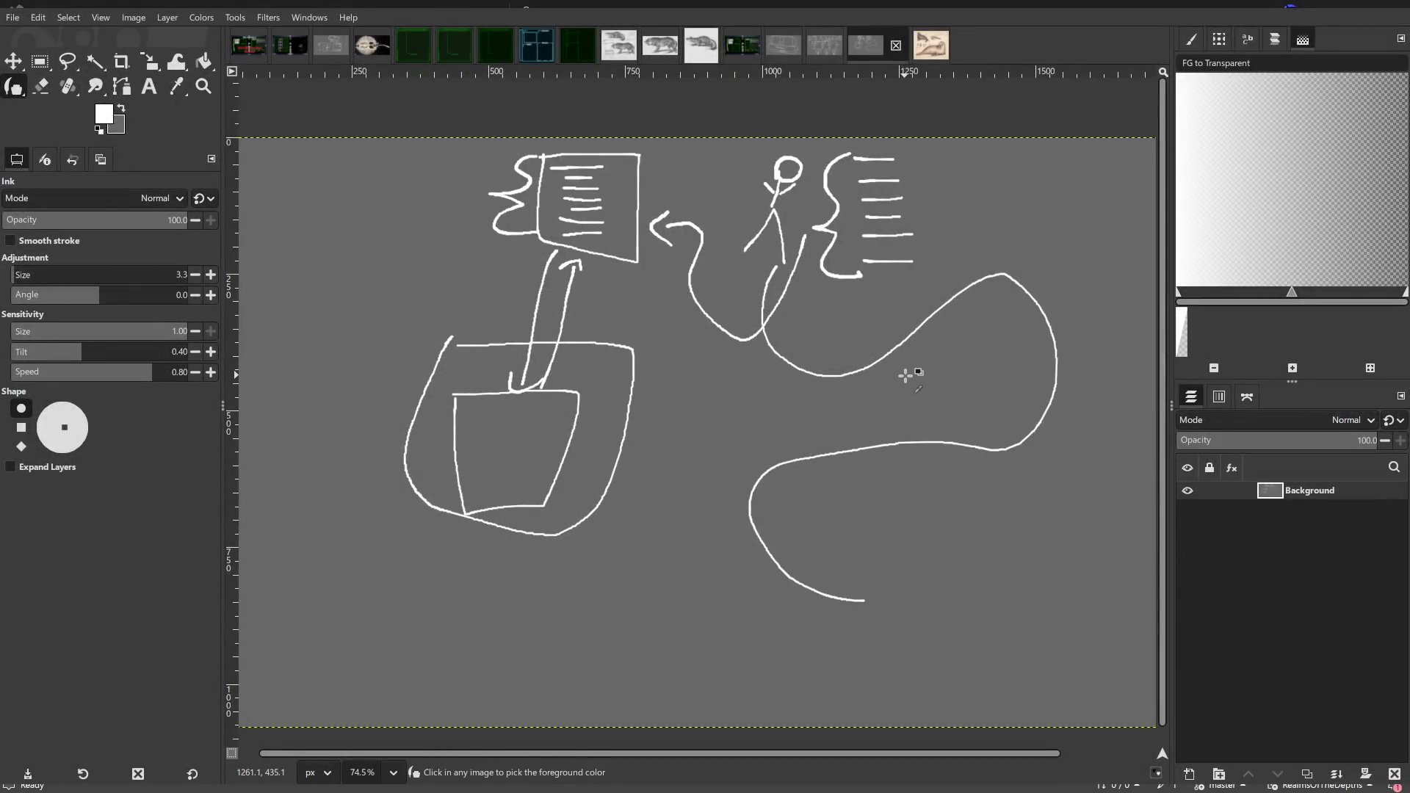
{"action": "left_click_drag", "start_coordinate": [905, 376], "coordinate": [733, 425]}
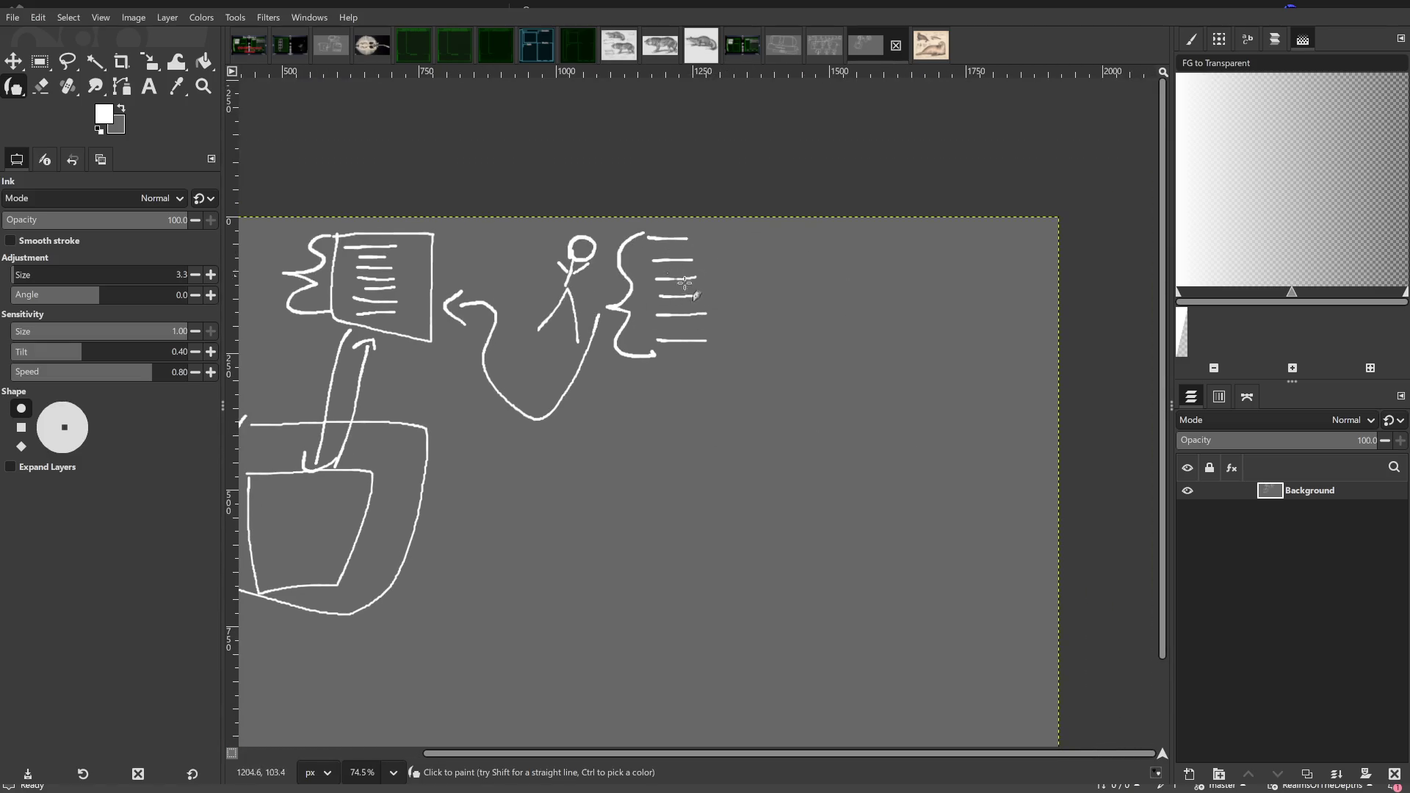
{"action": "mouse_move", "coordinate": [708, 281]}
{"action": "left_mouse_down"}
{"action": "mouse_move", "coordinate": [560, 276]}
{"action": "mouse_move", "coordinate": [494, 326]}
{"action": "mouse_move", "coordinate": [558, 332]}
{"action": "mouse_move", "coordinate": [576, 320]}
{"action": "mouse_move", "coordinate": [503, 304]}
{"action": "left_mouse_up"}
{"action": "mouse_move", "coordinate": [588, 312]}
{"action": "left_mouse_down"}
{"action": "mouse_move", "coordinate": [619, 310]}
{"action": "mouse_move", "coordinate": [597, 331]}
{"action": "left_mouse_up"}
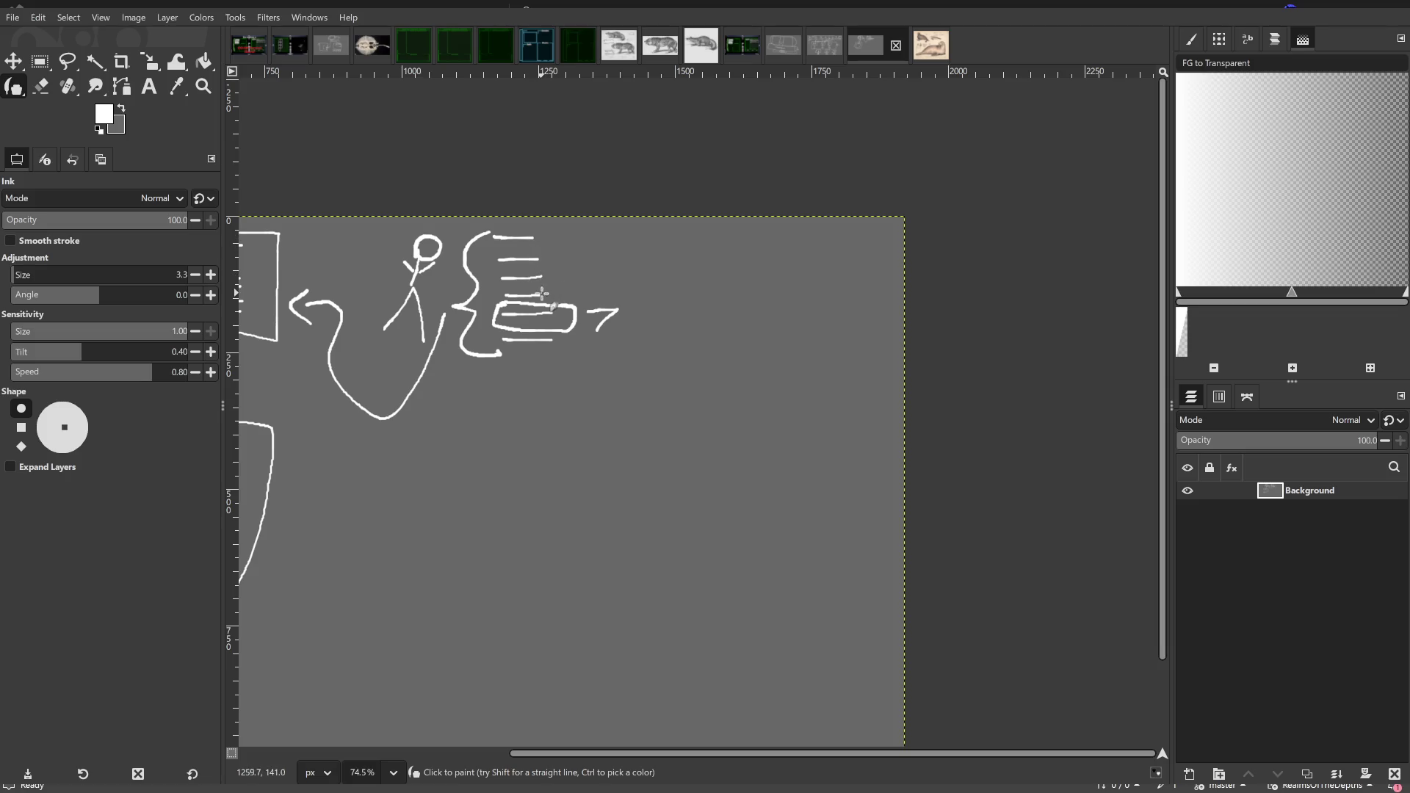
{"action": "key", "text": "ctrl+z"}
{"action": "mouse_move", "coordinate": [587, 312]}
{"action": "left_mouse_down"}
{"action": "mouse_move", "coordinate": [619, 310]}
{"action": "mouse_move", "coordinate": [598, 341]}
{"action": "left_mouse_up"}
{"action": "key", "text": "ctrl+z"}
{"action": "key", "text": "ctrl+z"}
- Draw a box with a 4 below the list, discard a trial label, and start writing Light
{"action": "scroll", "coordinate": [720, 340], "scroll_direction": "left", "scroll_amount": 2}
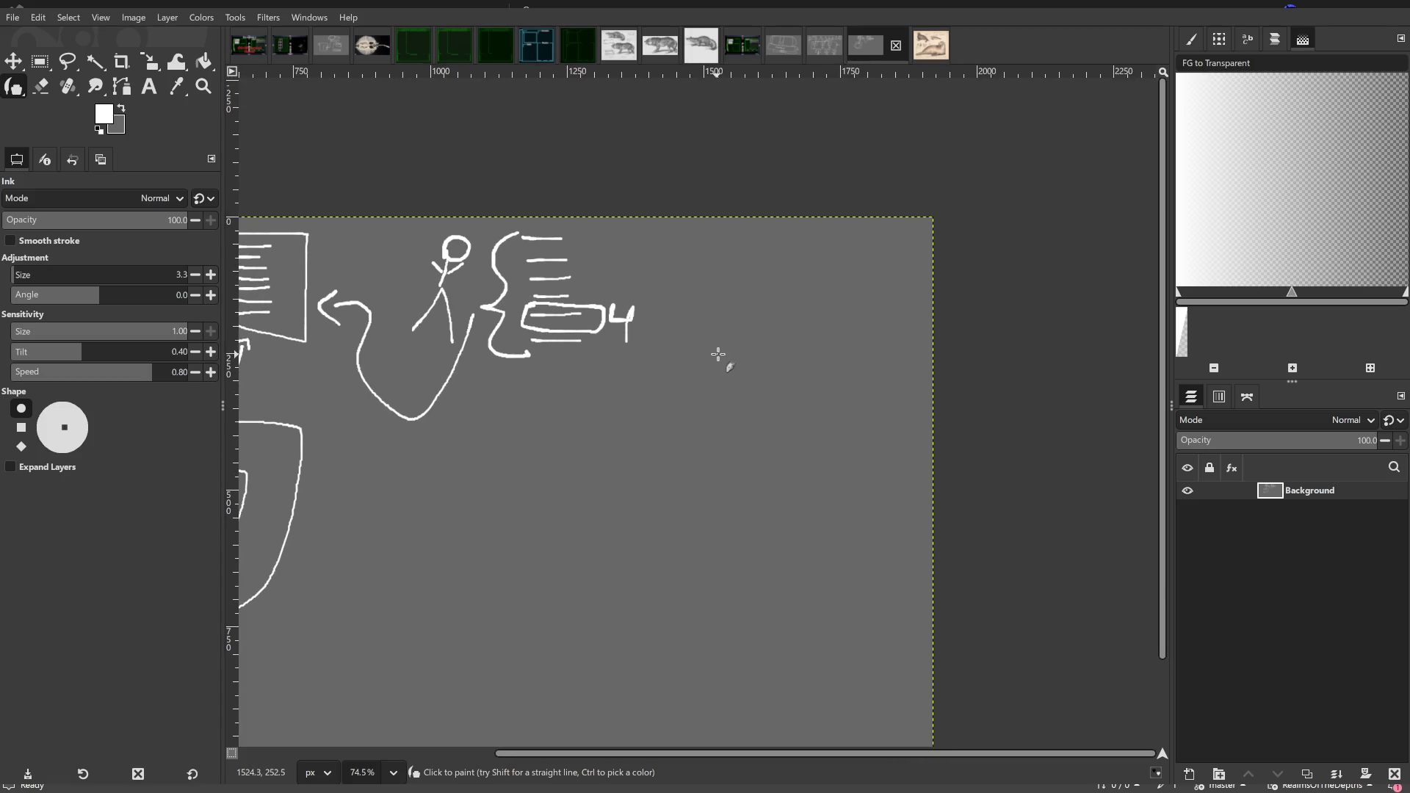
{"action": "mouse_move", "coordinate": [613, 433]}
{"action": "left_mouse_down"}
{"action": "mouse_move", "coordinate": [614, 479]}
{"action": "mouse_move", "coordinate": [681, 431]}
{"action": "mouse_move", "coordinate": [609, 428]}
{"action": "left_mouse_up"}
{"action": "mouse_move", "coordinate": [624, 436]}
{"action": "left_mouse_down"}
{"action": "mouse_move", "coordinate": [621, 451]}
{"action": "mouse_move", "coordinate": [650, 456]}
{"action": "mouse_move", "coordinate": [639, 465]}
{"action": "left_mouse_up"}
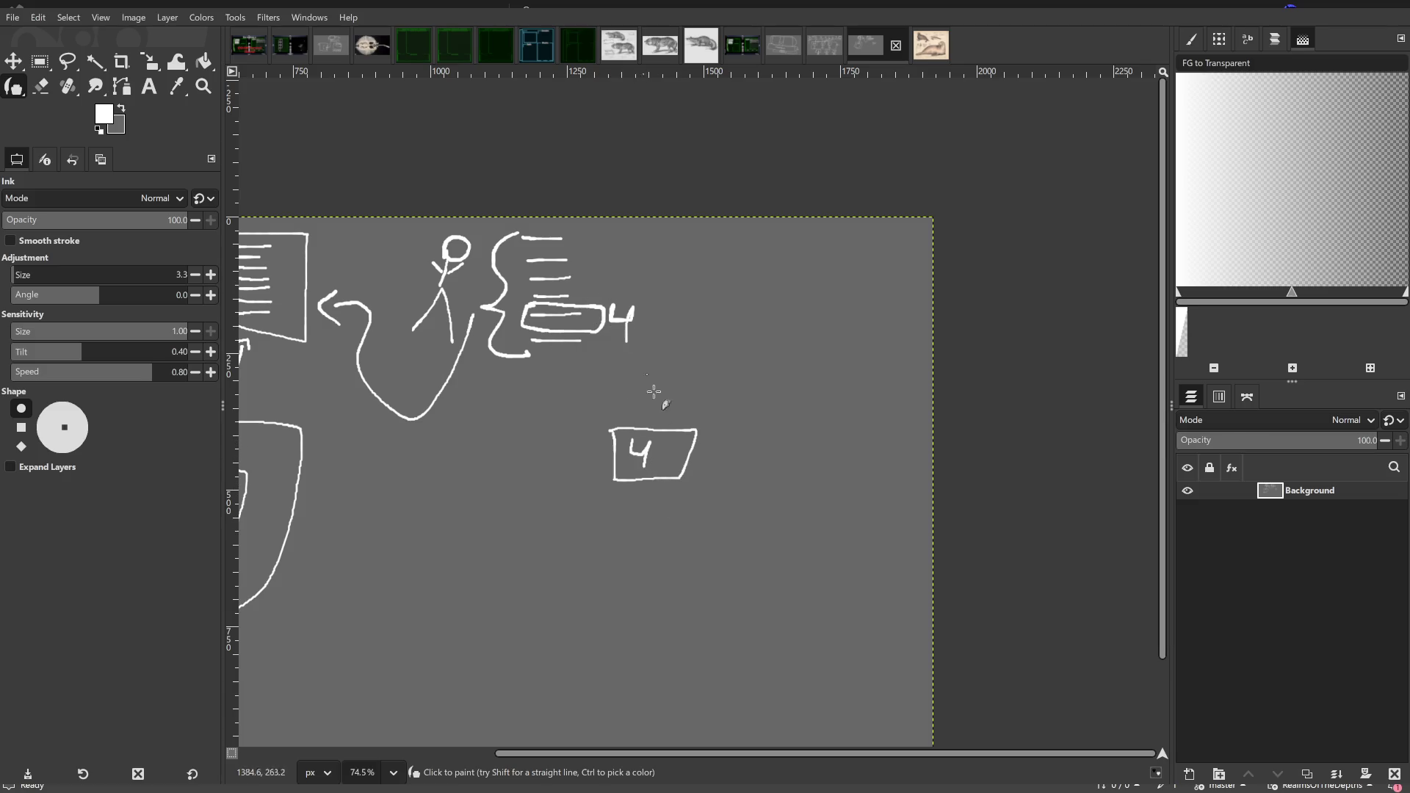
{"action": "key", "text": "ctrl+z"}
{"action": "key", "text": "ctrl+z"}
{"action": "key", "text": "ctrl+z"}
{"action": "mouse_move", "coordinate": [632, 443]}
{"action": "left_mouse_down"}
{"action": "mouse_move", "coordinate": [656, 477]}
{"action": "mouse_move", "coordinate": [693, 445]}
{"action": "mouse_move", "coordinate": [687, 471]}
{"action": "mouse_move", "coordinate": [706, 454]}
{"action": "mouse_move", "coordinate": [715, 479]}
{"action": "mouse_move", "coordinate": [682, 479]}
{"action": "mouse_move", "coordinate": [687, 332]}
{"action": "mouse_move", "coordinate": [668, 343]}
{"action": "left_mouse_up"}
{"action": "left_click", "coordinate": [651, 443]}
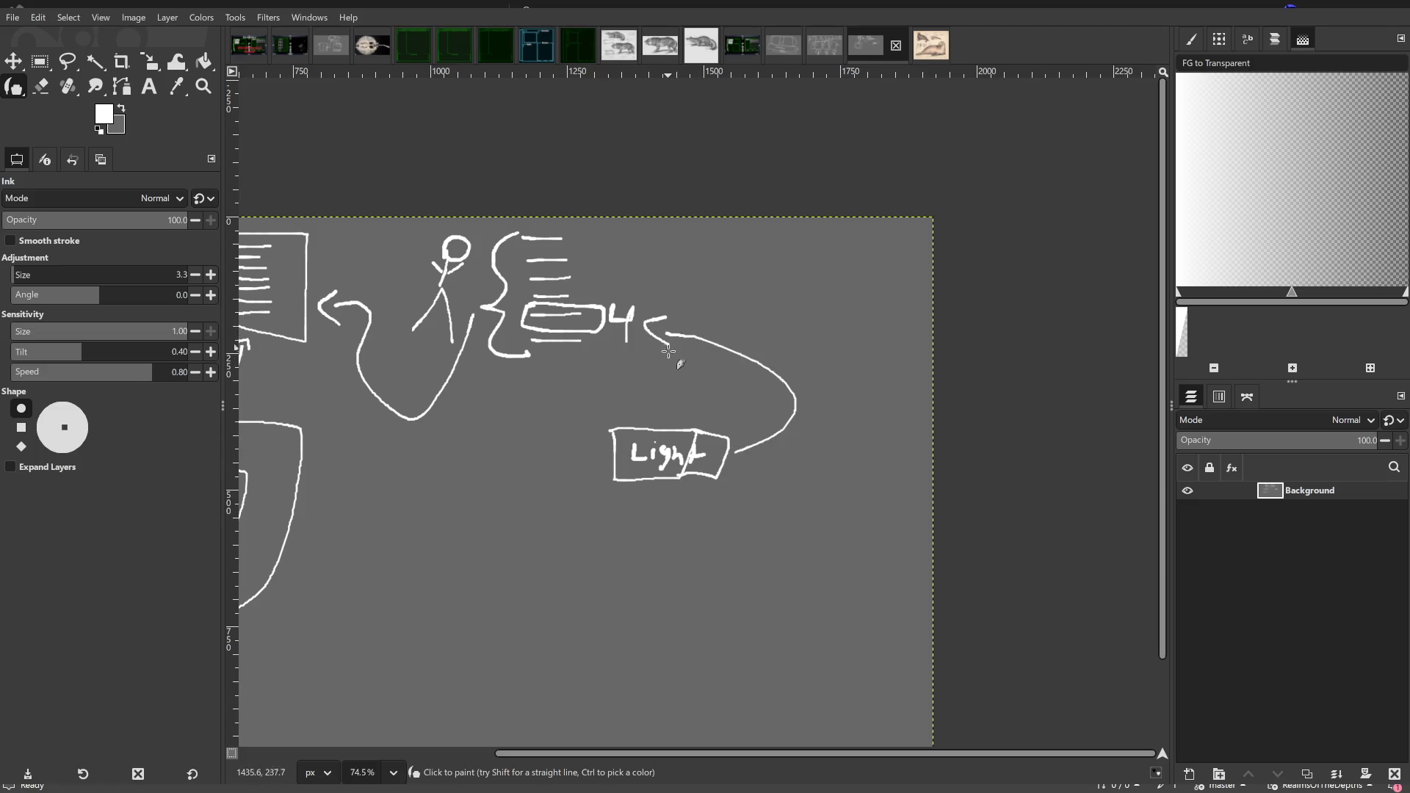
{"action": "key", "text": "ctrl+z"}
{"action": "key", "text": "ctrl+z"}
{"action": "key", "text": "ctrl+z"}
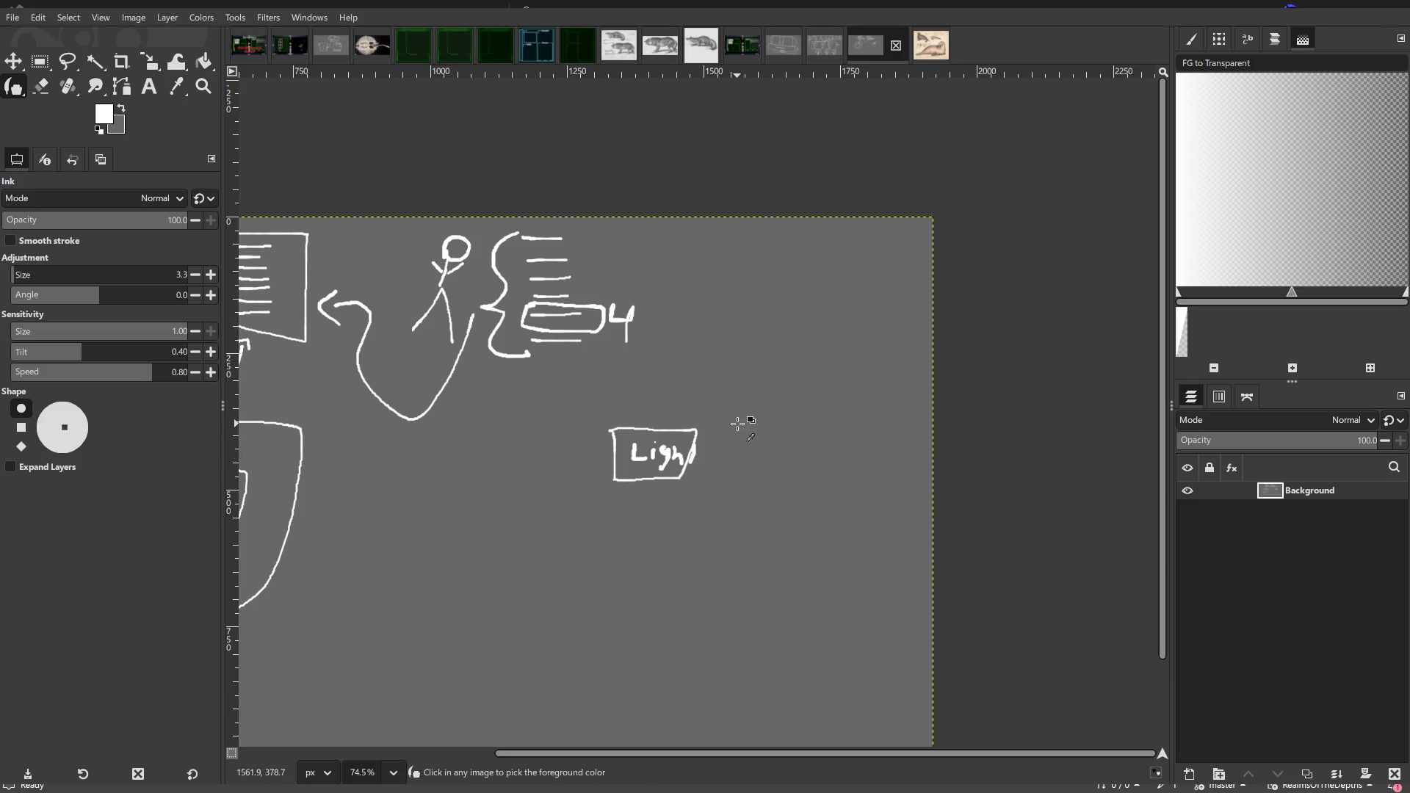
{"action": "key", "text": "ctrl+z"}
{"action": "key", "text": "ctrl+z"}
{"action": "key", "text": "ctrl+z"}
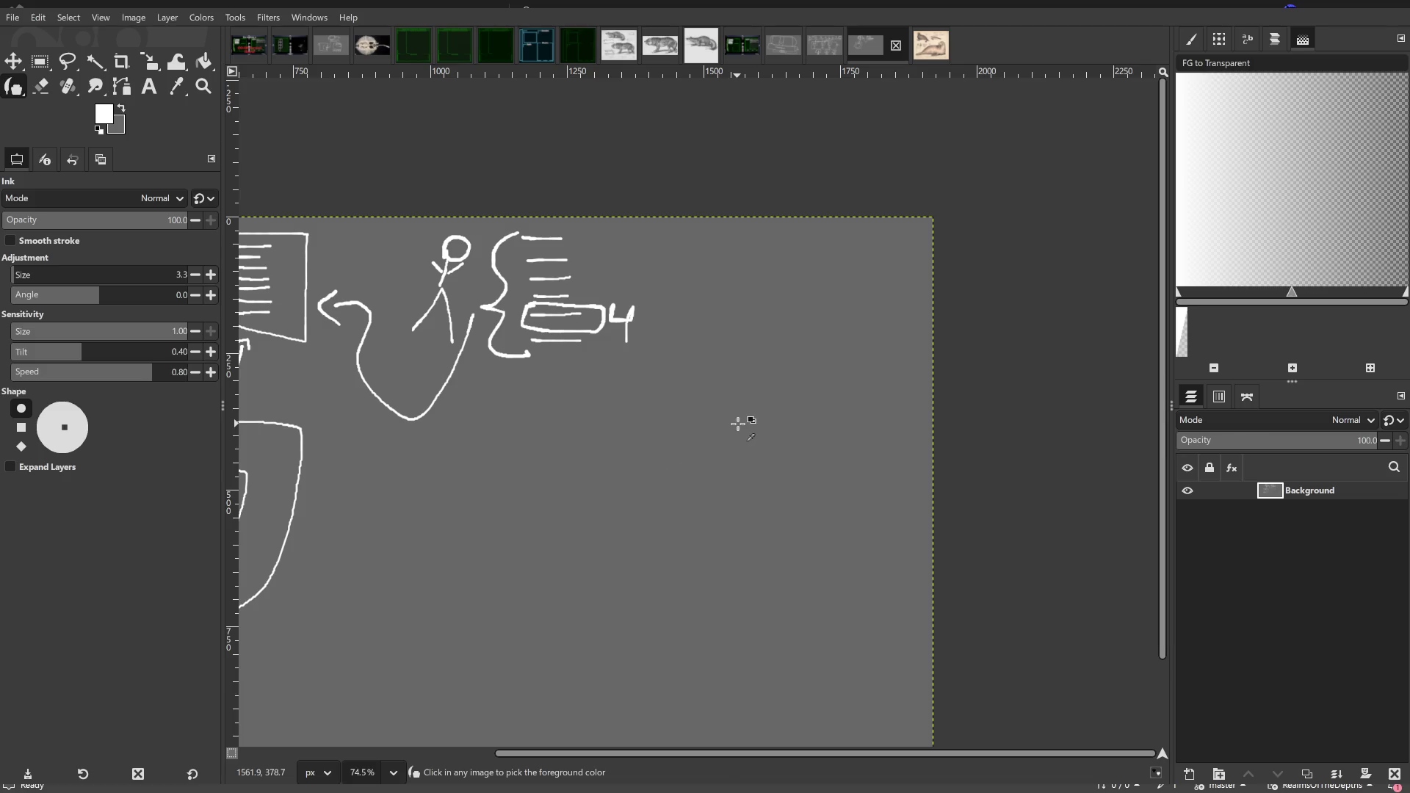
{"action": "left_click_drag", "start_coordinate": [675, 378], "coordinate": [774, 315]}
- Finish and box the word Light, add a top-right rectangle, and curve arrows to the 4 and rectangle
{"action": "mouse_move", "coordinate": [596, 401]}
{"action": "left_mouse_down"}
{"action": "mouse_move", "coordinate": [604, 439]}
{"action": "mouse_move", "coordinate": [636, 433]}
{"action": "mouse_move", "coordinate": [624, 450]}
{"action": "mouse_move", "coordinate": [701, 428]}
{"action": "left_mouse_up"}
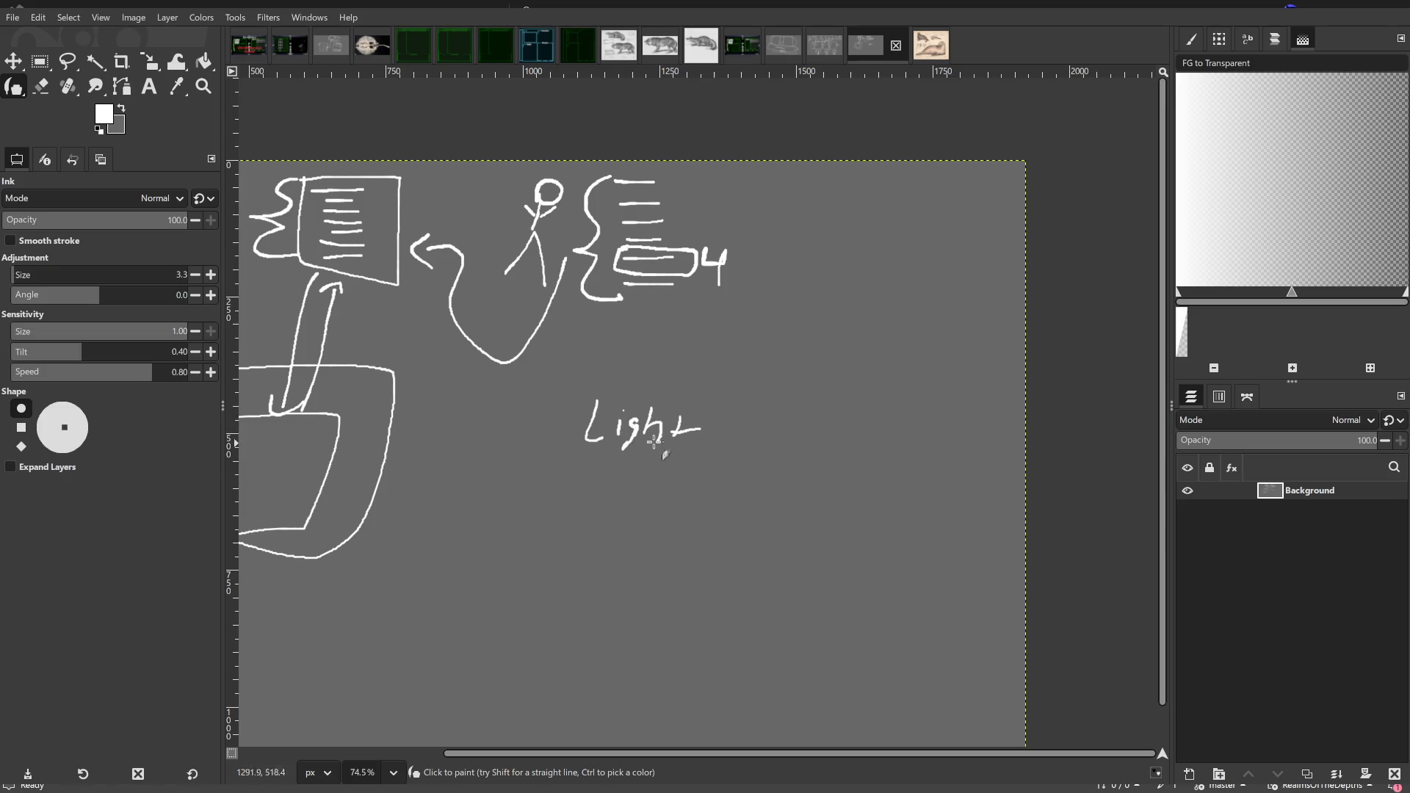
{"action": "mouse_move", "coordinate": [580, 396]}
{"action": "left_mouse_down"}
{"action": "mouse_move", "coordinate": [580, 456]}
{"action": "mouse_move", "coordinate": [734, 389]}
{"action": "mouse_move", "coordinate": [563, 402]}
{"action": "left_mouse_up"}
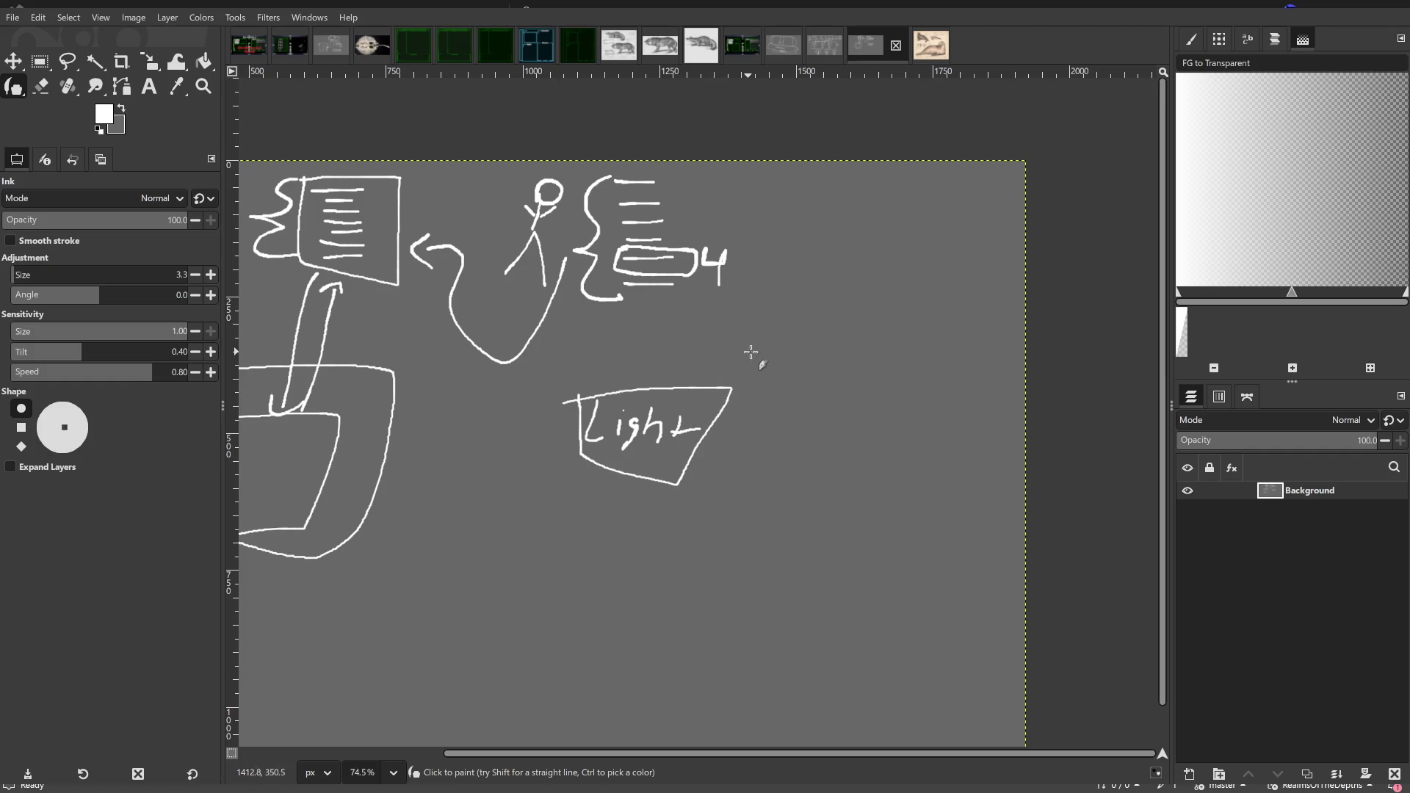
{"action": "left_click_drag", "start_coordinate": [749, 356], "coordinate": [698, 382]}
{"action": "mouse_move", "coordinate": [816, 207]}
{"action": "left_mouse_down"}
{"action": "mouse_move", "coordinate": [874, 324]}
{"action": "mouse_move", "coordinate": [856, 208]}
{"action": "mouse_move", "coordinate": [812, 216]}
{"action": "left_mouse_up"}
{"action": "mouse_move", "coordinate": [658, 429]}
{"action": "left_mouse_down"}
{"action": "mouse_move", "coordinate": [687, 424]}
{"action": "mouse_move", "coordinate": [718, 308]}
{"action": "mouse_move", "coordinate": [650, 293]}
{"action": "mouse_move", "coordinate": [674, 304]}
{"action": "left_mouse_up"}
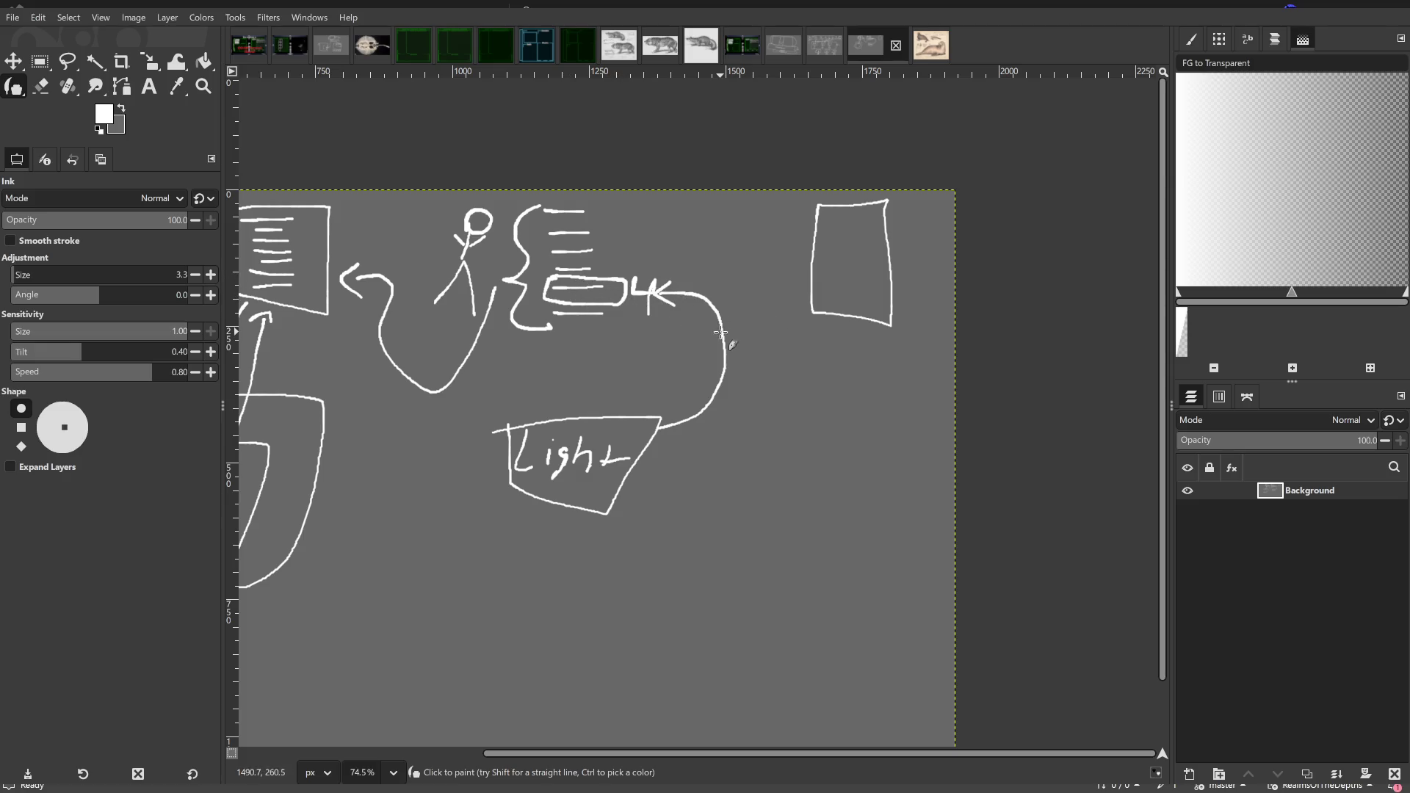
{"action": "mouse_move", "coordinate": [723, 323]}
{"action": "left_mouse_down"}
{"action": "mouse_move", "coordinate": [745, 286]}
{"action": "mouse_move", "coordinate": [801, 286]}
{"action": "mouse_move", "coordinate": [786, 303]}
{"action": "left_mouse_up"}
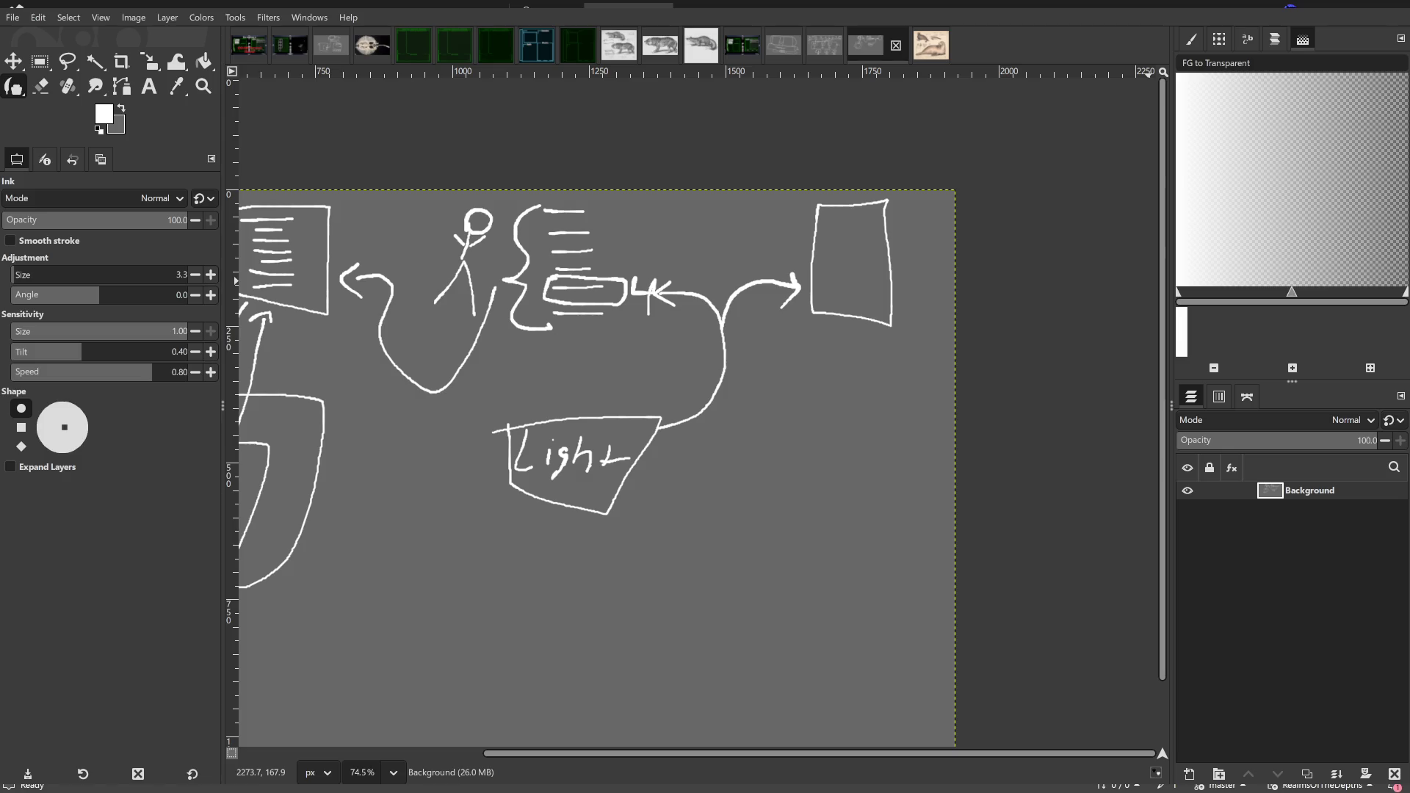
{"action": "key", "text": "alt+Tab"}
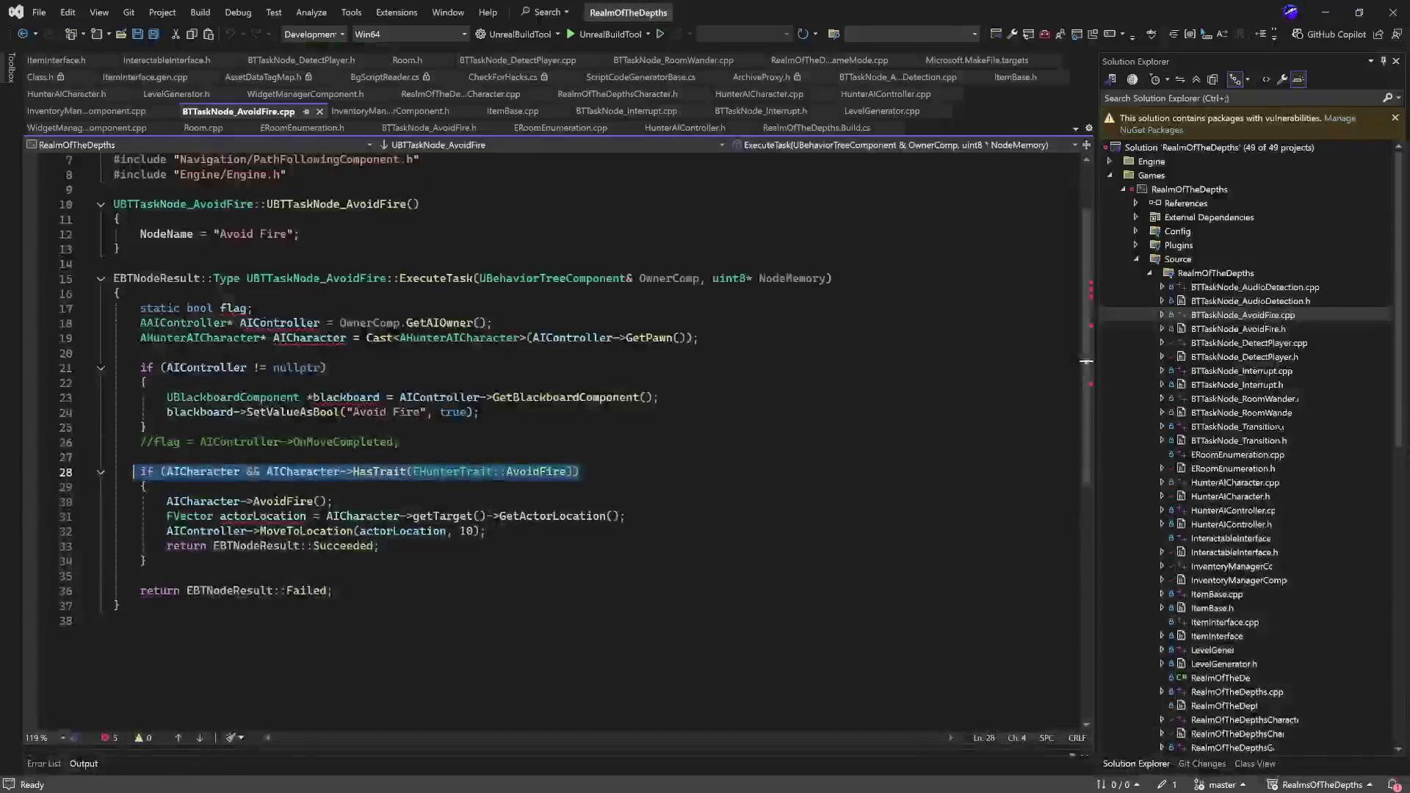
- Select the HasTrait check on line 28 and lines 30–33 in BTTaskNode_AvoidFire.cpp
{"action": "left_click", "coordinate": [630, 471]}
{"action": "key", "text": "shift+Home"}
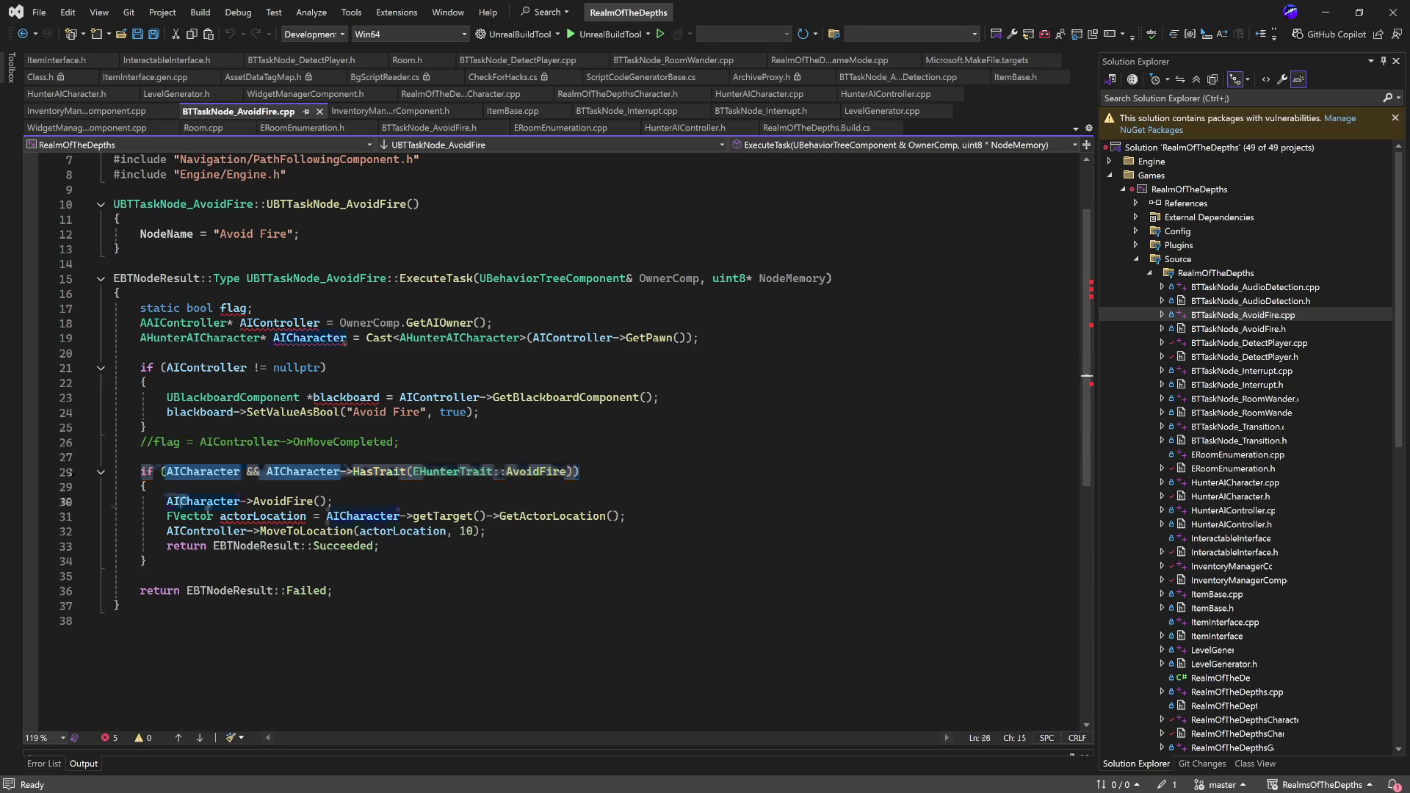
{"action": "left_click", "coordinate": [184, 501]}
{"action": "left_click_drag", "start_coordinate": [133, 471], "coordinate": [610, 473]}
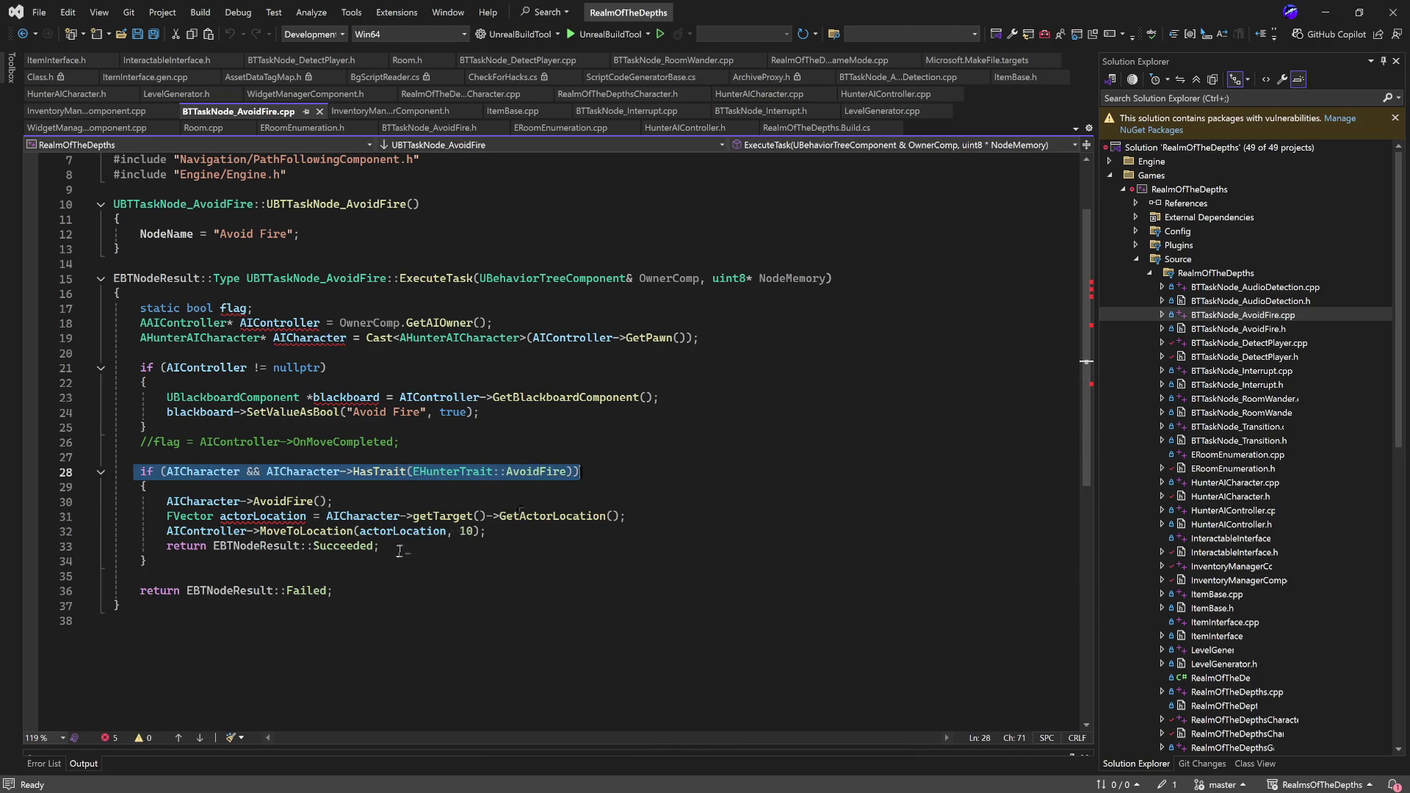
{"action": "left_click_drag", "start_coordinate": [444, 547], "coordinate": [108, 500]}
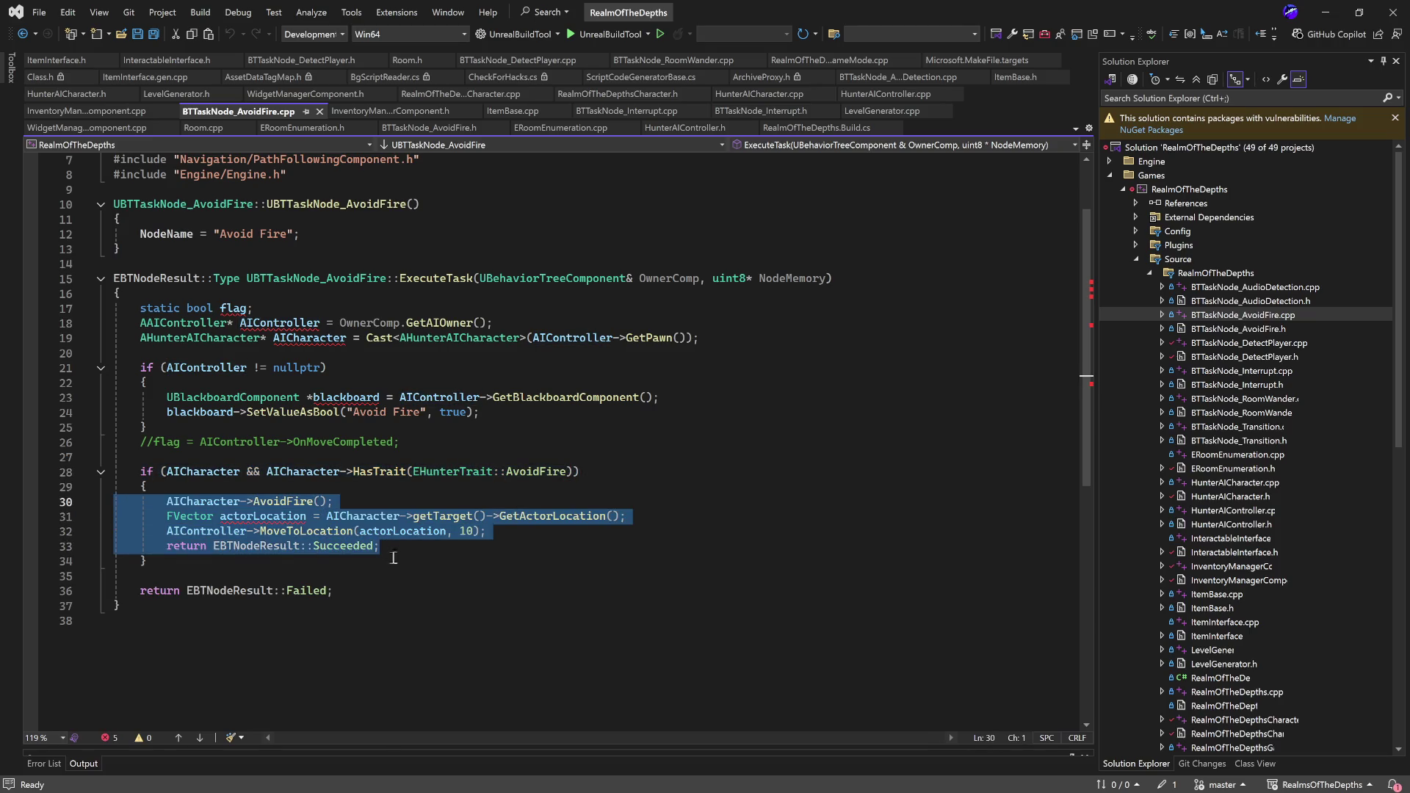
{"action": "mouse_move", "coordinate": [390, 547]}
{"action": "left_mouse_down"}
{"action": "mouse_move", "coordinate": [117, 505]}
{"action": "mouse_move", "coordinate": [581, 474]}
{"action": "left_mouse_up"}
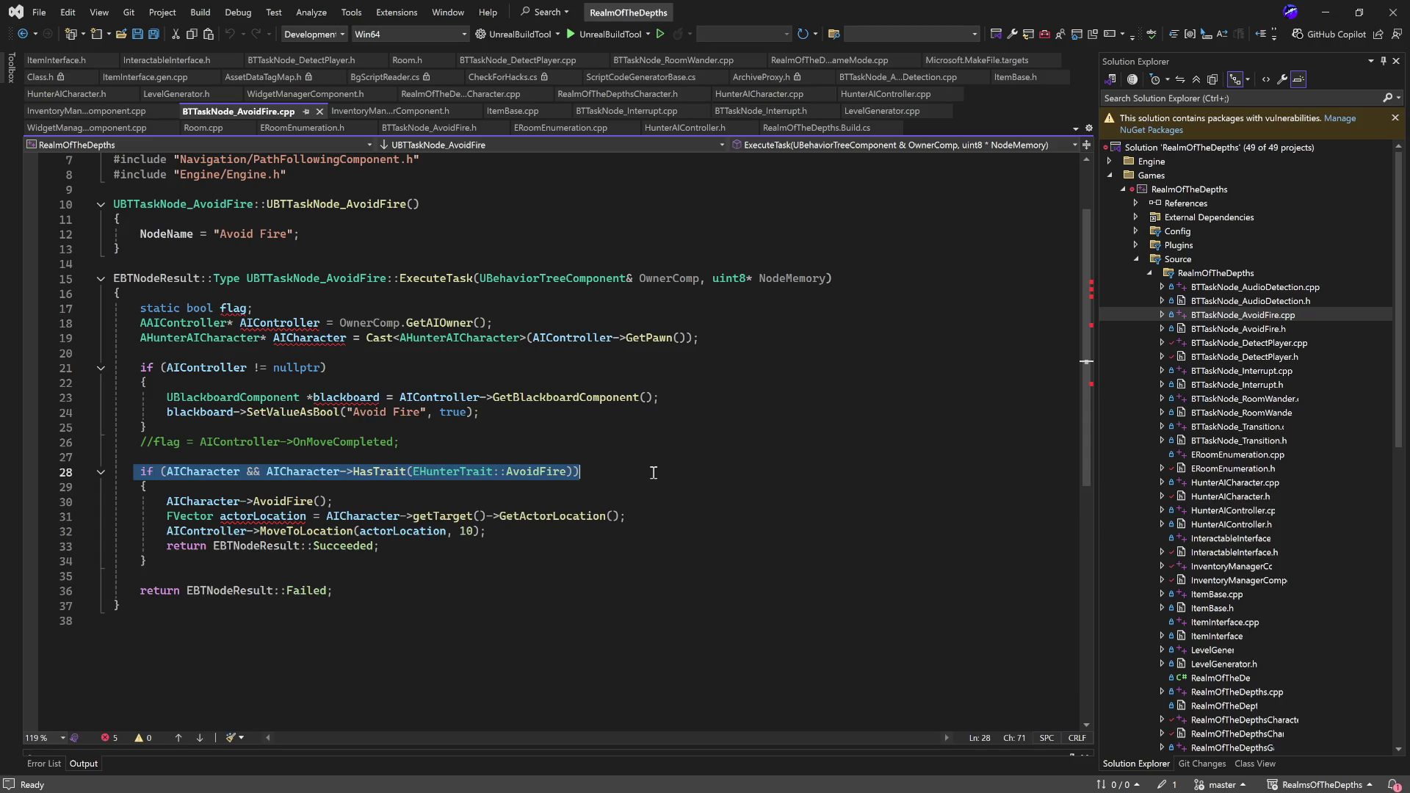
- Review the ERooms list from Foyer to DiningRoom in ERoomEnumeration.h, then return to HunterAICharacter.h
{"action": "double_click", "coordinate": [1274, 468]}
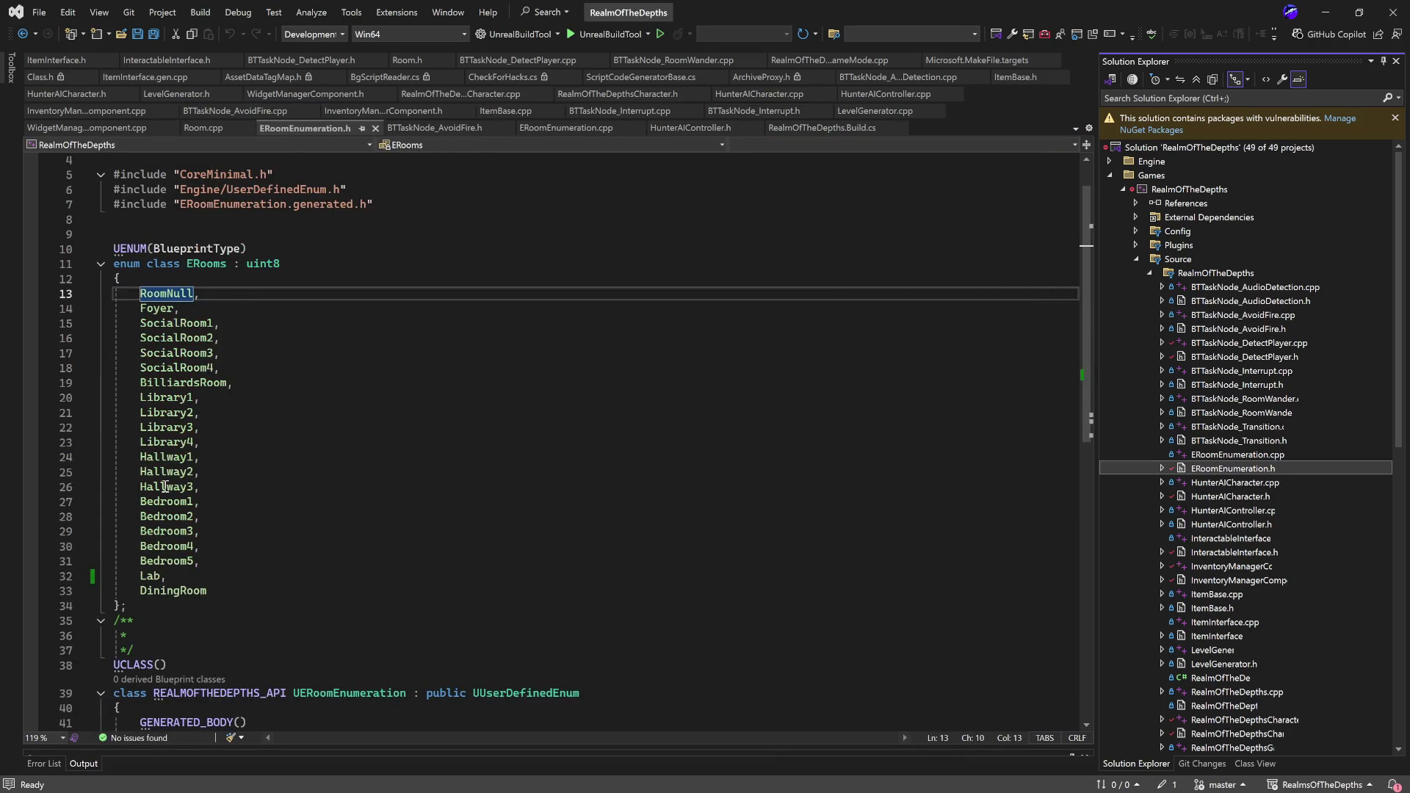
{"action": "left_click_drag", "start_coordinate": [116, 576], "coordinate": [97, 320]}
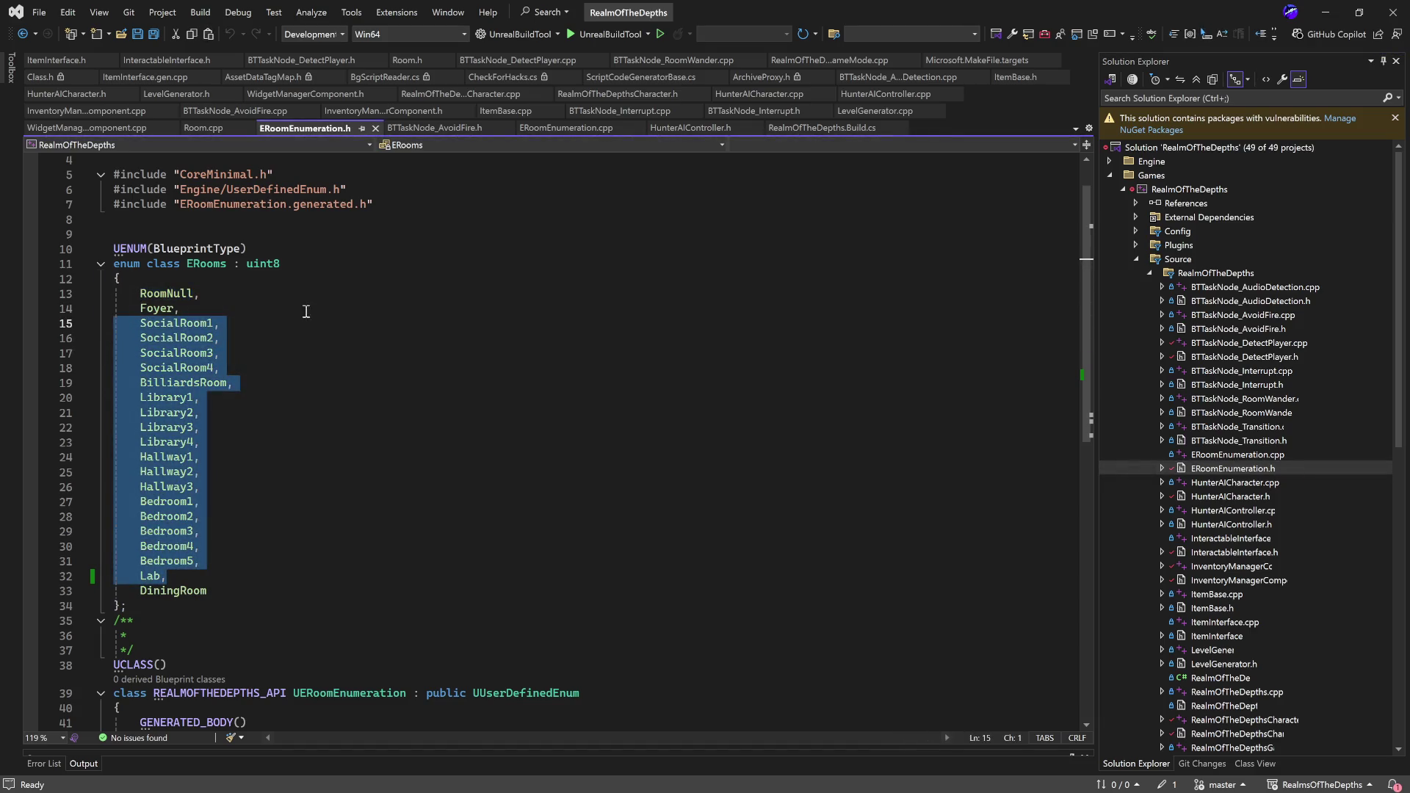
{"action": "mouse_move", "coordinate": [243, 587]}
{"action": "left_mouse_down"}
{"action": "mouse_move", "coordinate": [284, 591]}
{"action": "mouse_move", "coordinate": [147, 412]}
{"action": "mouse_move", "coordinate": [113, 308]}
{"action": "left_mouse_up"}
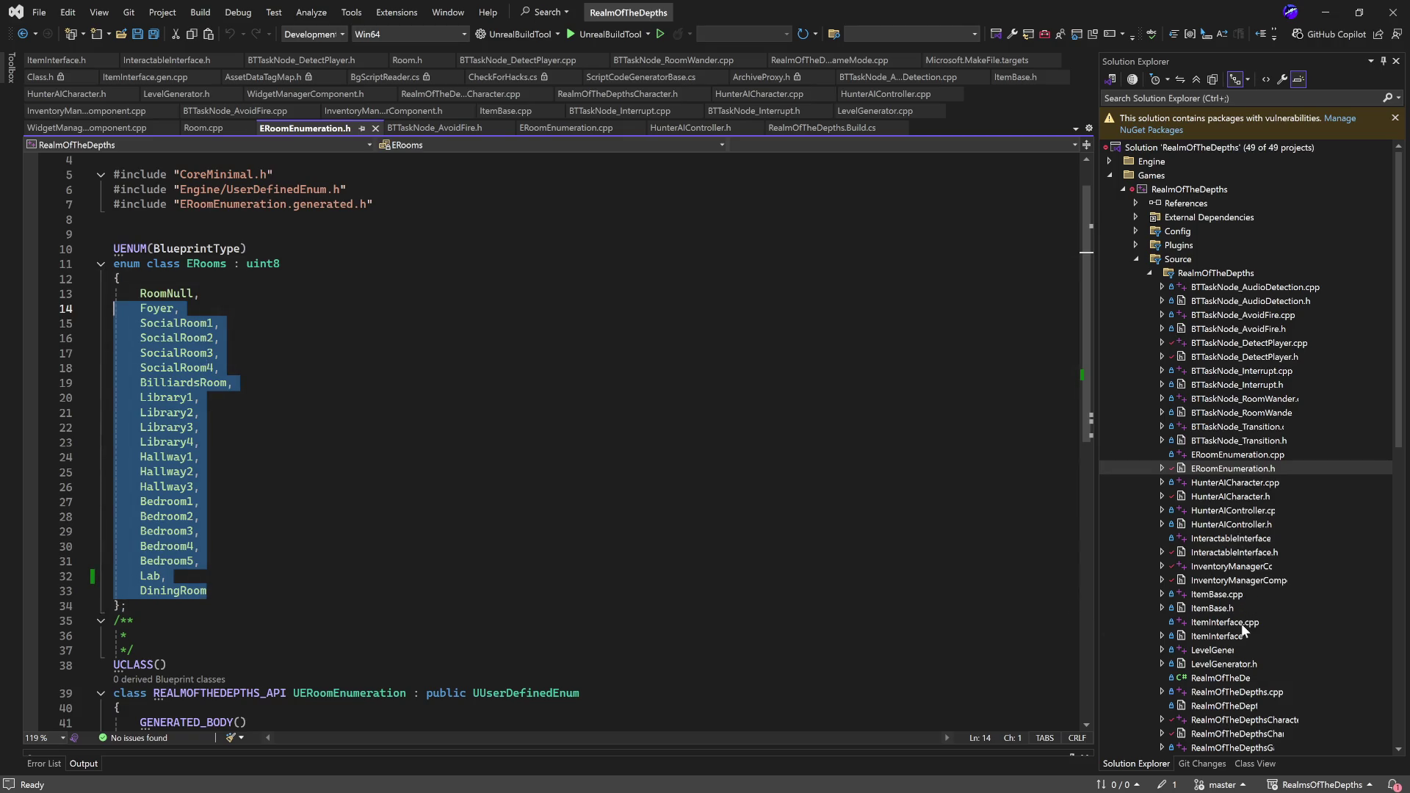
{"action": "double_click", "coordinate": [1262, 496]}
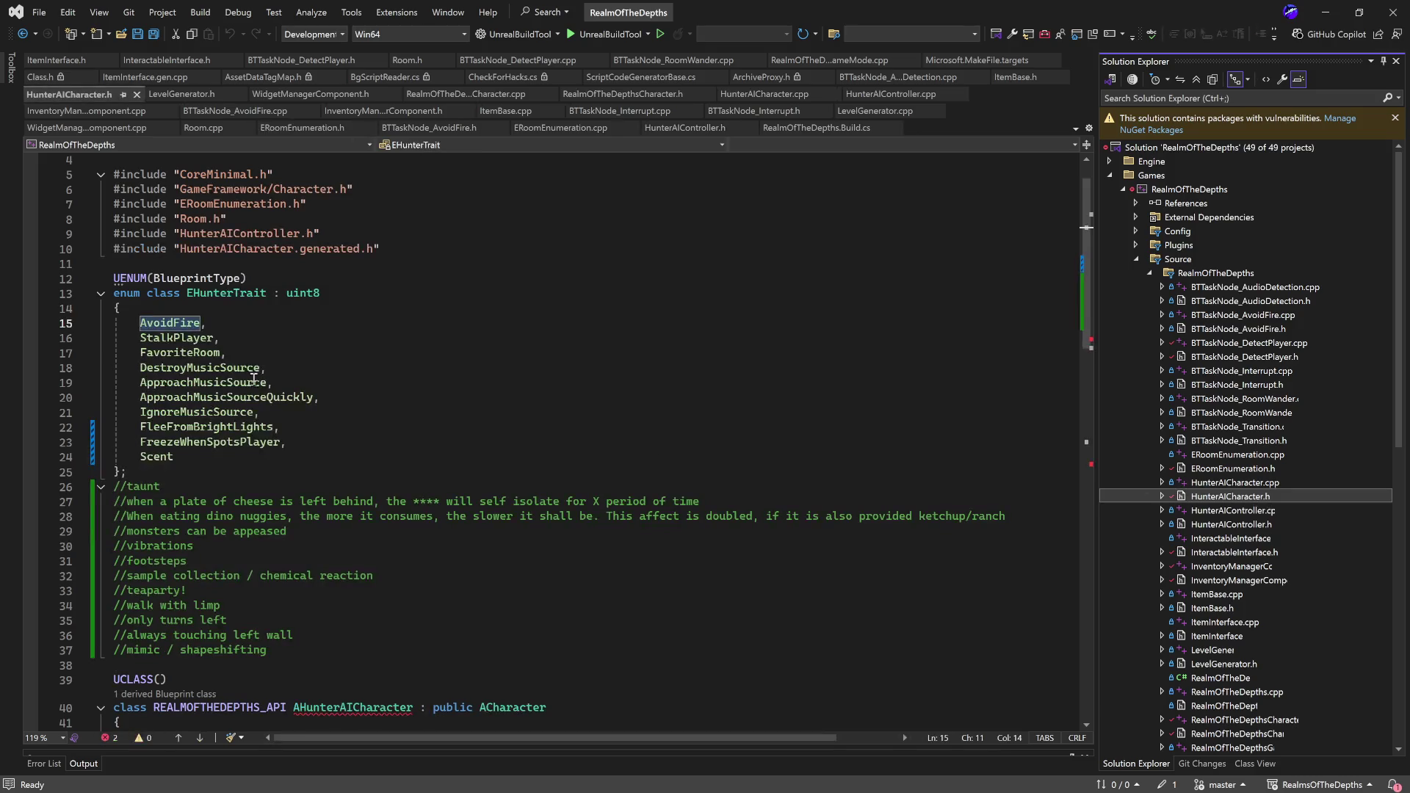
- Try '= 78' on ApproachMusicSource, undo it, and save HunterAICharacter.h
{"action": "left_click", "coordinate": [204, 322]}
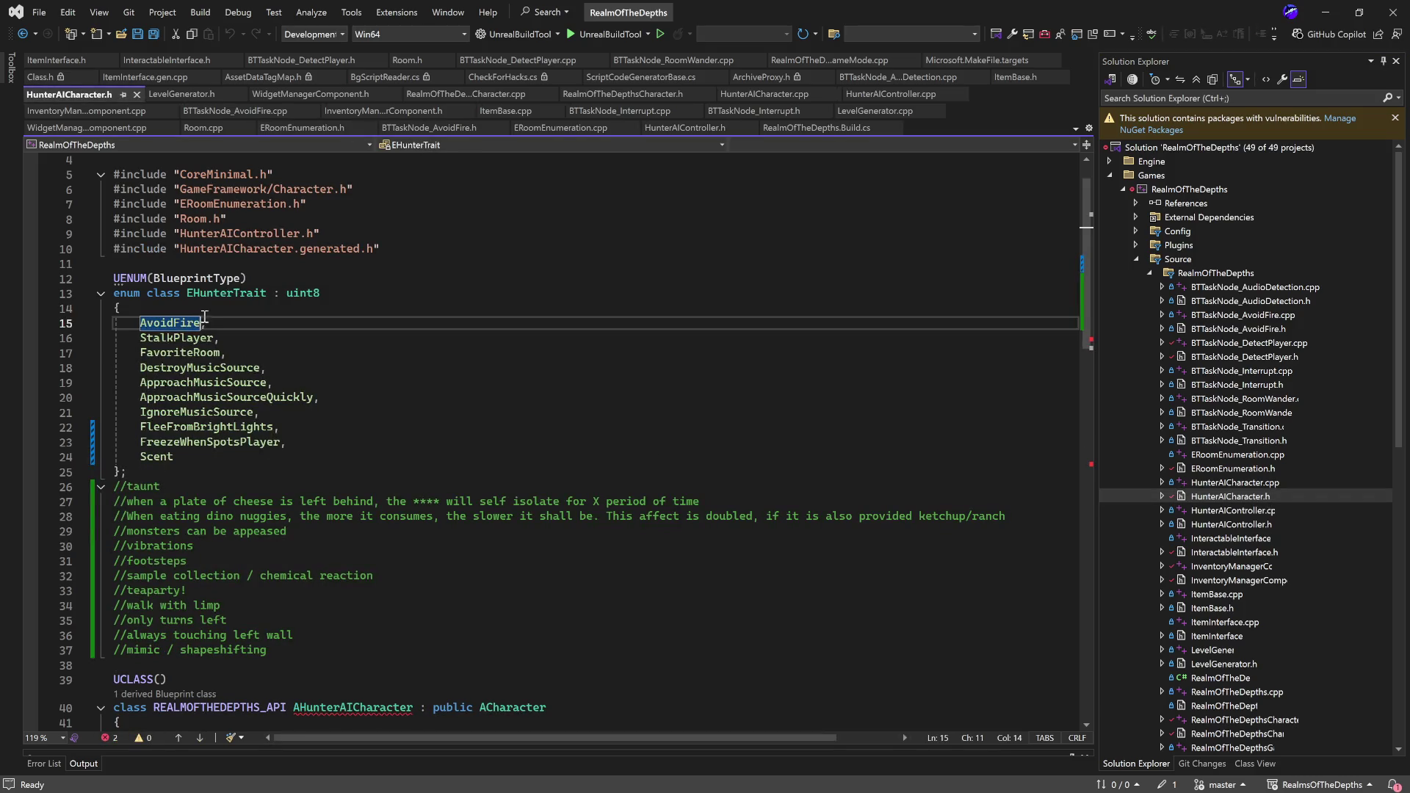
{"action": "double_click", "coordinate": [269, 382]}
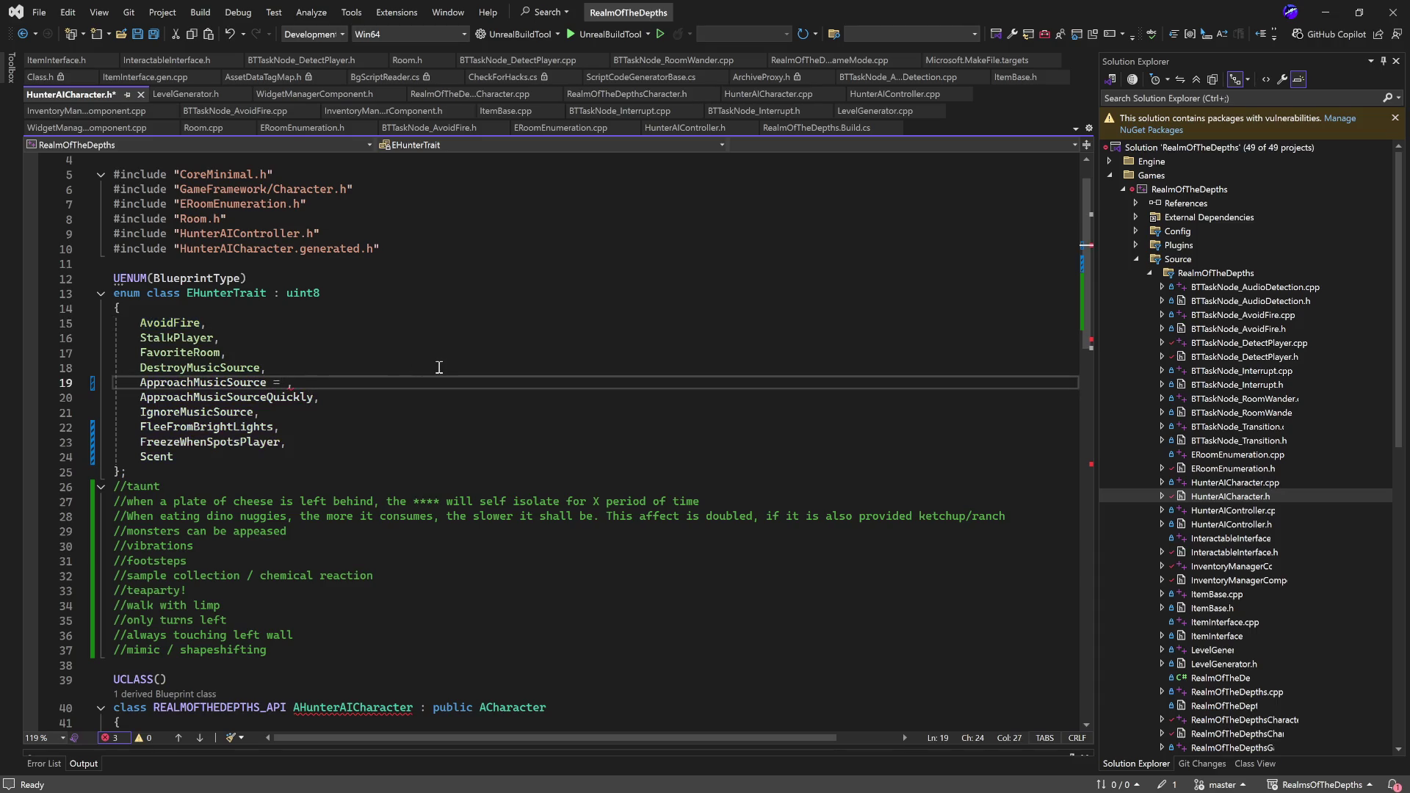
{"action": "type", "text": "7"}
{"action": "left_click", "coordinate": [439, 367]}
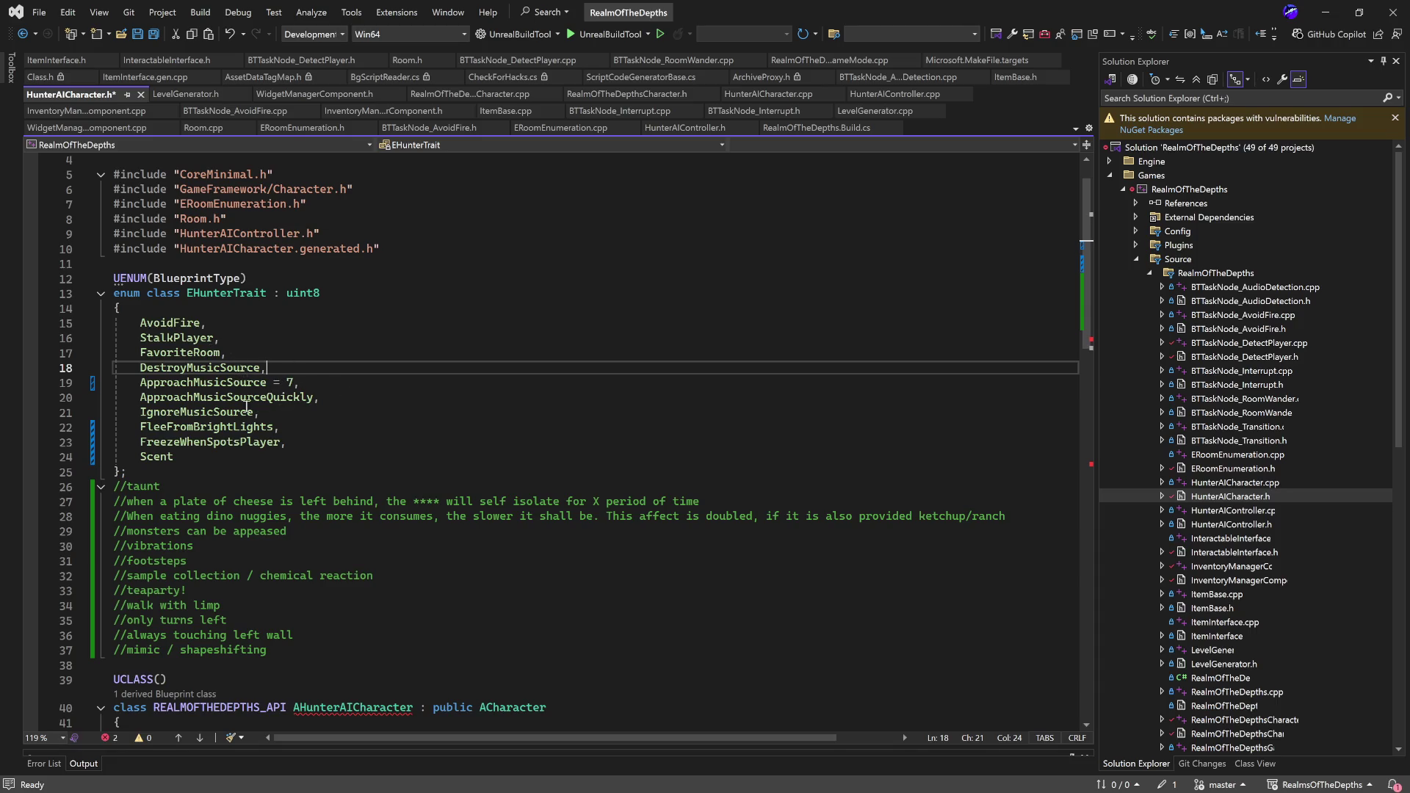
{"action": "left_click", "coordinate": [320, 381]}
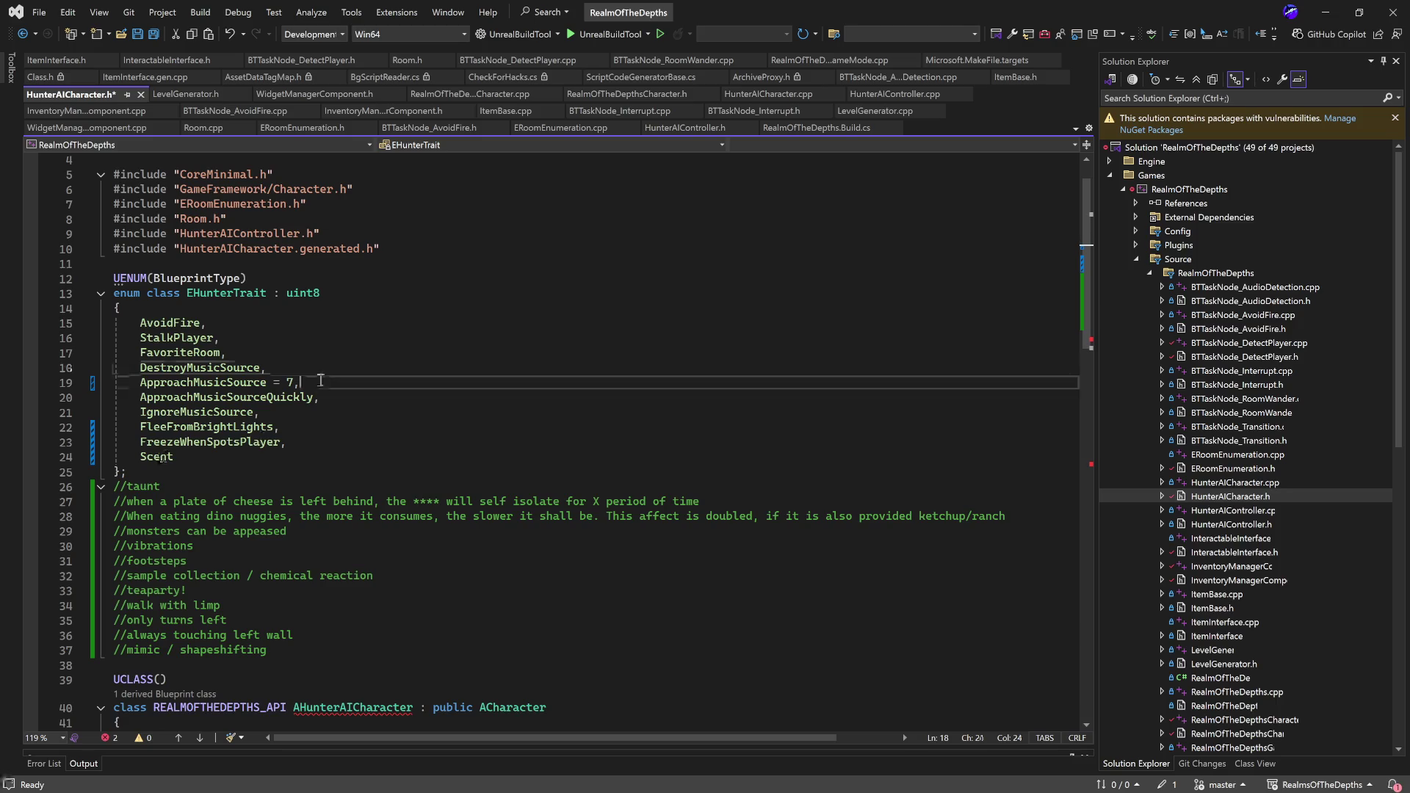
{"action": "type", "text": "8"}
{"action": "key", "text": "ctrl+z"}
{"action": "key", "text": "ctrl+s"}
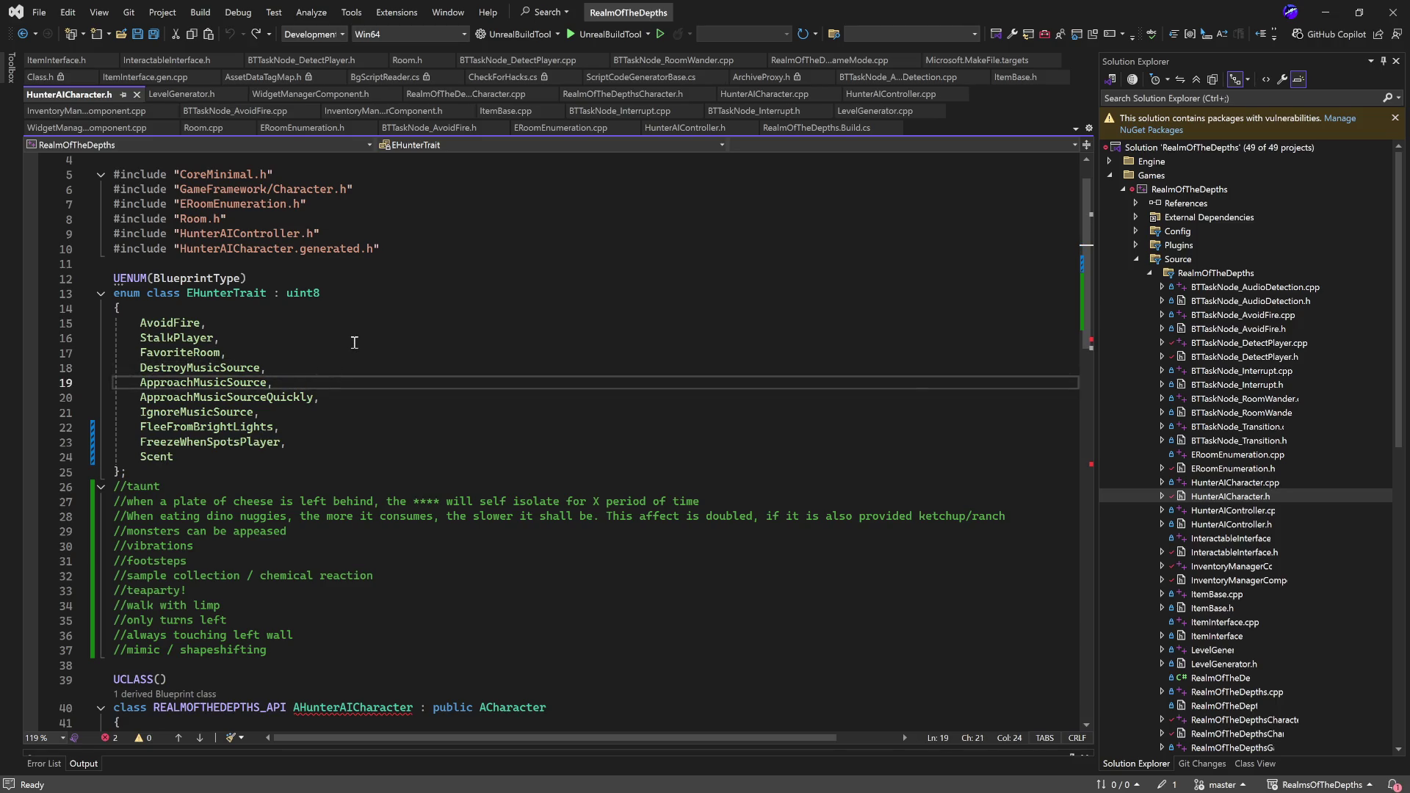
{"action": "left_click", "coordinate": [370, 365]}
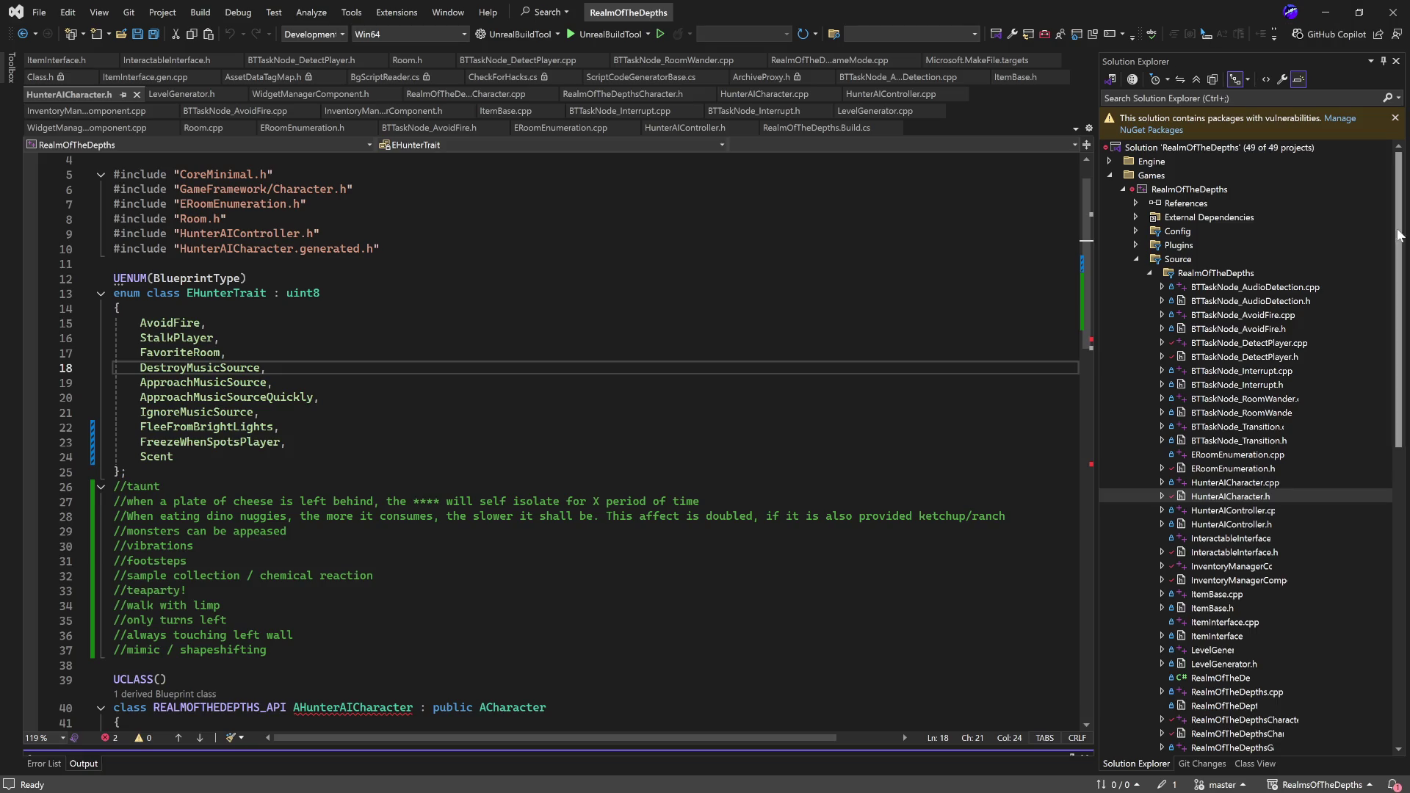
- Select the EHunterTrait enum entries for review, then deselect them and minimize Visual Studio
{"action": "mouse_move", "coordinate": [216, 457]}
{"action": "left_mouse_down"}
{"action": "mouse_move", "coordinate": [132, 457]}
{"action": "mouse_move", "coordinate": [146, 367]}
{"action": "mouse_move", "coordinate": [84, 325]}
{"action": "left_mouse_up"}
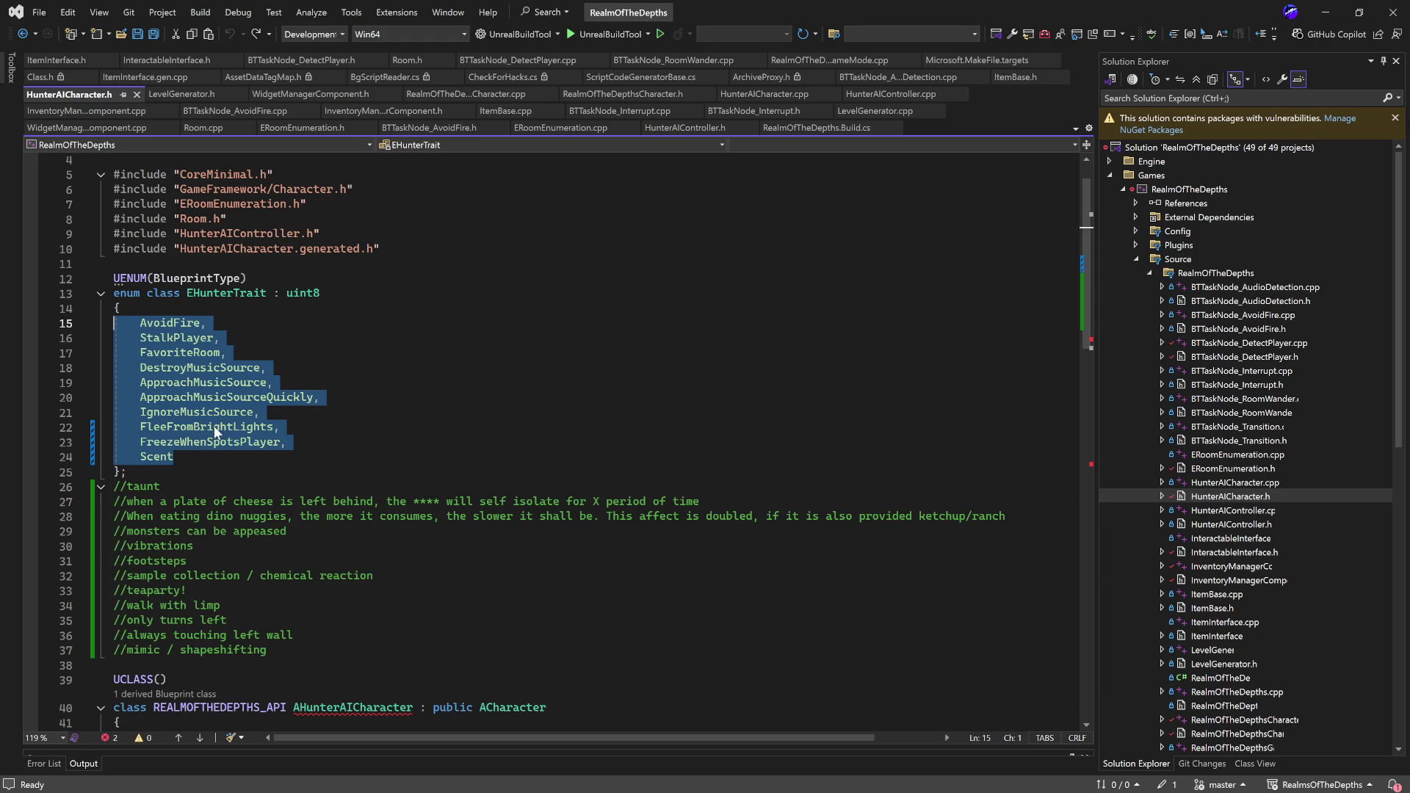
{"action": "left_click", "coordinate": [234, 458]}
{"action": "mouse_move", "coordinate": [234, 458]}
{"action": "left_mouse_down"}
{"action": "mouse_move", "coordinate": [125, 358]}
{"action": "mouse_move", "coordinate": [118, 327]}
{"action": "left_mouse_up"}
{"action": "left_click", "coordinate": [291, 340]}
{"action": "left_click", "coordinate": [1330, 22]}
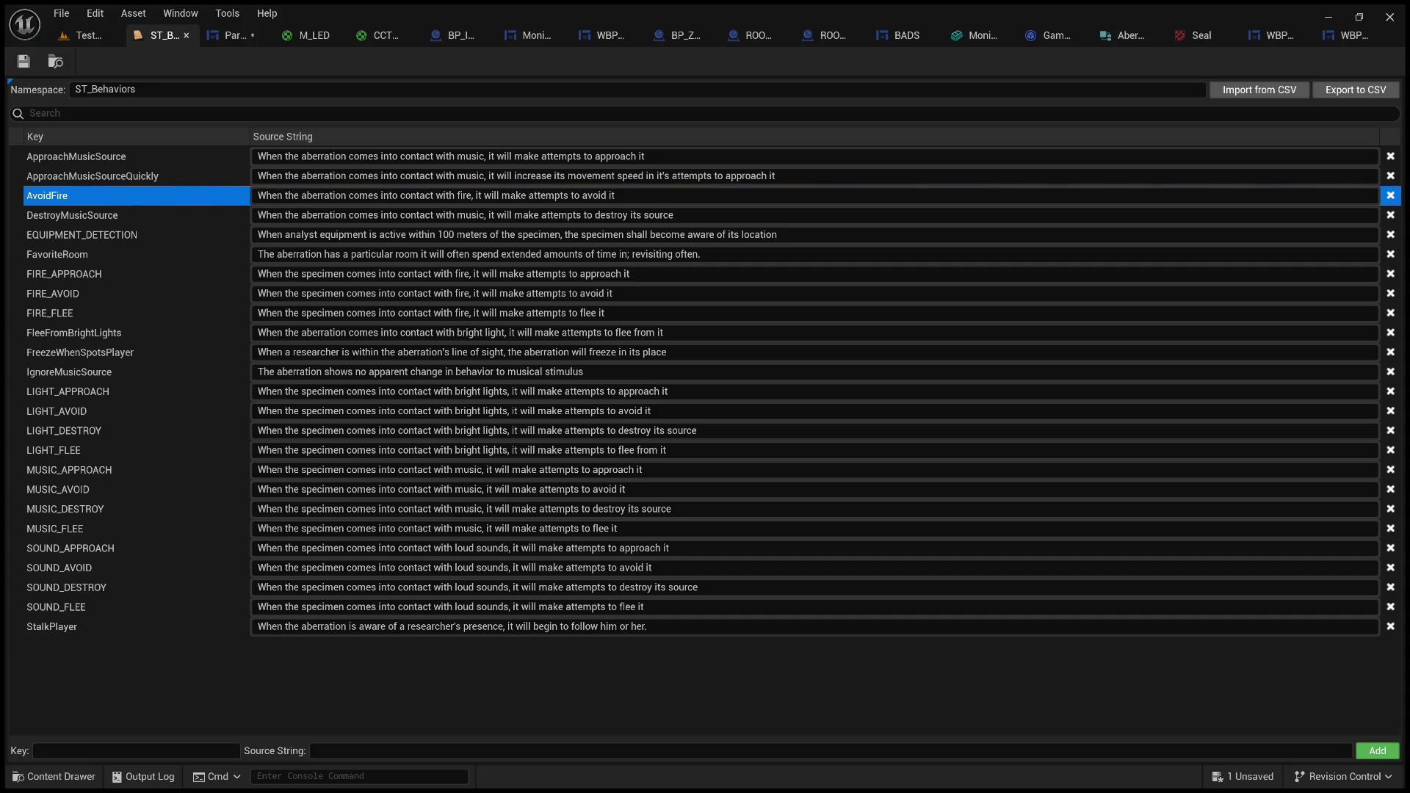
- Select the AvoidFire Source String text in the ST_Behaviors string table
{"action": "left_click", "coordinate": [279, 195]}
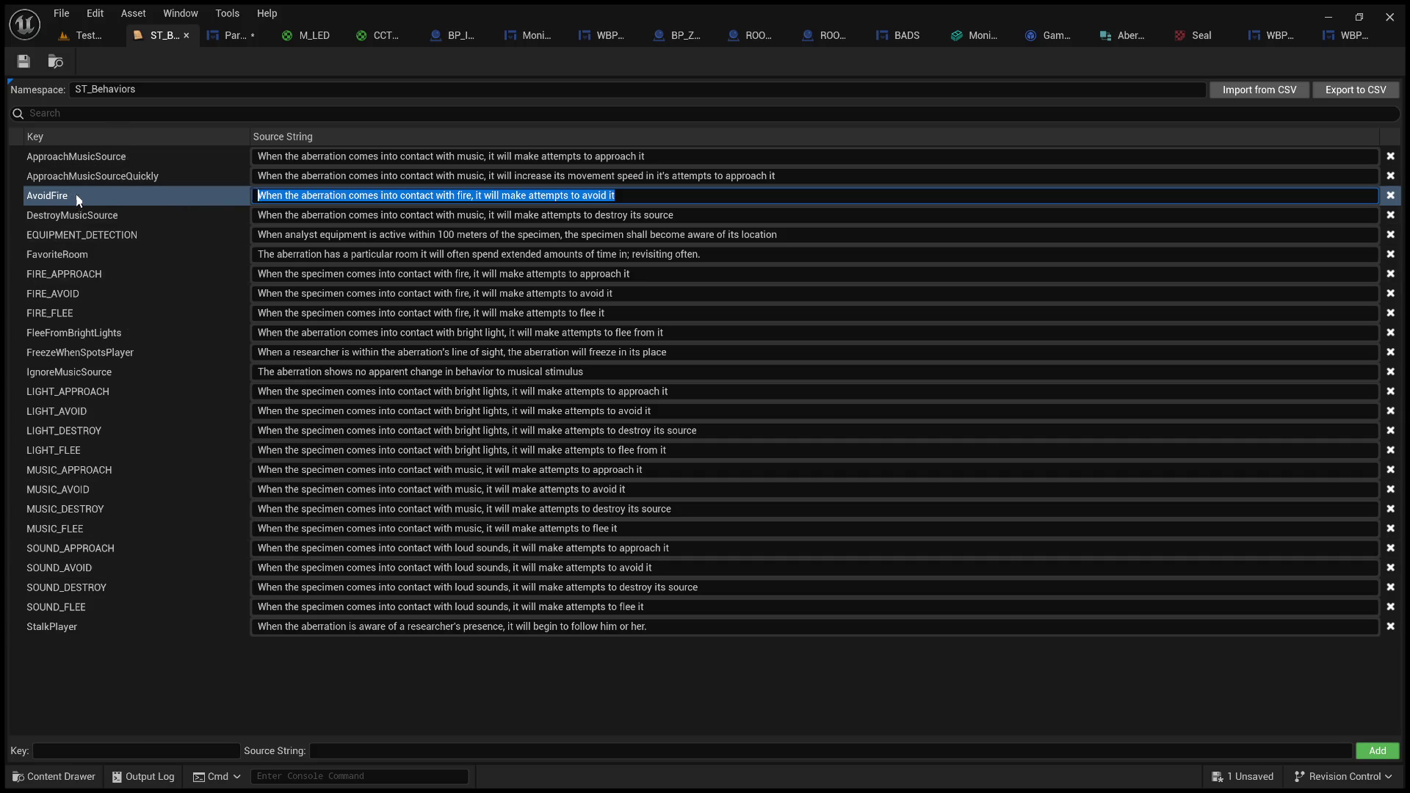
{"action": "left_click", "coordinate": [645, 198]}
{"action": "left_click_drag", "start_coordinate": [620, 195], "coordinate": [252, 195]}
{"action": "key", "text": "alt+Tab"}
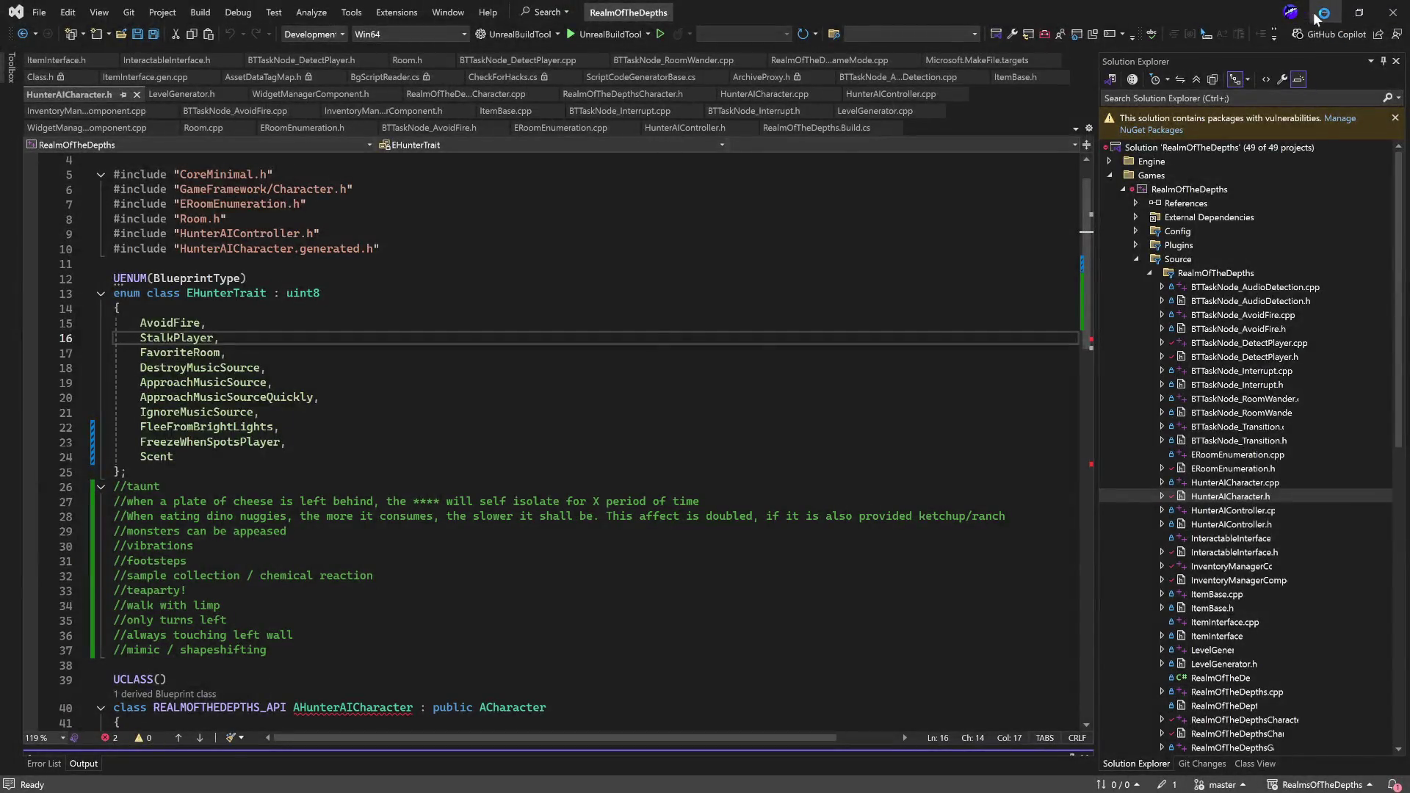
{"action": "left_click", "coordinate": [1326, 12]}
{"action": "left_click", "coordinate": [237, 34]}
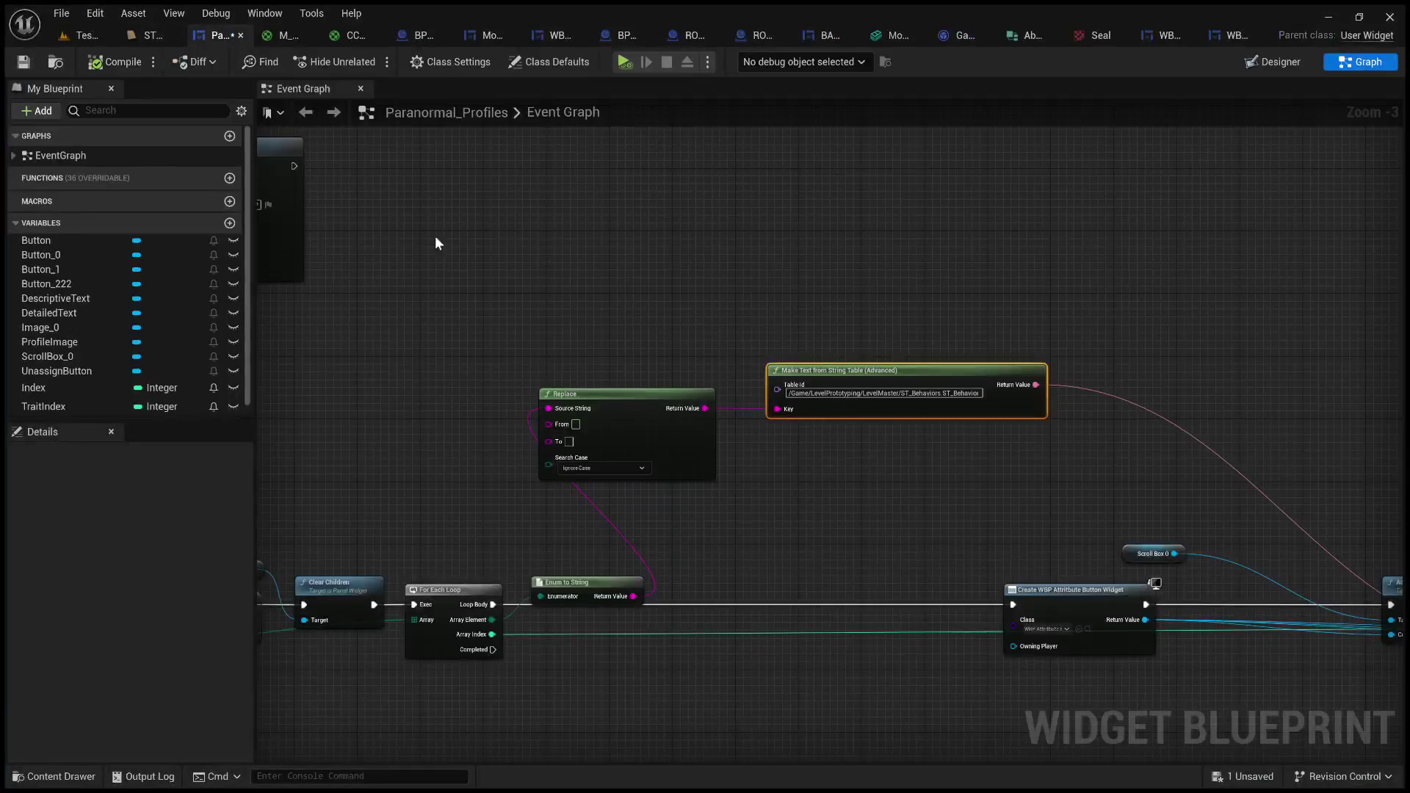
{"action": "scroll", "coordinate": [622, 265], "scroll_direction": "up", "scroll_amount": 3}
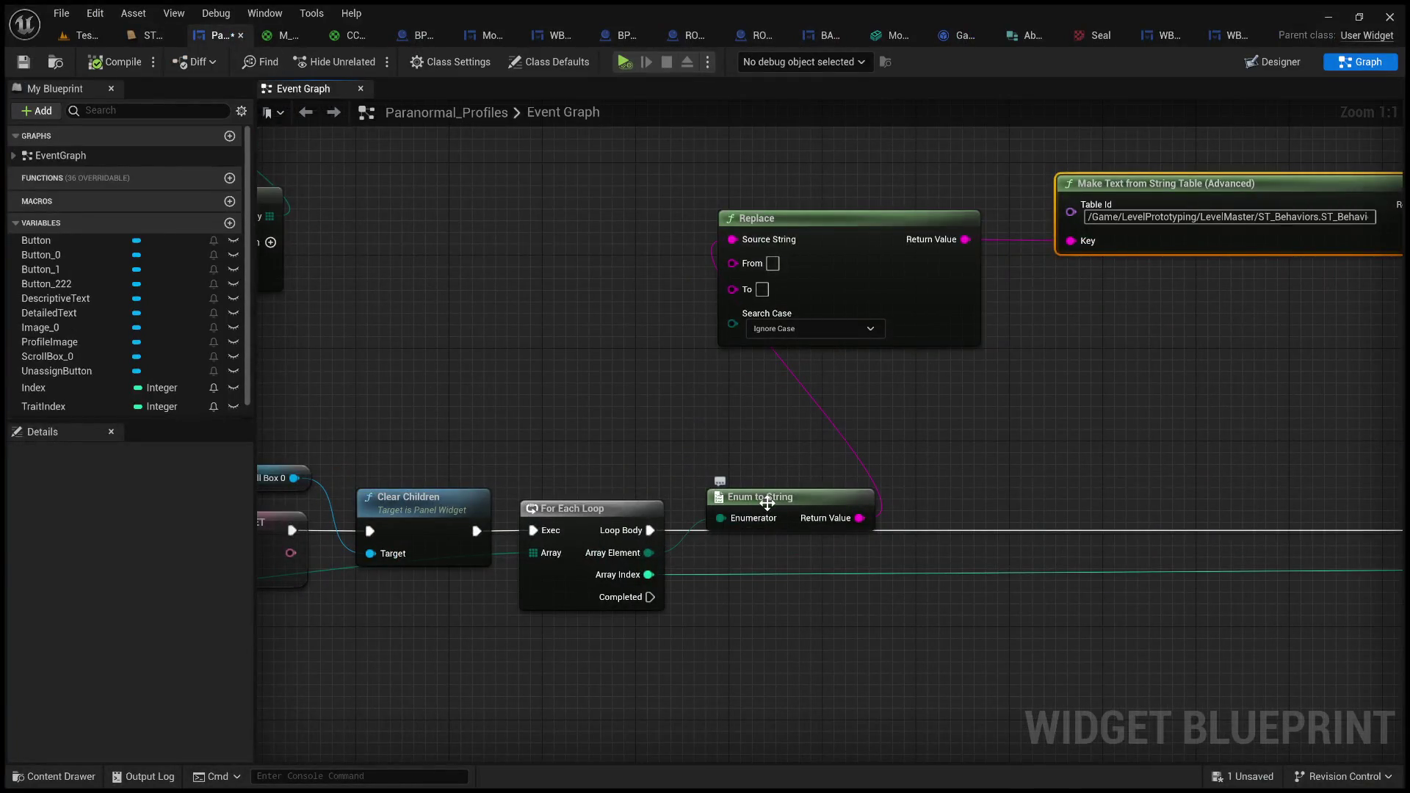
{"action": "left_click_drag", "start_coordinate": [692, 470], "coordinate": [897, 541]}
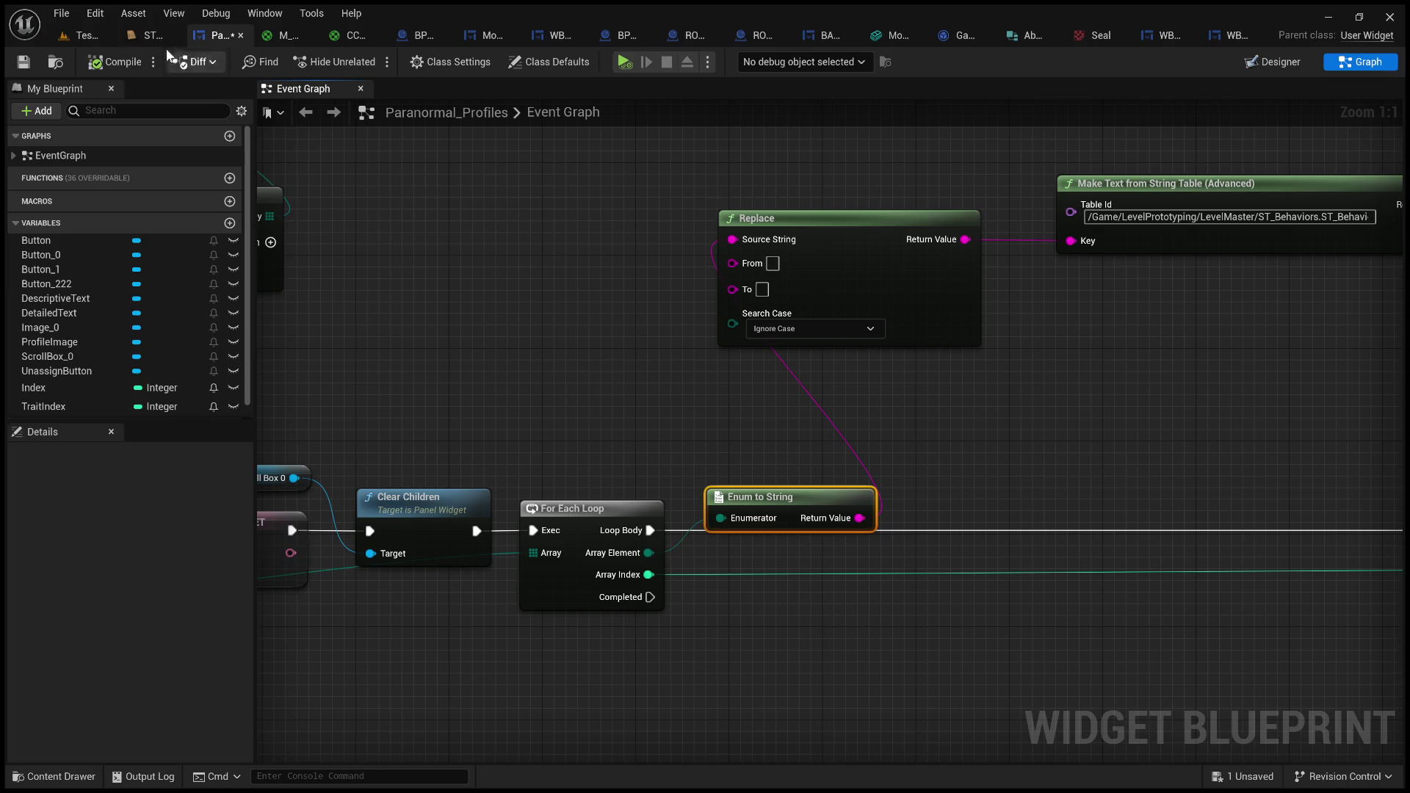
{"action": "left_click", "coordinate": [145, 34]}
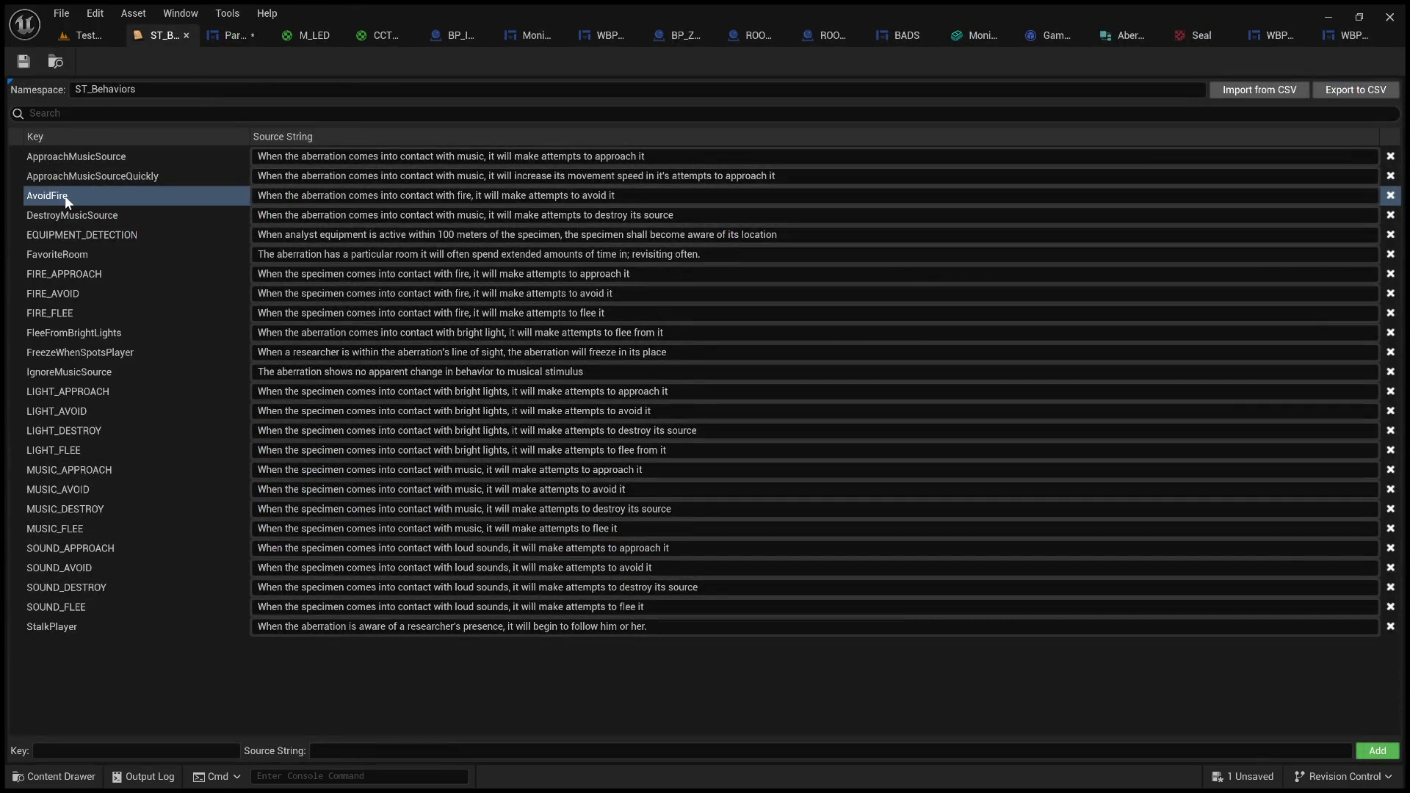
{"action": "left_click", "coordinate": [632, 195]}
- Select the AvoidFire description and check the FIRE_APPROACH row, then go back to the Paranormal_Profiles Event Graph
{"action": "left_click_drag", "start_coordinate": [631, 195], "coordinate": [235, 205]}
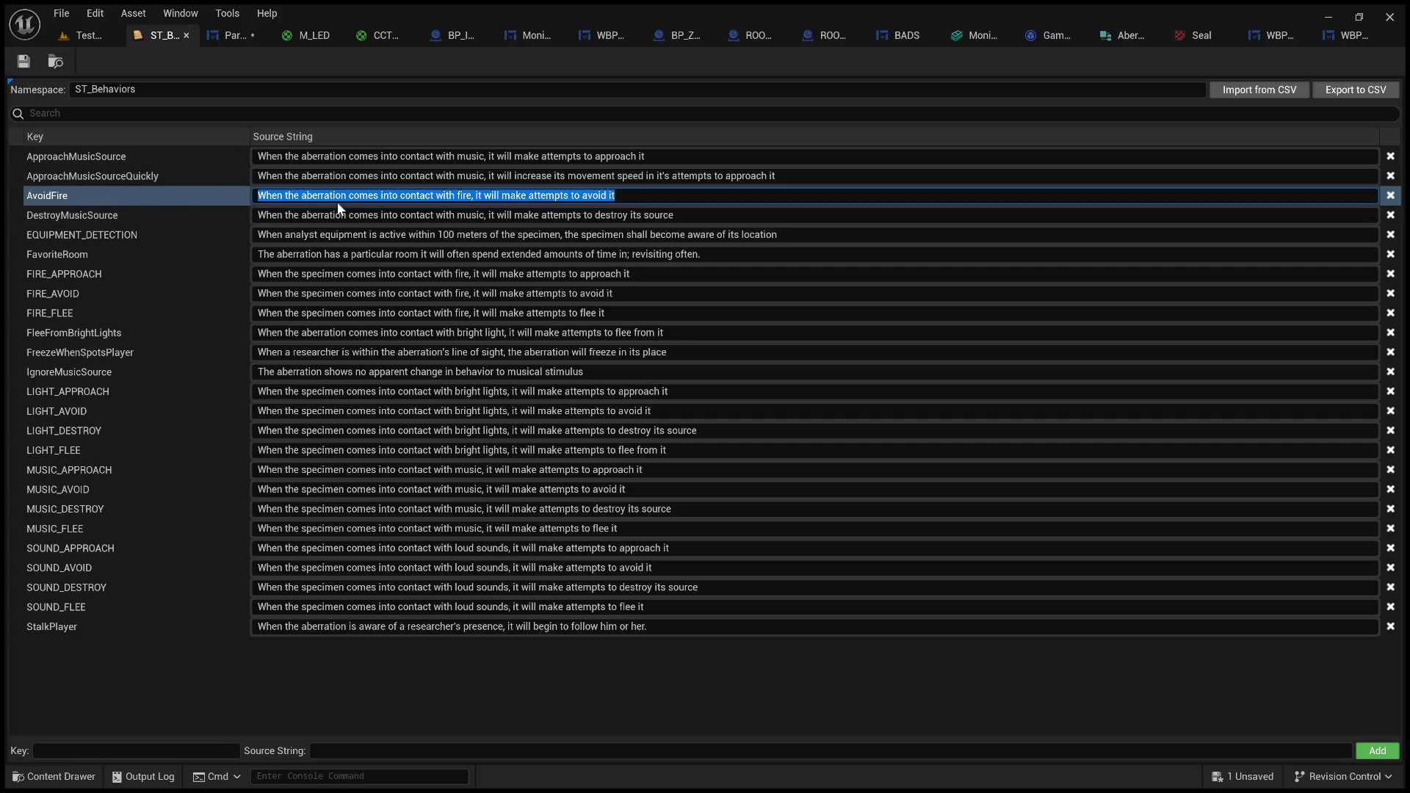
{"action": "left_click_drag", "start_coordinate": [633, 195], "coordinate": [255, 198]}
{"action": "left_click", "coordinate": [222, 41]}
{"action": "left_click", "coordinate": [158, 35]}
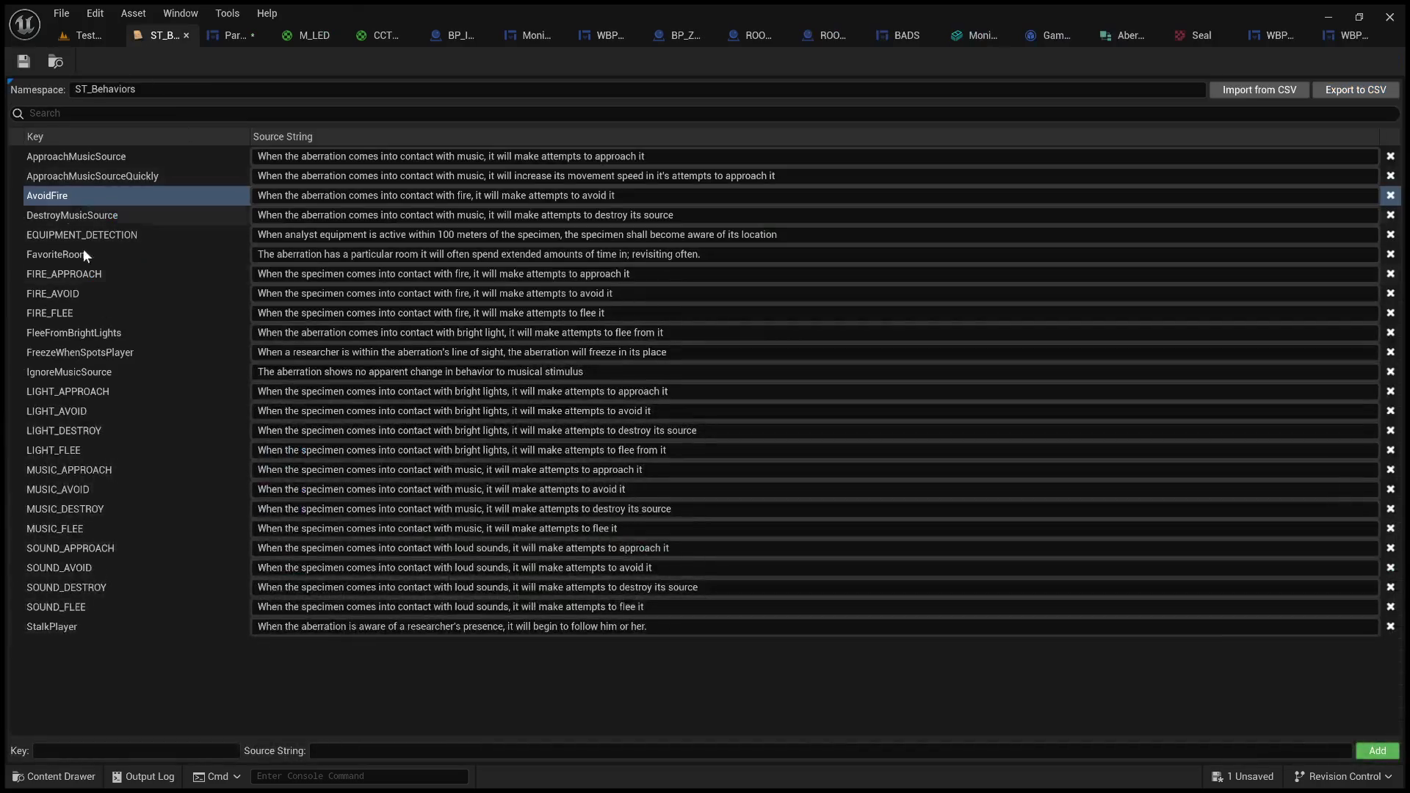
{"action": "left_click", "coordinate": [81, 268]}
{"action": "left_click", "coordinate": [89, 199]}
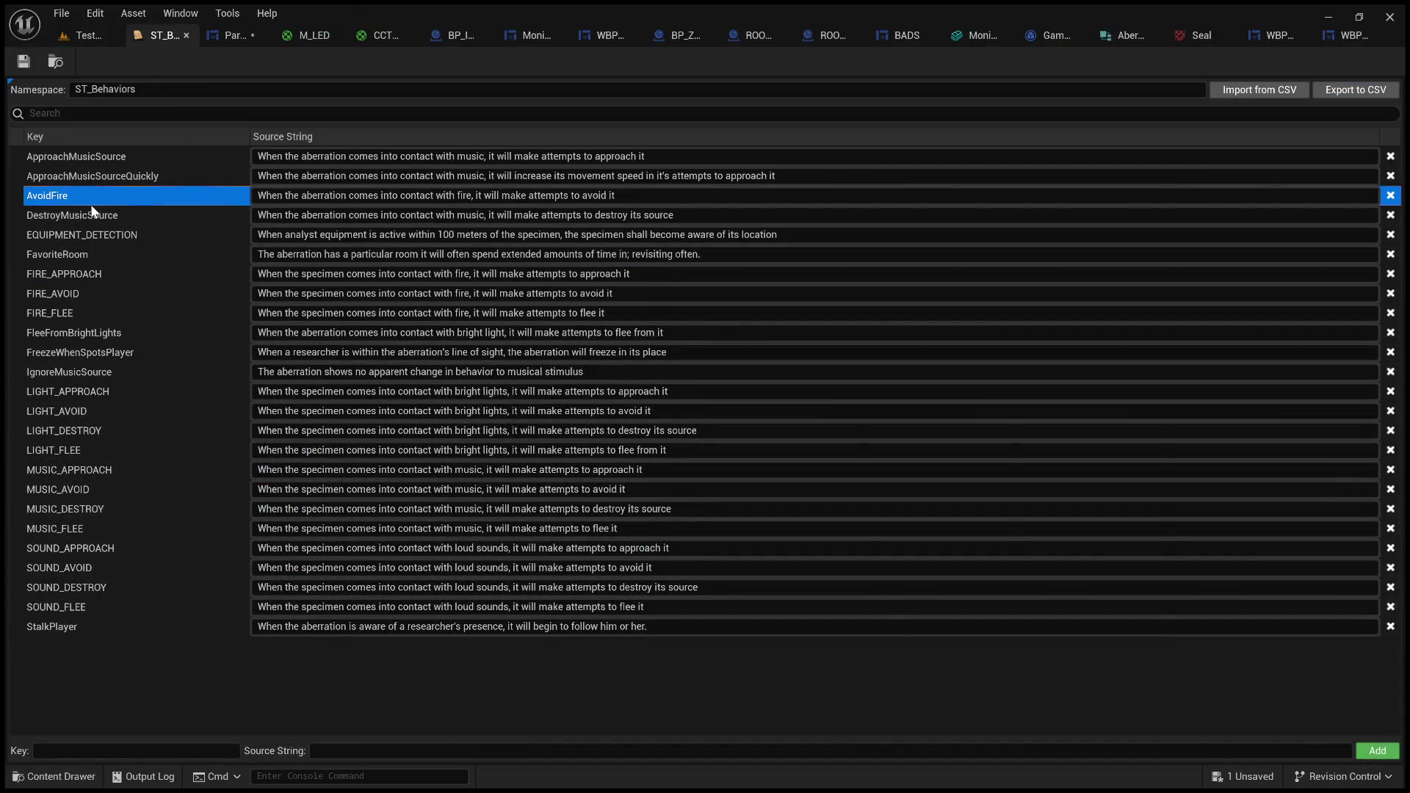
{"action": "left_click", "coordinate": [113, 274]}
{"action": "left_click", "coordinate": [426, 195]}
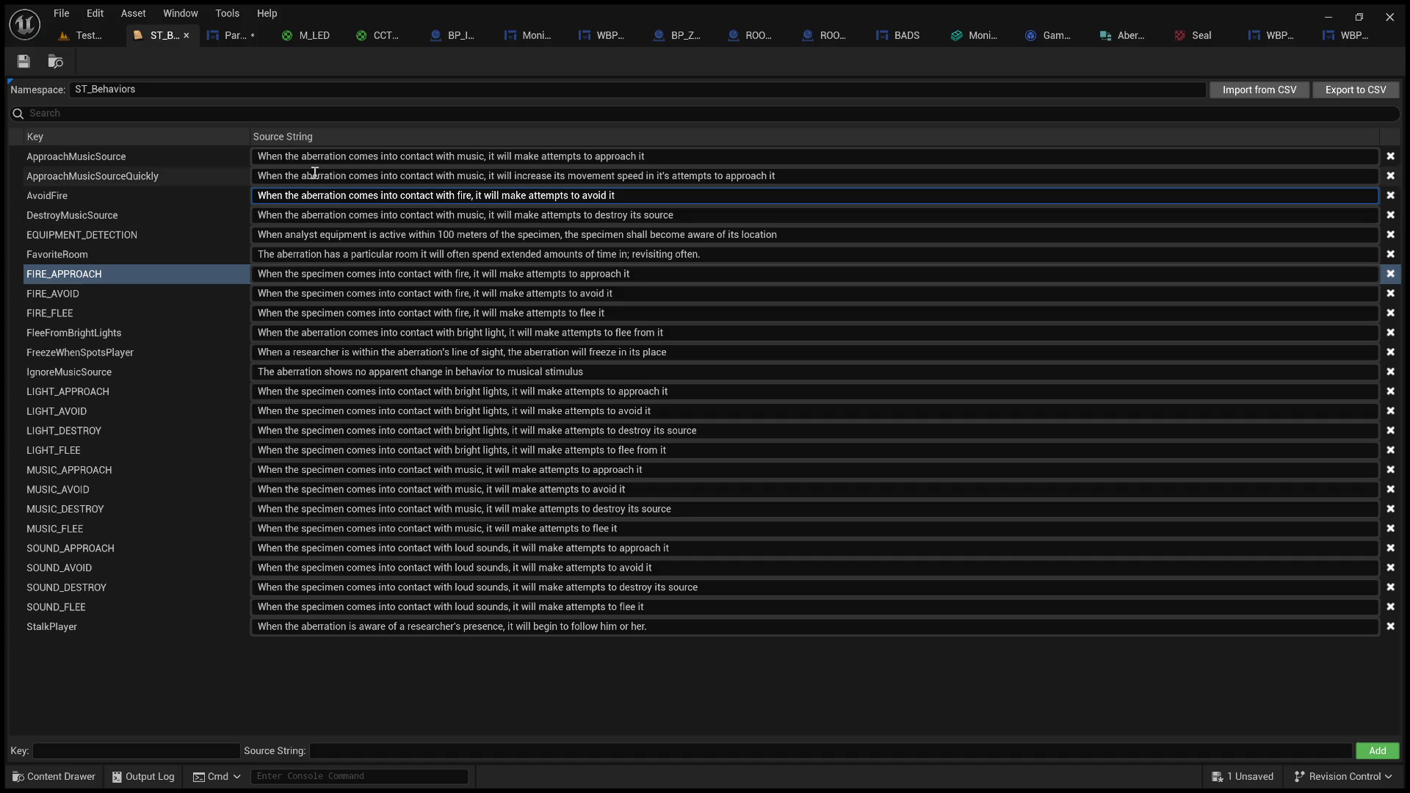
{"action": "left_click", "coordinate": [239, 34]}
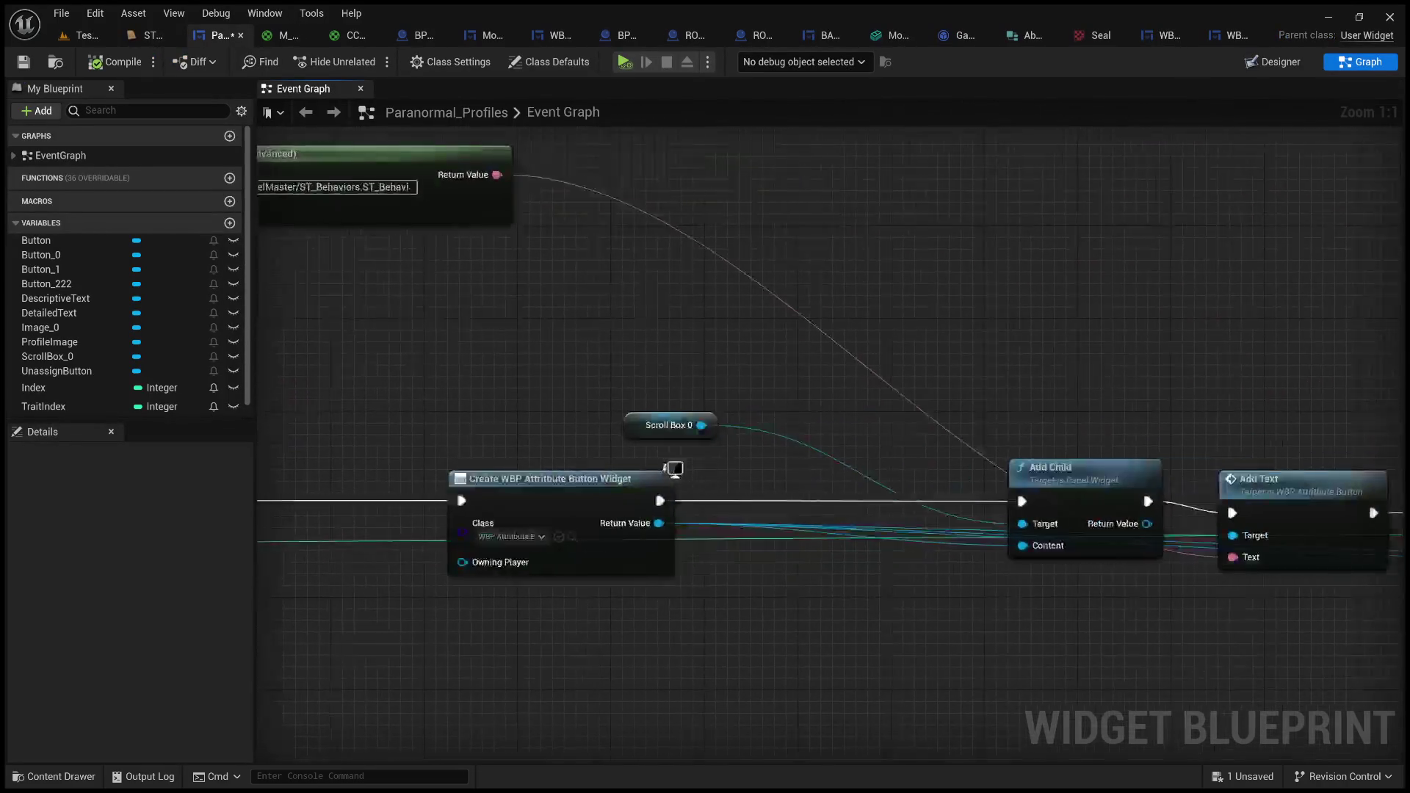
- Zoom out and pan the Event Graph to bring the button click events into view
{"action": "scroll", "coordinate": [954, 387], "scroll_direction": "down", "scroll_amount": 3}
{"action": "scroll", "coordinate": [738, 342], "scroll_direction": "down", "scroll_amount": 1}
{"action": "scroll", "coordinate": [737, 339], "scroll_direction": "down", "scroll_amount": 3}
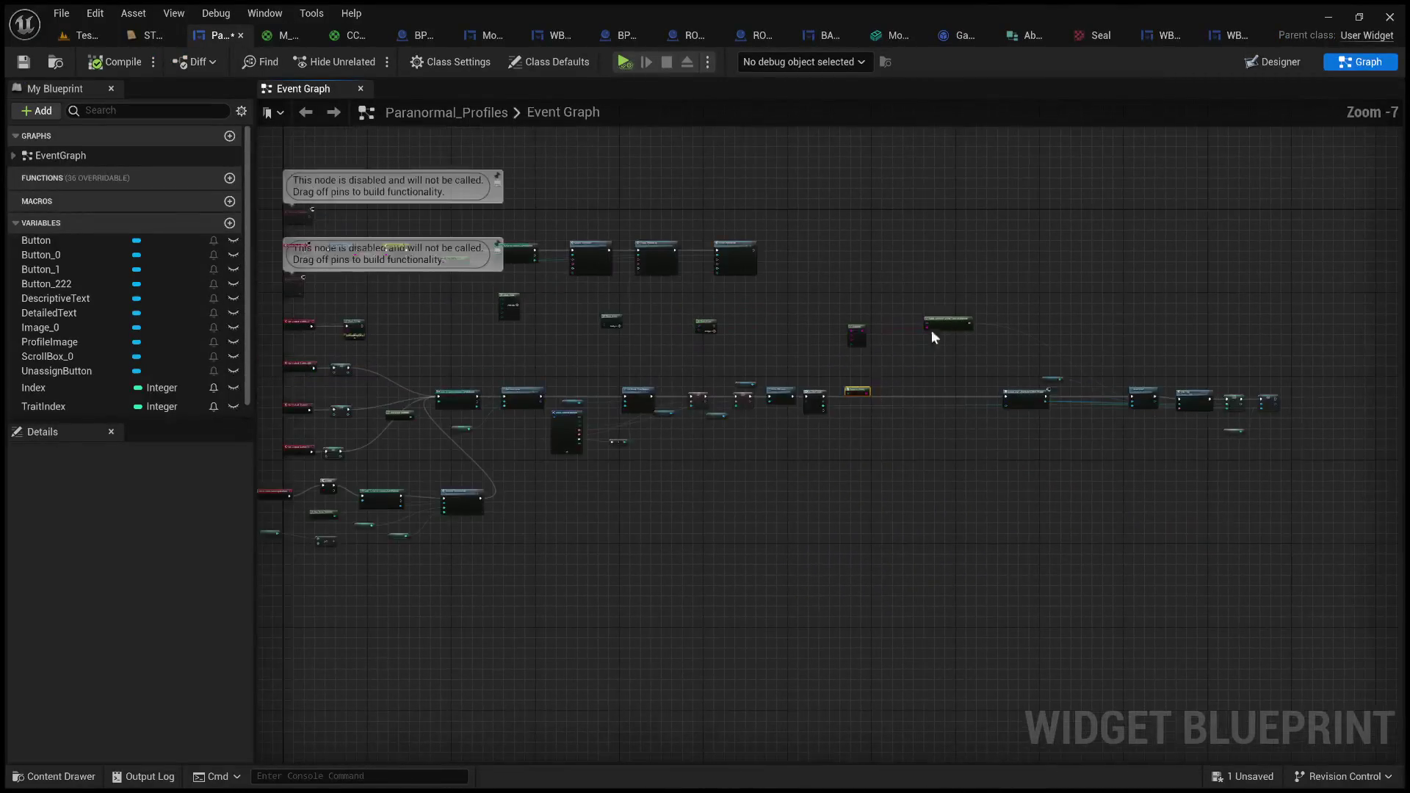
{"action": "left_click_drag", "start_coordinate": [769, 332], "coordinate": [919, 367]}
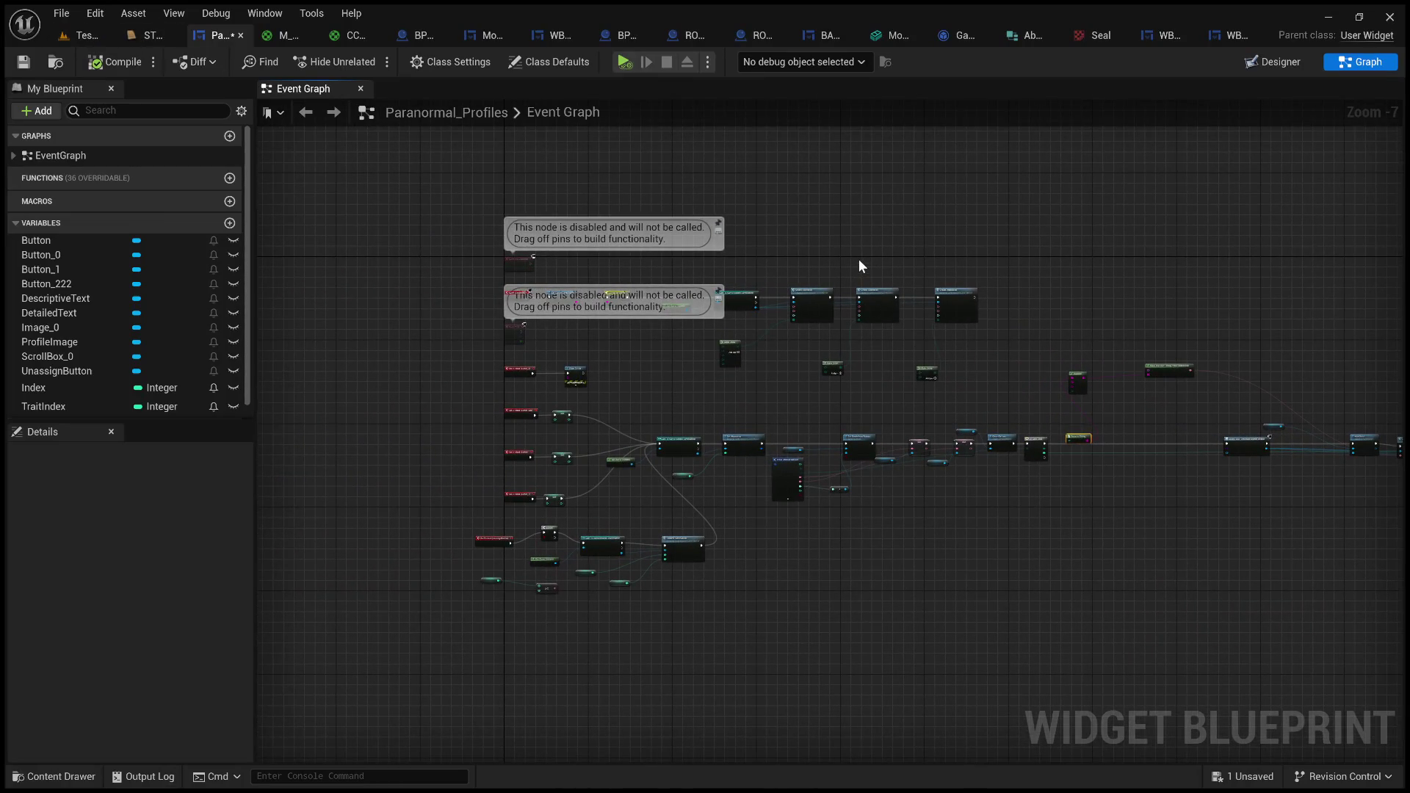
{"action": "scroll", "coordinate": [858, 258], "scroll_direction": "up", "scroll_amount": 2}
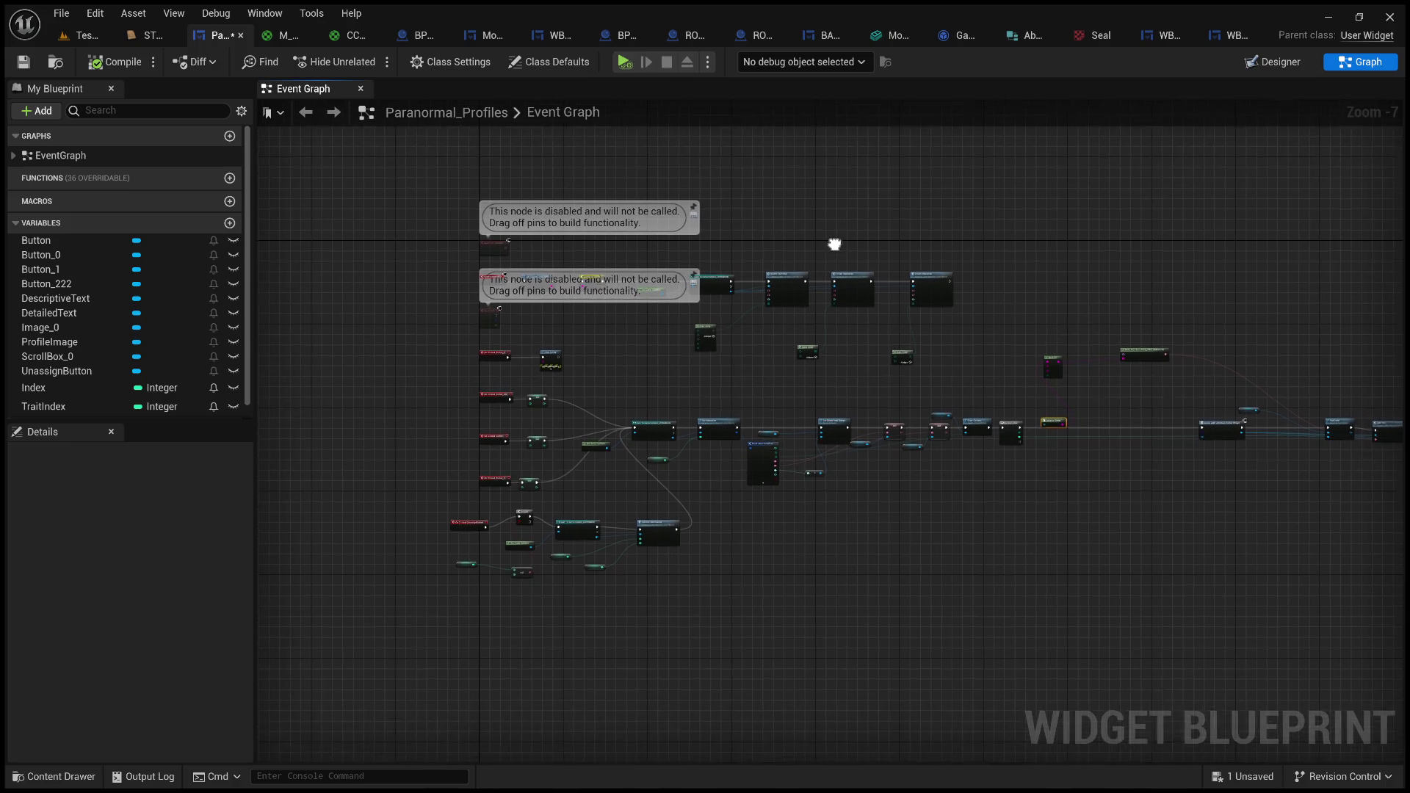
{"action": "left_click_drag", "start_coordinate": [696, 398], "coordinate": [760, 371]}
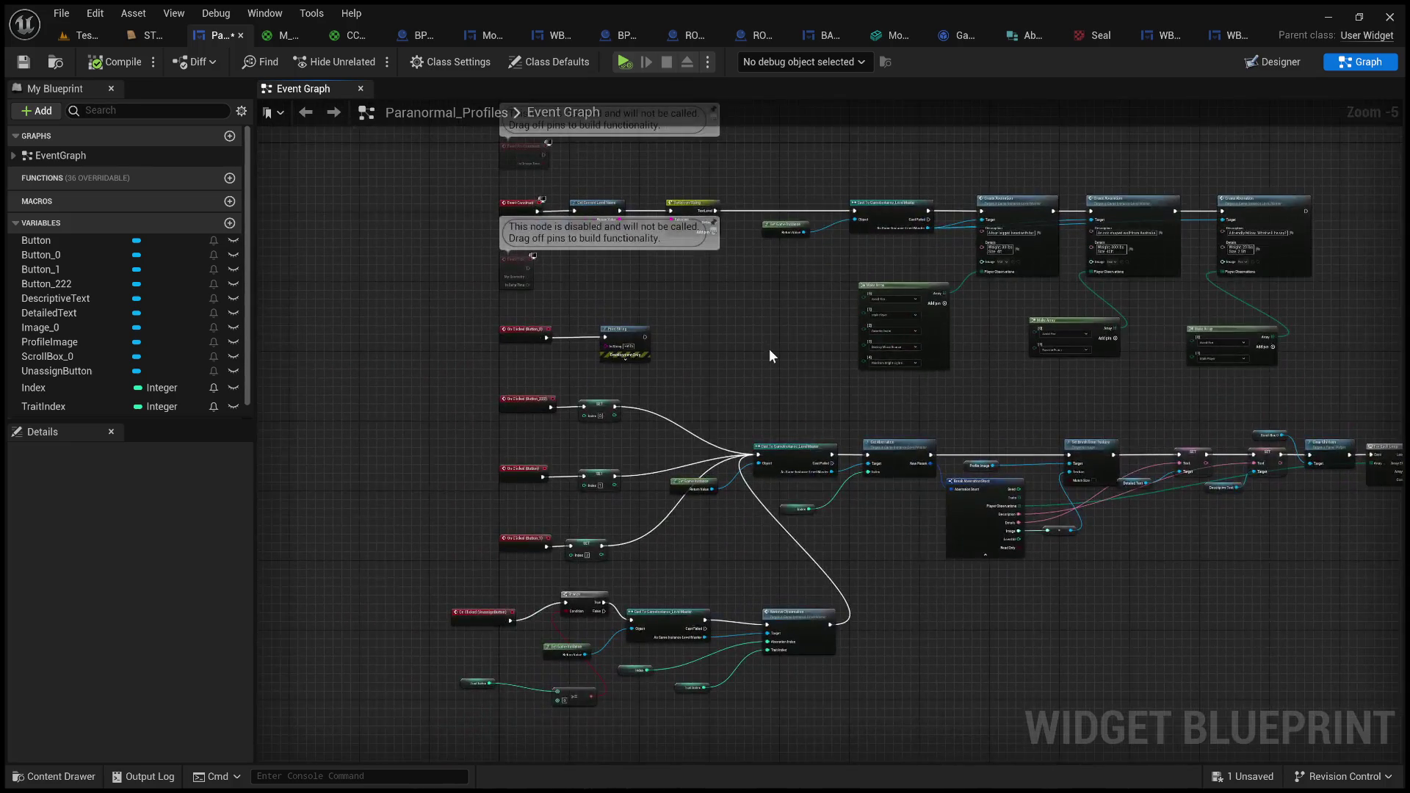
{"action": "scroll", "coordinate": [719, 268], "scroll_direction": "up", "scroll_amount": 1}
{"action": "mouse_move", "coordinate": [710, 275]}
{"action": "left_mouse_down"}
{"action": "mouse_move", "coordinate": [831, 214]}
{"action": "mouse_move", "coordinate": [782, 176]}
{"action": "left_mouse_up"}
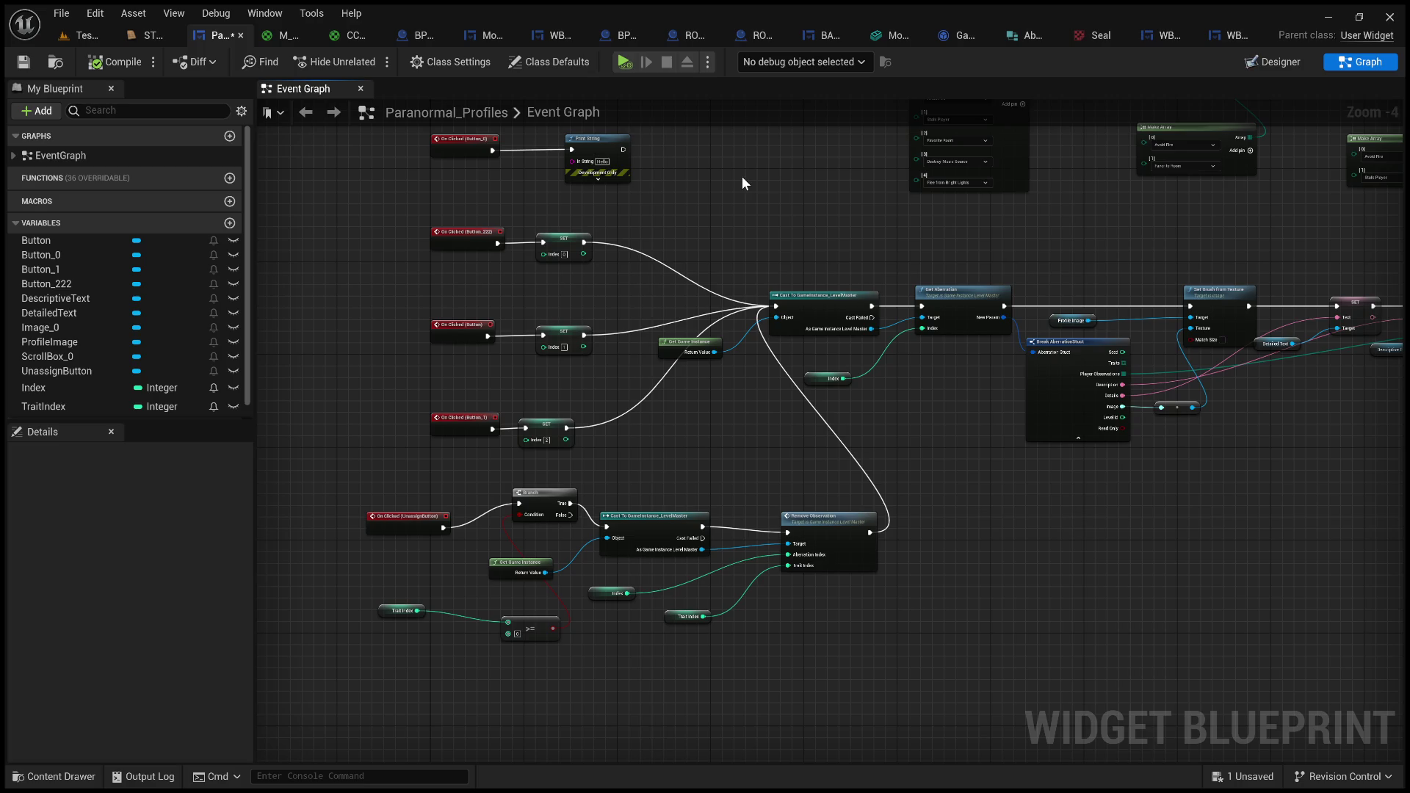
{"action": "mouse_move", "coordinate": [759, 190]}
{"action": "left_mouse_down"}
{"action": "mouse_move", "coordinate": [800, 116]}
{"action": "mouse_move", "coordinate": [661, 164]}
{"action": "mouse_move", "coordinate": [652, 155]}
{"action": "left_mouse_up"}
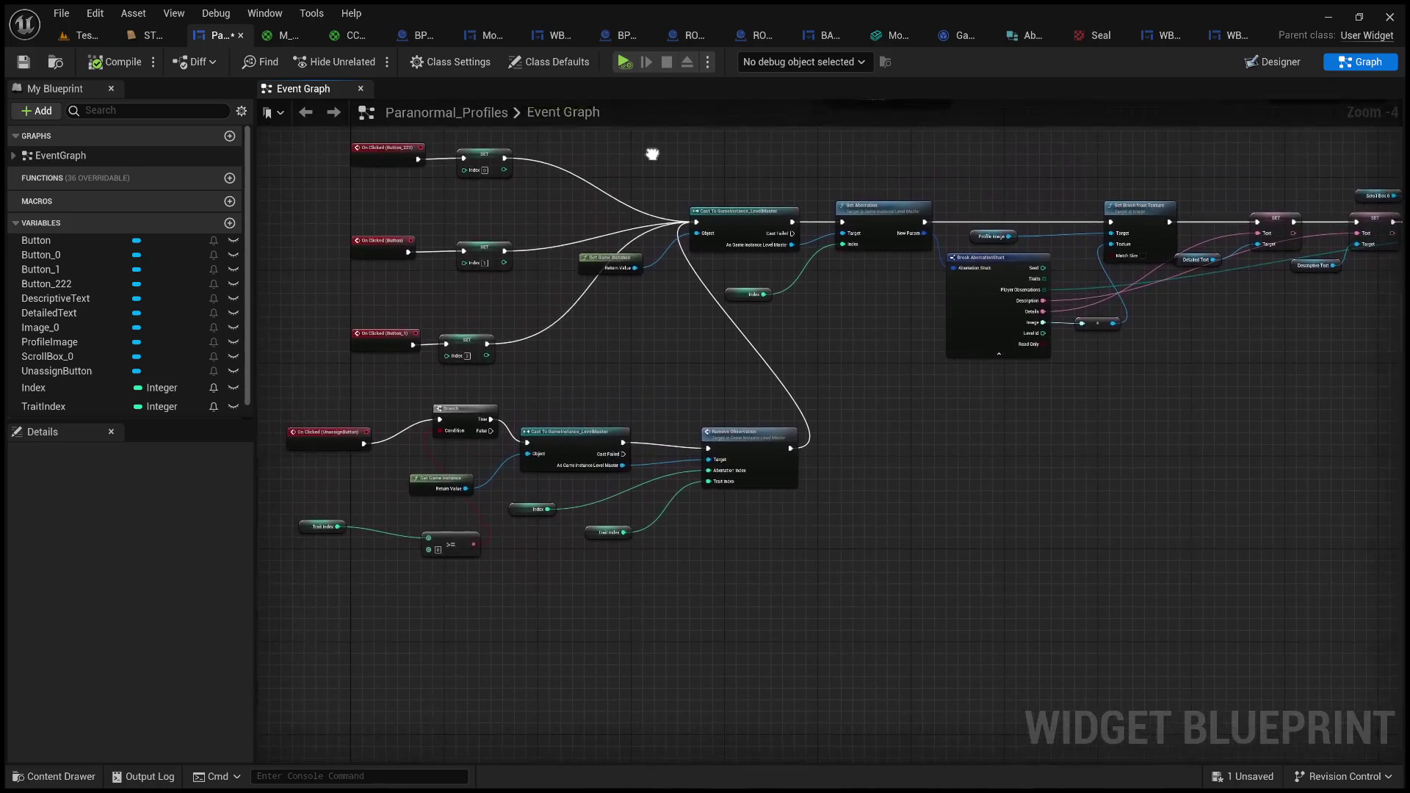
- Zoom in on the On Clicked (UnassignButton) node, nudge it up-right, then zoom back out
{"action": "scroll", "coordinate": [367, 492], "scroll_direction": "up", "scroll_amount": 2}
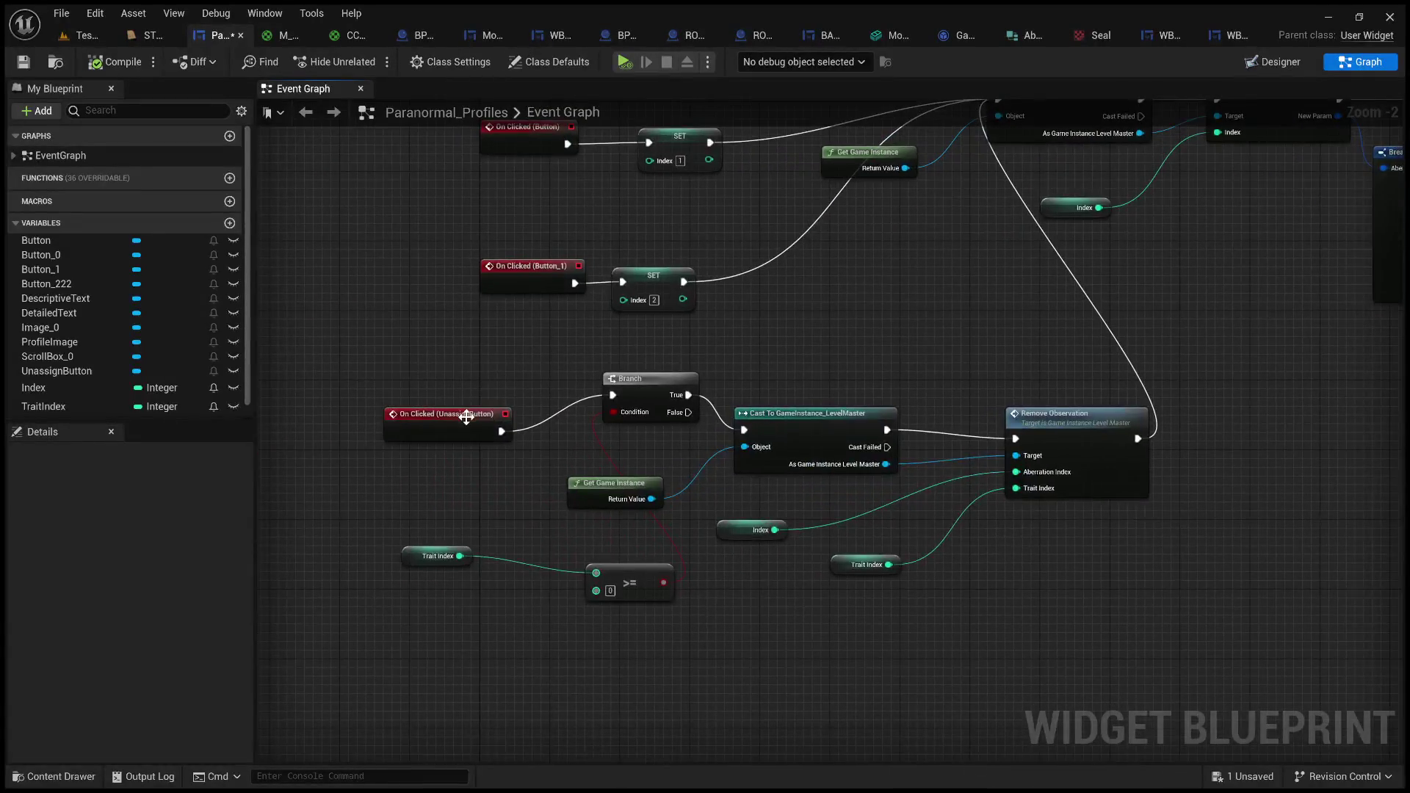
{"action": "left_click_drag", "start_coordinate": [466, 418], "coordinate": [500, 382]}
{"action": "left_click", "coordinate": [571, 336]}
{"action": "left_click_drag", "start_coordinate": [963, 337], "coordinate": [666, 429]}
{"action": "scroll", "coordinate": [667, 429], "scroll_direction": "down", "scroll_amount": 3}
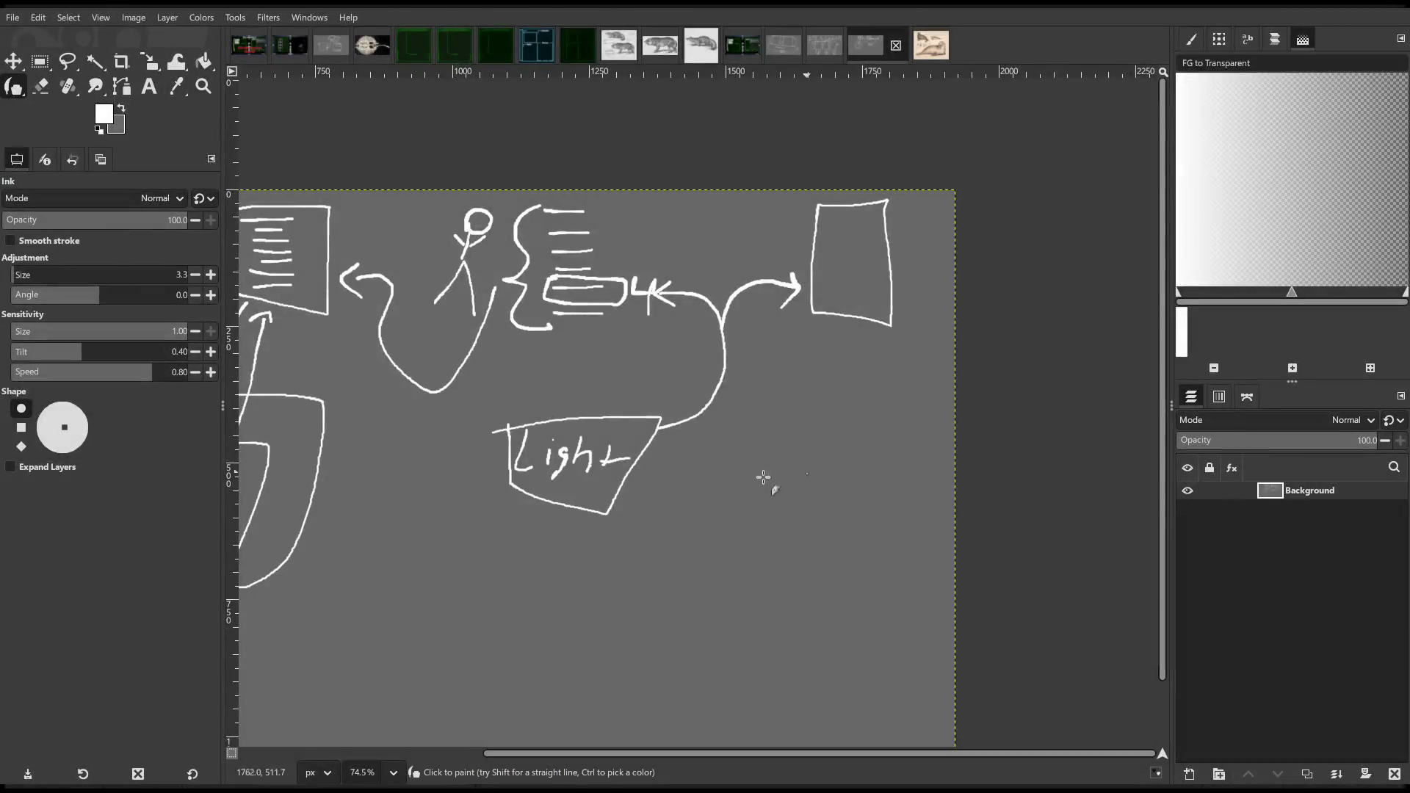
{"action": "scroll", "coordinate": [761, 478], "scroll_direction": "down", "scroll_amount": 3}
{"action": "scroll", "coordinate": [896, 331], "scroll_direction": "left", "scroll_amount": 3}
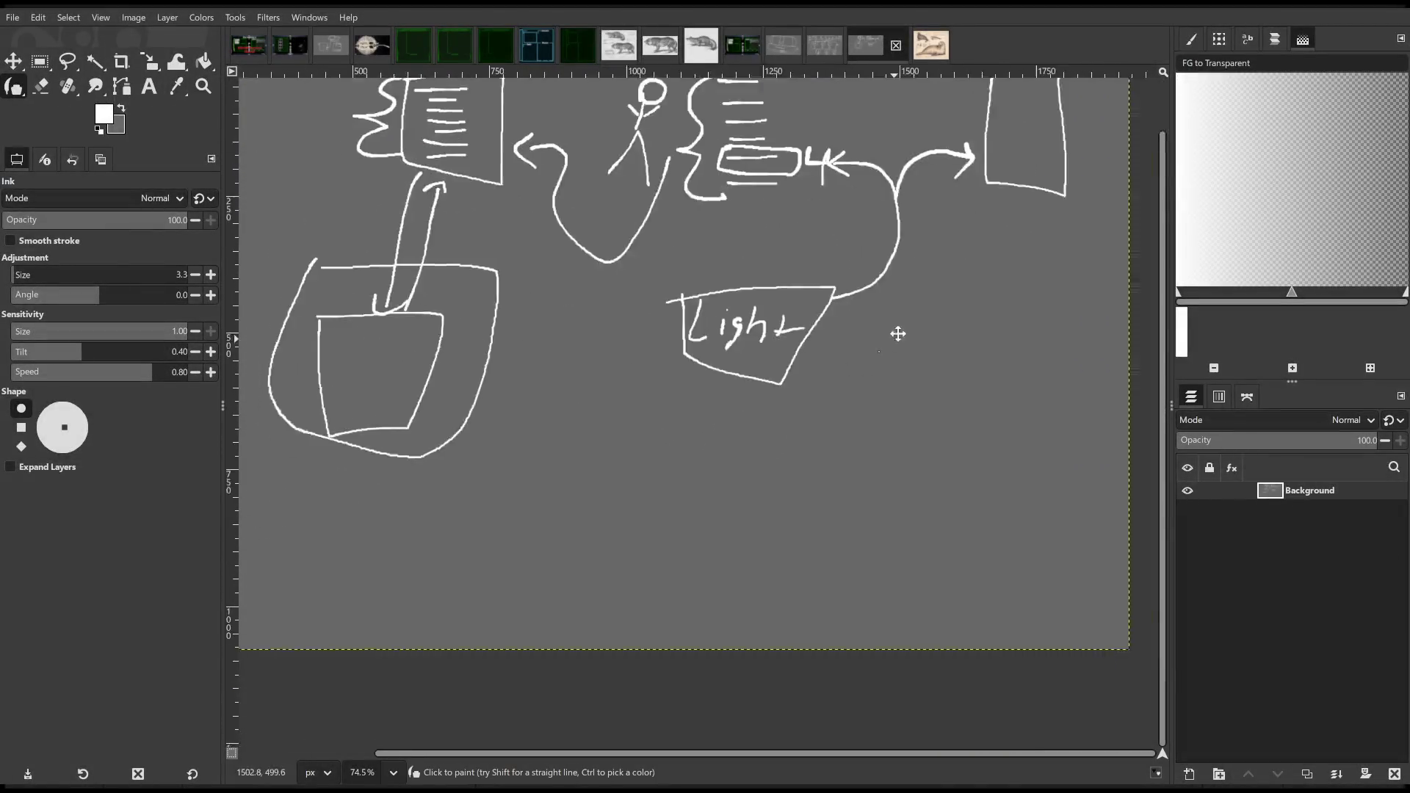
- Handwrite 'int x = 7;' on empty canvas below the Light sketch
{"action": "scroll", "coordinate": [729, 430], "scroll_direction": "down", "scroll_amount": 3}
{"action": "scroll", "coordinate": [669, 393], "scroll_direction": "up", "scroll_amount": 6}
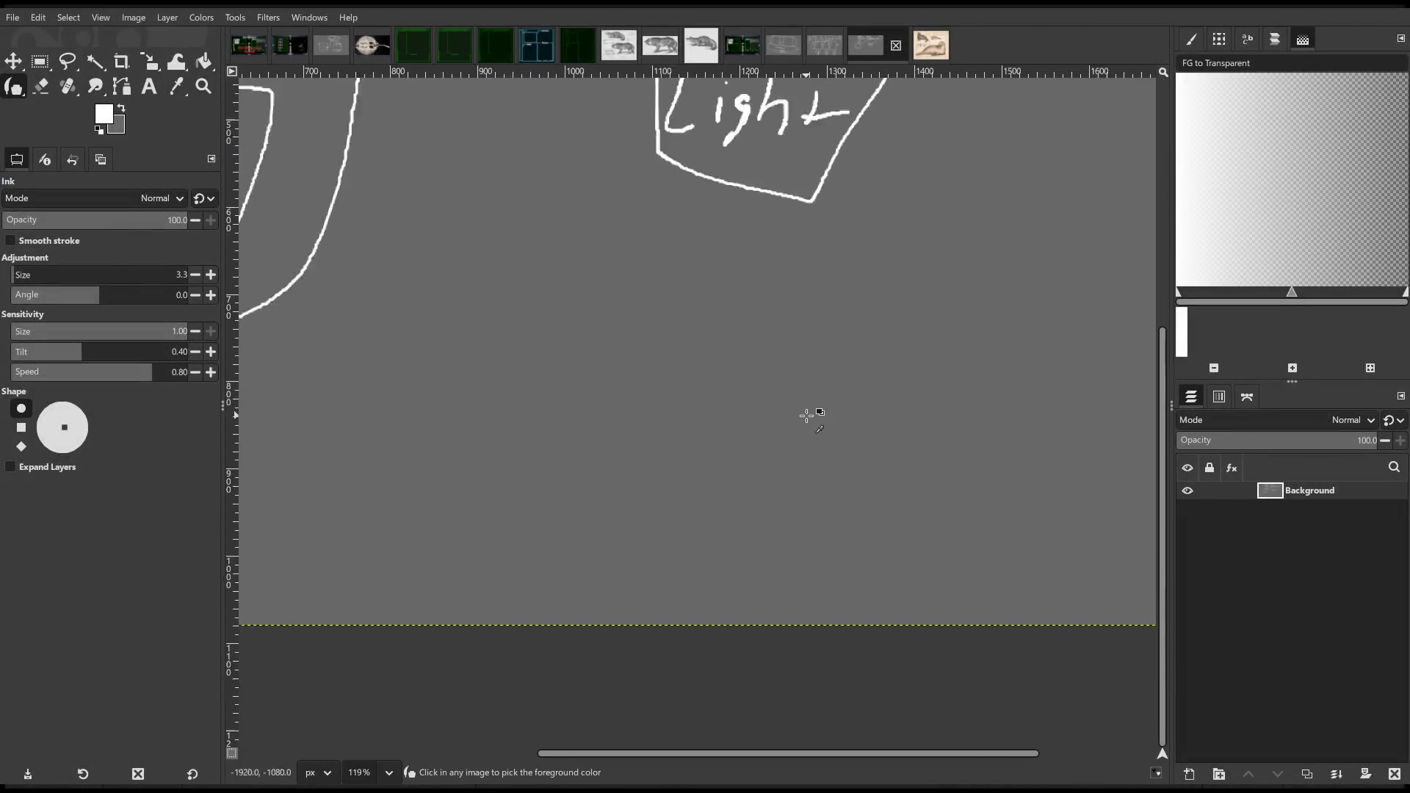
{"action": "left_click_drag", "start_coordinate": [841, 386], "coordinate": [761, 434]}
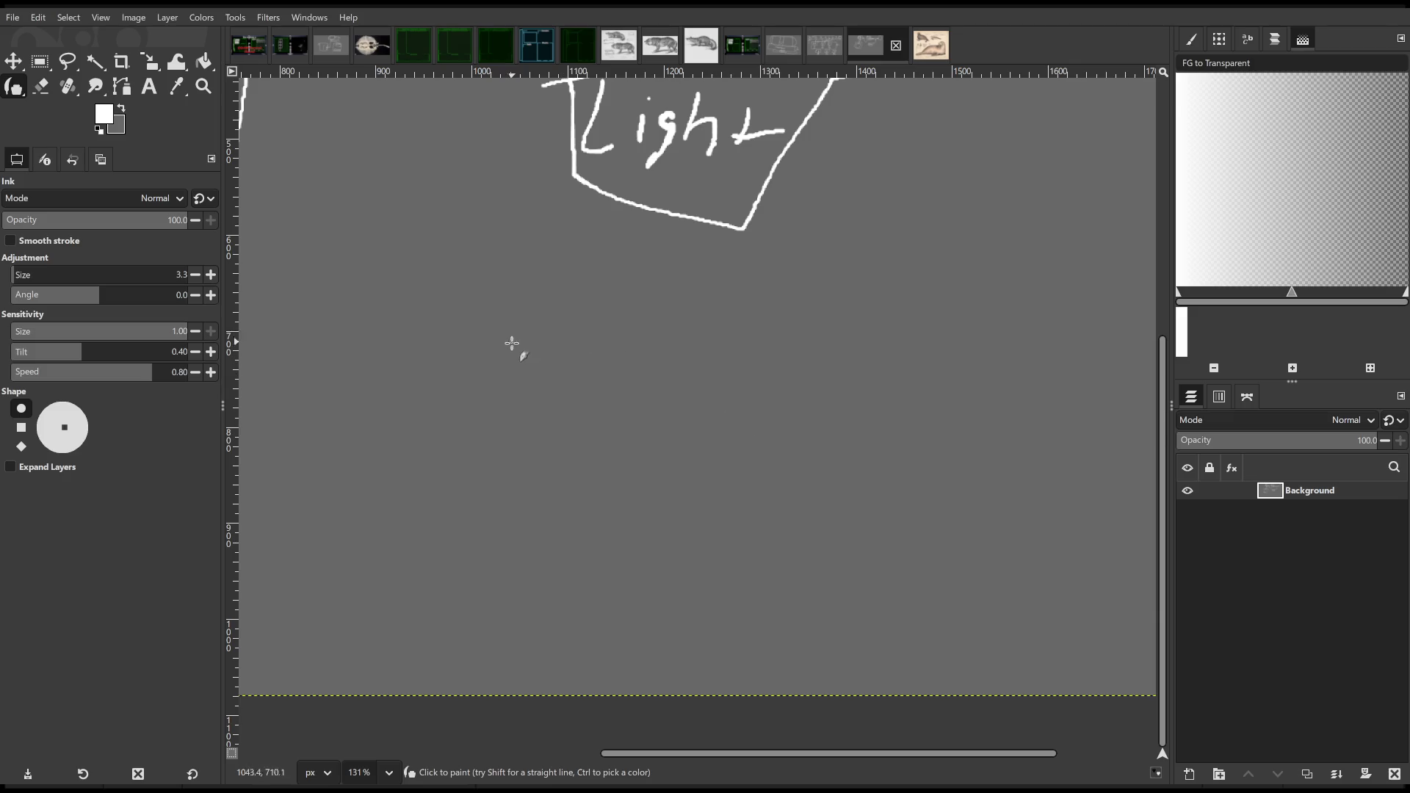
{"action": "left_click_drag", "start_coordinate": [503, 344], "coordinate": [500, 394]}
{"action": "left_click", "coordinate": [502, 317]}
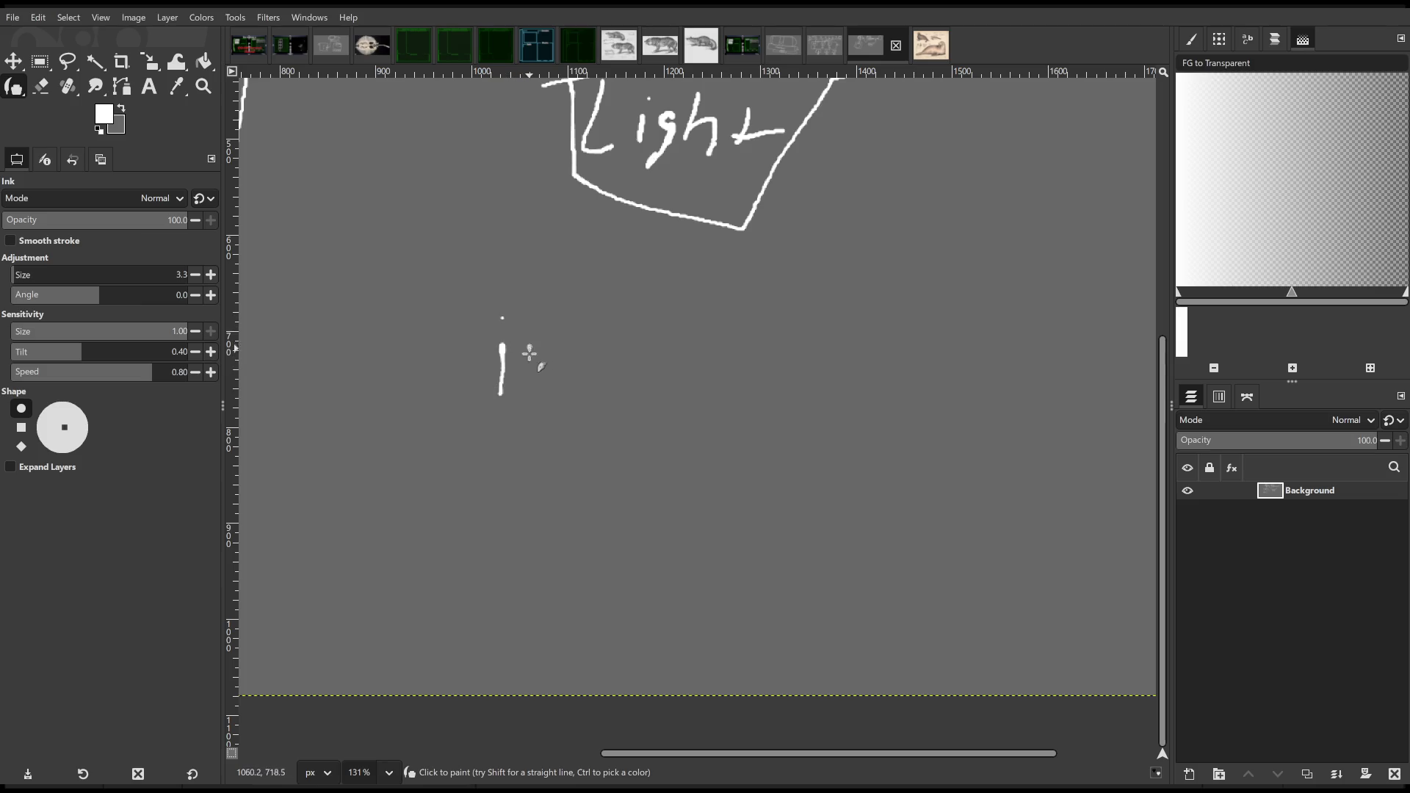
{"action": "left_click_drag", "start_coordinate": [526, 344], "coordinate": [556, 387]}
{"action": "mouse_move", "coordinate": [577, 334]}
{"action": "left_mouse_down"}
{"action": "mouse_move", "coordinate": [573, 390]}
{"action": "mouse_move", "coordinate": [609, 362]}
{"action": "mouse_move", "coordinate": [688, 385]}
{"action": "mouse_move", "coordinate": [709, 347]}
{"action": "left_mouse_up"}
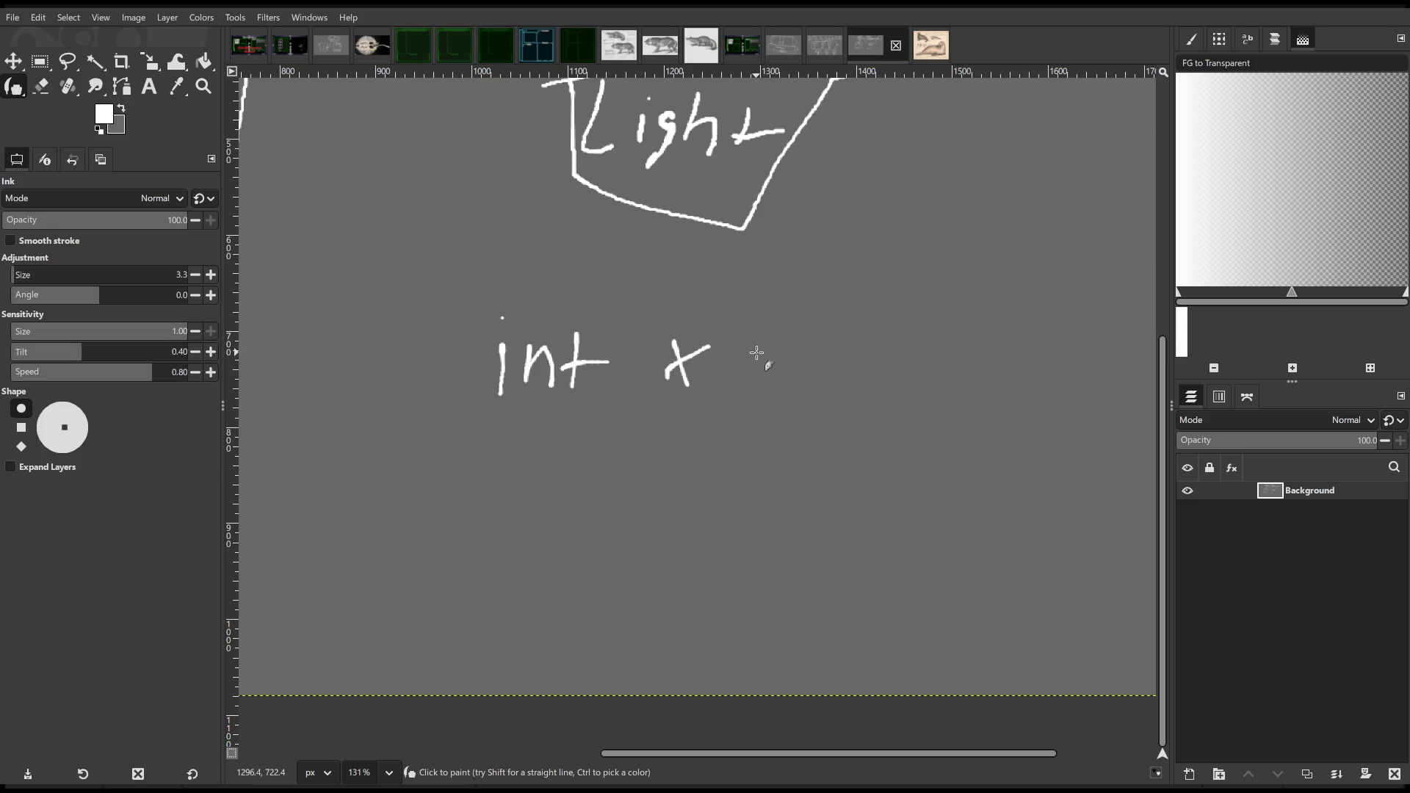
{"action": "mouse_move", "coordinate": [770, 346]}
{"action": "left_mouse_down"}
{"action": "mouse_move", "coordinate": [828, 354]}
{"action": "mouse_move", "coordinate": [817, 371]}
{"action": "left_mouse_up"}
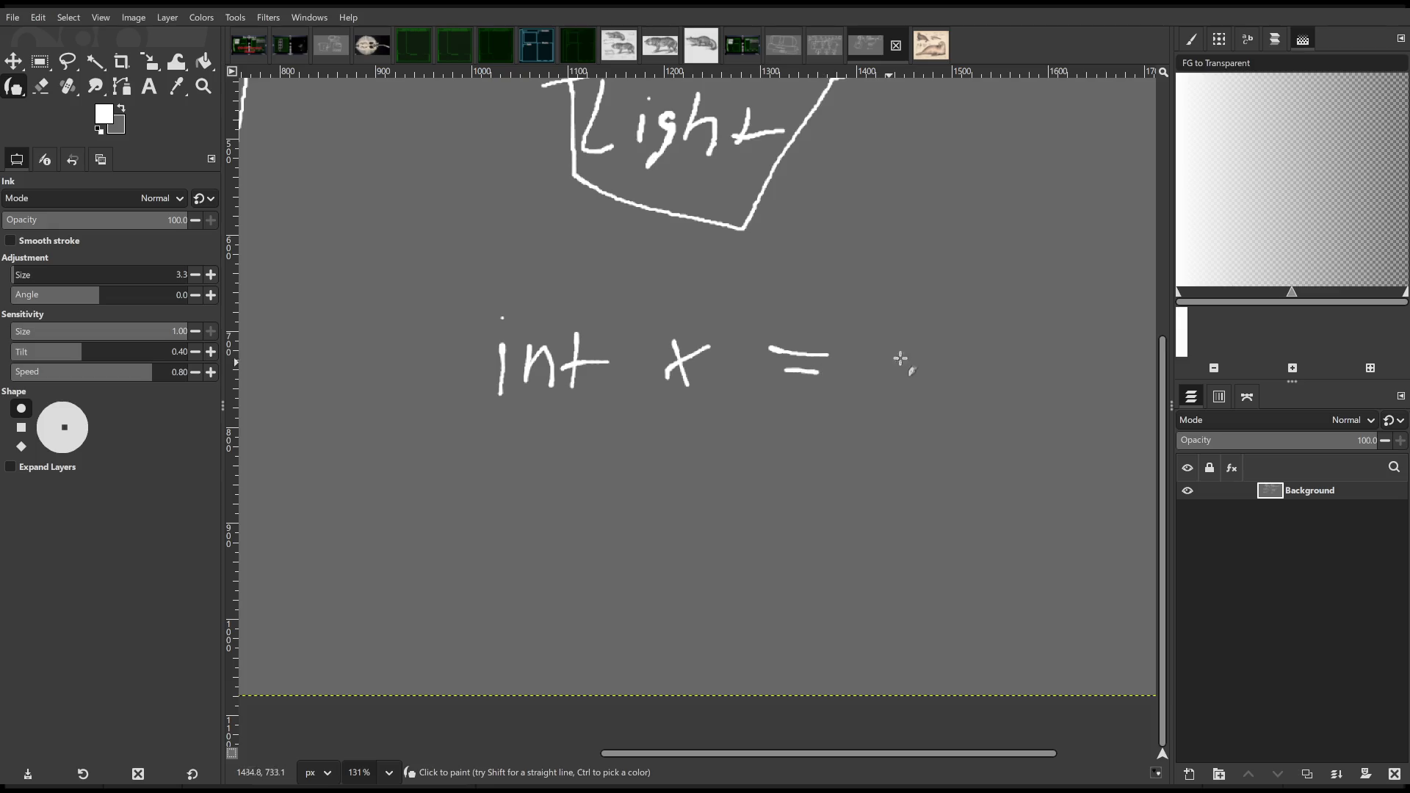
{"action": "mouse_move", "coordinate": [882, 336]}
{"action": "left_mouse_down"}
{"action": "mouse_move", "coordinate": [923, 333]}
{"action": "mouse_move", "coordinate": [895, 381]}
{"action": "mouse_move", "coordinate": [927, 374]}
{"action": "left_mouse_up"}
{"action": "left_click", "coordinate": [934, 353]}
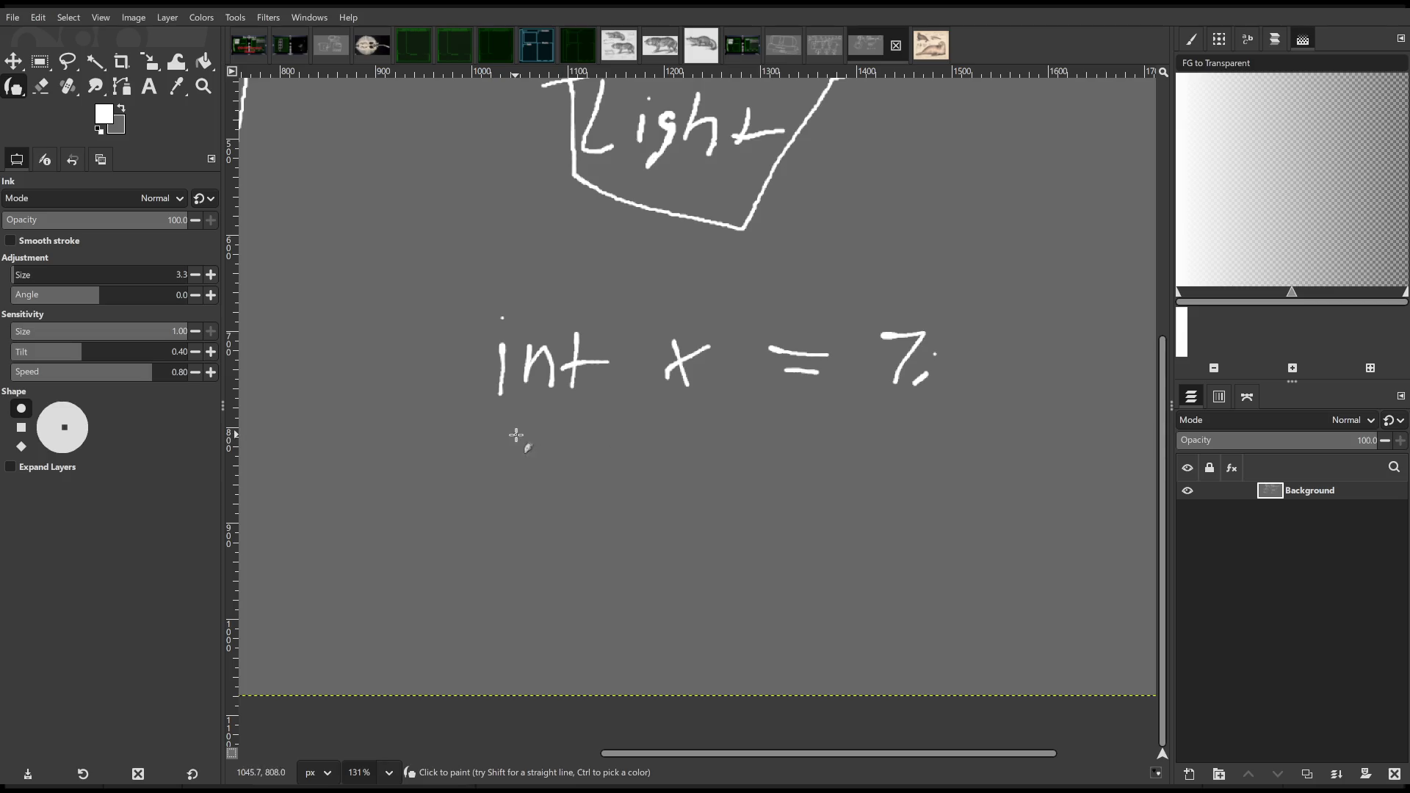
- Sketch a trial 'y=x+1' line beneath it, then undo those strokes
{"action": "left_click_drag", "start_coordinate": [516, 434], "coordinate": [535, 469]}
{"action": "mouse_move", "coordinate": [509, 472]}
{"action": "left_mouse_down"}
{"action": "mouse_move", "coordinate": [547, 444]}
{"action": "mouse_move", "coordinate": [508, 553]}
{"action": "left_mouse_up"}
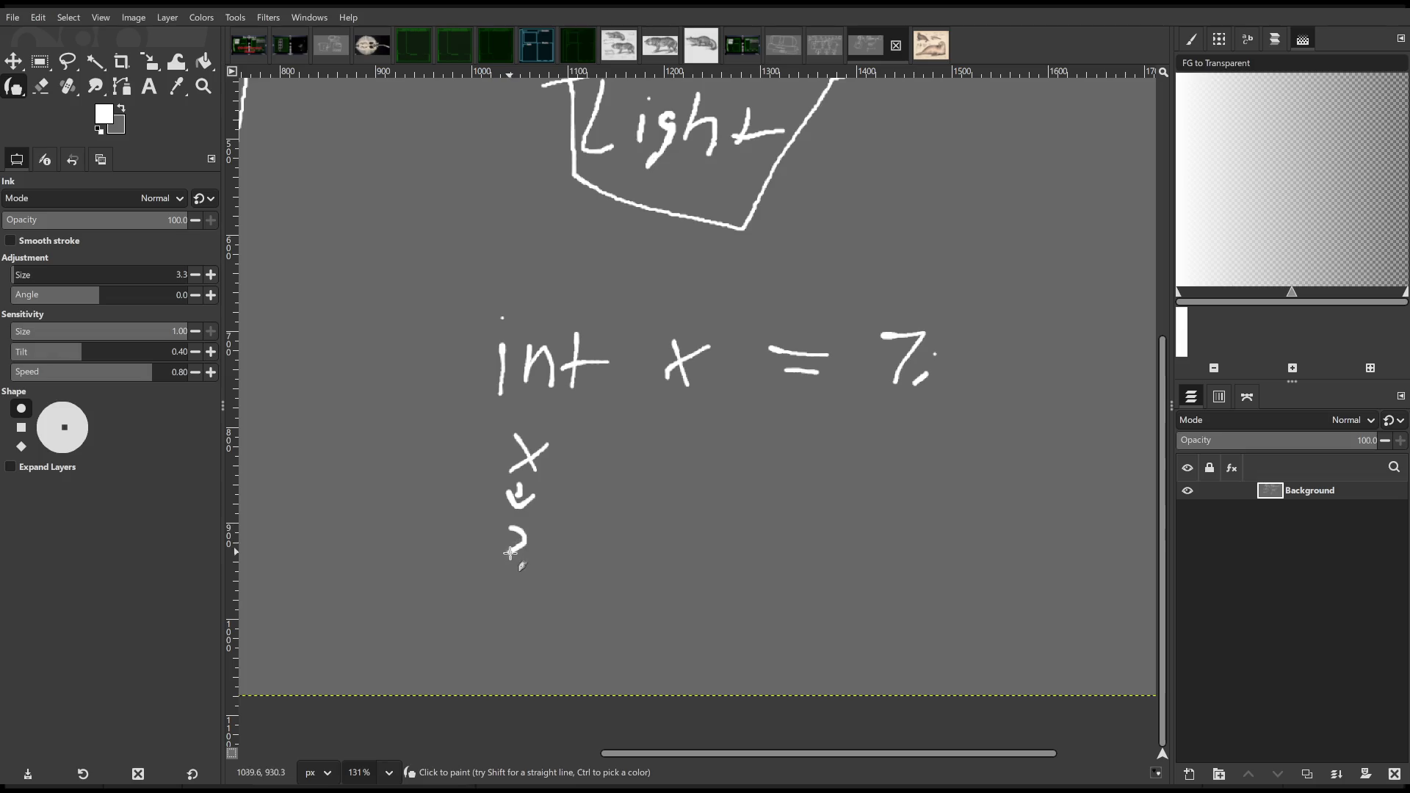
{"action": "key", "text": "ctrl+z"}
{"action": "key", "text": "ctrl+z"}
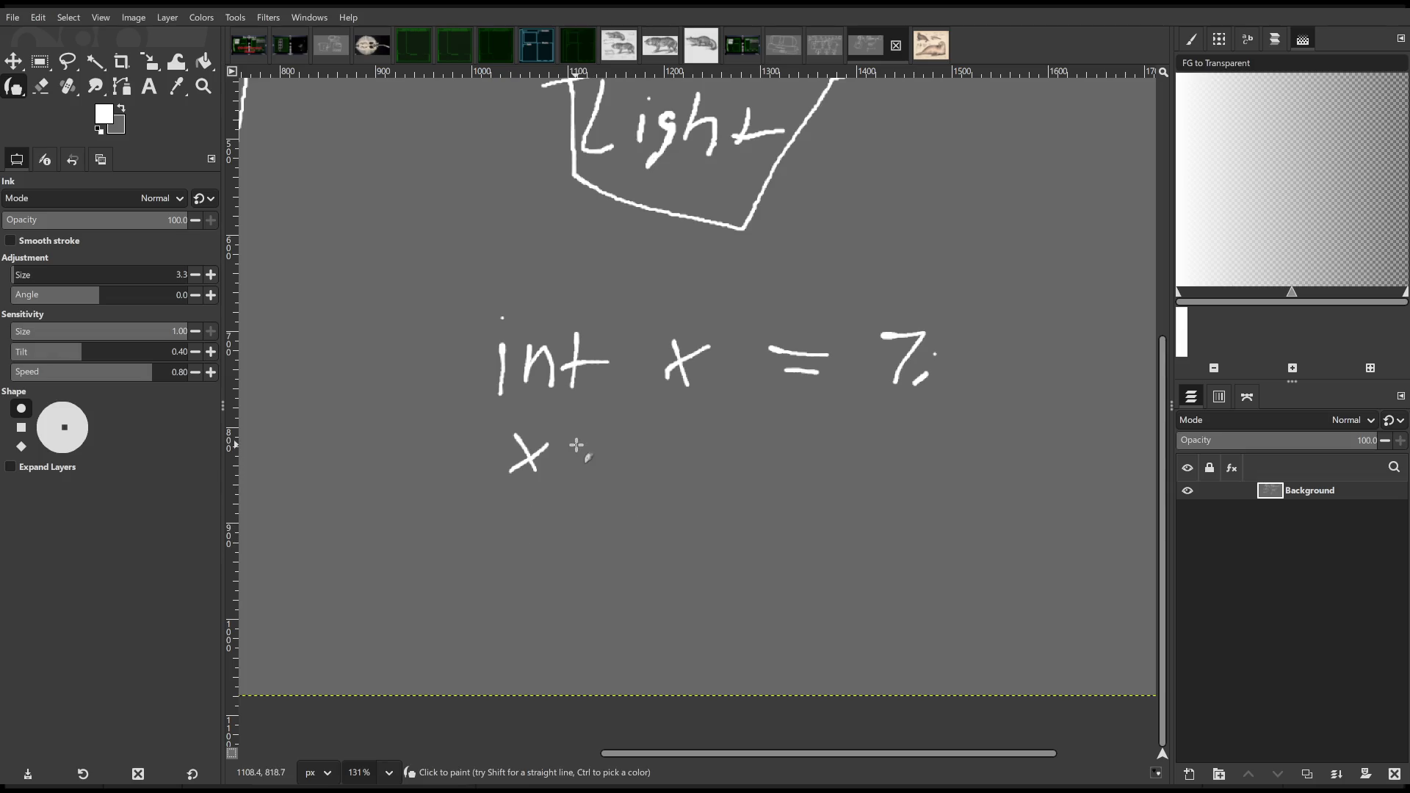
{"action": "scroll", "coordinate": [517, 460], "scroll_direction": "left", "scroll_amount": 3}
{"action": "scroll", "coordinate": [516, 460], "scroll_direction": "up", "scroll_amount": 1}
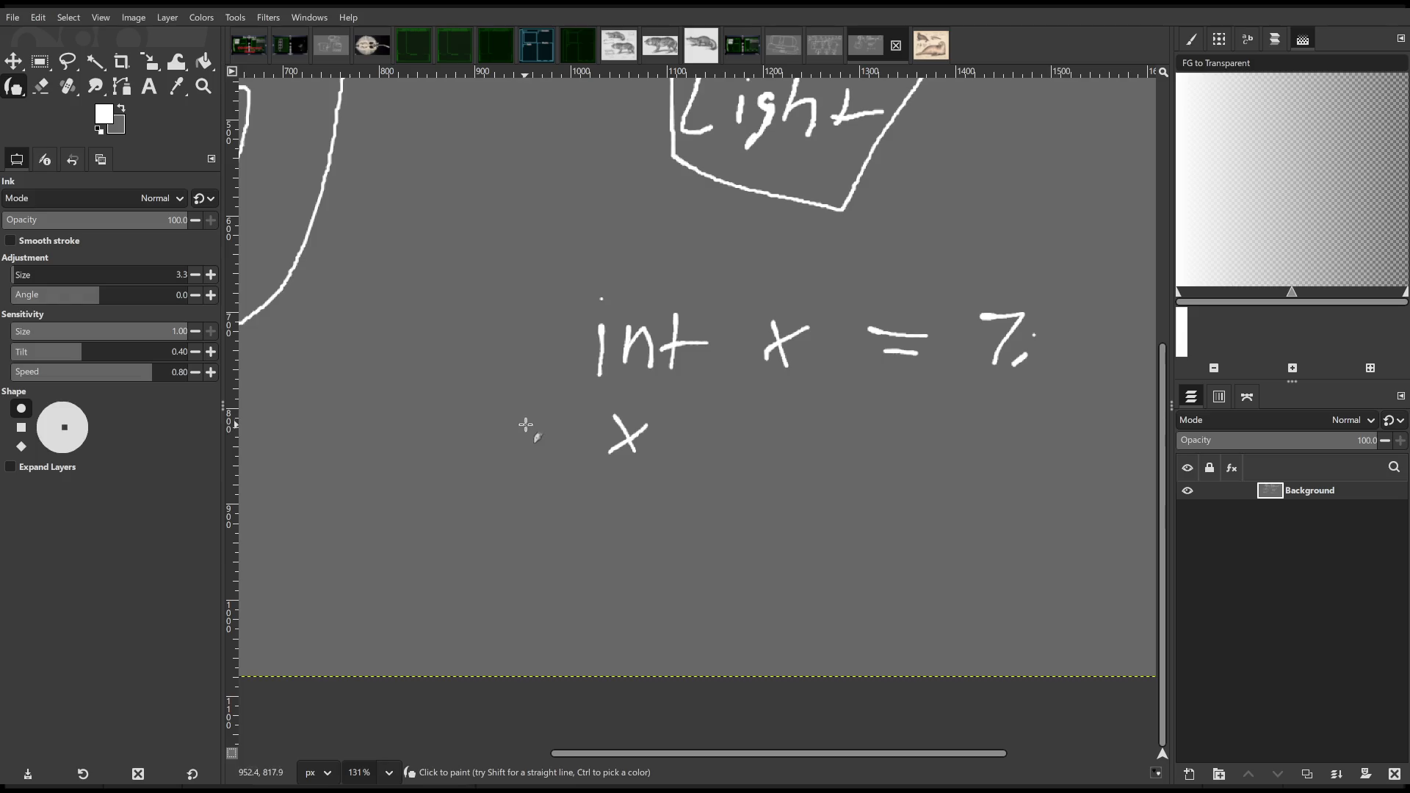
{"action": "mouse_move", "coordinate": [522, 420]}
{"action": "left_mouse_down"}
{"action": "mouse_move", "coordinate": [551, 423]}
{"action": "mouse_move", "coordinate": [519, 473]}
{"action": "mouse_move", "coordinate": [588, 437]}
{"action": "mouse_move", "coordinate": [585, 452]}
{"action": "left_mouse_up"}
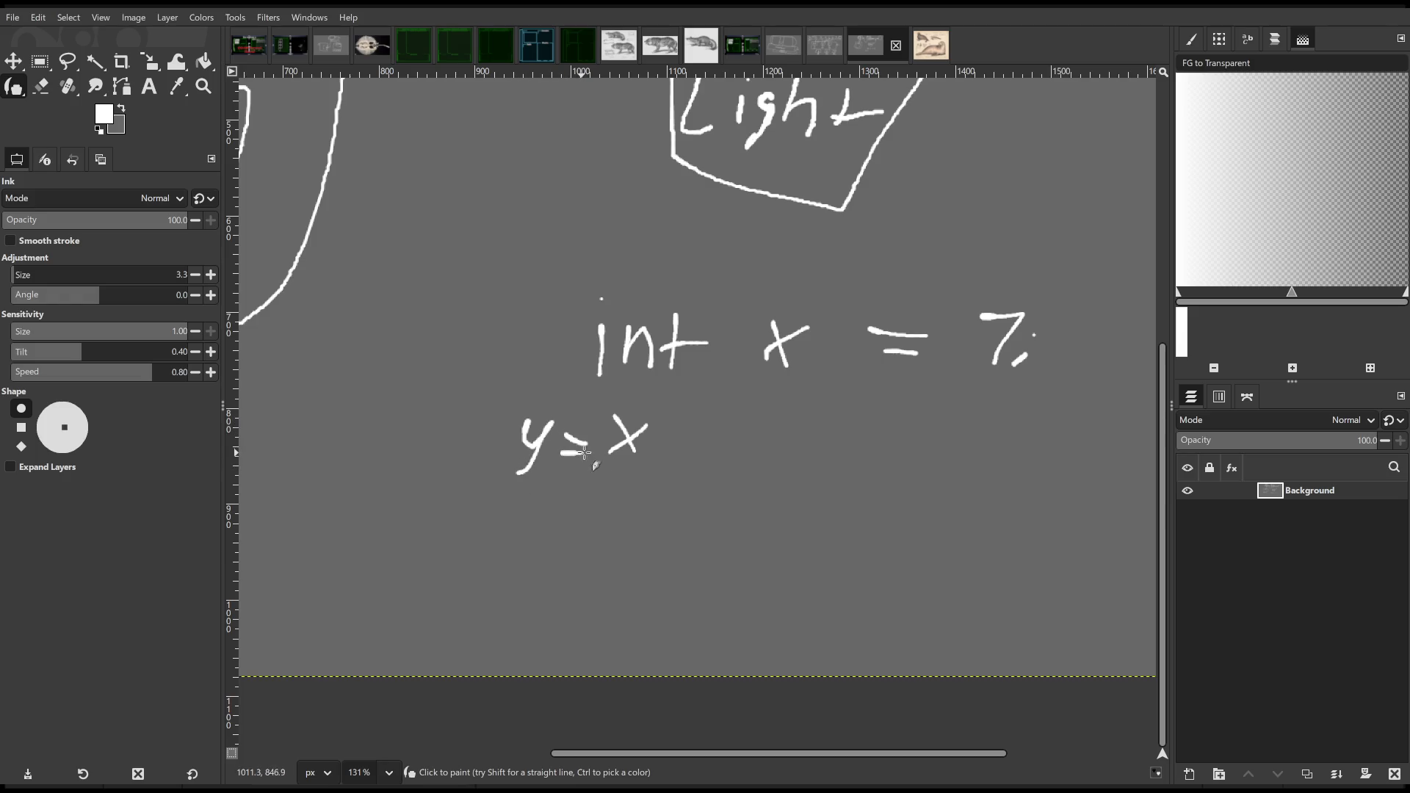
{"action": "mouse_move", "coordinate": [676, 428]}
{"action": "left_mouse_down"}
{"action": "mouse_move", "coordinate": [675, 455]}
{"action": "mouse_move", "coordinate": [685, 442]}
{"action": "mouse_move", "coordinate": [707, 459]}
{"action": "left_mouse_up"}
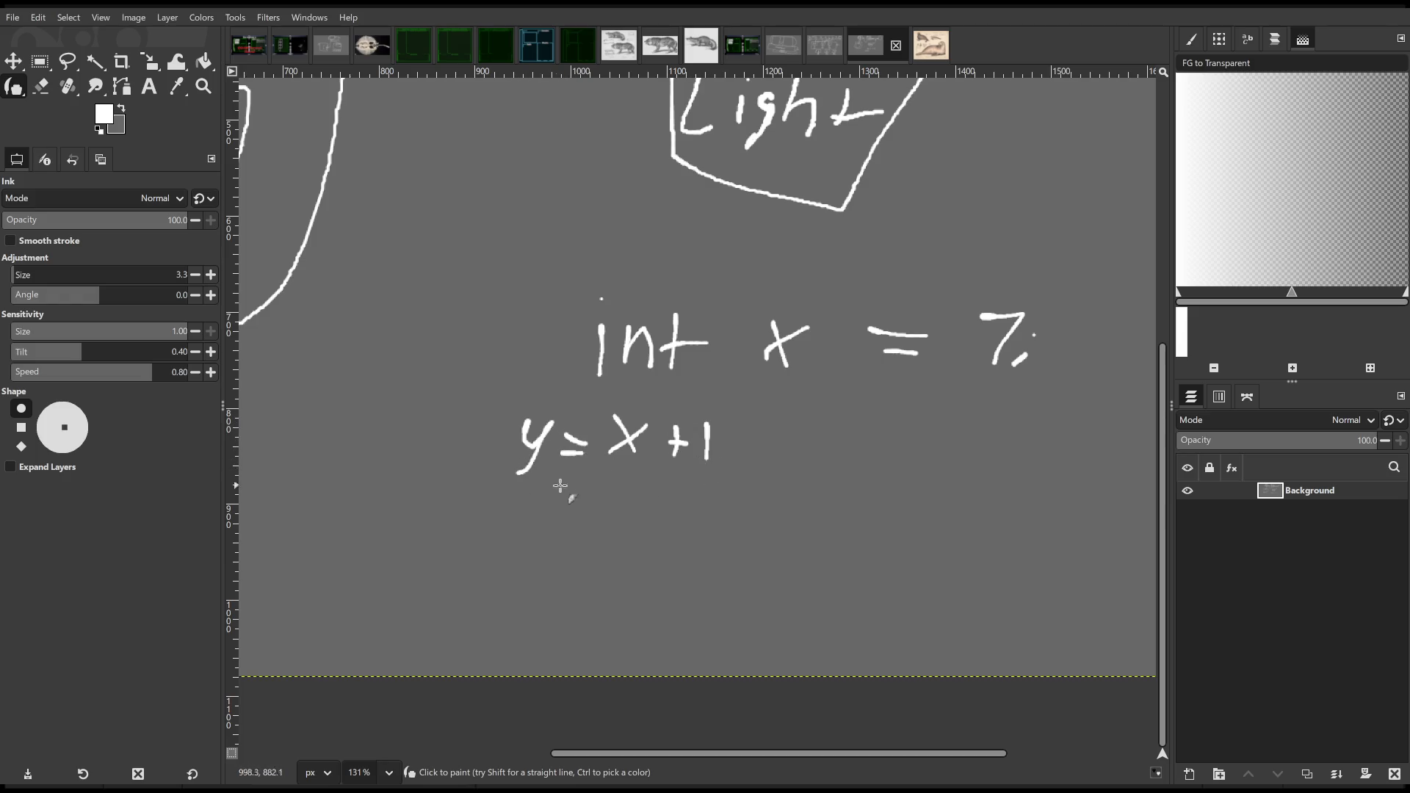
{"action": "left_click_drag", "start_coordinate": [484, 472], "coordinate": [780, 476]}
{"action": "key", "text": "ctrl+z"}
{"action": "key", "text": "ctrl+z"}
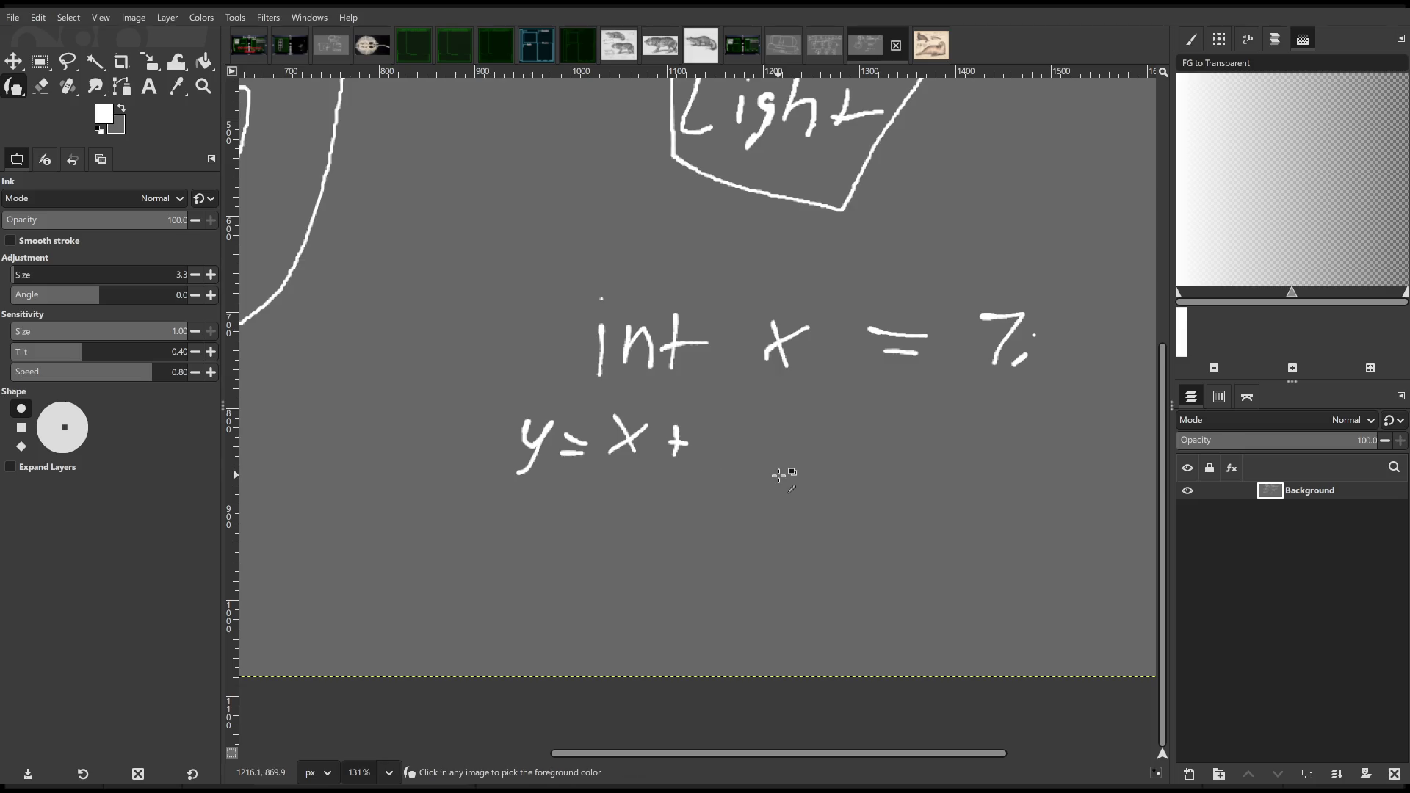
{"action": "key", "text": "ctrl+z"}
{"action": "key", "text": "ctrl+z"}
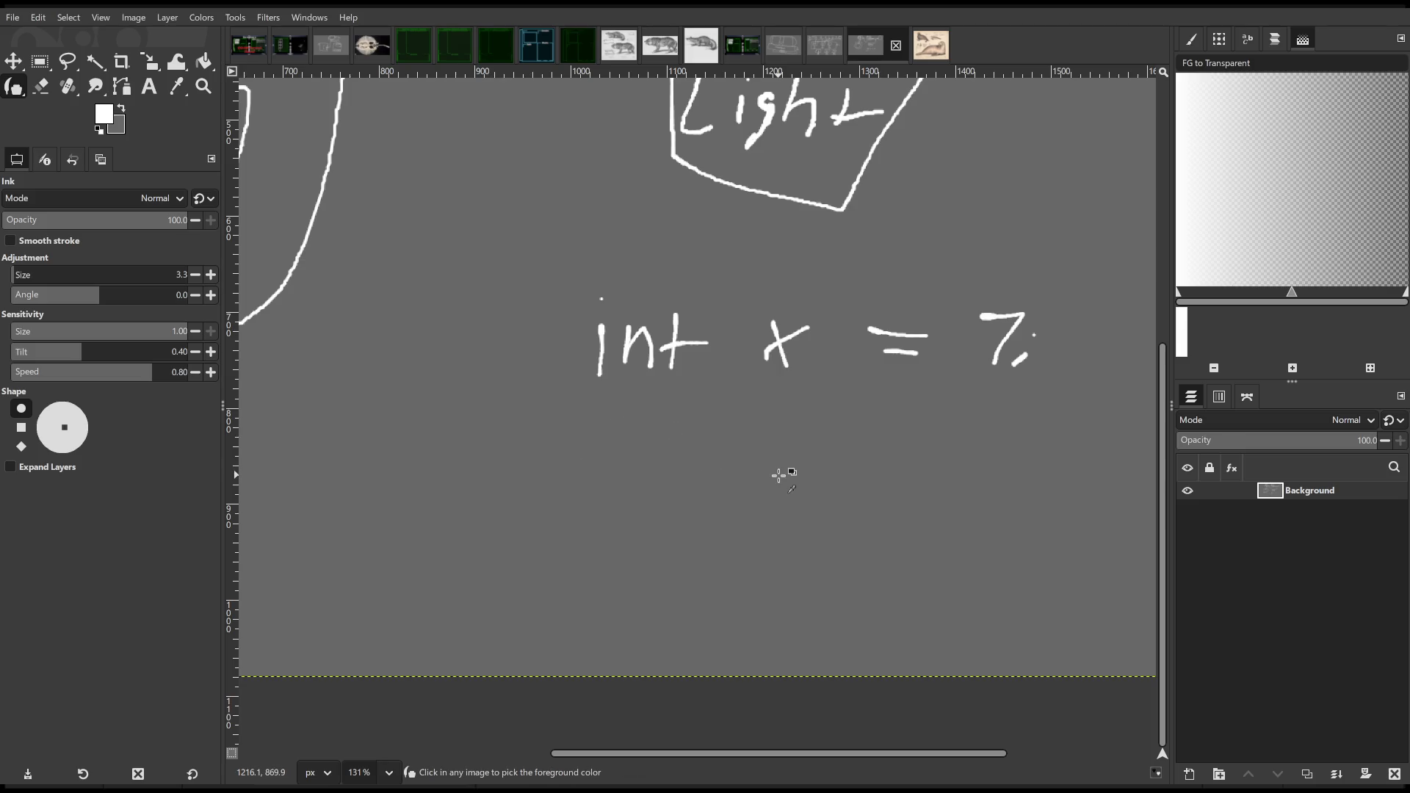
{"action": "mouse_move", "coordinate": [791, 440]}
{"action": "left_mouse_down"}
{"action": "mouse_move", "coordinate": [663, 443]}
{"action": "mouse_move", "coordinate": [719, 430]}
{"action": "left_mouse_up"}
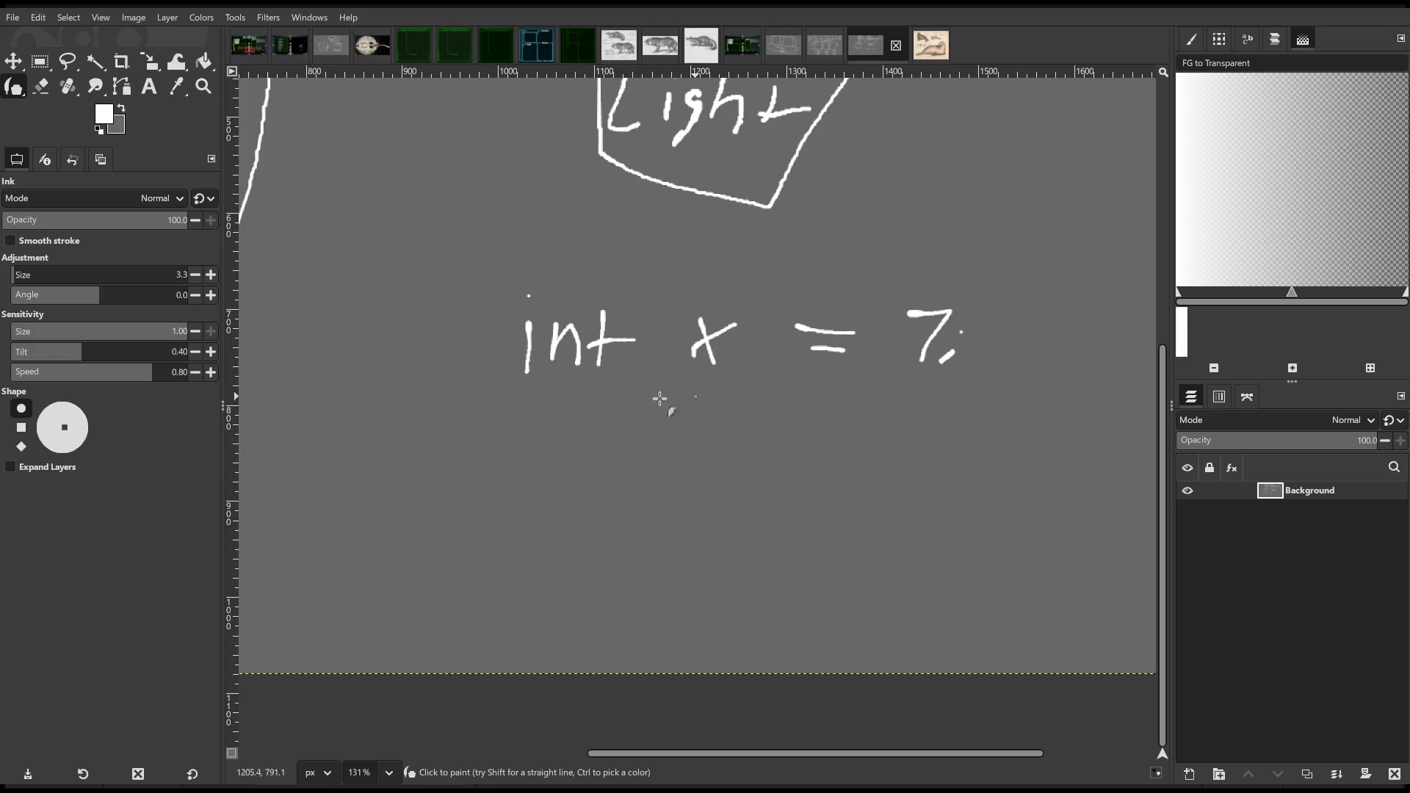
- Circle the x in 'int x = 7' and draw a memory box with a middle band below it
{"action": "mouse_move", "coordinate": [685, 307]}
{"action": "left_mouse_down"}
{"action": "mouse_move", "coordinate": [716, 393]}
{"action": "mouse_move", "coordinate": [742, 307]}
{"action": "mouse_move", "coordinate": [686, 309]}
{"action": "left_mouse_up"}
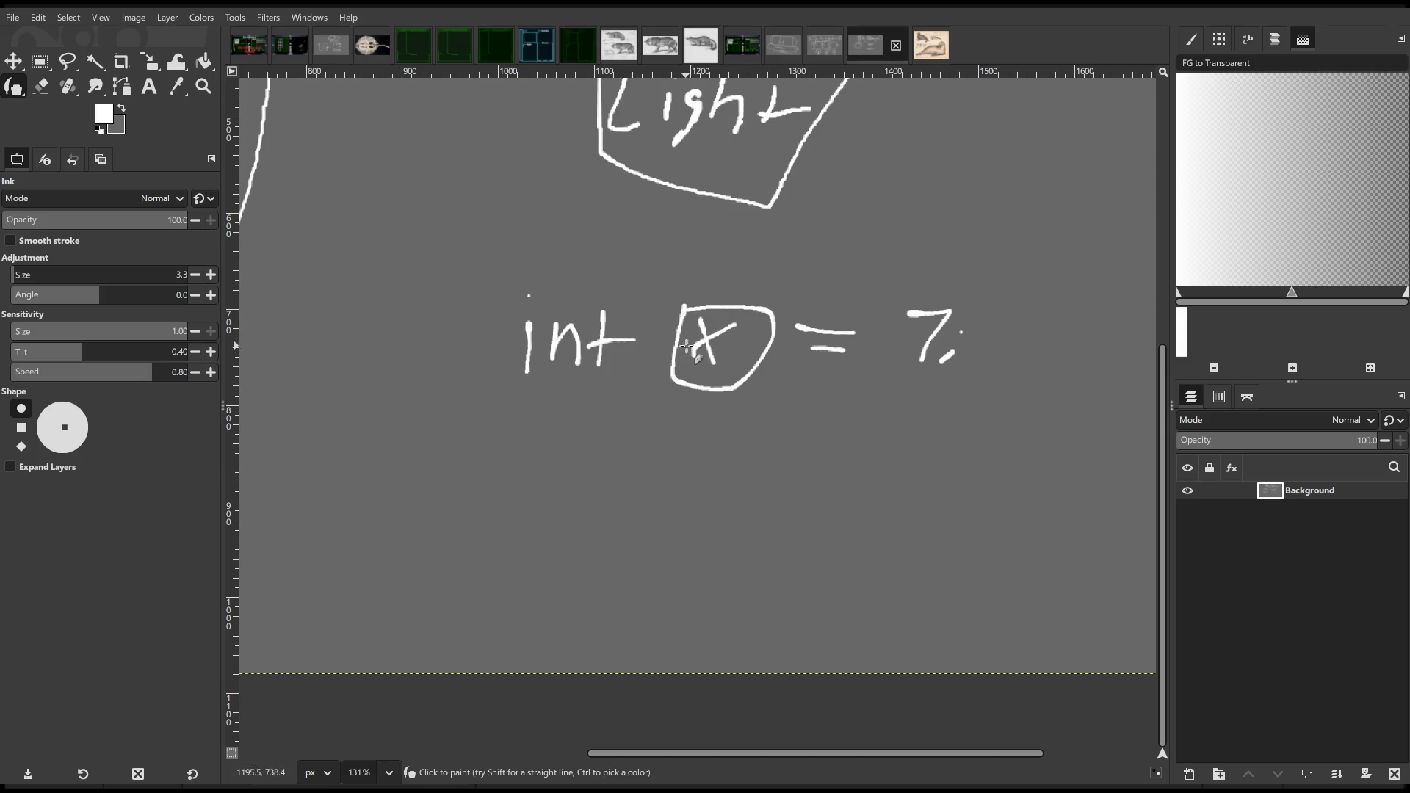
{"action": "mouse_move", "coordinate": [604, 405]}
{"action": "left_mouse_down"}
{"action": "mouse_move", "coordinate": [584, 630]}
{"action": "mouse_move", "coordinate": [667, 612]}
{"action": "mouse_move", "coordinate": [704, 424]}
{"action": "mouse_move", "coordinate": [602, 408]}
{"action": "left_mouse_up"}
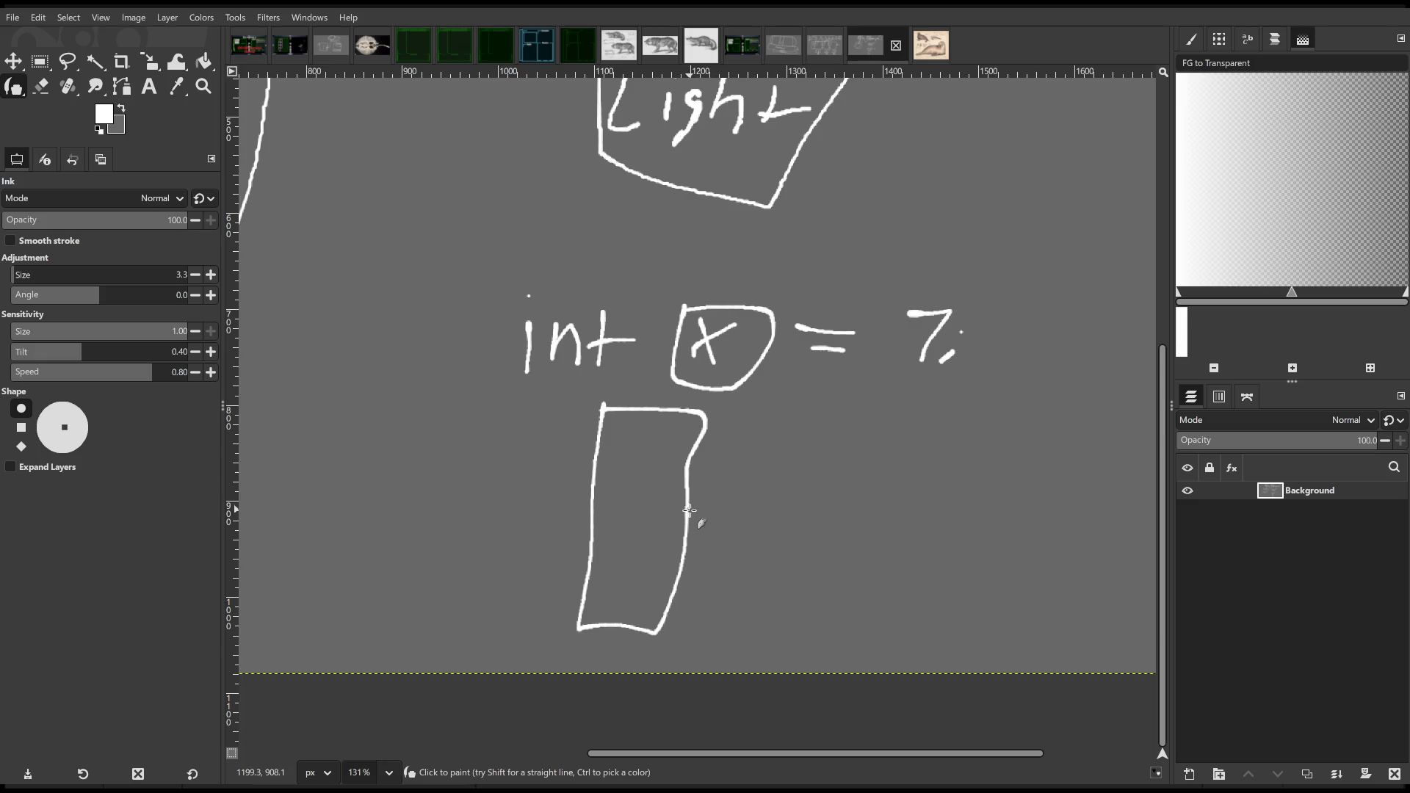
{"action": "left_click_drag", "start_coordinate": [596, 496], "coordinate": [689, 496]}
{"action": "left_click_drag", "start_coordinate": [594, 517], "coordinate": [687, 516]}
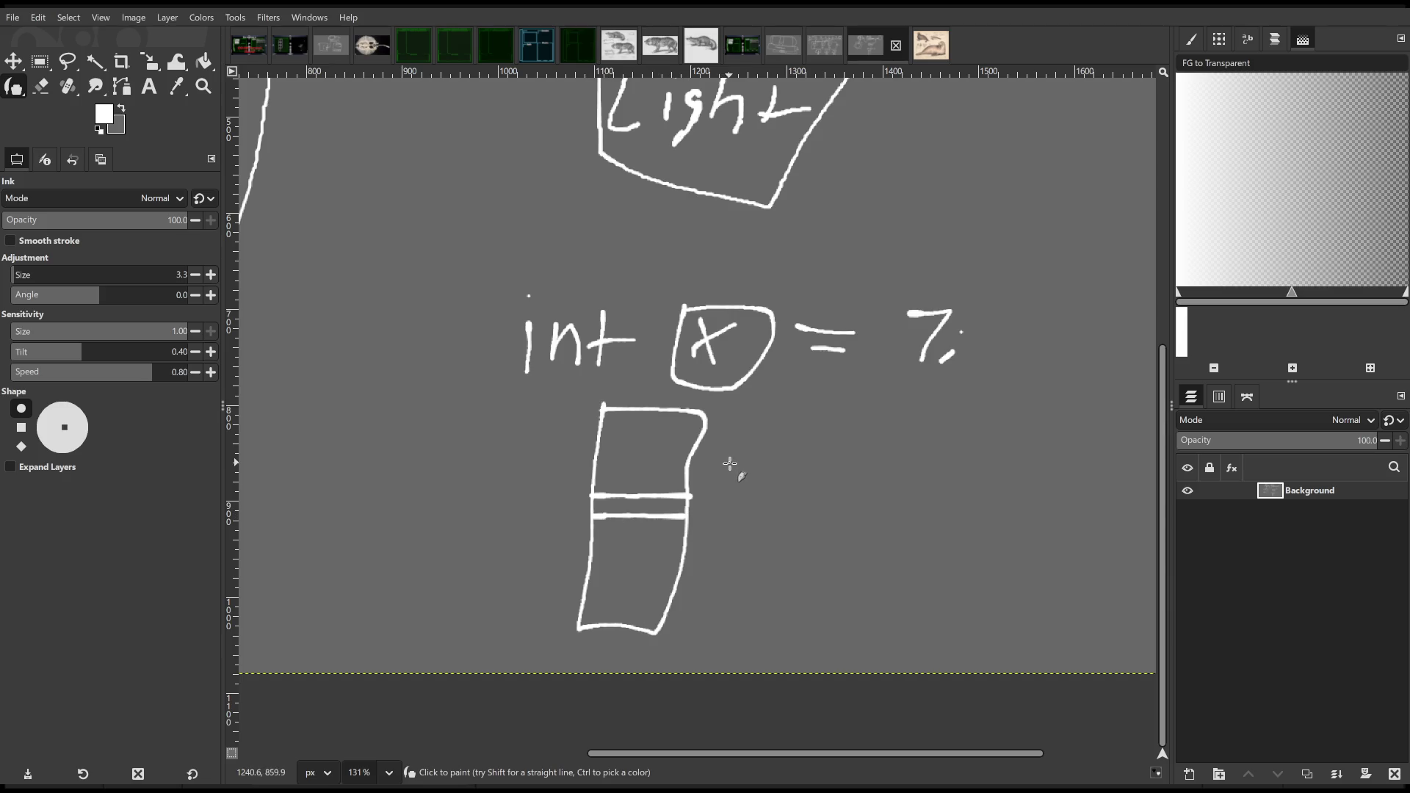
{"action": "scroll", "coordinate": [729, 463], "scroll_direction": "right", "scroll_amount": 3}
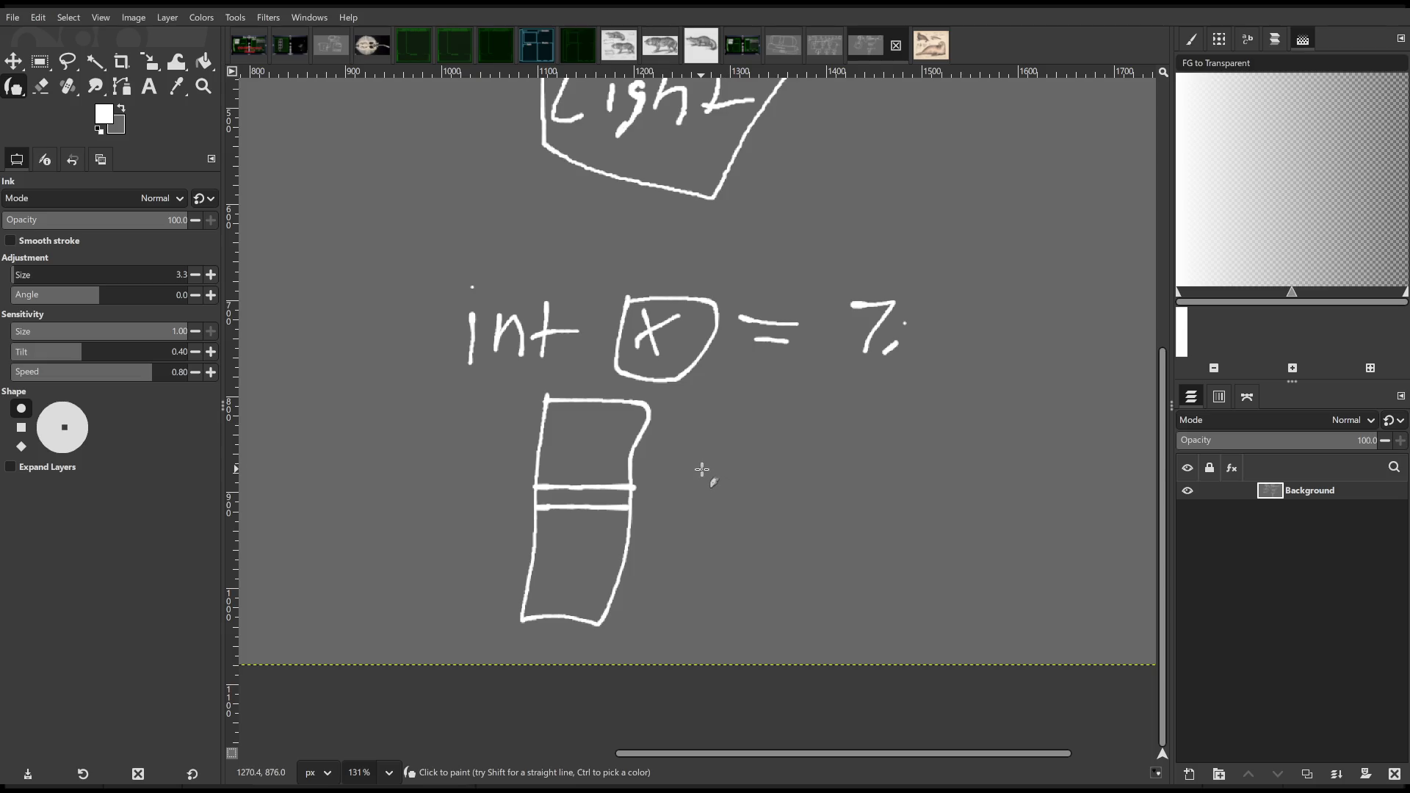
{"action": "scroll", "coordinate": [700, 470], "scroll_direction": "down", "scroll_amount": 1}
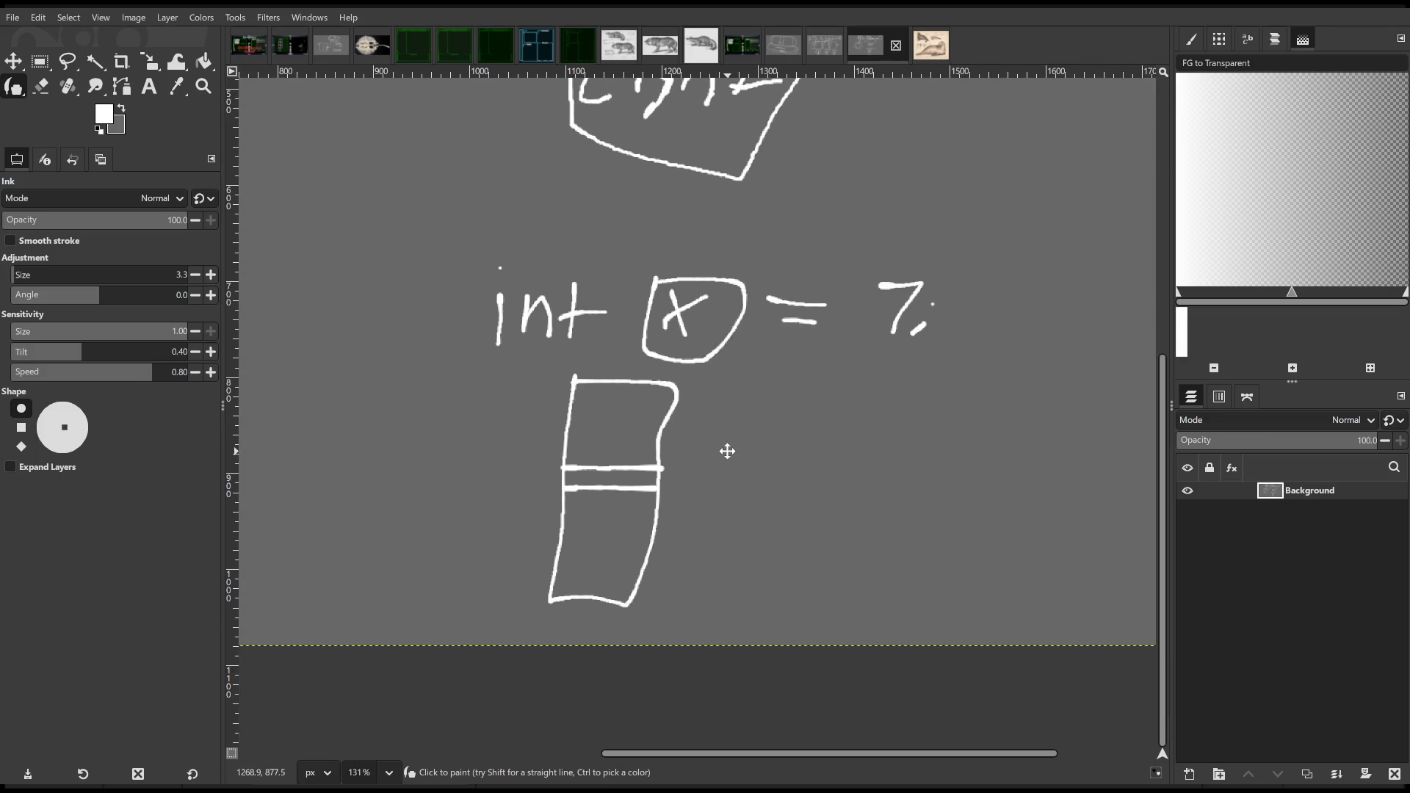
- Add an asterisk to make 'int*', write 7 in the box, and label the box 0x42
{"action": "mouse_move", "coordinate": [560, 303]}
{"action": "left_mouse_down"}
{"action": "mouse_move", "coordinate": [584, 288]}
{"action": "mouse_move", "coordinate": [568, 307]}
{"action": "mouse_move", "coordinate": [588, 301]}
{"action": "left_mouse_up"}
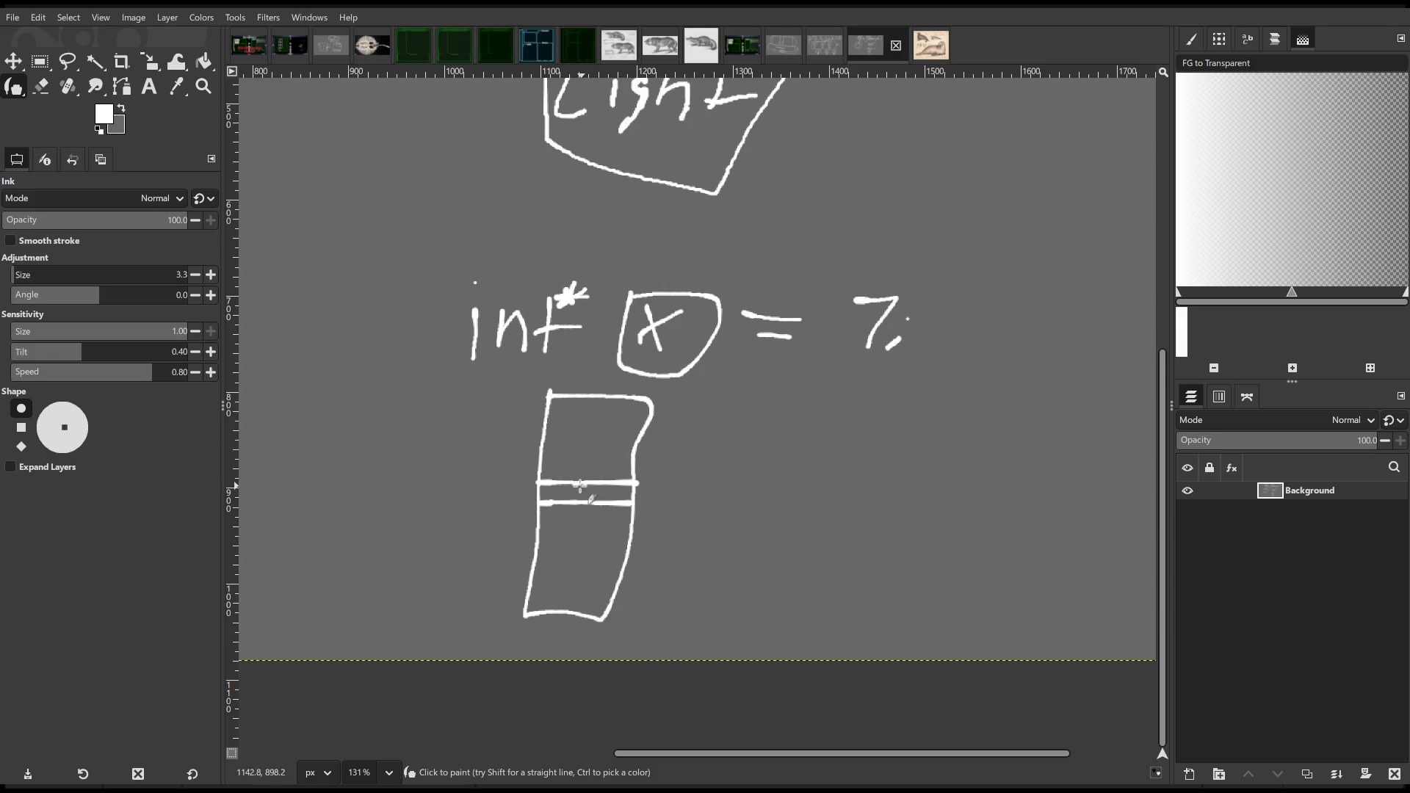
{"action": "left_click_drag", "start_coordinate": [581, 485], "coordinate": [596, 501]}
{"action": "scroll", "coordinate": [581, 488], "scroll_direction": "left", "scroll_amount": 2}
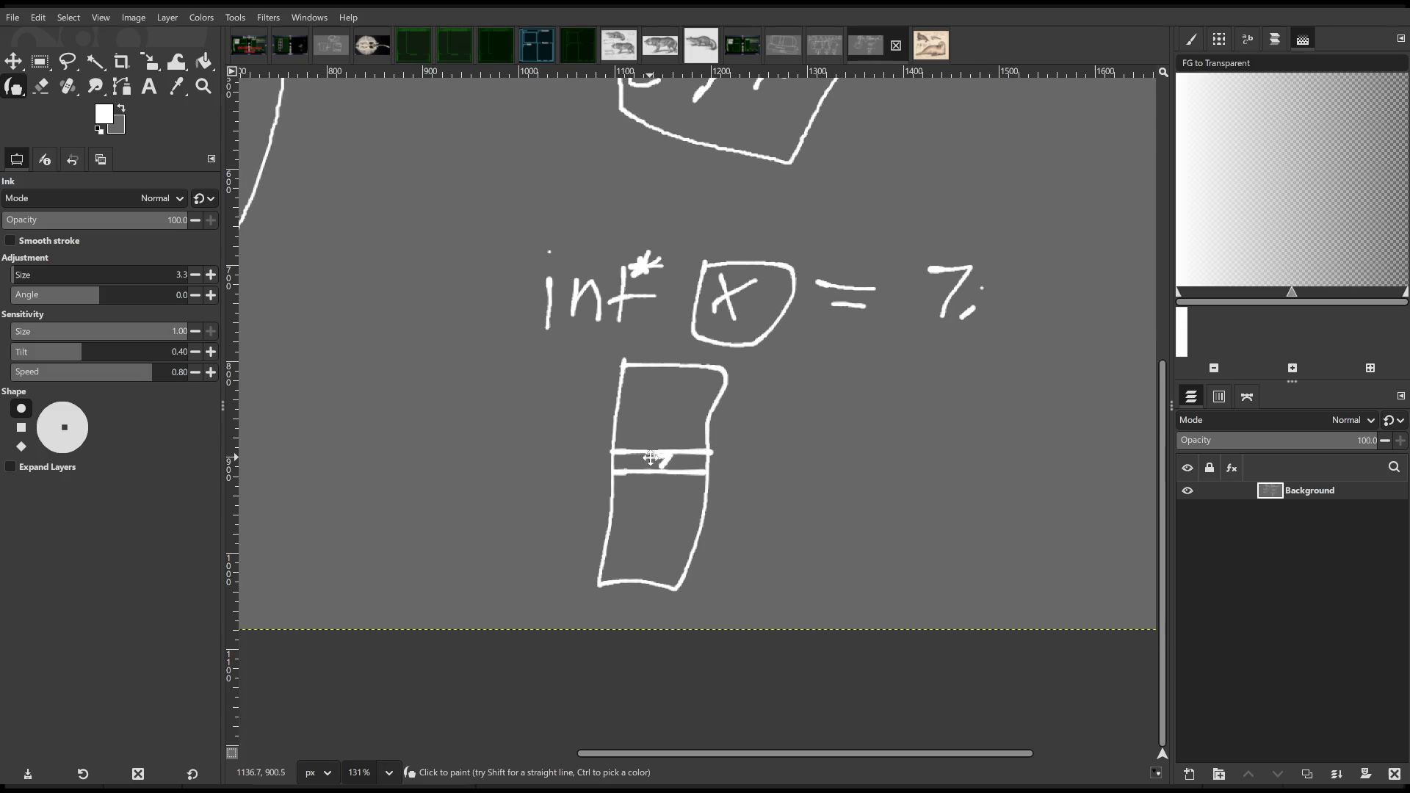
{"action": "scroll", "coordinate": [697, 458], "scroll_direction": "left", "scroll_amount": 1}
{"action": "mouse_move", "coordinate": [552, 447]}
{"action": "left_mouse_down"}
{"action": "mouse_move", "coordinate": [544, 462]}
{"action": "mouse_move", "coordinate": [552, 445]}
{"action": "mouse_move", "coordinate": [573, 464]}
{"action": "mouse_move", "coordinate": [557, 465]}
{"action": "mouse_move", "coordinate": [610, 459]}
{"action": "left_mouse_up"}
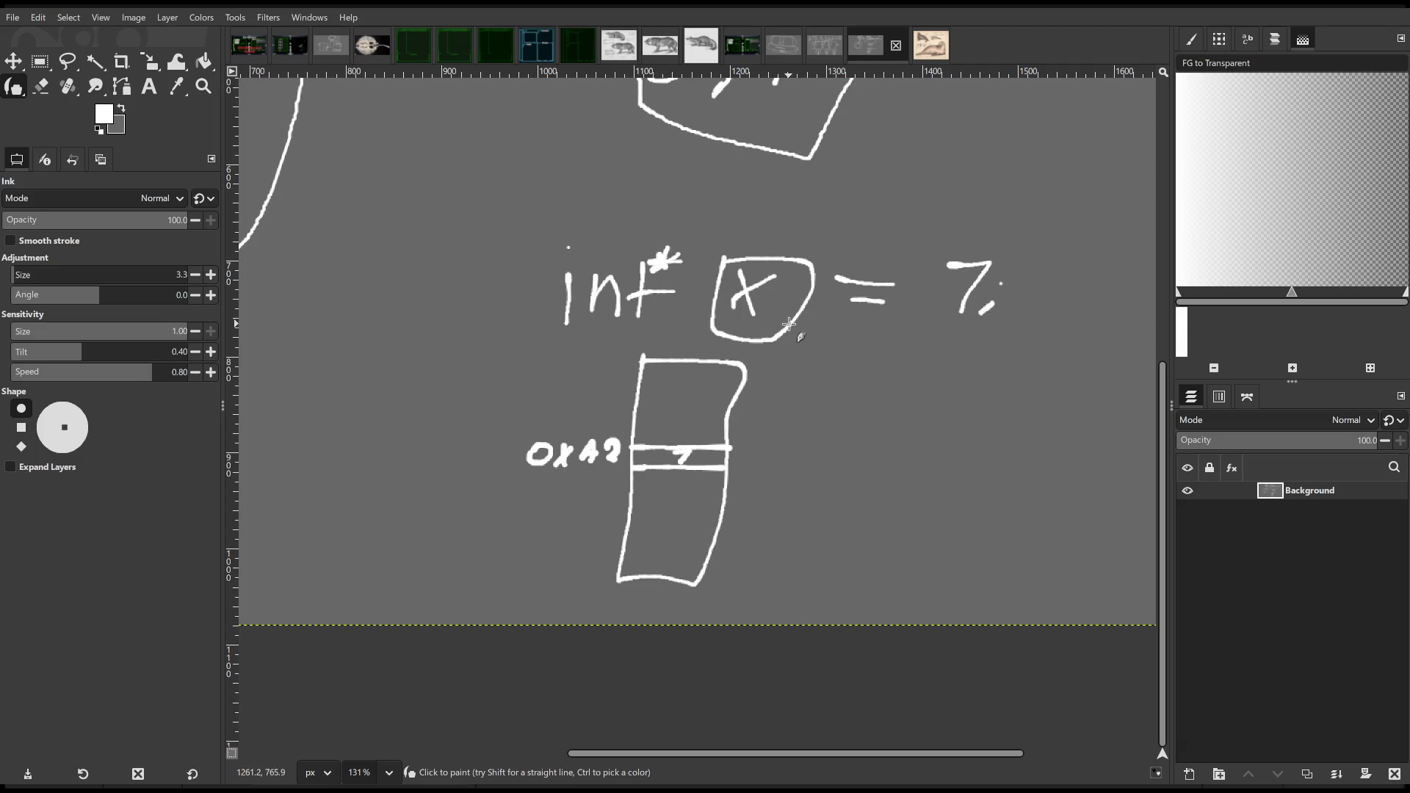
{"action": "mouse_move", "coordinate": [519, 426]}
{"action": "left_mouse_down"}
{"action": "mouse_move", "coordinate": [546, 483]}
{"action": "mouse_move", "coordinate": [637, 409]}
{"action": "mouse_move", "coordinate": [526, 437]}
{"action": "left_mouse_up"}
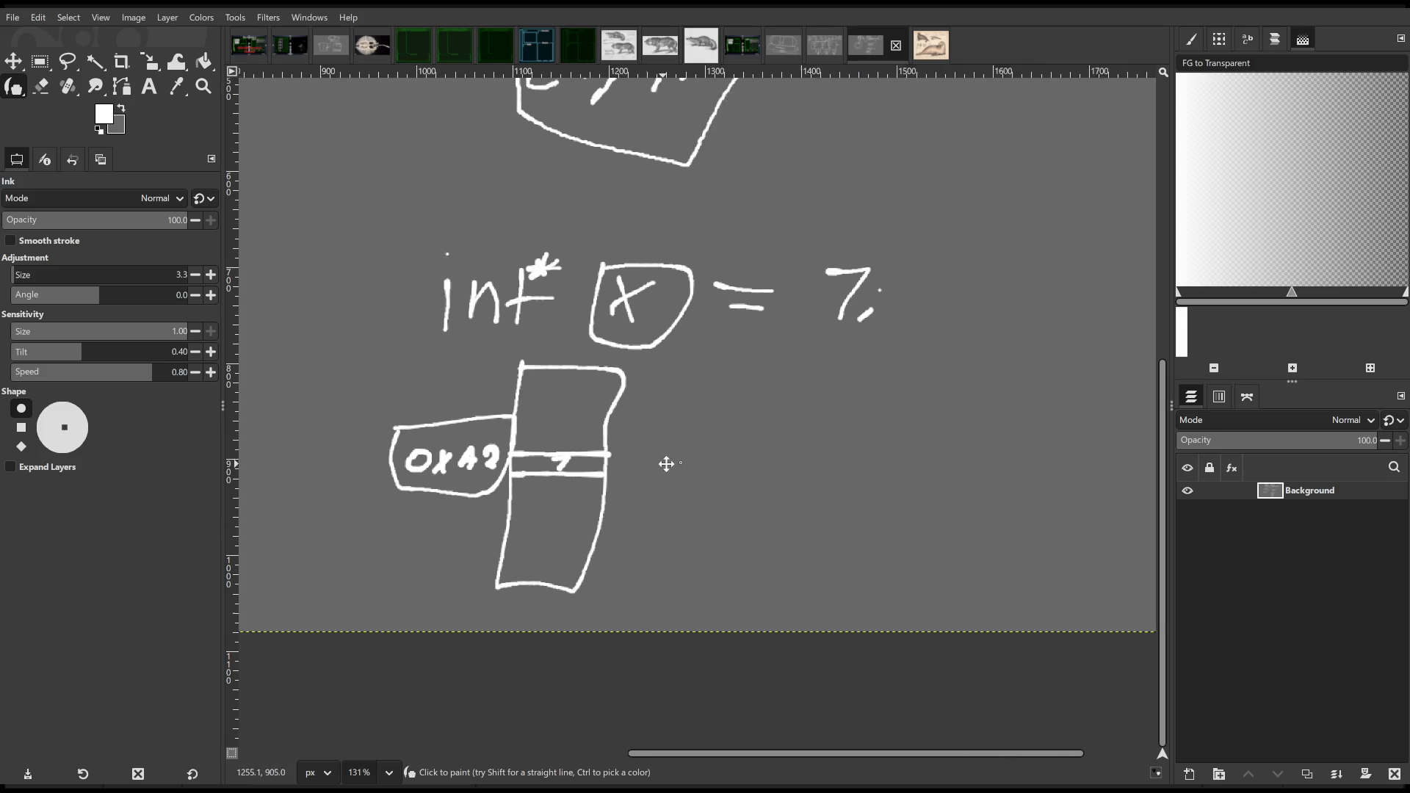
{"action": "left_click_drag", "start_coordinate": [799, 459], "coordinate": [663, 464]}
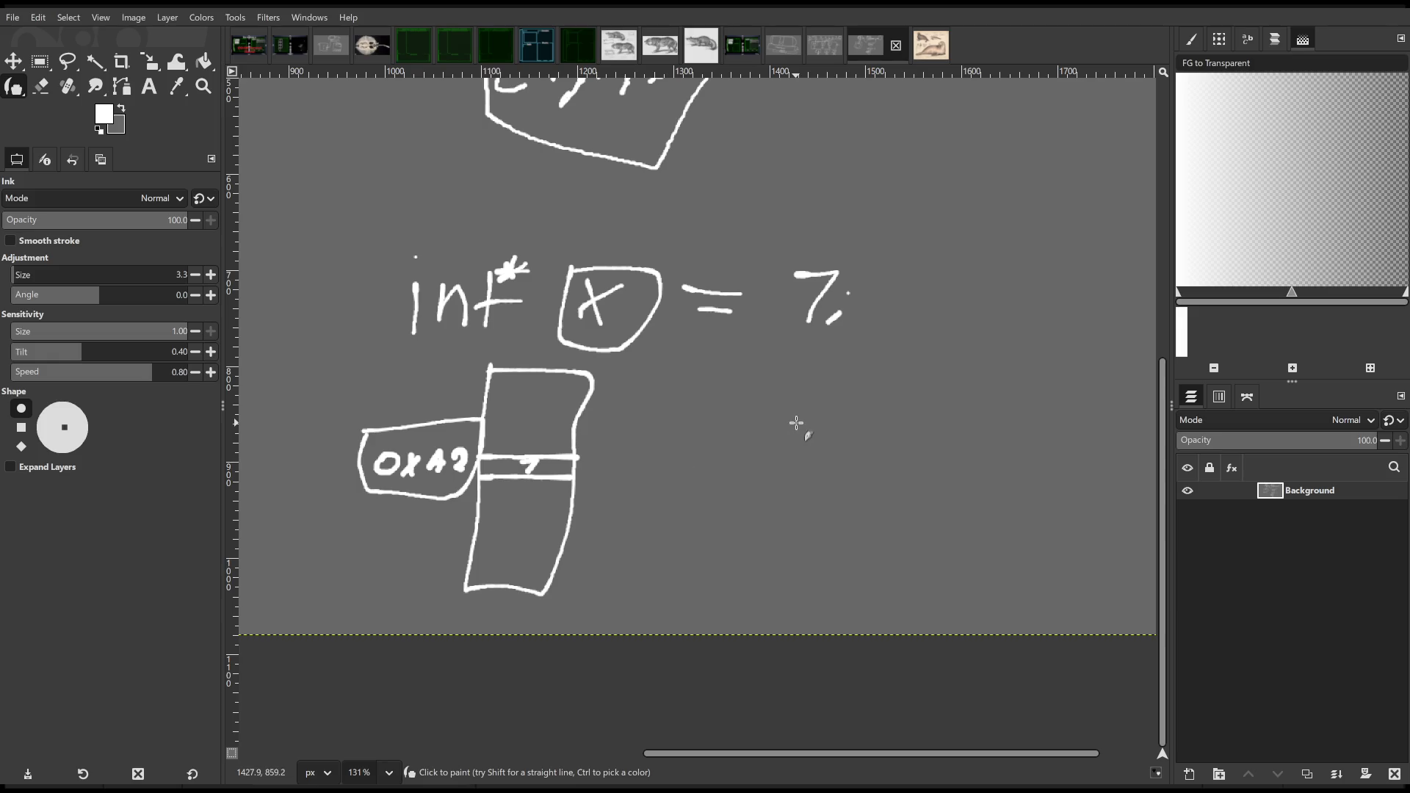
{"action": "mouse_move", "coordinate": [514, 443]}
{"action": "left_mouse_down"}
{"action": "mouse_move", "coordinate": [513, 490]}
{"action": "mouse_move", "coordinate": [548, 451]}
{"action": "mouse_move", "coordinate": [519, 442]}
{"action": "left_mouse_up"}
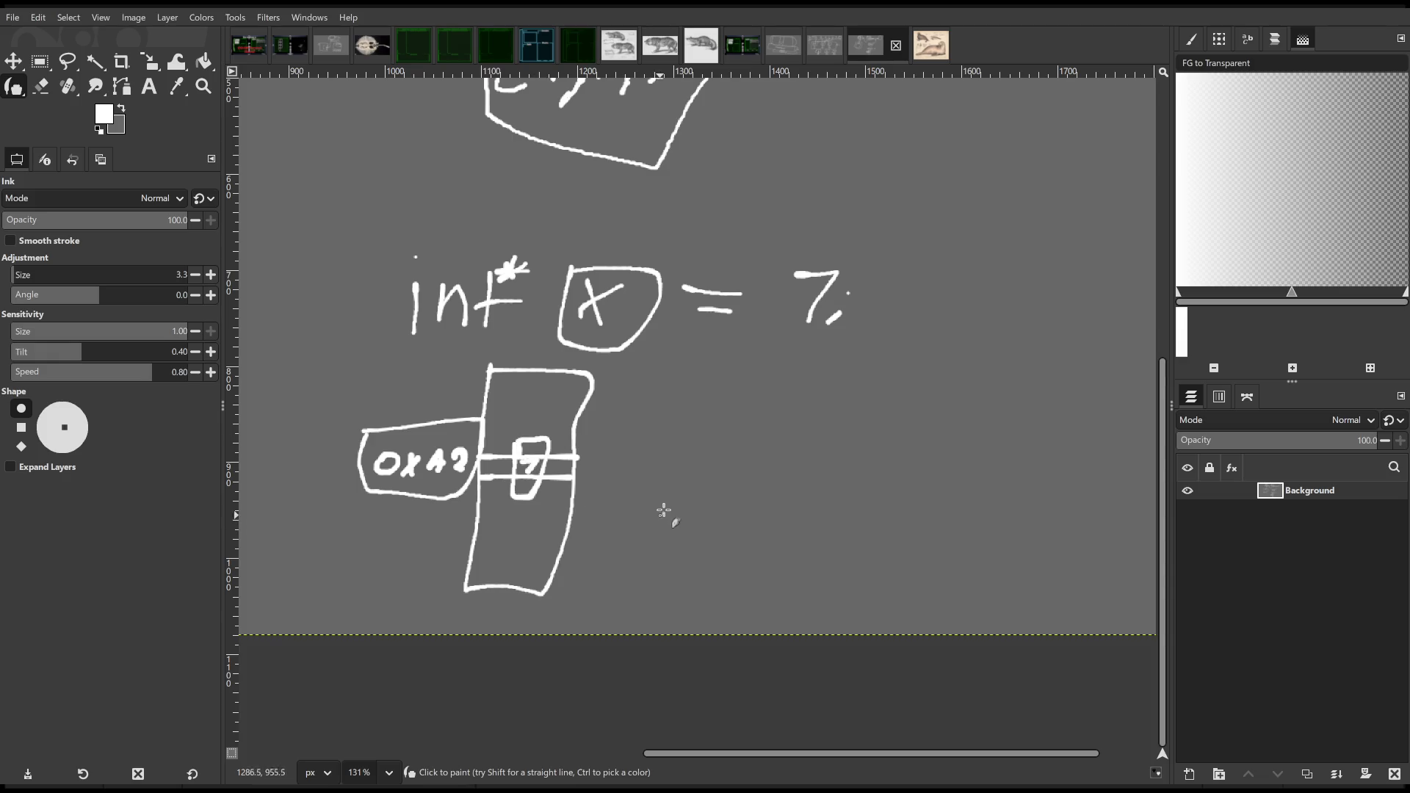
- Write the expression 'x=x+1' to the right of the circled x
{"action": "scroll", "coordinate": [734, 484], "scroll_direction": "up", "scroll_amount": 2}
{"action": "scroll", "coordinate": [734, 484], "scroll_direction": "right", "scroll_amount": 2}
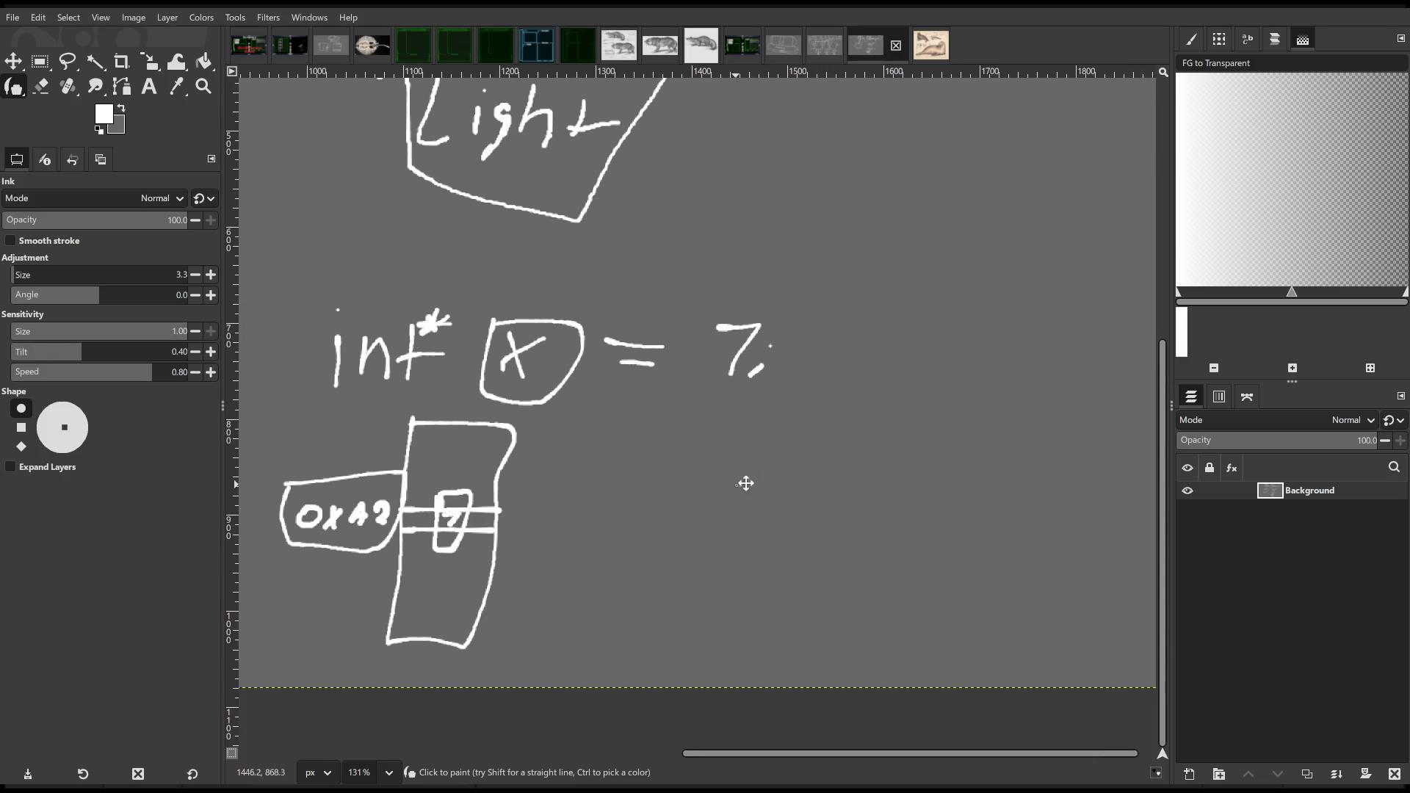
{"action": "scroll", "coordinate": [764, 473], "scroll_direction": "down", "scroll_amount": 1}
{"action": "scroll", "coordinate": [764, 474], "scroll_direction": "left", "scroll_amount": 2}
{"action": "scroll", "coordinate": [747, 472], "scroll_direction": "right", "scroll_amount": 2}
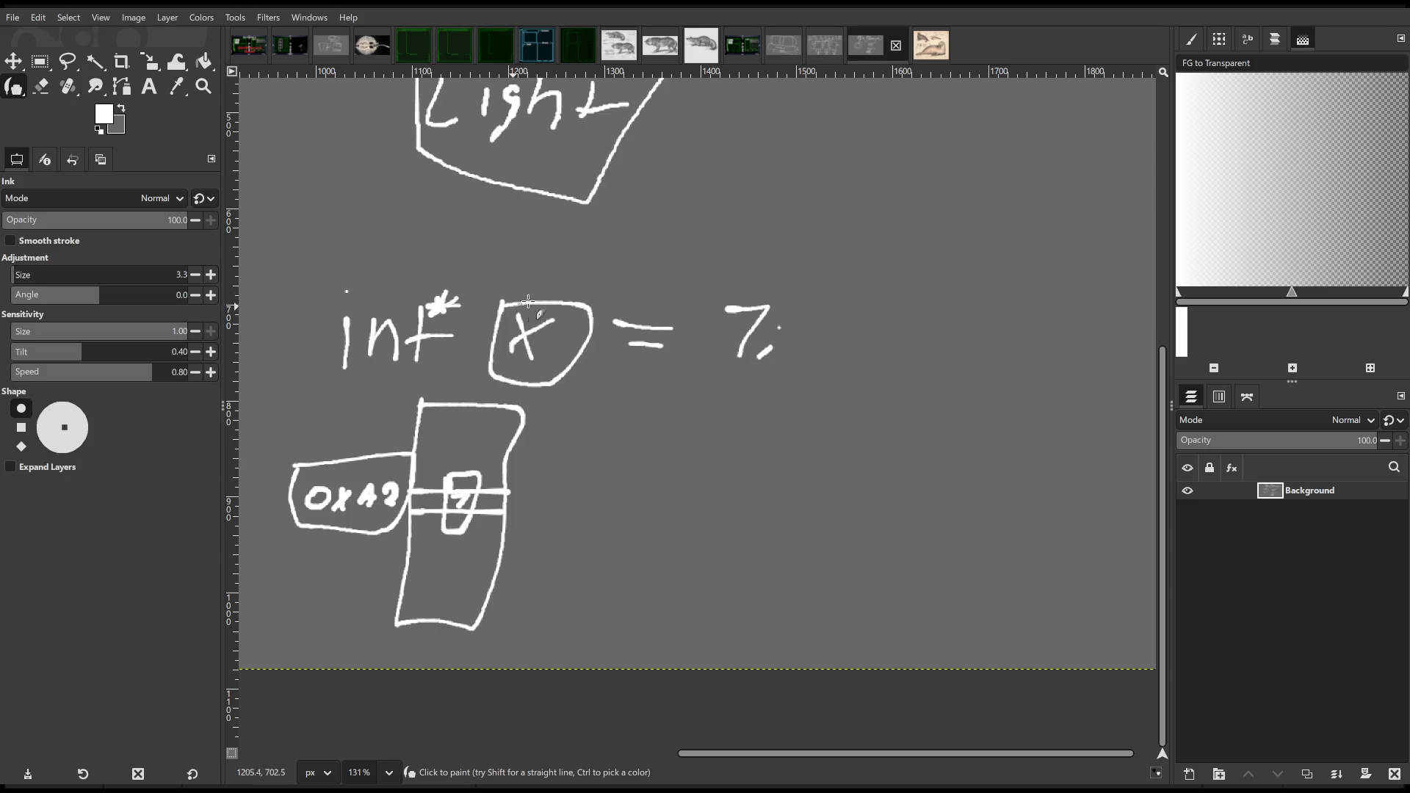
{"action": "mouse_move", "coordinate": [592, 303]}
{"action": "left_mouse_down"}
{"action": "mouse_move", "coordinate": [576, 316]}
{"action": "mouse_move", "coordinate": [777, 285]}
{"action": "mouse_move", "coordinate": [885, 312]}
{"action": "mouse_move", "coordinate": [734, 254]}
{"action": "mouse_move", "coordinate": [947, 271]}
{"action": "mouse_move", "coordinate": [914, 297]}
{"action": "left_mouse_up"}
{"action": "key", "text": "ctrl+z"}
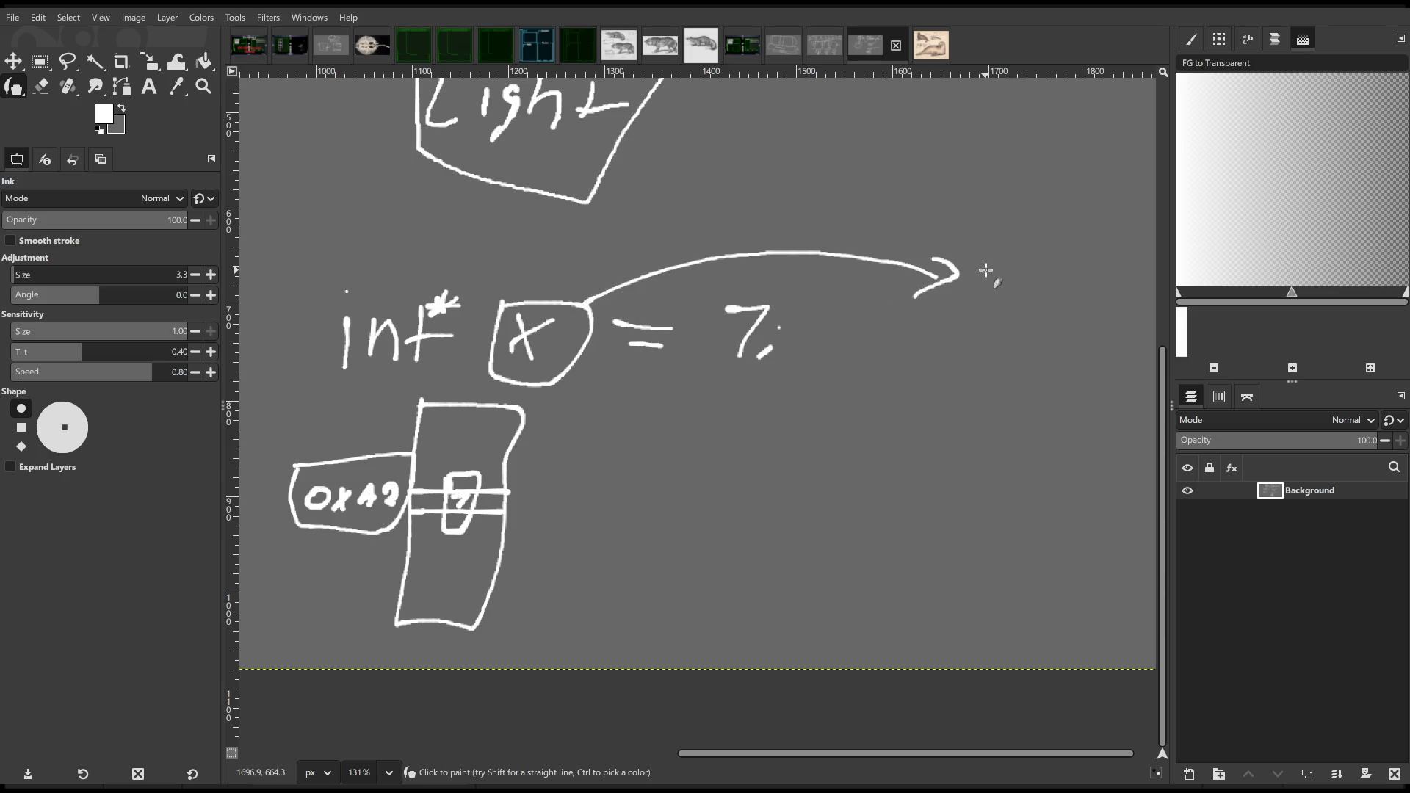
{"action": "mouse_move", "coordinate": [982, 268]}
{"action": "left_mouse_down"}
{"action": "mouse_move", "coordinate": [982, 320]}
{"action": "mouse_move", "coordinate": [990, 276]}
{"action": "mouse_move", "coordinate": [1069, 305]}
{"action": "mouse_move", "coordinate": [1048, 305]}
{"action": "mouse_move", "coordinate": [1086, 304]}
{"action": "left_mouse_up"}
{"action": "left_click_drag", "start_coordinate": [1076, 292], "coordinate": [1113, 309]}
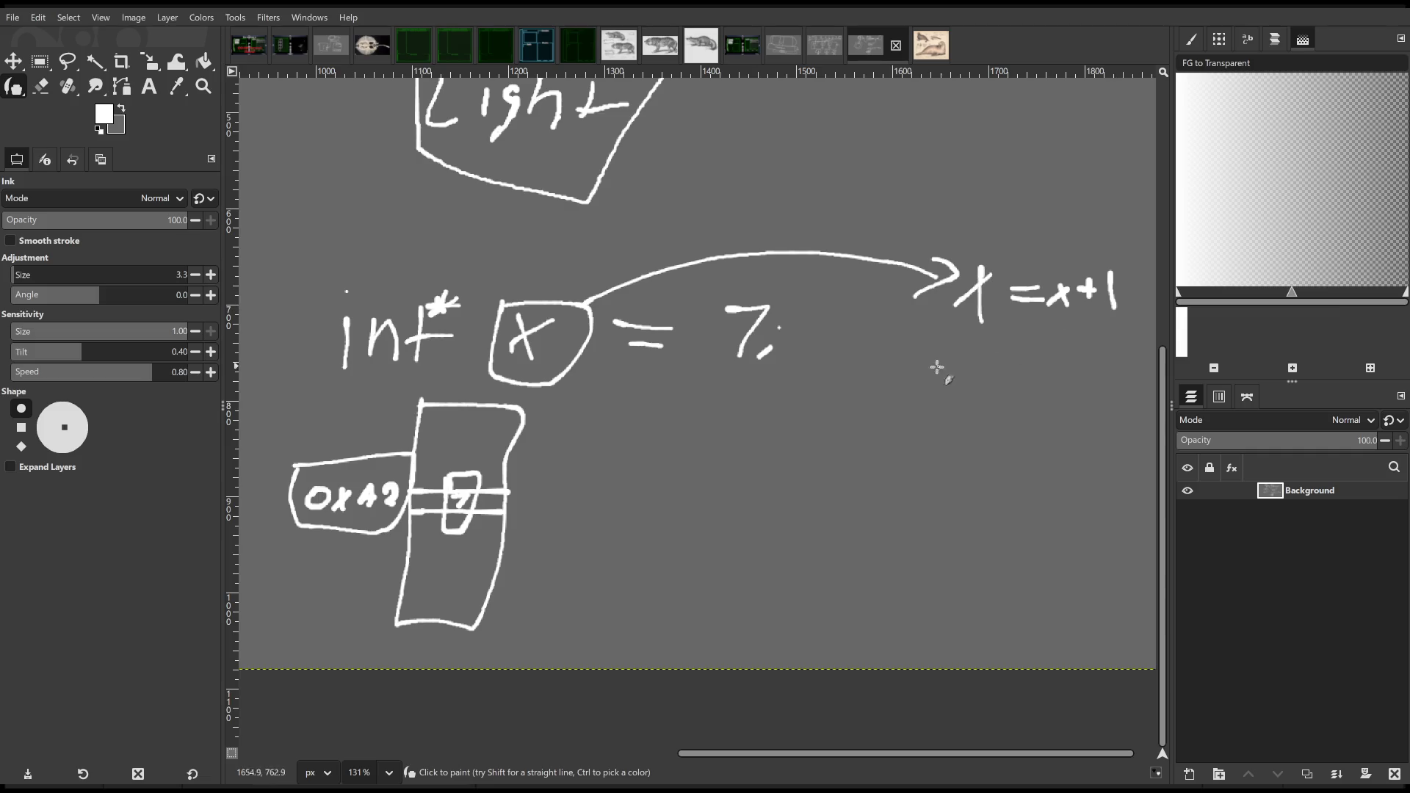
- Write a small 7 in the box and 'x == 7' under a down arrow
{"action": "left_click_drag", "start_coordinate": [455, 483], "coordinate": [461, 509]}
{"action": "mouse_move", "coordinate": [644, 380]}
{"action": "left_mouse_down"}
{"action": "mouse_move", "coordinate": [639, 433]}
{"action": "mouse_move", "coordinate": [679, 415]}
{"action": "left_mouse_up"}
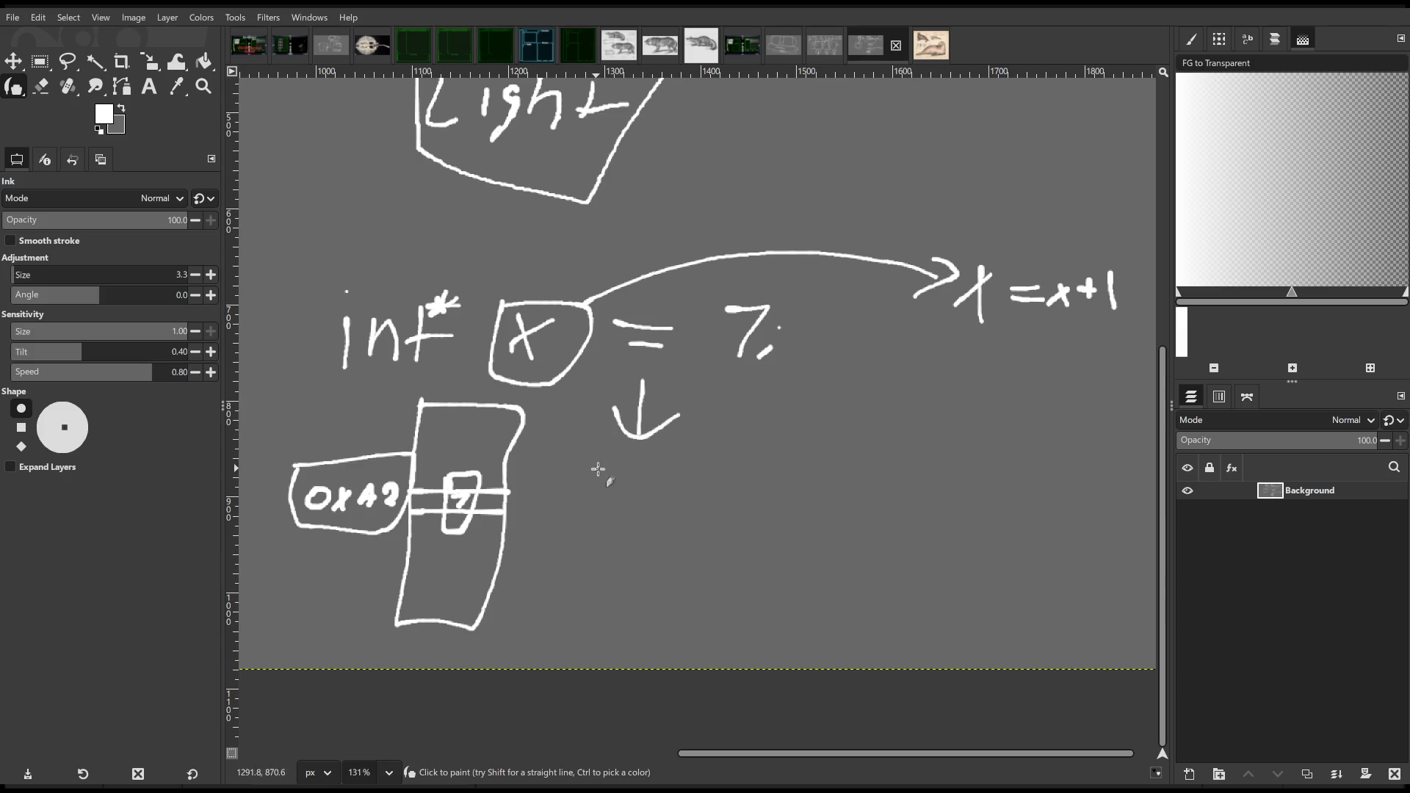
{"action": "mouse_move", "coordinate": [589, 461]}
{"action": "left_mouse_down"}
{"action": "mouse_move", "coordinate": [615, 494]}
{"action": "mouse_move", "coordinate": [583, 494]}
{"action": "mouse_move", "coordinate": [707, 478]}
{"action": "left_mouse_up"}
{"action": "left_click_drag", "start_coordinate": [678, 489], "coordinate": [725, 496]}
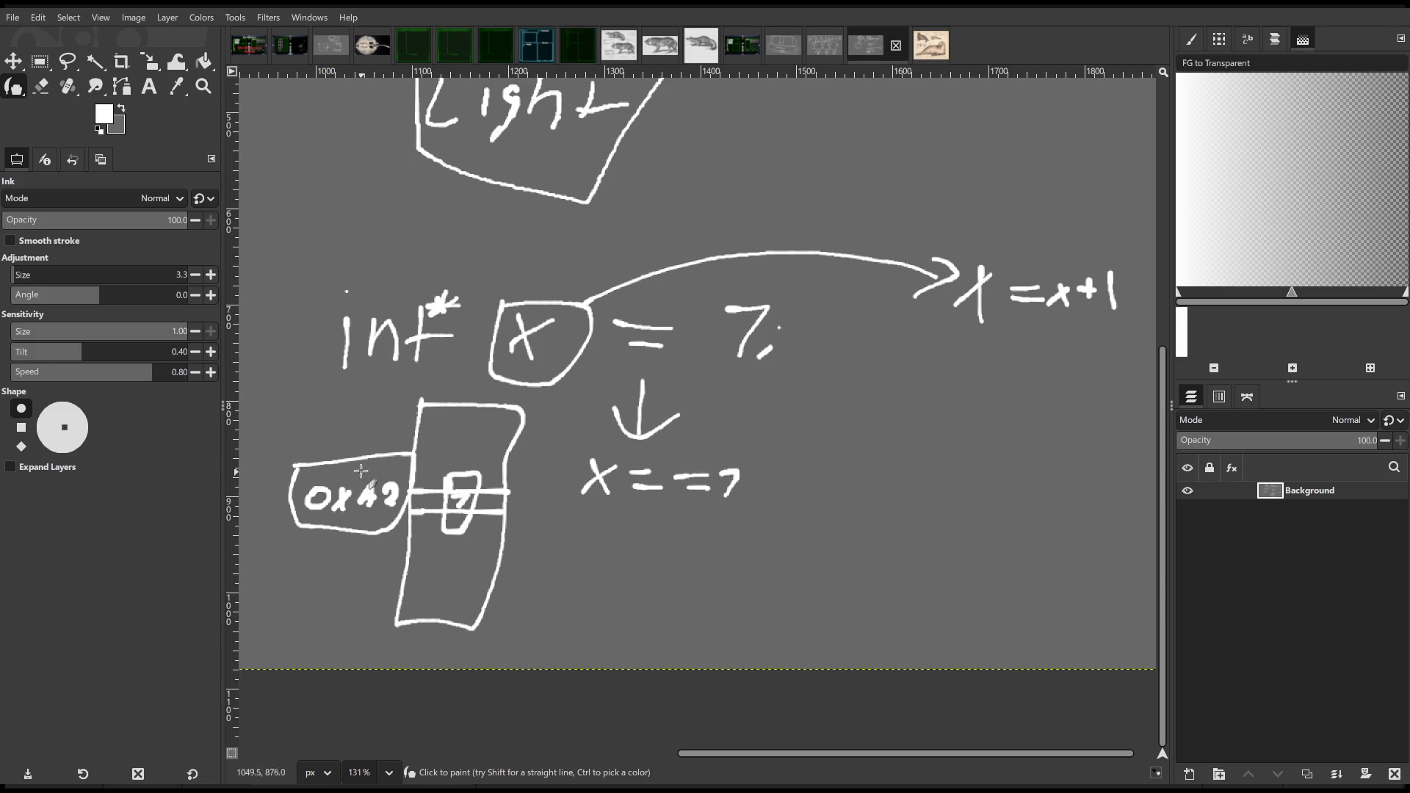
- Draw a long arrow from 0x42 to 'x=x+1' and change 'x == 7' to 'x == 8'
{"action": "mouse_move", "coordinate": [384, 456]}
{"action": "left_mouse_down"}
{"action": "mouse_move", "coordinate": [314, 323]}
{"action": "mouse_move", "coordinate": [603, 252]}
{"action": "mouse_move", "coordinate": [950, 217]}
{"action": "mouse_move", "coordinate": [1010, 247]}
{"action": "left_mouse_up"}
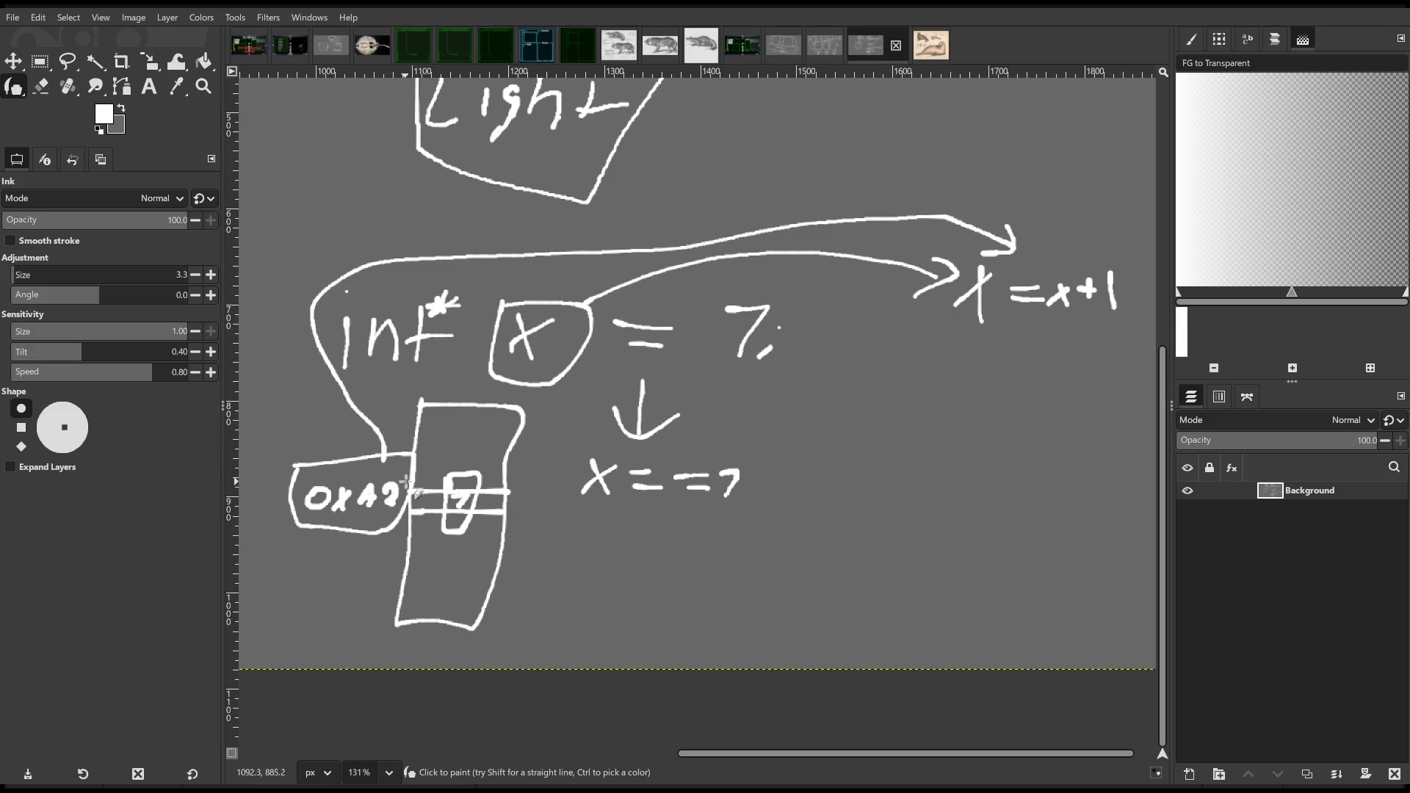
{"action": "left_click_drag", "start_coordinate": [999, 264], "coordinate": [1015, 270]}
{"action": "mouse_move", "coordinate": [718, 378]}
{"action": "left_mouse_down"}
{"action": "mouse_move", "coordinate": [717, 417]}
{"action": "mouse_move", "coordinate": [743, 402]}
{"action": "left_mouse_up"}
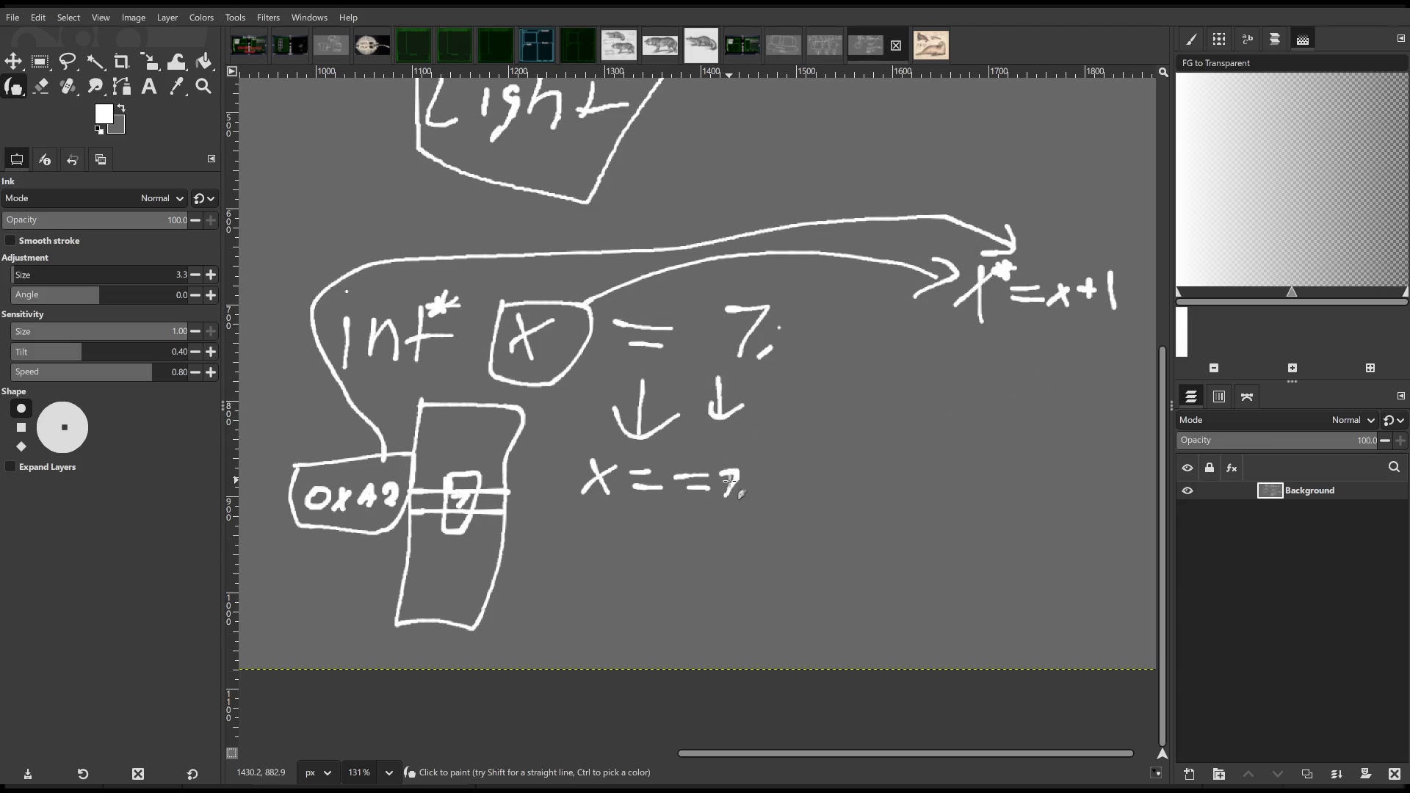
{"action": "mouse_move", "coordinate": [726, 479]}
{"action": "left_mouse_down"}
{"action": "mouse_move", "coordinate": [740, 500]}
{"action": "mouse_move", "coordinate": [731, 486]}
{"action": "left_mouse_up"}
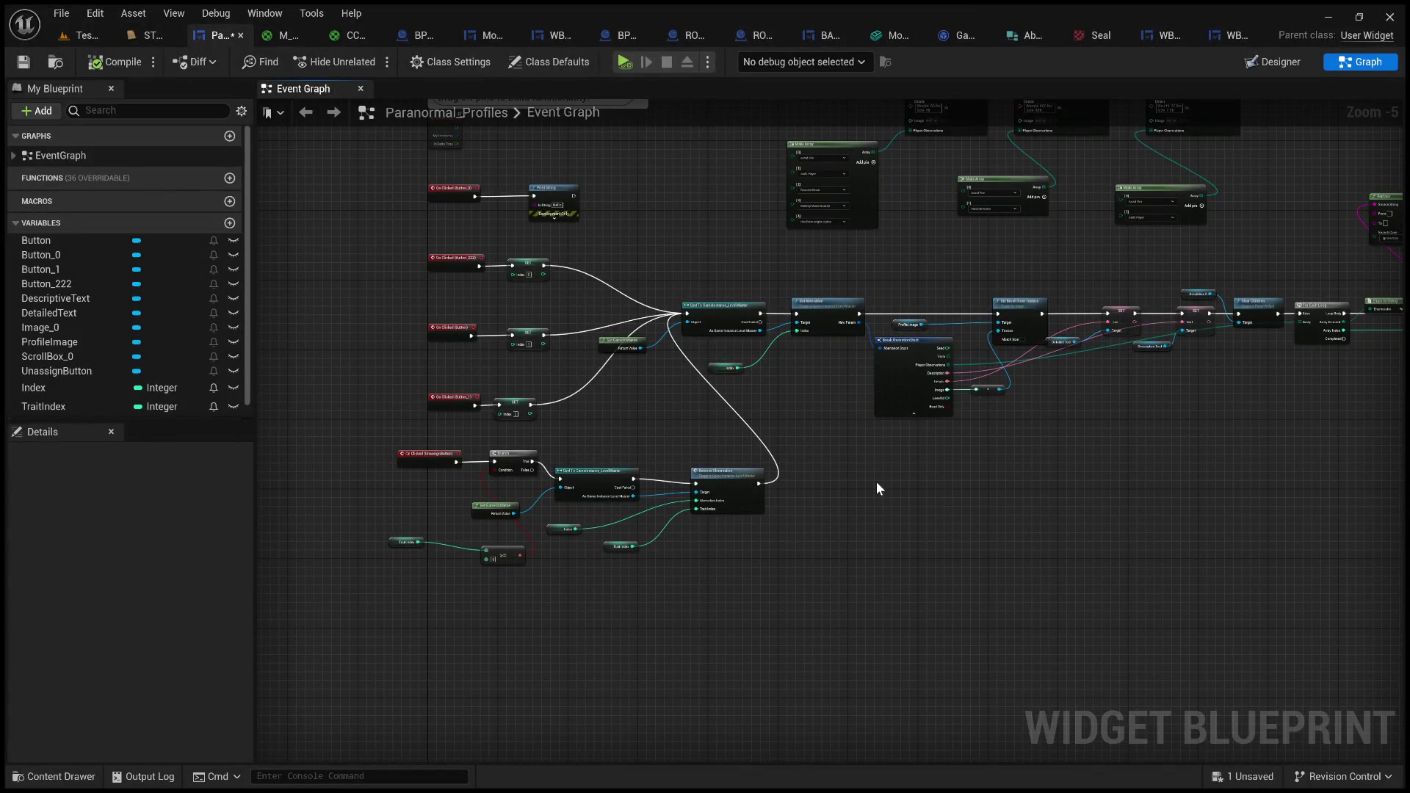
- Switch to the level and start a Play session to test the profile monitors
{"action": "scroll", "coordinate": [869, 476], "scroll_direction": "up", "scroll_amount": 3}
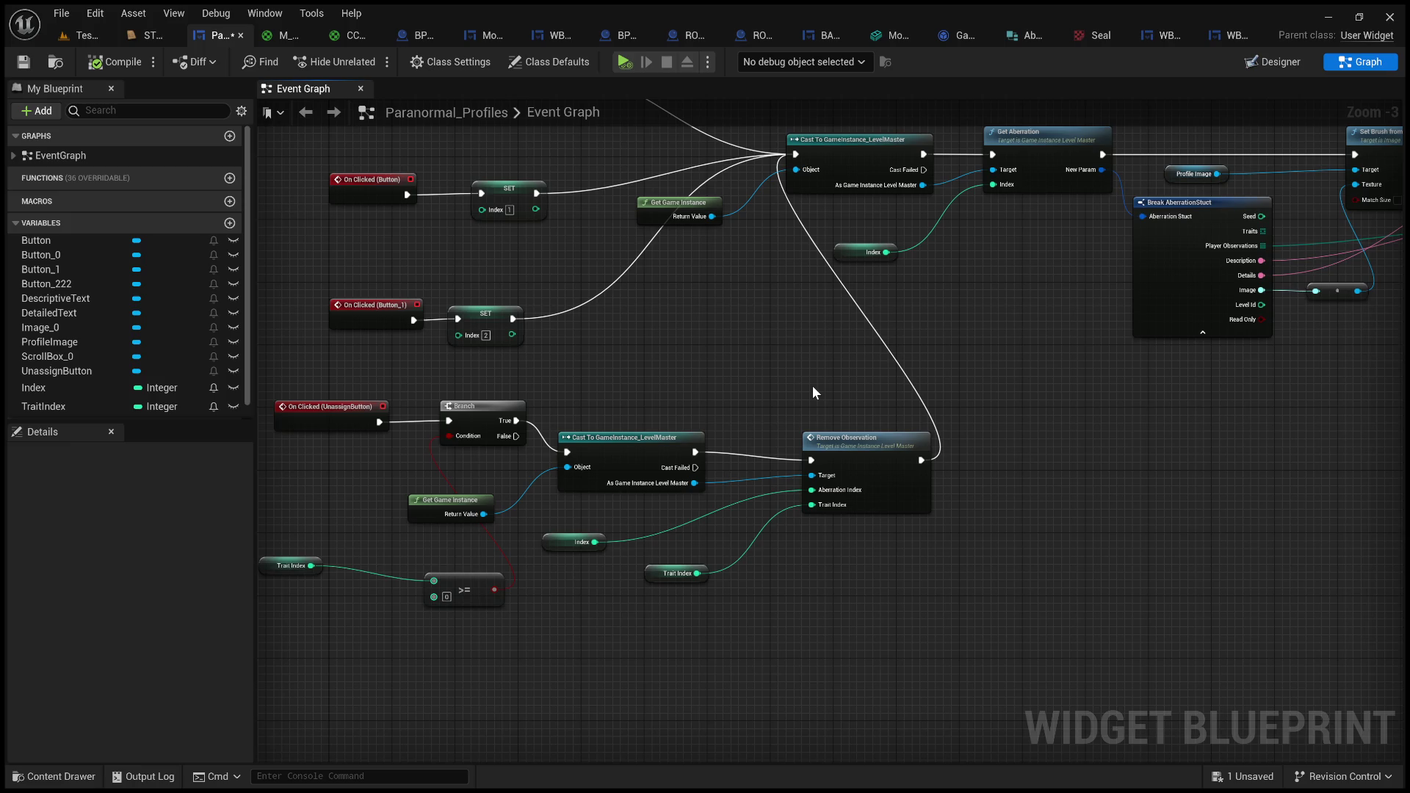
{"action": "left_click_drag", "start_coordinate": [812, 386], "coordinate": [873, 414]}
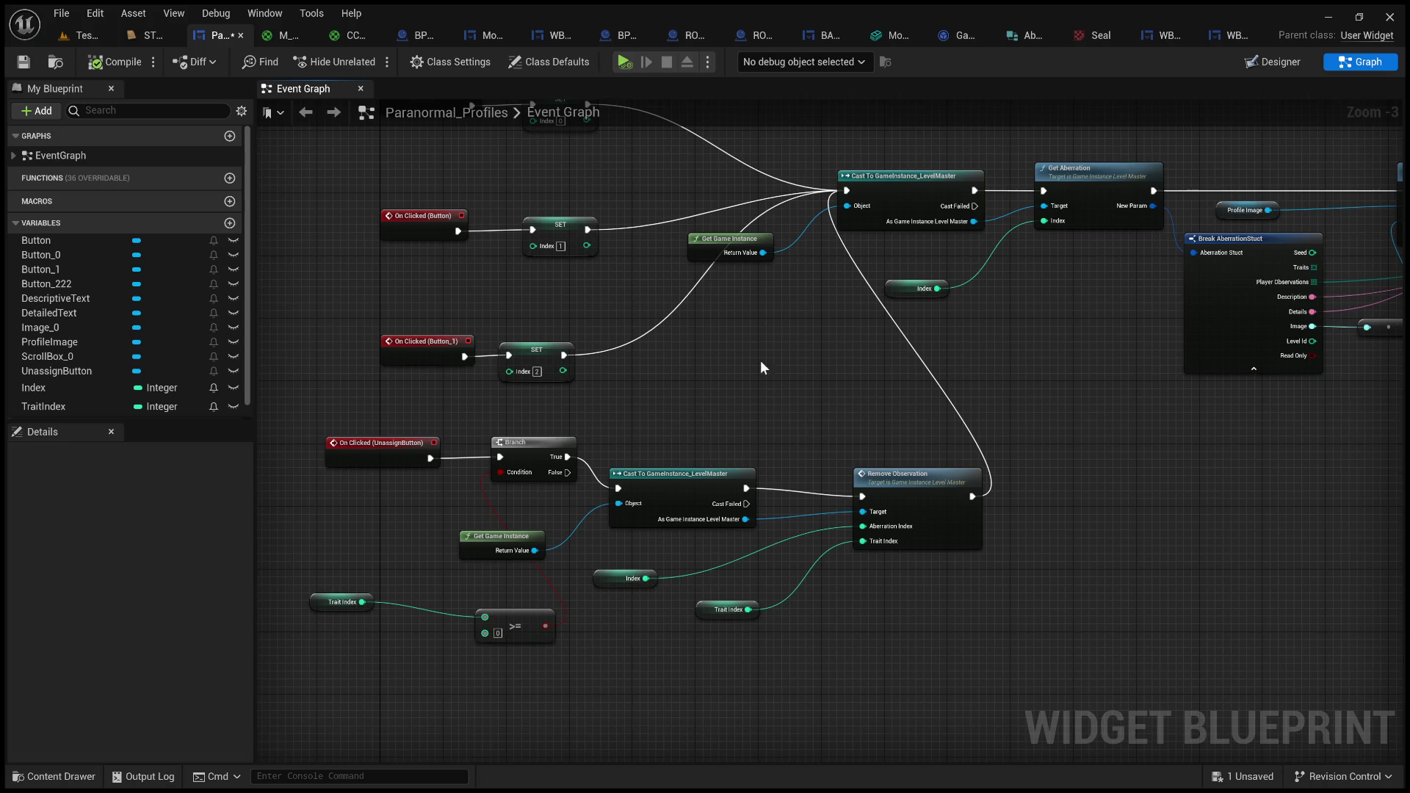
{"action": "left_click_drag", "start_coordinate": [761, 362], "coordinate": [824, 392]}
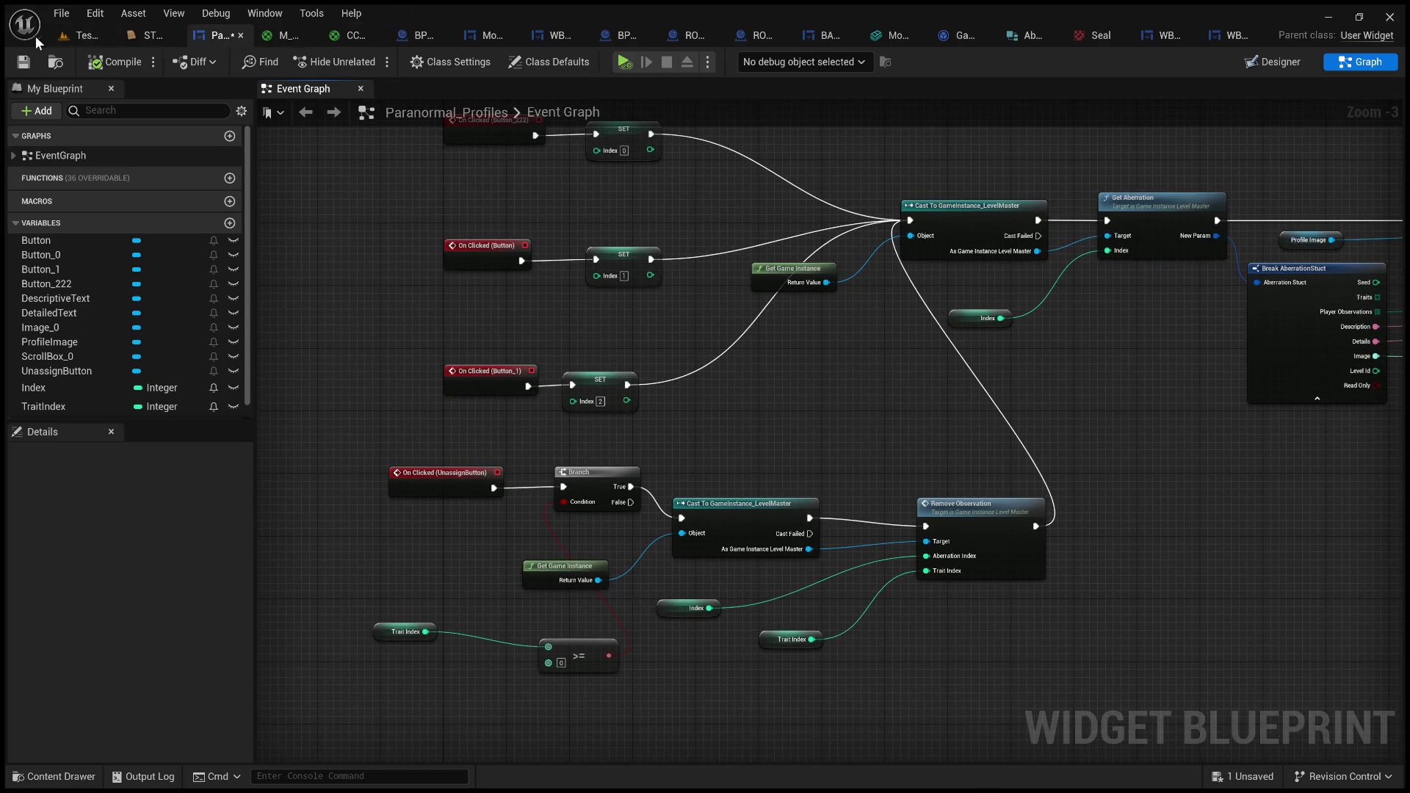
{"action": "left_click", "coordinate": [72, 35]}
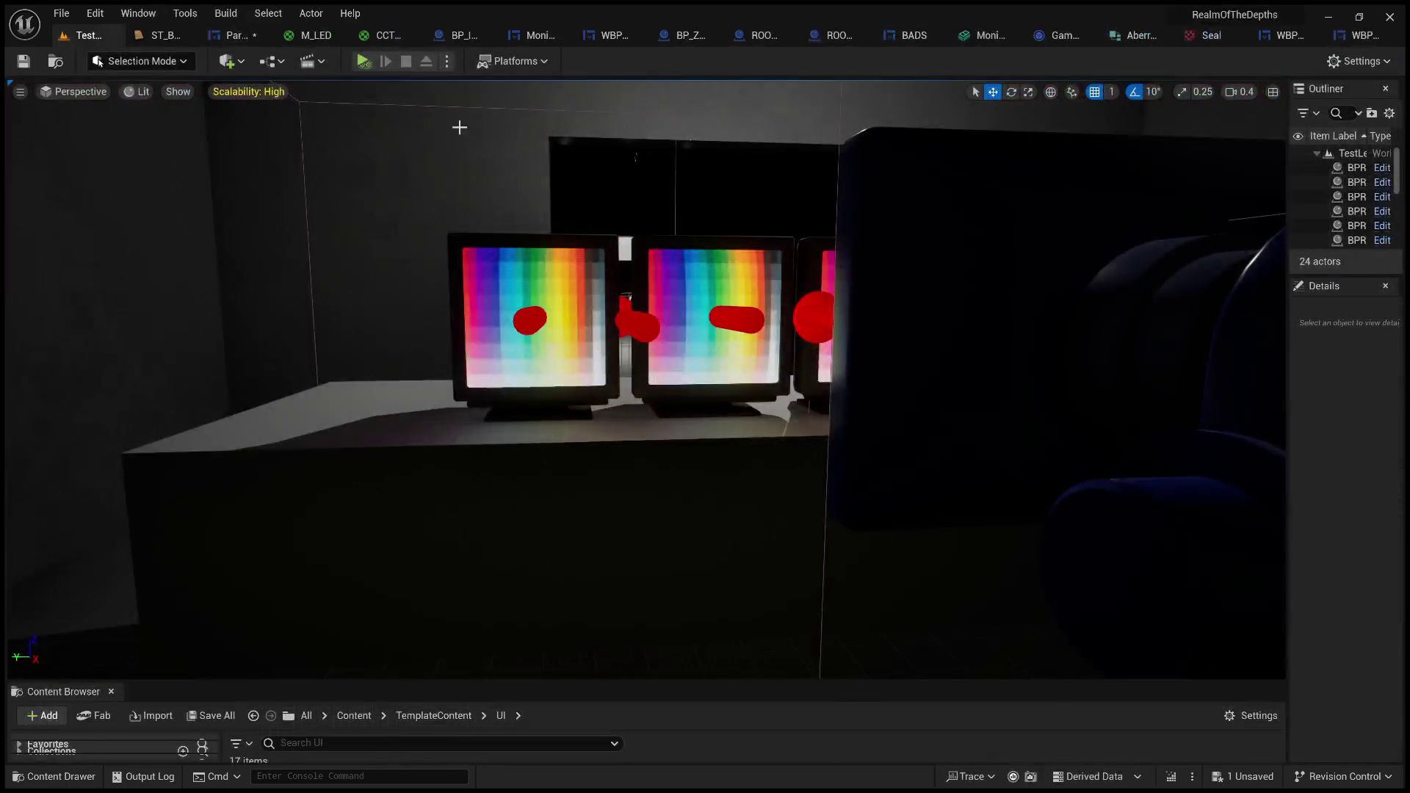
{"action": "scroll", "coordinate": [459, 127], "scroll_direction": "up", "scroll_amount": 5}
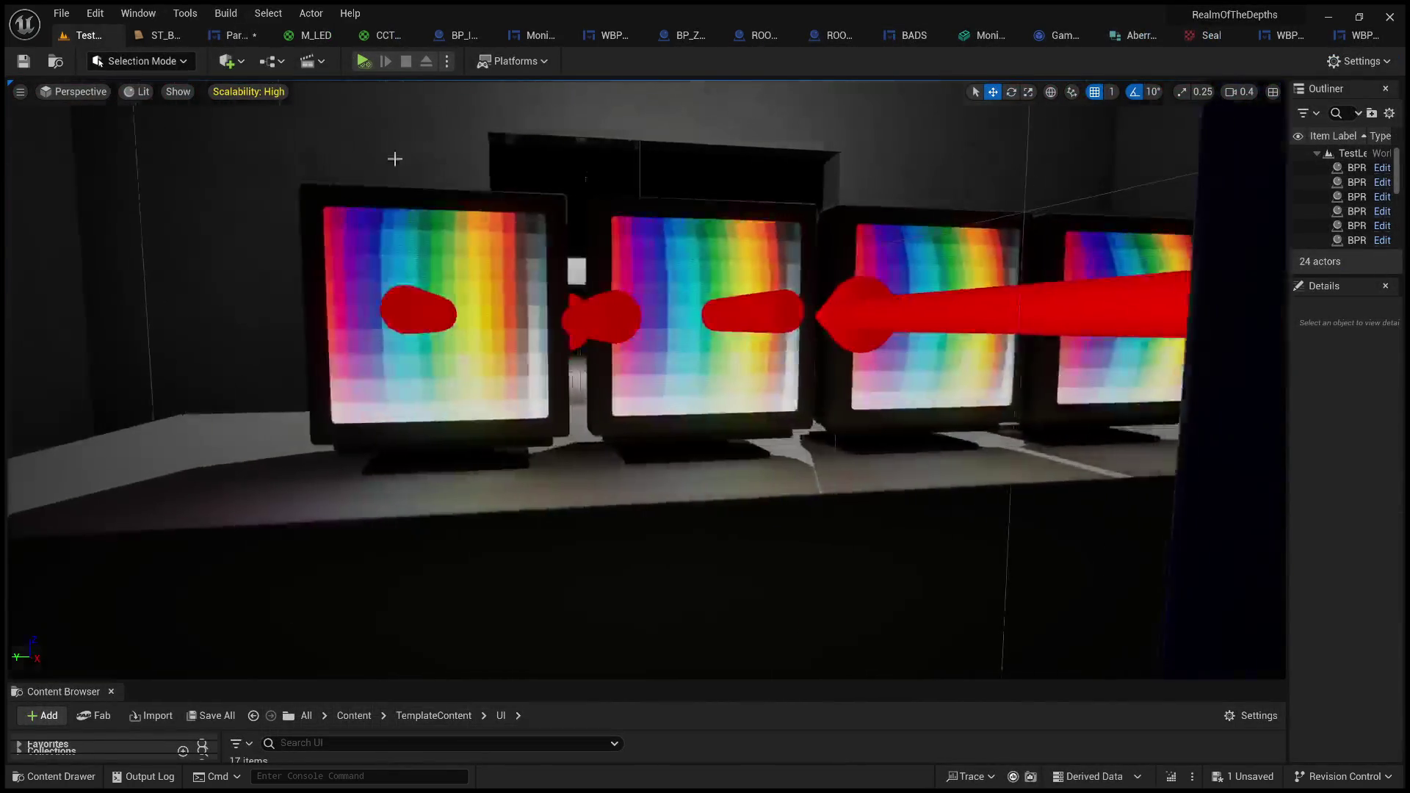
{"action": "left_click", "coordinate": [363, 64]}
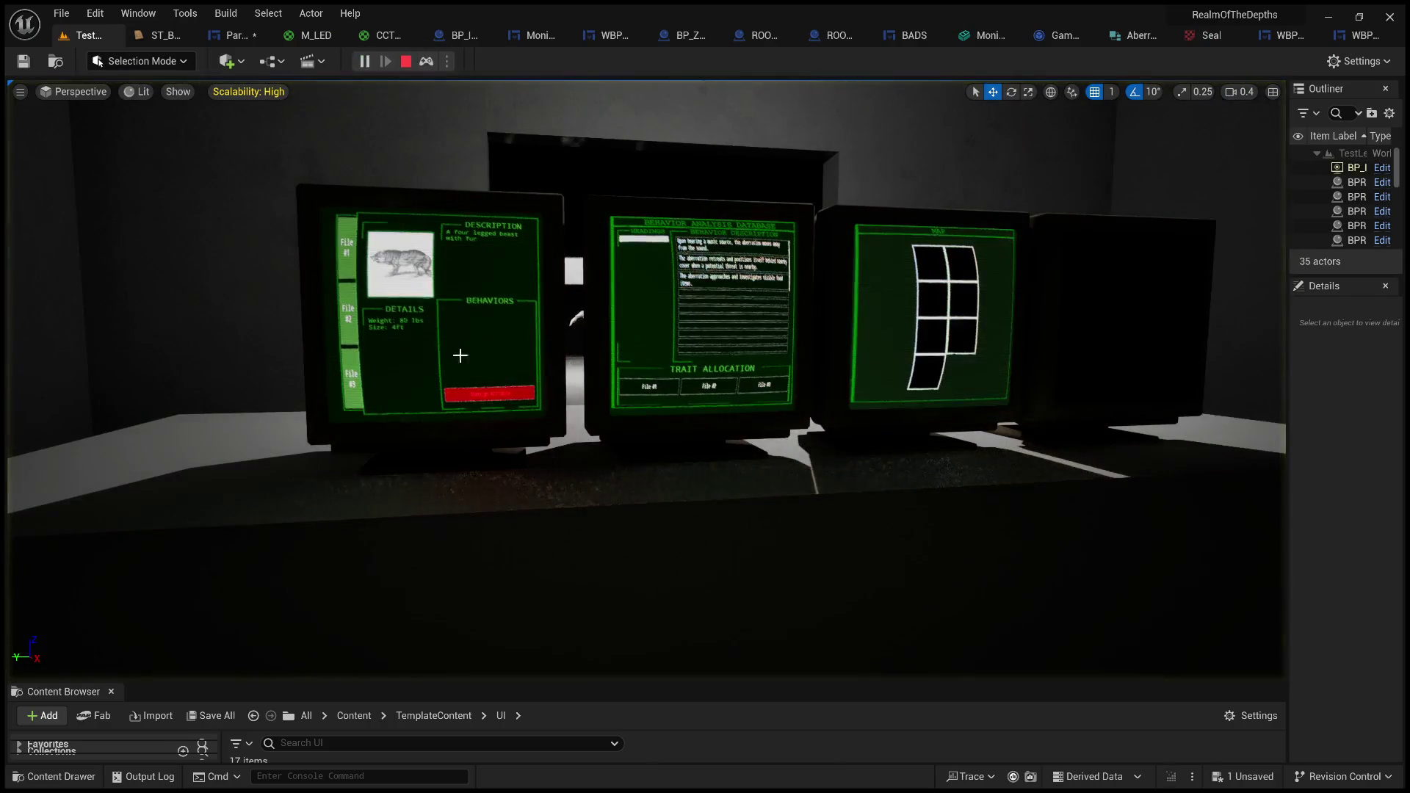
- End the play test and show the Paranormal_Profiles widget in the Designer view
{"action": "key", "text": "Escape"}
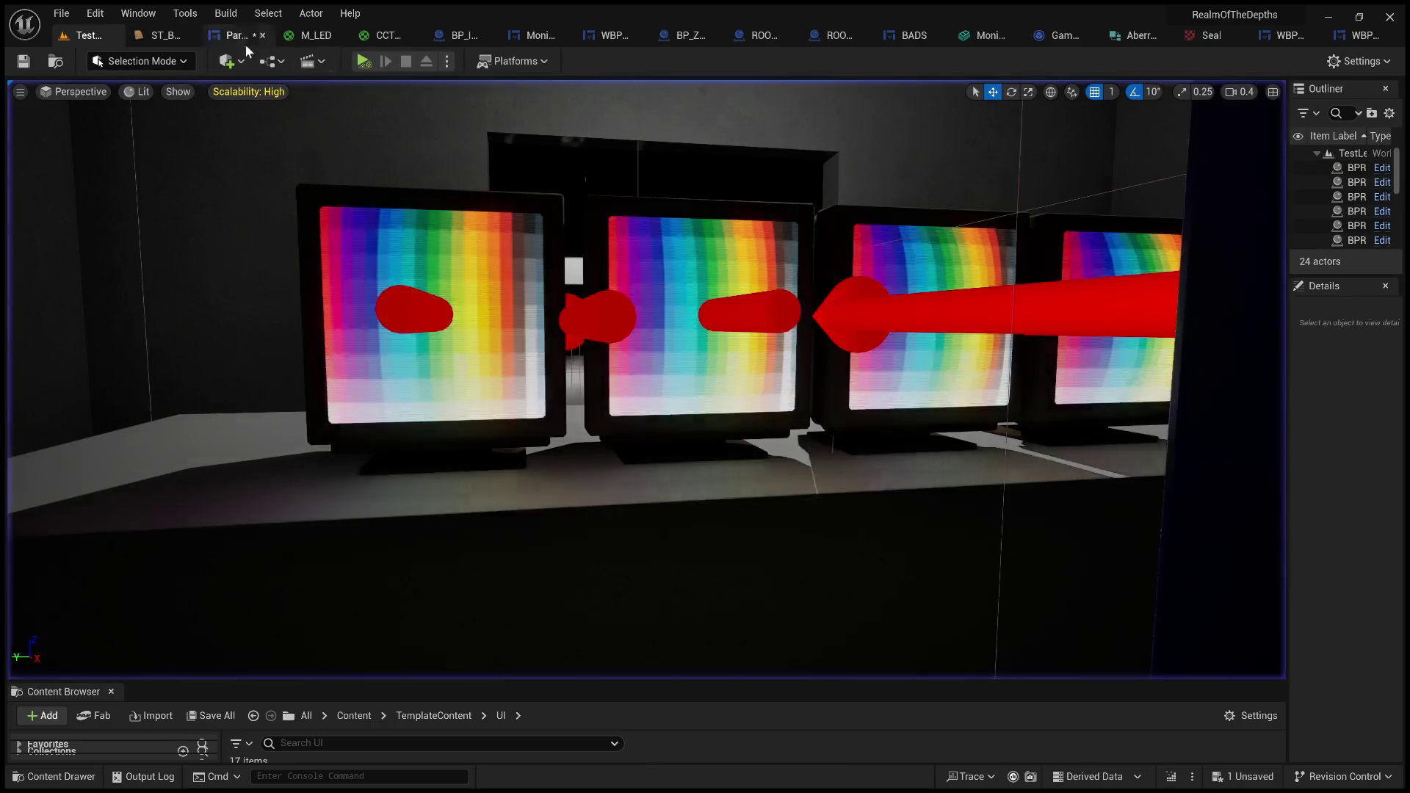
{"action": "left_click", "coordinate": [245, 43]}
{"action": "left_click", "coordinate": [1274, 62]}
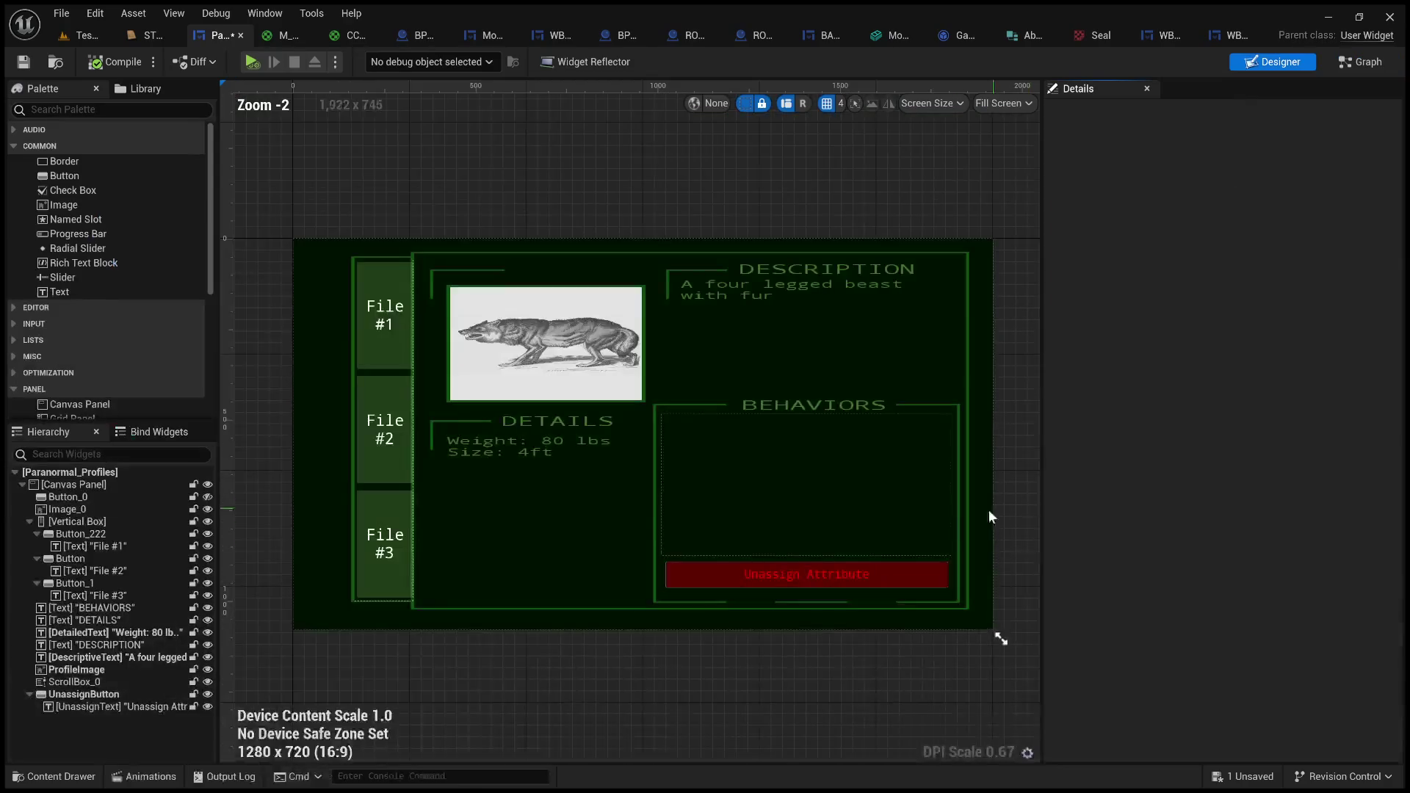
- Select UnassignButton and try a Color and Opacity alpha of 0.5 and a new background alpha
{"action": "left_click", "coordinate": [844, 574]}
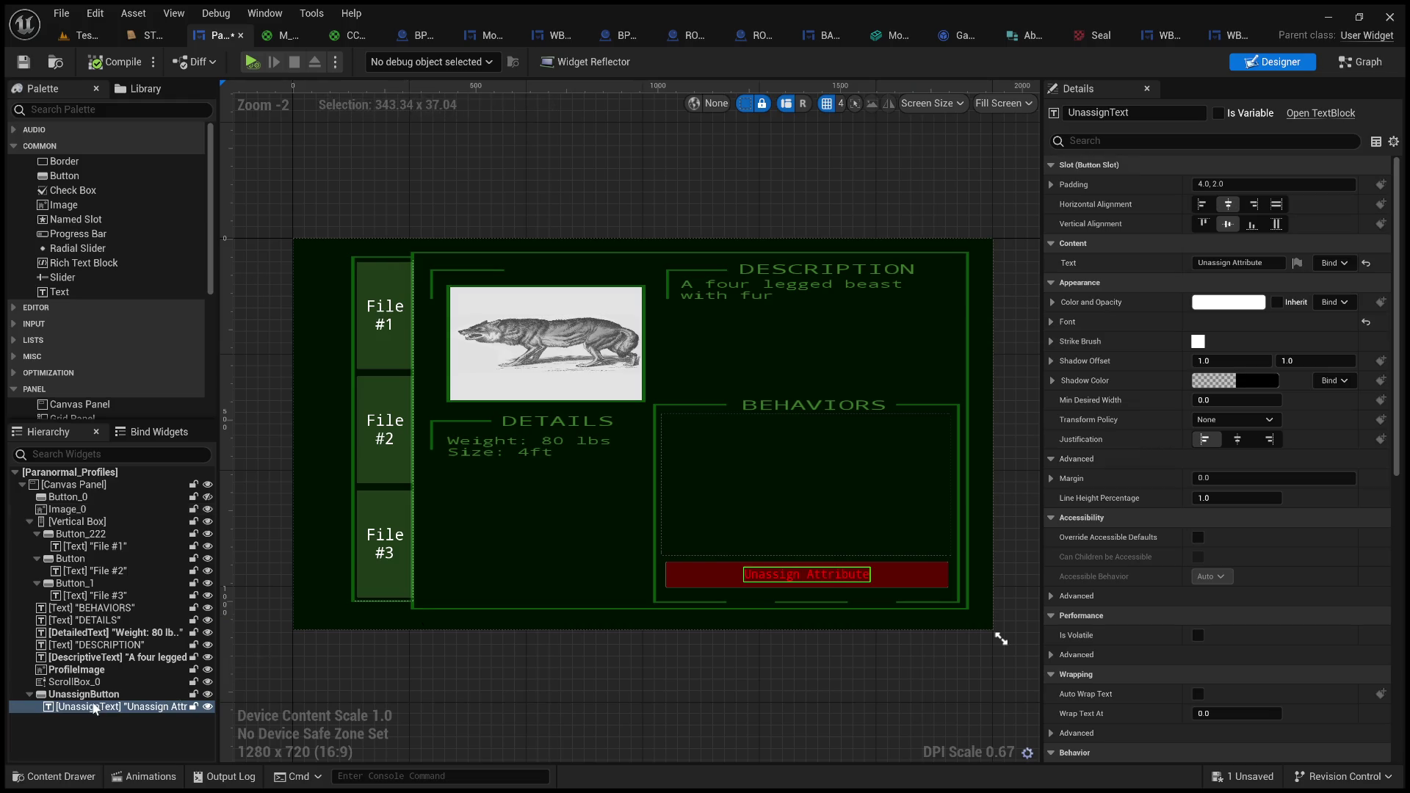
{"action": "left_click", "coordinate": [918, 580]}
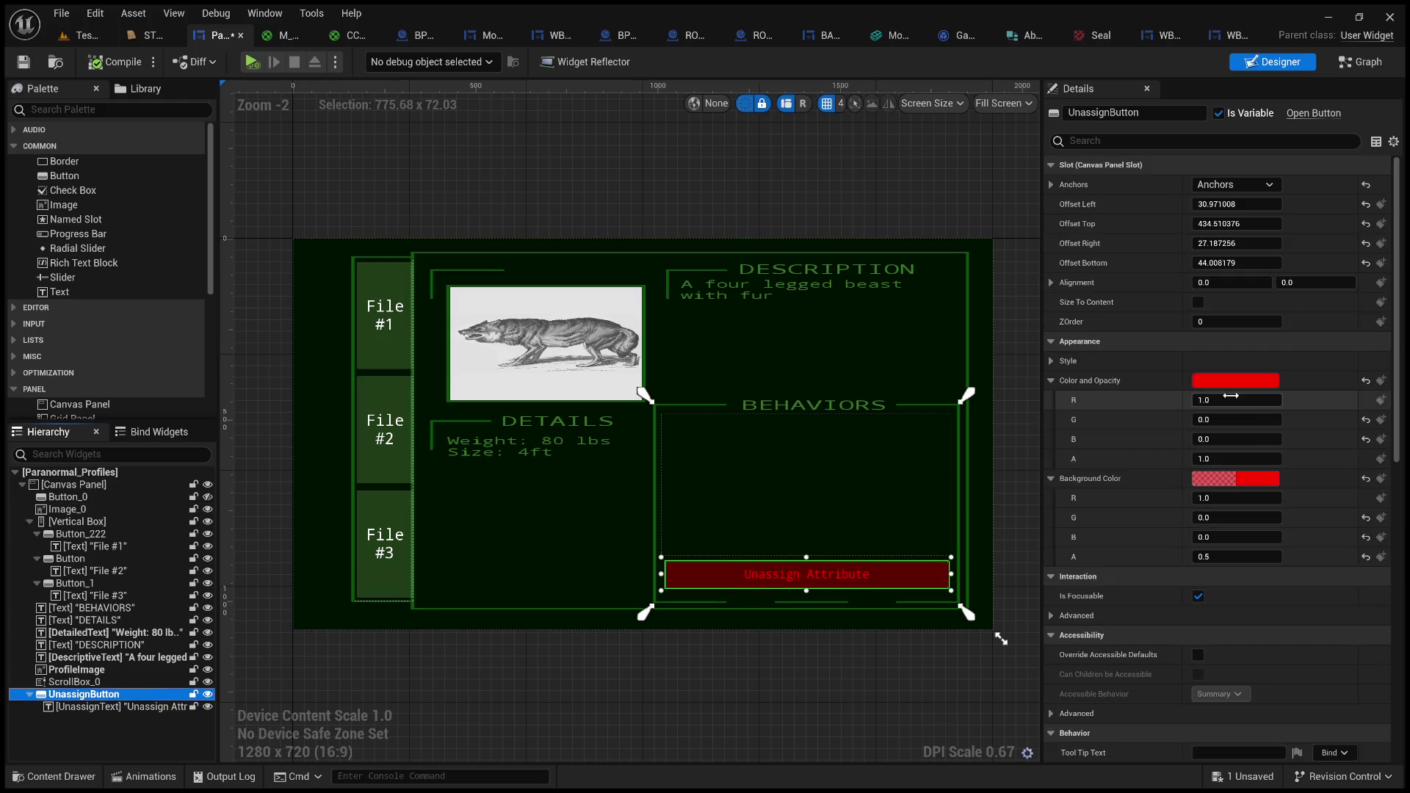
{"action": "left_click", "coordinate": [1239, 456]}
{"action": "type", "text": "0.5"}
{"action": "key", "text": "Return"}
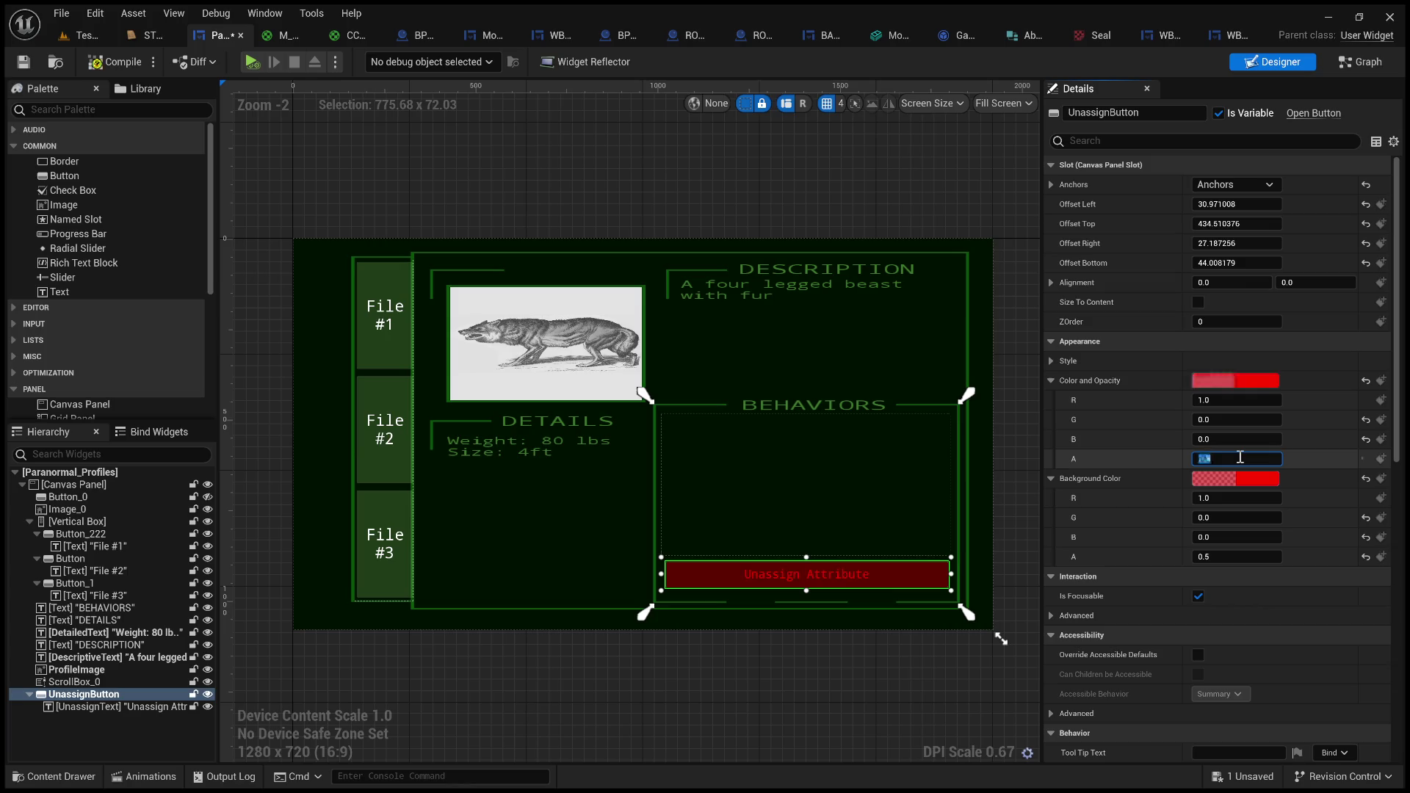
{"action": "left_click", "coordinate": [129, 705]}
{"action": "left_click", "coordinate": [95, 694]}
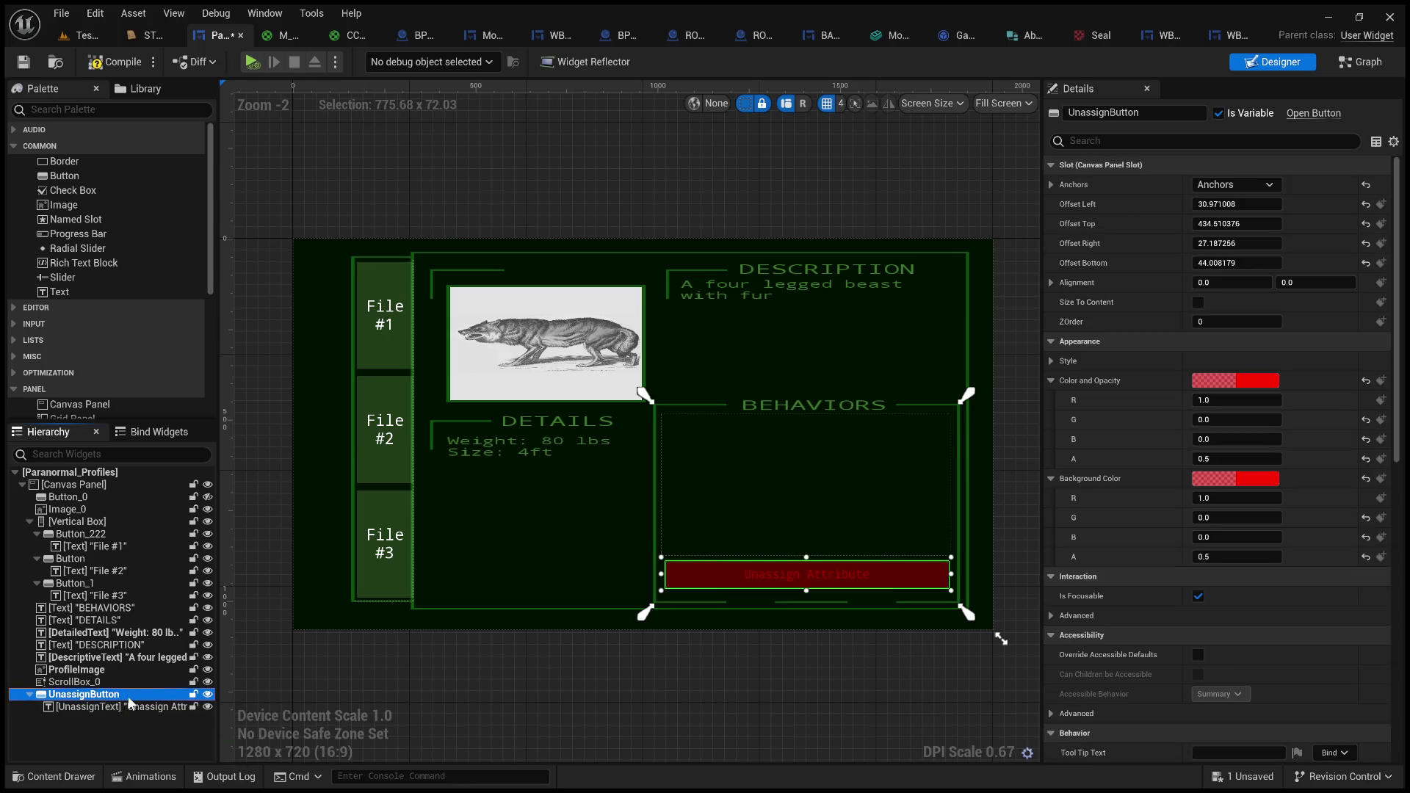
{"action": "left_click", "coordinate": [1270, 552]}
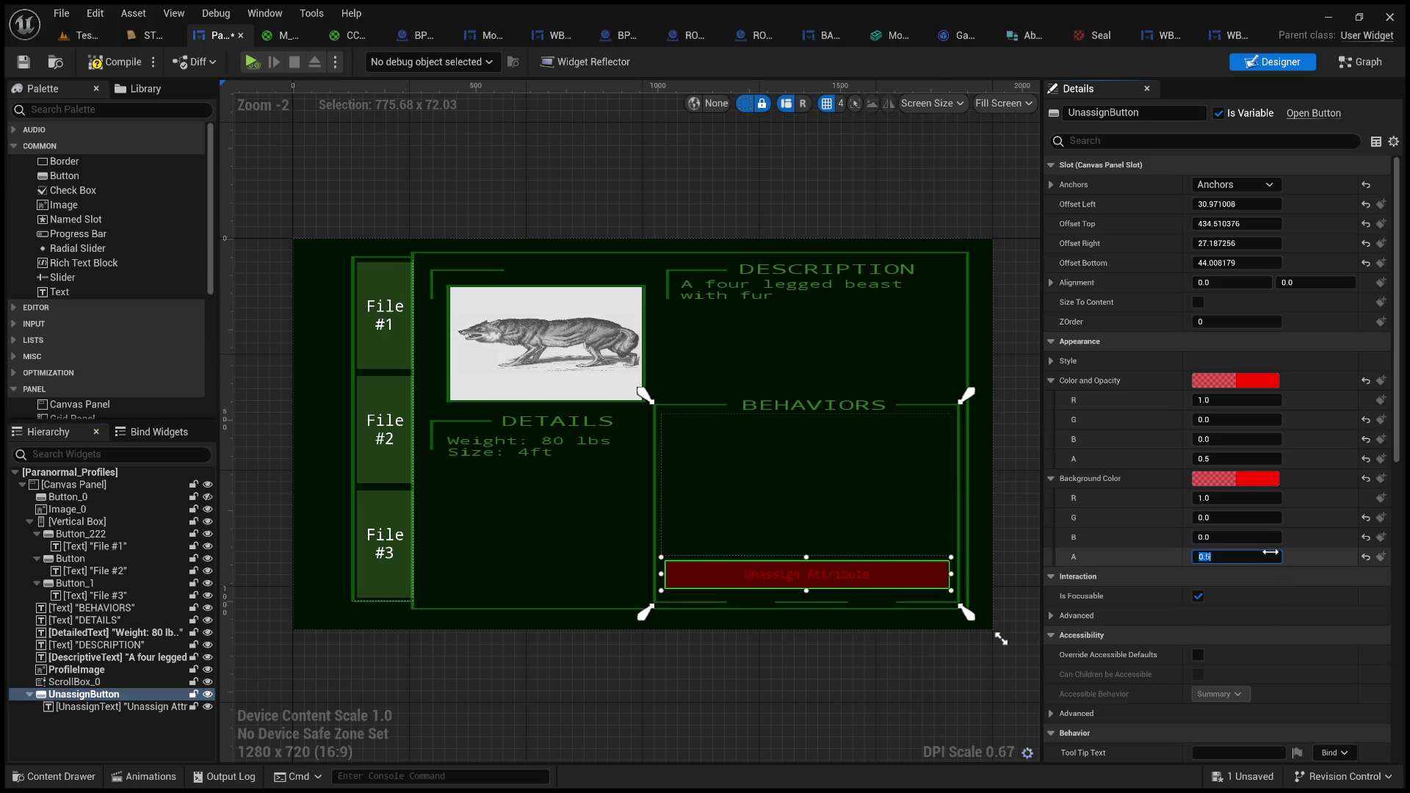
{"action": "key", "text": "Return"}
- Reset the UnassignButton's Color and Opacity alpha and Background Color alpha to 1
{"action": "left_click", "coordinate": [891, 676]}
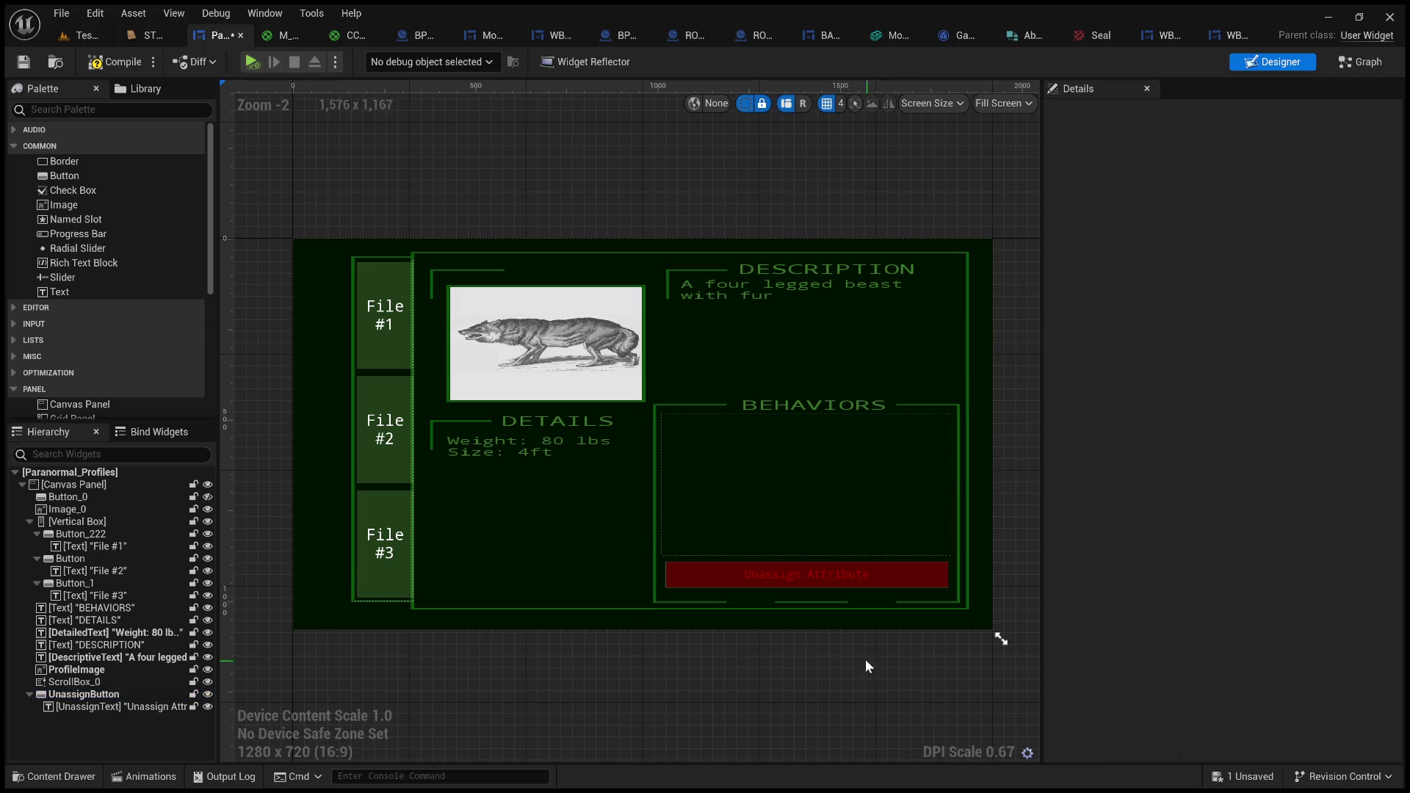
{"action": "left_click", "coordinate": [106, 701]}
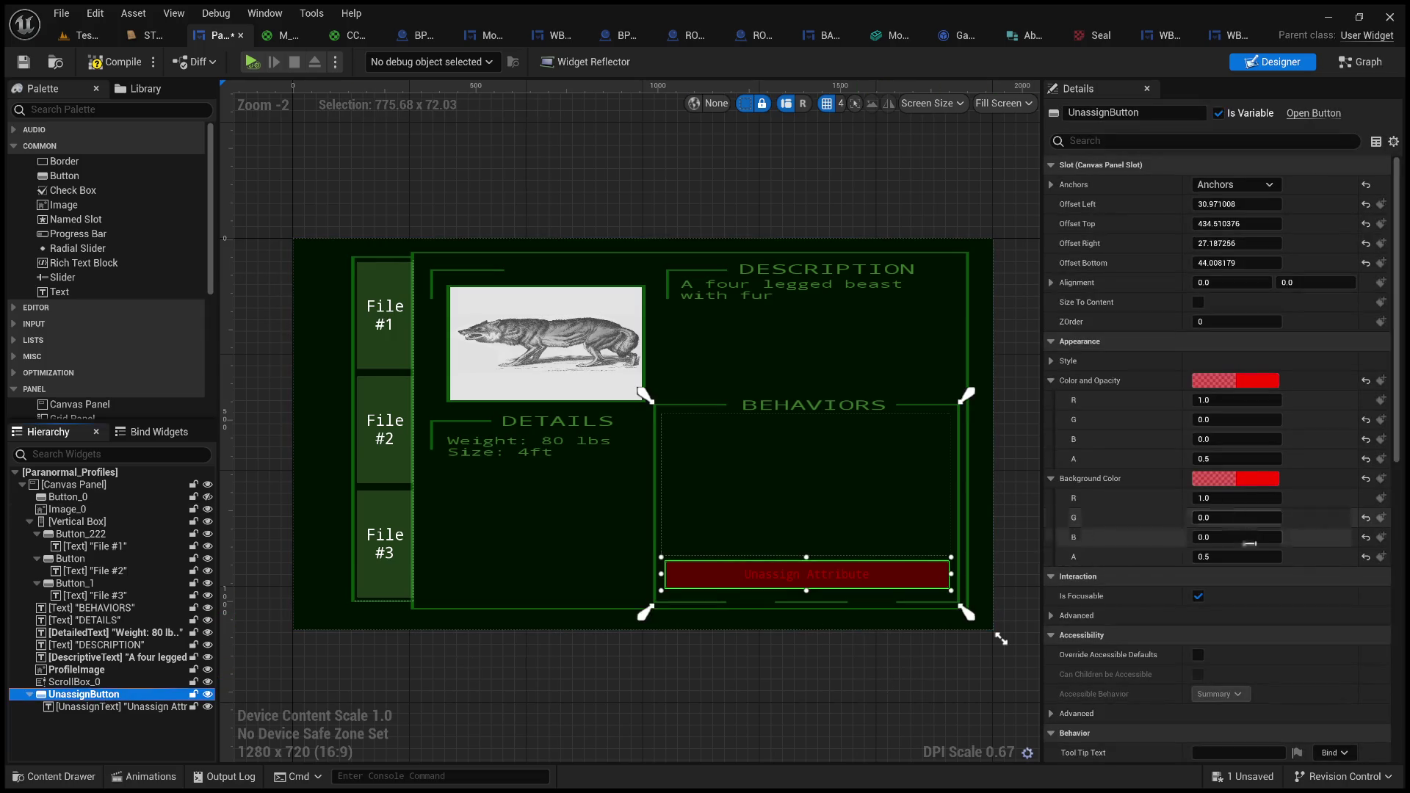
{"action": "left_click", "coordinate": [1237, 458]}
{"action": "type", "text": "1"}
{"action": "key", "text": "Return"}
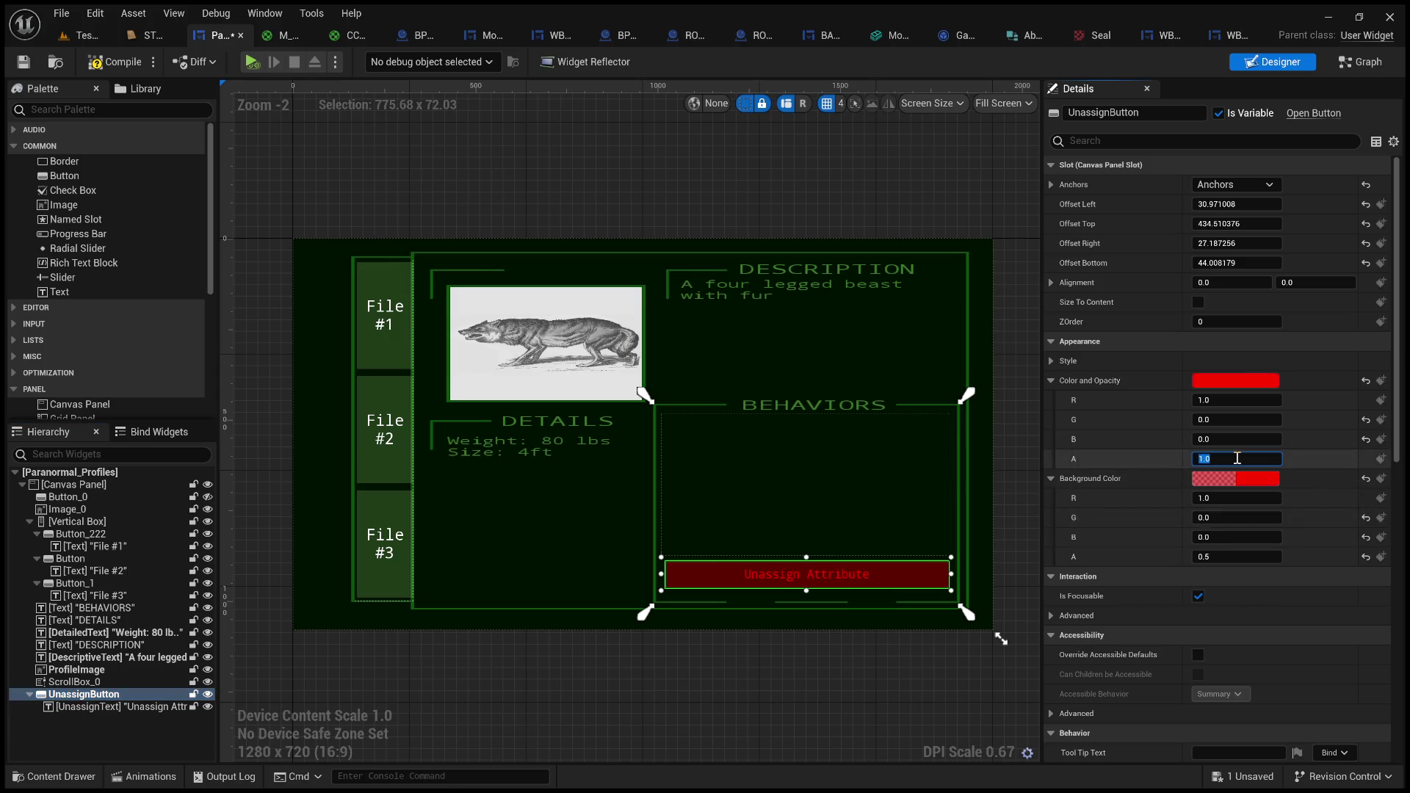
{"action": "left_click", "coordinate": [1231, 555]}
{"action": "type", "text": "1"}
{"action": "key", "text": "Return"}
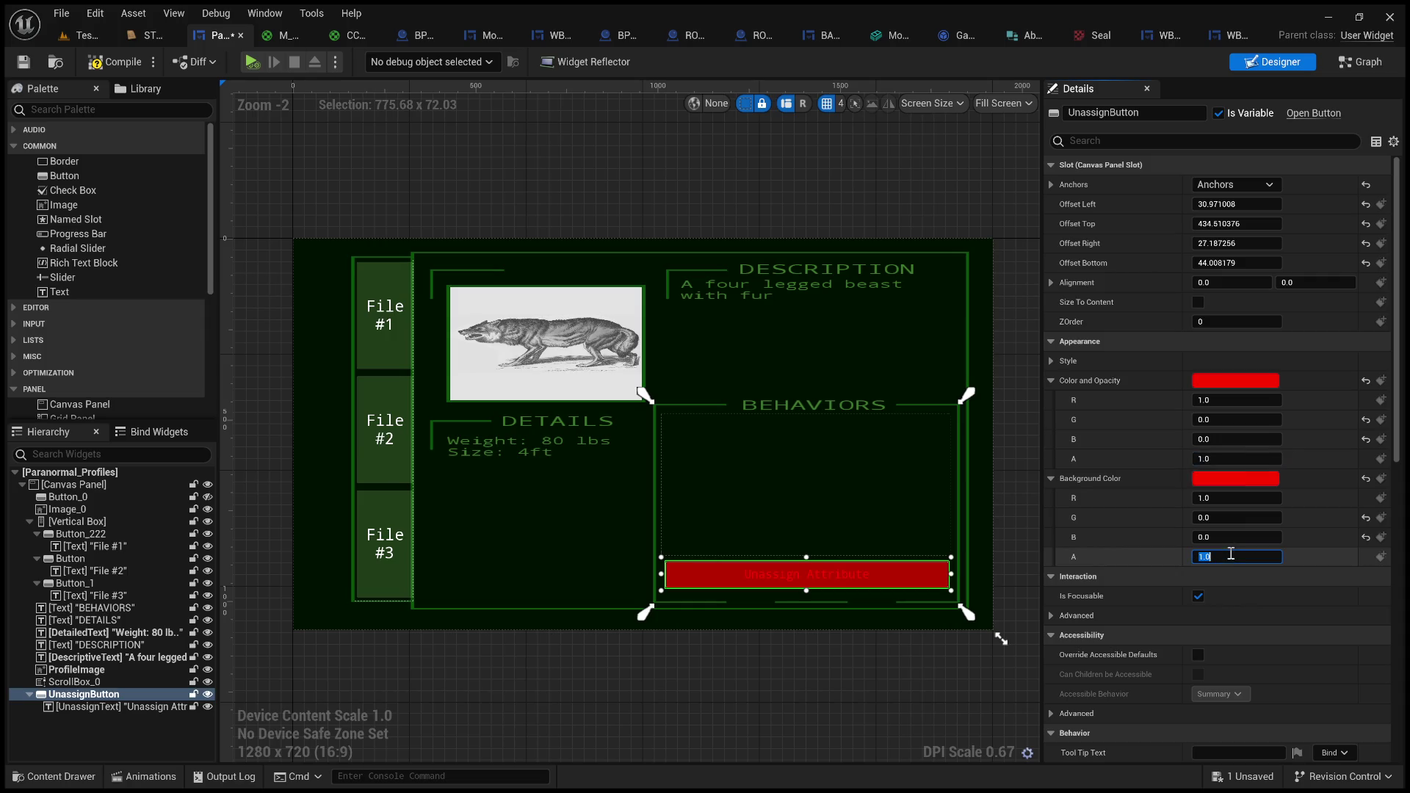
- Set the background alpha to 0.5 and preview 0.5 opacity before restoring opacity to 1
{"action": "left_click", "coordinate": [121, 706]}
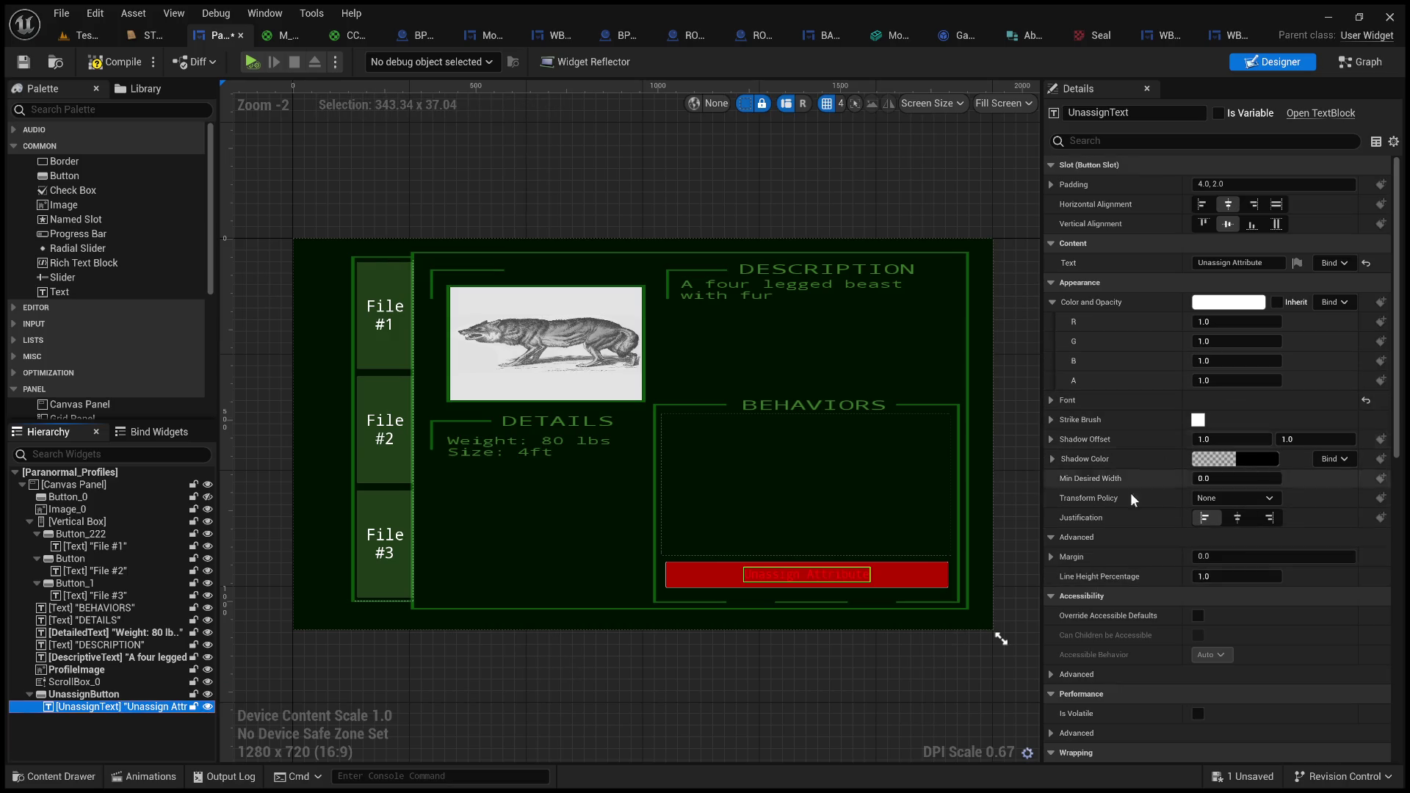
{"action": "left_click", "coordinate": [120, 697]}
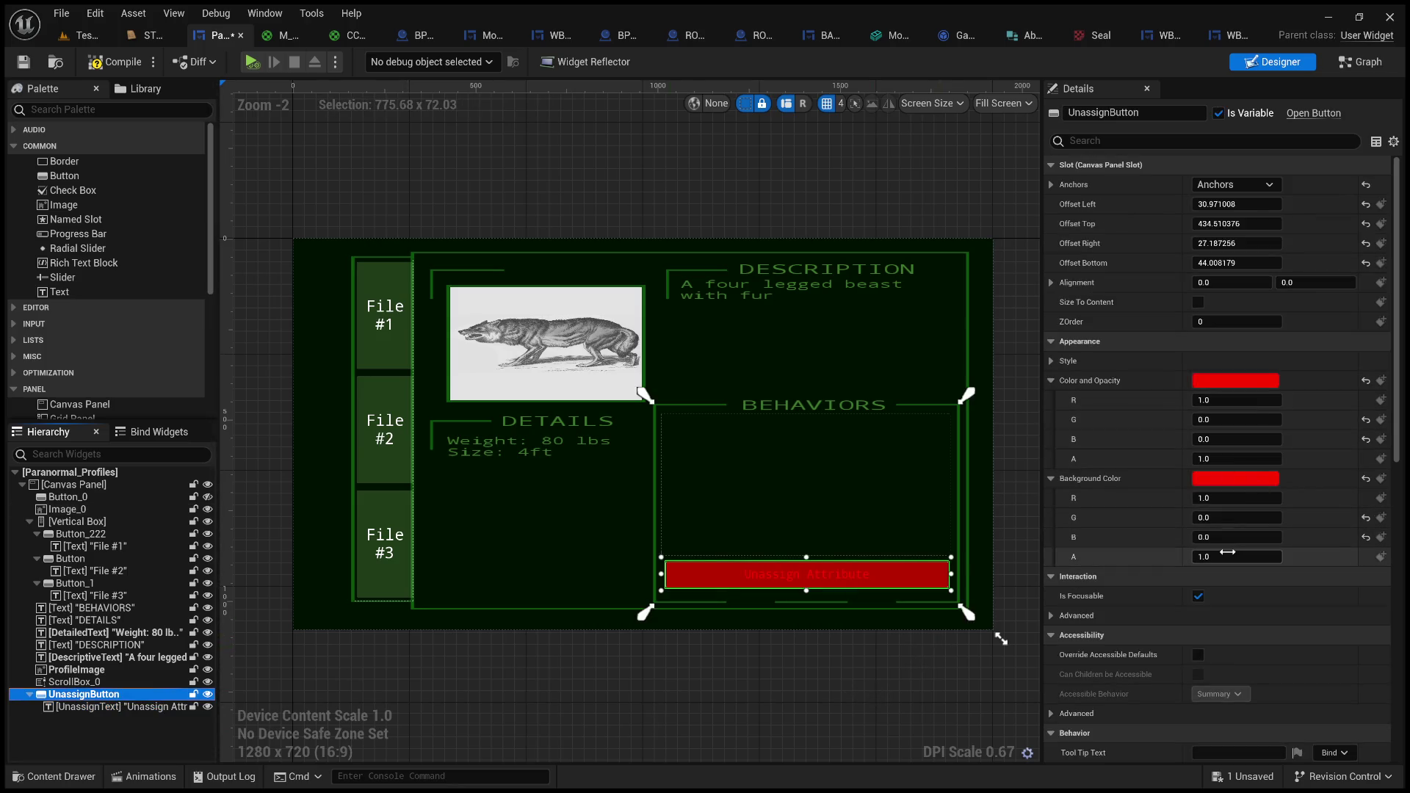
{"action": "left_click", "coordinate": [1227, 552]}
{"action": "type", "text": "0.5"}
{"action": "key", "text": "Return"}
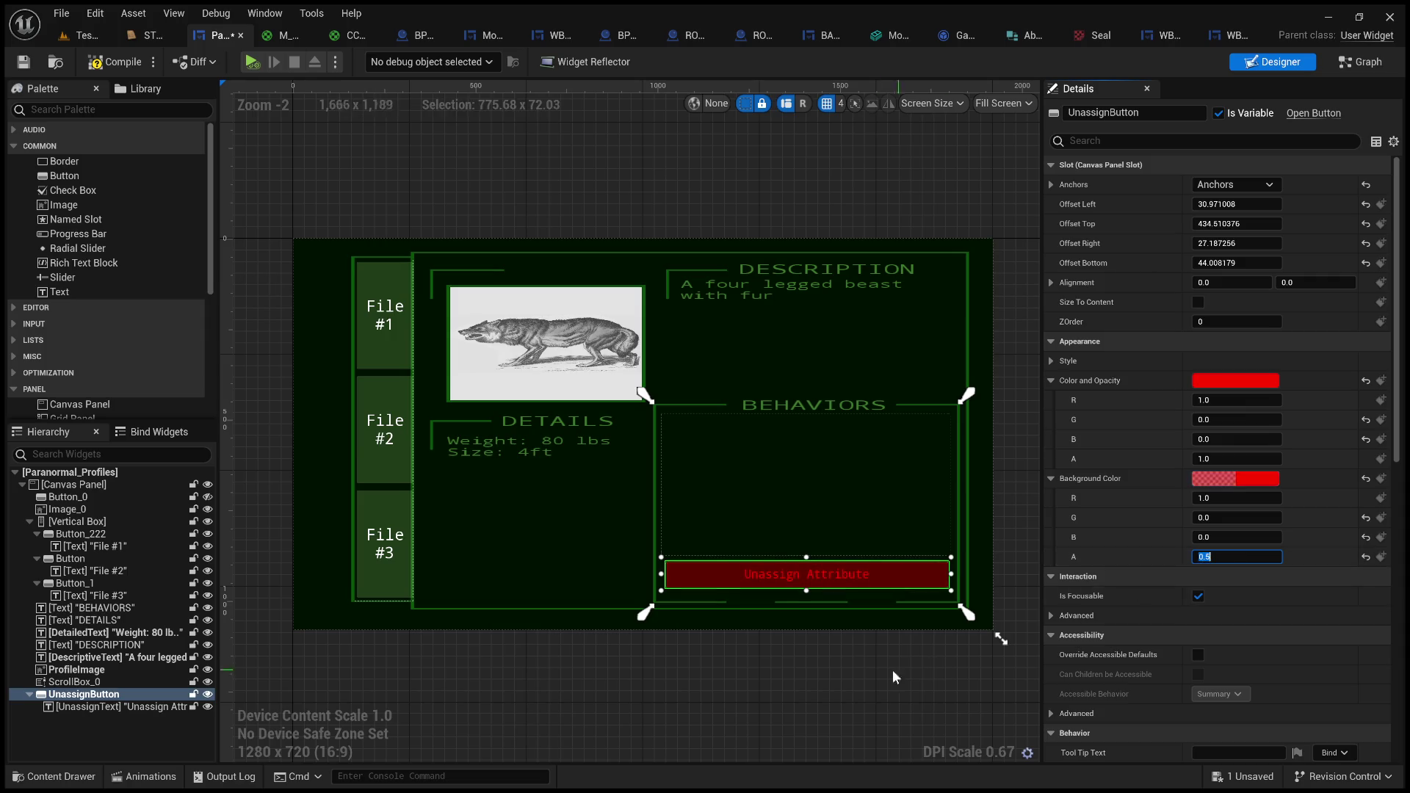
{"action": "scroll", "coordinate": [835, 610], "scroll_direction": "up", "scroll_amount": 3}
{"action": "left_click", "coordinate": [791, 542]}
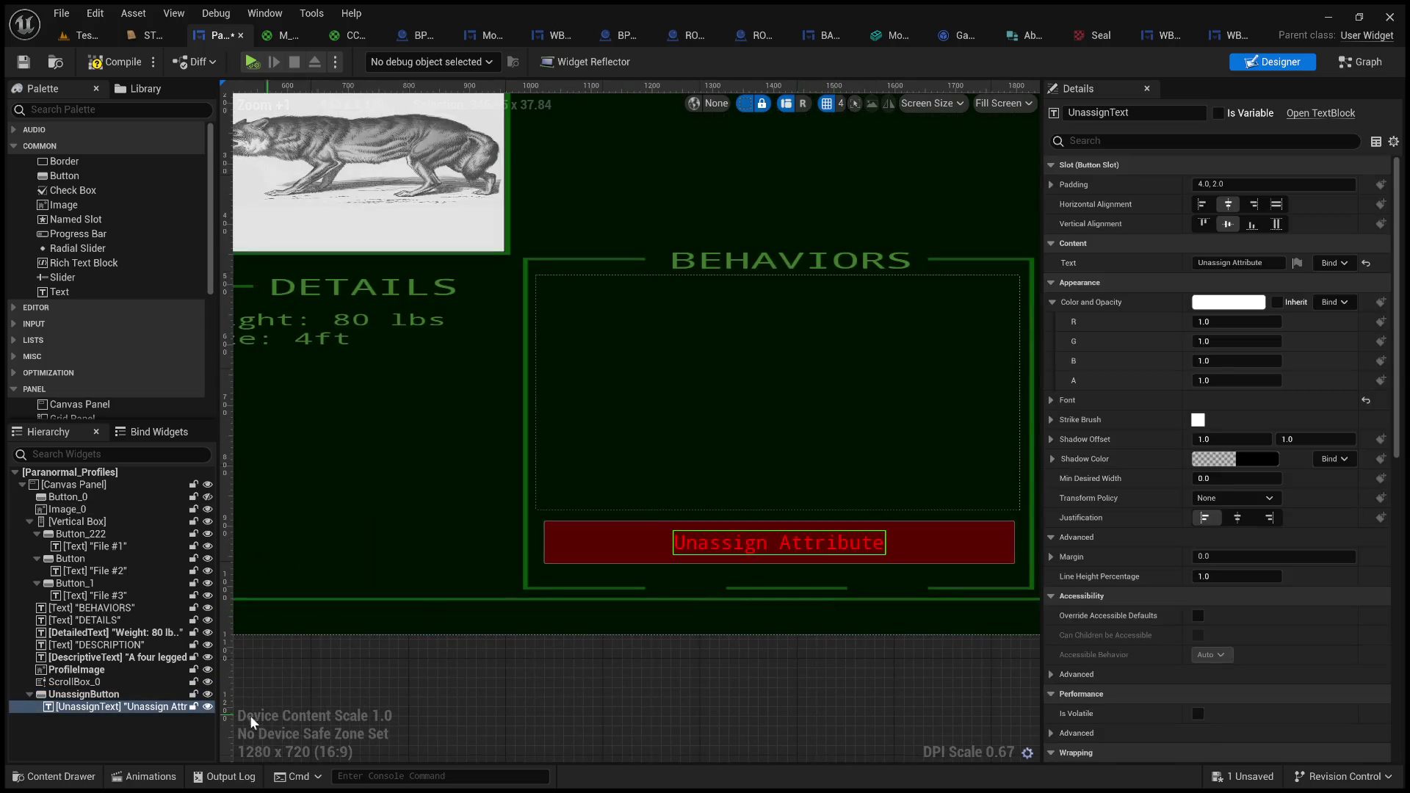
{"action": "left_click", "coordinate": [111, 694]}
{"action": "left_click", "coordinate": [1240, 457]}
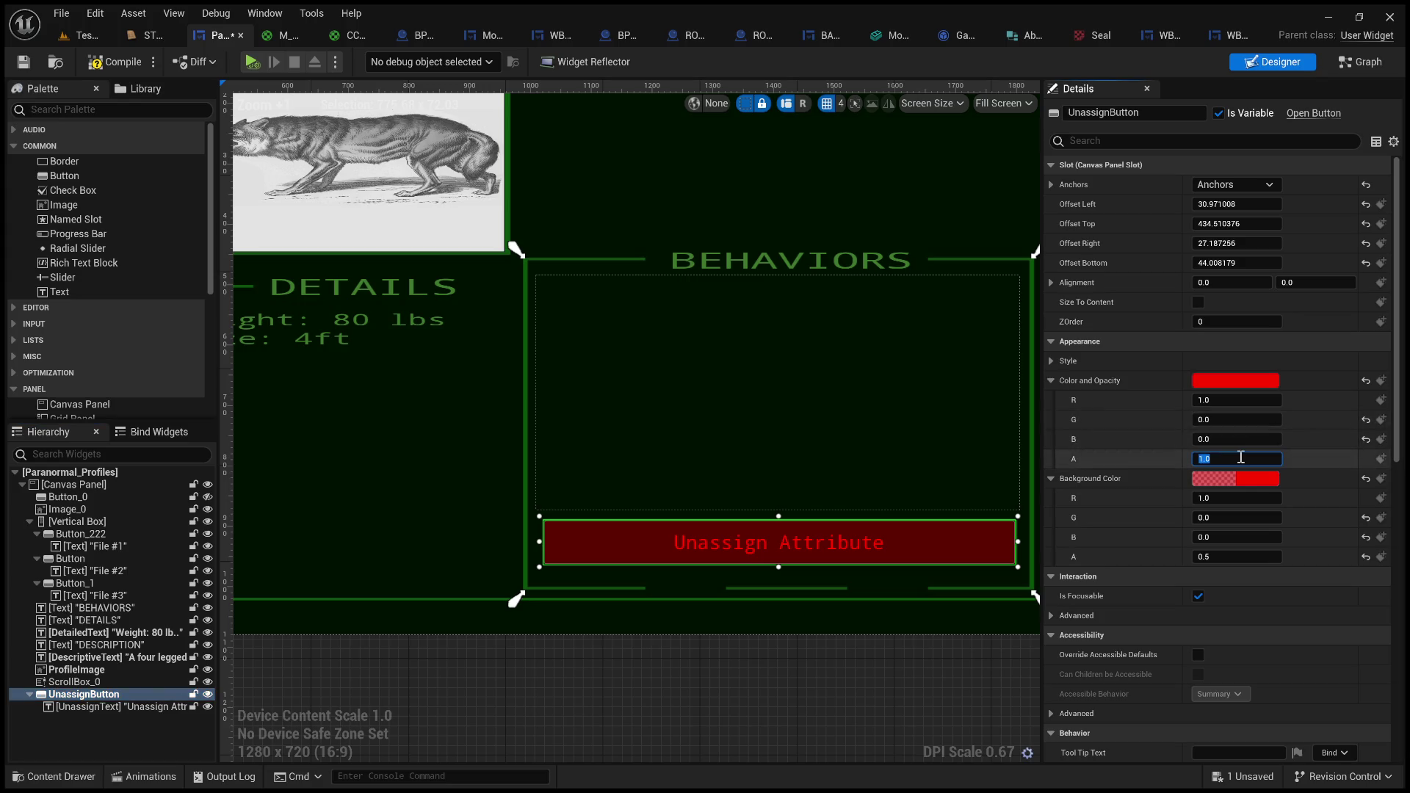
{"action": "type", "text": "0.5"}
{"action": "key", "text": "Return"}
{"action": "type", "text": "1"}
{"action": "key", "text": "Return"}
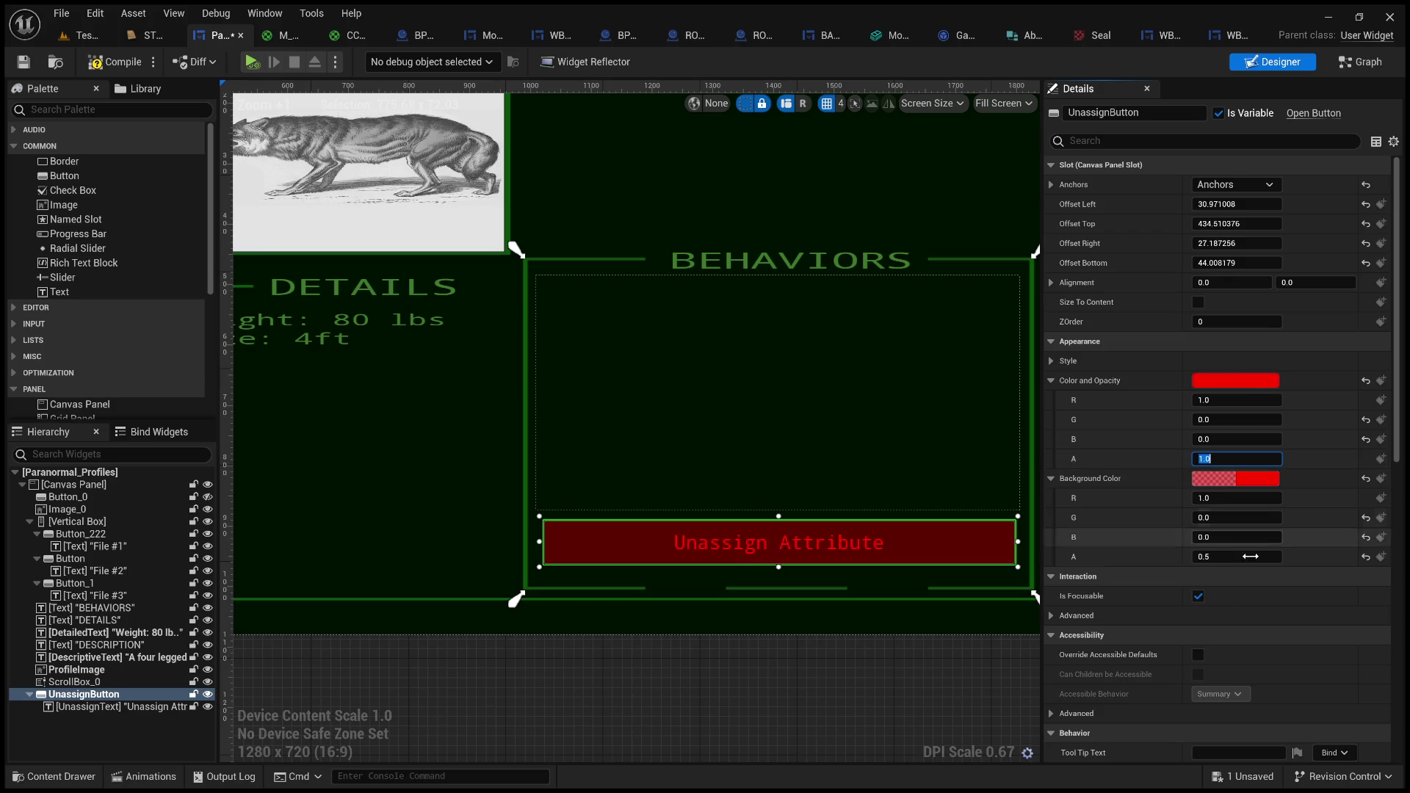
- Set the button's Background Color alpha to 0.25 and Color and Opacity alpha to 0.5
{"action": "left_click", "coordinate": [1223, 557]}
{"action": "type", "text": "0.25"}
{"action": "key", "text": "Return"}
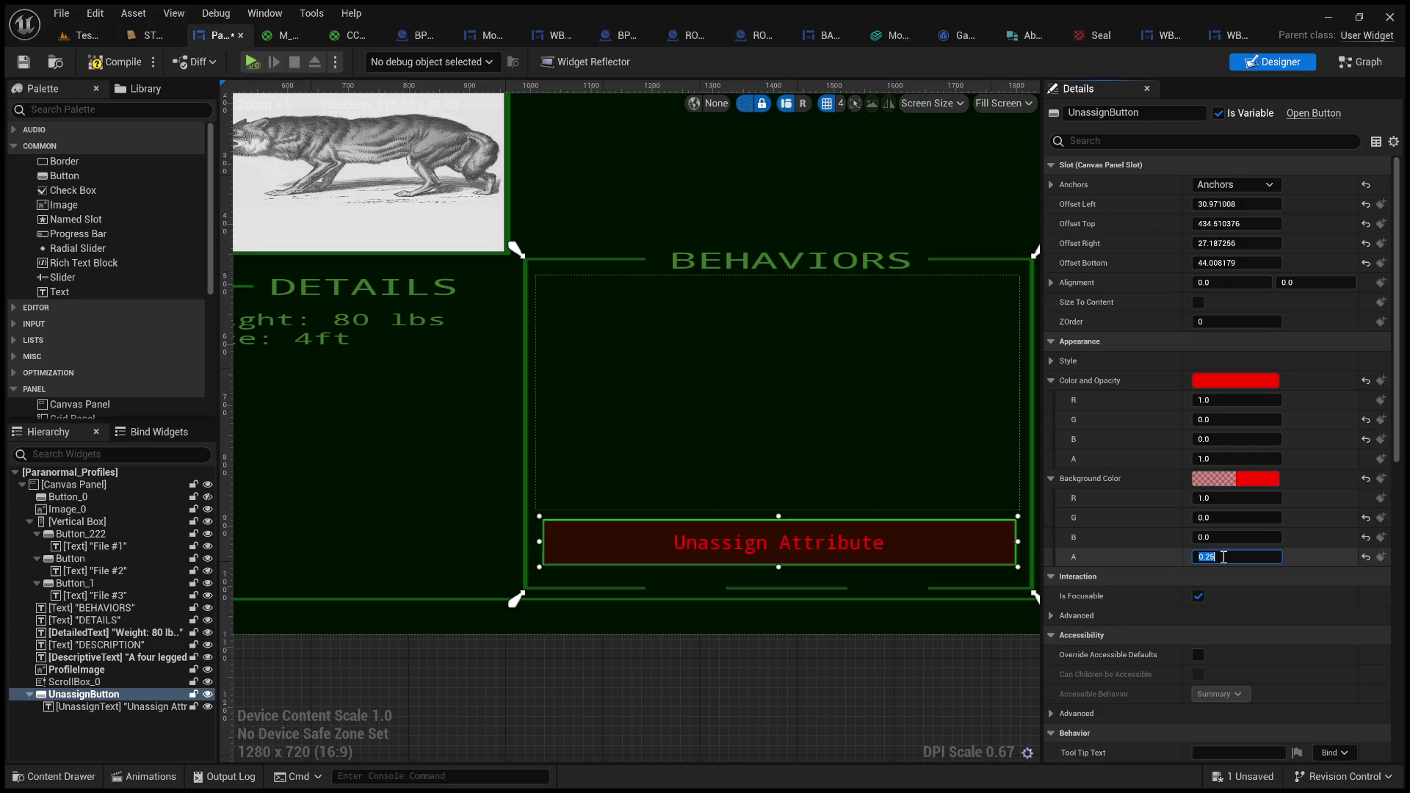
{"action": "left_click", "coordinate": [1225, 459]}
{"action": "type", "text": ".5"}
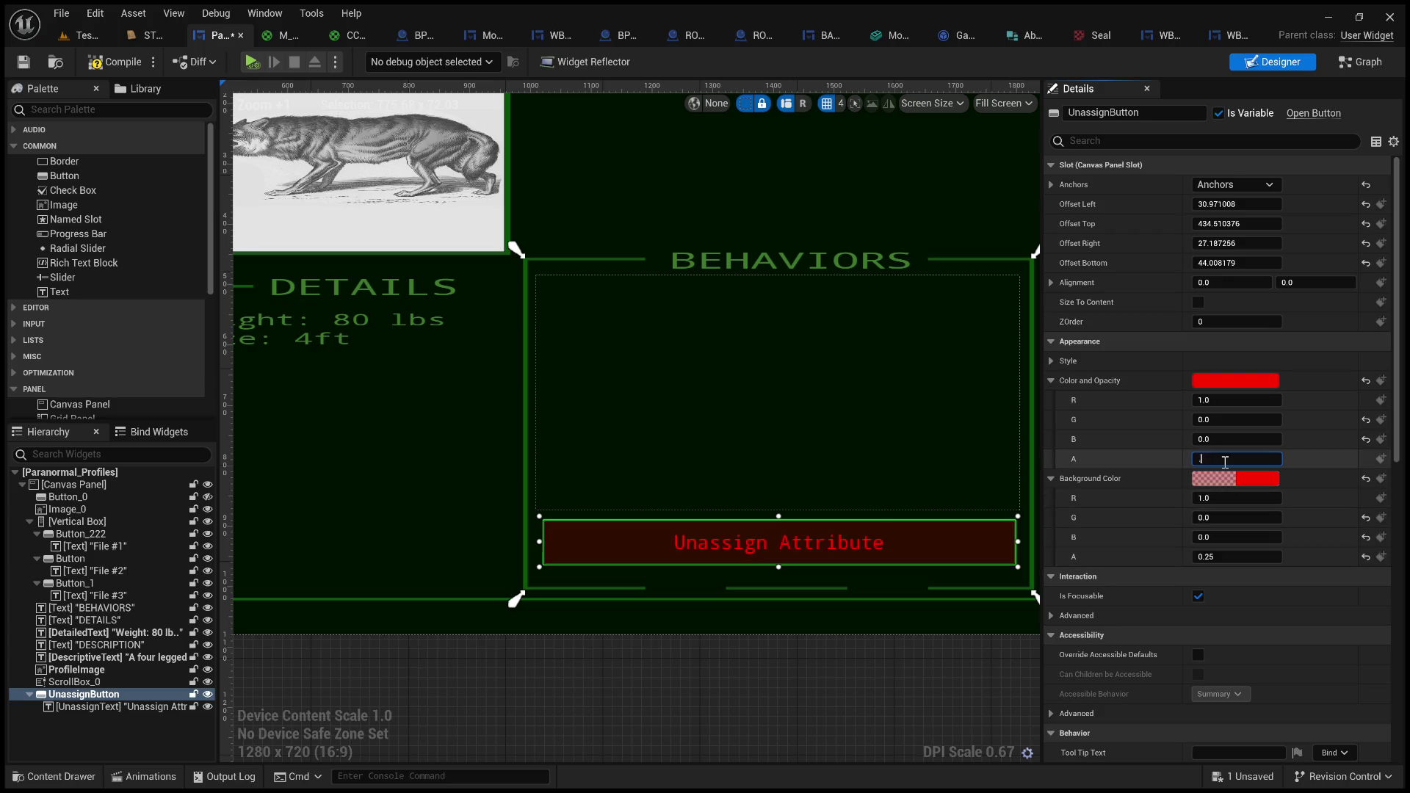
{"action": "key", "text": "Return"}
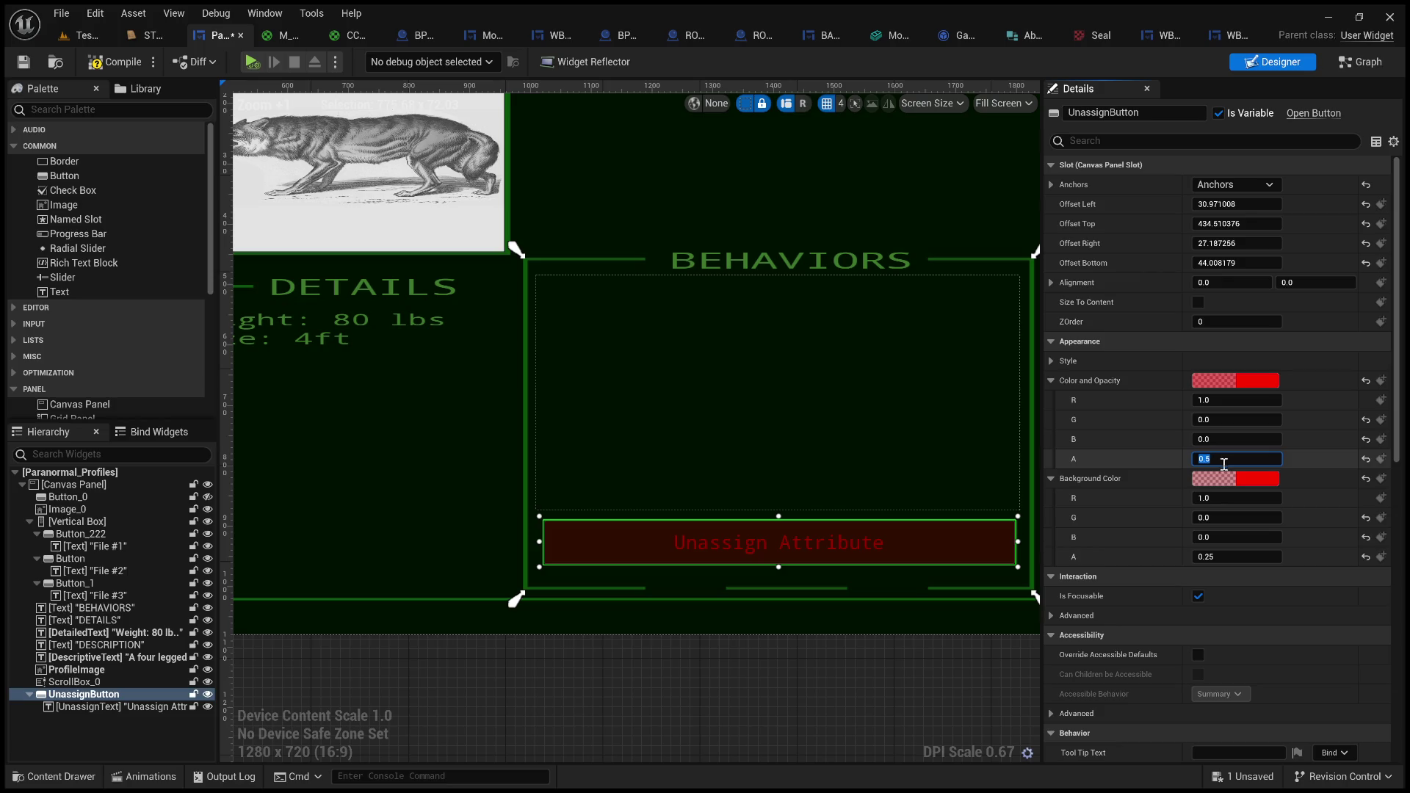
{"action": "left_click", "coordinate": [759, 720]}
{"action": "scroll", "coordinate": [764, 712], "scroll_direction": "down", "scroll_amount": 2}
{"action": "scroll", "coordinate": [861, 678], "scroll_direction": "up", "scroll_amount": 3}
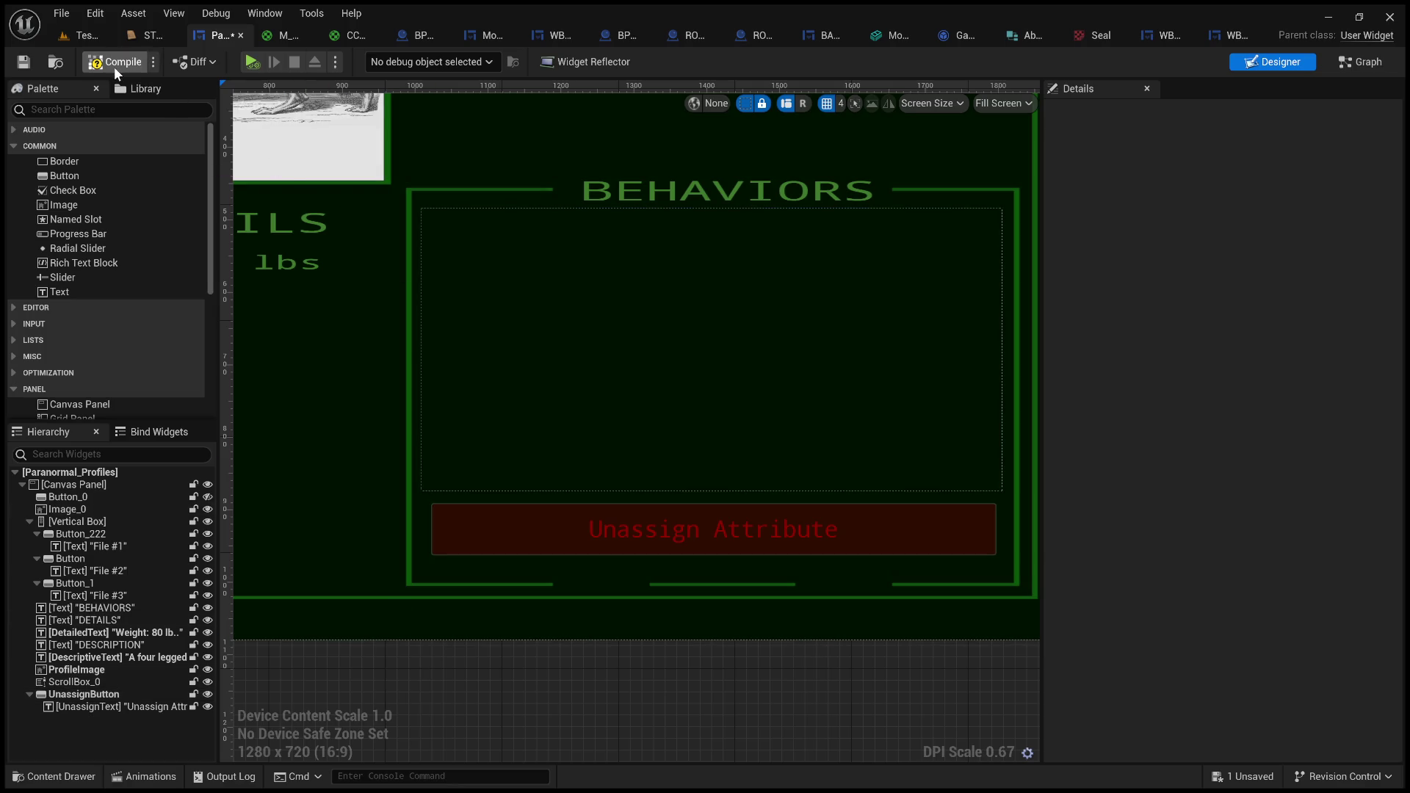
- Save the widget blueprint, review UnassignButton's settings, and switch to the Graph view
{"action": "left_click", "coordinate": [24, 64]}
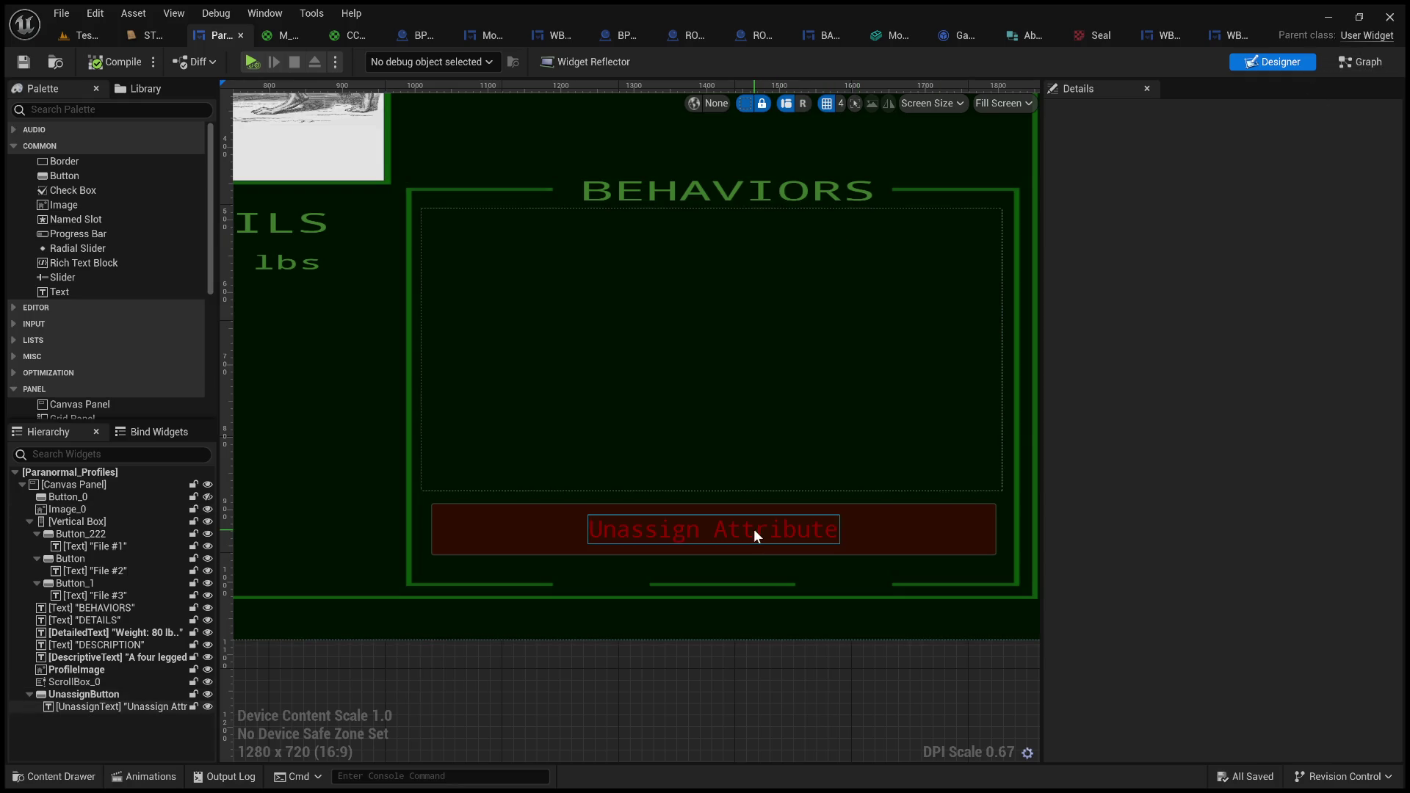
{"action": "left_click", "coordinate": [84, 694]}
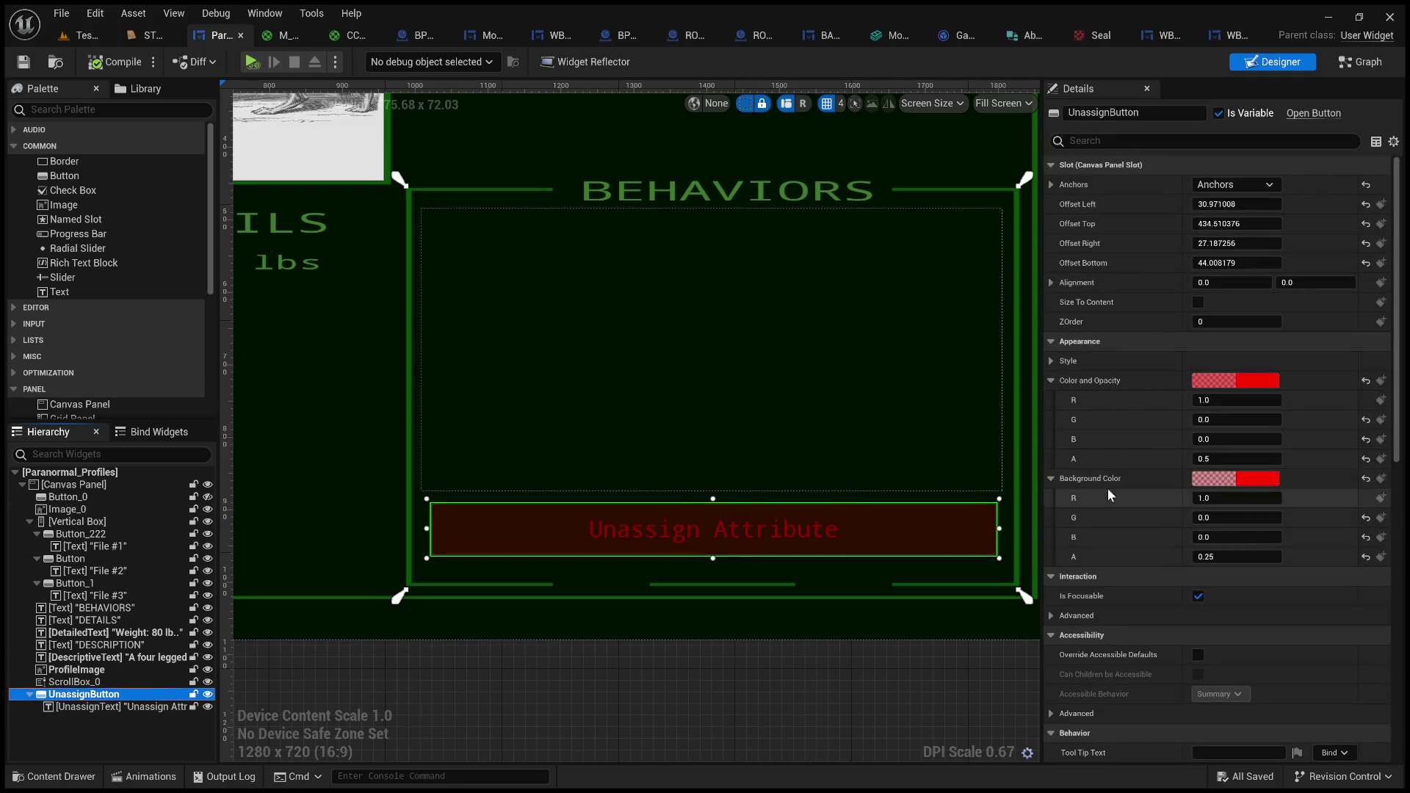
{"action": "left_click", "coordinate": [1355, 64]}
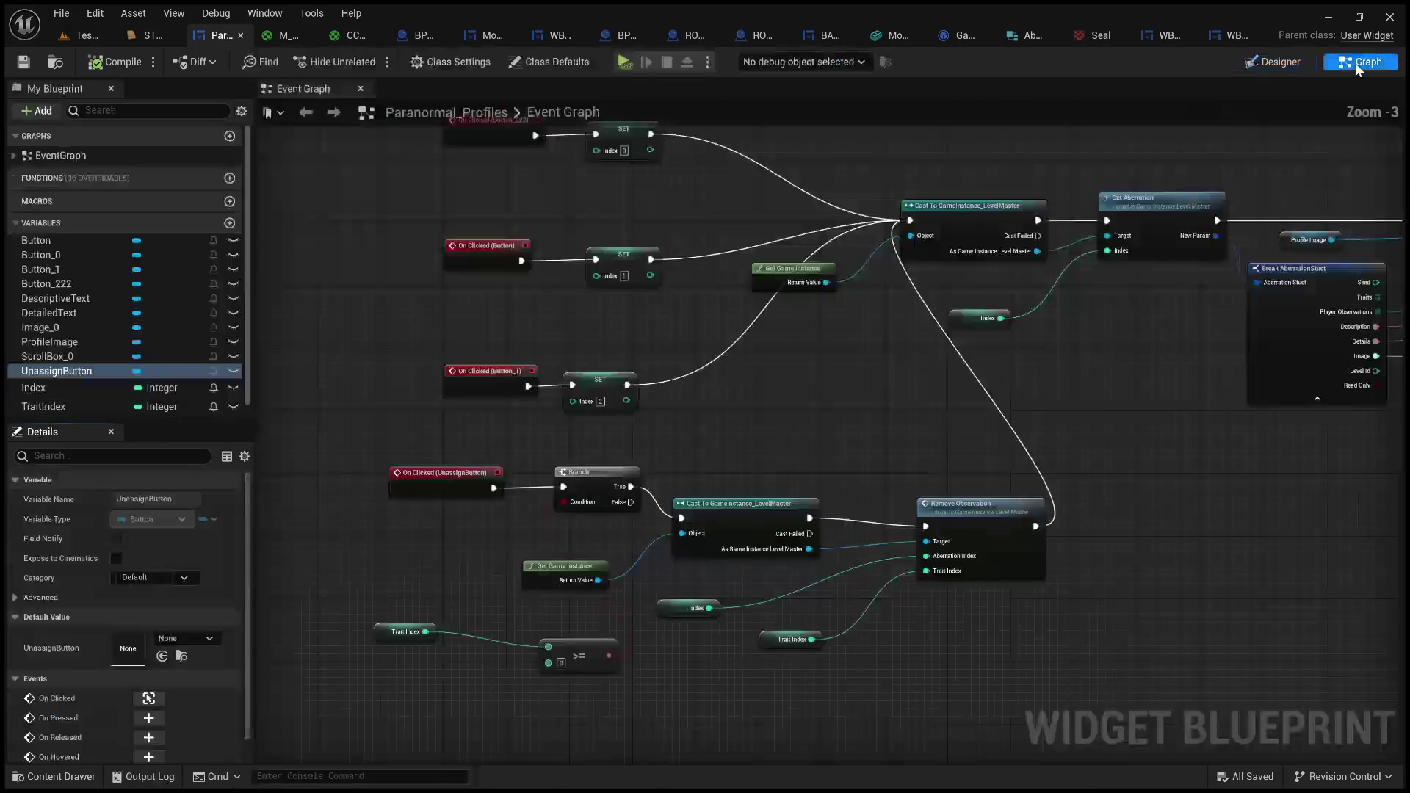
- Name the custom event TraitClicked in the Paranormal_Profiles event graph
{"action": "scroll", "coordinate": [818, 447], "scroll_direction": "down", "scroll_amount": 2}
{"action": "scroll", "coordinate": [809, 450], "scroll_direction": "up", "scroll_amount": 2}
{"action": "mouse_move", "coordinate": [809, 449]}
{"action": "left_mouse_down"}
{"action": "mouse_move", "coordinate": [962, 387]}
{"action": "mouse_move", "coordinate": [857, 290]}
{"action": "mouse_move", "coordinate": [839, 300]}
{"action": "mouse_move", "coordinate": [839, 534]}
{"action": "mouse_move", "coordinate": [825, 478]}
{"action": "mouse_move", "coordinate": [932, 400]}
{"action": "mouse_move", "coordinate": [937, 527]}
{"action": "mouse_move", "coordinate": [884, 576]}
{"action": "mouse_move", "coordinate": [617, 577]}
{"action": "mouse_move", "coordinate": [661, 545]}
{"action": "mouse_move", "coordinate": [818, 581]}
{"action": "mouse_move", "coordinate": [851, 418]}
{"action": "mouse_move", "coordinate": [746, 570]}
{"action": "mouse_move", "coordinate": [822, 671]}
{"action": "mouse_move", "coordinate": [647, 558]}
{"action": "mouse_move", "coordinate": [698, 253]}
{"action": "mouse_move", "coordinate": [919, 244]}
{"action": "left_mouse_up"}
{"action": "scroll", "coordinate": [818, 581], "scroll_direction": "down", "scroll_amount": 1}
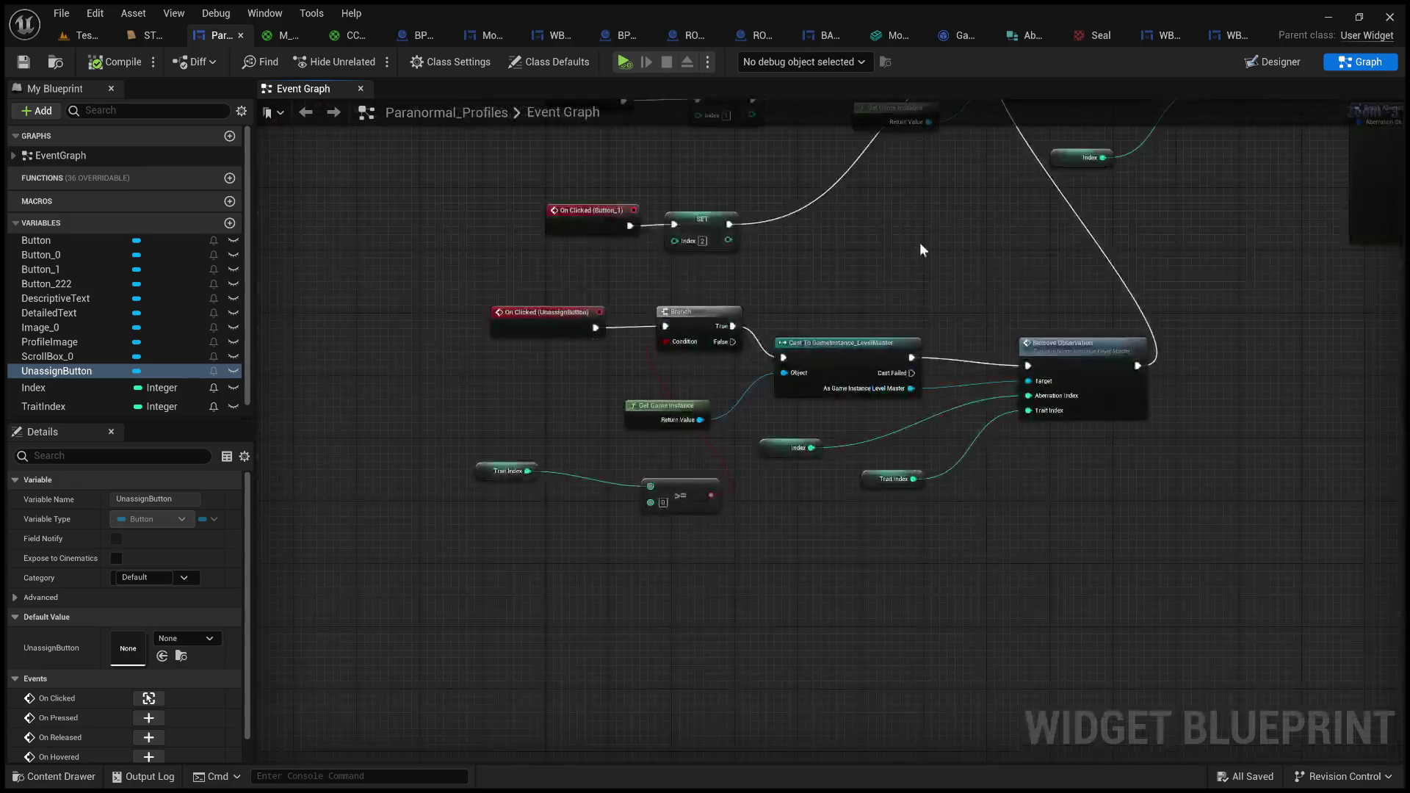
{"action": "scroll", "coordinate": [553, 602], "scroll_direction": "up", "scroll_amount": 1}
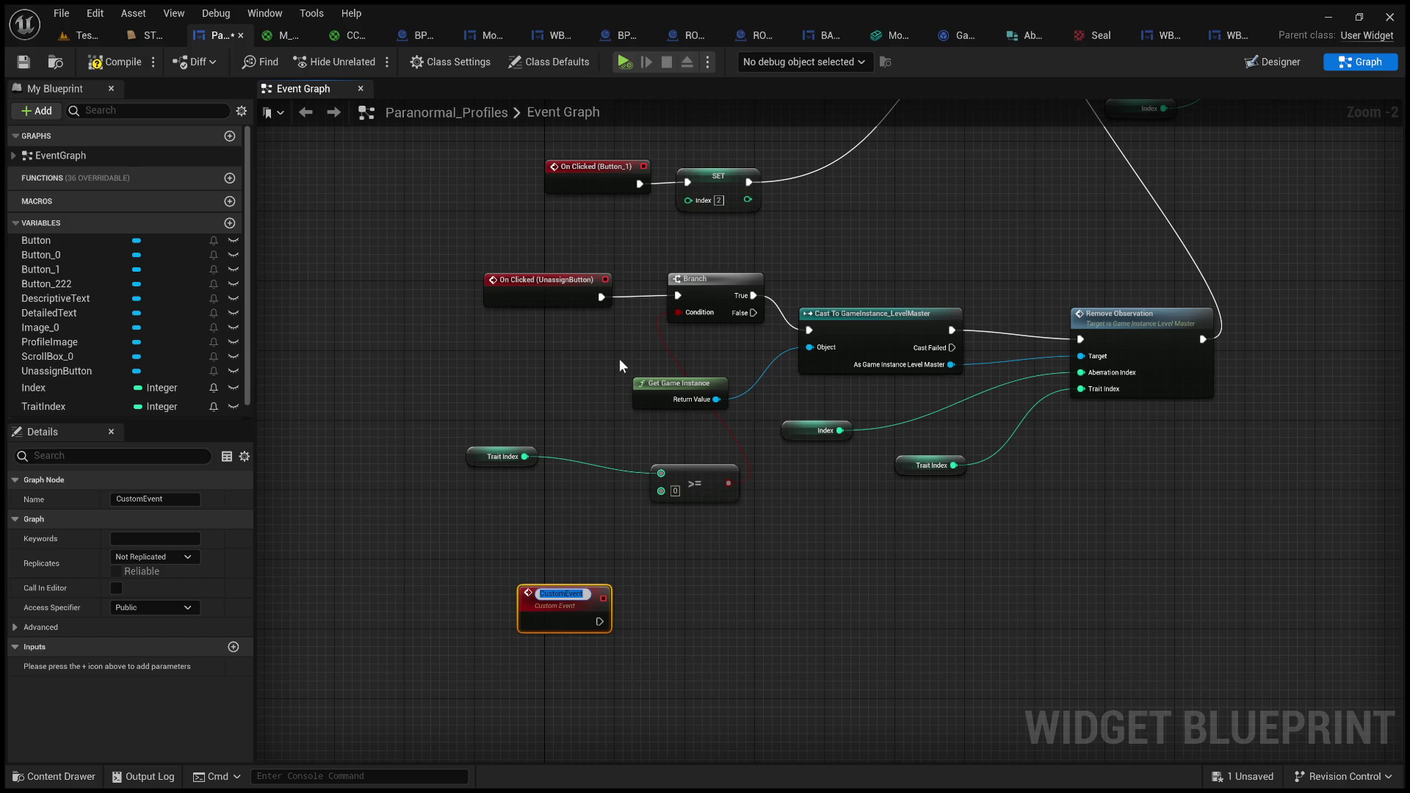
{"action": "type", "text": "Tra"}
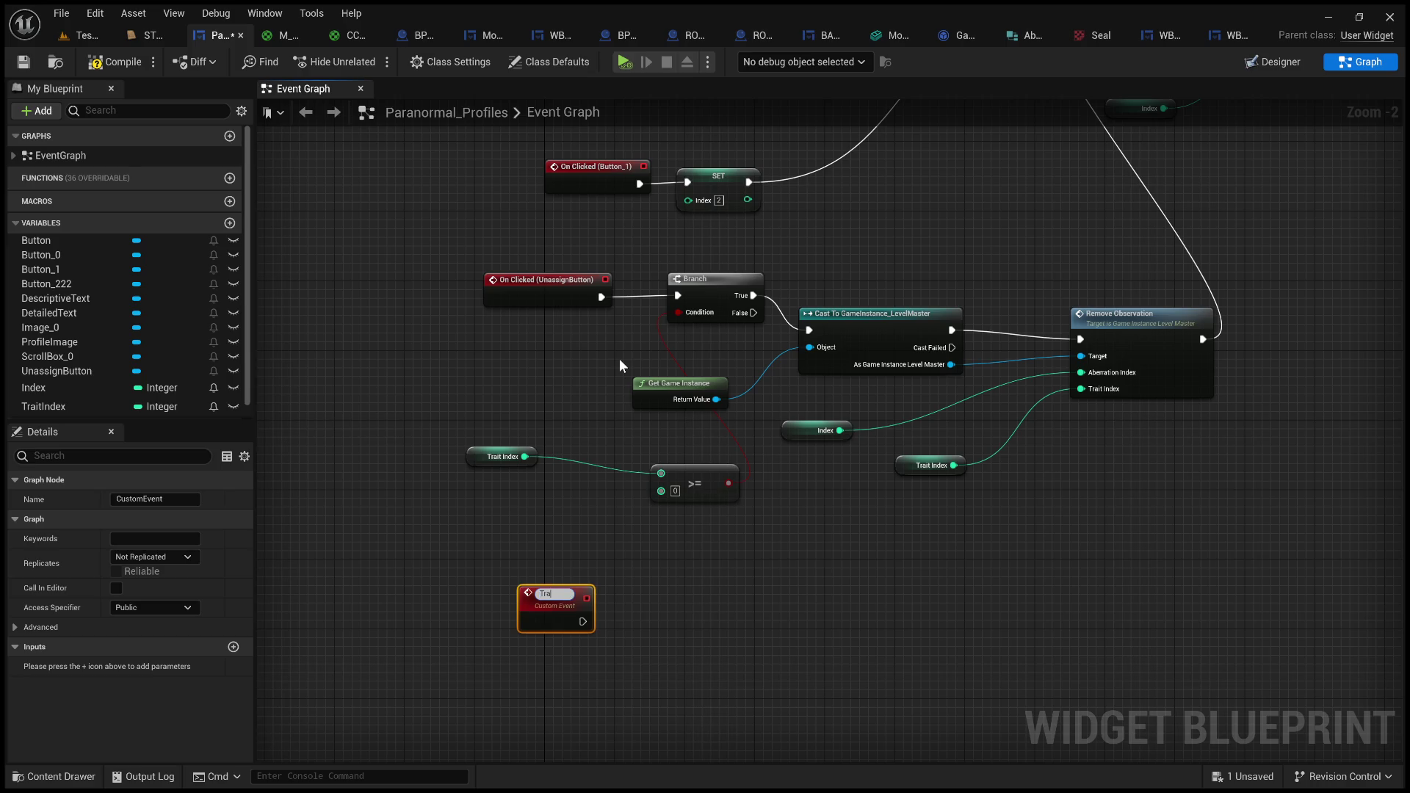
{"action": "type", "text": "itClicked"}
{"action": "key", "text": "Return"}
- Drag the UnassignButton variable into the graph as a Get node beside TraitClicked
{"action": "scroll", "coordinate": [717, 649], "scroll_direction": "up", "scroll_amount": 2}
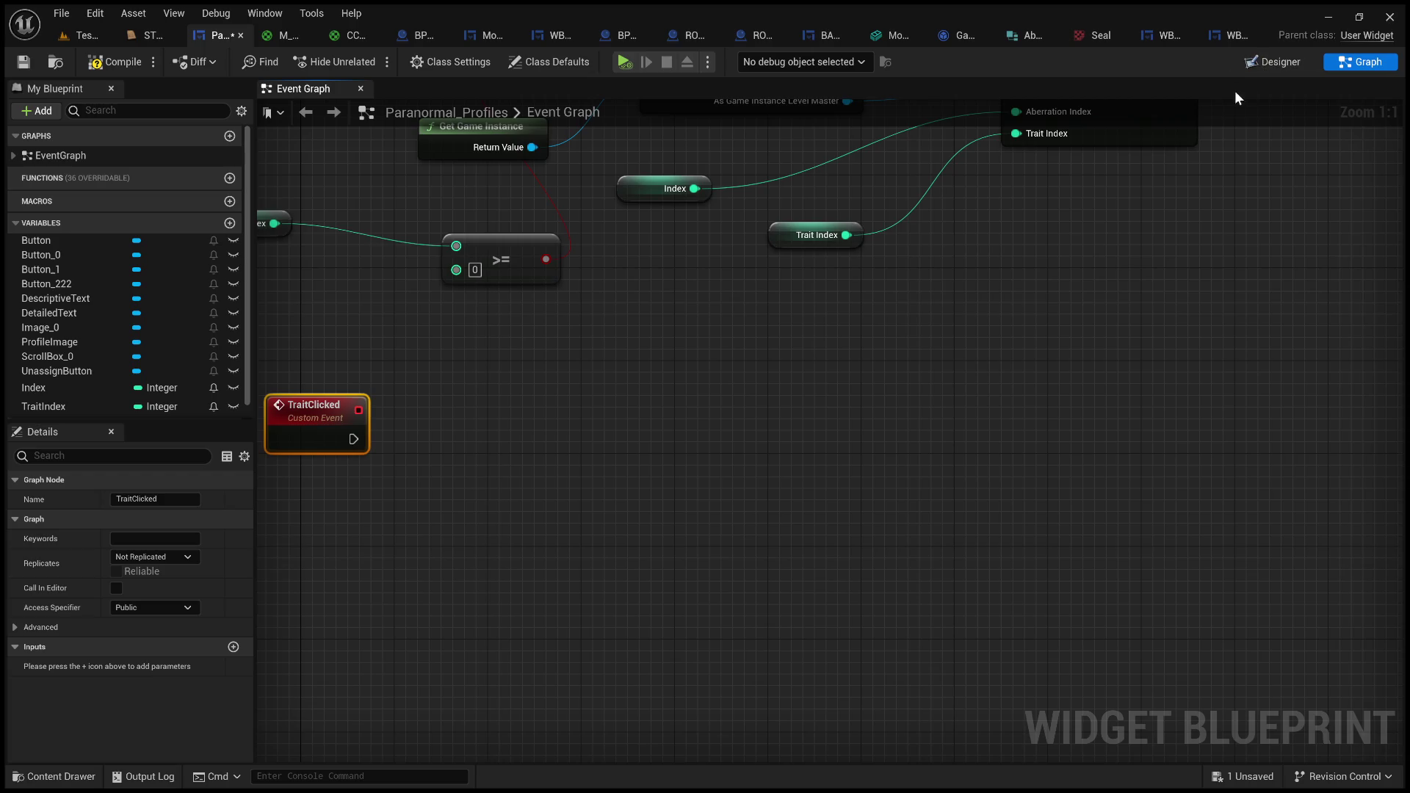
{"action": "left_click_drag", "start_coordinate": [429, 408], "coordinate": [537, 415]}
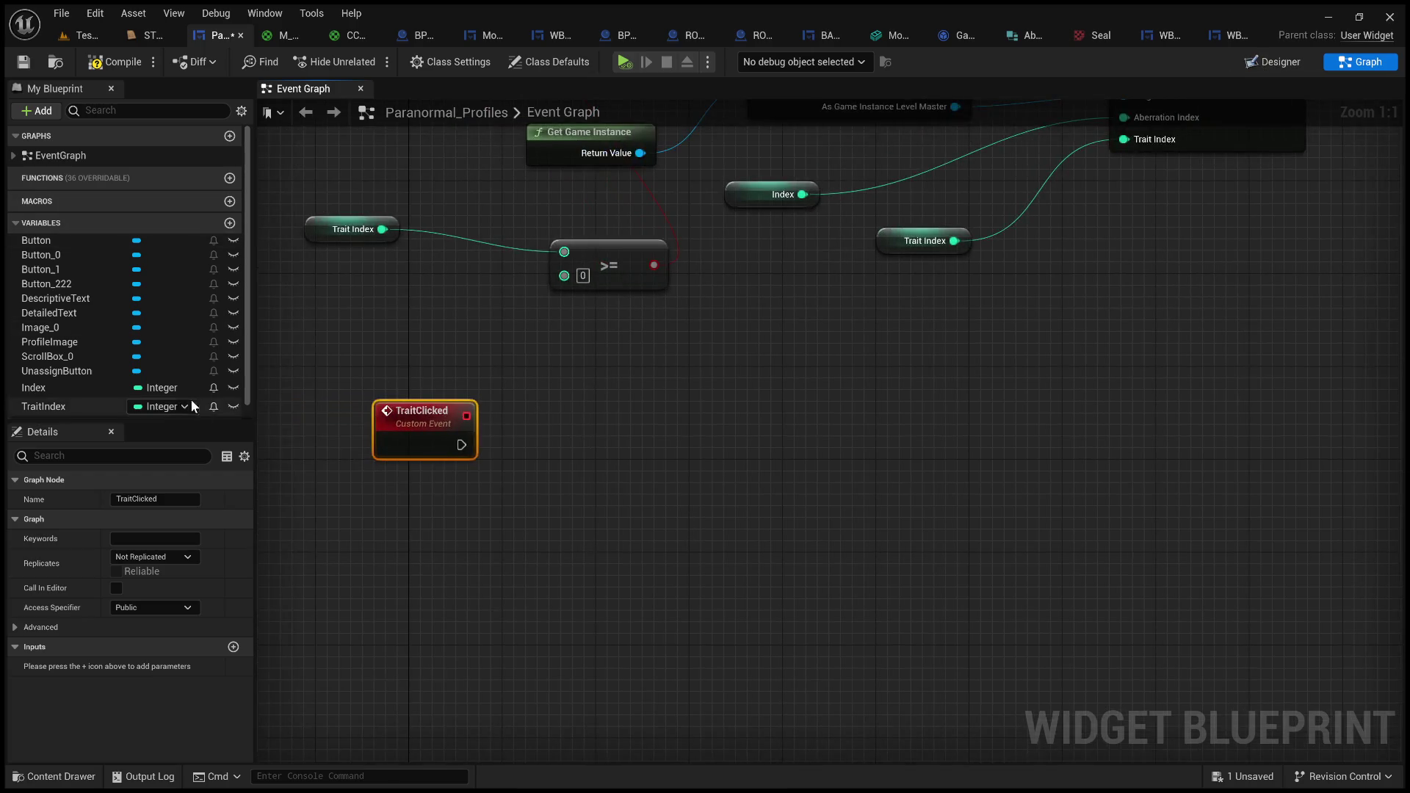
{"action": "scroll", "coordinate": [84, 369], "scroll_direction": "down", "scroll_amount": 1}
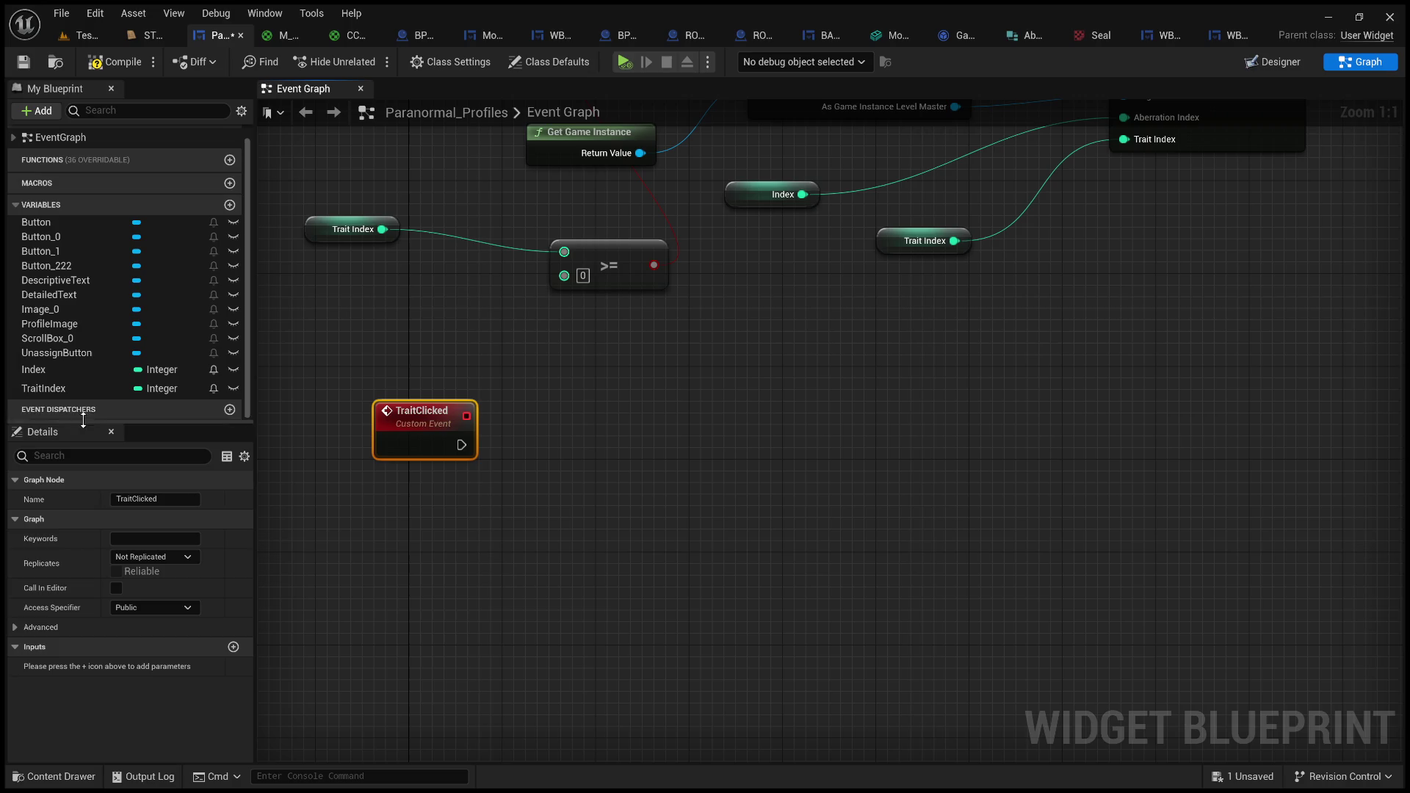
{"action": "left_click", "coordinate": [68, 355]}
{"action": "left_click_drag", "start_coordinate": [68, 355], "coordinate": [565, 474]}
{"action": "left_click", "coordinate": [611, 501]}
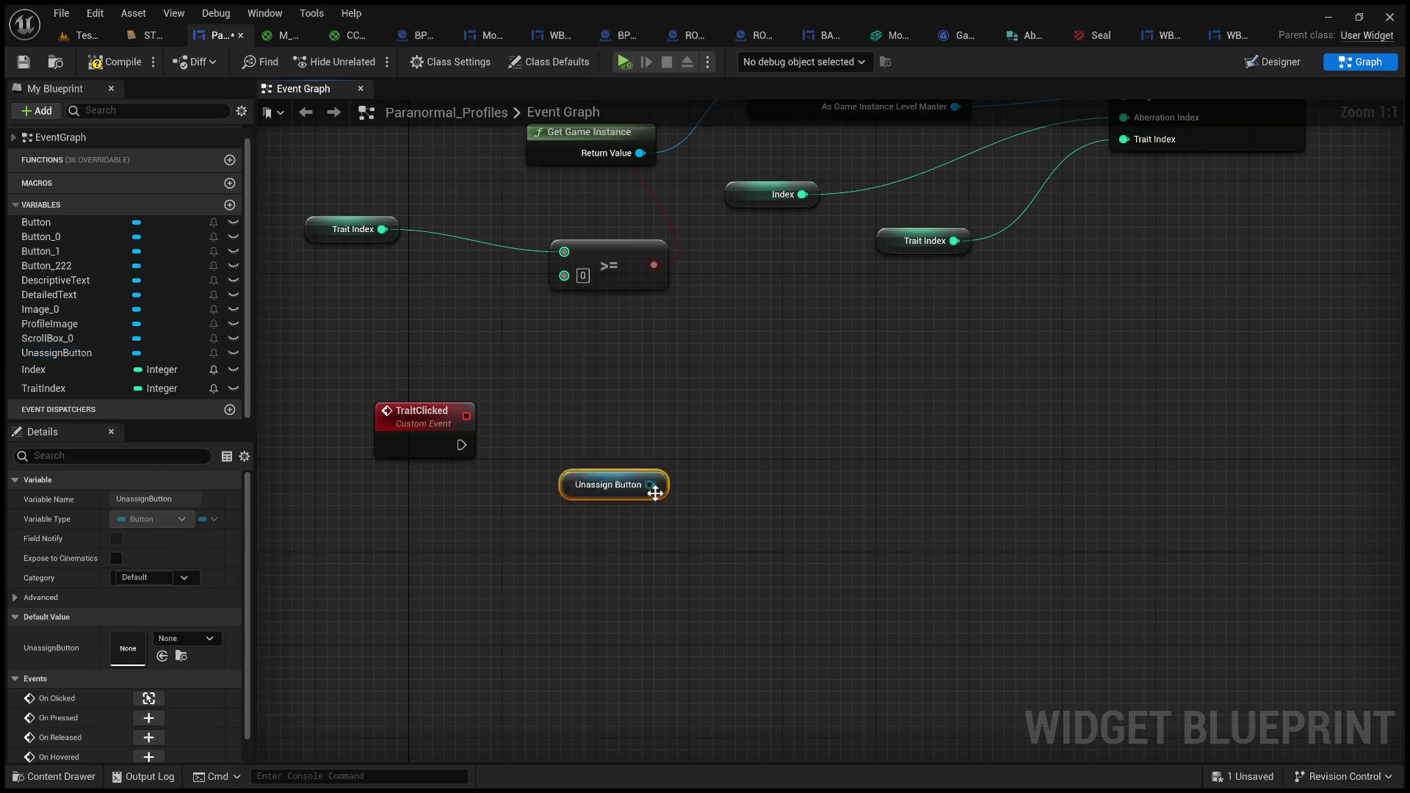
{"action": "left_click_drag", "start_coordinate": [652, 486], "coordinate": [764, 442]}
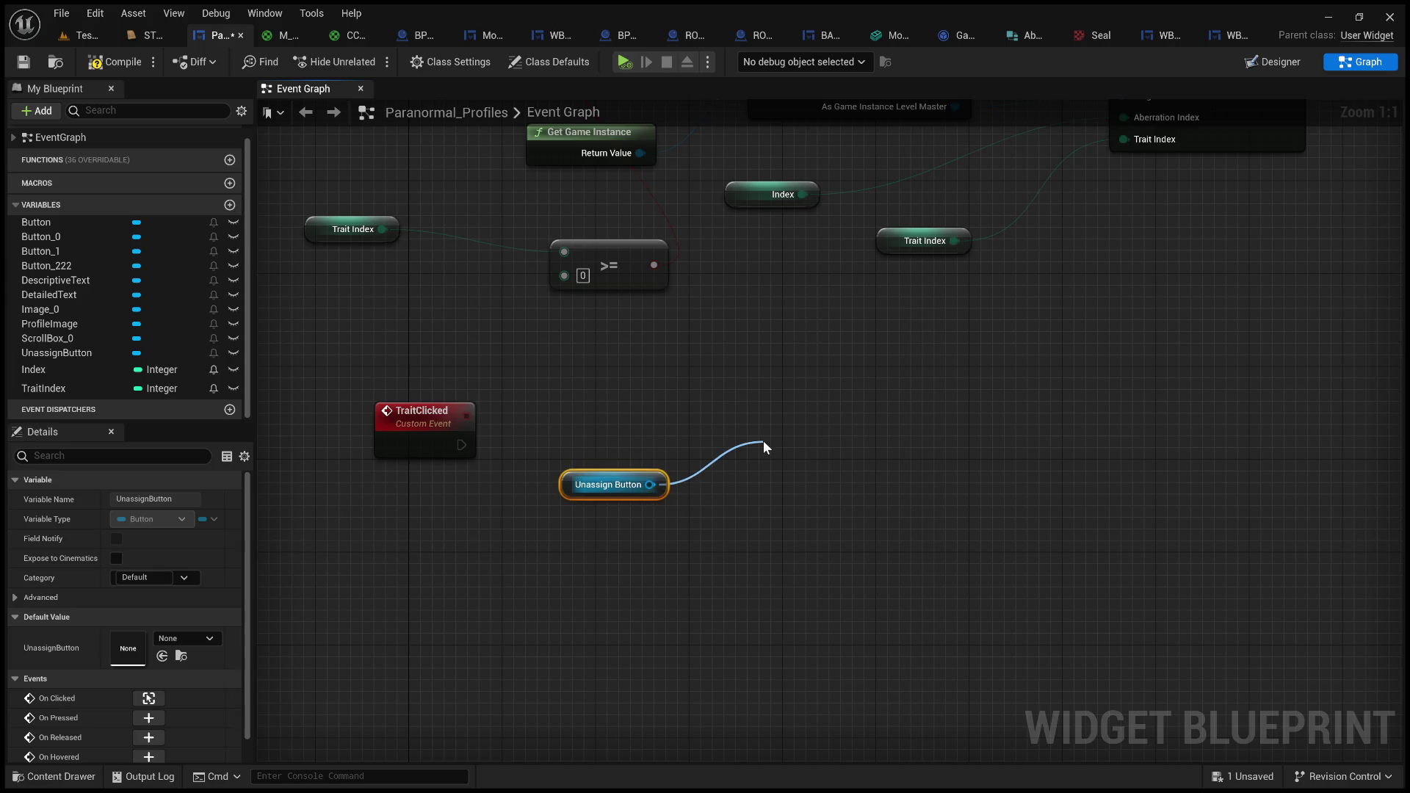
- Add Set Color and Opacity for Unassign Button, fed by a Make LinearColor of R, G, B, A = 1
{"action": "left_click_drag", "start_coordinate": [763, 440], "coordinate": [763, 441]}
{"action": "left_click", "coordinate": [854, 547]}
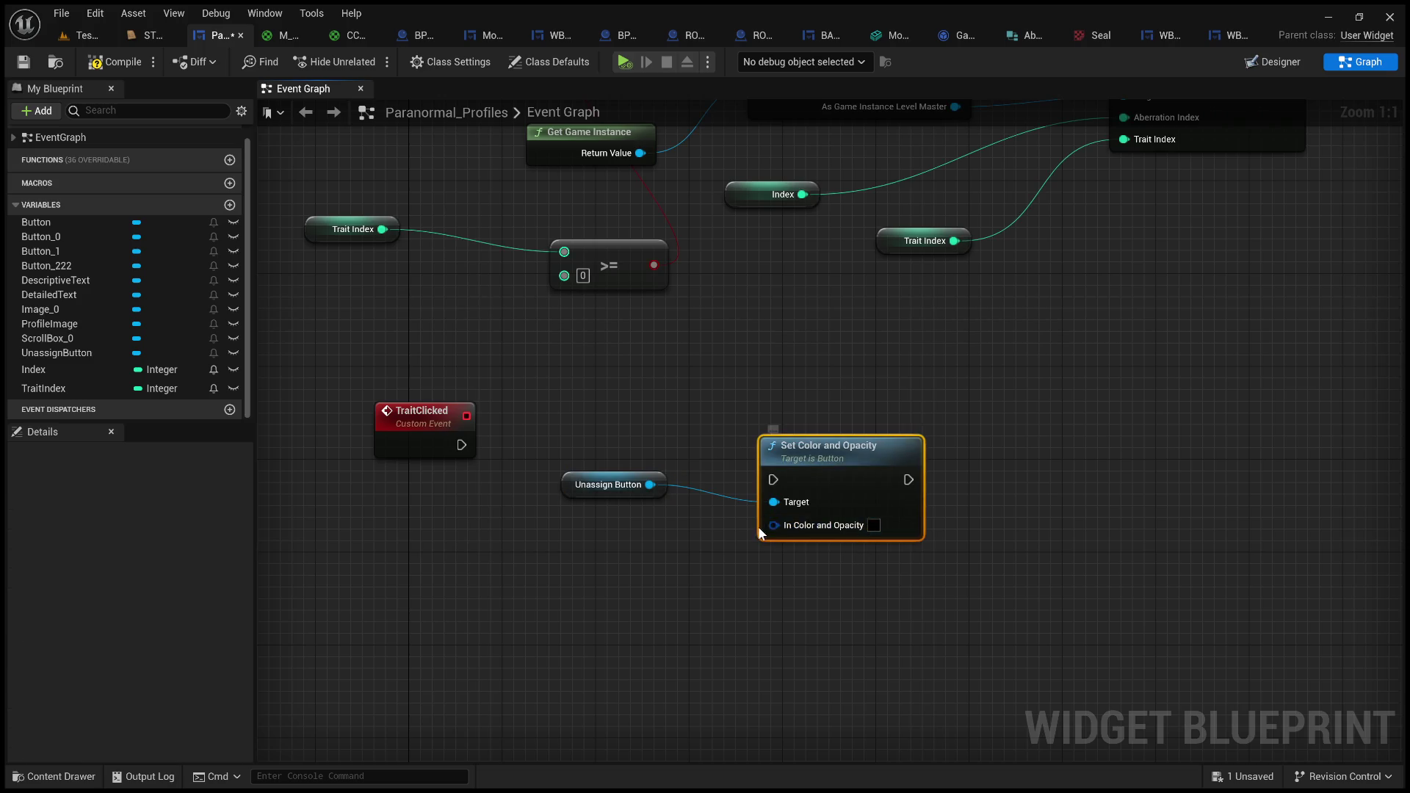
{"action": "left_click_drag", "start_coordinate": [771, 526], "coordinate": [621, 579]}
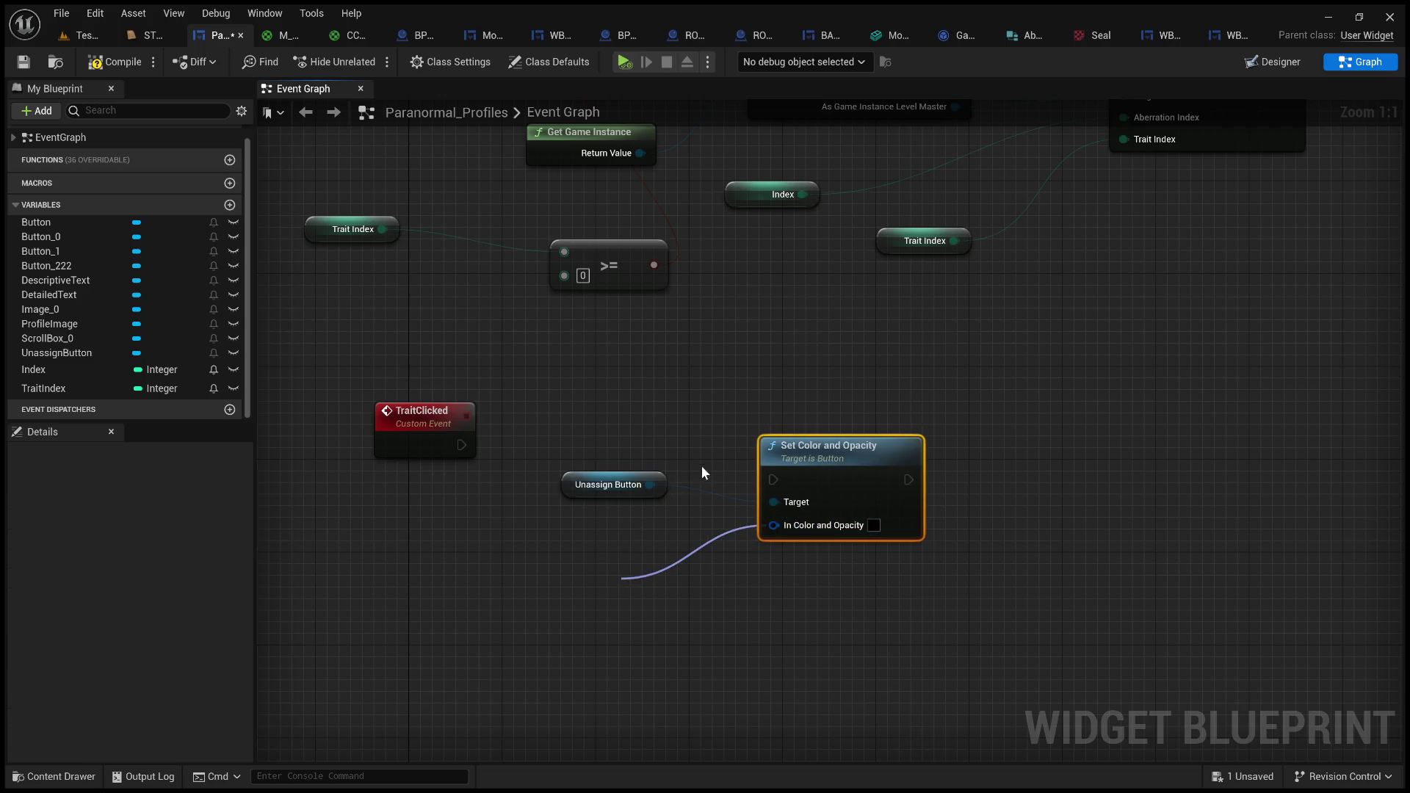
{"action": "left_click", "coordinate": [706, 483]}
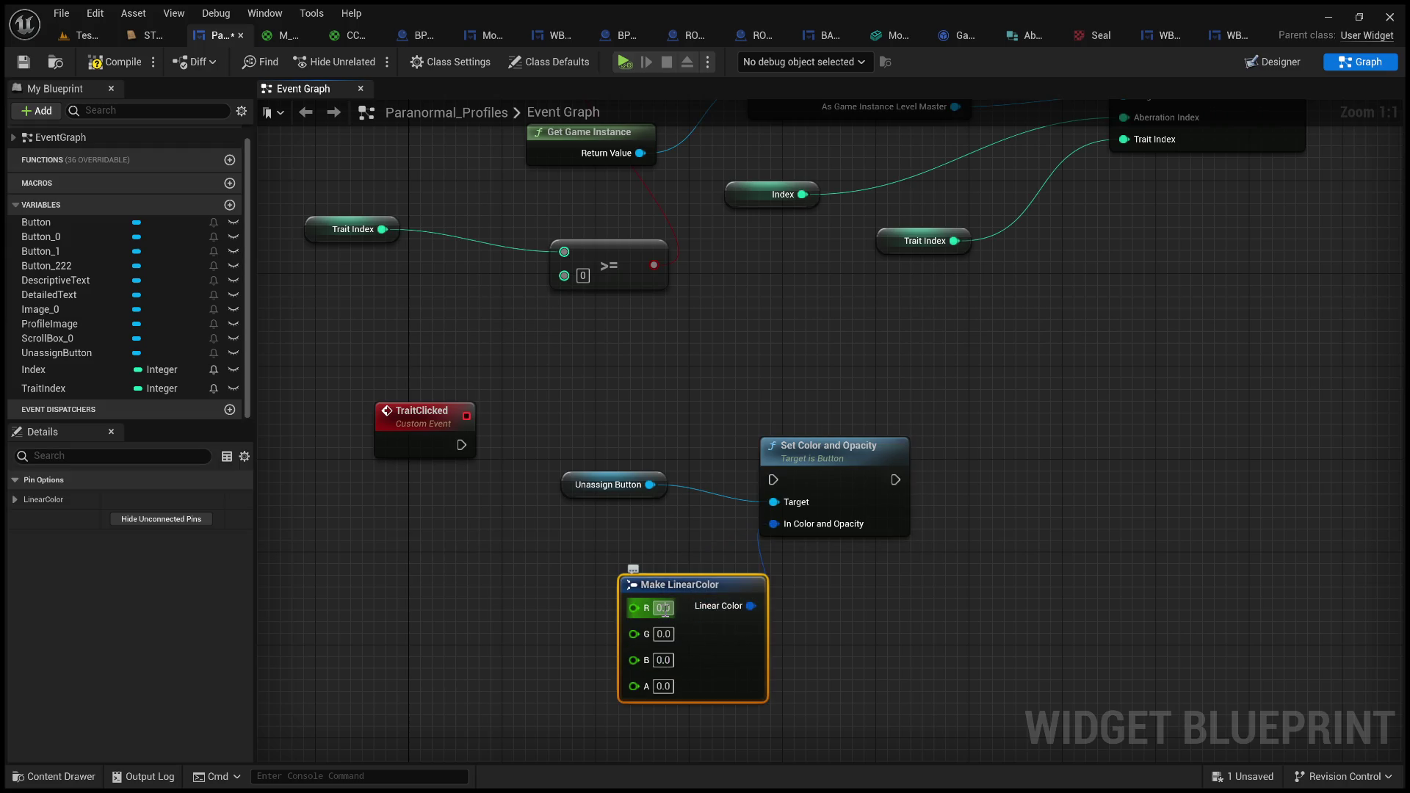
{"action": "type", "text": "1"}
{"action": "left_click", "coordinate": [664, 633]}
{"action": "type", "text": "1"}
{"action": "left_click", "coordinate": [665, 661]}
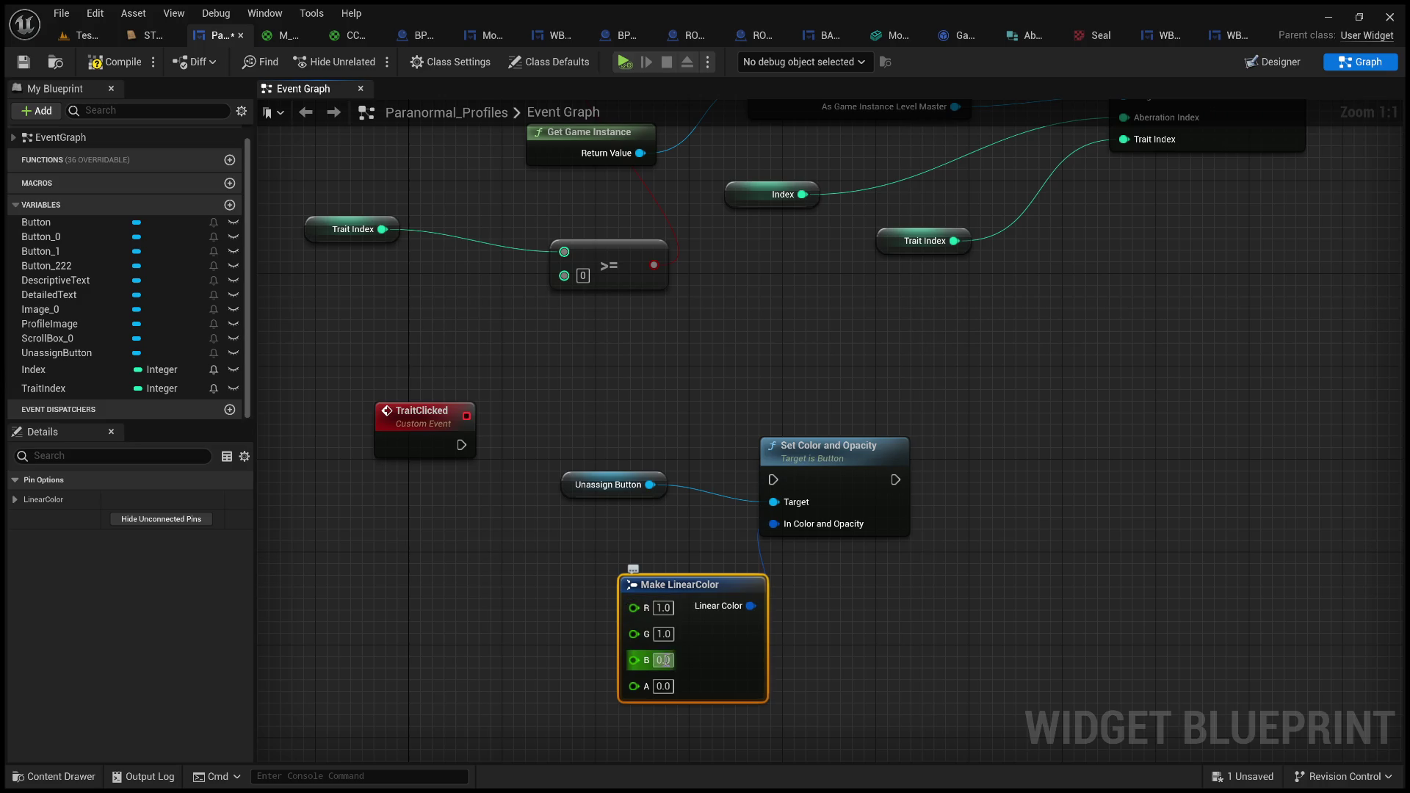
{"action": "type", "text": "1"}
{"action": "left_click", "coordinate": [663, 686]}
{"action": "type", "text": "1"}
{"action": "left_click", "coordinate": [922, 559]}
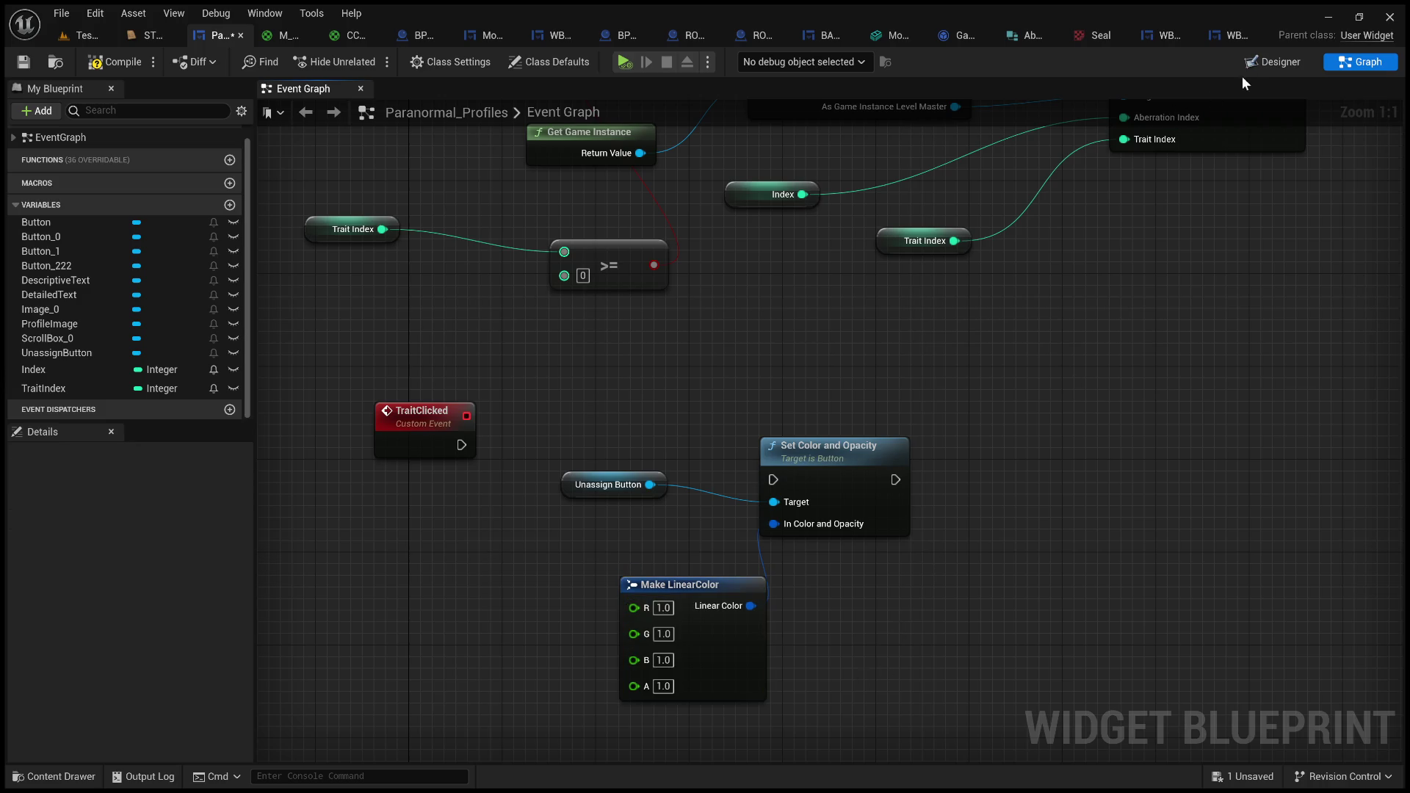
- Check the button colors in Designer, then add a Set Background Color node for Unassign Button
{"action": "left_click", "coordinate": [1272, 62]}
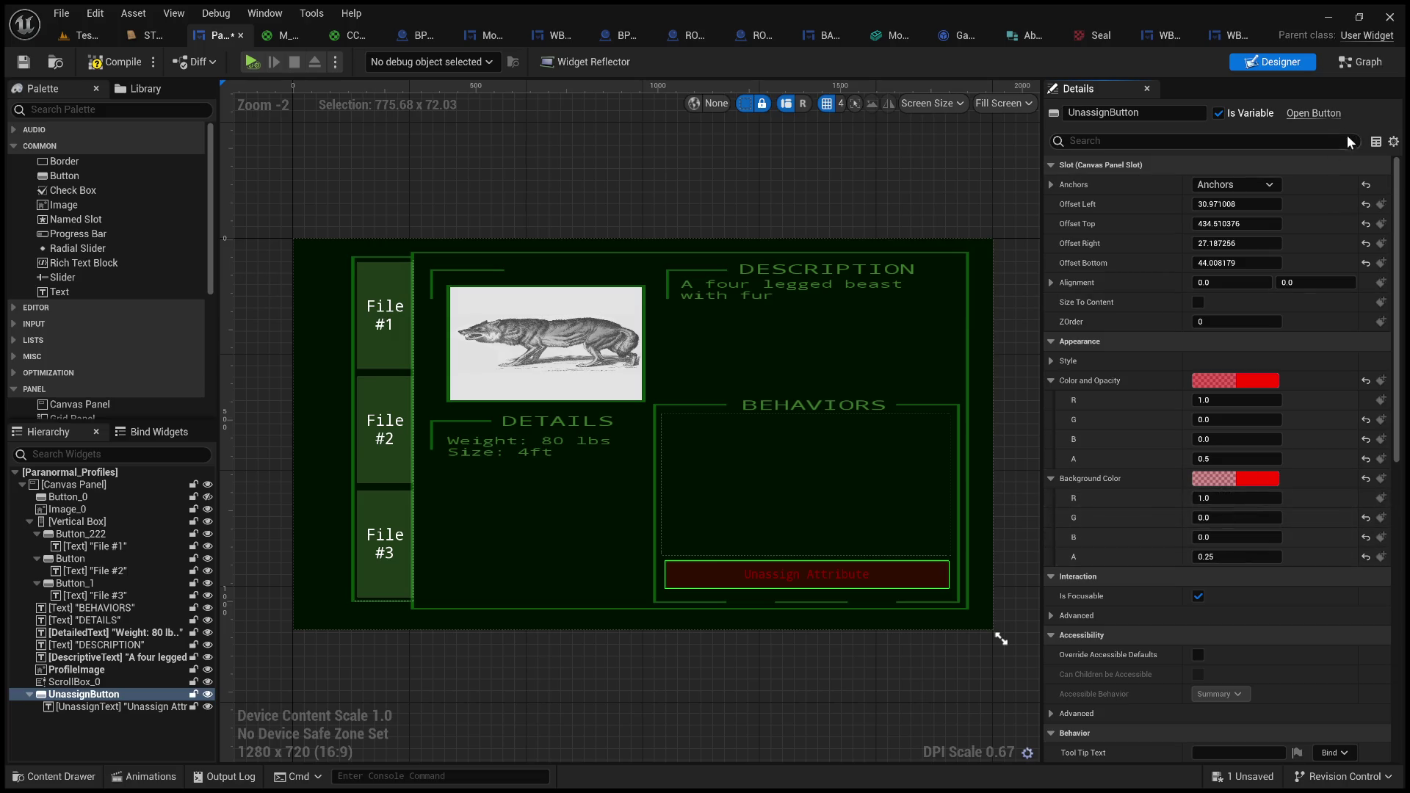
{"action": "left_click", "coordinate": [1359, 62]}
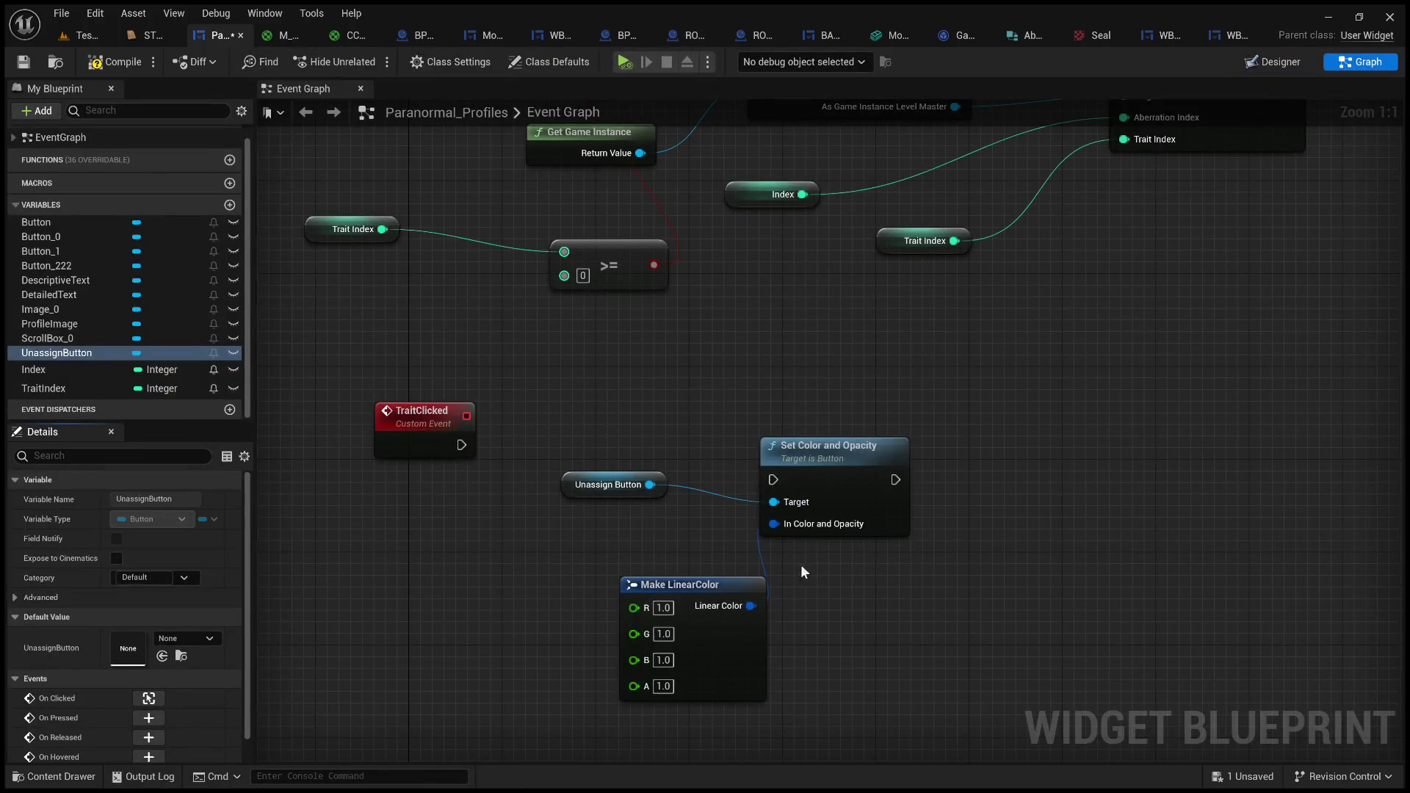
{"action": "left_click_drag", "start_coordinate": [651, 483], "coordinate": [1122, 460]}
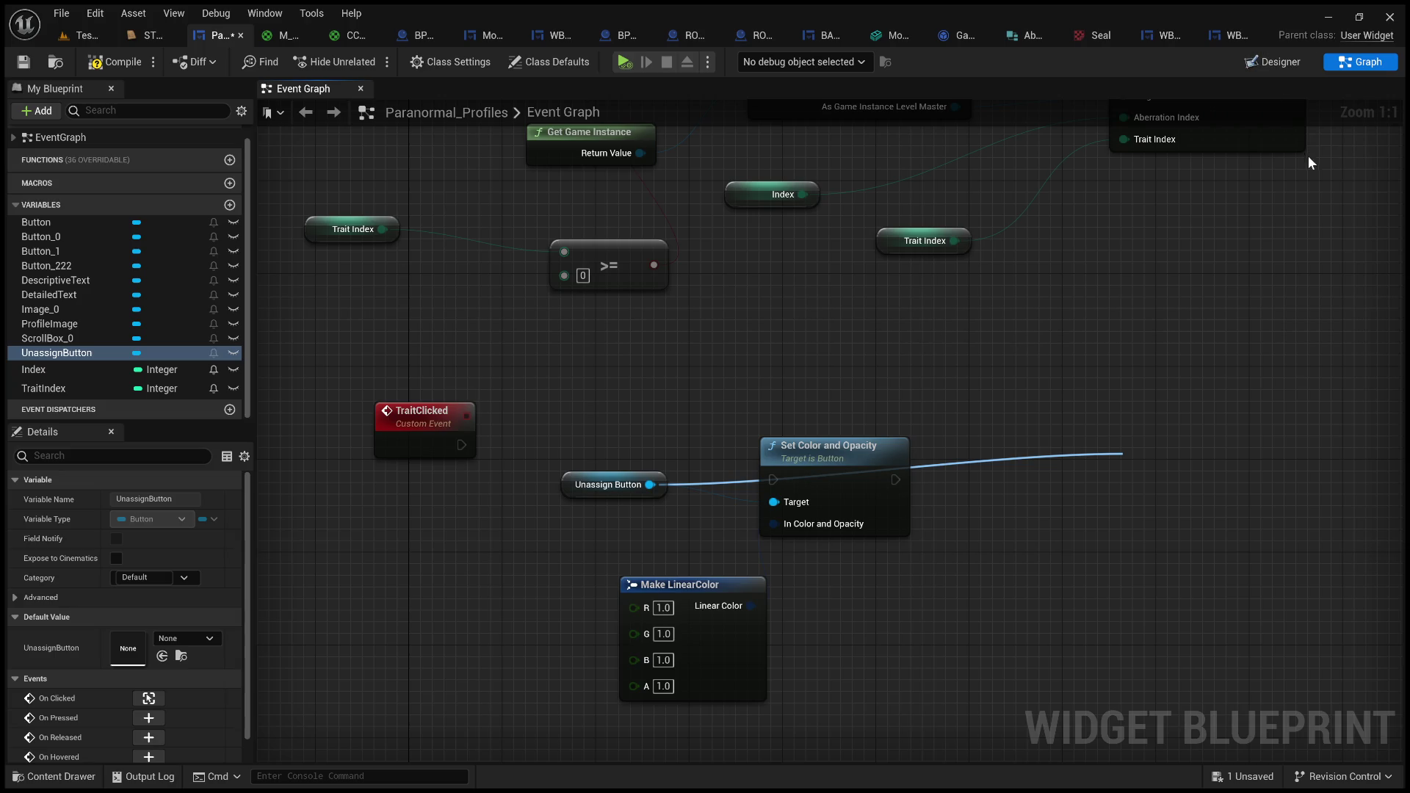
{"action": "left_click", "coordinate": [1189, 559]}
- Feed Set Background Color a Make LinearColor of R 1, G 0, B 0, A 0.5
{"action": "mouse_move", "coordinate": [1136, 537]}
{"action": "left_mouse_down"}
{"action": "mouse_move", "coordinate": [1042, 610]}
{"action": "mouse_move", "coordinate": [909, 626]}
{"action": "left_mouse_up"}
{"action": "left_click", "coordinate": [1005, 533]}
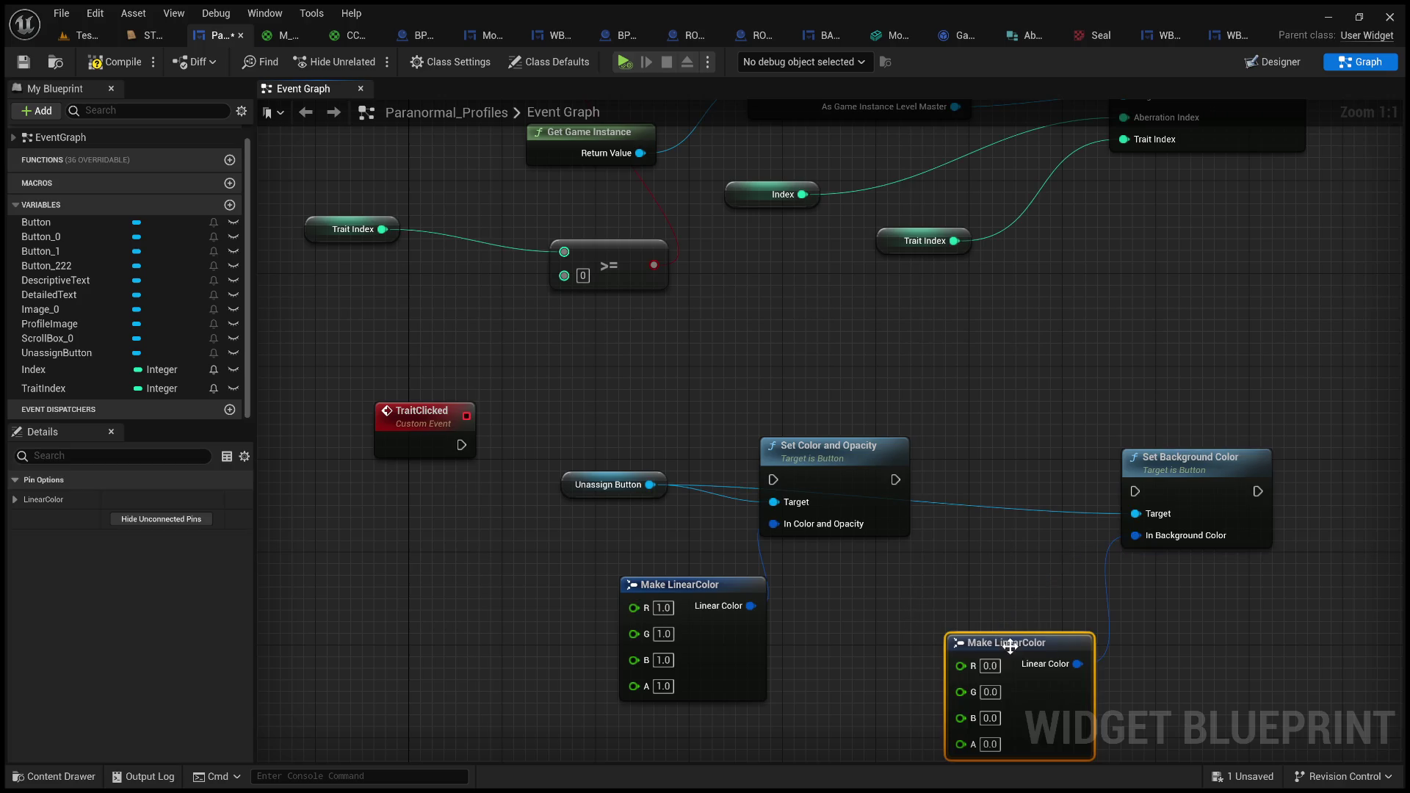
{"action": "left_click", "coordinate": [990, 665]}
{"action": "type", "text": "1"}
{"action": "left_click", "coordinate": [987, 744]}
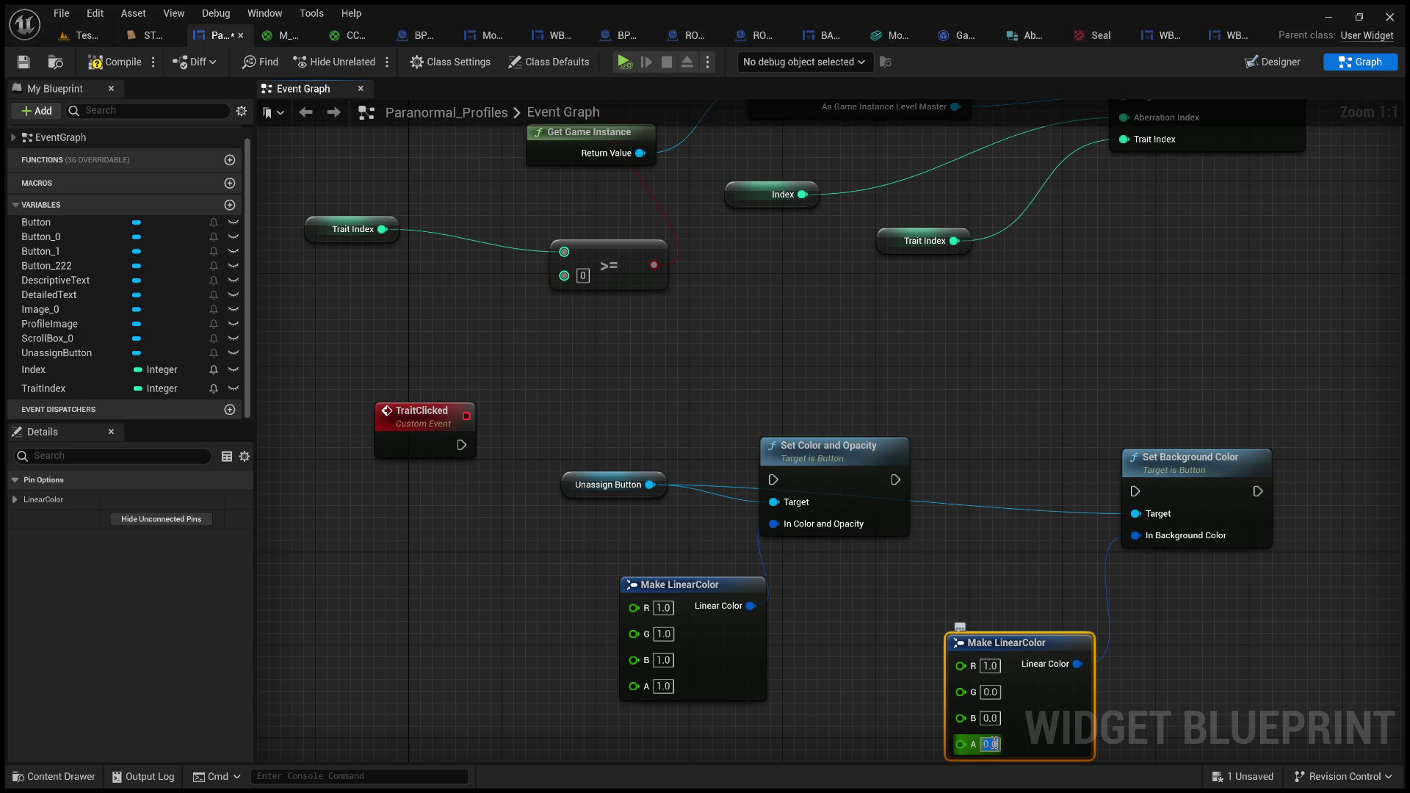
{"action": "type", "text": "0.5"}
{"action": "left_click", "coordinate": [1043, 580]}
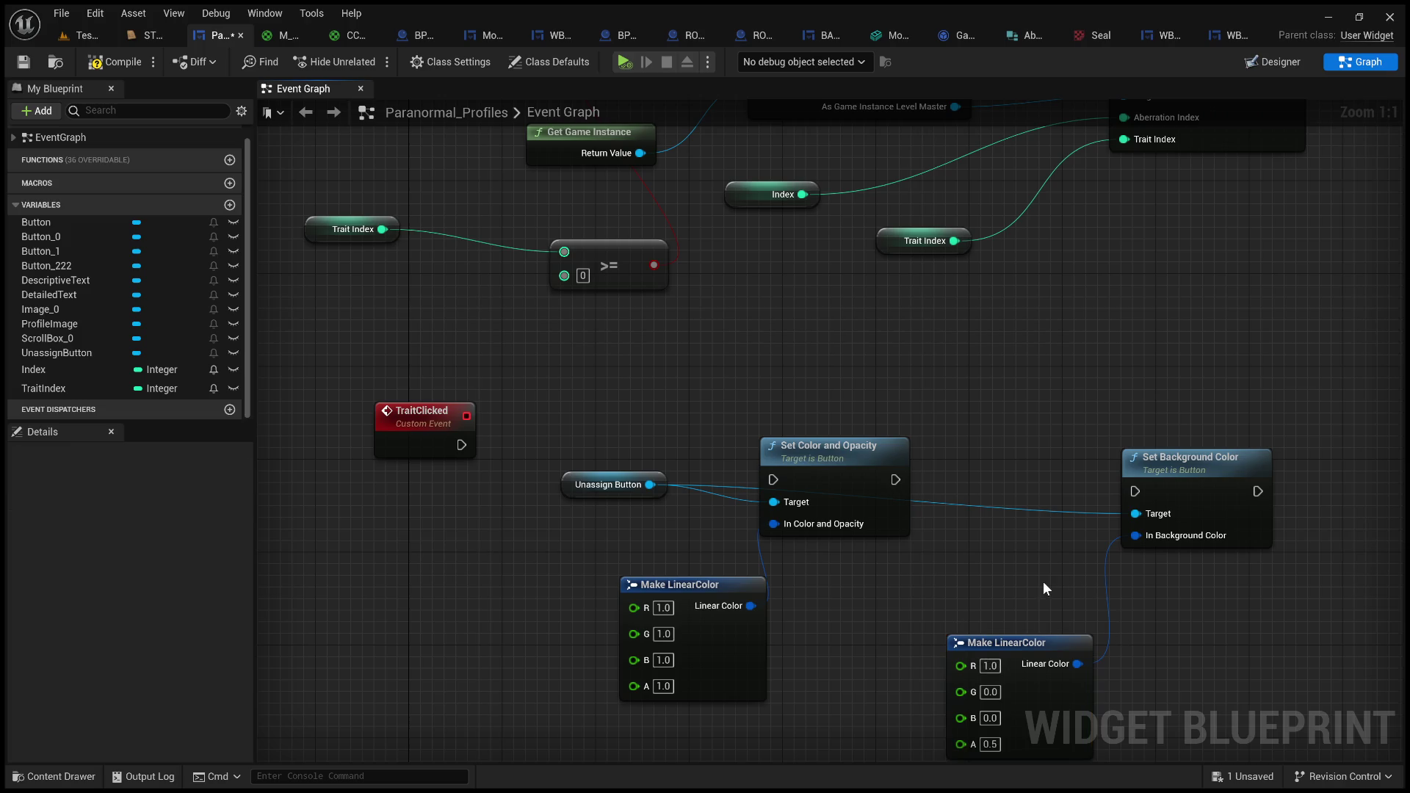
- Chain TraitClicked → Set Color and Opacity → Set Background Color, tidy the nodes, then compile and save
{"action": "left_click_drag", "start_coordinate": [461, 445], "coordinate": [773, 479]}
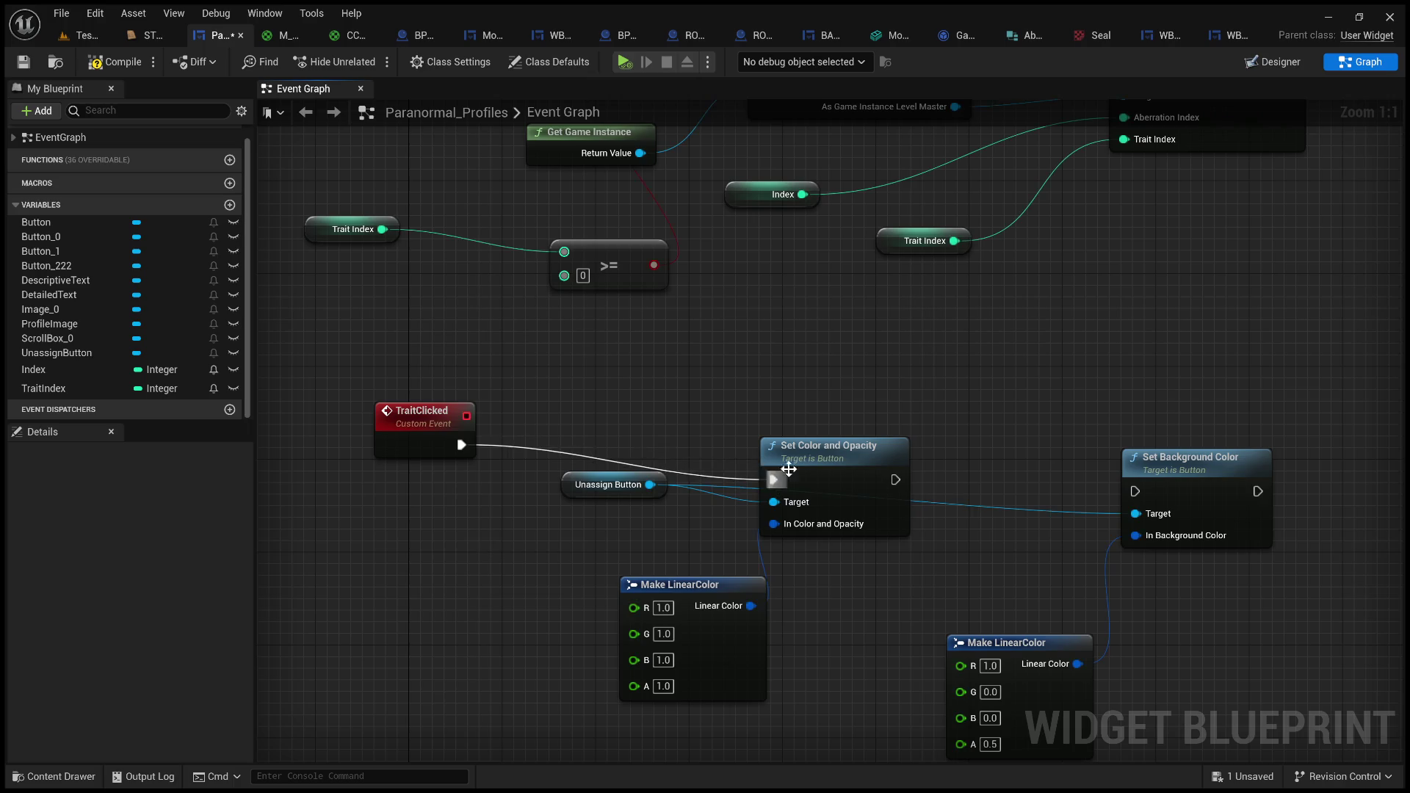
{"action": "left_click_drag", "start_coordinate": [881, 470], "coordinate": [881, 435]}
{"action": "left_click_drag", "start_coordinate": [1194, 451], "coordinate": [1158, 416]}
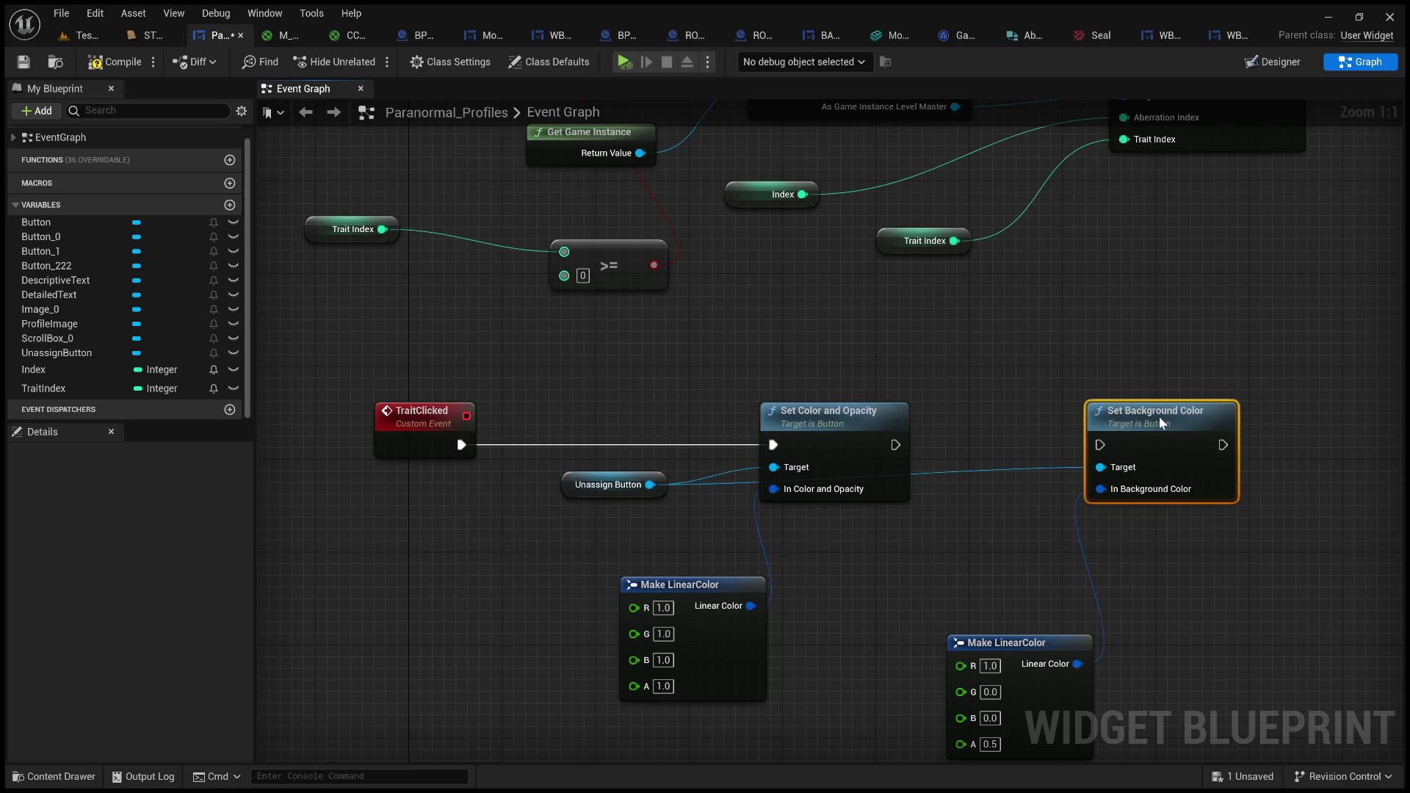
{"action": "left_click_drag", "start_coordinate": [893, 444], "coordinate": [1099, 456]}
{"action": "left_click_drag", "start_coordinate": [965, 643], "coordinate": [919, 550]}
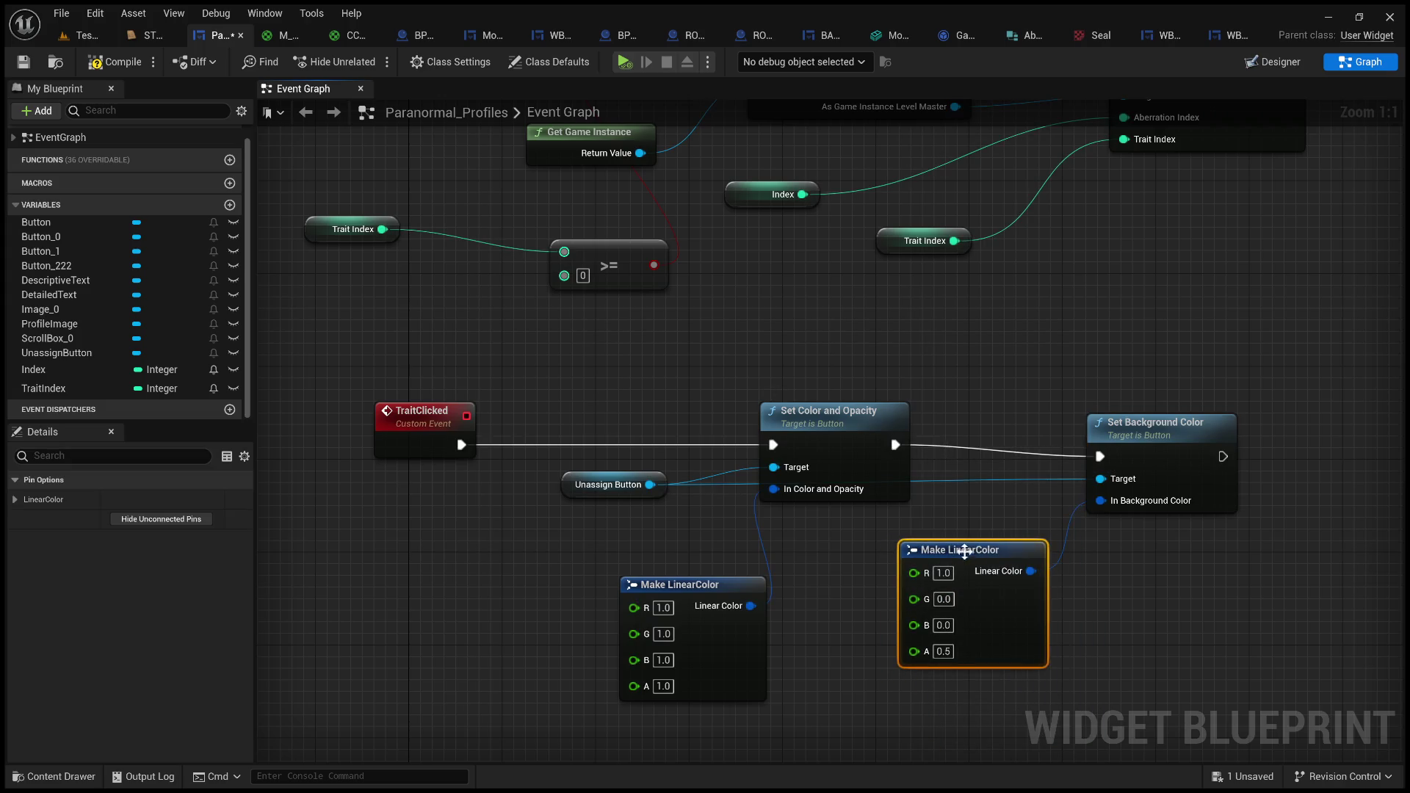
{"action": "left_click_drag", "start_coordinate": [1141, 430], "coordinate": [1141, 418]}
{"action": "left_click", "coordinate": [114, 62]}
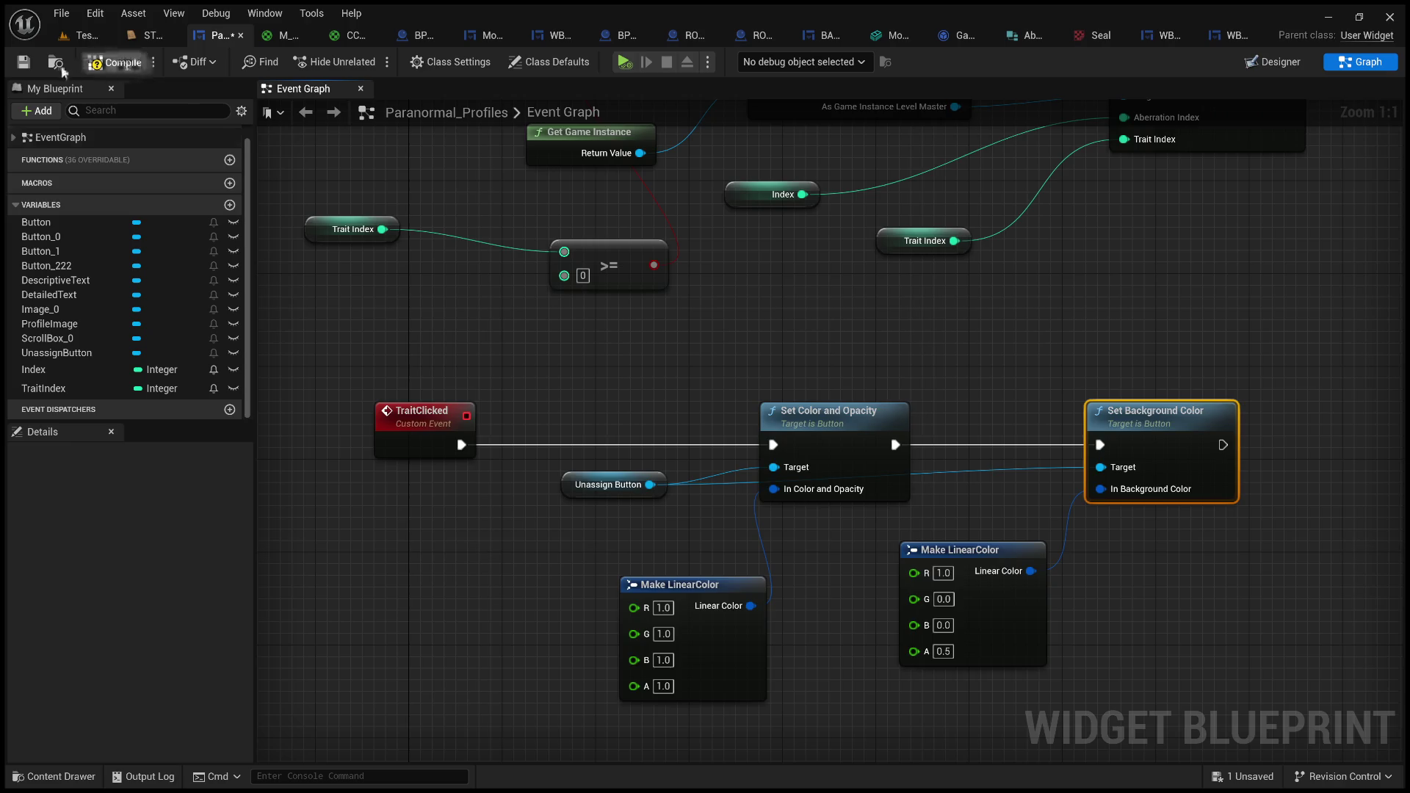
{"action": "left_click", "coordinate": [22, 61]}
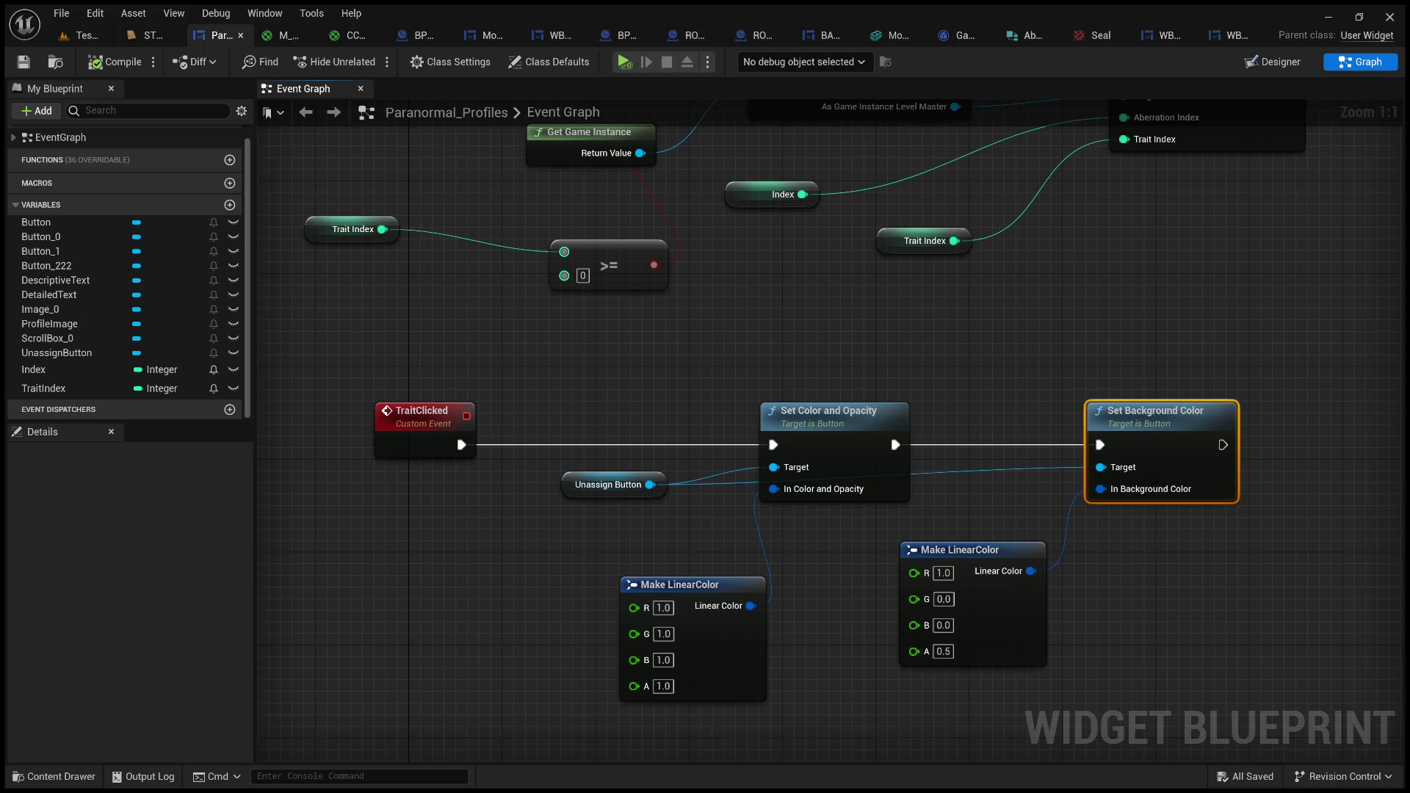
- Pan across the event graph reviewing the color nodes, then go back to the monitors level
{"action": "left_click", "coordinate": [928, 374]}
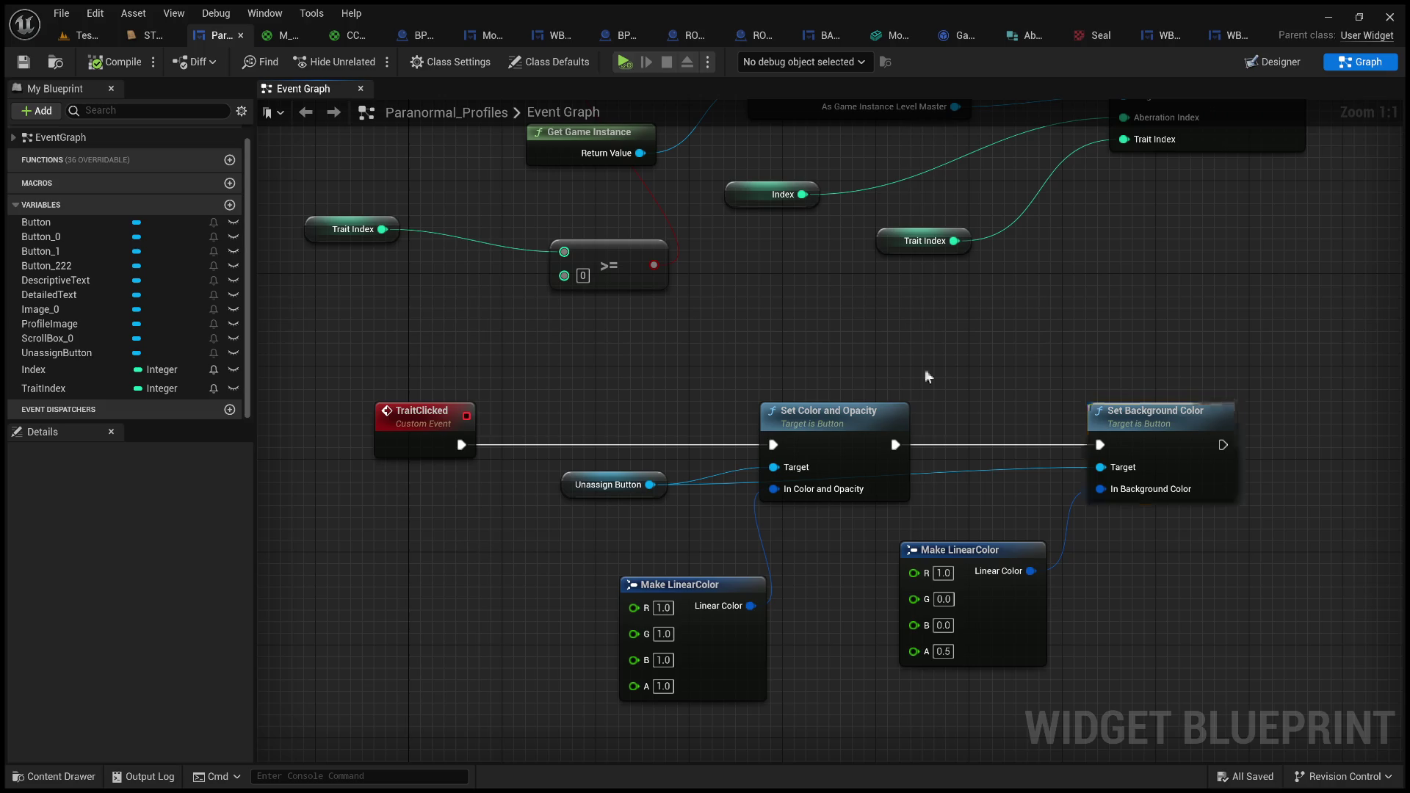
{"action": "left_click_drag", "start_coordinate": [928, 375], "coordinate": [637, 357]}
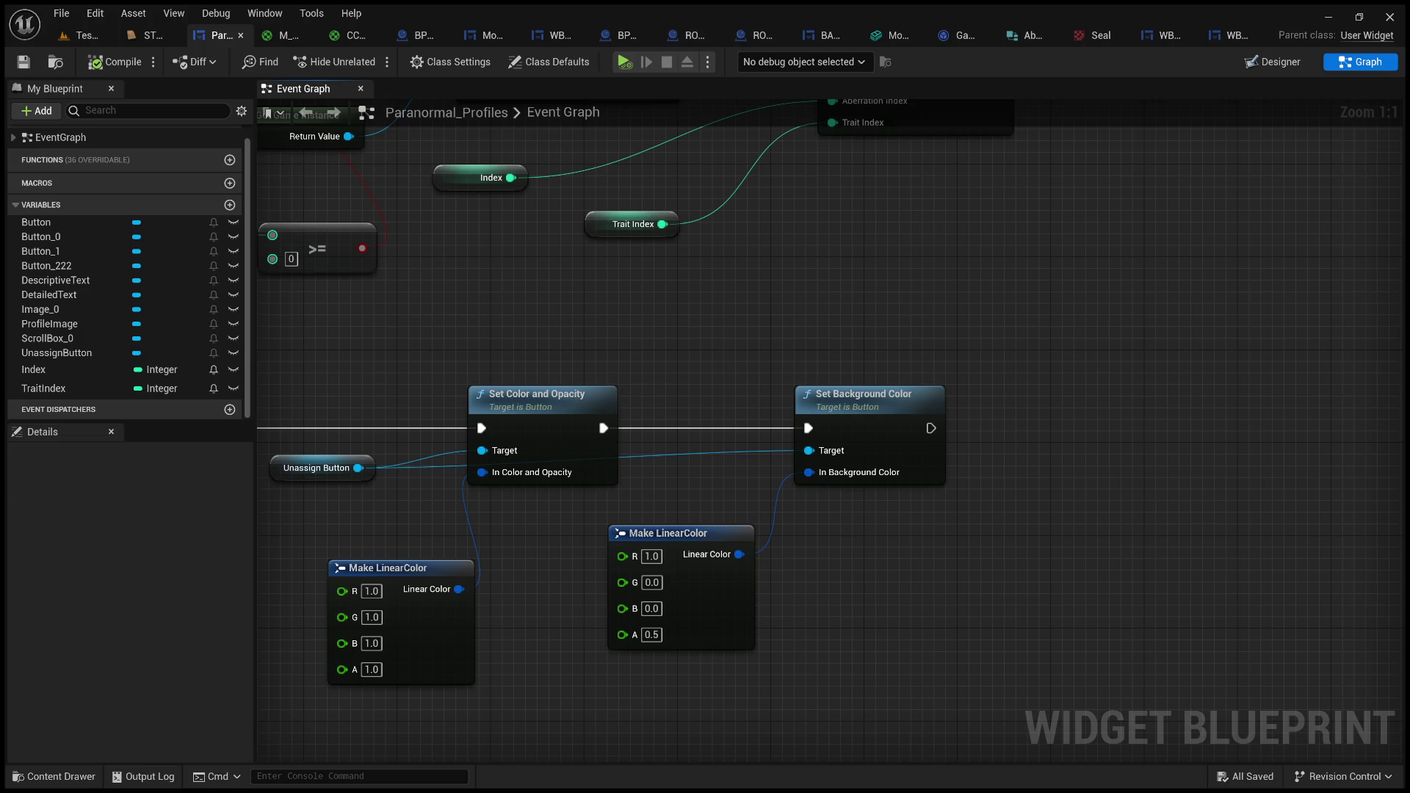
{"action": "left_click", "coordinate": [536, 400]}
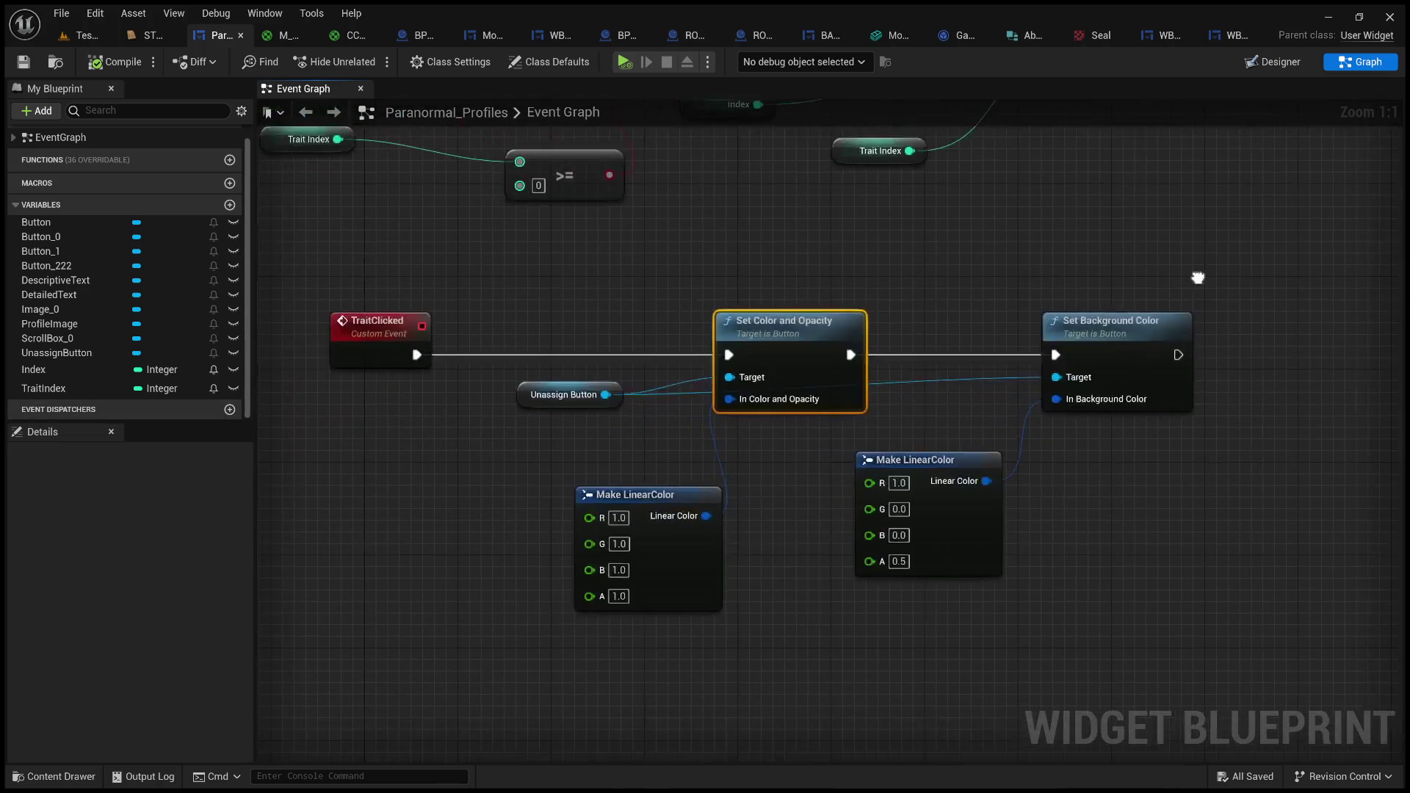
{"action": "scroll", "coordinate": [1123, 287], "scroll_direction": "down", "scroll_amount": 1}
{"action": "mouse_move", "coordinate": [1137, 292]}
{"action": "left_mouse_down"}
{"action": "mouse_move", "coordinate": [924, 289]}
{"action": "mouse_move", "coordinate": [925, 270]}
{"action": "mouse_move", "coordinate": [819, 314]}
{"action": "left_mouse_up"}
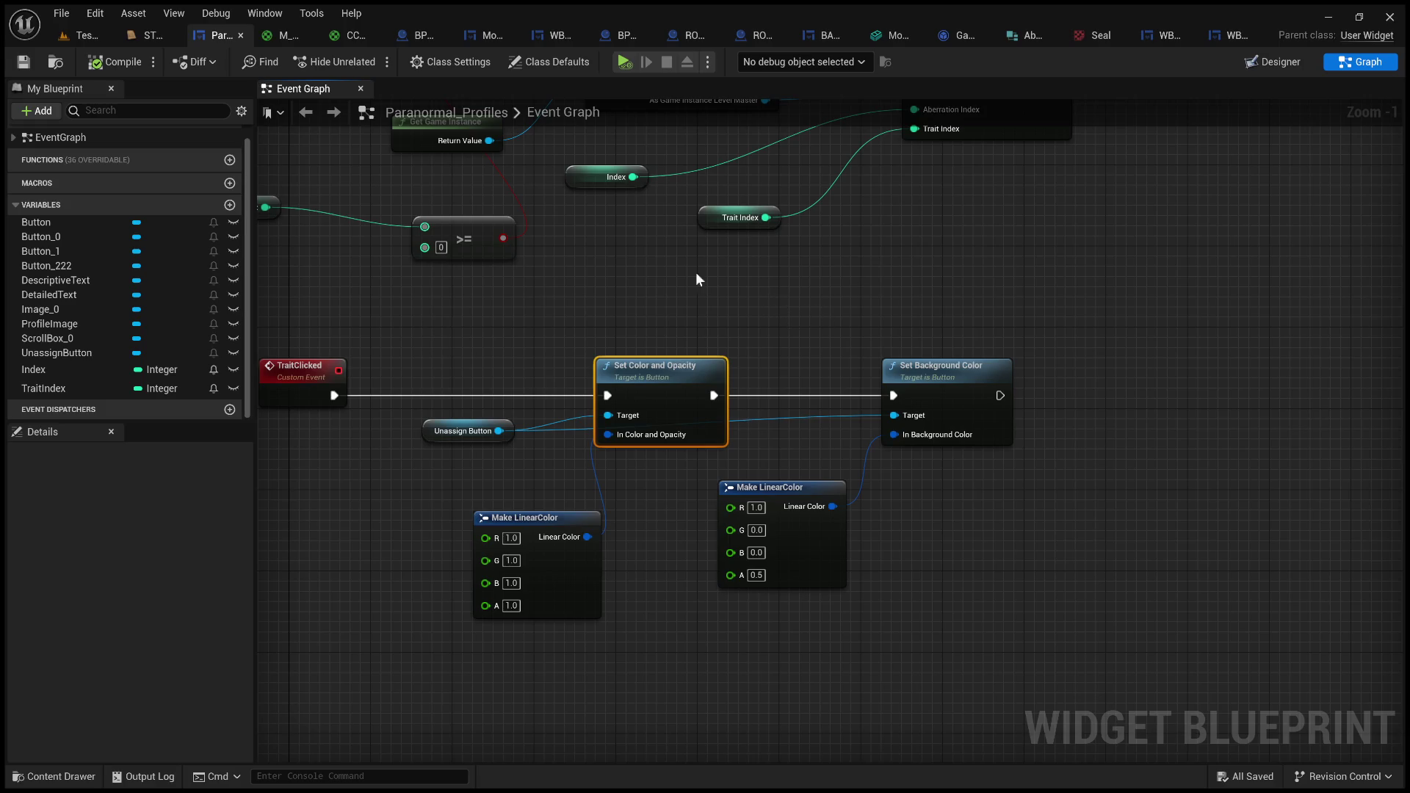
{"action": "mouse_move", "coordinate": [437, 150]}
{"action": "left_mouse_down"}
{"action": "mouse_move", "coordinate": [902, 318]}
{"action": "mouse_move", "coordinate": [712, 272]}
{"action": "left_mouse_up"}
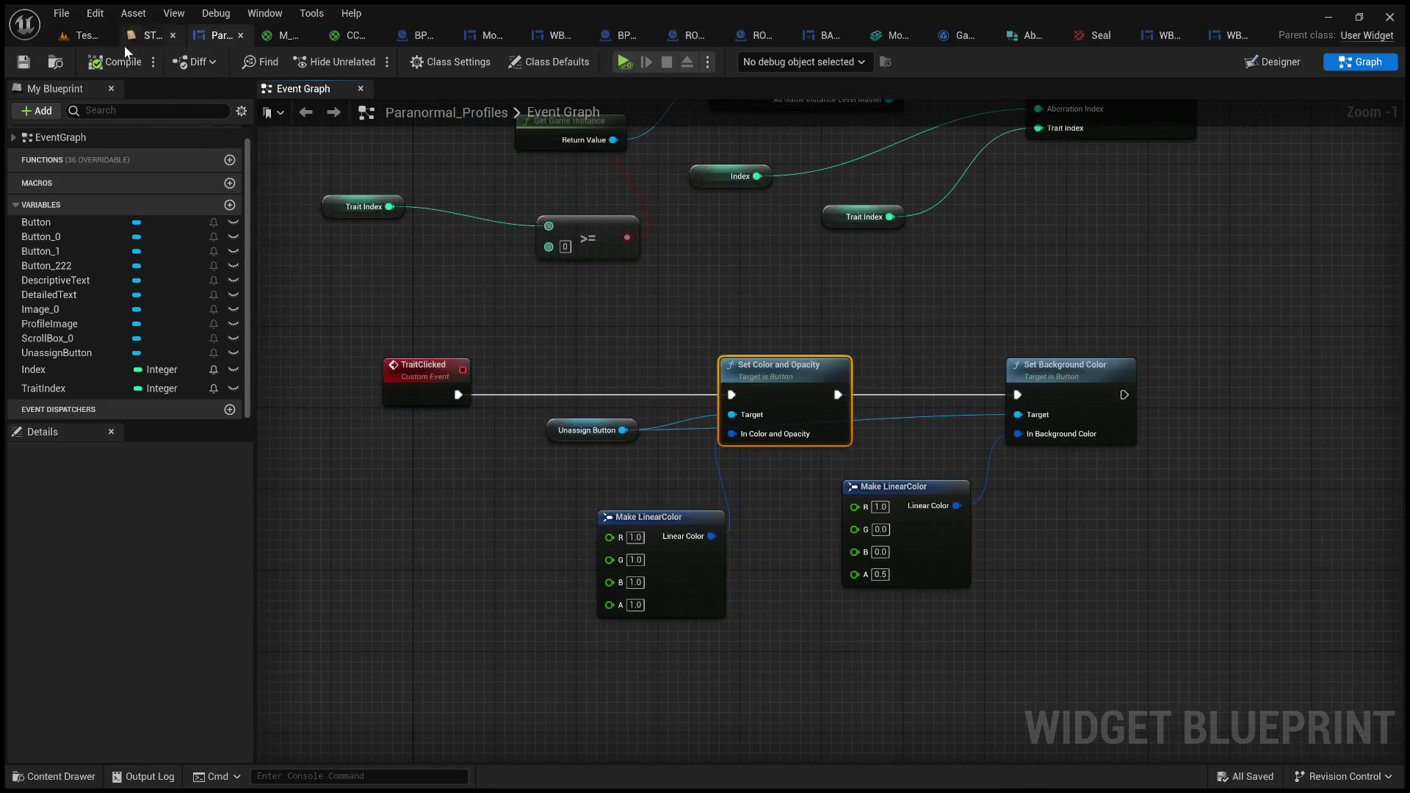
{"action": "left_click", "coordinate": [81, 36]}
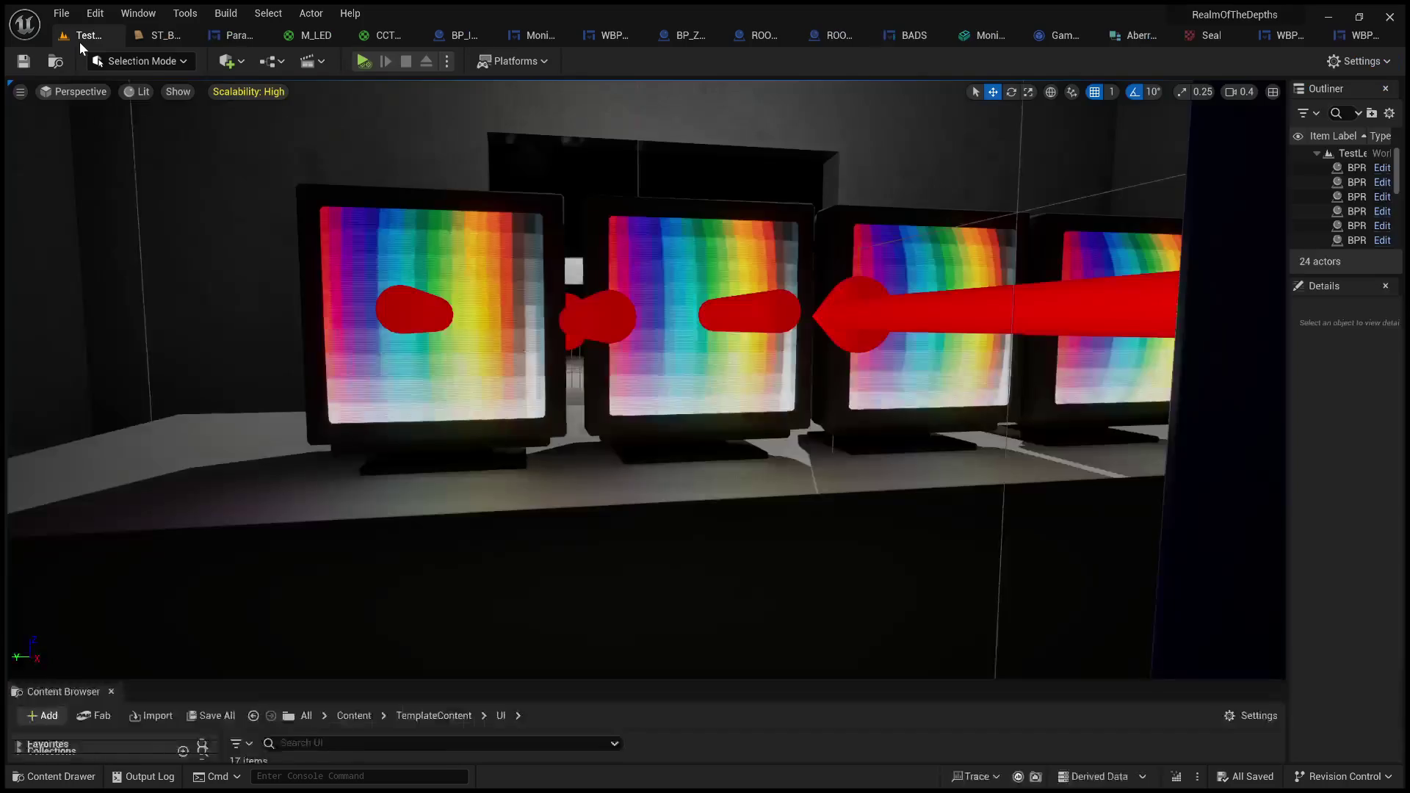
- Play-test the level, focus on the profile monitor, and fill the Behaviors list with the aberration's traits
{"action": "left_click", "coordinate": [367, 61]}
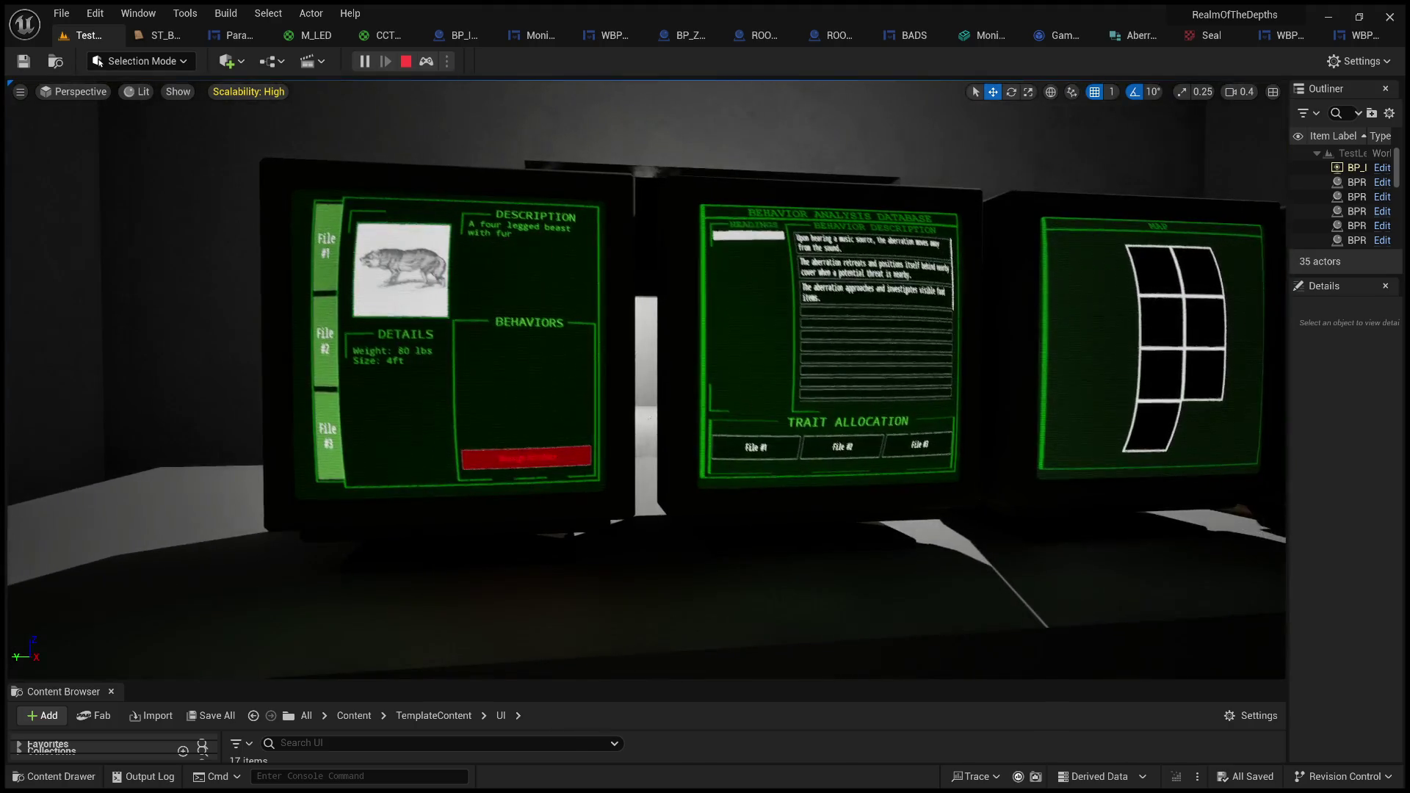
{"action": "left_click", "coordinate": [404, 62]}
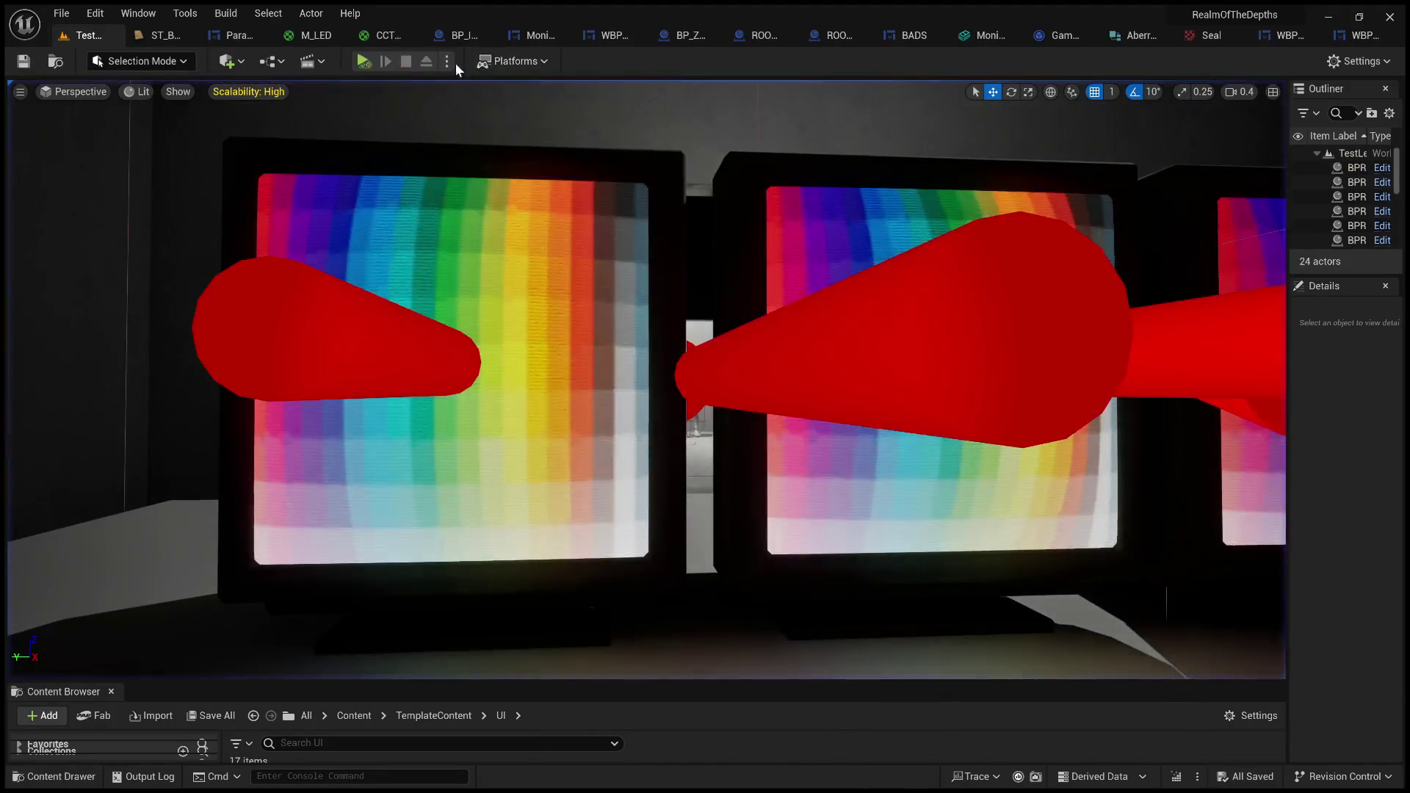
{"action": "key", "text": "alt+p"}
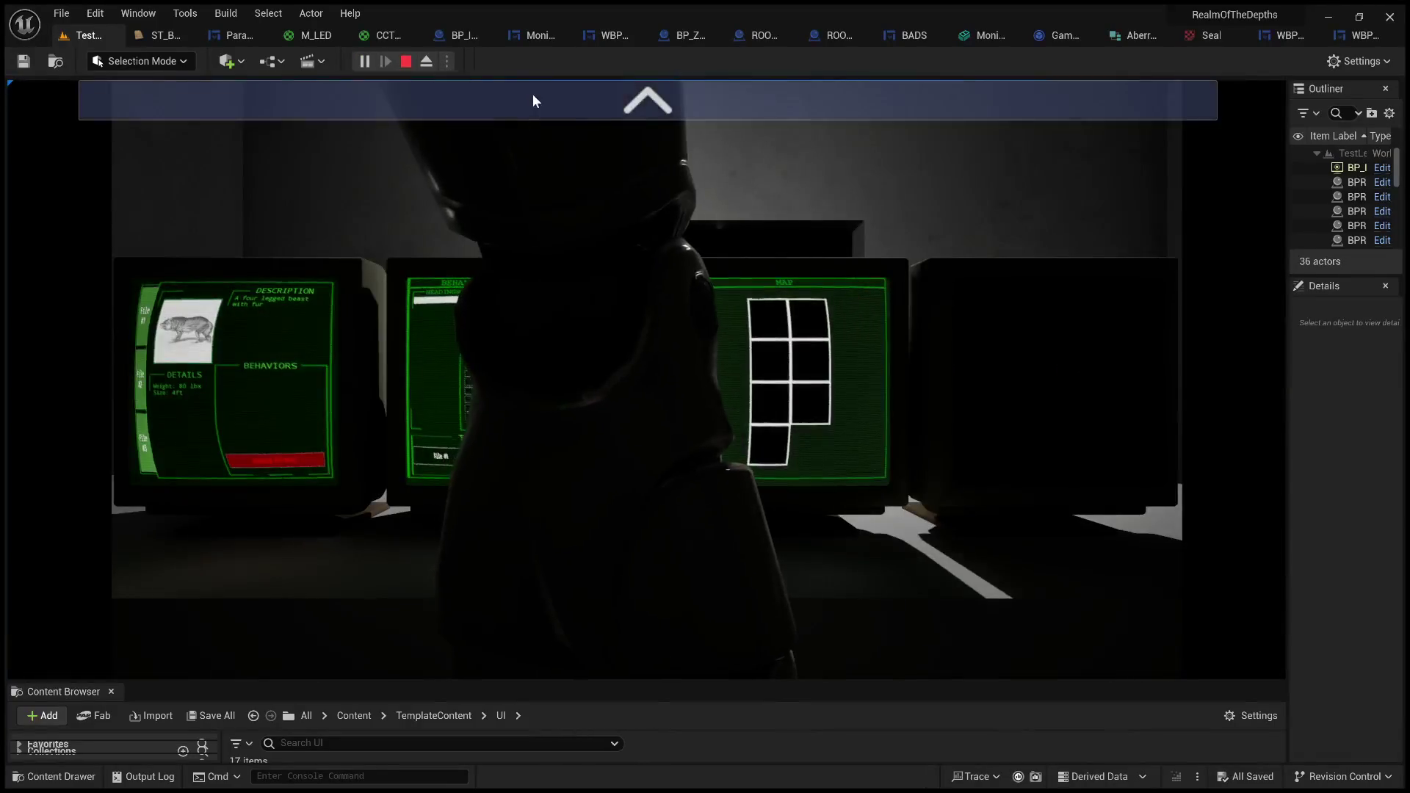
{"action": "left_click", "coordinate": [533, 93]}
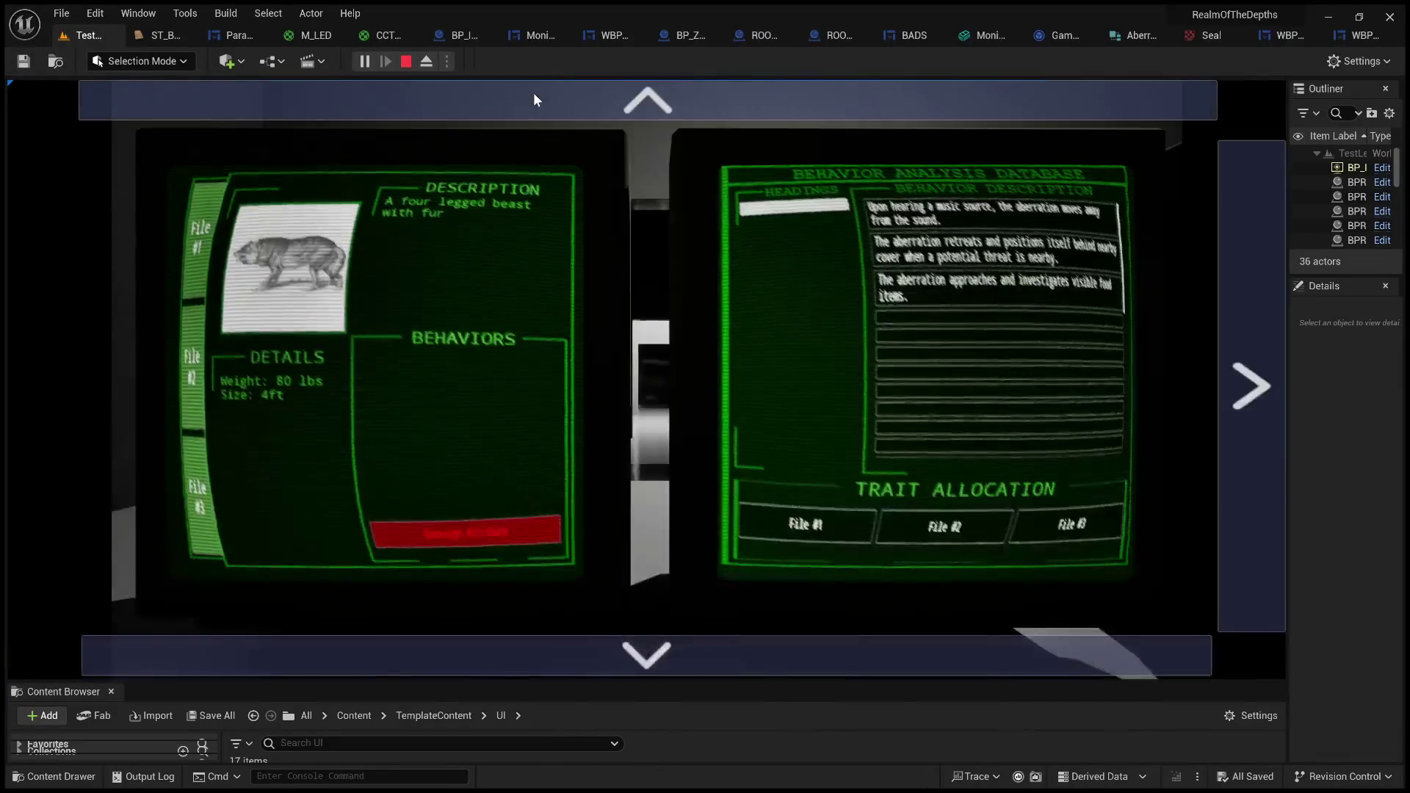
{"action": "left_click", "coordinate": [530, 93]}
{"action": "left_click", "coordinate": [424, 212]}
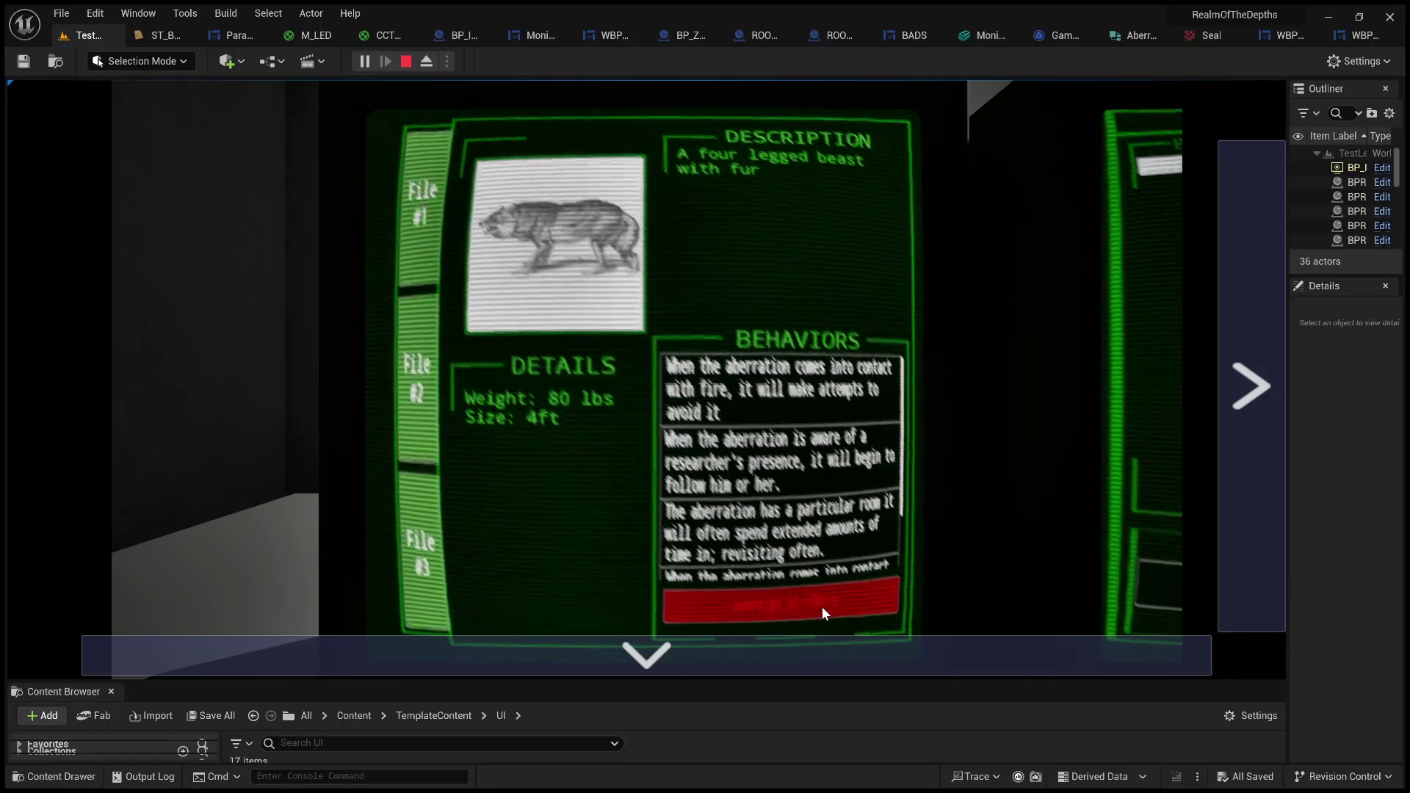
- Scroll through the Behaviors list, end the play test, and open the ST_Behaviors string table
{"action": "scroll", "coordinate": [789, 503], "scroll_direction": "down", "scroll_amount": 2}
{"action": "scroll", "coordinate": [790, 503], "scroll_direction": "down", "scroll_amount": 5}
{"action": "scroll", "coordinate": [798, 479], "scroll_direction": "down", "scroll_amount": 2}
{"action": "scroll", "coordinate": [814, 476], "scroll_direction": "up", "scroll_amount": 2}
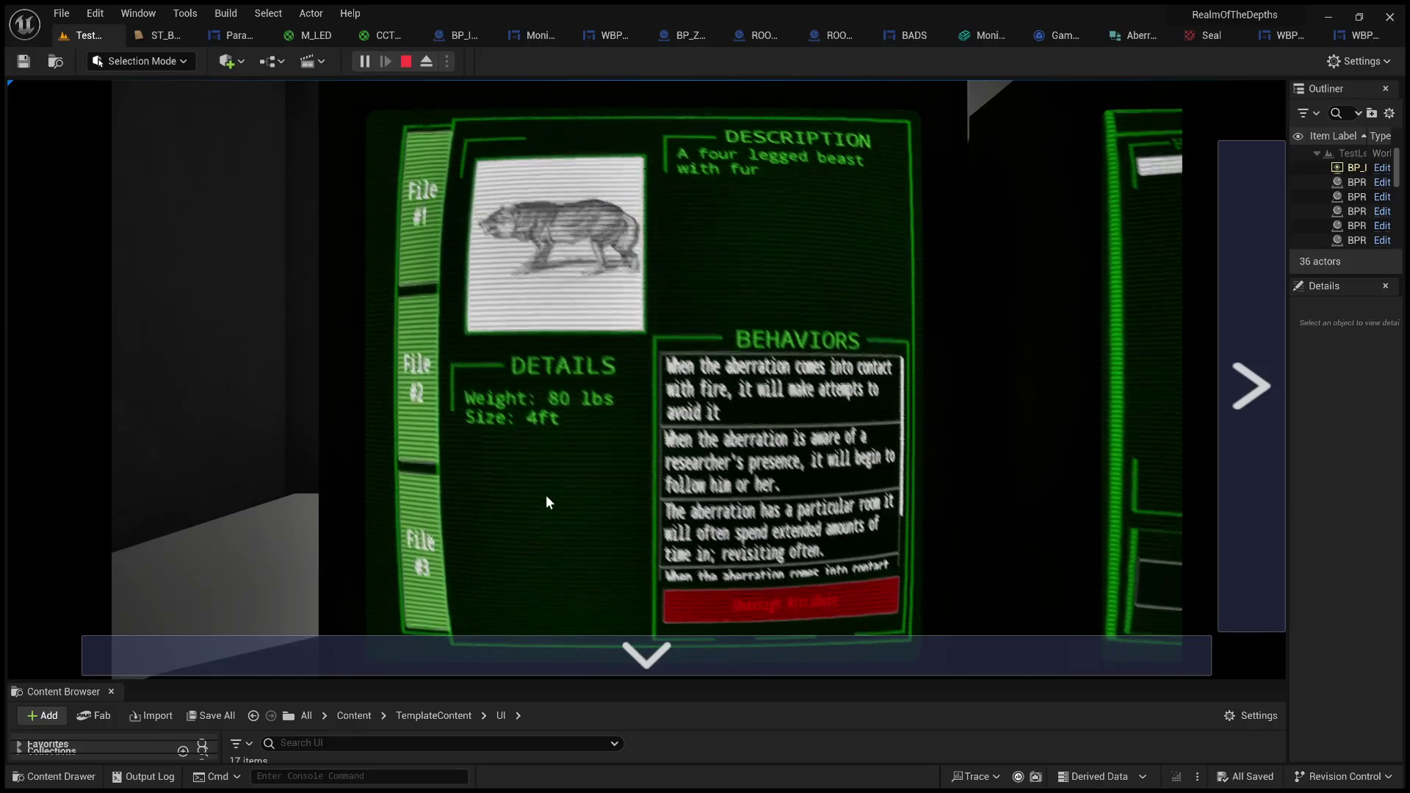
{"action": "scroll", "coordinate": [772, 418], "scroll_direction": "down", "scroll_amount": 5}
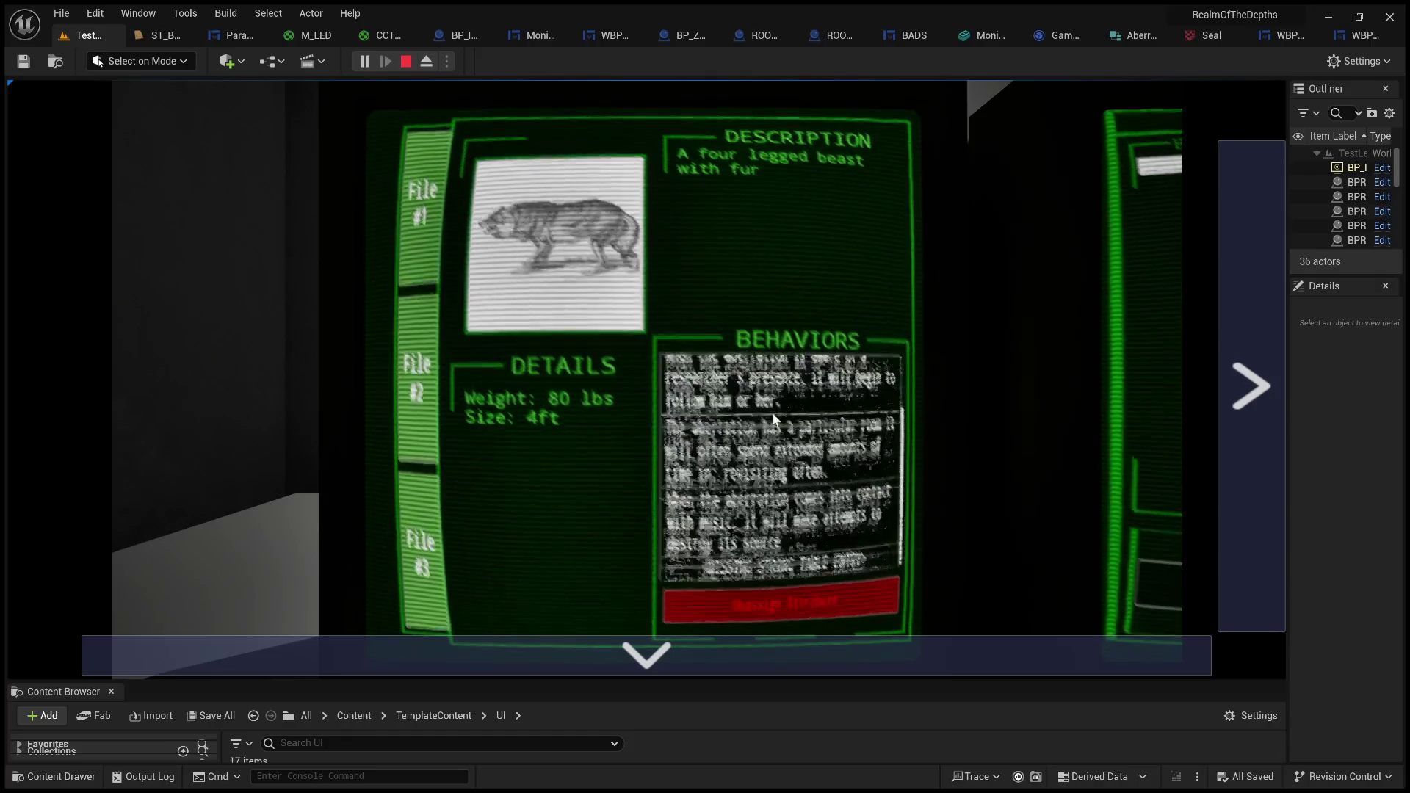
{"action": "scroll", "coordinate": [772, 418], "scroll_direction": "up", "scroll_amount": 5}
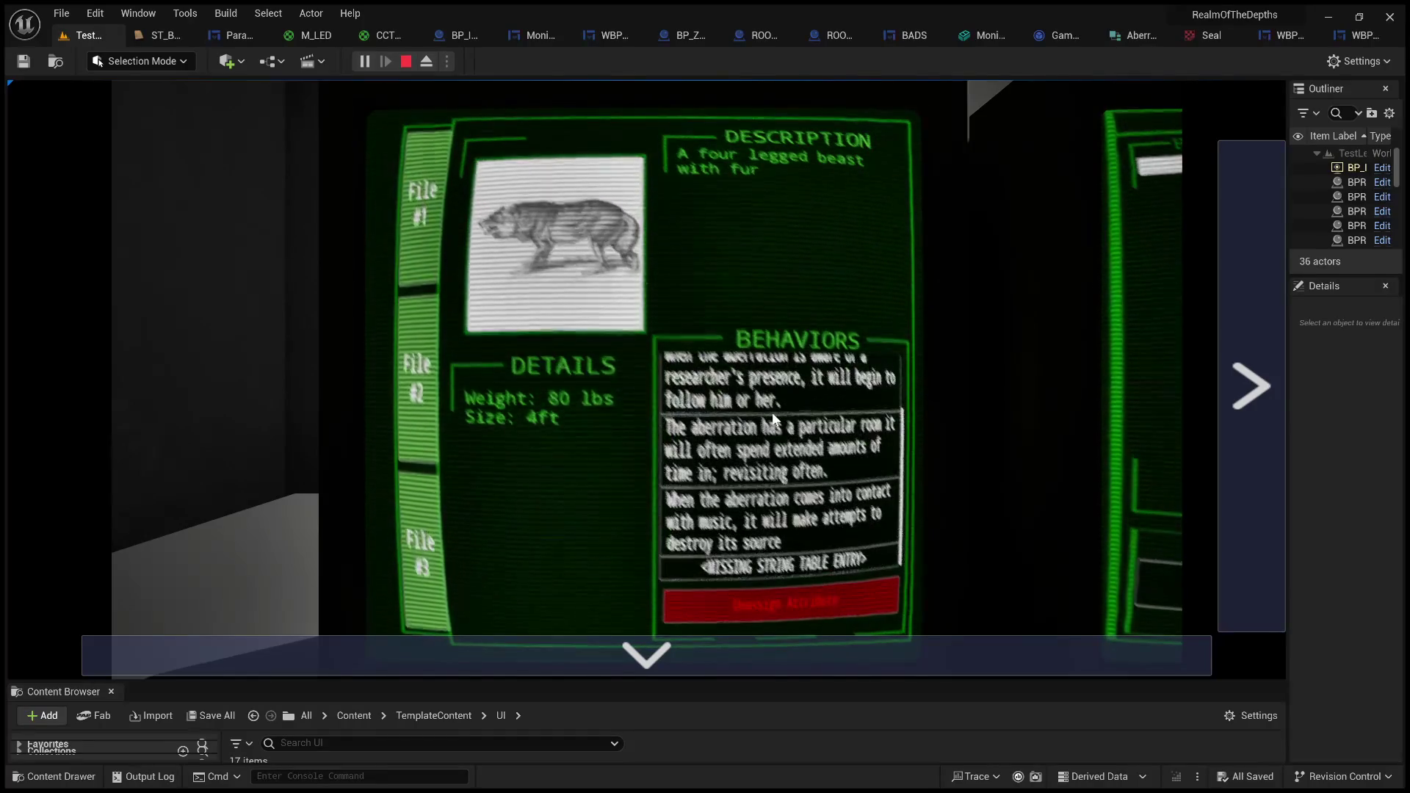
{"action": "left_click", "coordinate": [406, 61]}
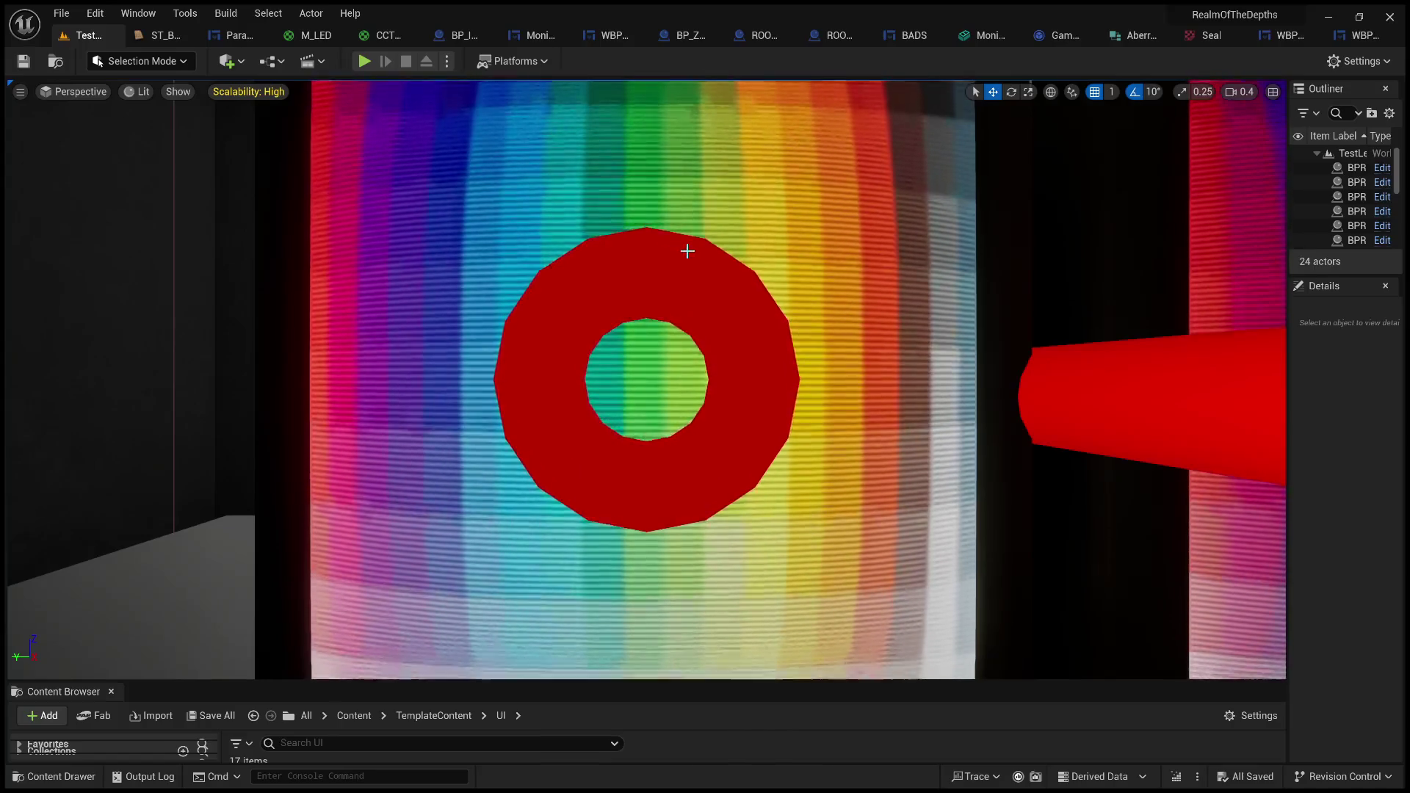
{"action": "left_click", "coordinate": [165, 32]}
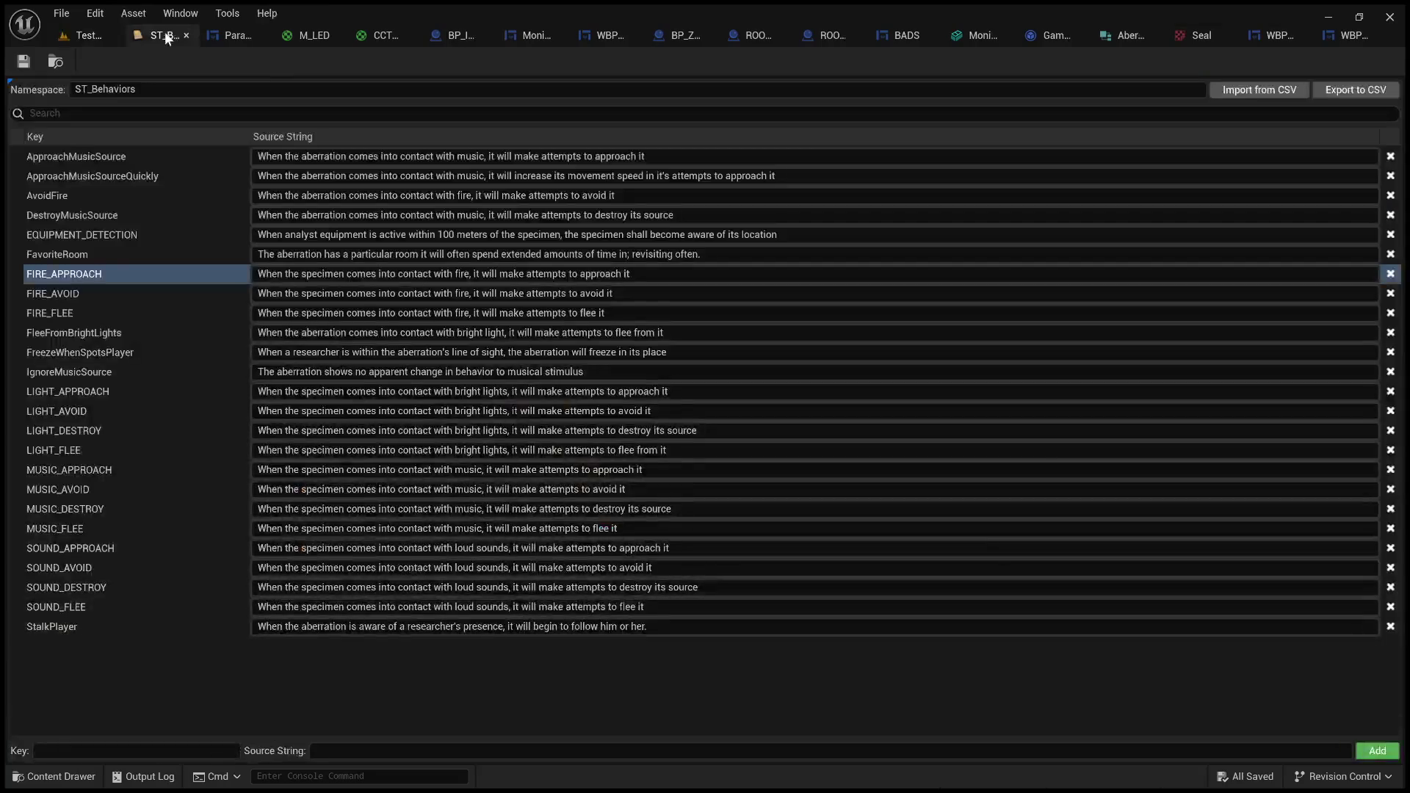
- In the Paranormal_Profiles event graph, align the second Make LinearColor node with the first
{"action": "left_click", "coordinate": [227, 40]}
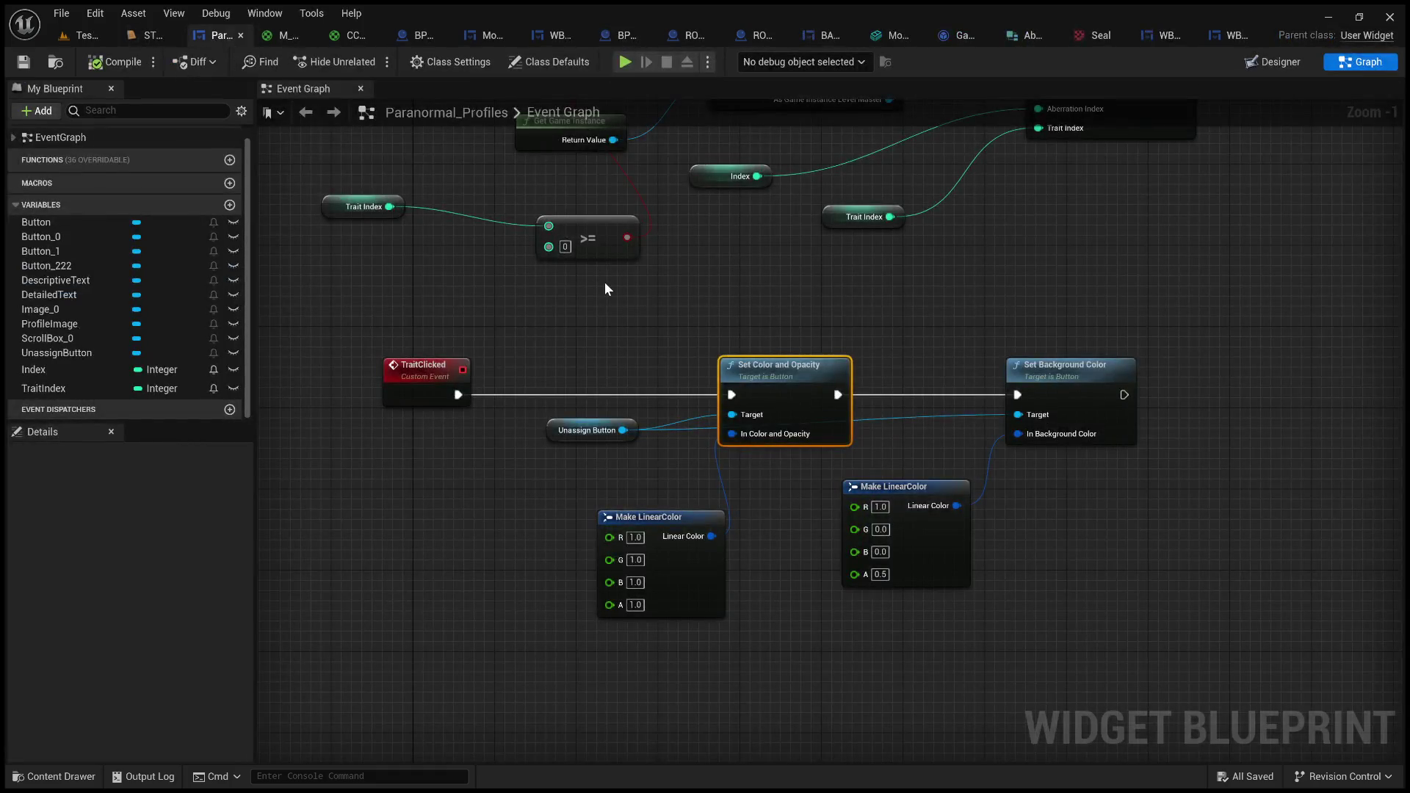
{"action": "mouse_move", "coordinate": [616, 281]}
{"action": "left_mouse_down"}
{"action": "mouse_move", "coordinate": [692, 274]}
{"action": "mouse_move", "coordinate": [465, 252]}
{"action": "mouse_move", "coordinate": [714, 302]}
{"action": "mouse_move", "coordinate": [483, 315]}
{"action": "left_mouse_up"}
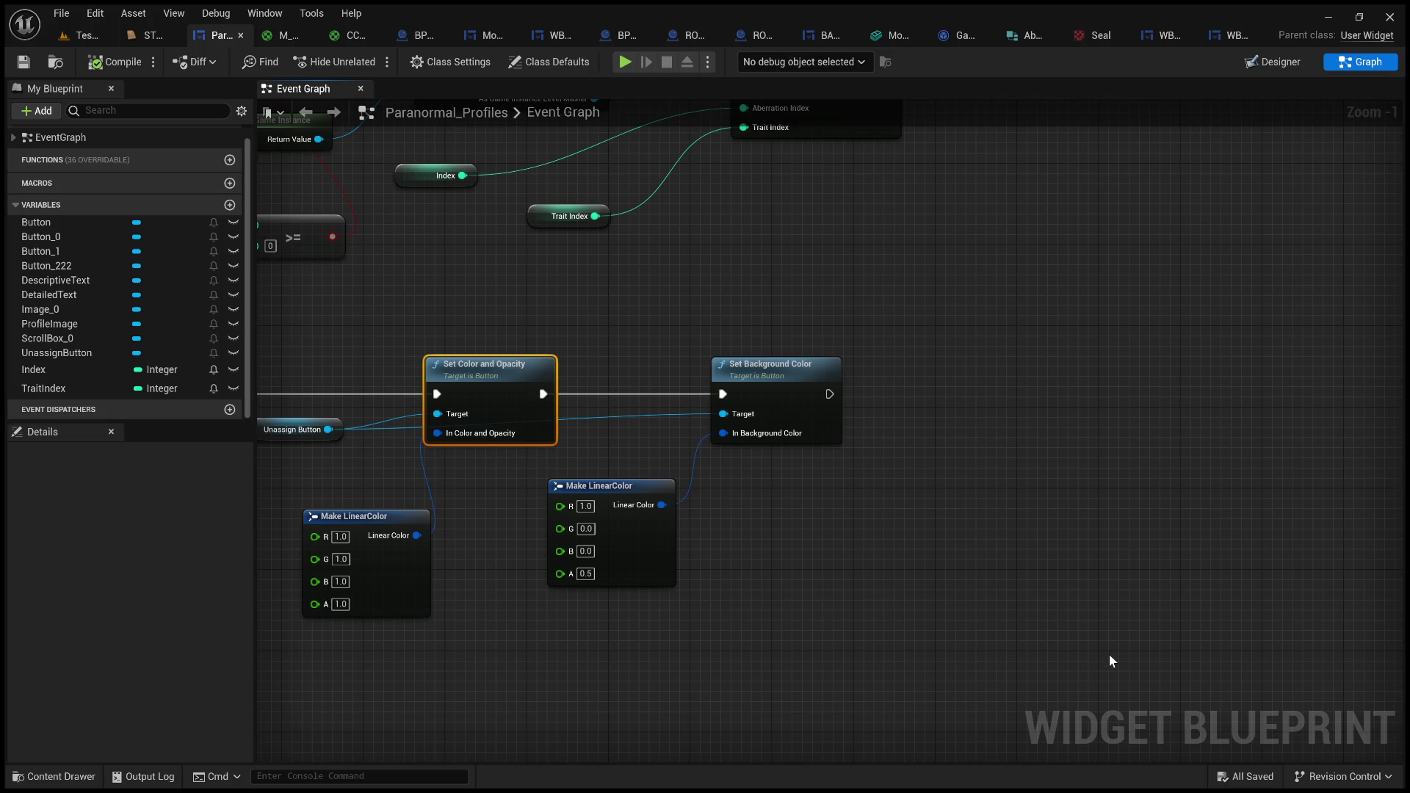
{"action": "left_click", "coordinate": [919, 410]}
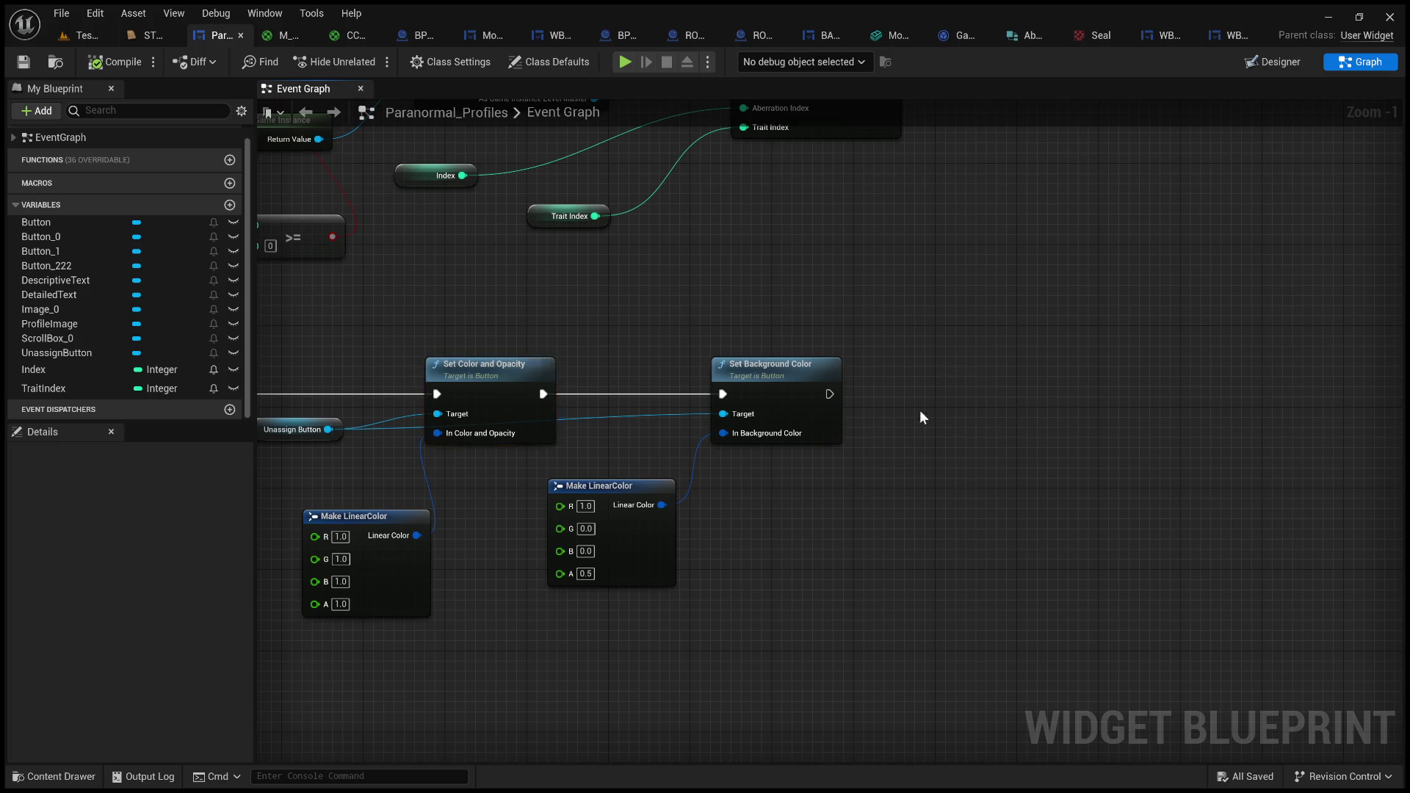
{"action": "left_click_drag", "start_coordinate": [920, 439], "coordinate": [1126, 439]}
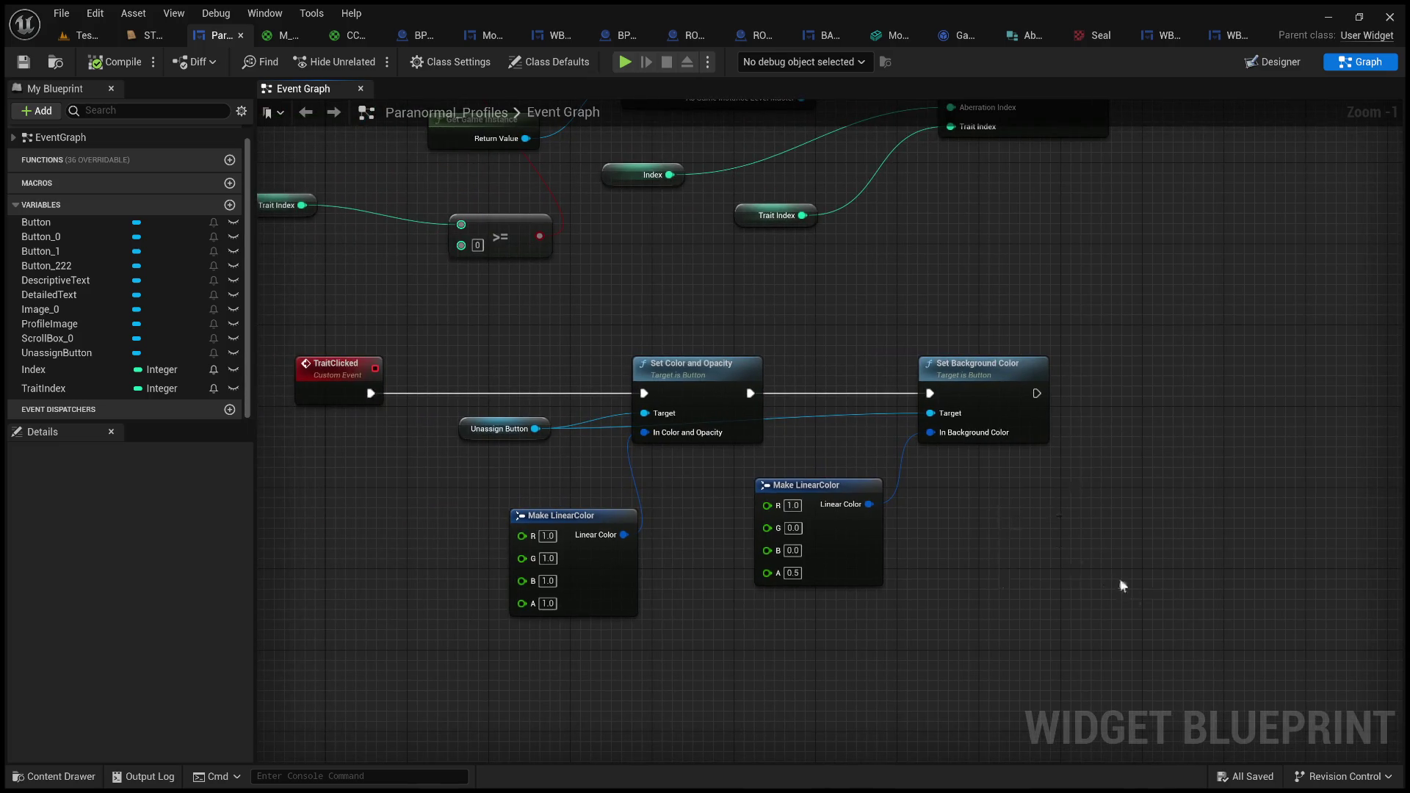
{"action": "mouse_move", "coordinate": [1116, 571]}
{"action": "left_mouse_down"}
{"action": "mouse_move", "coordinate": [1202, 528]}
{"action": "mouse_move", "coordinate": [1010, 503]}
{"action": "left_mouse_up"}
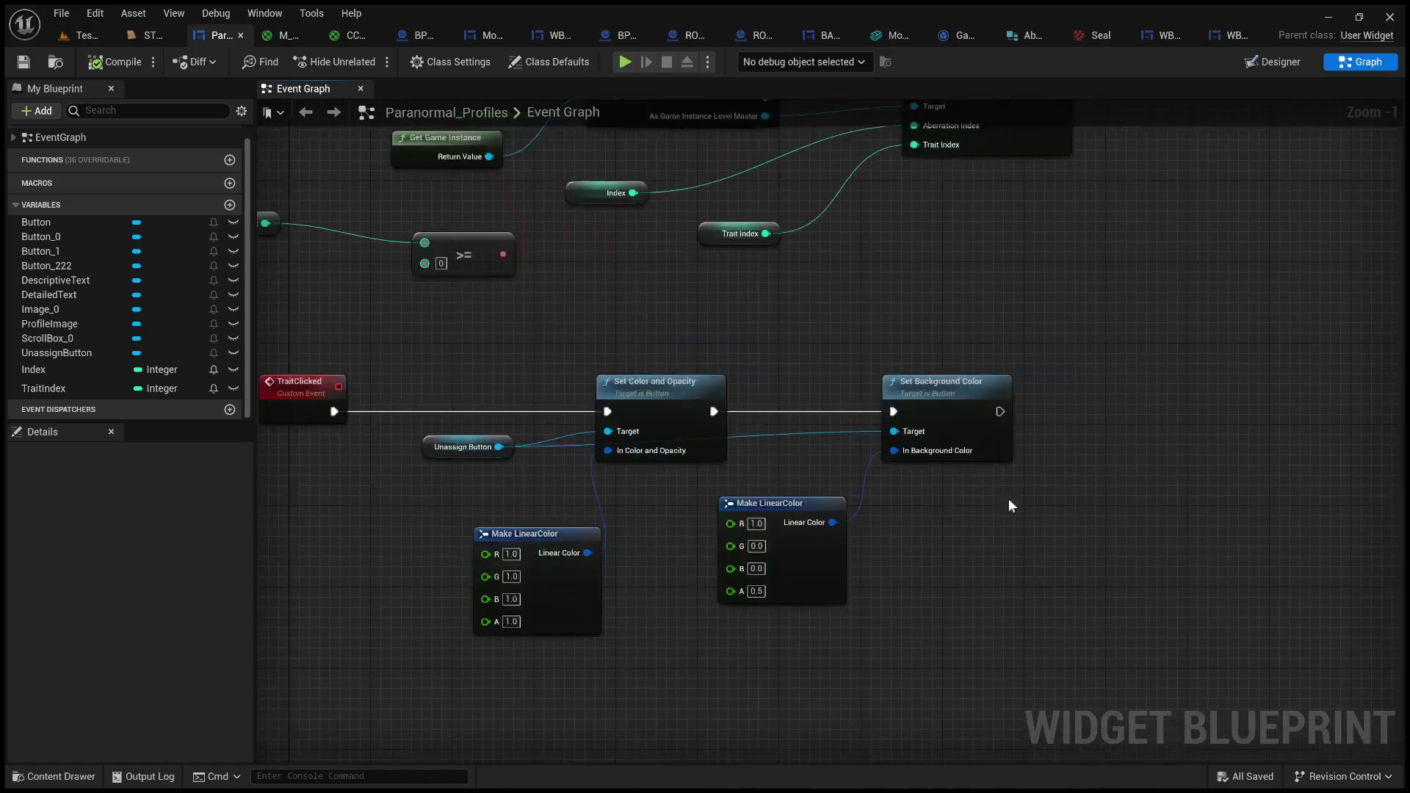
{"action": "mouse_move", "coordinate": [999, 411]}
{"action": "left_mouse_down"}
{"action": "mouse_move", "coordinate": [1104, 411]}
{"action": "mouse_move", "coordinate": [1065, 332]}
{"action": "mouse_move", "coordinate": [1164, 342]}
{"action": "left_mouse_up"}
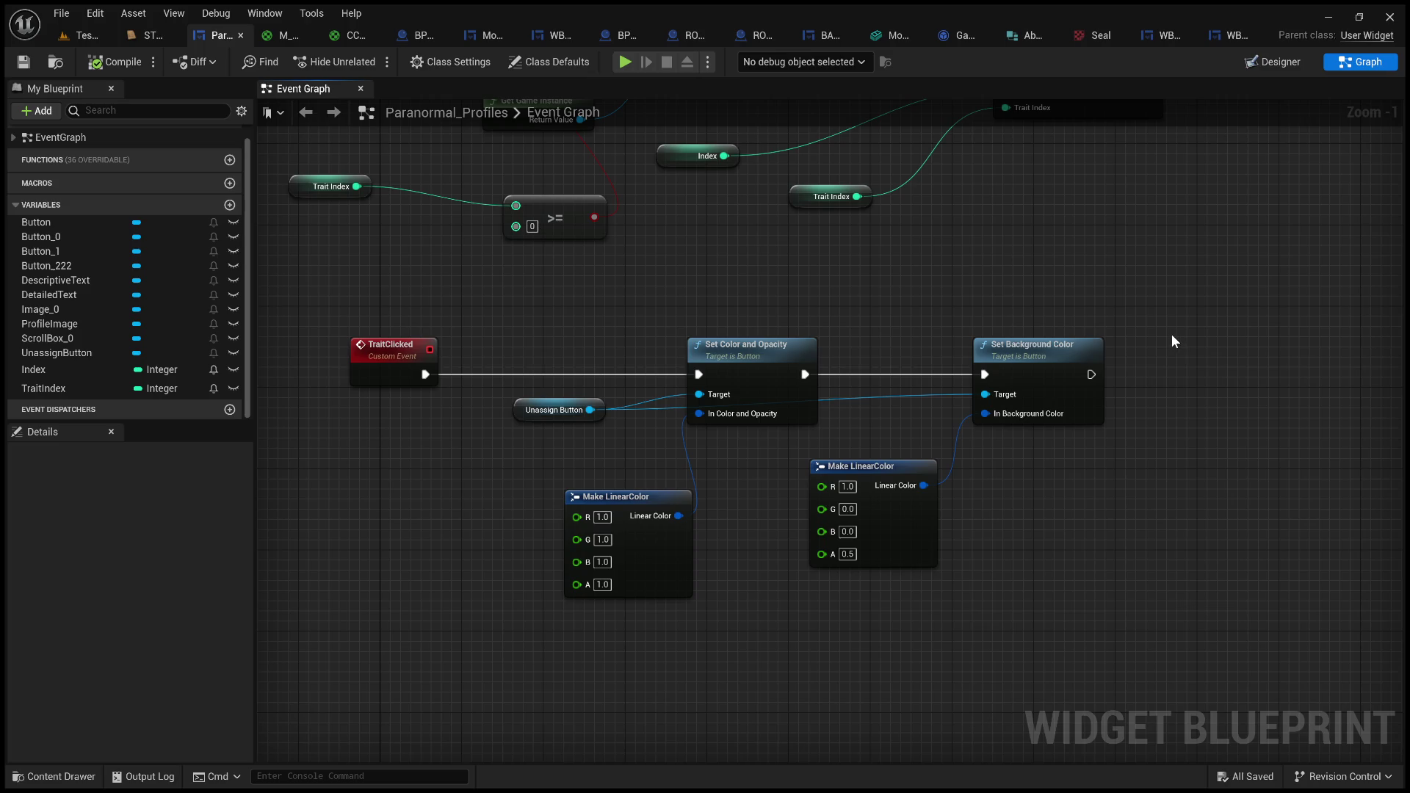
{"action": "scroll", "coordinate": [1171, 335], "scroll_direction": "up", "scroll_amount": 1}
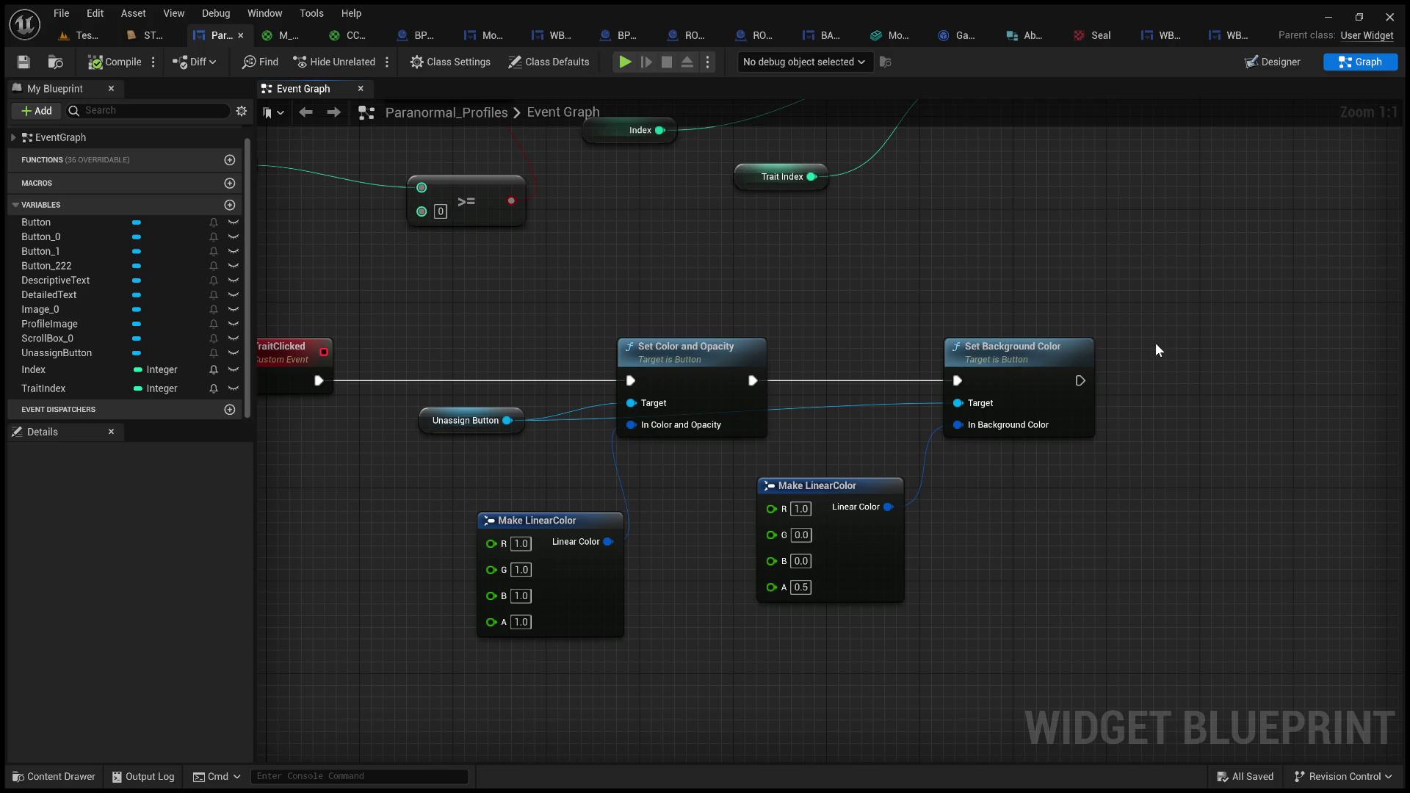
{"action": "mouse_move", "coordinate": [1008, 464]}
{"action": "left_mouse_down"}
{"action": "mouse_move", "coordinate": [1068, 494]}
{"action": "mouse_move", "coordinate": [1008, 486]}
{"action": "left_mouse_up"}
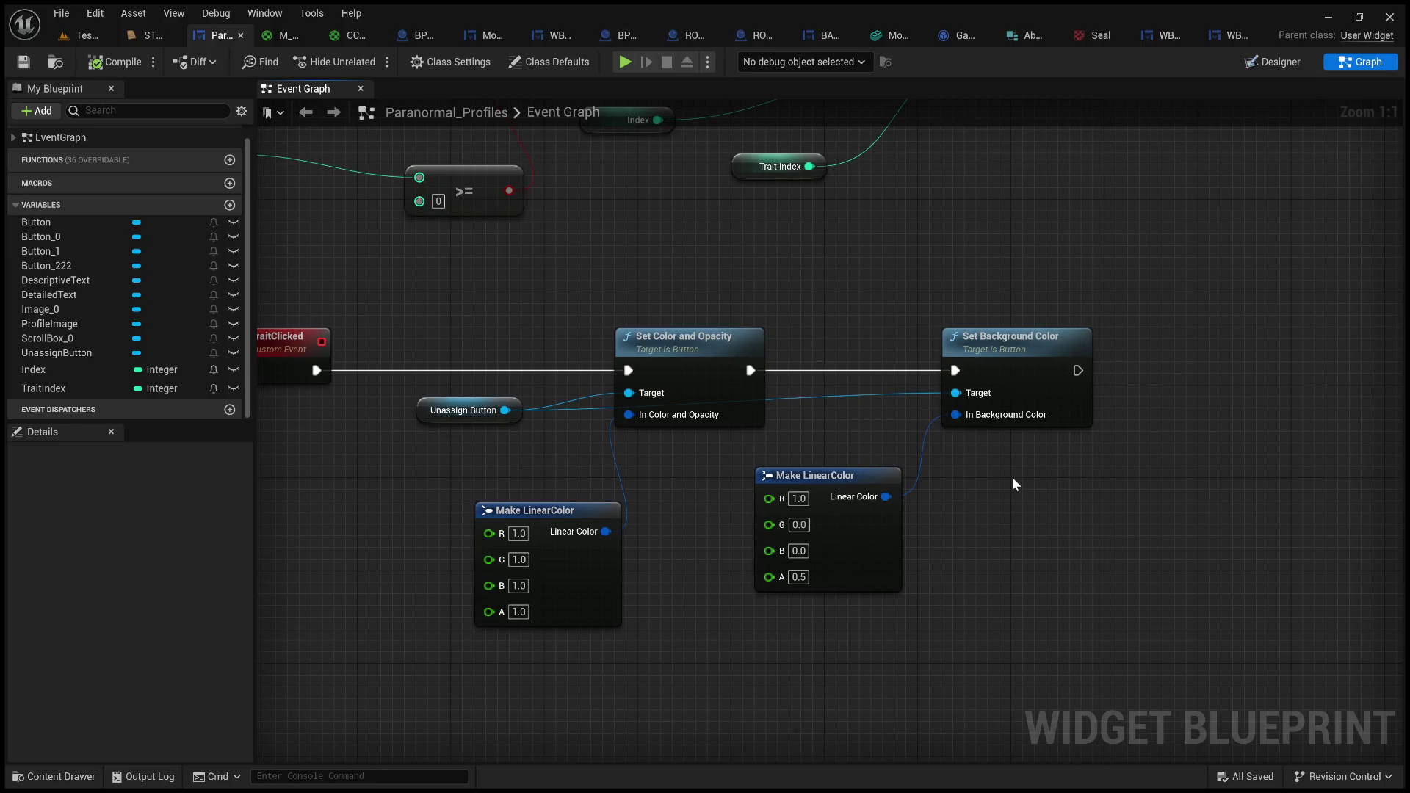
{"action": "left_click_drag", "start_coordinate": [847, 474], "coordinate": [840, 514]}
{"action": "left_click", "coordinate": [687, 491]}
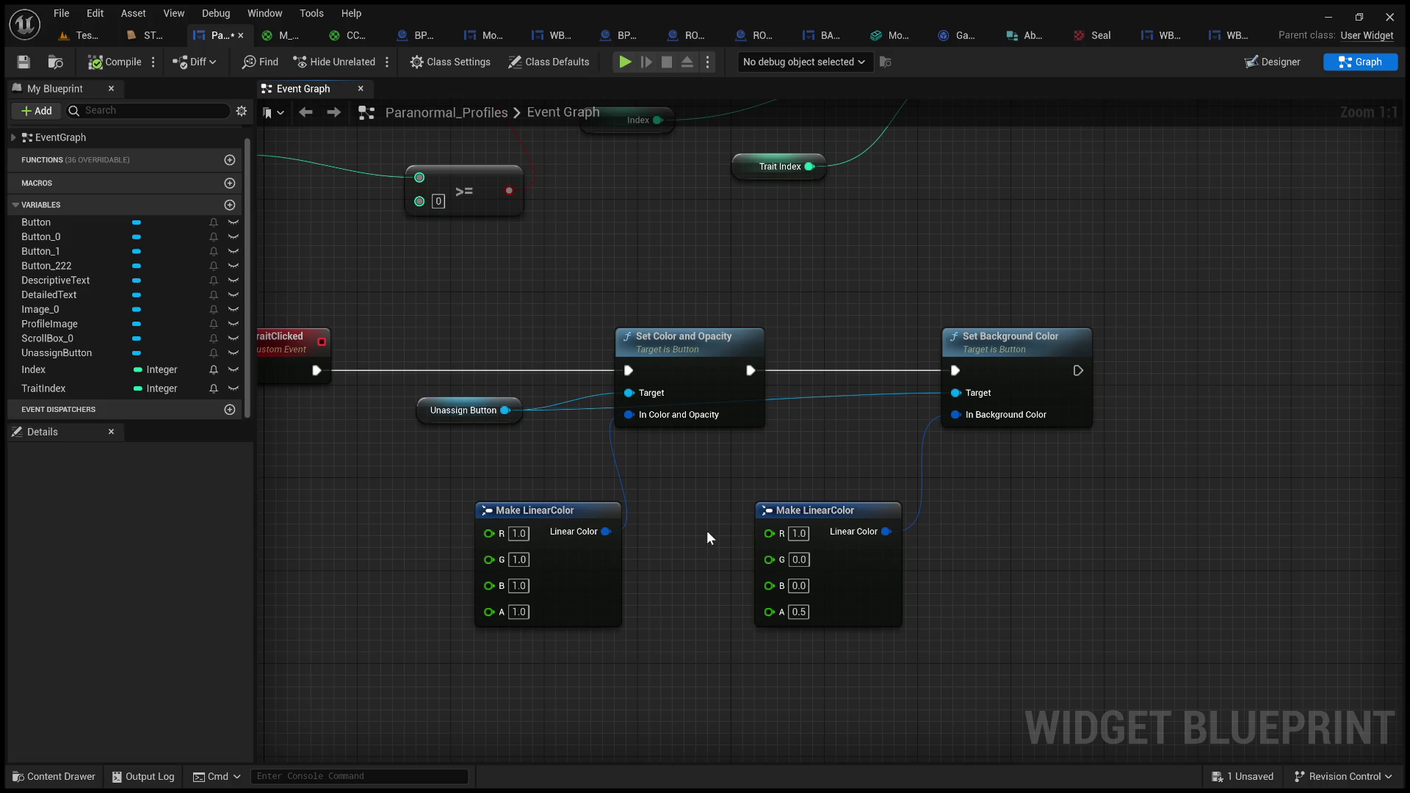
- Paste a Set Timer by Event node into the space beside the colour nodes
{"action": "left_click_drag", "start_coordinate": [775, 497], "coordinate": [571, 479]}
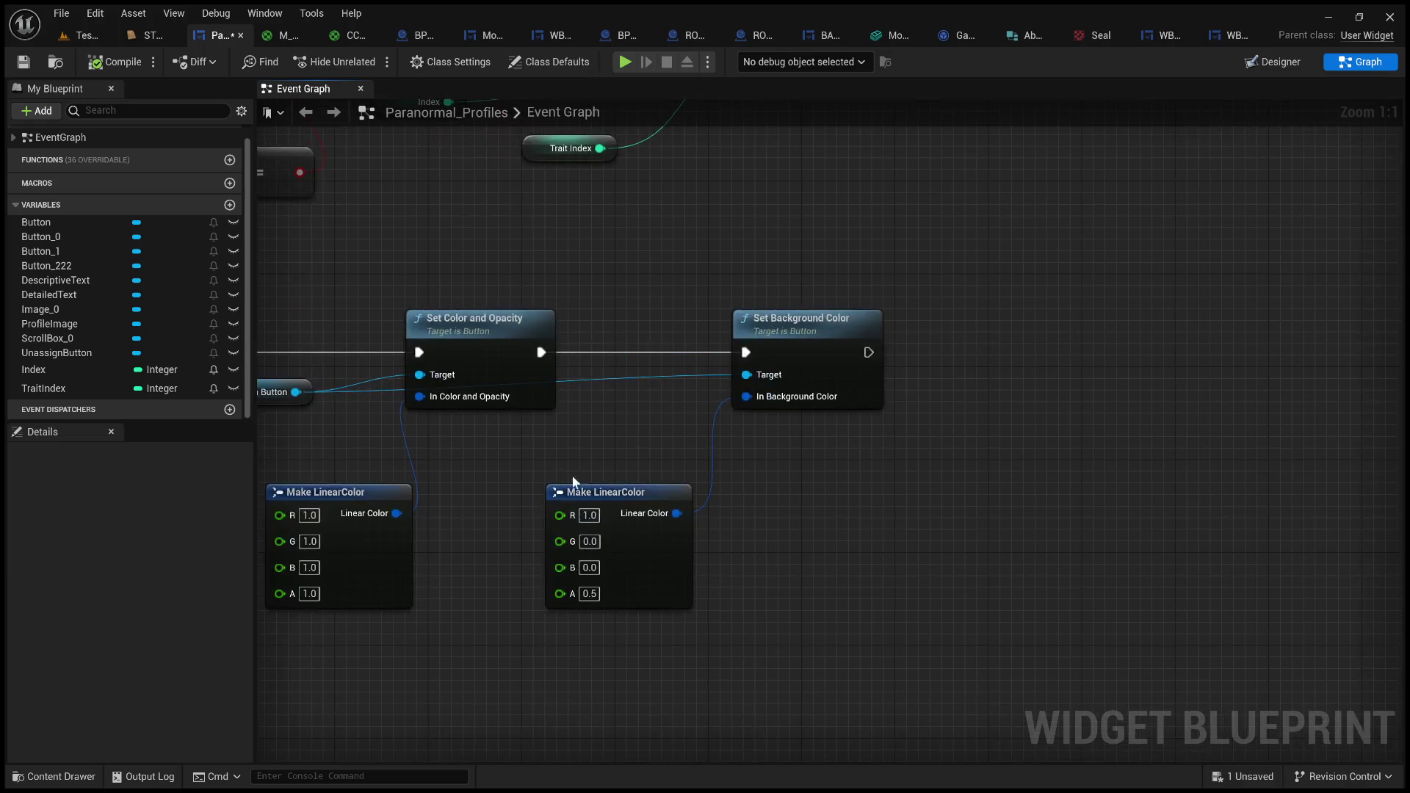
{"action": "mouse_move", "coordinate": [768, 471]}
{"action": "left_mouse_down"}
{"action": "mouse_move", "coordinate": [940, 474]}
{"action": "mouse_move", "coordinate": [927, 484]}
{"action": "left_mouse_up"}
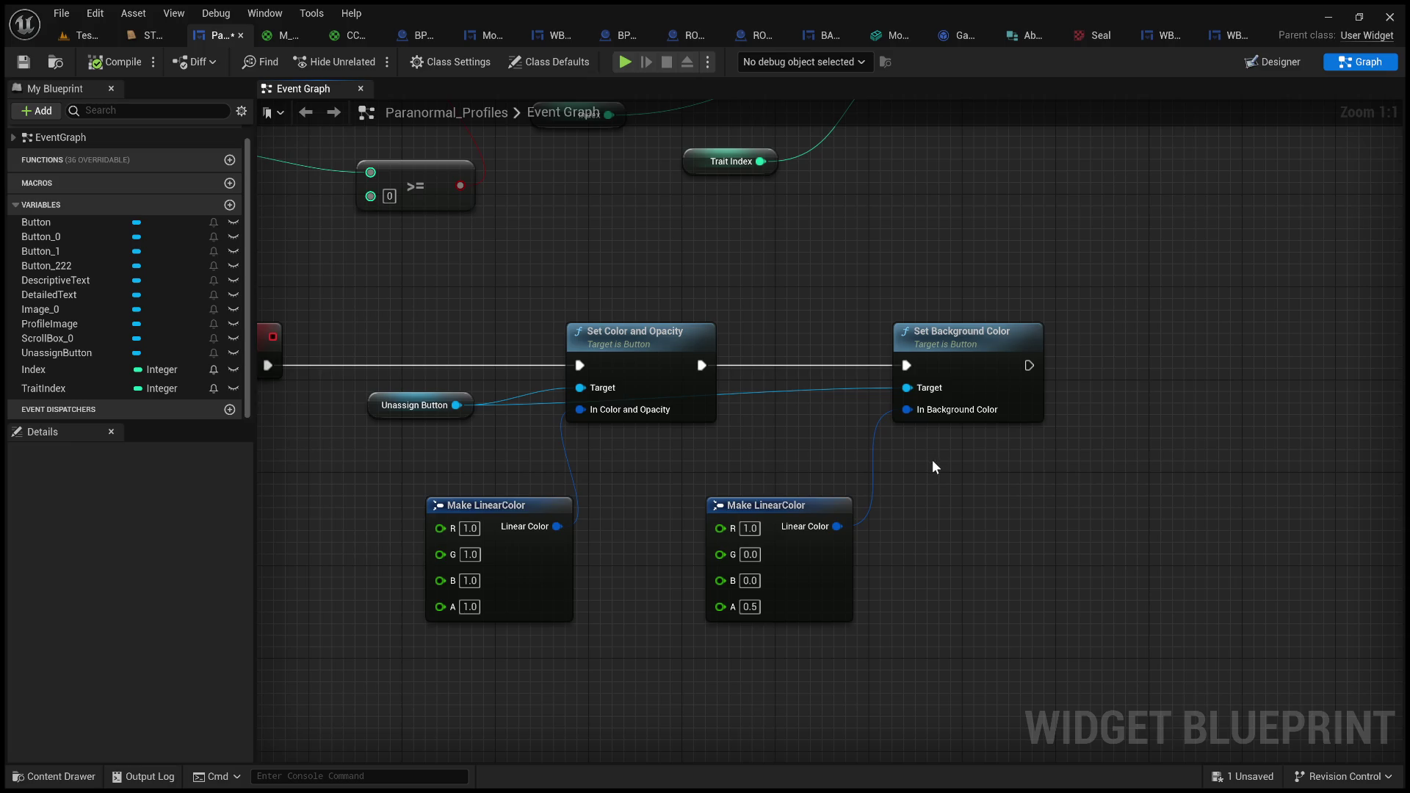
{"action": "left_click_drag", "start_coordinate": [932, 461], "coordinate": [1056, 461]}
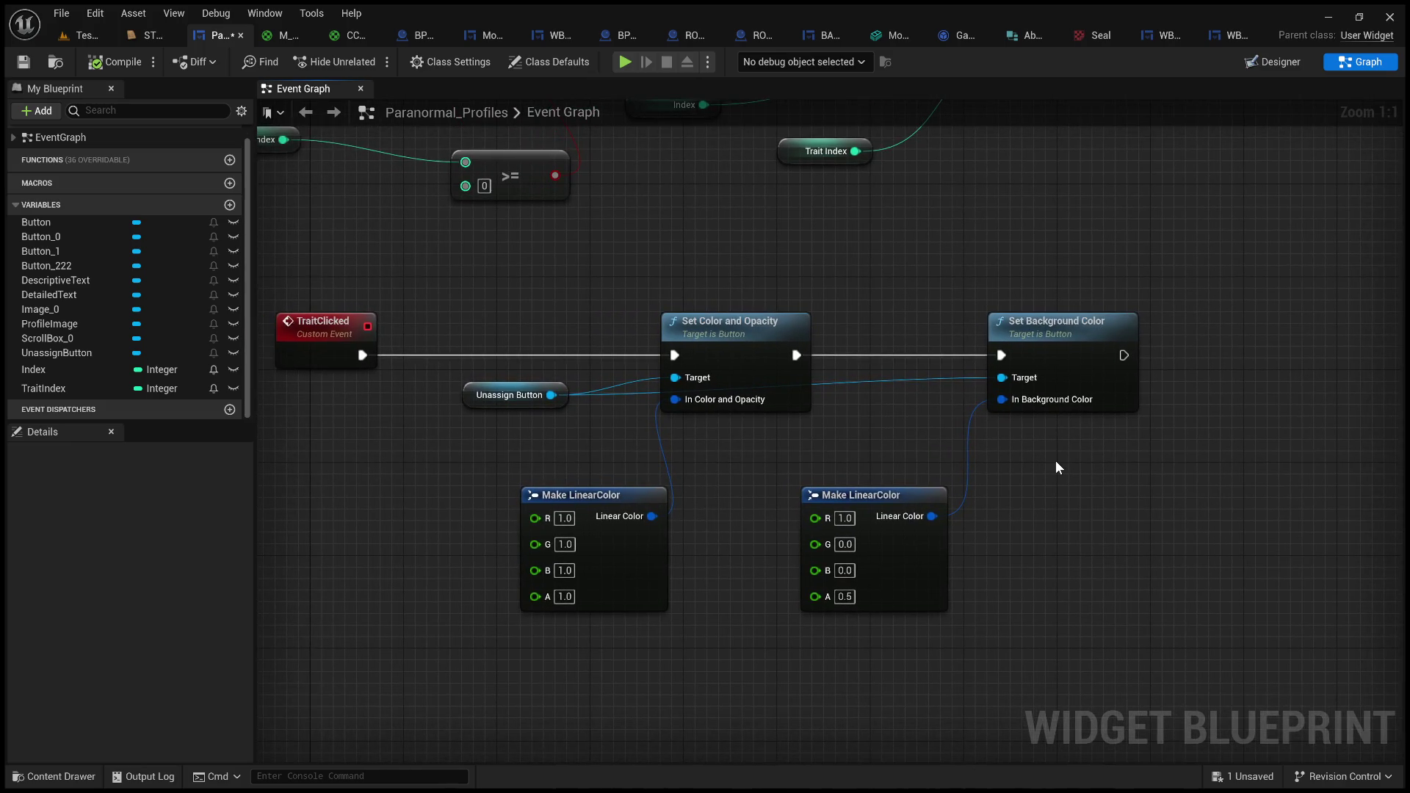
{"action": "mouse_move", "coordinate": [1139, 467]}
{"action": "left_mouse_down"}
{"action": "mouse_move", "coordinate": [989, 435]}
{"action": "mouse_move", "coordinate": [995, 454]}
{"action": "left_mouse_up"}
{"action": "scroll", "coordinate": [975, 483], "scroll_direction": "down", "scroll_amount": 1}
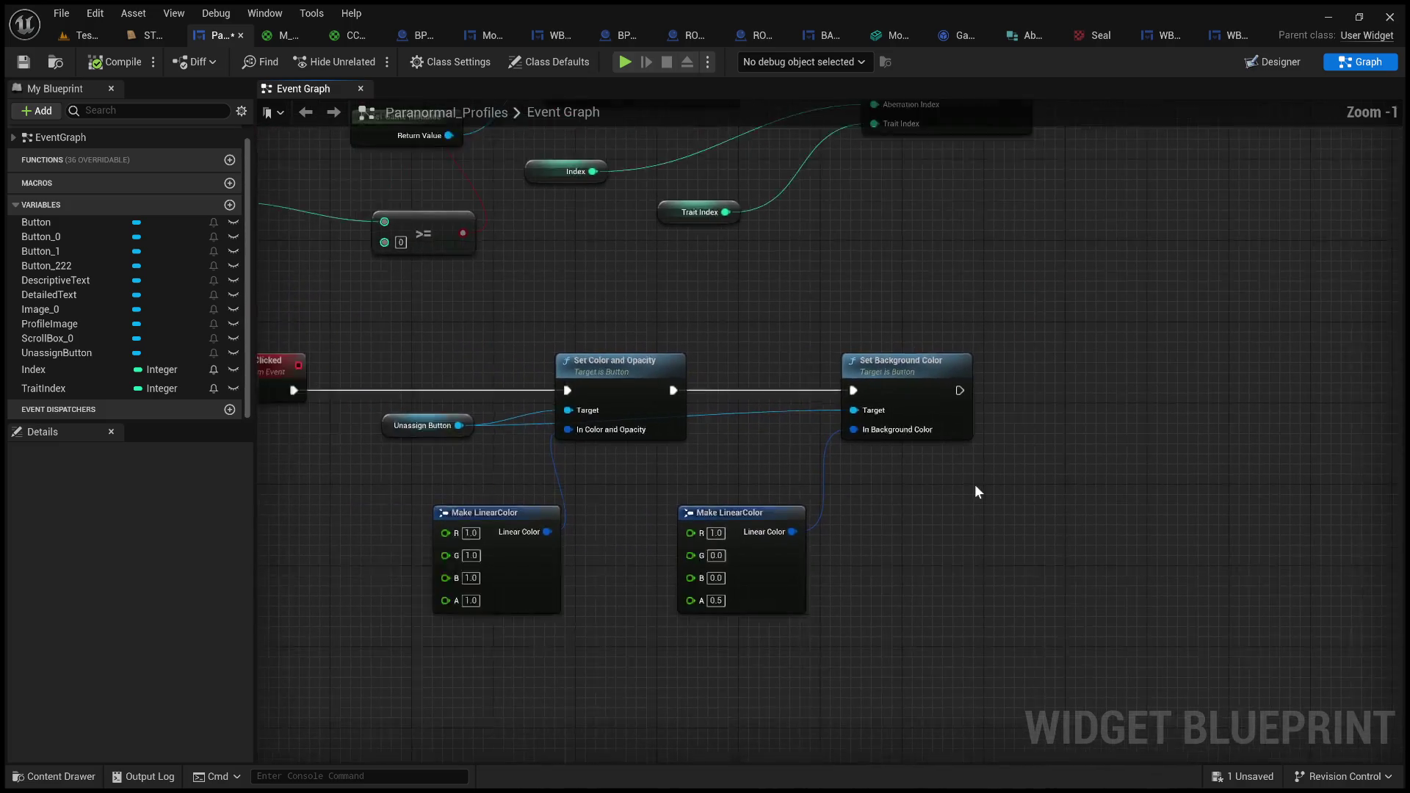
{"action": "scroll", "coordinate": [976, 483], "scroll_direction": "up", "scroll_amount": 1}
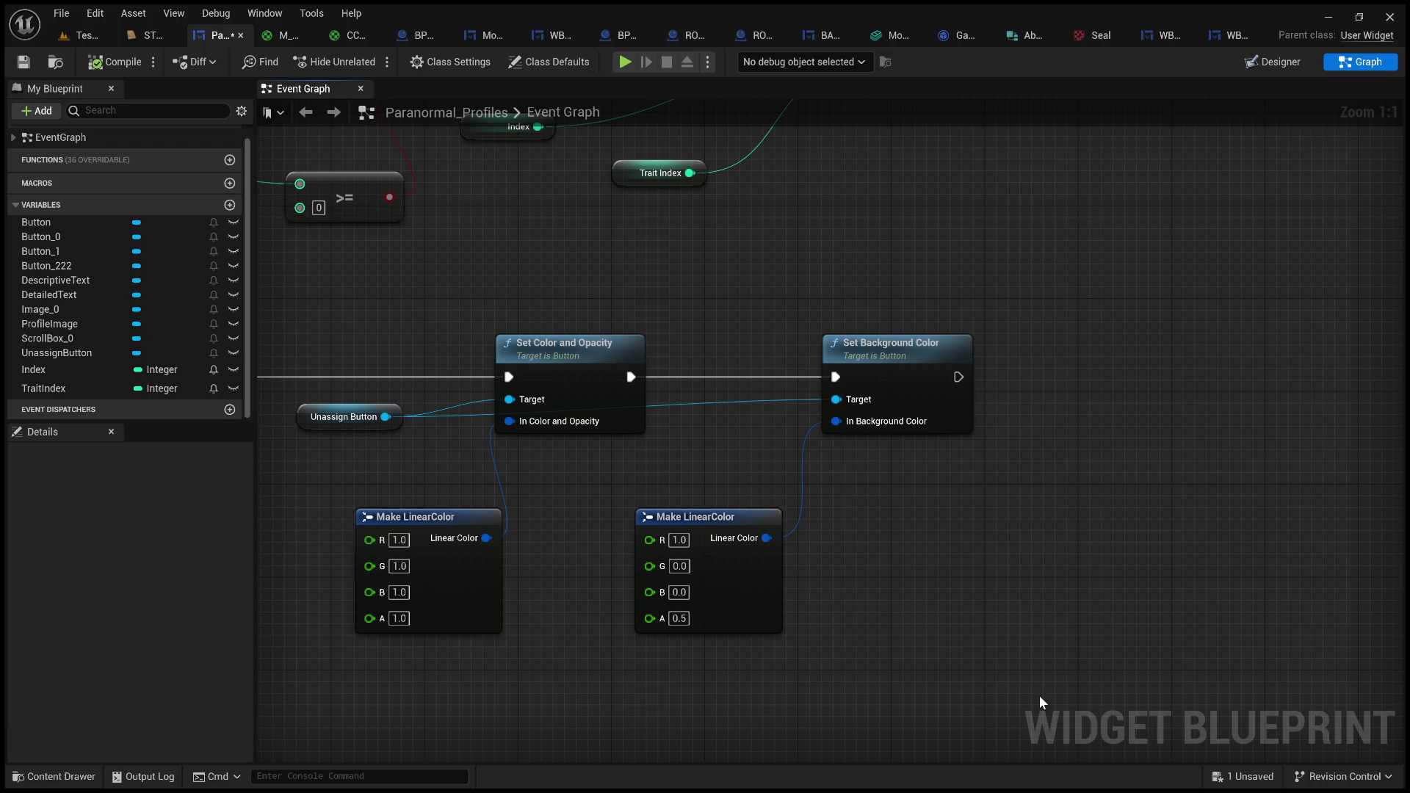
{"action": "key", "text": "ctrl+v"}
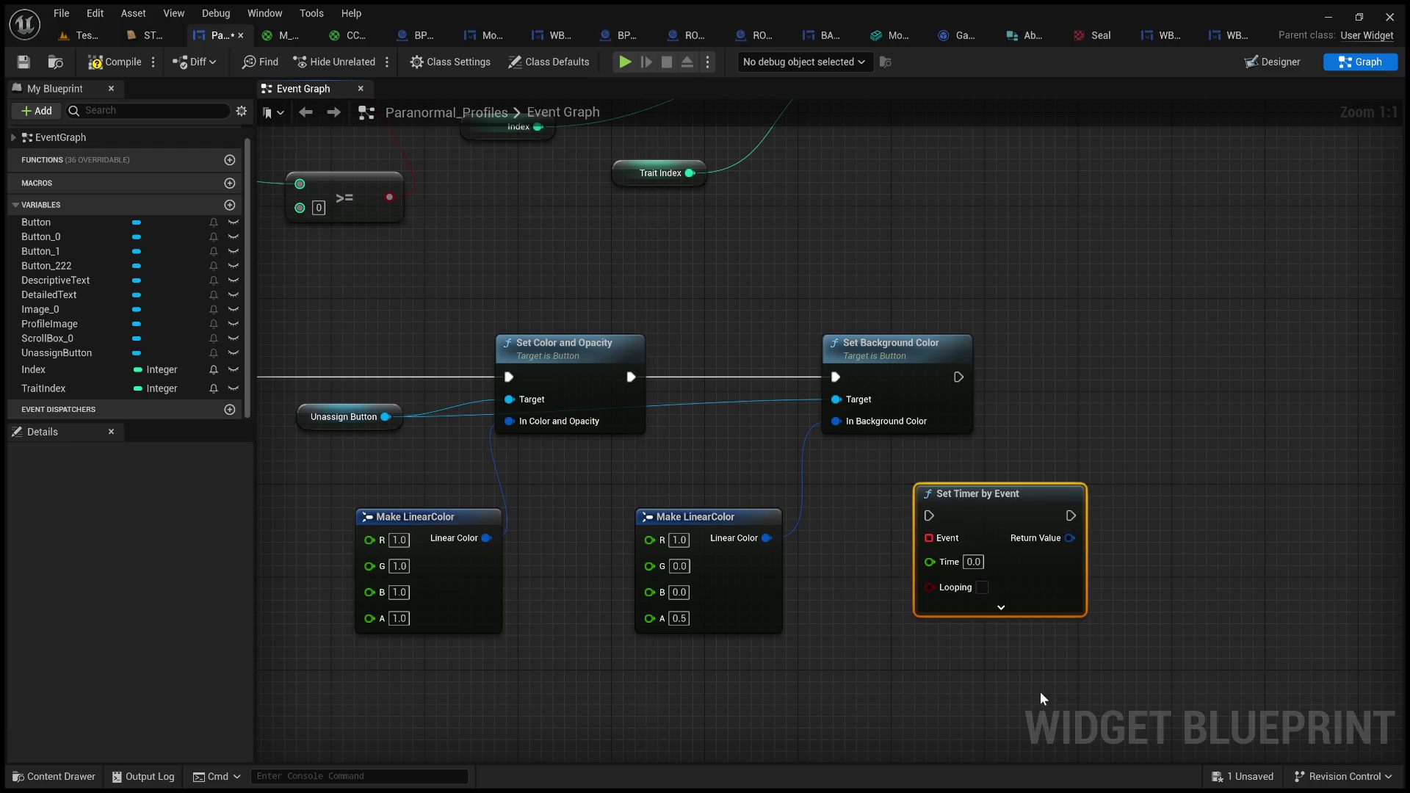
- Place the timer node beside Set Background Color and set its Time to 5.0
{"action": "mouse_move", "coordinate": [990, 490]}
{"action": "left_mouse_down"}
{"action": "mouse_move", "coordinate": [1191, 365]}
{"action": "mouse_move", "coordinate": [1155, 343]}
{"action": "left_mouse_up"}
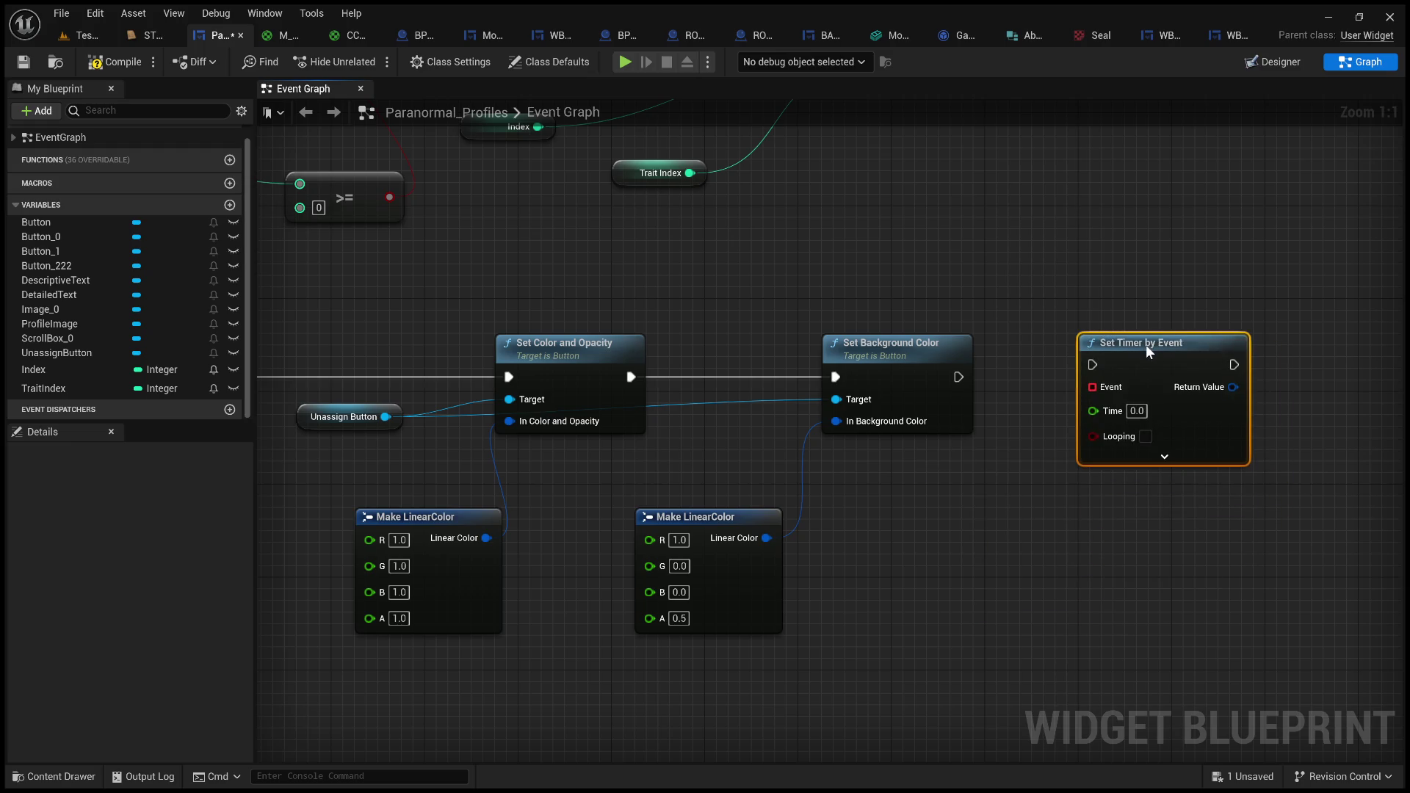
{"action": "left_click", "coordinate": [1137, 411]}
{"action": "type", "text": "5"}
{"action": "left_click", "coordinate": [1094, 588]}
{"action": "scroll", "coordinate": [975, 558], "scroll_direction": "down", "scroll_amount": 2}
- Add a custom event named ClearSelection below the nodes
{"action": "left_click_drag", "start_coordinate": [976, 558], "coordinate": [1232, 461]}
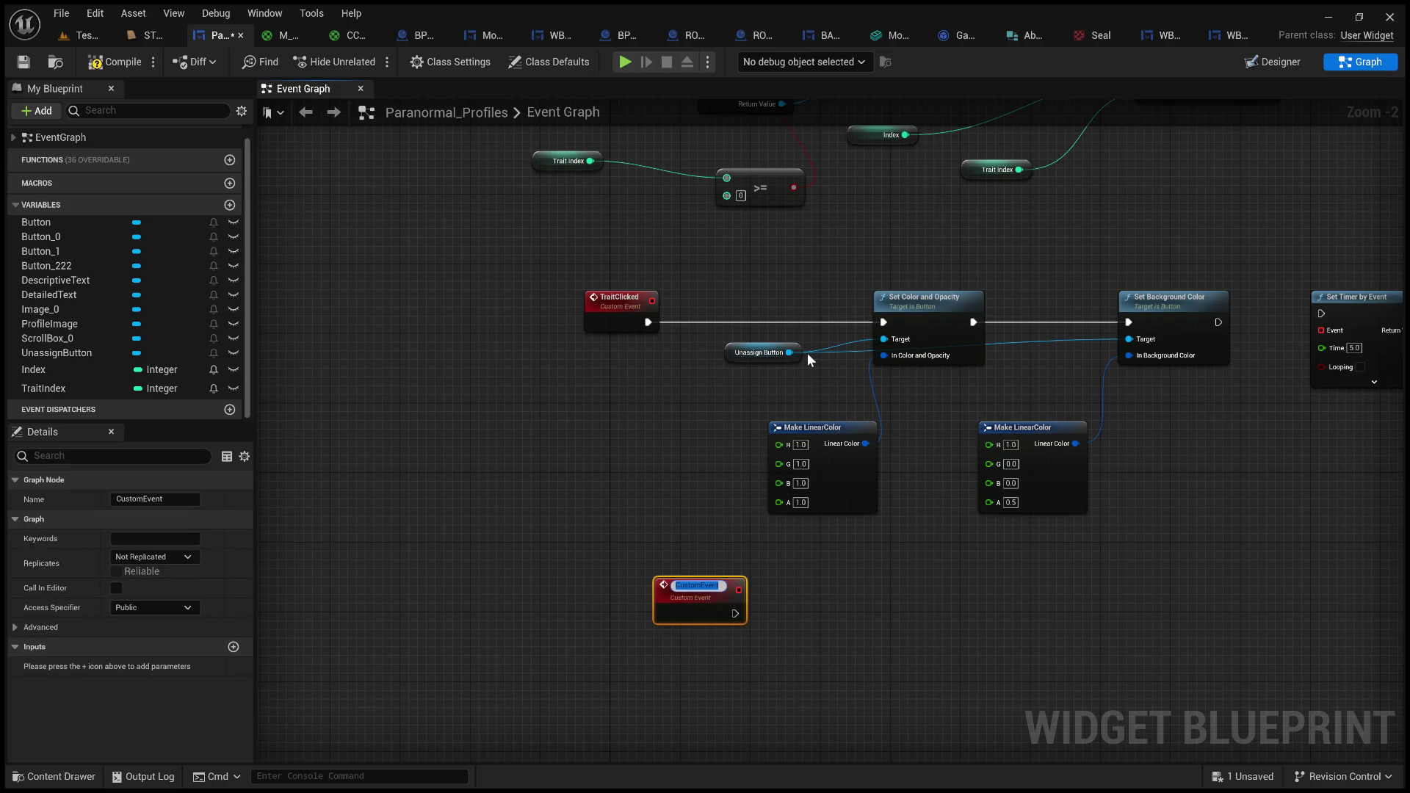
{"action": "key", "text": "BackSpace"}
{"action": "type", "text": "ar"}
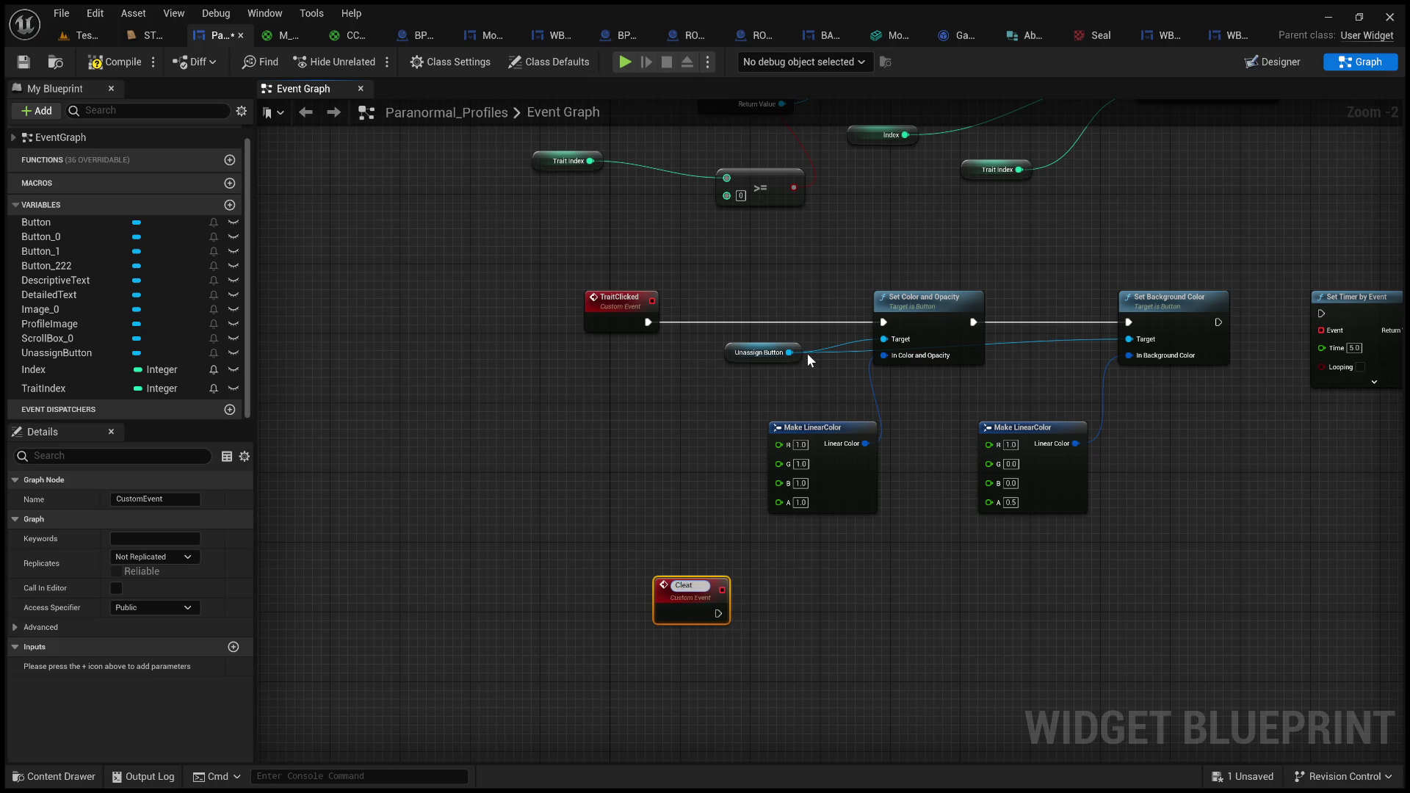
{"action": "type", "text": "Selection"}
{"action": "key", "text": "Return"}
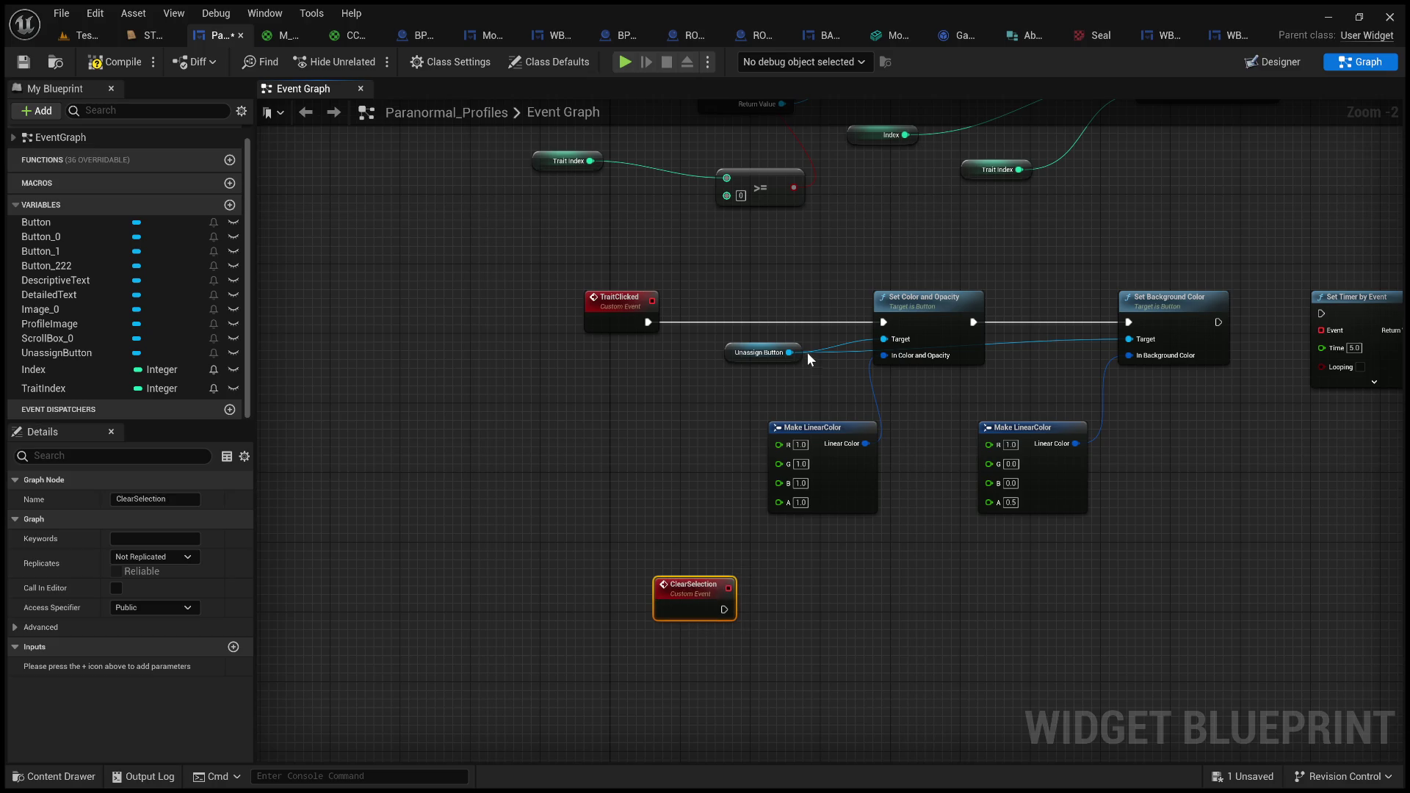
- Rename the TraitClicked event to TraitSelected
{"action": "left_click", "coordinate": [619, 304]}
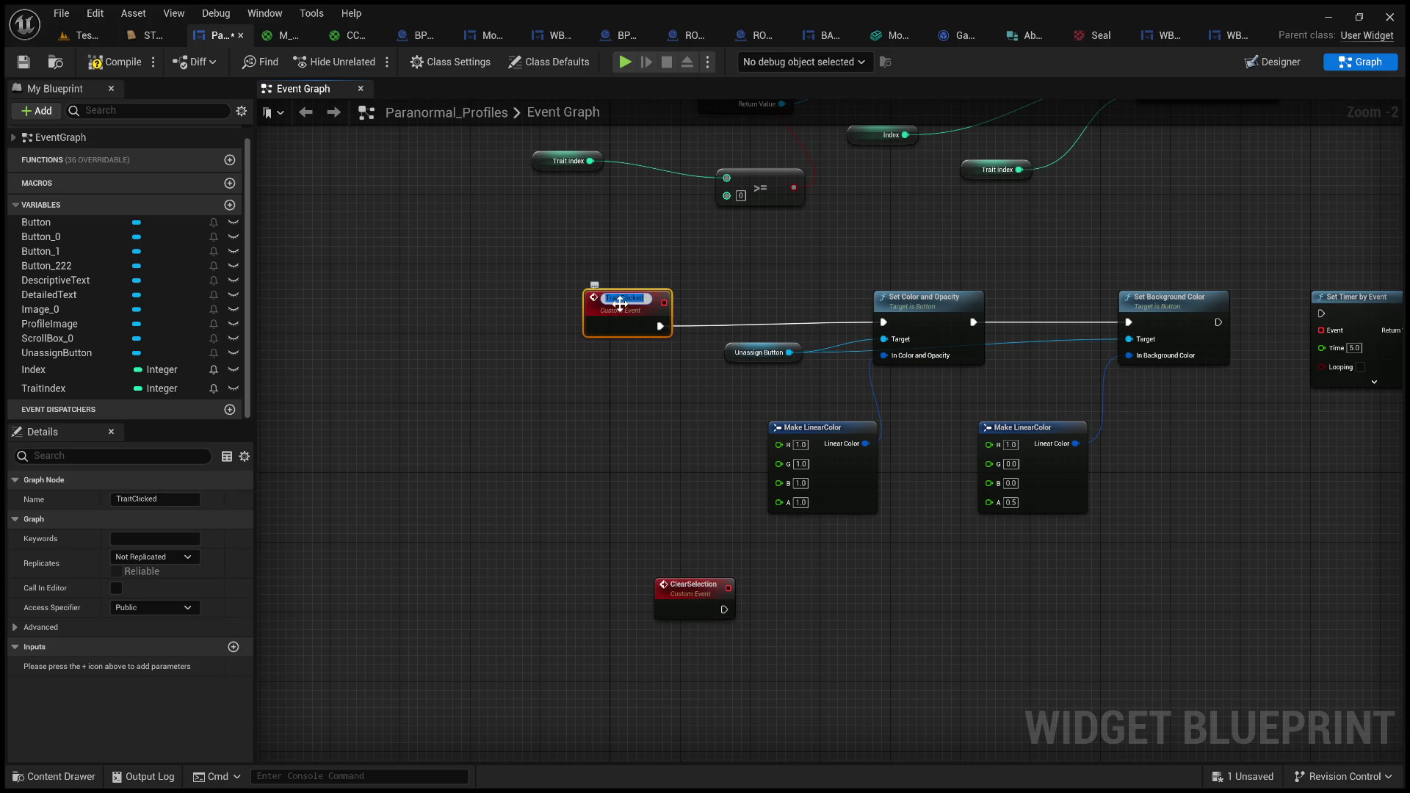
{"action": "double_click", "coordinate": [620, 298]}
{"action": "key", "text": "BackSpace"}
{"action": "key", "text": "BackSpace"}
{"action": "key", "text": "BackSpace"}
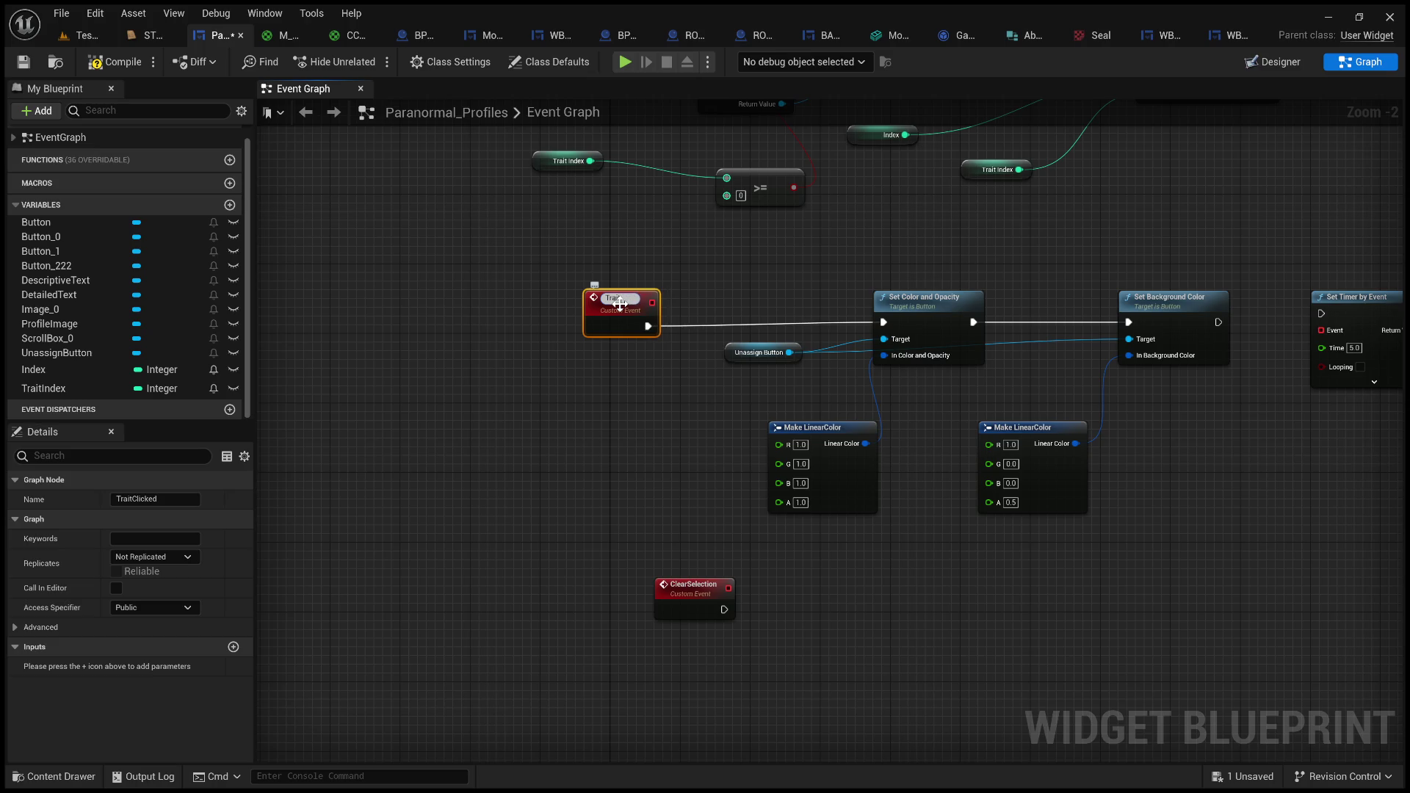
{"action": "type", "text": "elected"}
{"action": "key", "text": "Return"}
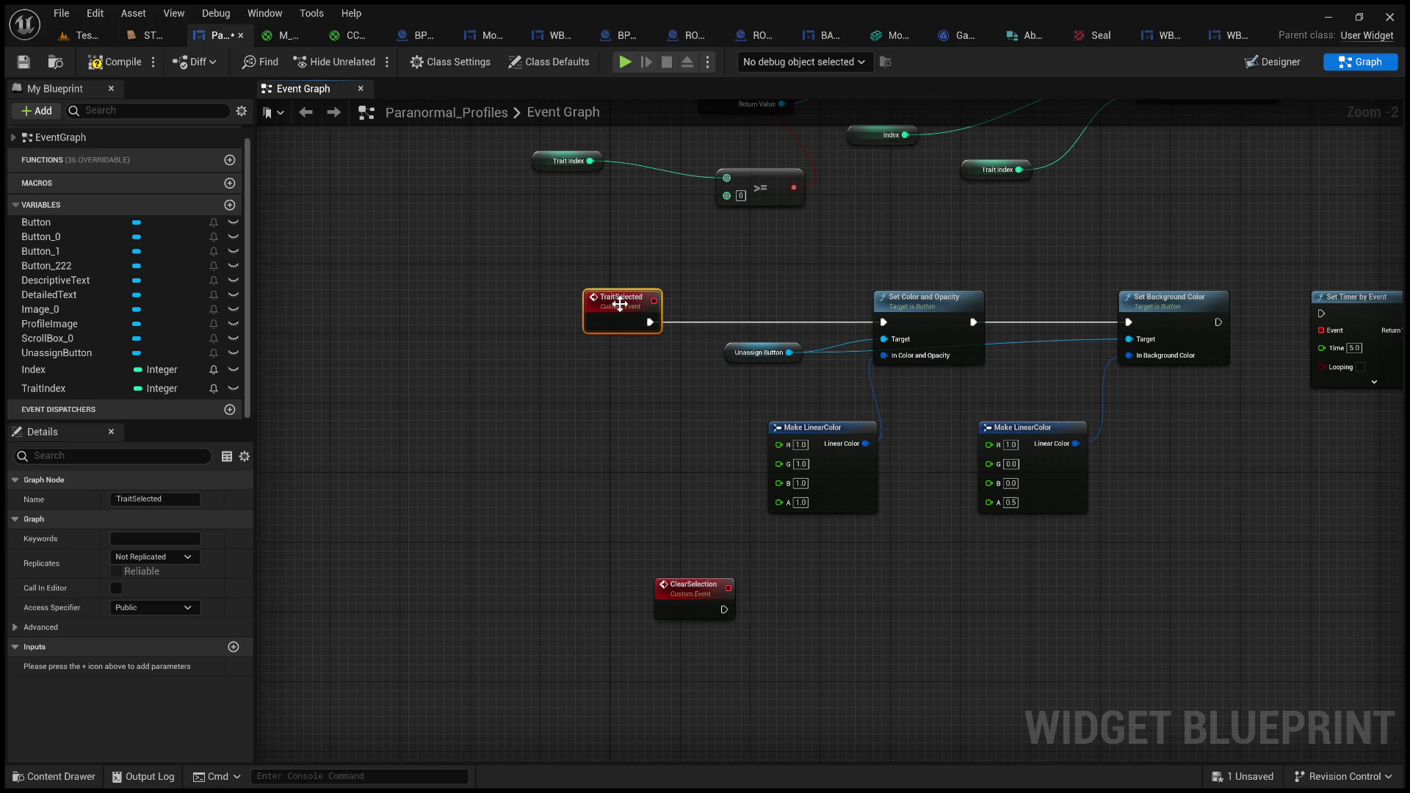
- Wire ClearSelection to the timer's Event input and place it beneath TraitSelected
{"action": "left_click_drag", "start_coordinate": [848, 518], "coordinate": [586, 520]}
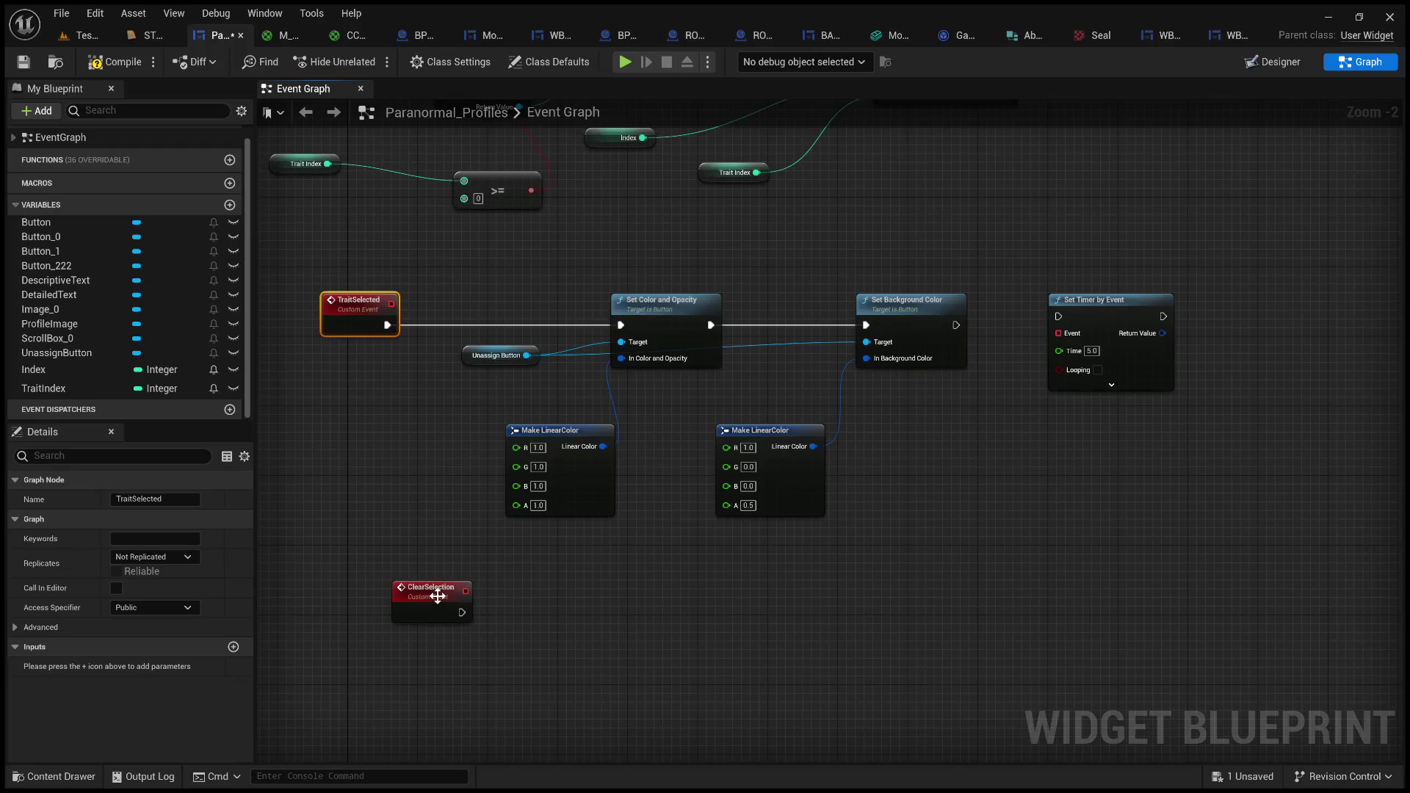
{"action": "mouse_move", "coordinate": [402, 583]}
{"action": "left_mouse_down"}
{"action": "mouse_move", "coordinate": [1038, 590]}
{"action": "mouse_move", "coordinate": [1081, 504]}
{"action": "mouse_move", "coordinate": [1039, 345]}
{"action": "mouse_move", "coordinate": [1065, 334]}
{"action": "left_mouse_up"}
{"action": "left_click_drag", "start_coordinate": [1043, 501], "coordinate": [1017, 492]}
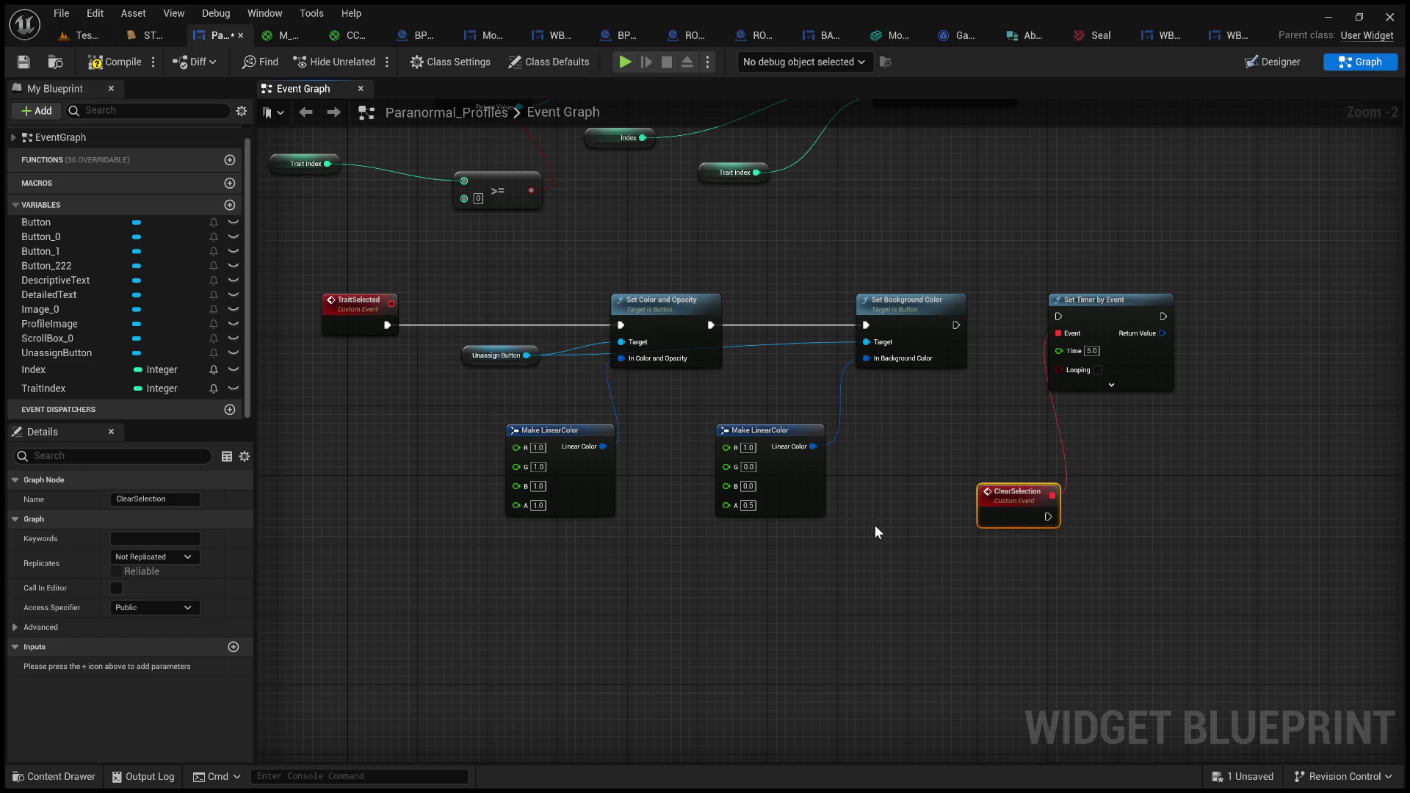
{"action": "mouse_move", "coordinate": [1000, 494]}
{"action": "left_mouse_down"}
{"action": "mouse_move", "coordinate": [985, 506]}
{"action": "mouse_move", "coordinate": [306, 533]}
{"action": "mouse_move", "coordinate": [351, 492]}
{"action": "left_mouse_up"}
{"action": "left_click", "coordinate": [644, 451]}
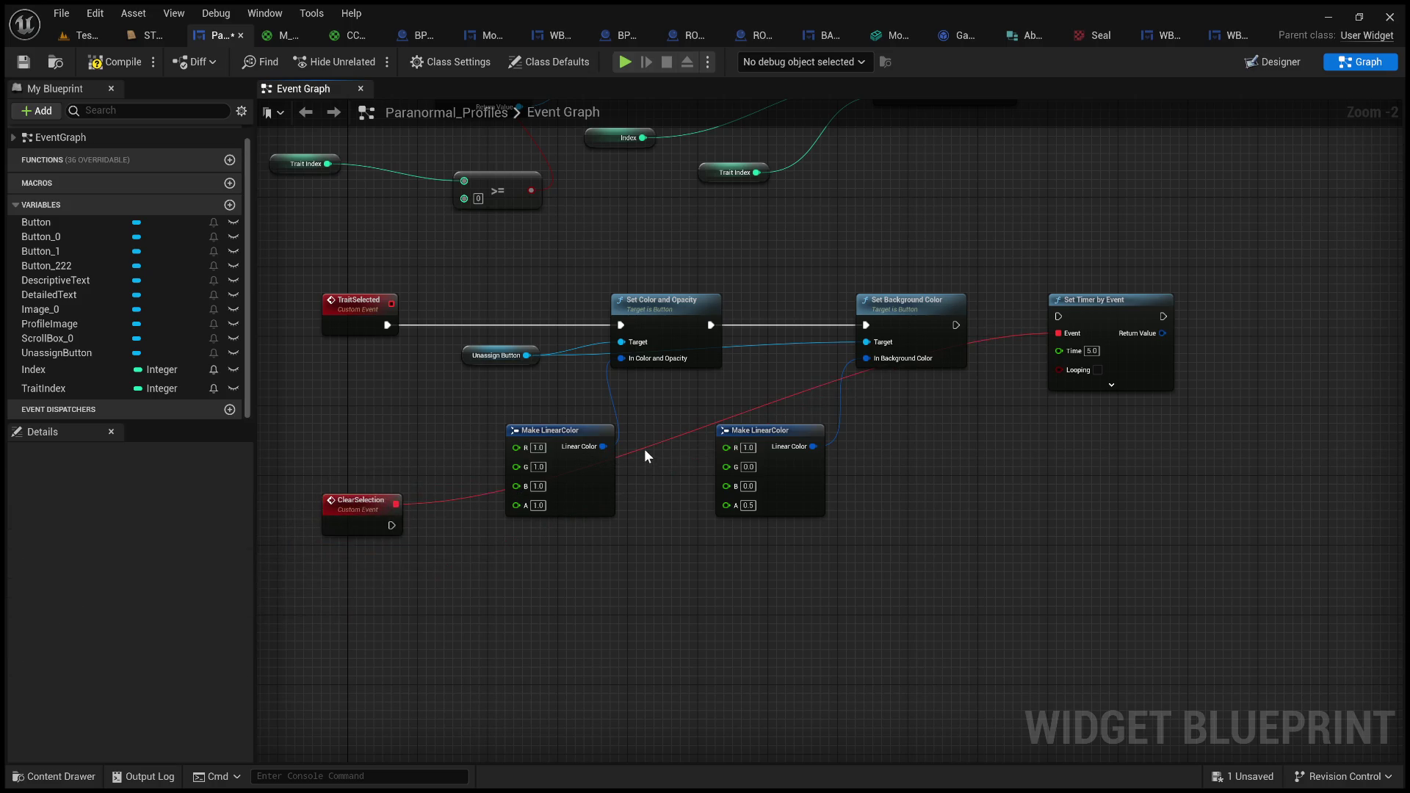
- Add a reroute point to tidy the red wire and reposition ClearSelection and the Unassign Button getter
{"action": "double_click", "coordinate": [645, 450]}
{"action": "mouse_move", "coordinate": [644, 449]}
{"action": "left_mouse_down"}
{"action": "mouse_move", "coordinate": [988, 549]}
{"action": "mouse_move", "coordinate": [1002, 505]}
{"action": "mouse_move", "coordinate": [998, 533]}
{"action": "left_mouse_up"}
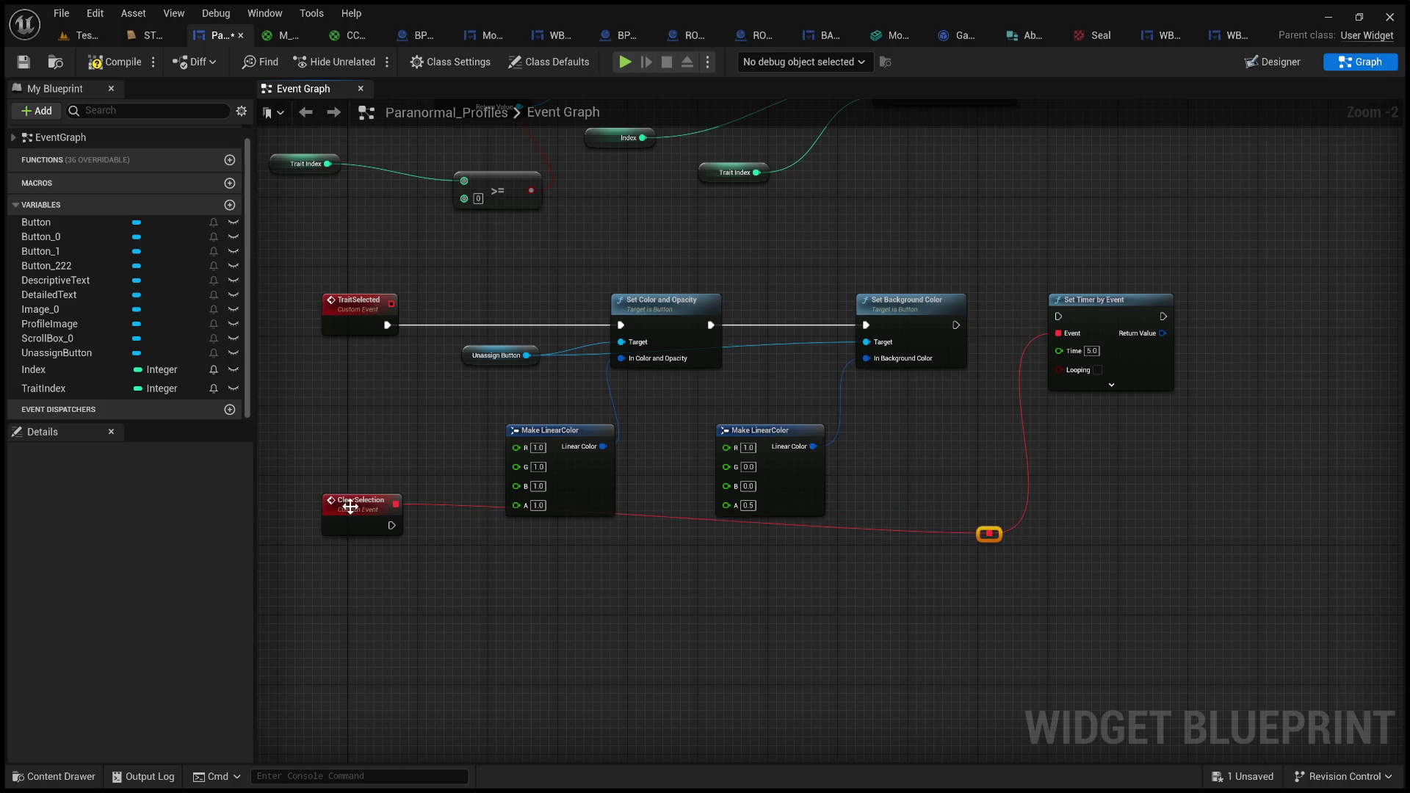
{"action": "left_click_drag", "start_coordinate": [351, 507], "coordinate": [362, 536]}
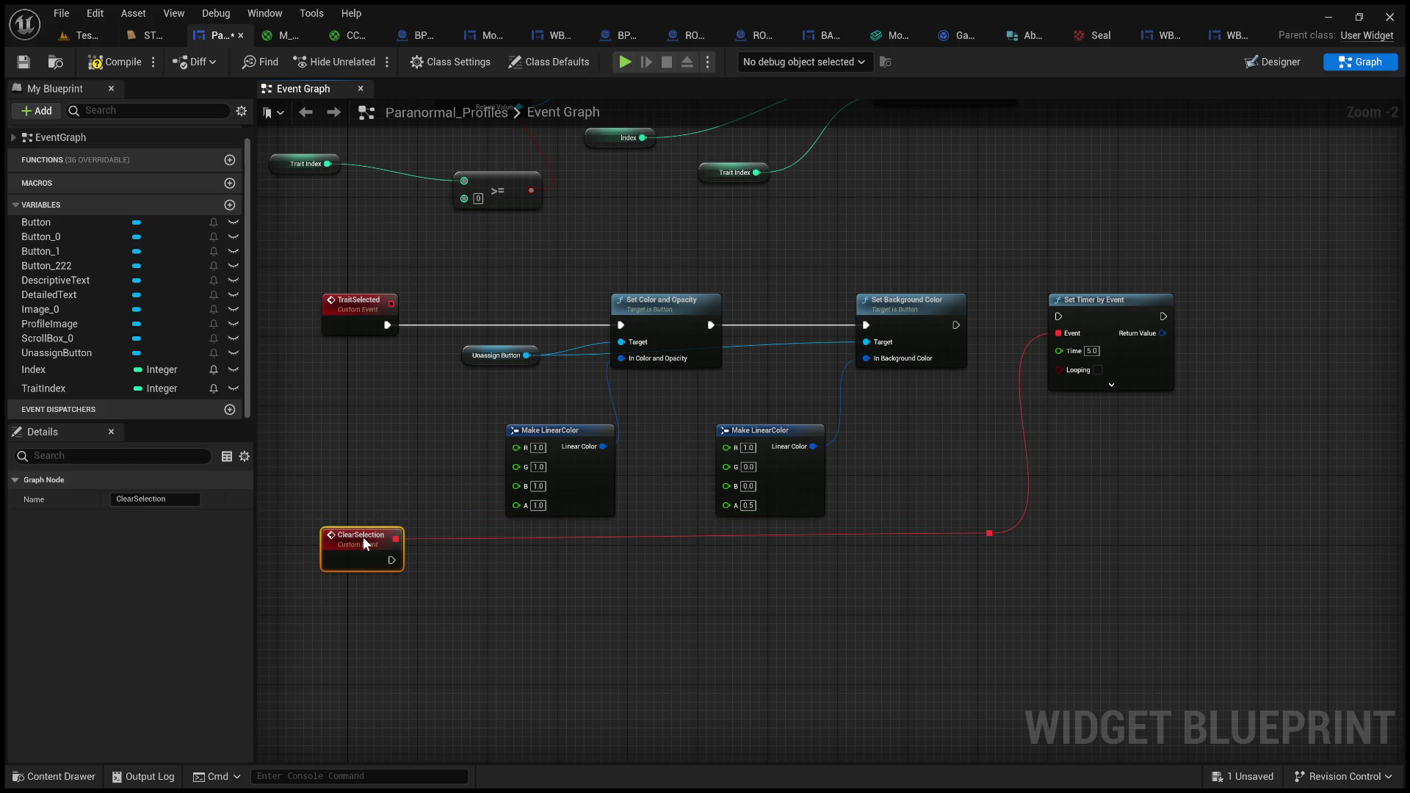
{"action": "left_click", "coordinate": [378, 492]}
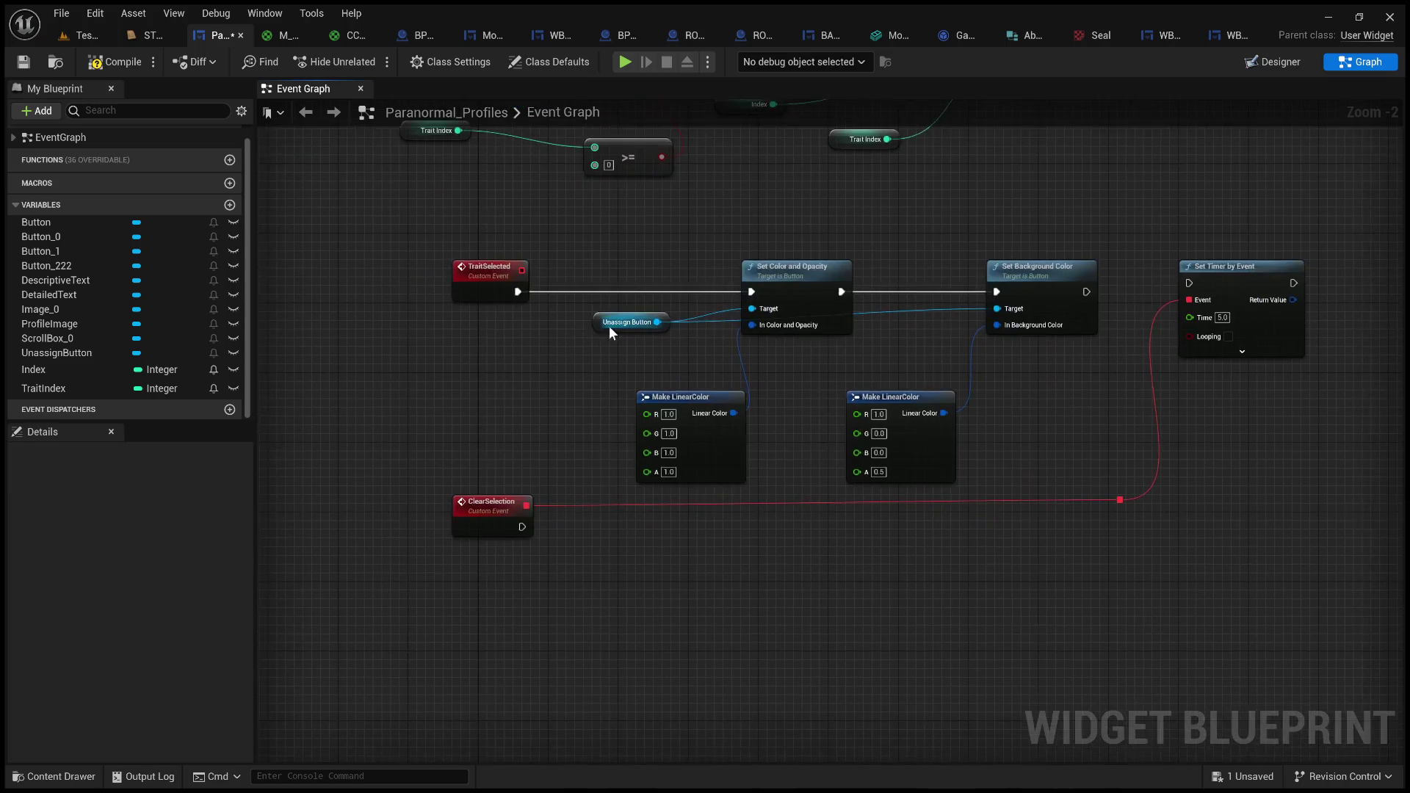
{"action": "mouse_move", "coordinate": [602, 326]}
{"action": "left_mouse_down"}
{"action": "mouse_move", "coordinate": [553, 380]}
{"action": "mouse_move", "coordinate": [429, 406]}
{"action": "left_mouse_up"}
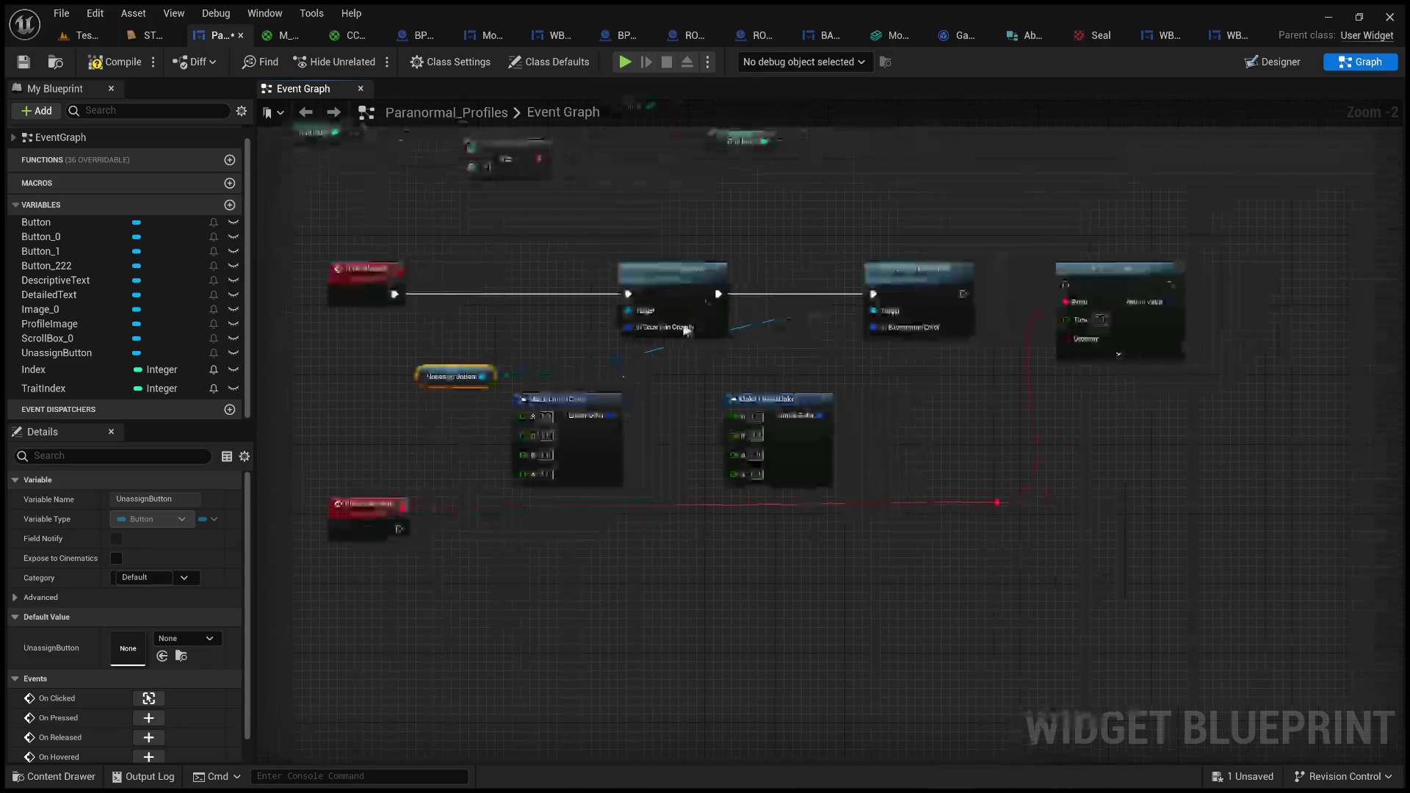
- Copy both Make LinearColor, Set Color and Opacity and Set Background Color nodes below, wired to ClearSelection
{"action": "left_click", "coordinate": [690, 278]}
{"action": "left_click", "coordinate": [935, 276]}
{"action": "left_click", "coordinate": [760, 396]}
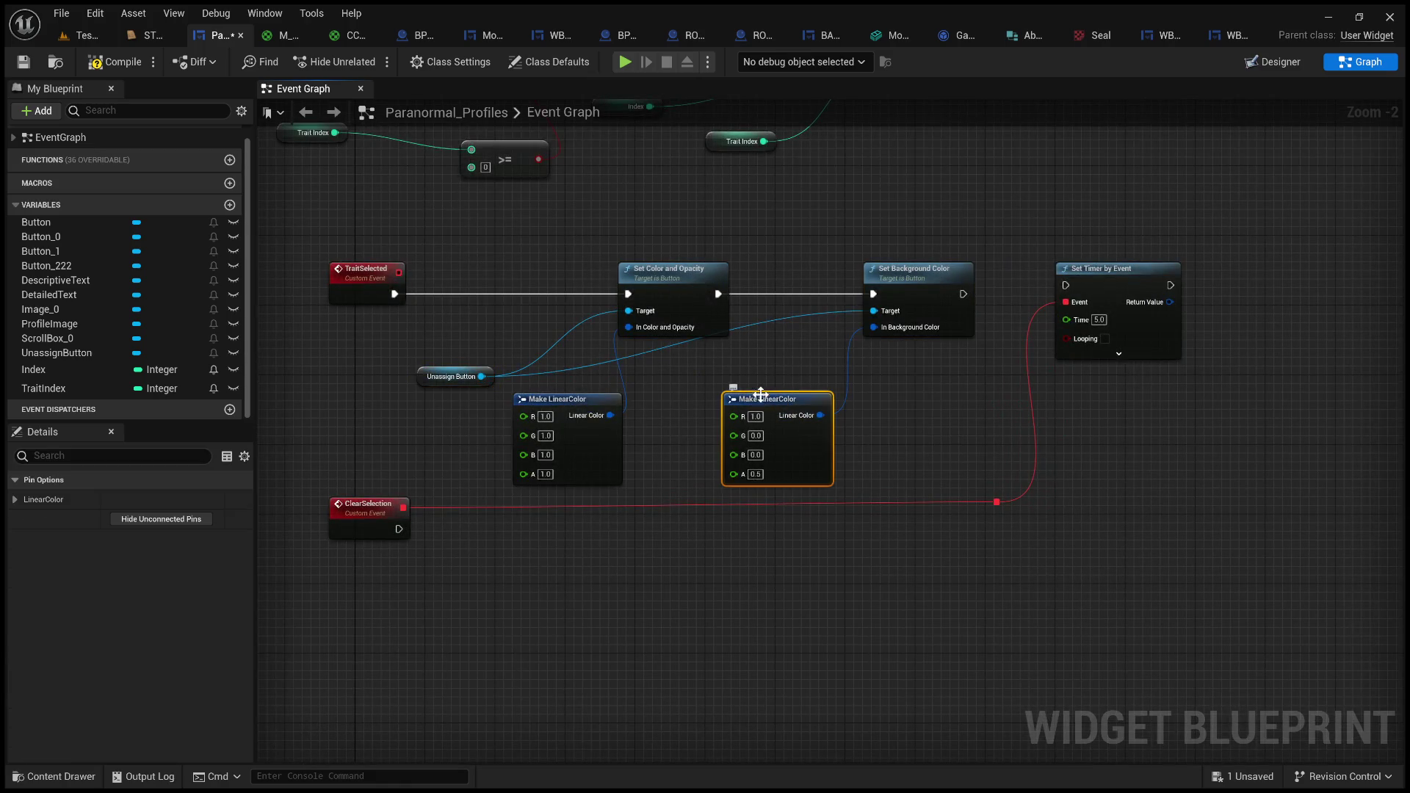
{"action": "left_click", "coordinate": [596, 400], "text": "shift"}
{"action": "left_click", "coordinate": [667, 267], "text": "shift"}
{"action": "left_click", "coordinate": [901, 294], "text": "shift"}
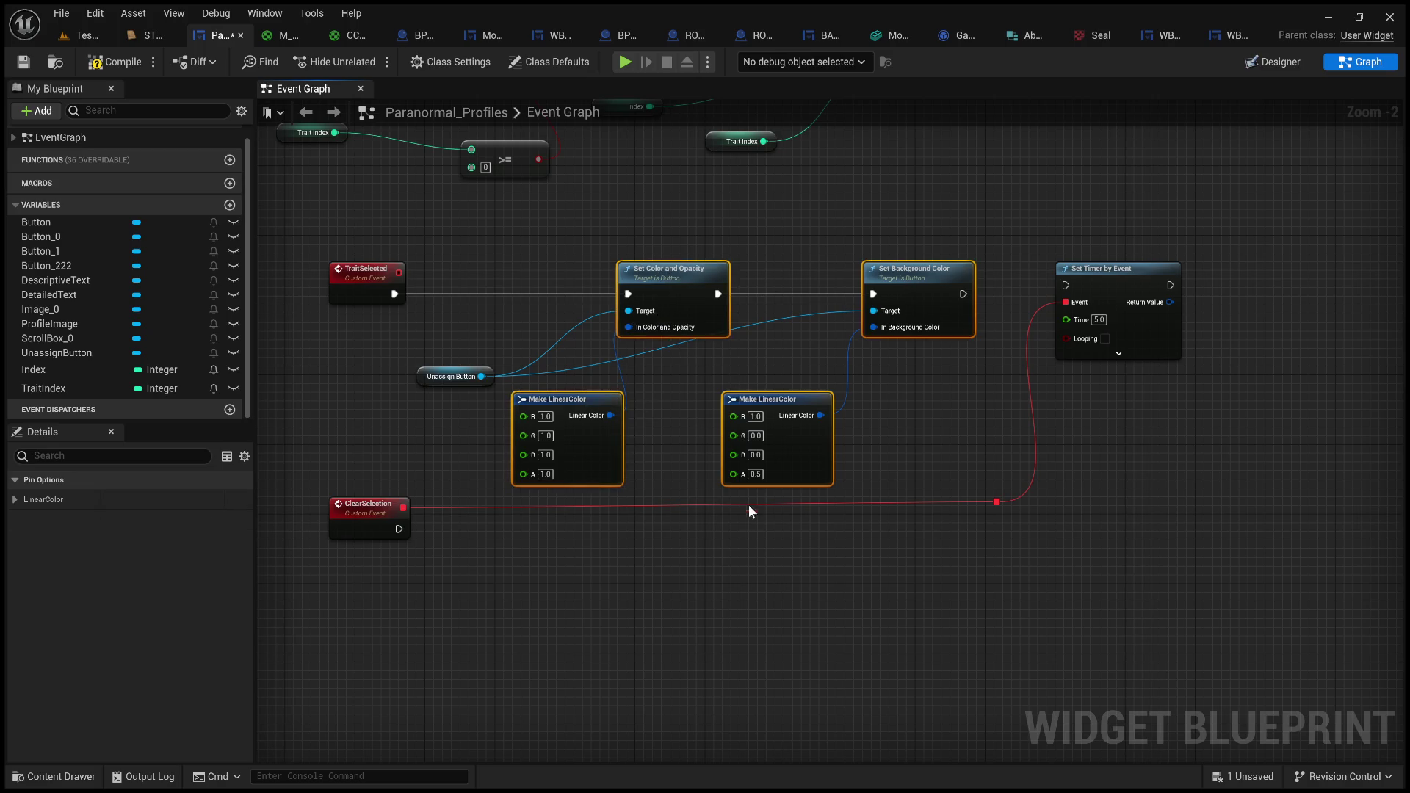
{"action": "key", "text": "ctrl+c"}
{"action": "key", "text": "ctrl+v"}
{"action": "mouse_move", "coordinate": [400, 528]}
{"action": "left_mouse_down"}
{"action": "mouse_move", "coordinate": [582, 546]}
{"action": "mouse_move", "coordinate": [639, 512]}
{"action": "left_mouse_up"}
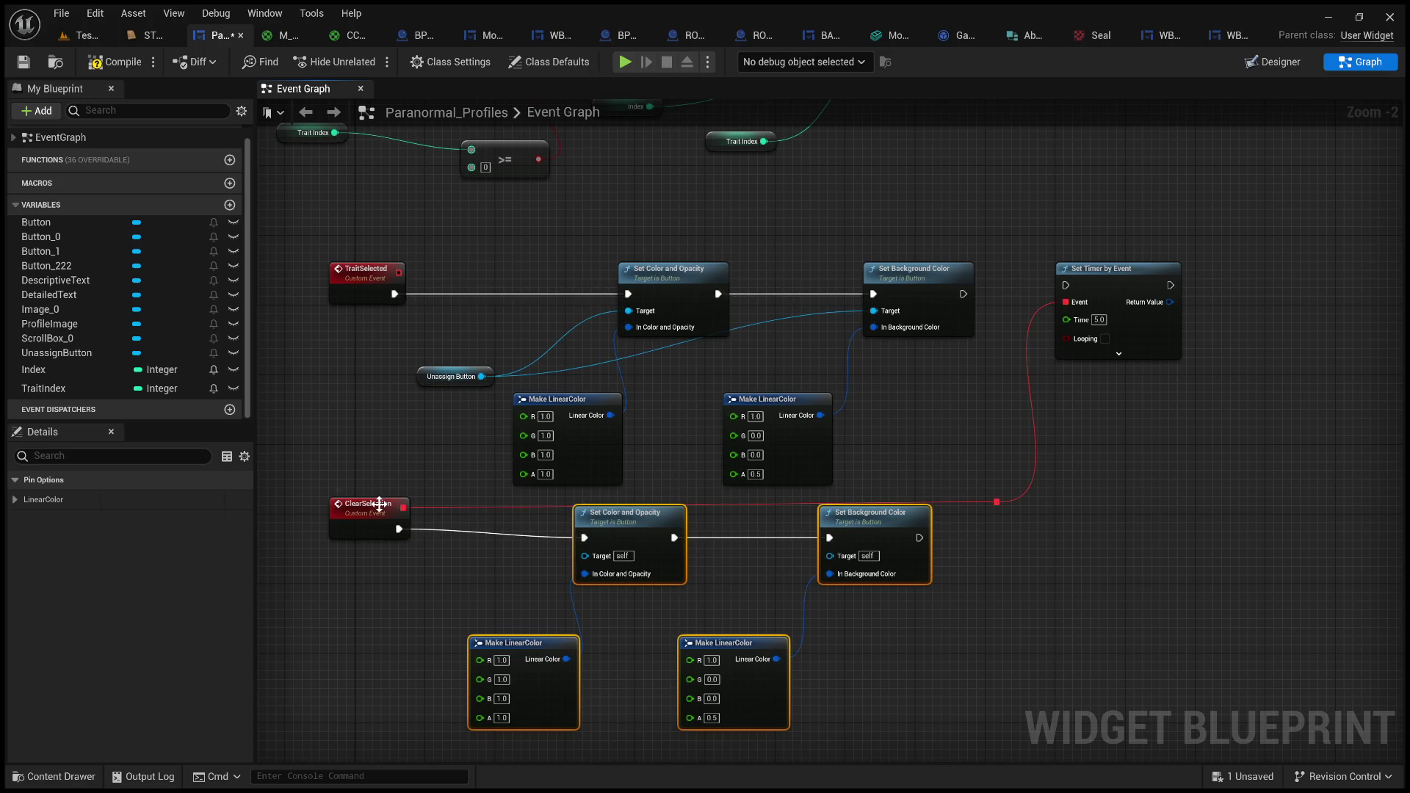
- Make Unassign Button the target of the pasted Set Color and Opacity and Set Background Color nodes
{"action": "left_click_drag", "start_coordinate": [379, 503], "coordinate": [379, 511]}
{"action": "left_click", "coordinate": [473, 442]}
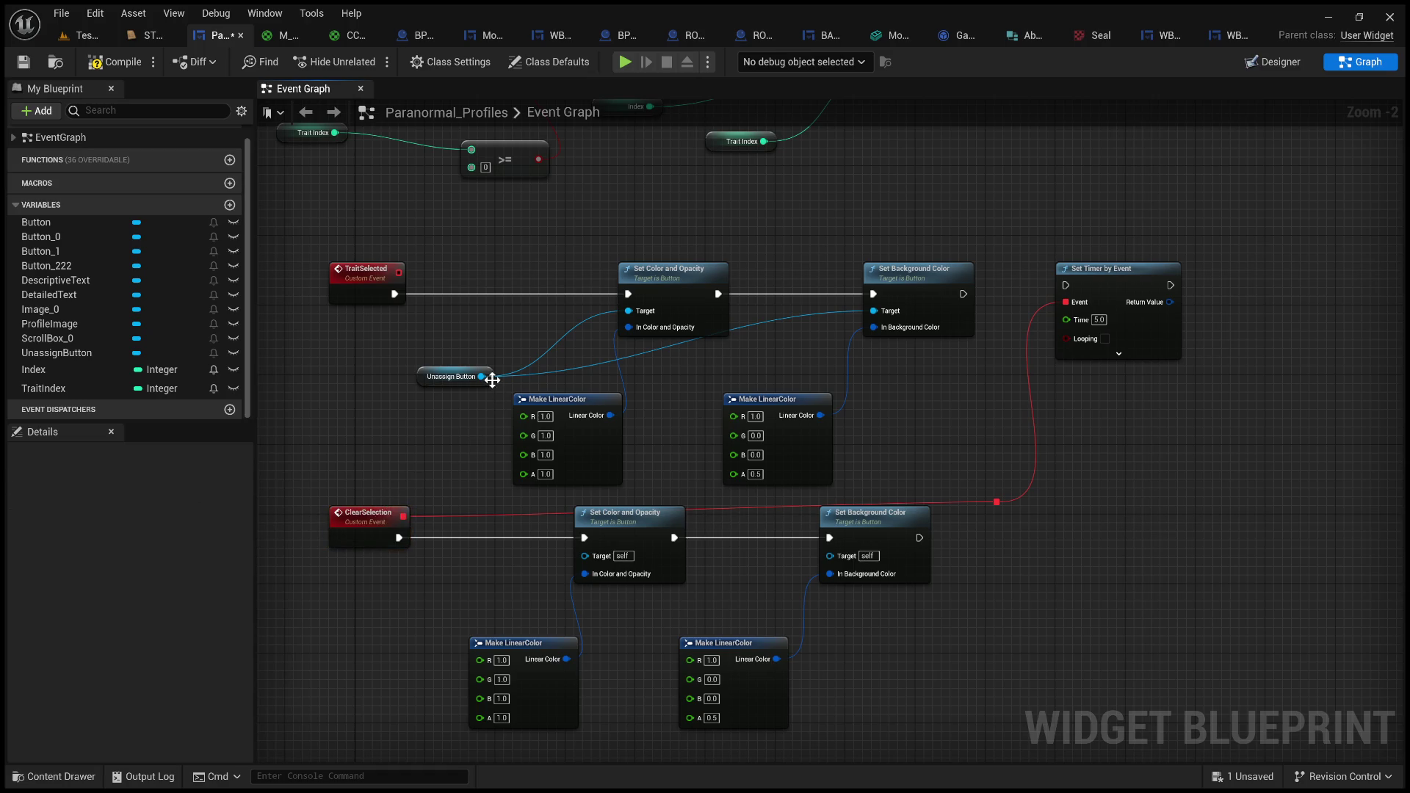
{"action": "mouse_move", "coordinate": [482, 376]}
{"action": "left_mouse_down"}
{"action": "mouse_move", "coordinate": [433, 367]}
{"action": "mouse_move", "coordinate": [567, 554]}
{"action": "mouse_move", "coordinate": [584, 555]}
{"action": "left_mouse_up"}
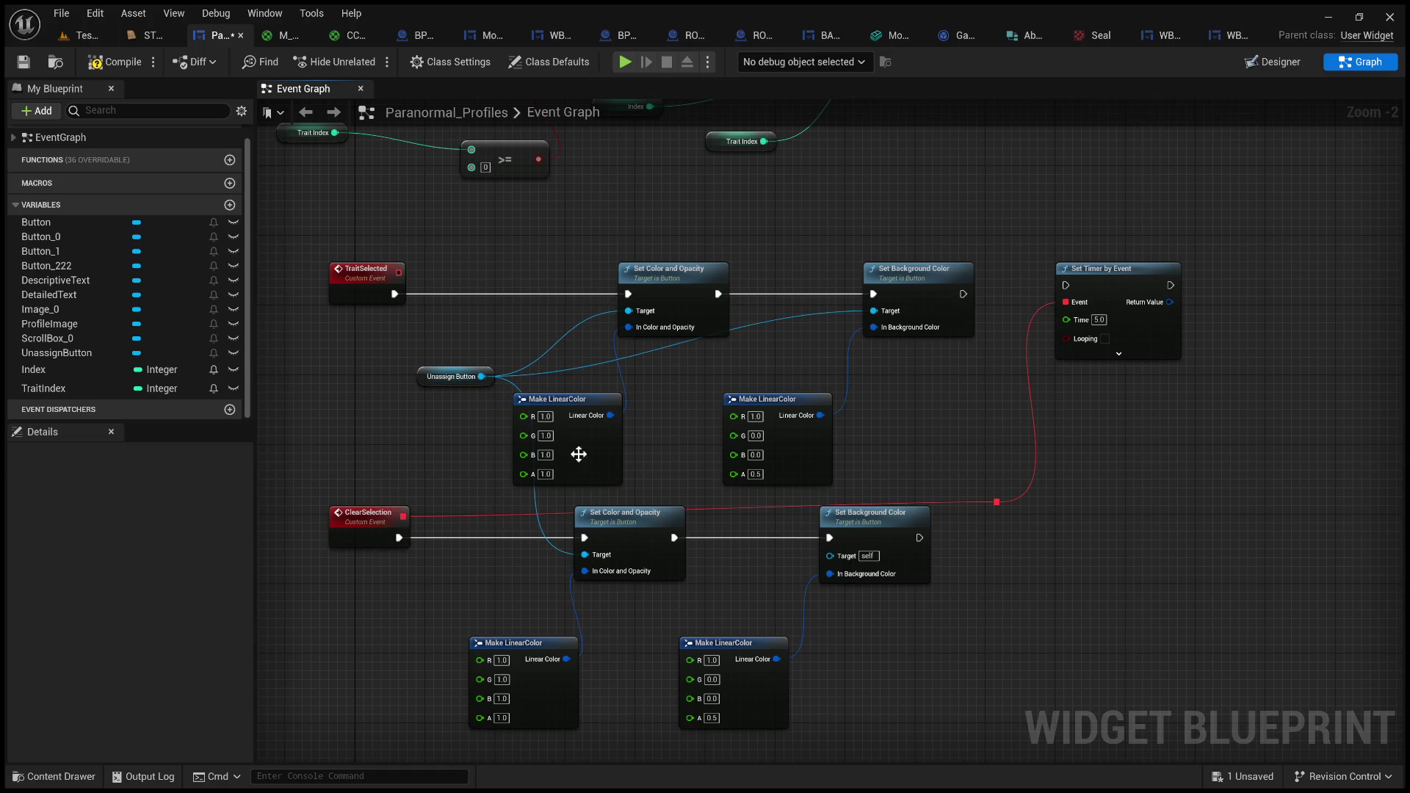
{"action": "left_click_drag", "start_coordinate": [482, 376], "coordinate": [843, 557]}
- Set the pasted colours' alpha to 0.25 on the right and 0.5 on the left
{"action": "scroll", "coordinate": [794, 505], "scroll_direction": "up", "scroll_amount": 2}
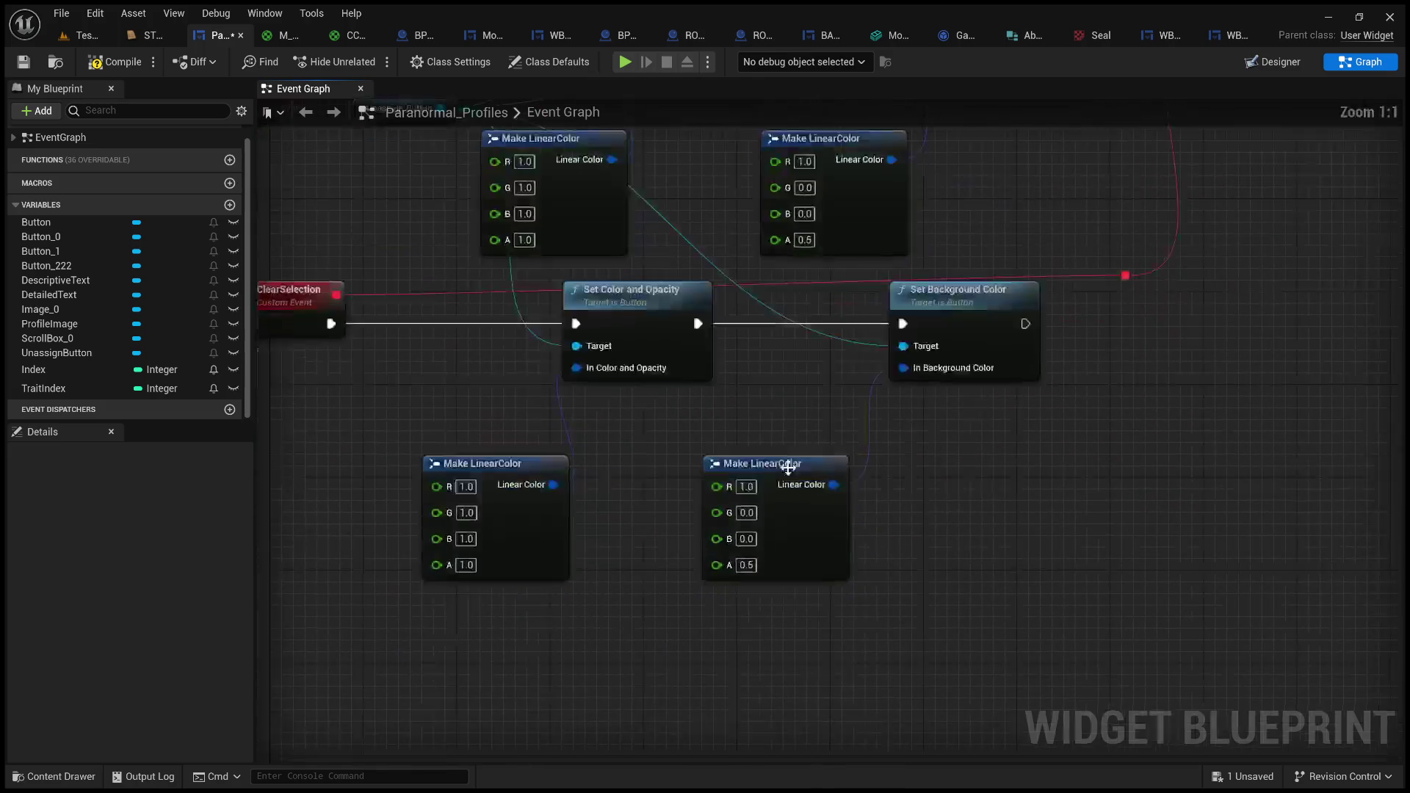
{"action": "left_click", "coordinate": [746, 564]}
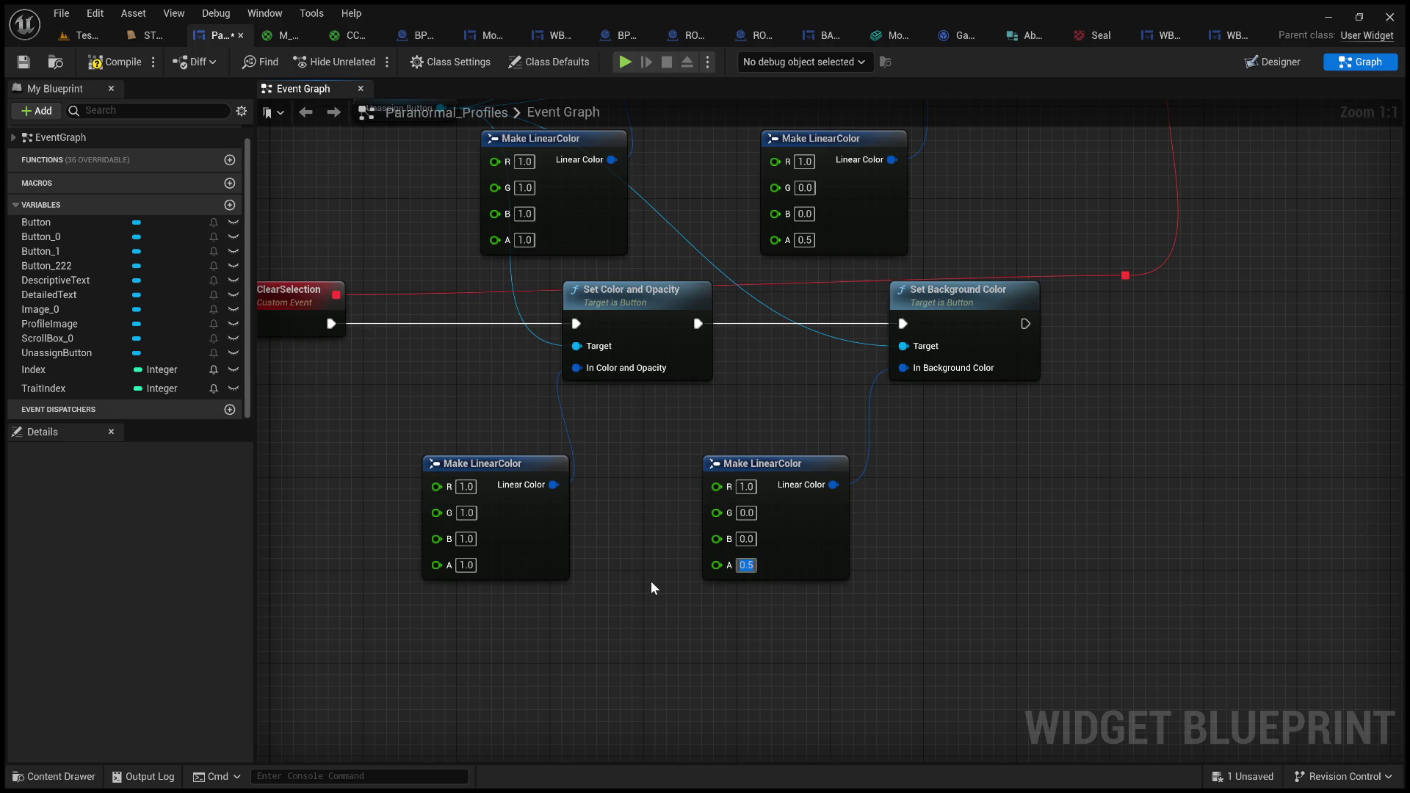
{"action": "type", "text": ".25"}
{"action": "left_click", "coordinate": [466, 564]}
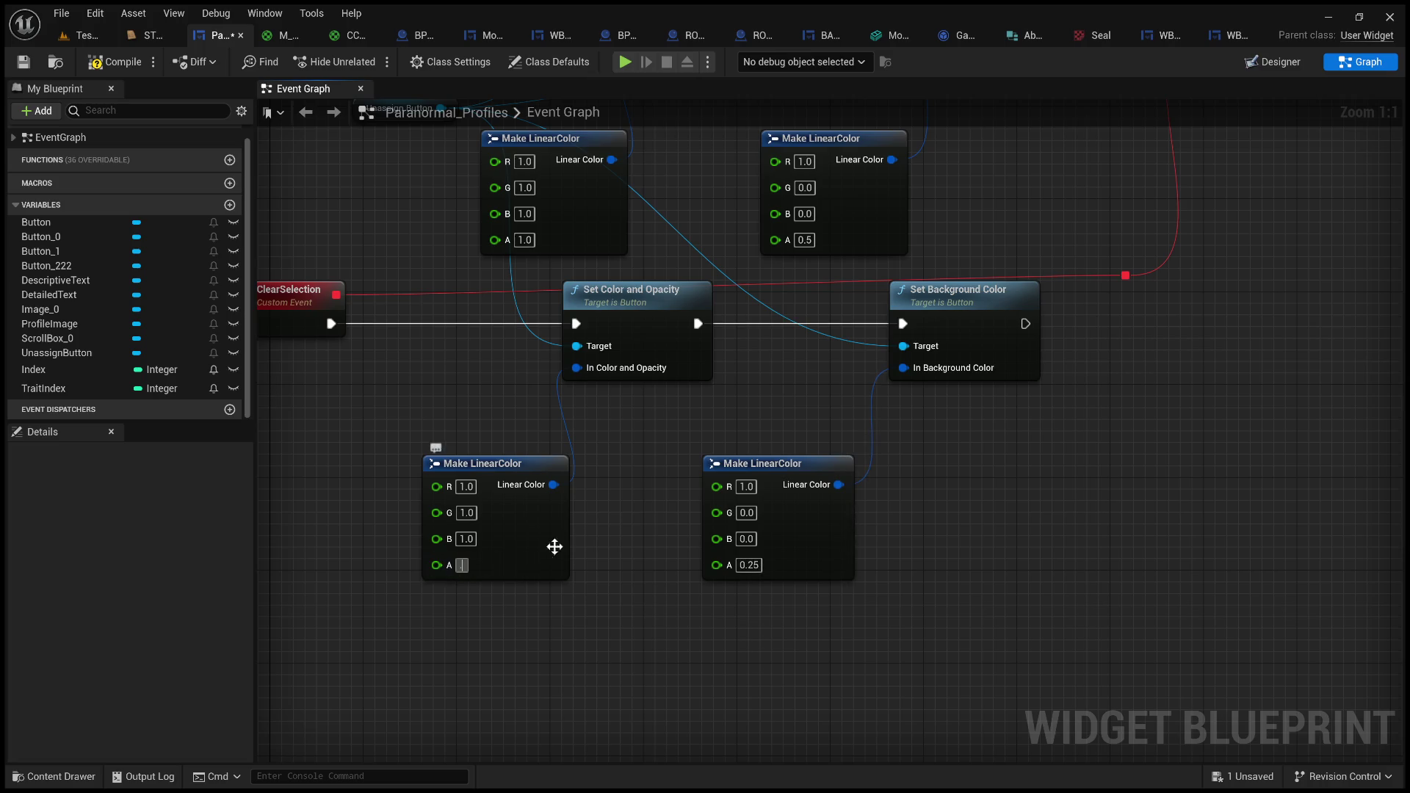
{"action": "type", "text": "0.2"}
{"action": "key", "text": "BackSpace"}
{"action": "type", "text": "5"}
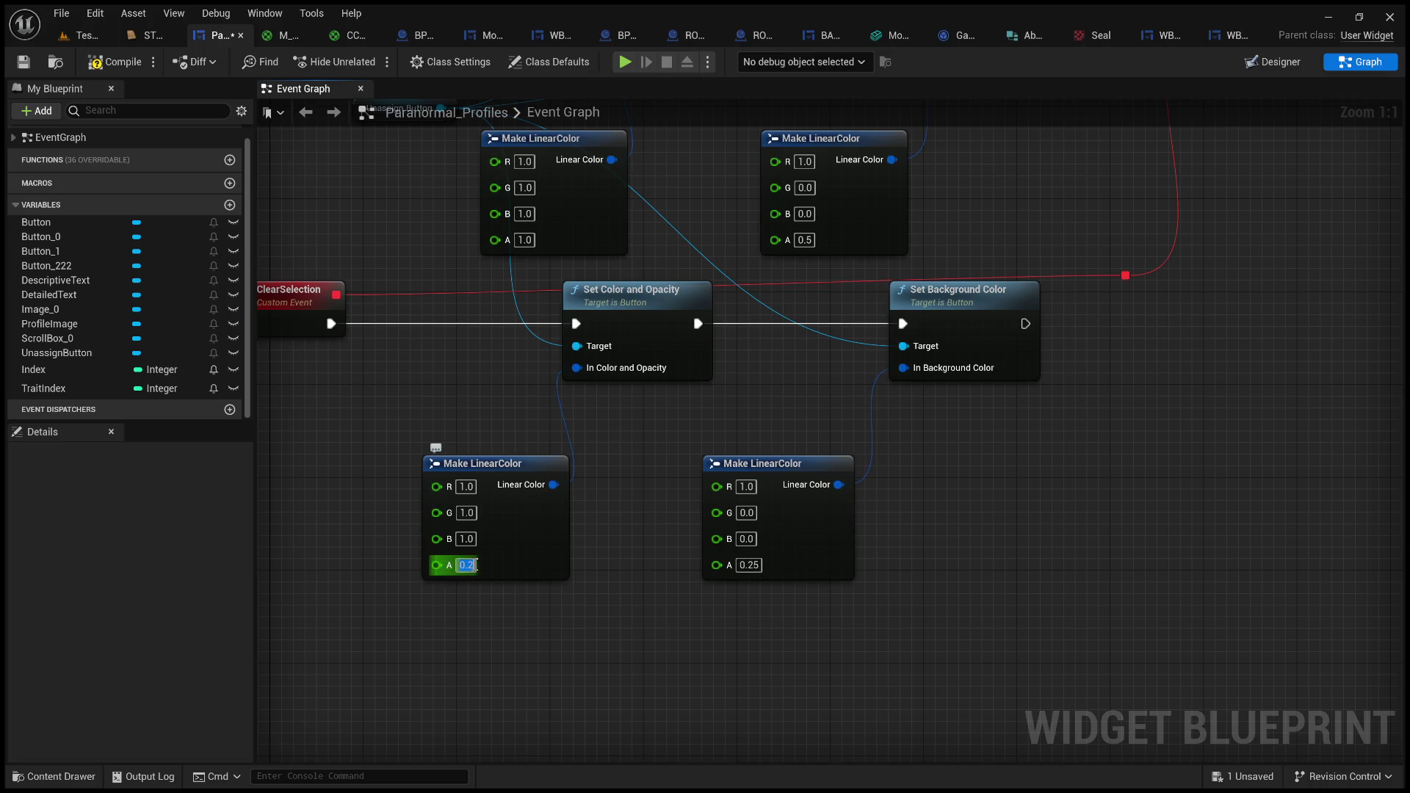
{"action": "key", "text": "Return"}
- Chain Set Timer by Event after Set Background Color, then compile and save the blueprint
{"action": "scroll", "coordinate": [580, 547], "scroll_direction": "down", "scroll_amount": 2}
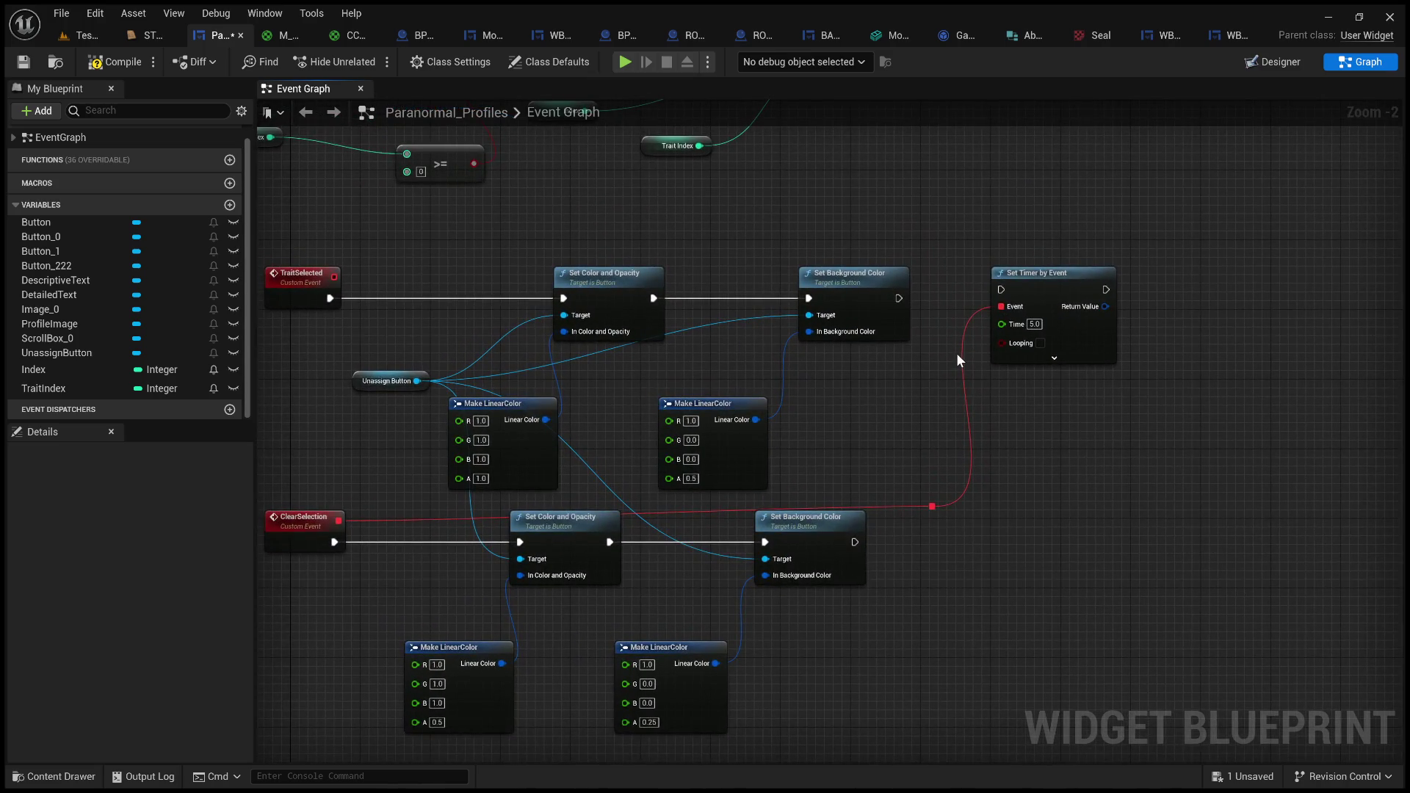
{"action": "left_click_drag", "start_coordinate": [899, 298], "coordinate": [1029, 284]}
{"action": "left_click", "coordinate": [945, 265]}
{"action": "scroll", "coordinate": [963, 259], "scroll_direction": "down", "scroll_amount": 2}
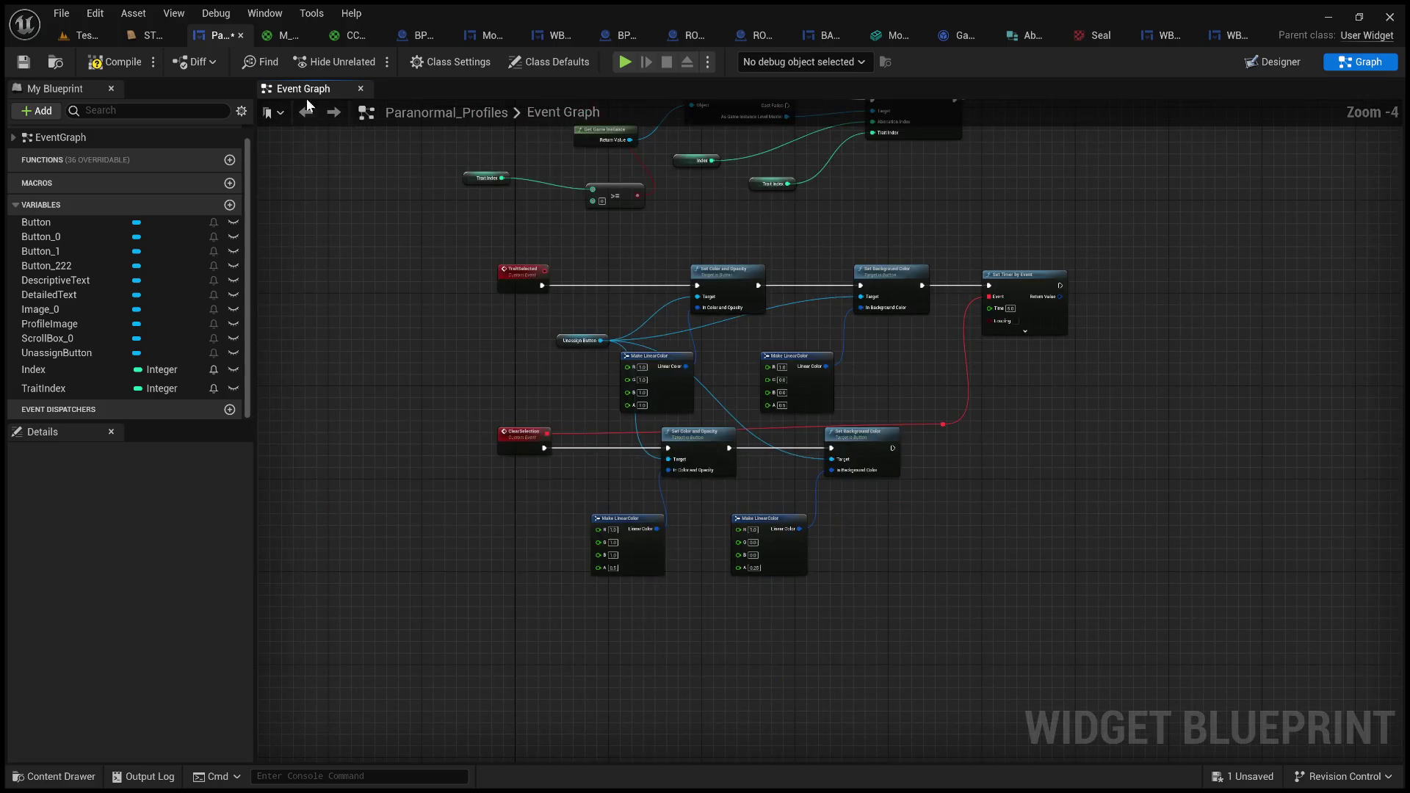
{"action": "left_click", "coordinate": [119, 63]}
{"action": "left_click", "coordinate": [23, 61]}
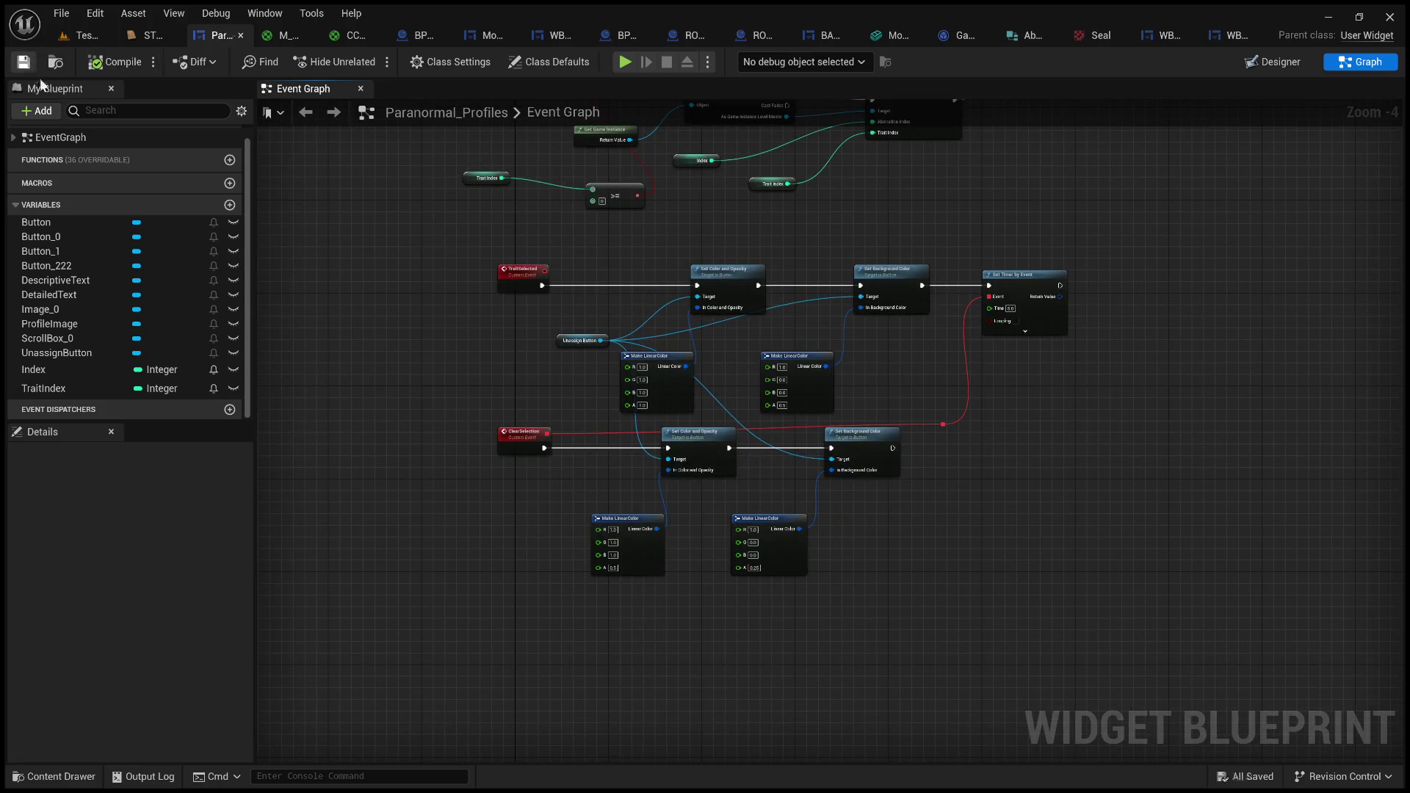
{"action": "scroll", "coordinate": [457, 361], "scroll_direction": "up", "scroll_amount": 1}
{"action": "scroll", "coordinate": [457, 357], "scroll_direction": "up", "scroll_amount": 1}
{"action": "mouse_move", "coordinate": [518, 363]}
{"action": "left_mouse_down"}
{"action": "mouse_move", "coordinate": [607, 377]}
{"action": "mouse_move", "coordinate": [489, 409]}
{"action": "left_mouse_up"}
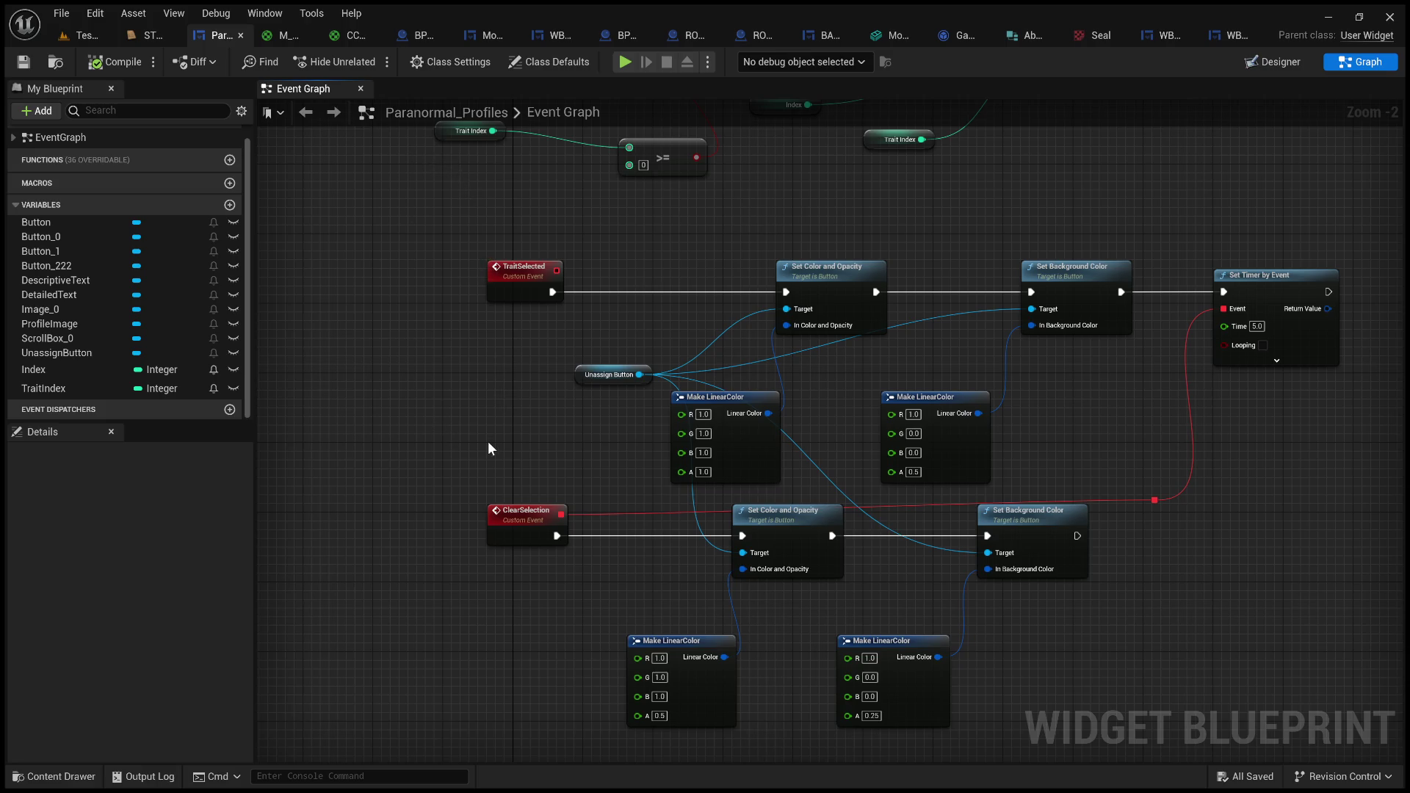
{"action": "mouse_move", "coordinate": [487, 440]}
{"action": "left_mouse_down"}
{"action": "mouse_move", "coordinate": [369, 431]}
{"action": "mouse_move", "coordinate": [549, 407]}
{"action": "mouse_move", "coordinate": [482, 412]}
{"action": "mouse_move", "coordinate": [517, 419]}
{"action": "left_mouse_up"}
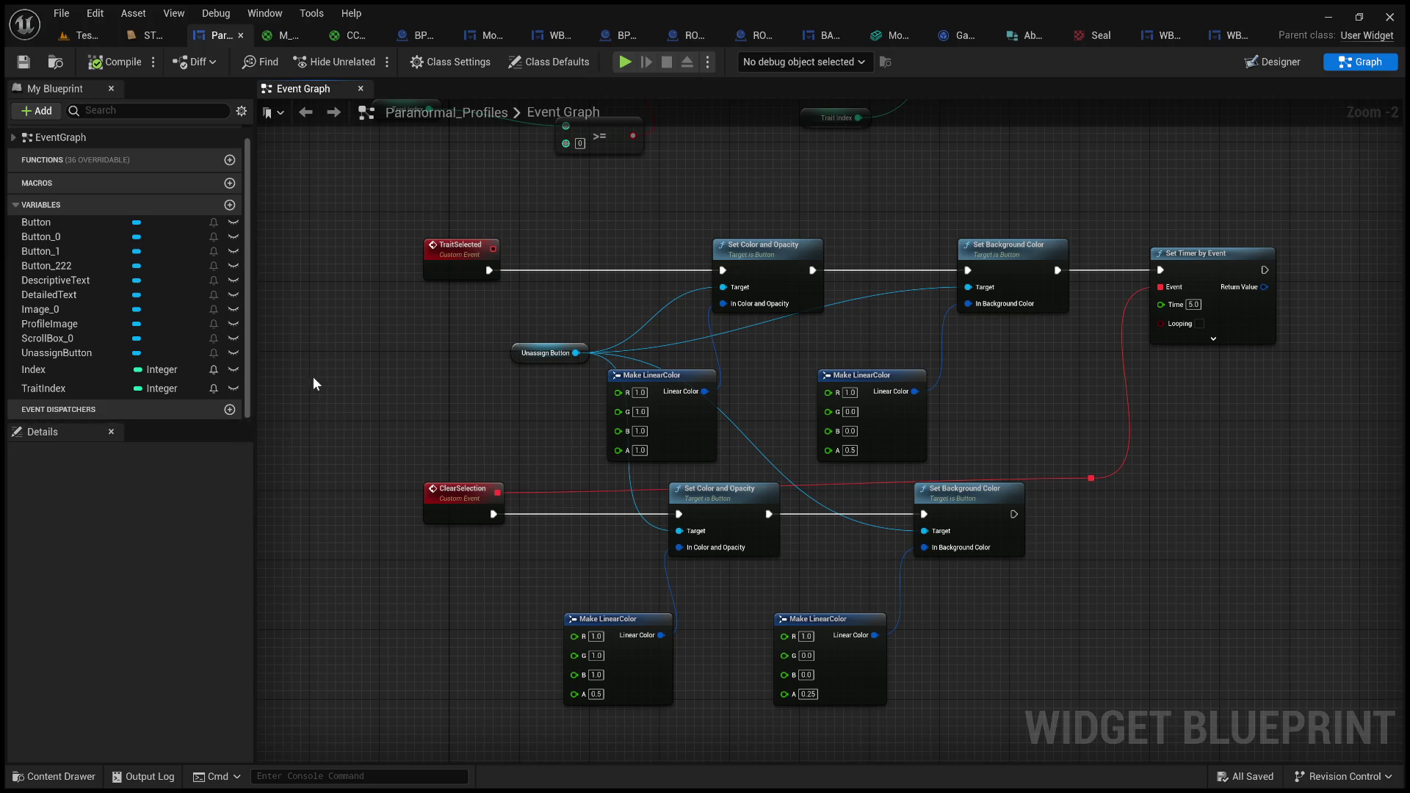
{"action": "mouse_move", "coordinate": [332, 417]}
{"action": "left_mouse_down"}
{"action": "mouse_move", "coordinate": [321, 377]}
{"action": "mouse_move", "coordinate": [356, 340]}
{"action": "mouse_move", "coordinate": [307, 358]}
{"action": "left_mouse_up"}
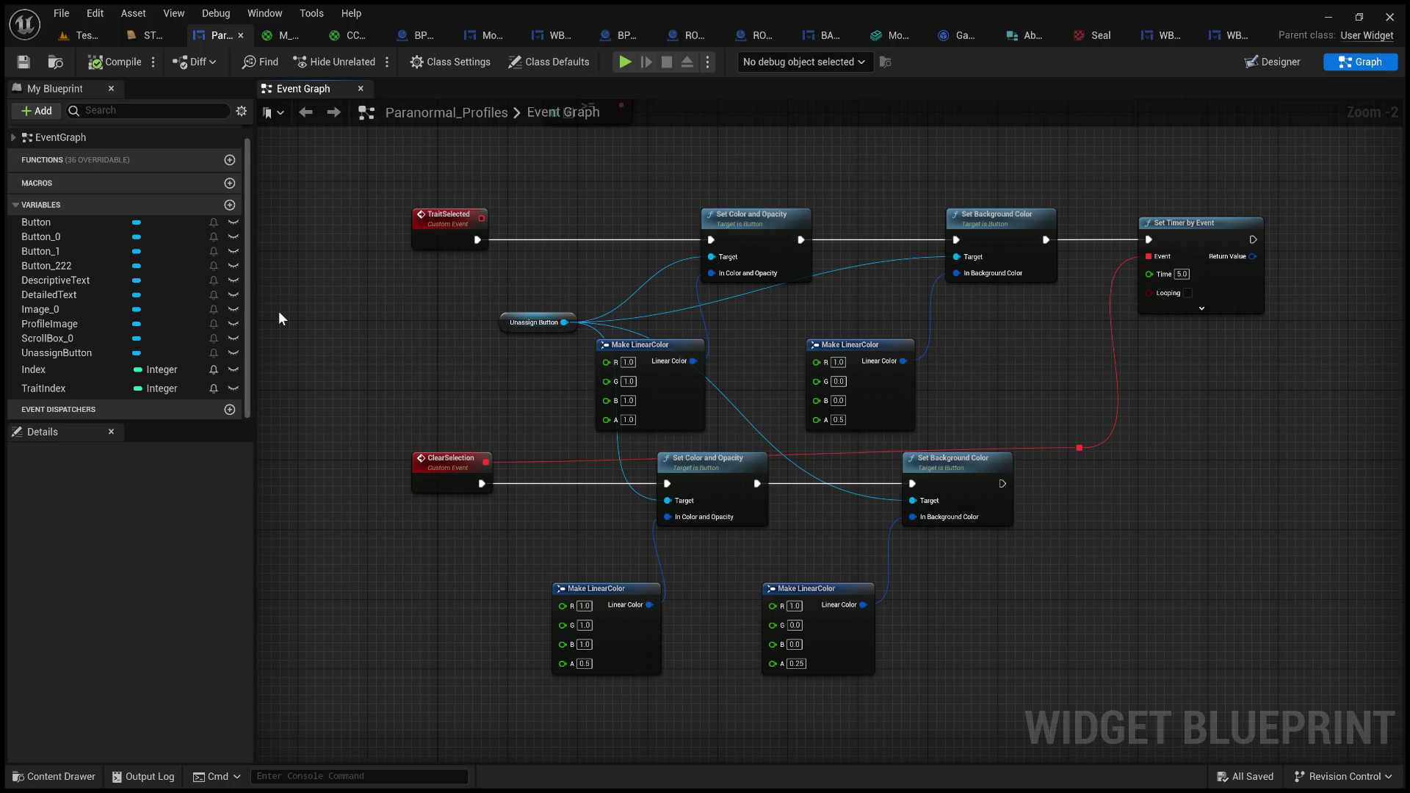
{"action": "left_click_drag", "start_coordinate": [289, 311], "coordinate": [360, 397]}
{"action": "mouse_move", "coordinate": [421, 348]}
{"action": "left_mouse_down"}
{"action": "mouse_move", "coordinate": [340, 373]}
{"action": "mouse_move", "coordinate": [327, 323]}
{"action": "left_mouse_up"}
{"action": "mouse_move", "coordinate": [953, 373]}
{"action": "left_mouse_down"}
{"action": "mouse_move", "coordinate": [786, 346]}
{"action": "mouse_move", "coordinate": [941, 344]}
{"action": "left_mouse_up"}
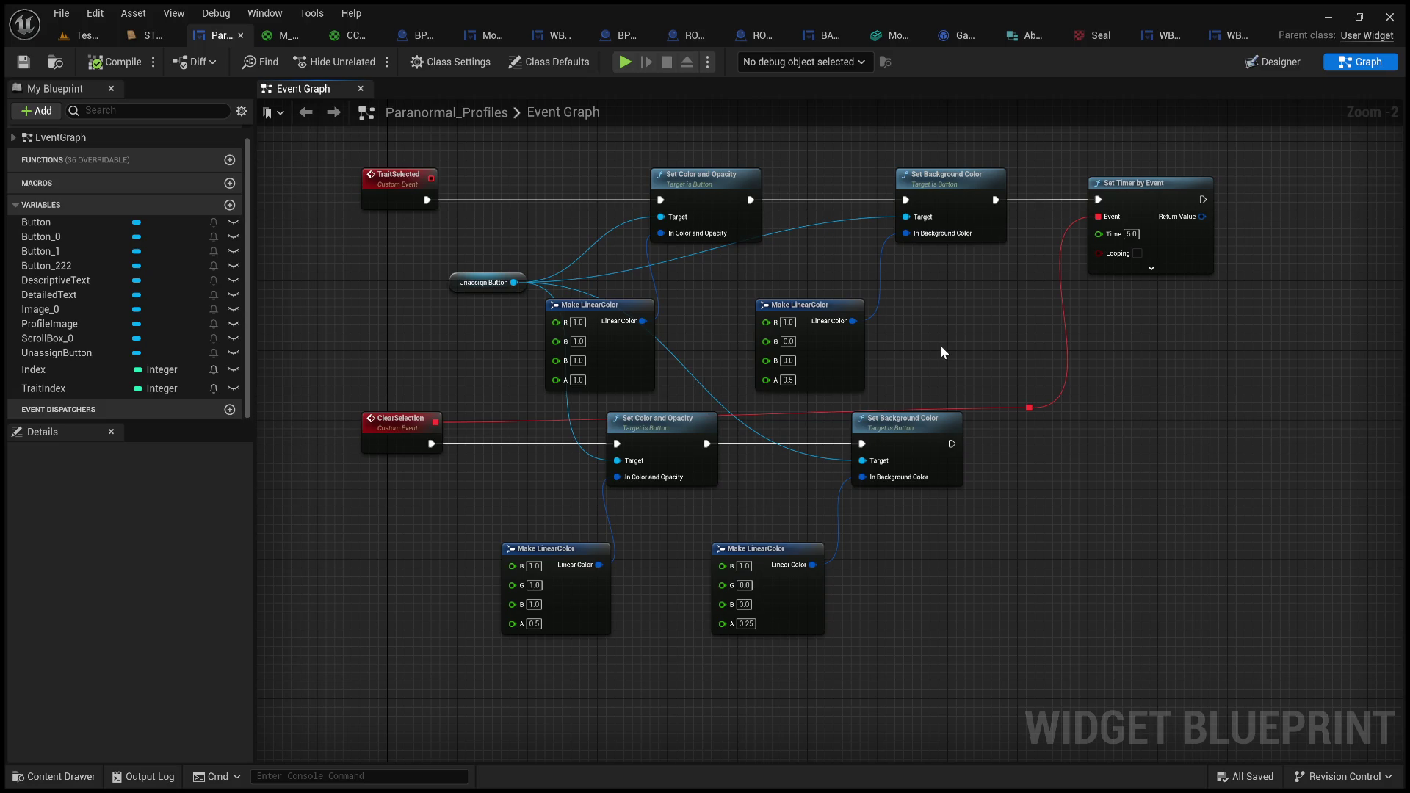
{"action": "left_click_drag", "start_coordinate": [345, 153], "coordinate": [469, 226]}
- Frame the whole graph and review the TraitSelected and ClearSelection node chains
{"action": "mouse_move", "coordinate": [308, 396]}
{"action": "left_mouse_down"}
{"action": "mouse_move", "coordinate": [852, 680]}
{"action": "mouse_move", "coordinate": [989, 618]}
{"action": "left_mouse_up"}
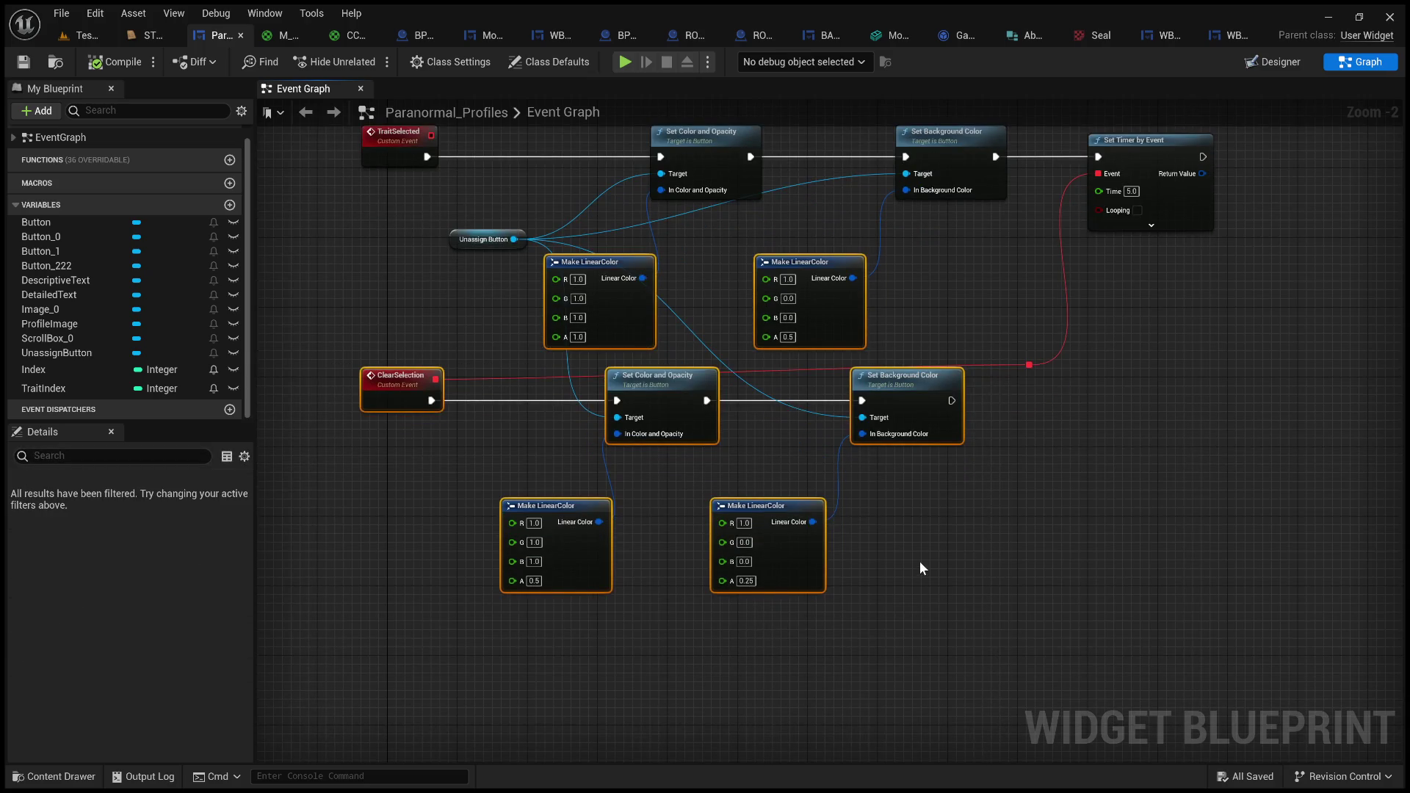
{"action": "left_click", "coordinate": [950, 530]}
{"action": "key", "text": "Home"}
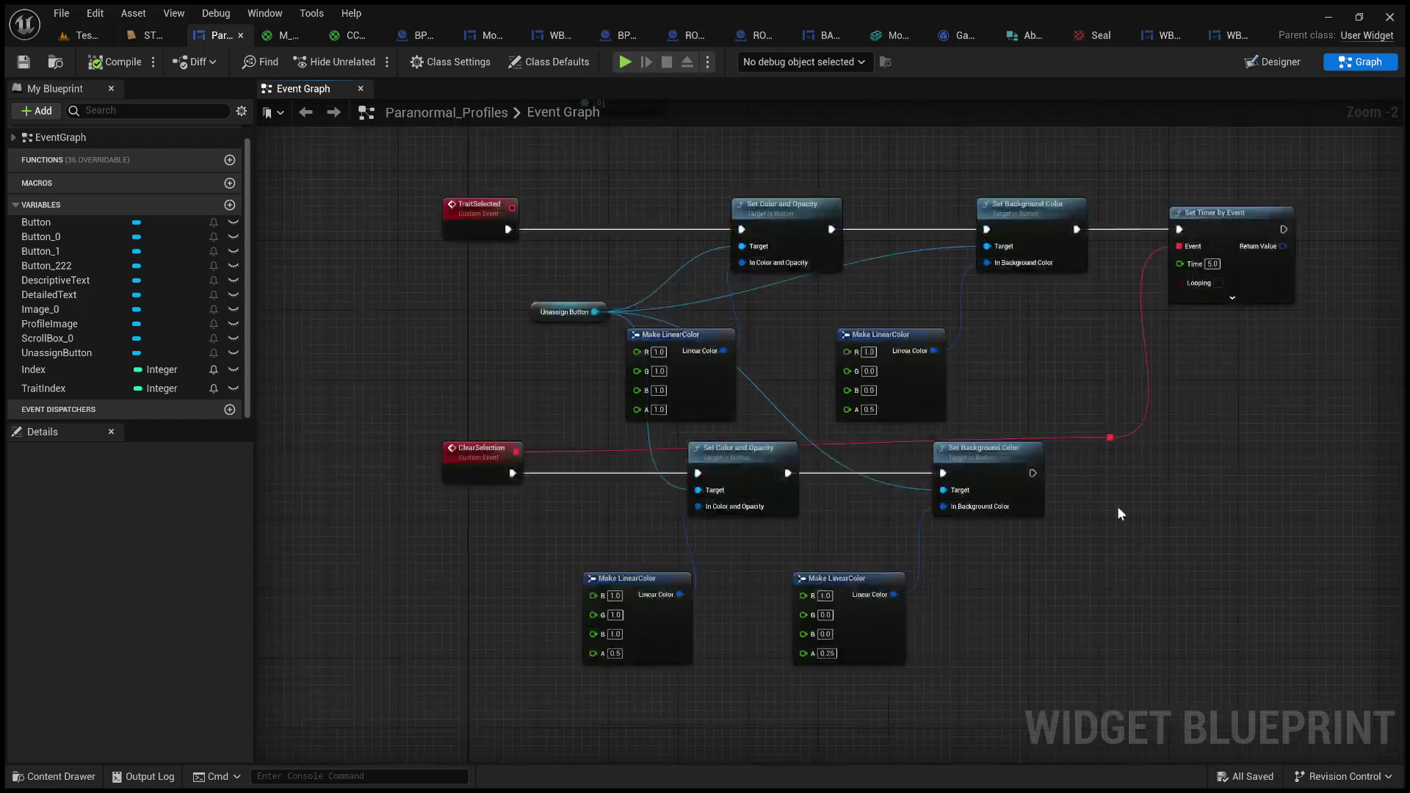
{"action": "left_click_drag", "start_coordinate": [424, 189], "coordinate": [565, 259]}
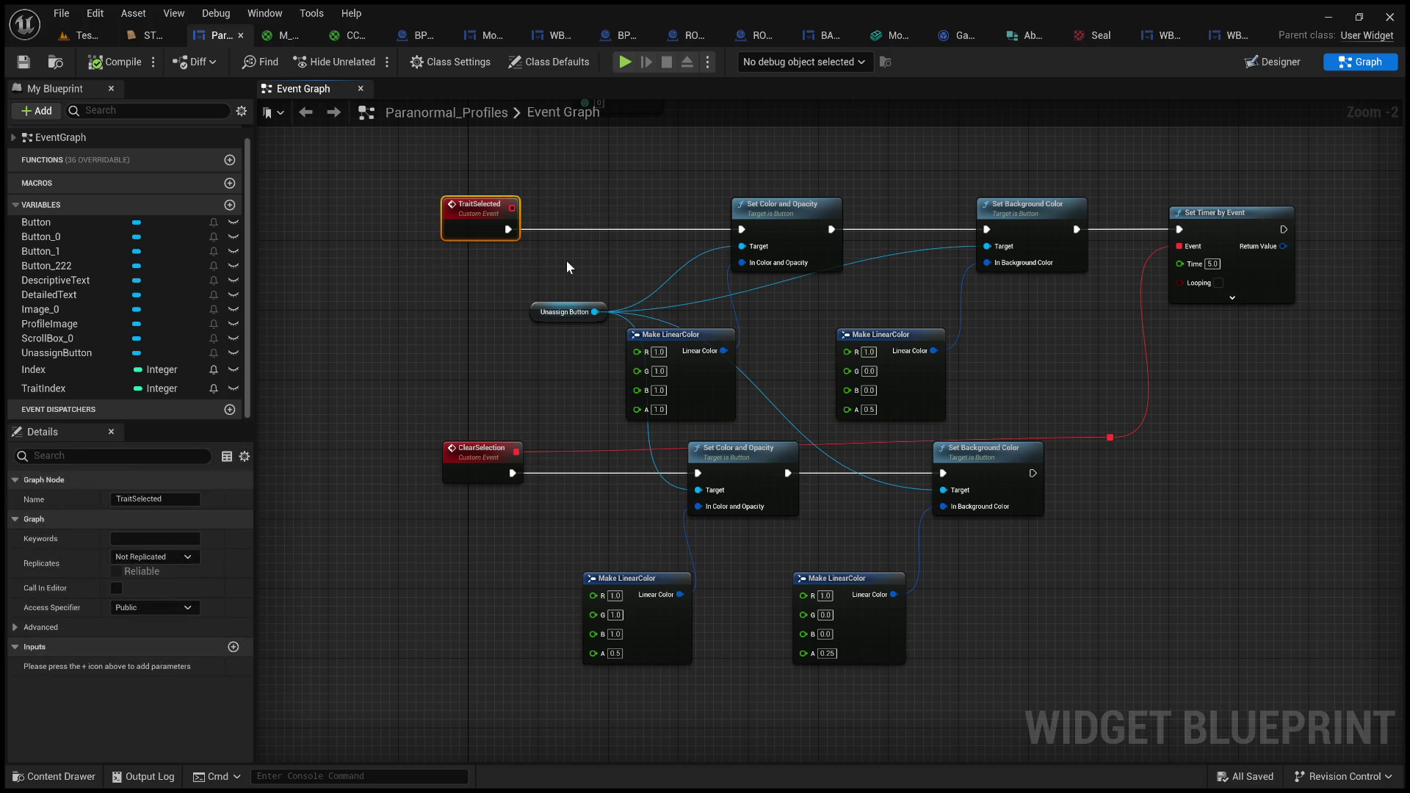
{"action": "left_click", "coordinate": [402, 186]}
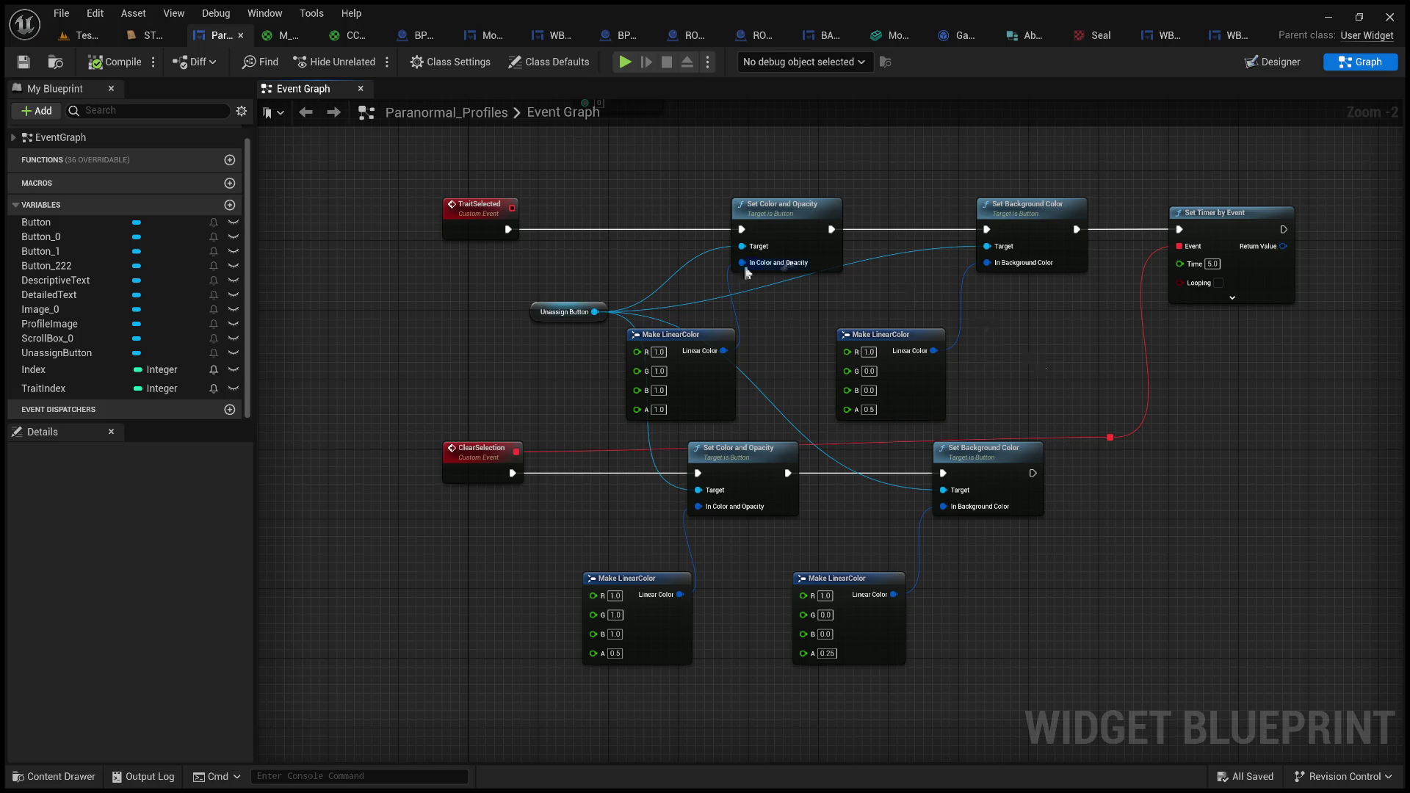
{"action": "left_click_drag", "start_coordinate": [389, 418], "coordinate": [1070, 683]}
{"action": "left_click", "coordinate": [1070, 680]}
- Expand Set Timer by Event to reveal its Initial Start Delay pins and review the ClearSelection nodes
{"action": "left_click", "coordinate": [1233, 297]}
{"action": "scroll", "coordinate": [1261, 417], "scroll_direction": "up", "scroll_amount": 3}
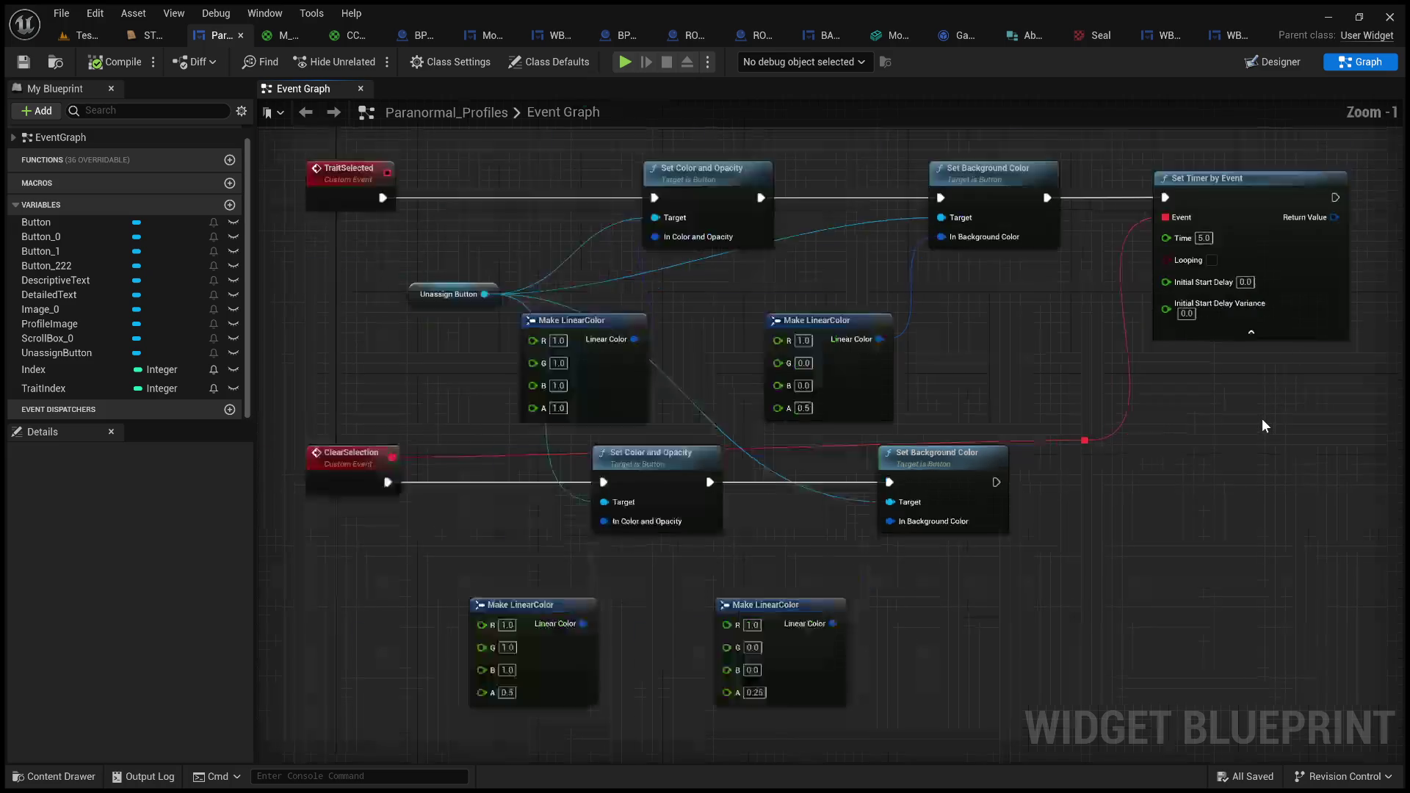
{"action": "mouse_move", "coordinate": [1197, 440]}
{"action": "left_mouse_down"}
{"action": "mouse_move", "coordinate": [1077, 478]}
{"action": "mouse_move", "coordinate": [1402, 375]}
{"action": "left_mouse_up"}
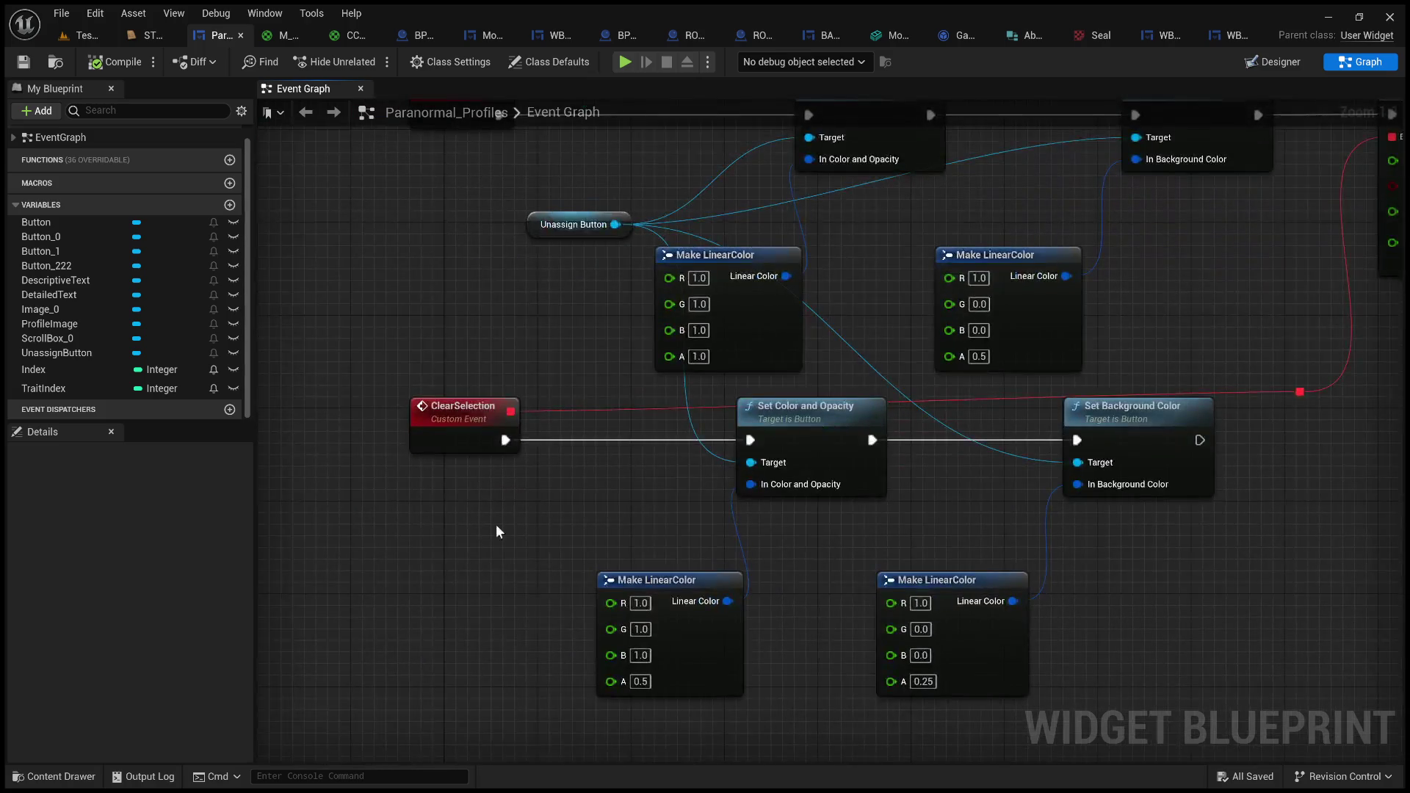
{"action": "mouse_move", "coordinate": [494, 529]}
{"action": "left_mouse_down"}
{"action": "mouse_move", "coordinate": [657, 509]}
{"action": "mouse_move", "coordinate": [519, 667]}
{"action": "mouse_move", "coordinate": [416, 495]}
{"action": "mouse_move", "coordinate": [547, 545]}
{"action": "mouse_move", "coordinate": [771, 561]}
{"action": "mouse_move", "coordinate": [548, 519]}
{"action": "mouse_move", "coordinate": [536, 525]}
{"action": "mouse_move", "coordinate": [649, 529]}
{"action": "mouse_move", "coordinate": [578, 534]}
{"action": "mouse_move", "coordinate": [544, 606]}
{"action": "mouse_move", "coordinate": [575, 560]}
{"action": "left_mouse_up"}
{"action": "scroll", "coordinate": [543, 606], "scroll_direction": "down", "scroll_amount": 1}
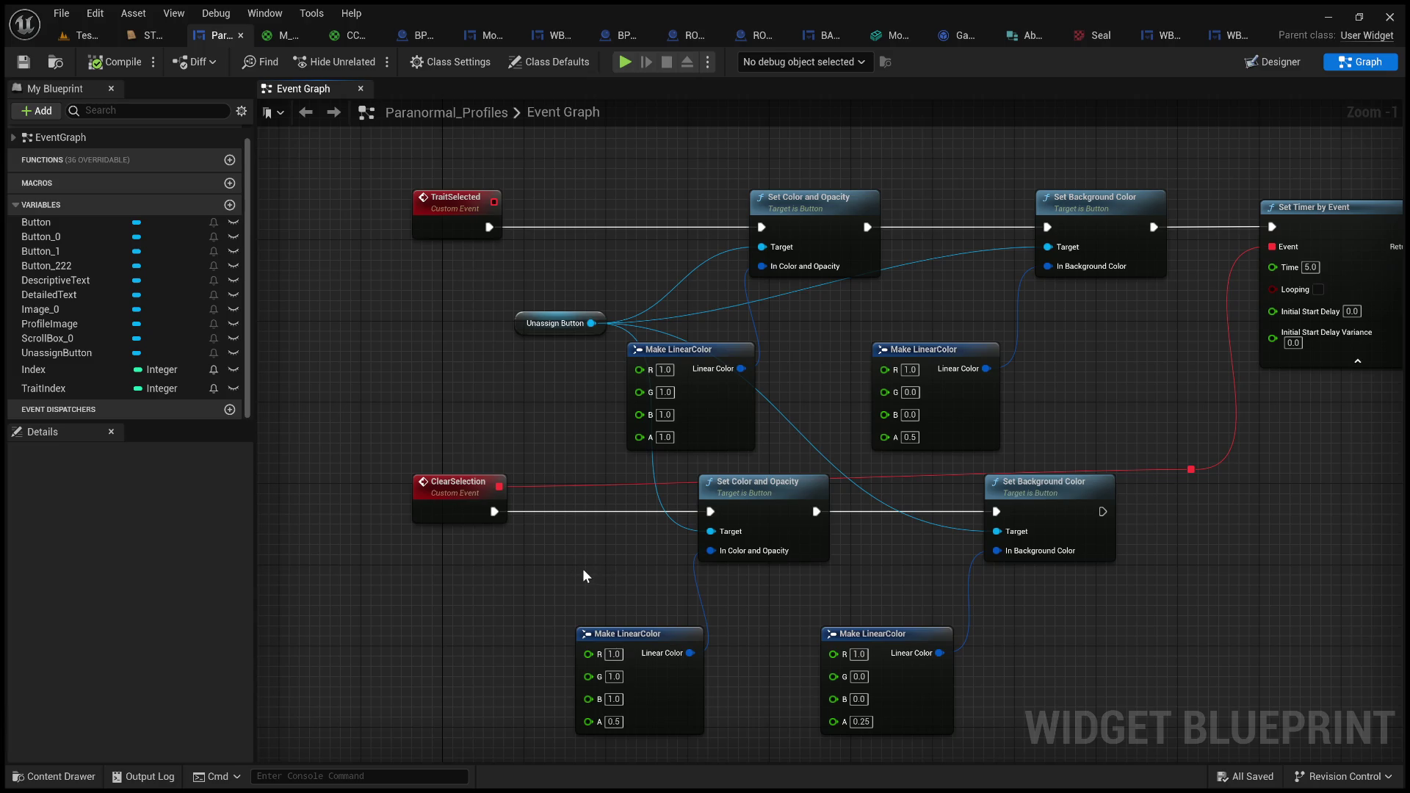
{"action": "mouse_move", "coordinate": [585, 571]}
{"action": "left_mouse_down"}
{"action": "mouse_move", "coordinate": [572, 582]}
{"action": "mouse_move", "coordinate": [642, 541]}
{"action": "mouse_move", "coordinate": [576, 575]}
{"action": "mouse_move", "coordinate": [595, 560]}
{"action": "mouse_move", "coordinate": [620, 573]}
{"action": "mouse_move", "coordinate": [590, 574]}
{"action": "left_mouse_up"}
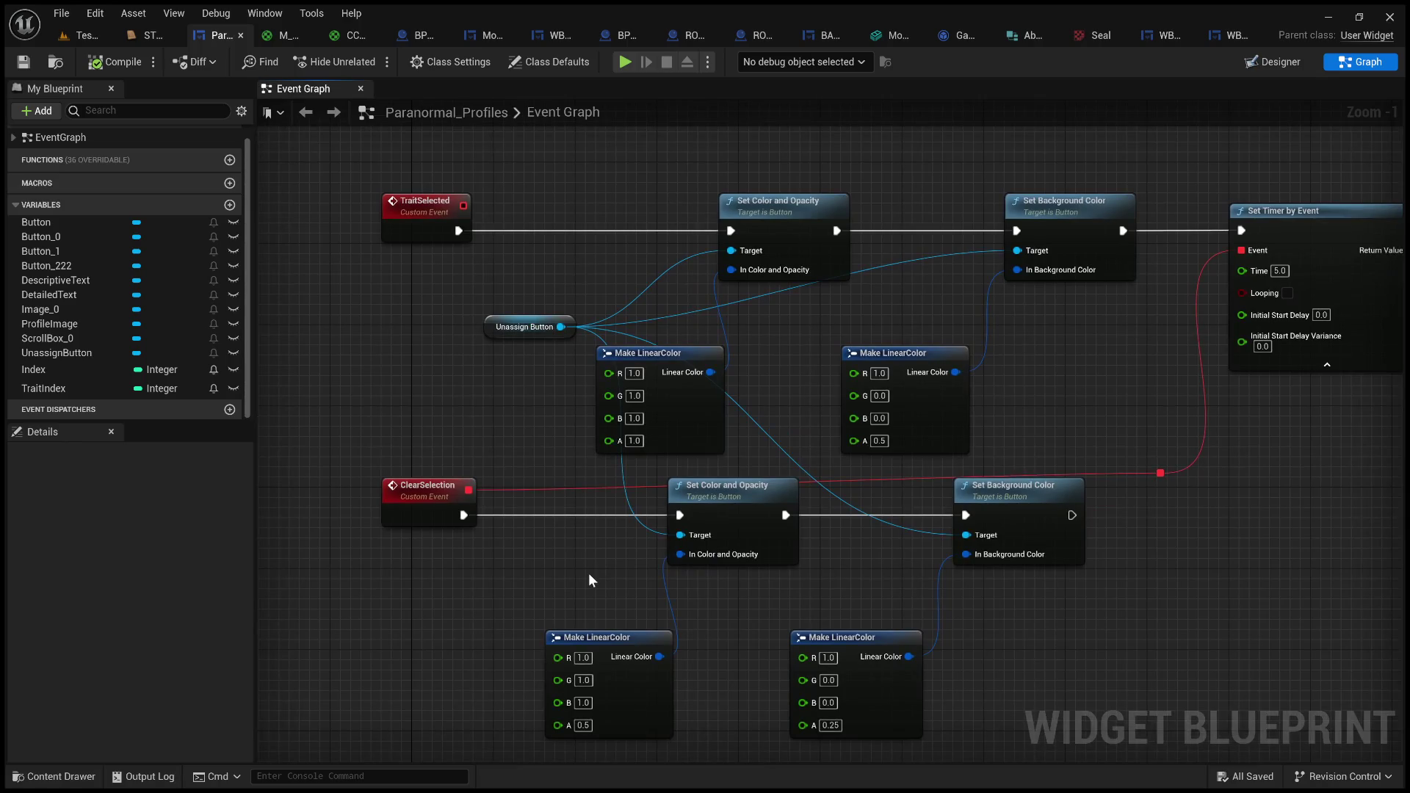
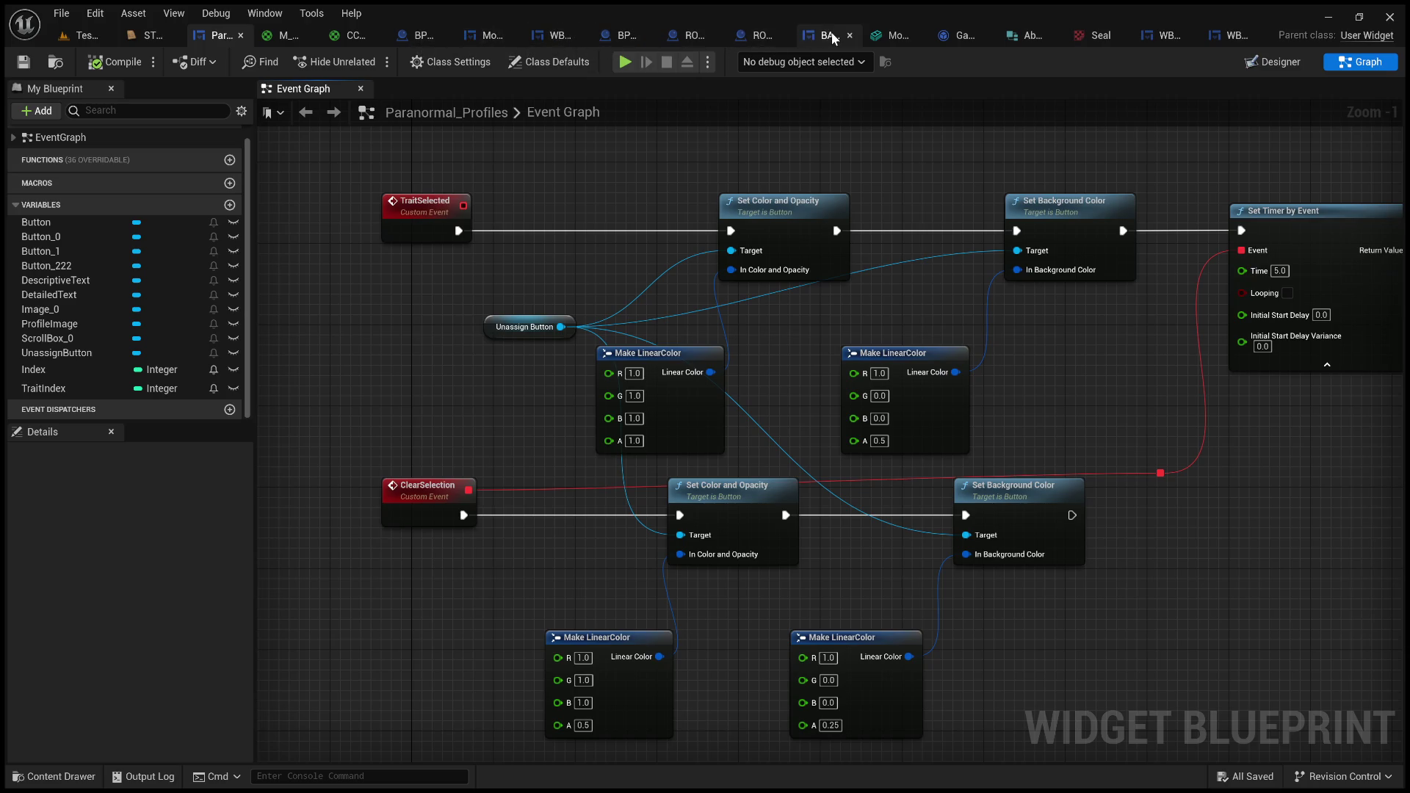
- In WBP_AttributeButton's graph, call Trait Selected on Profile Widget after the Trait Index SET, then compile
{"action": "left_click", "coordinate": [1217, 41]}
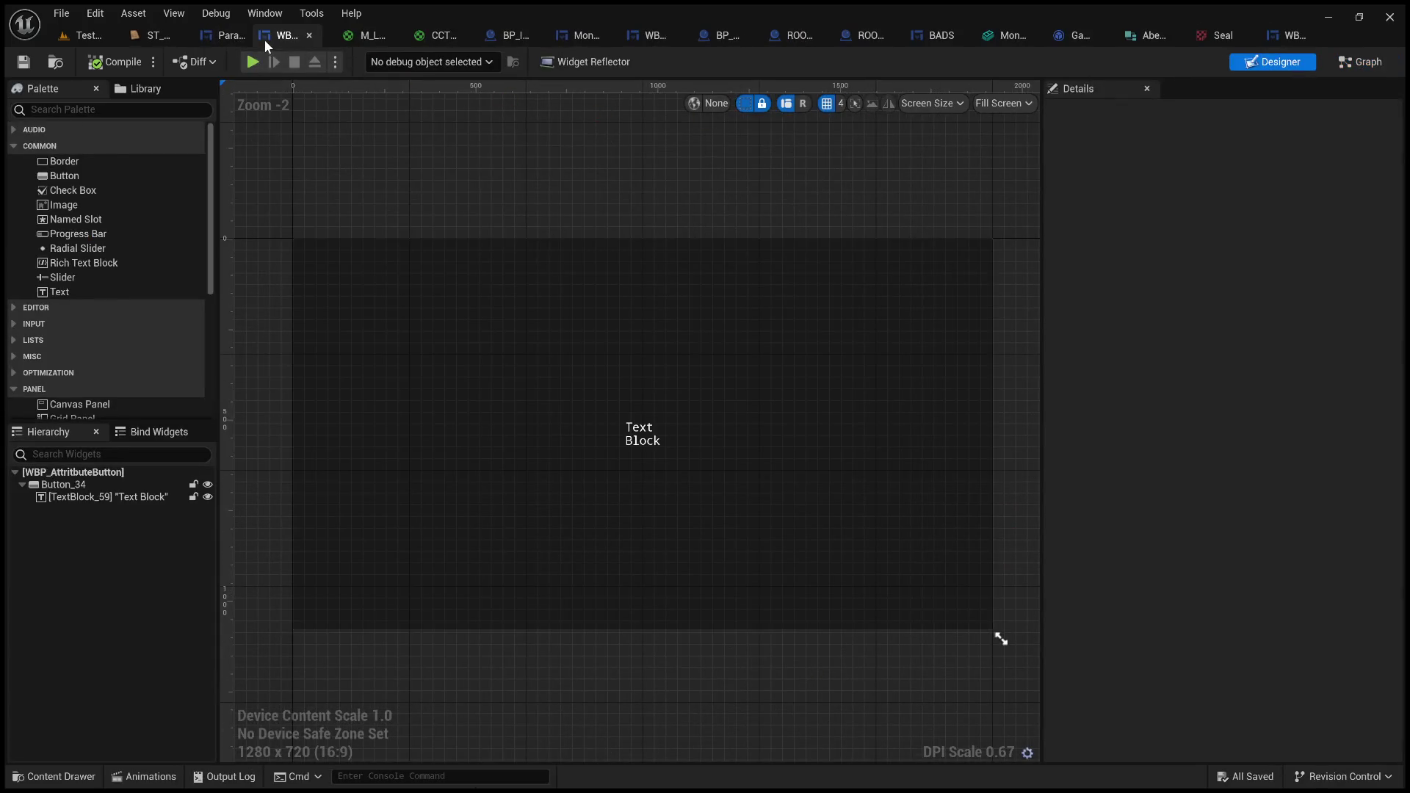
{"action": "left_click", "coordinate": [1360, 62]}
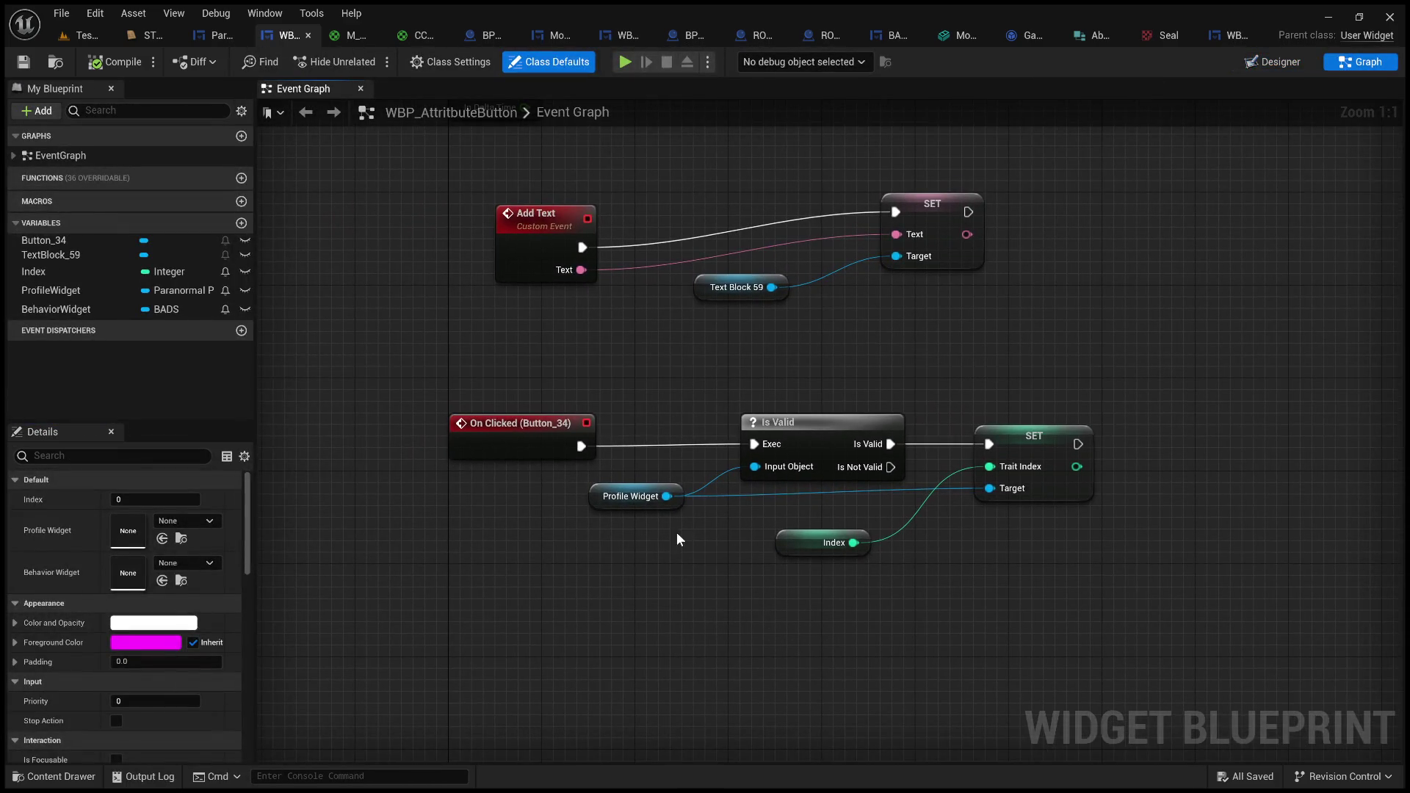
{"action": "left_click_drag", "start_coordinate": [667, 496], "coordinate": [739, 618]}
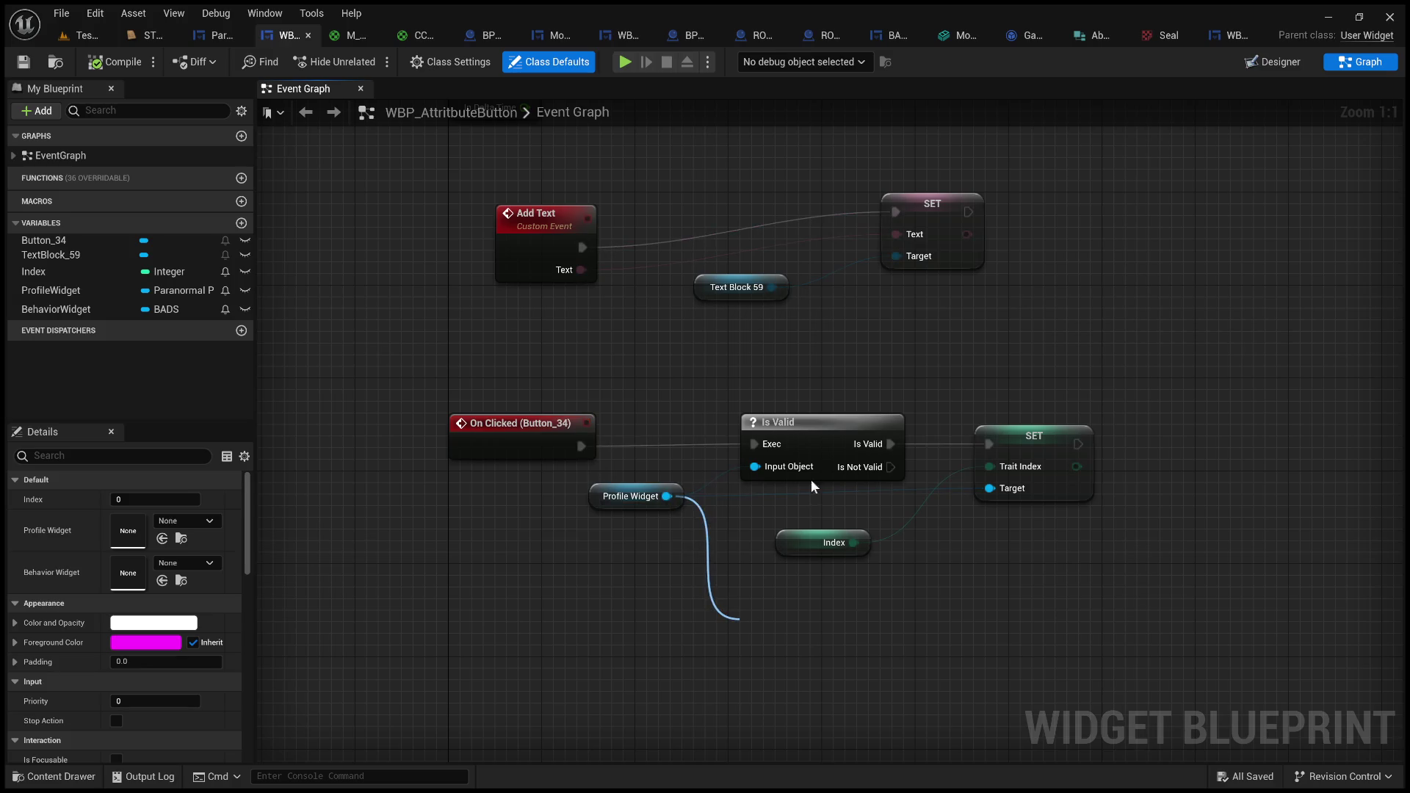
{"action": "mouse_move", "coordinate": [799, 622]}
{"action": "left_mouse_down"}
{"action": "mouse_move", "coordinate": [904, 636]}
{"action": "mouse_move", "coordinate": [1220, 450]}
{"action": "mouse_move", "coordinate": [1206, 439]}
{"action": "left_mouse_up"}
{"action": "left_click_drag", "start_coordinate": [1078, 444], "coordinate": [1150, 468]}
{"action": "left_click", "coordinate": [111, 61]}
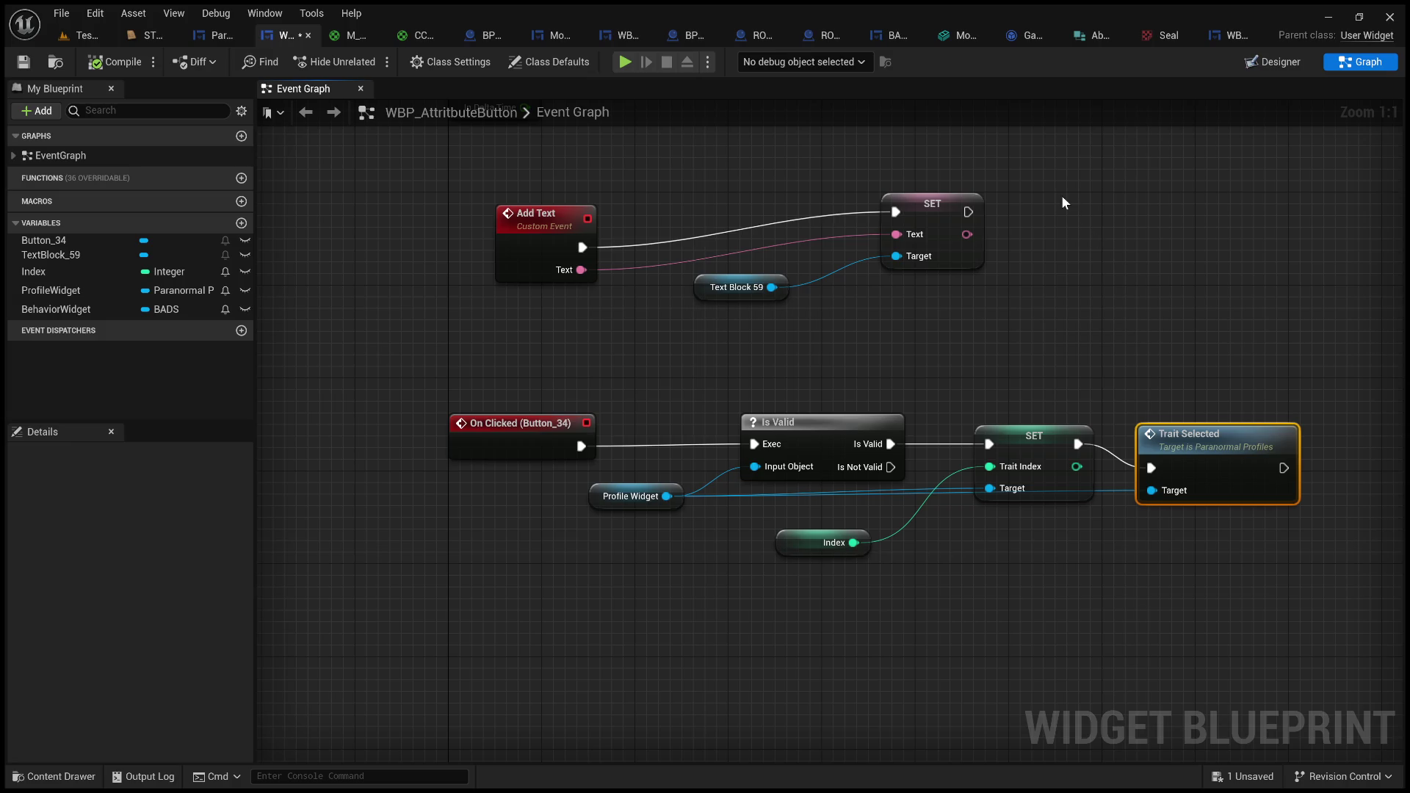
{"action": "left_click", "coordinate": [1004, 273]}
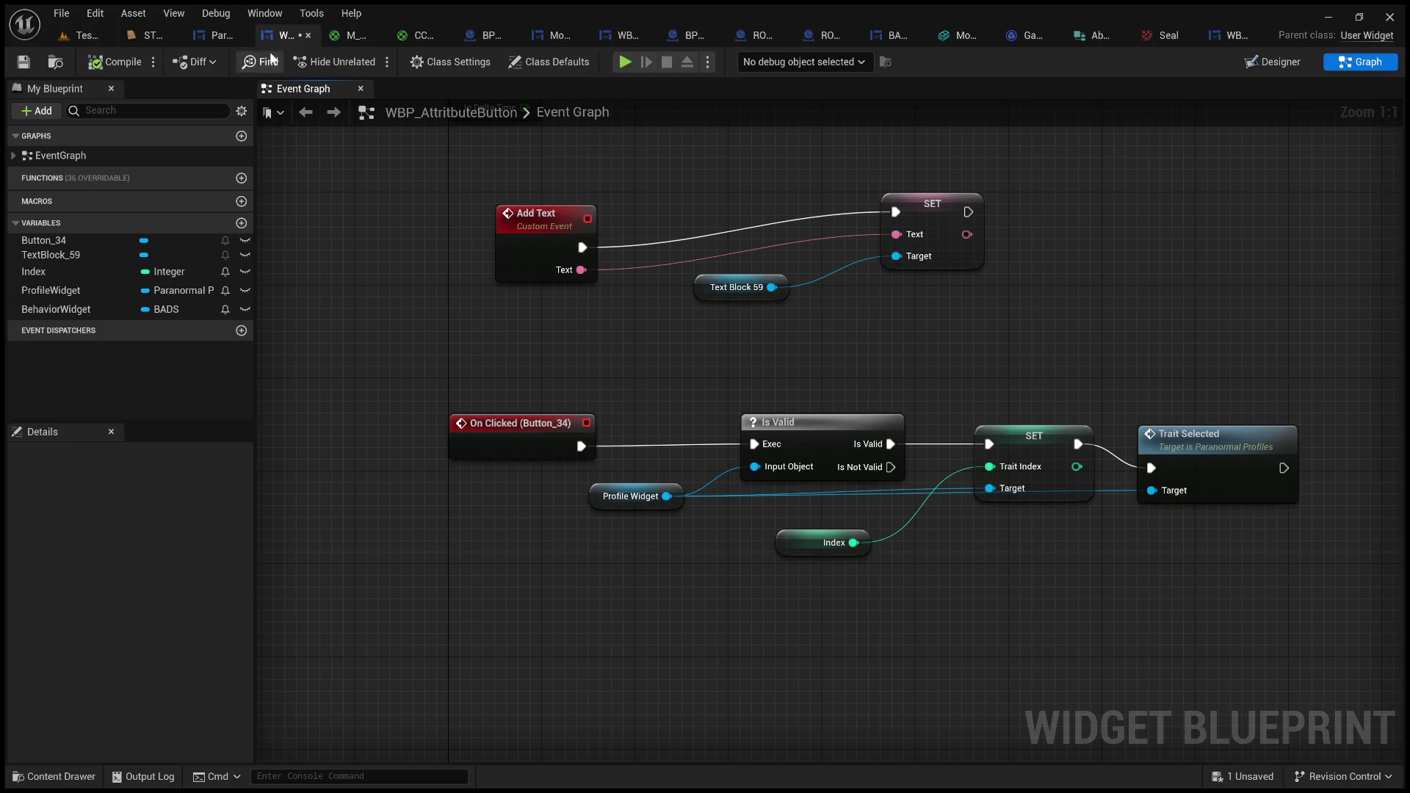
- Glance at Paranormal_Profiles, save the WBP_AttributeButton blueprint, and return to the level editor
{"action": "left_click", "coordinate": [218, 37]}
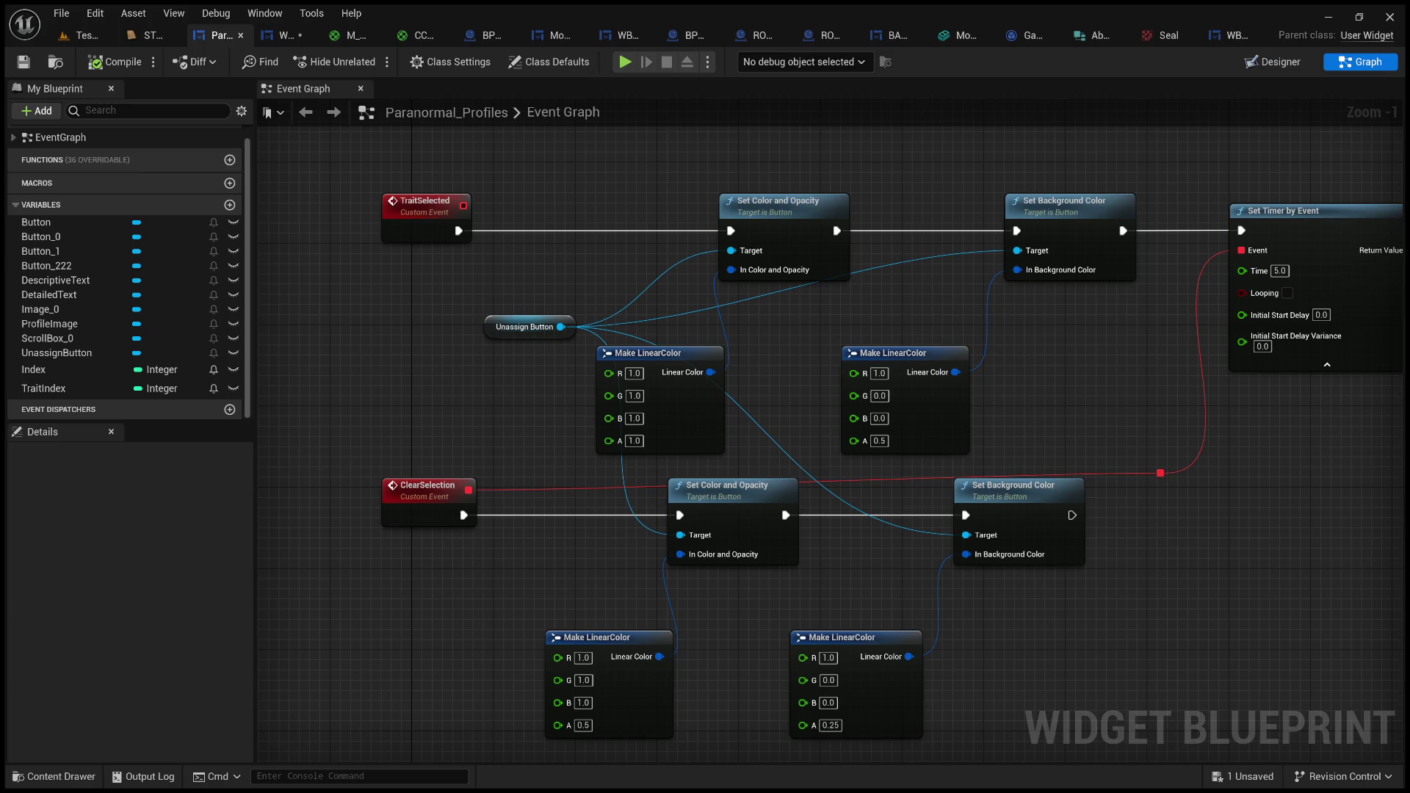
{"action": "left_click", "coordinate": [276, 43]}
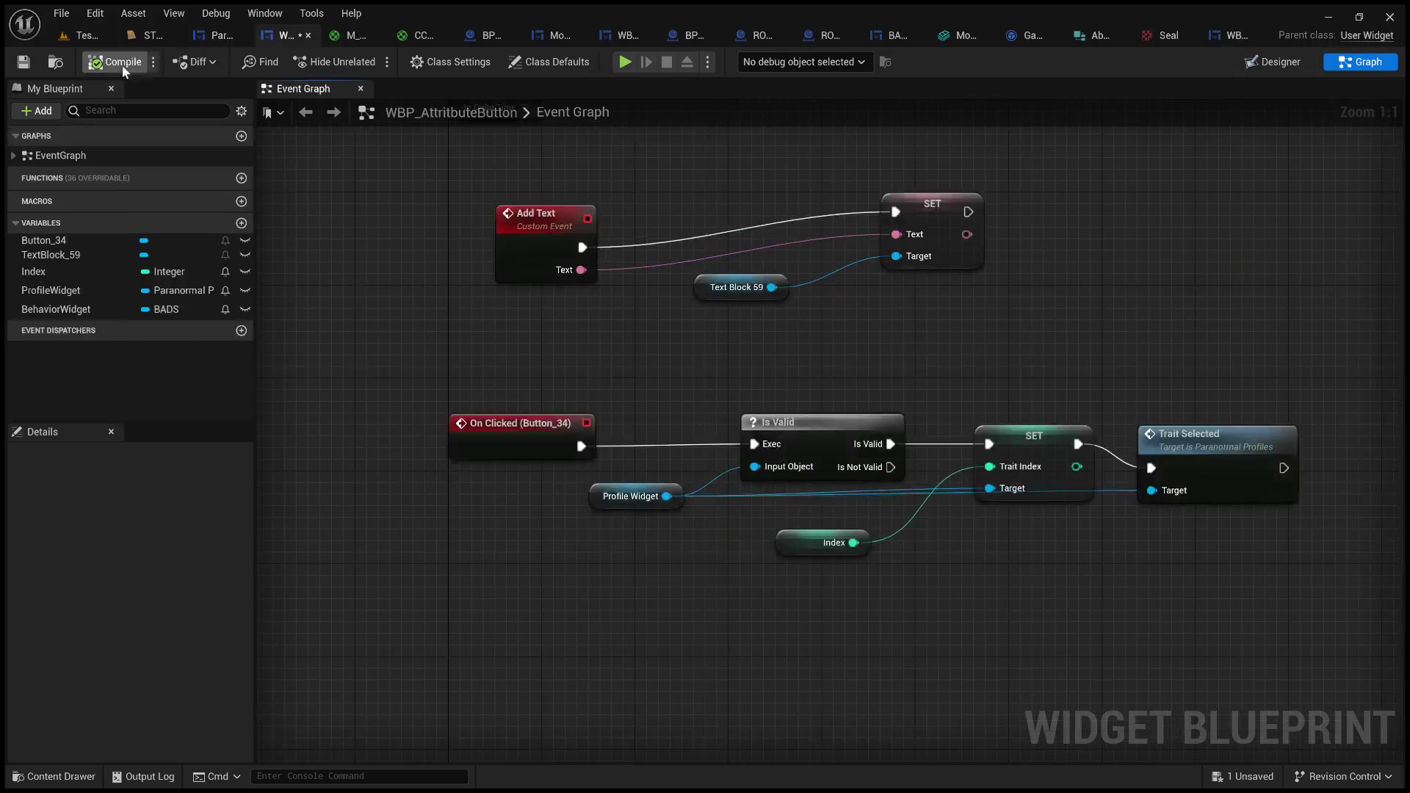
{"action": "left_click", "coordinate": [30, 63]}
{"action": "left_click", "coordinate": [95, 38]}
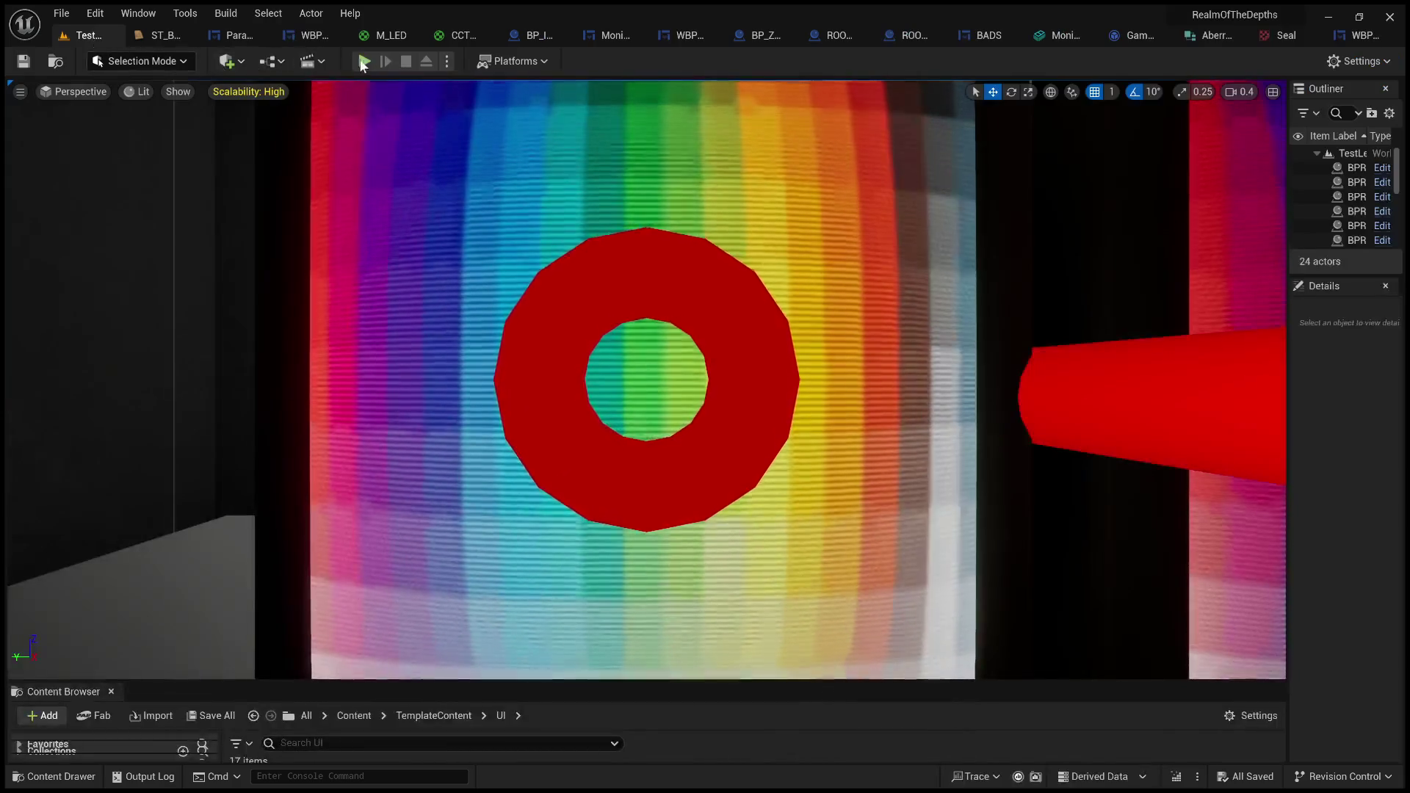
- Playtest the first monitor's File #2 behaviors, then stop and view the ST_Behaviors string table
{"action": "left_click", "coordinate": [364, 61]}
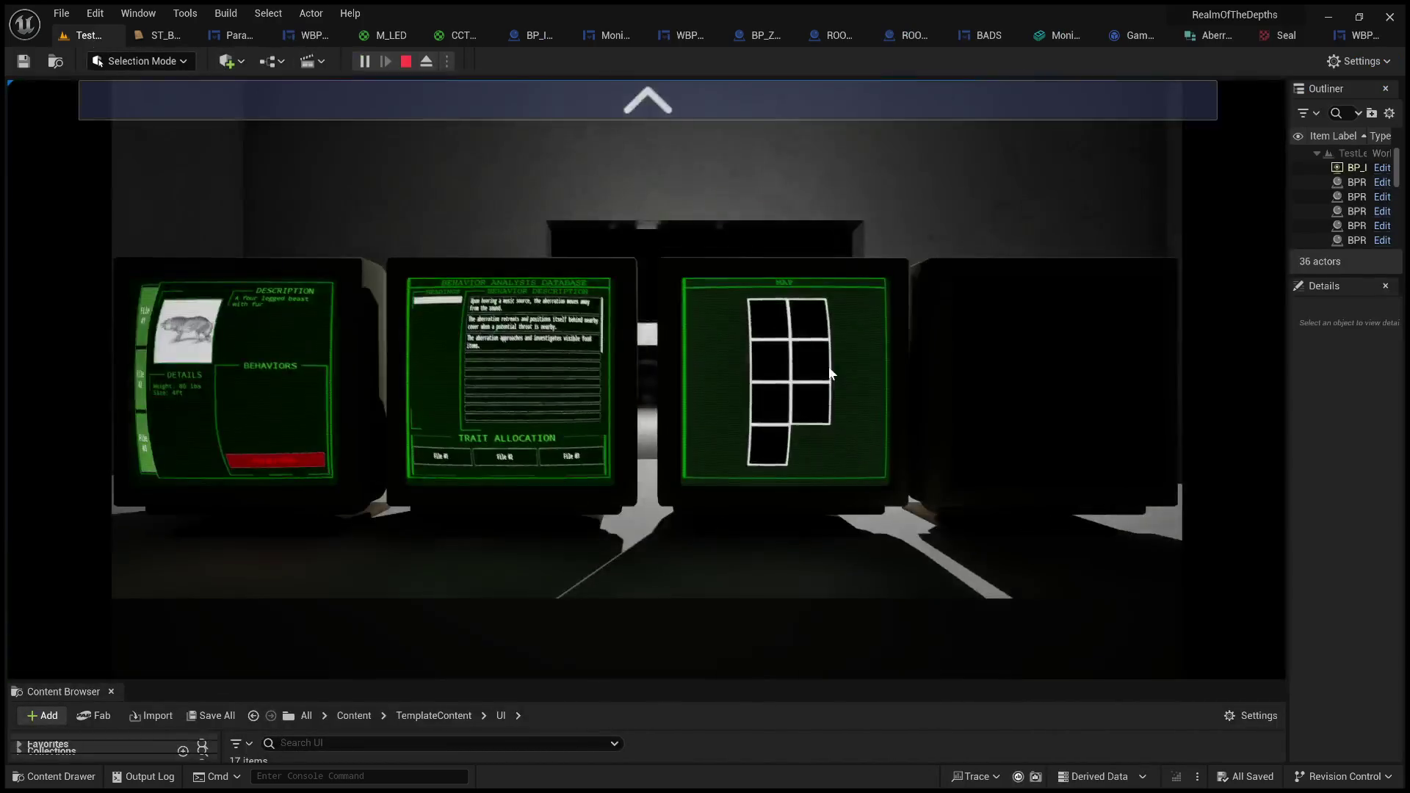
{"action": "left_click", "coordinate": [598, 109]}
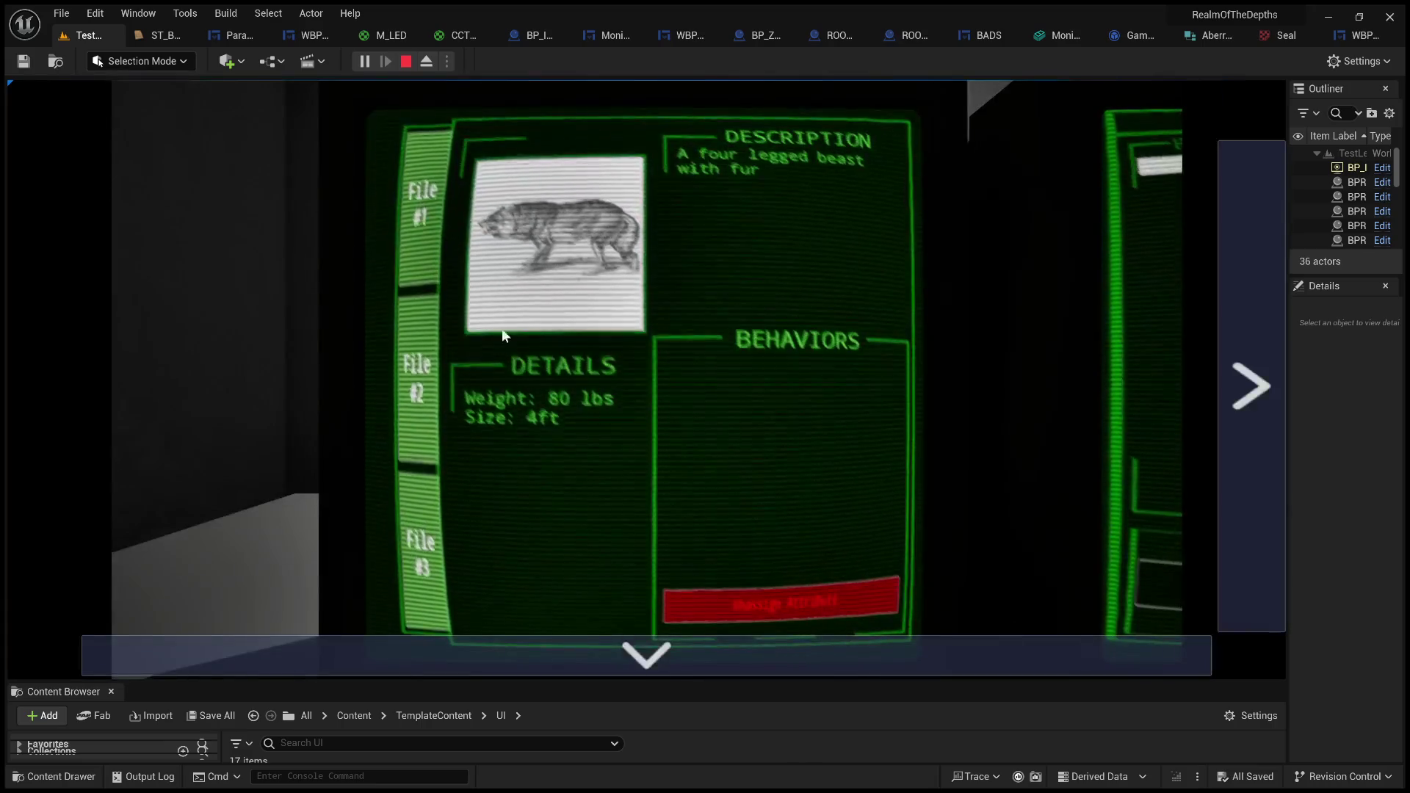
{"action": "left_click", "coordinate": [419, 378]}
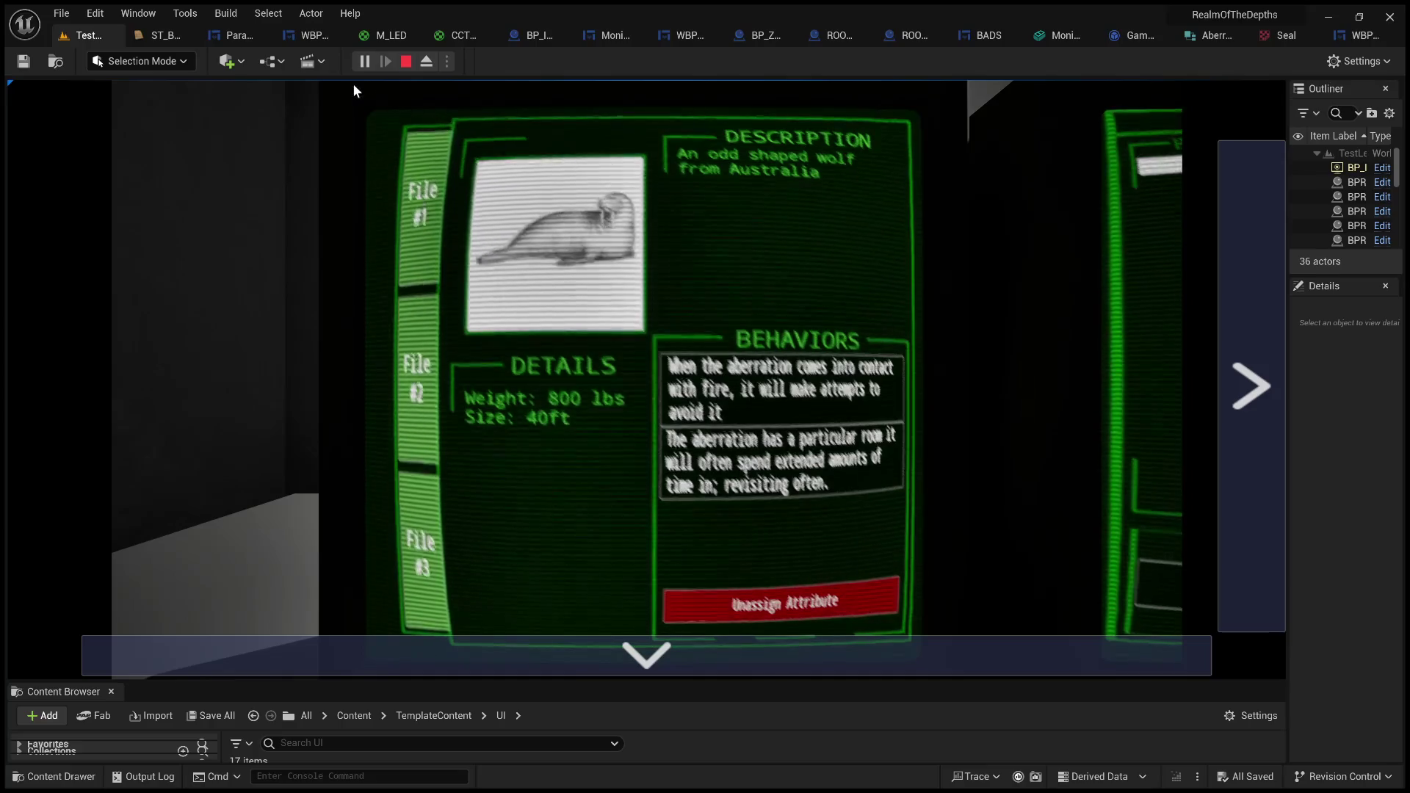
{"action": "left_click", "coordinate": [406, 61]}
{"action": "left_click", "coordinate": [157, 35]}
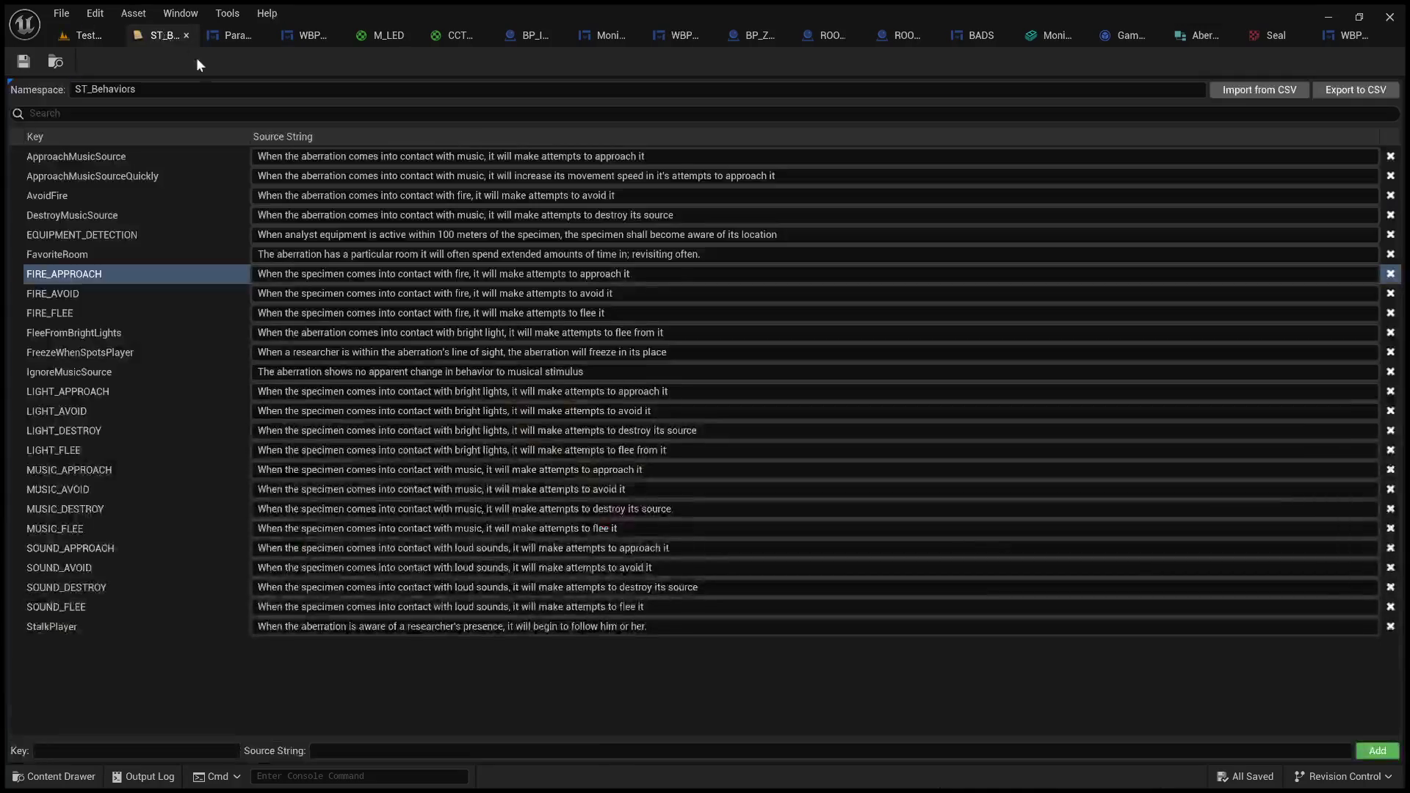
- Give the Unassign button a Color and Opacity alpha of 0.25 and a Background Color alpha of 0.125
{"action": "left_click", "coordinate": [231, 35]}
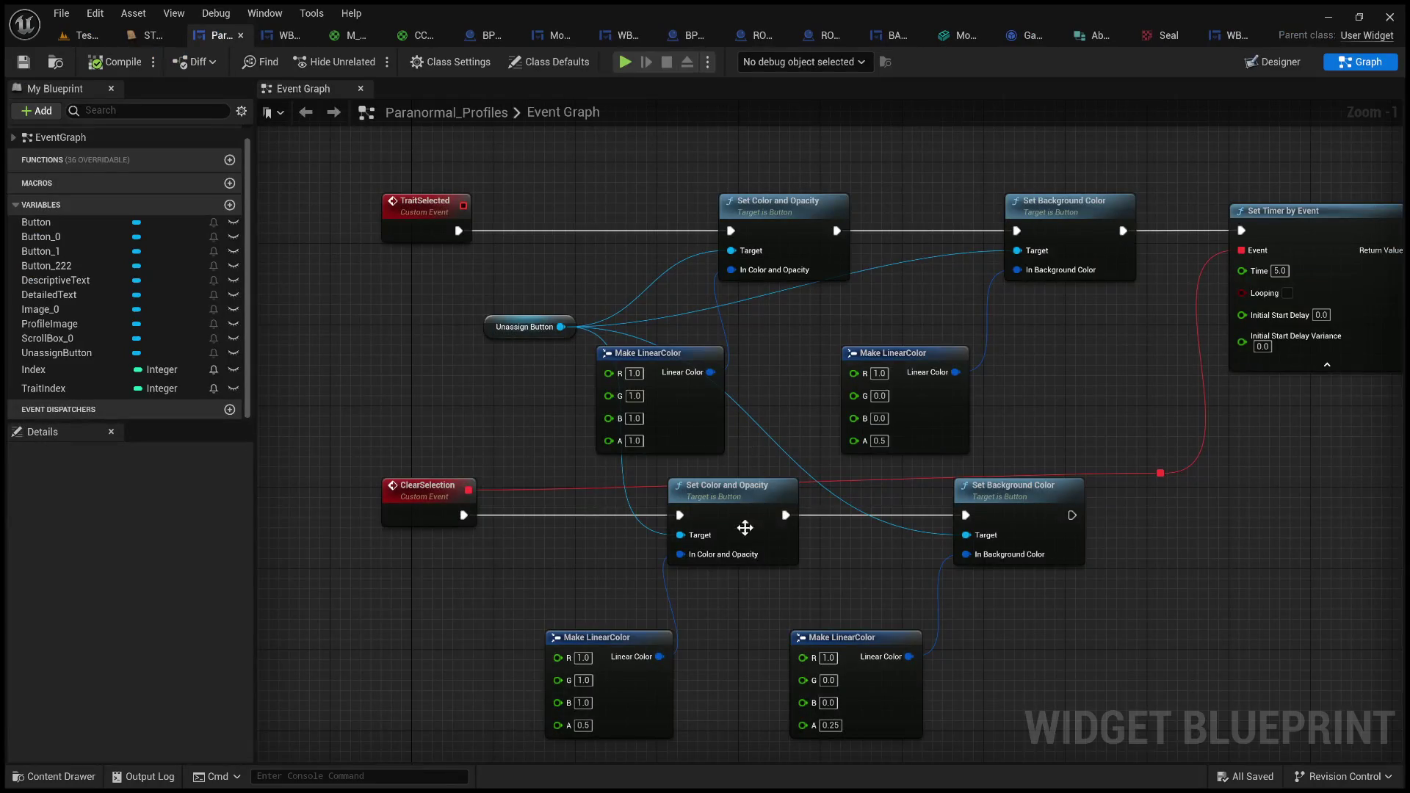
{"action": "left_click", "coordinate": [1281, 62]}
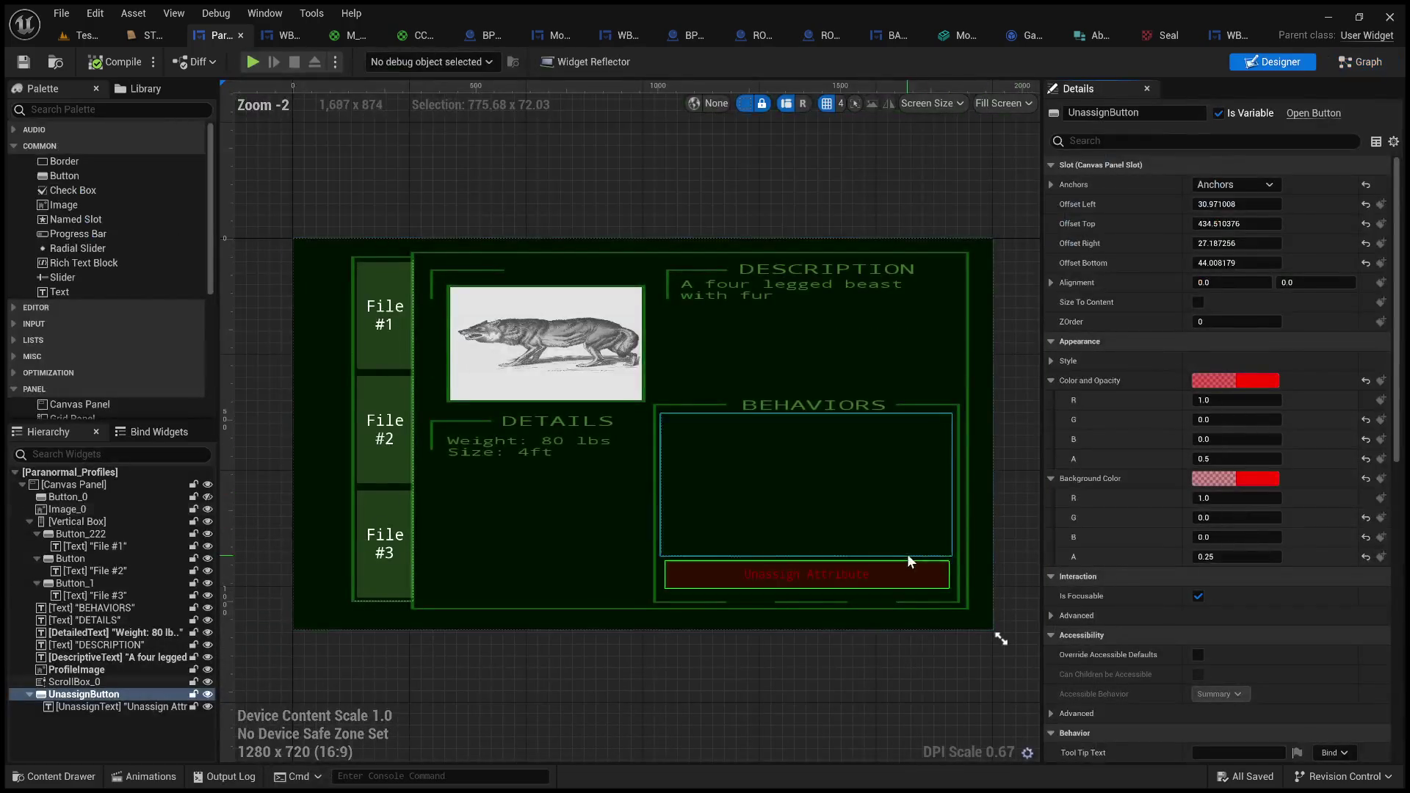
{"action": "left_click", "coordinate": [1217, 461]}
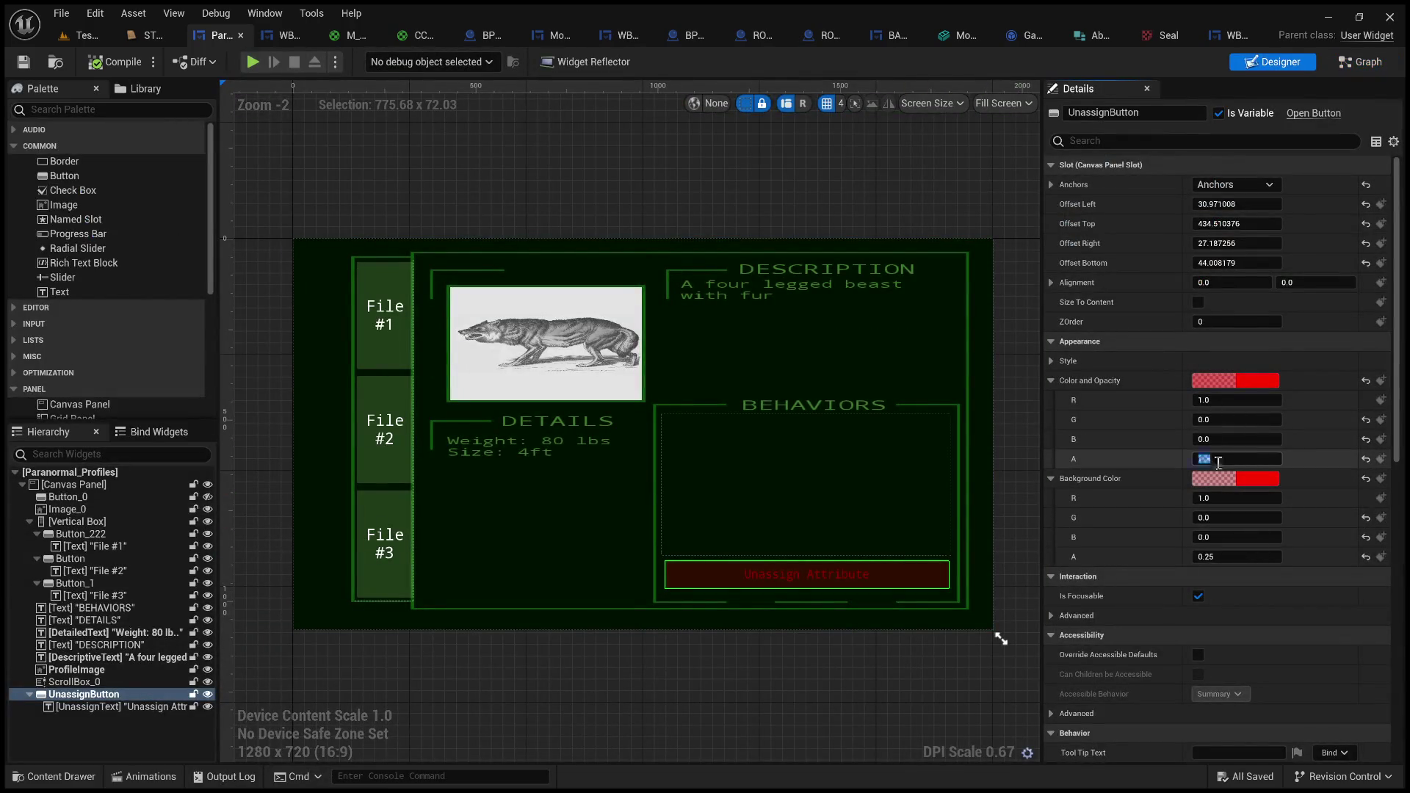
{"action": "type", "text": ".25"}
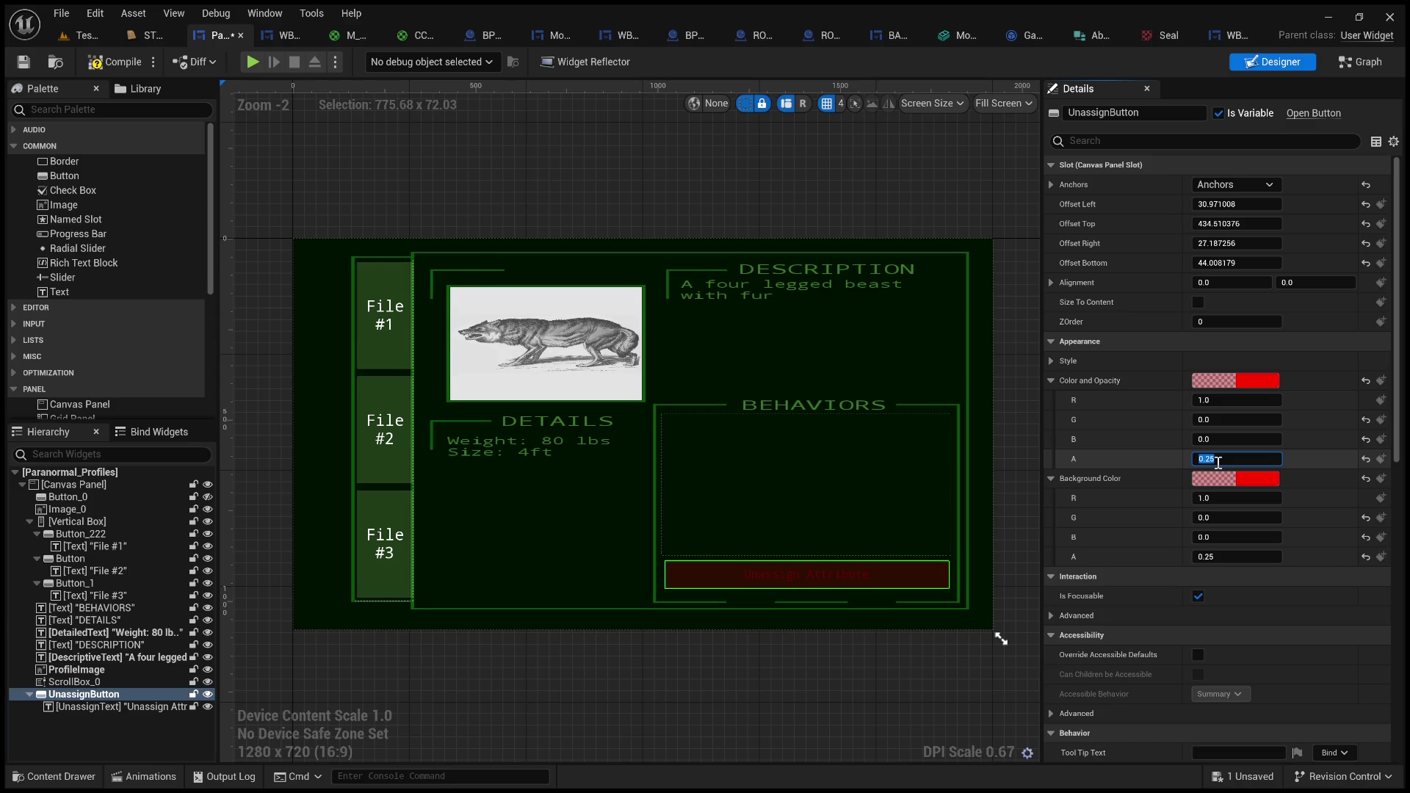
{"action": "left_click", "coordinate": [1228, 556]}
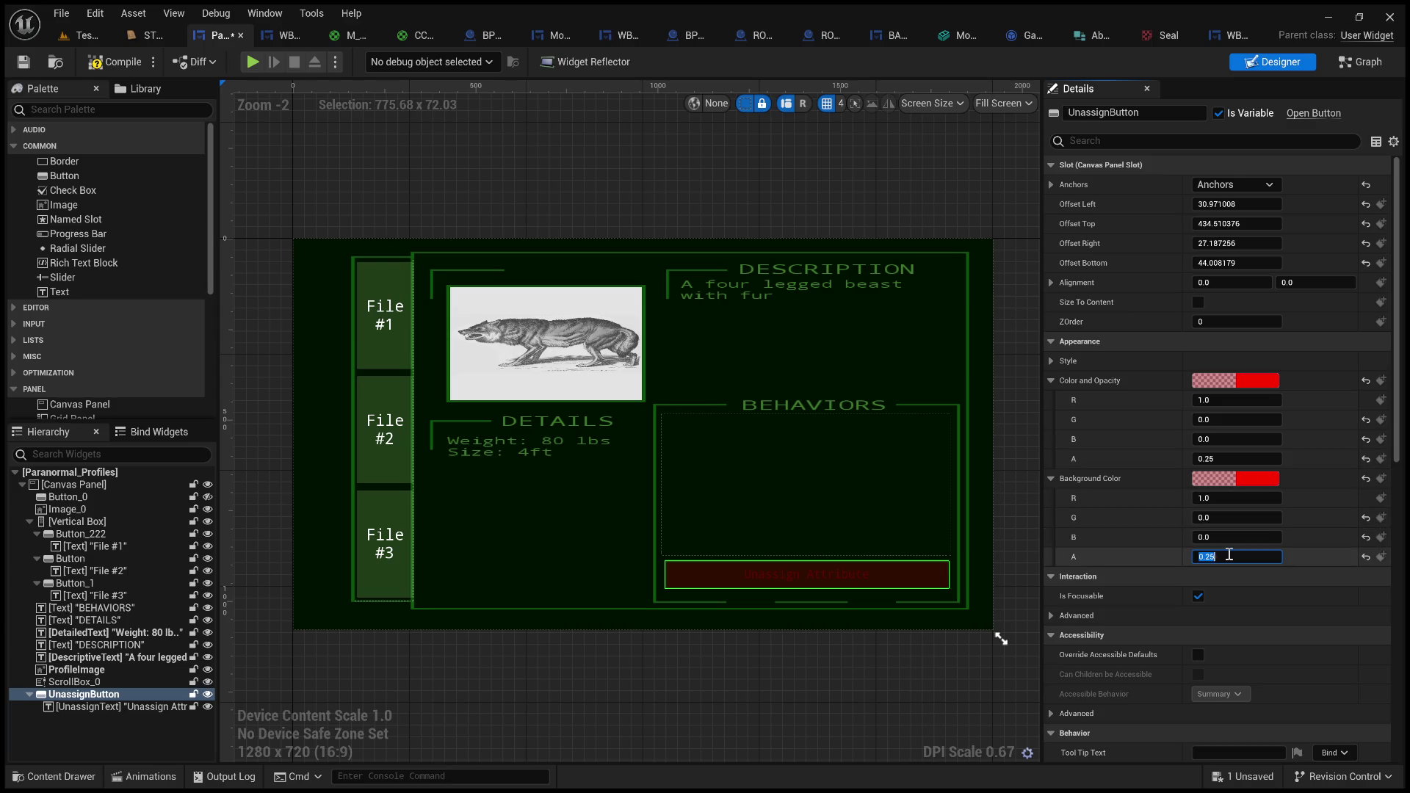
{"action": "type", "text": ".125"}
{"action": "key", "text": "Return"}
{"action": "left_click", "coordinate": [699, 720]}
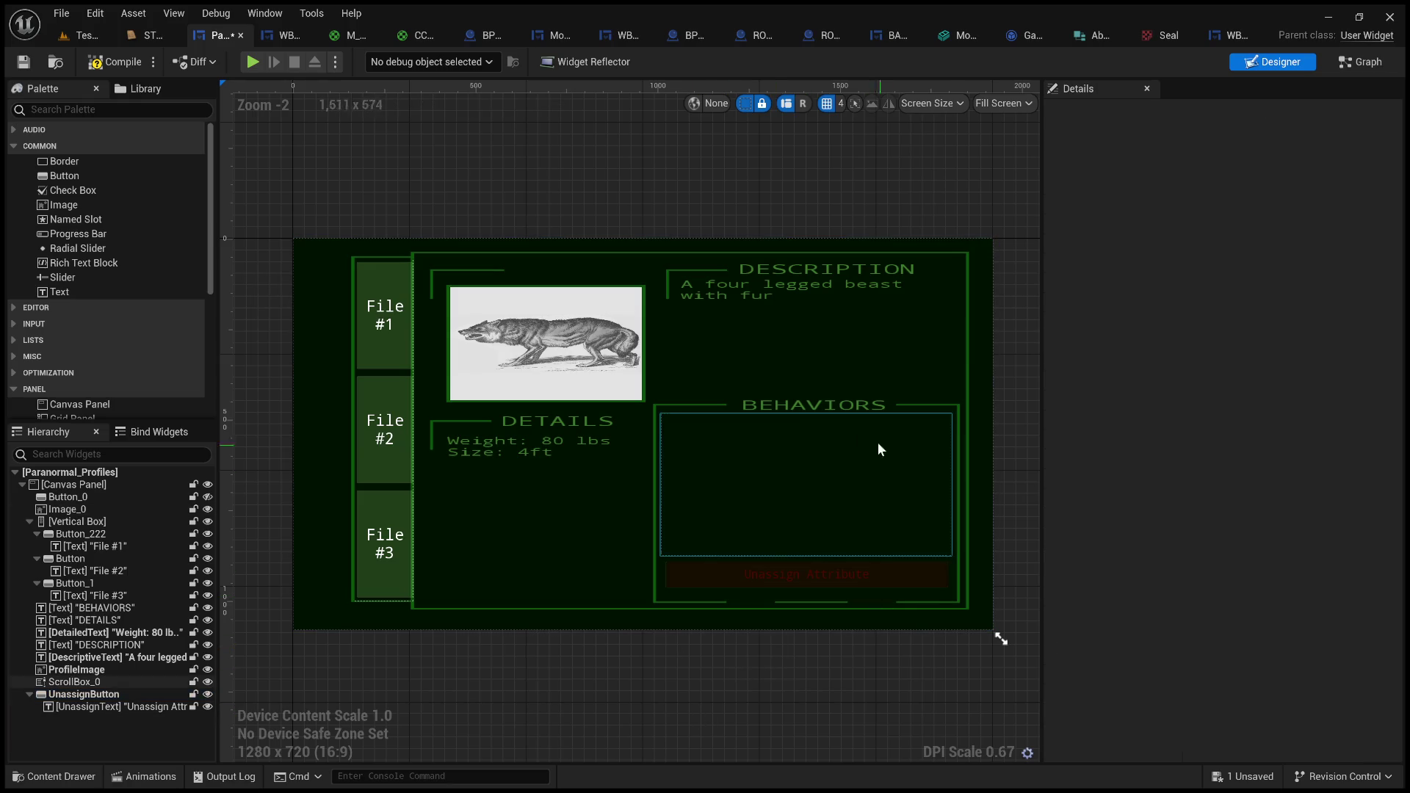
- Set the ClearSelection Make LinearColor alphas to 0.25 and 0.125, and compile Paranormal_Profiles
{"action": "left_click", "coordinate": [1364, 62]}
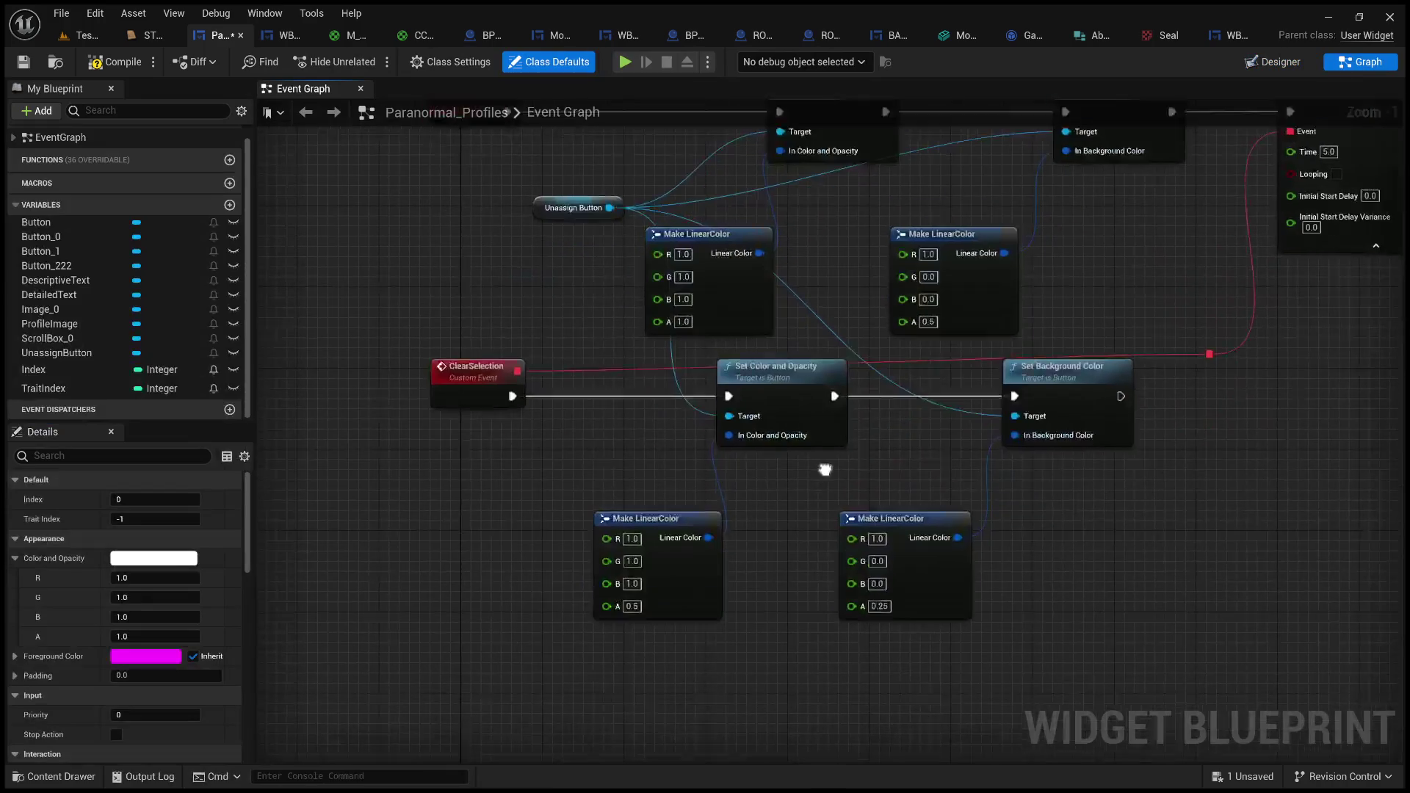
{"action": "left_click", "coordinate": [631, 607]}
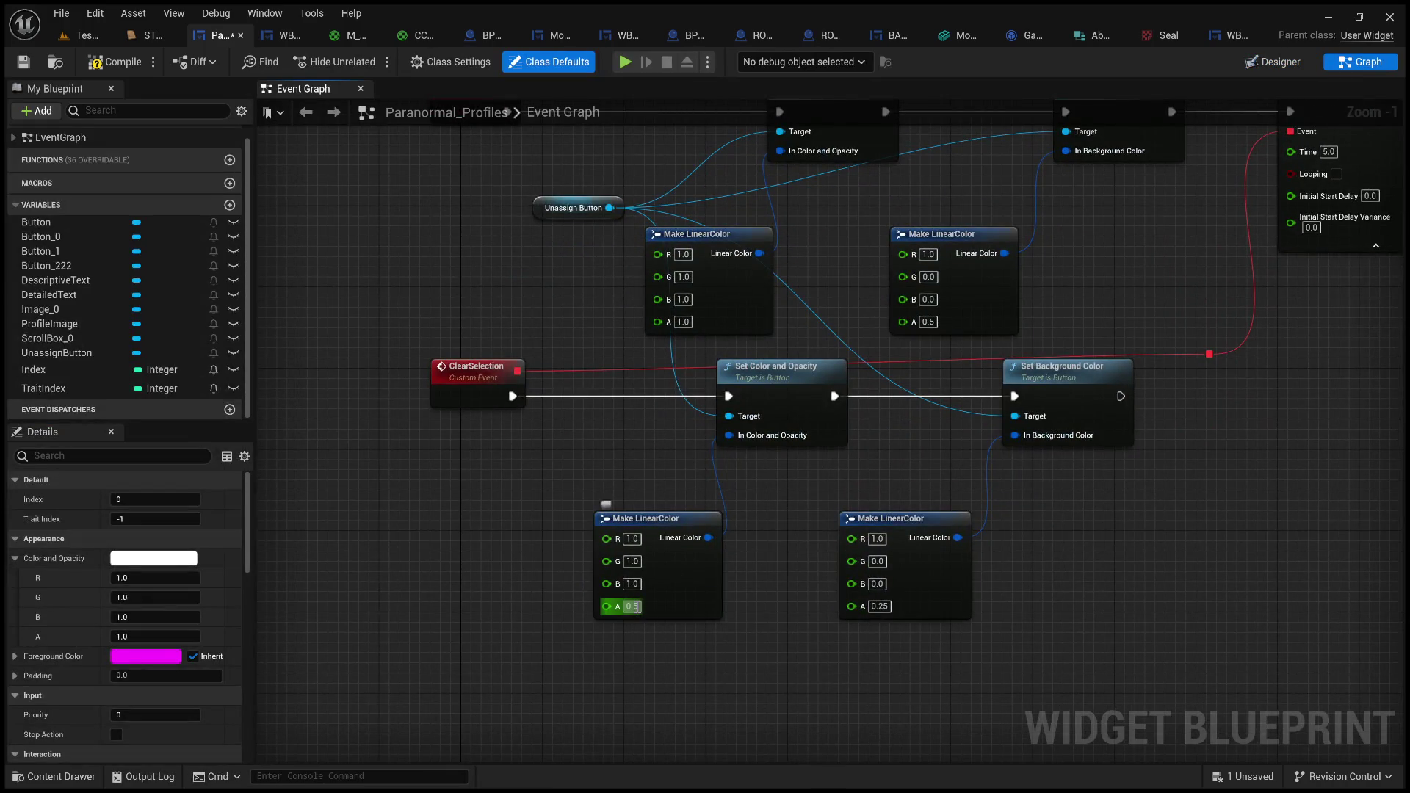
{"action": "type", "text": "0.25"}
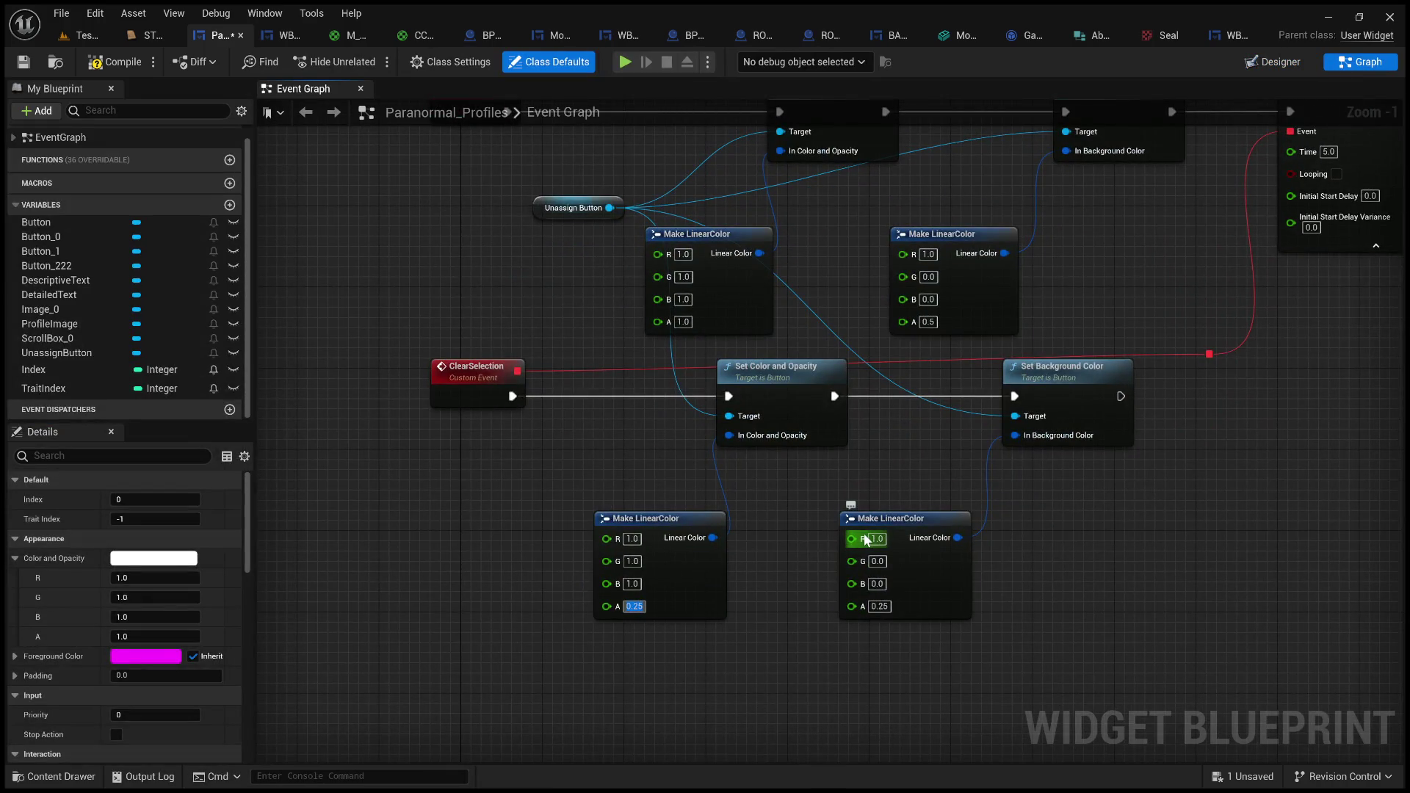
{"action": "left_click", "coordinate": [879, 607]}
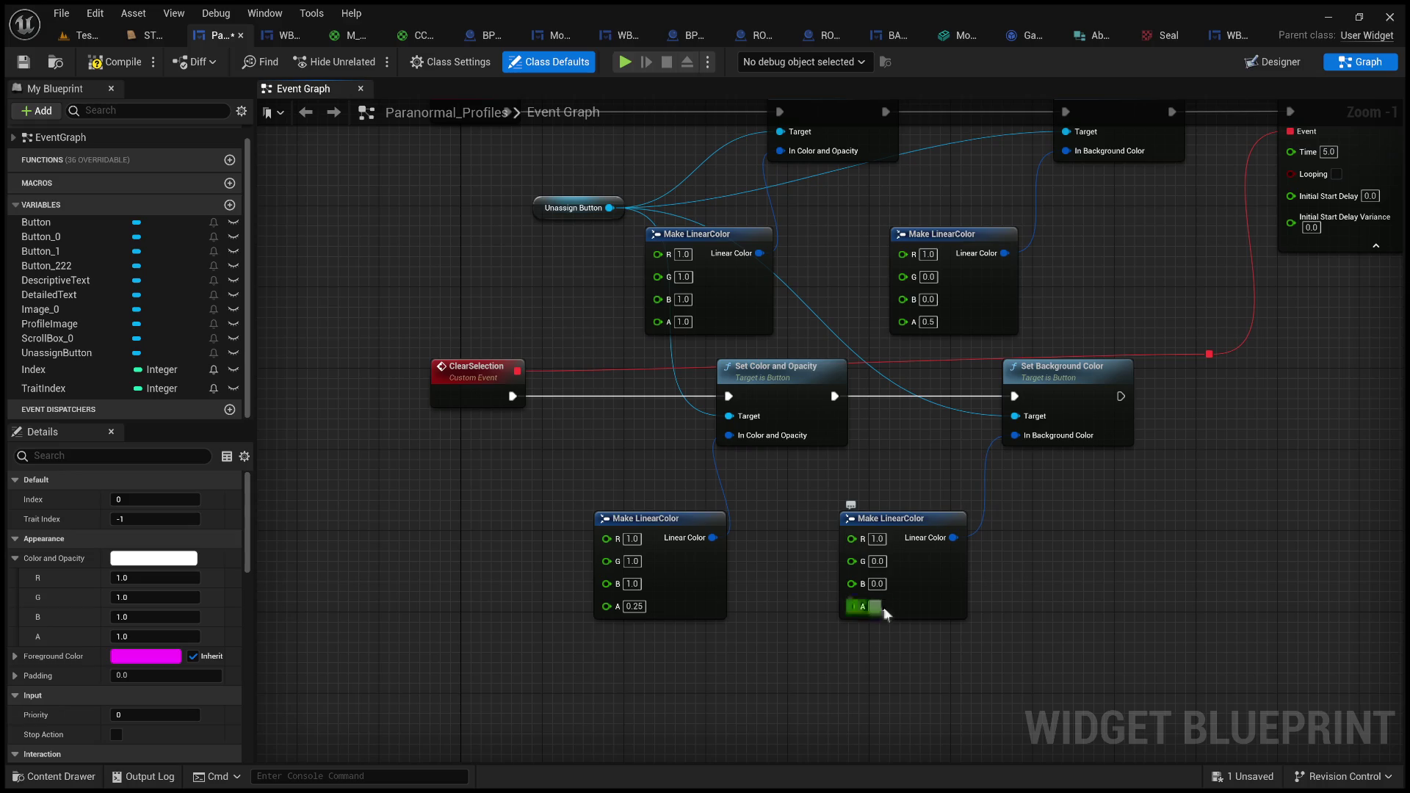
{"action": "type", "text": "0.125"}
{"action": "key", "text": "Return"}
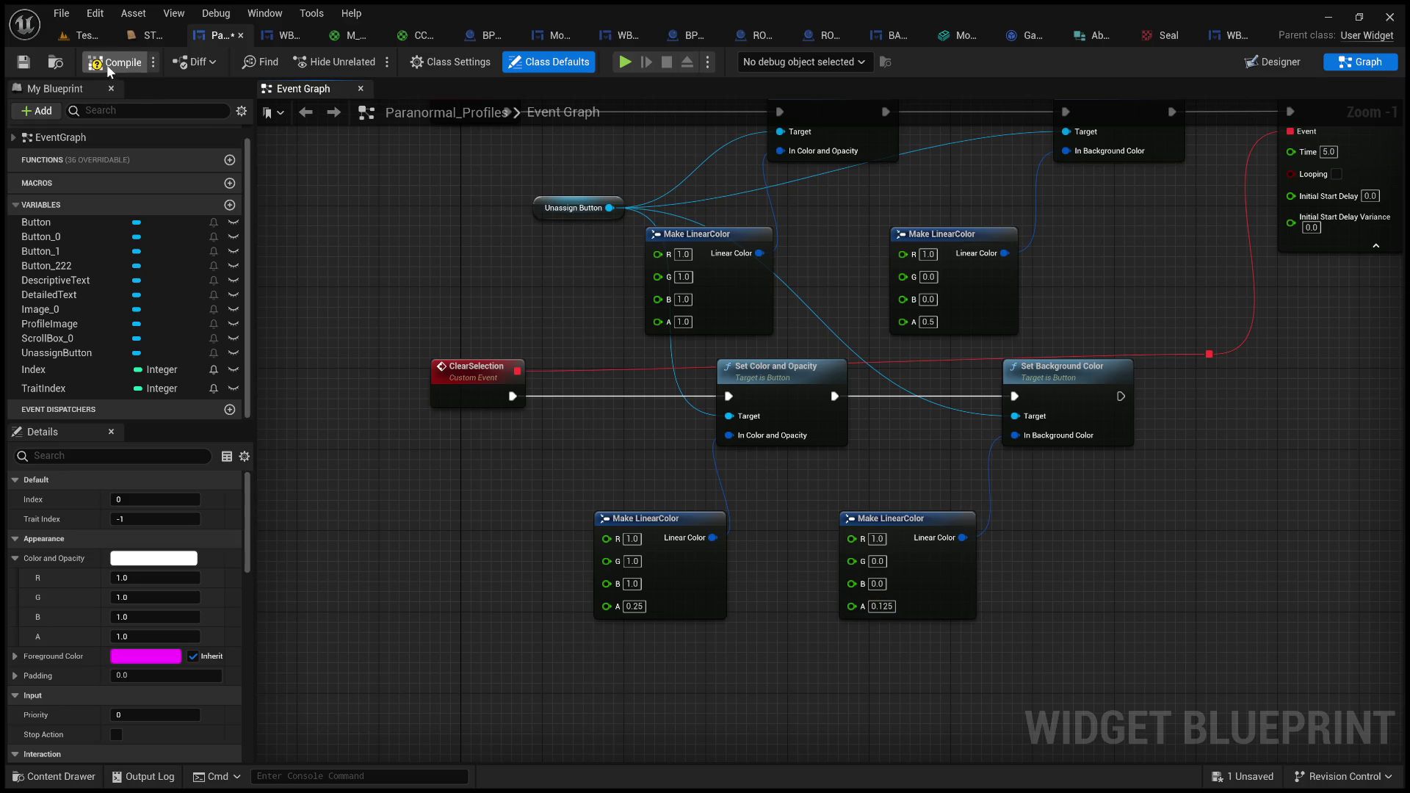
{"action": "left_click", "coordinate": [116, 61]}
{"action": "left_click", "coordinate": [79, 40]}
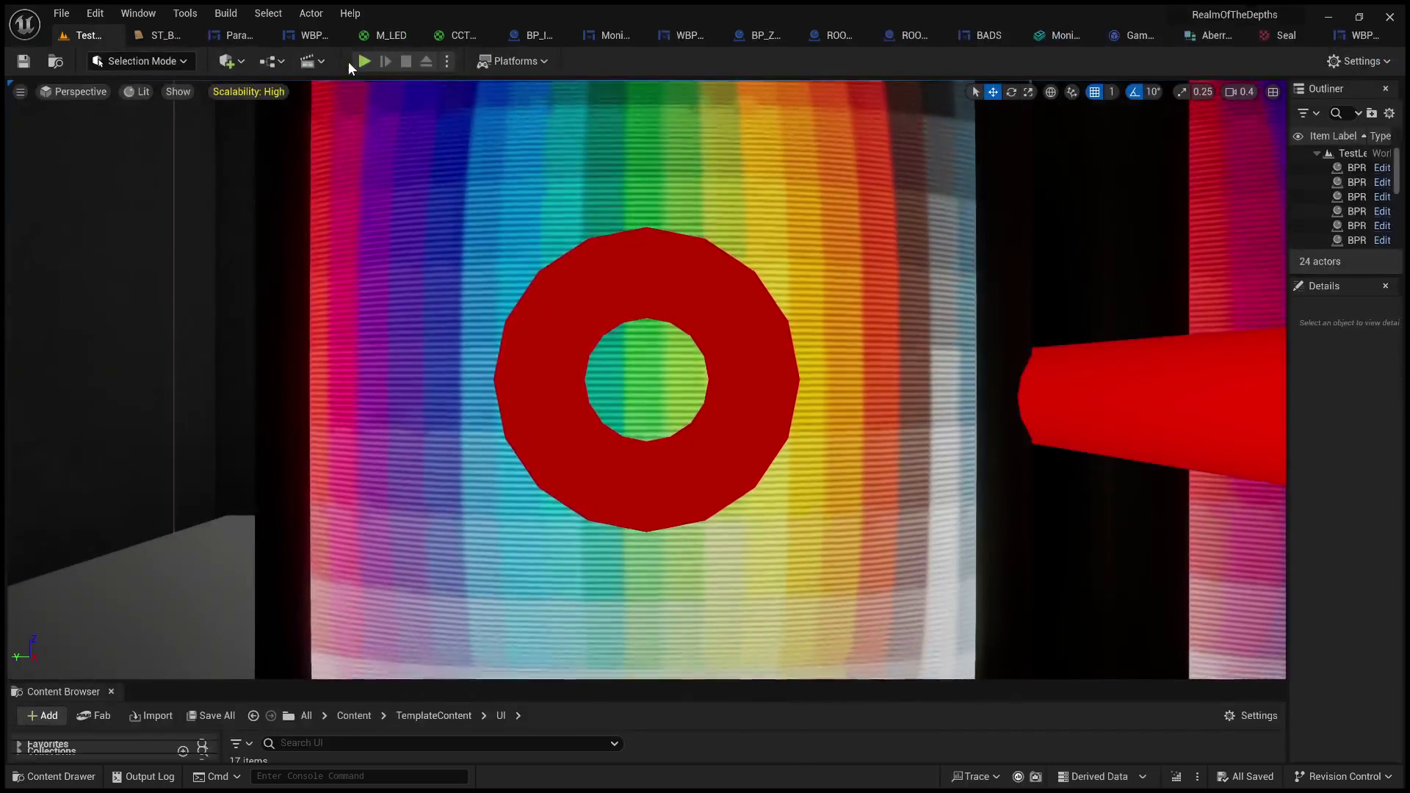
{"action": "left_click", "coordinate": [405, 125]}
{"action": "key", "text": "e"}
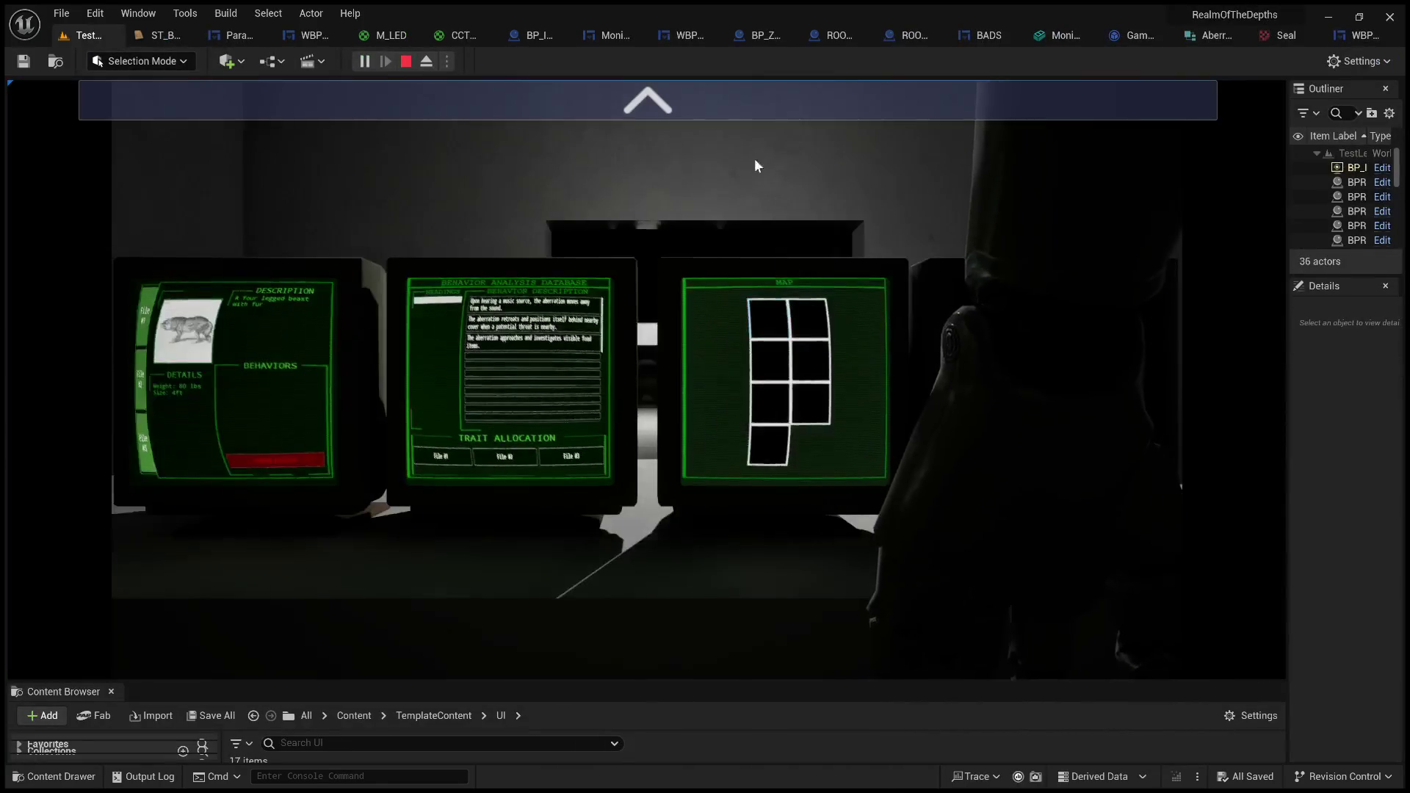
{"action": "left_click", "coordinate": [760, 107]}
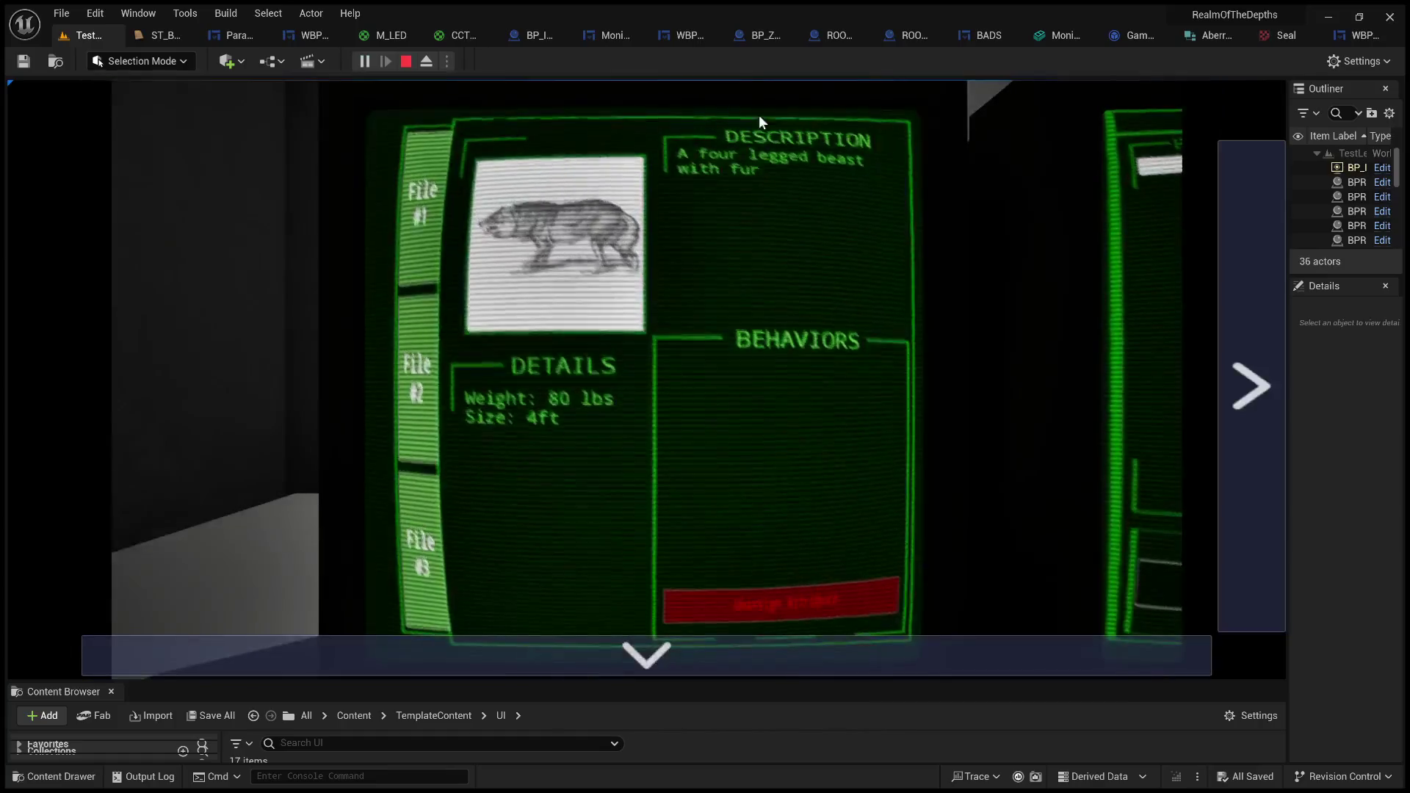
{"action": "left_click", "coordinate": [413, 364]}
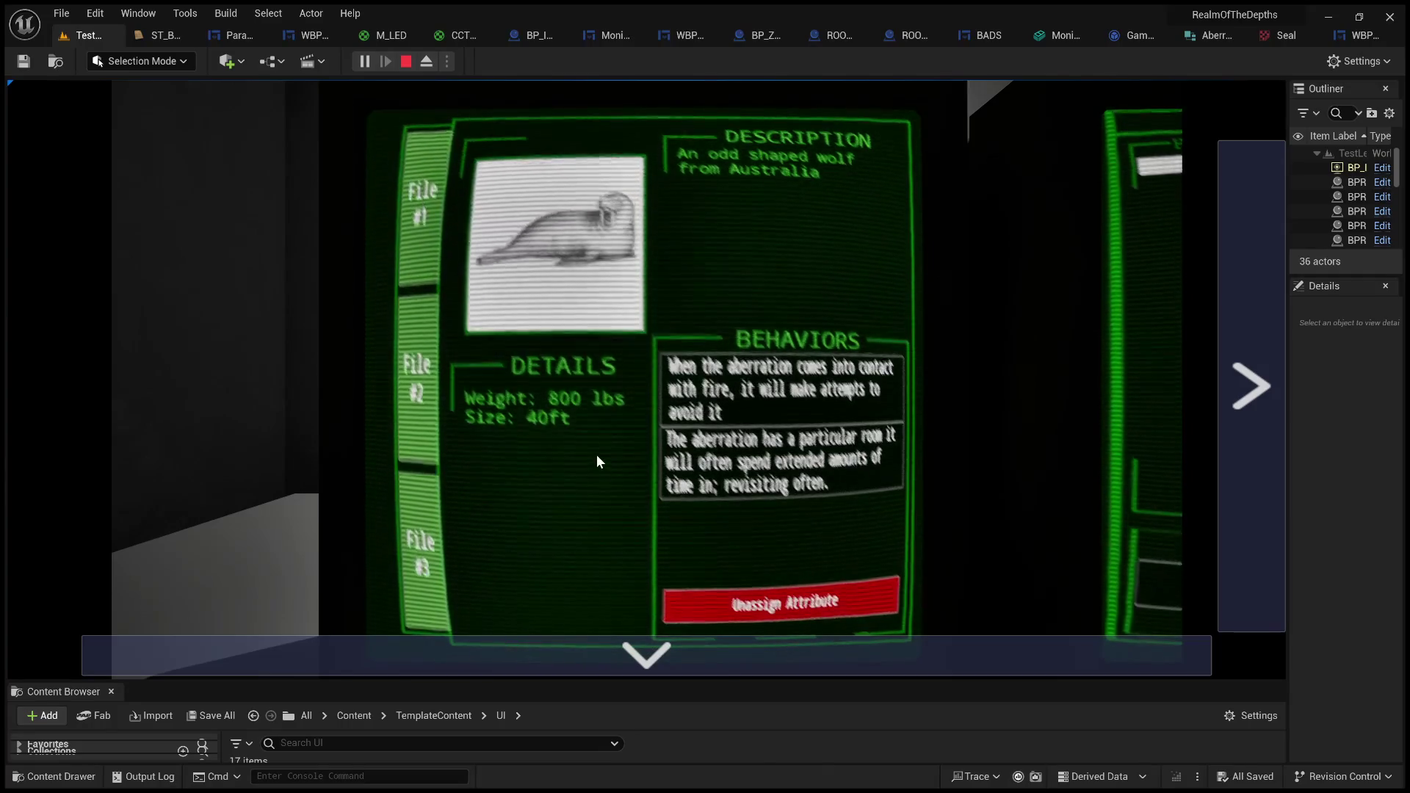
{"action": "left_click", "coordinate": [412, 65]}
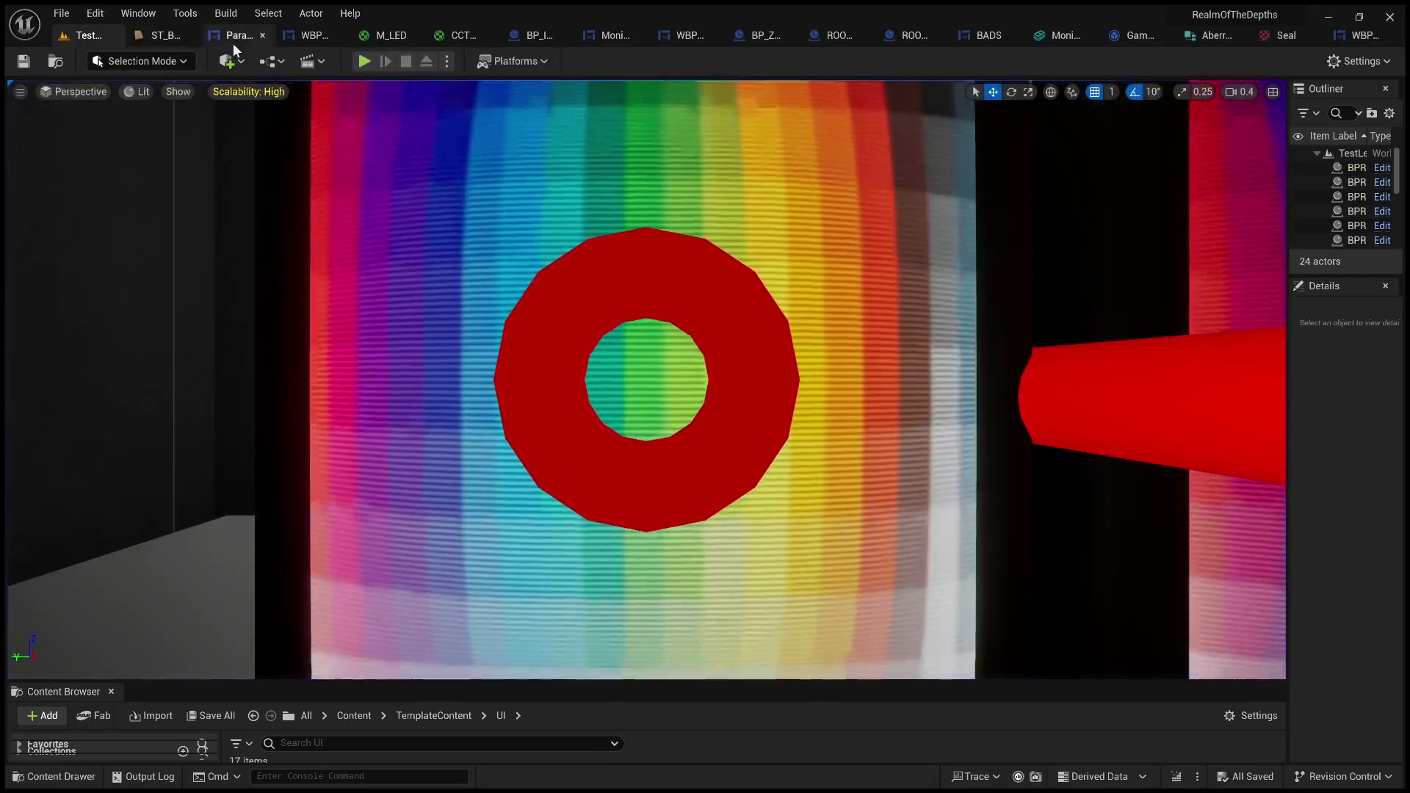
{"action": "left_click", "coordinate": [310, 37]}
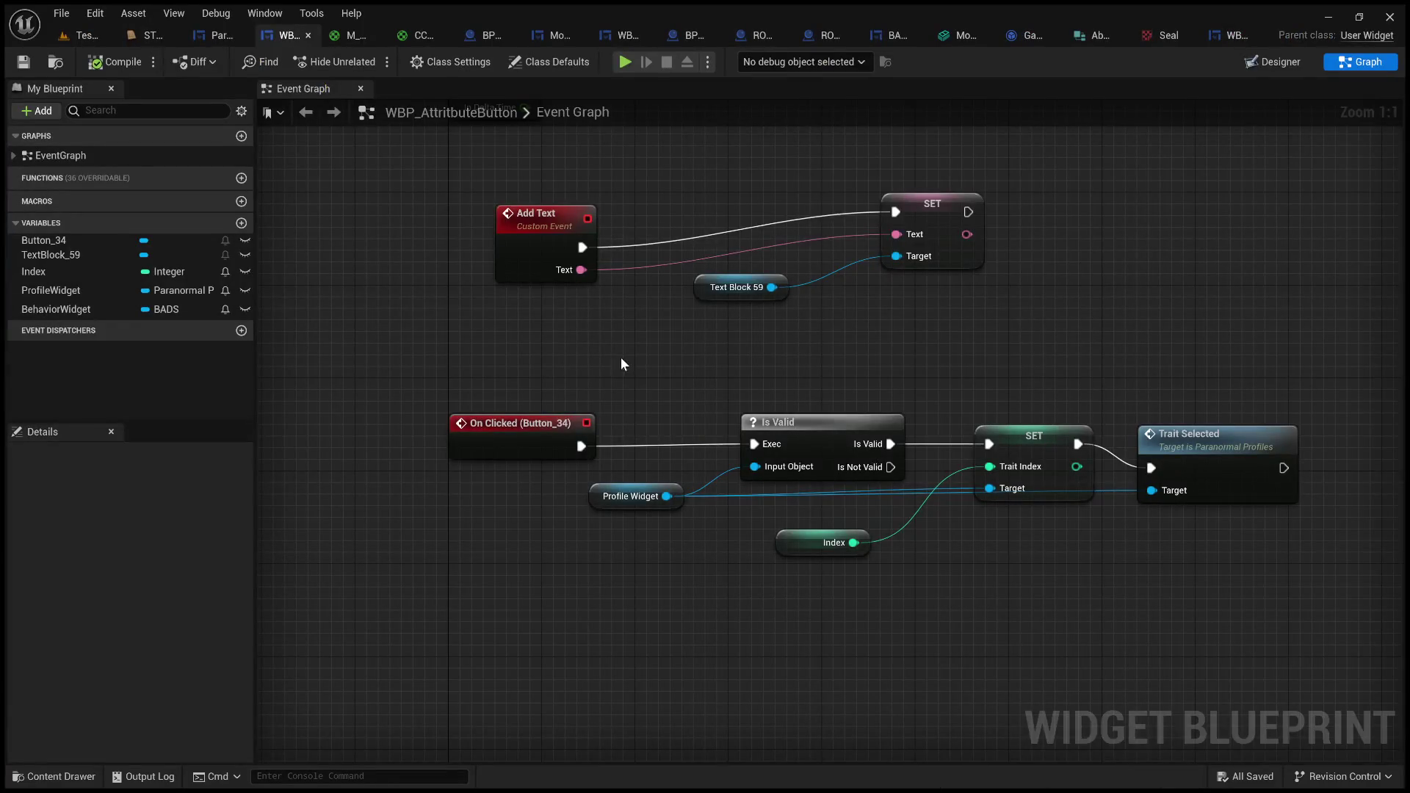
- Select Button_34 and undo the colour experiments back to a black background at alpha 0.313
{"action": "left_click", "coordinate": [1278, 64]}
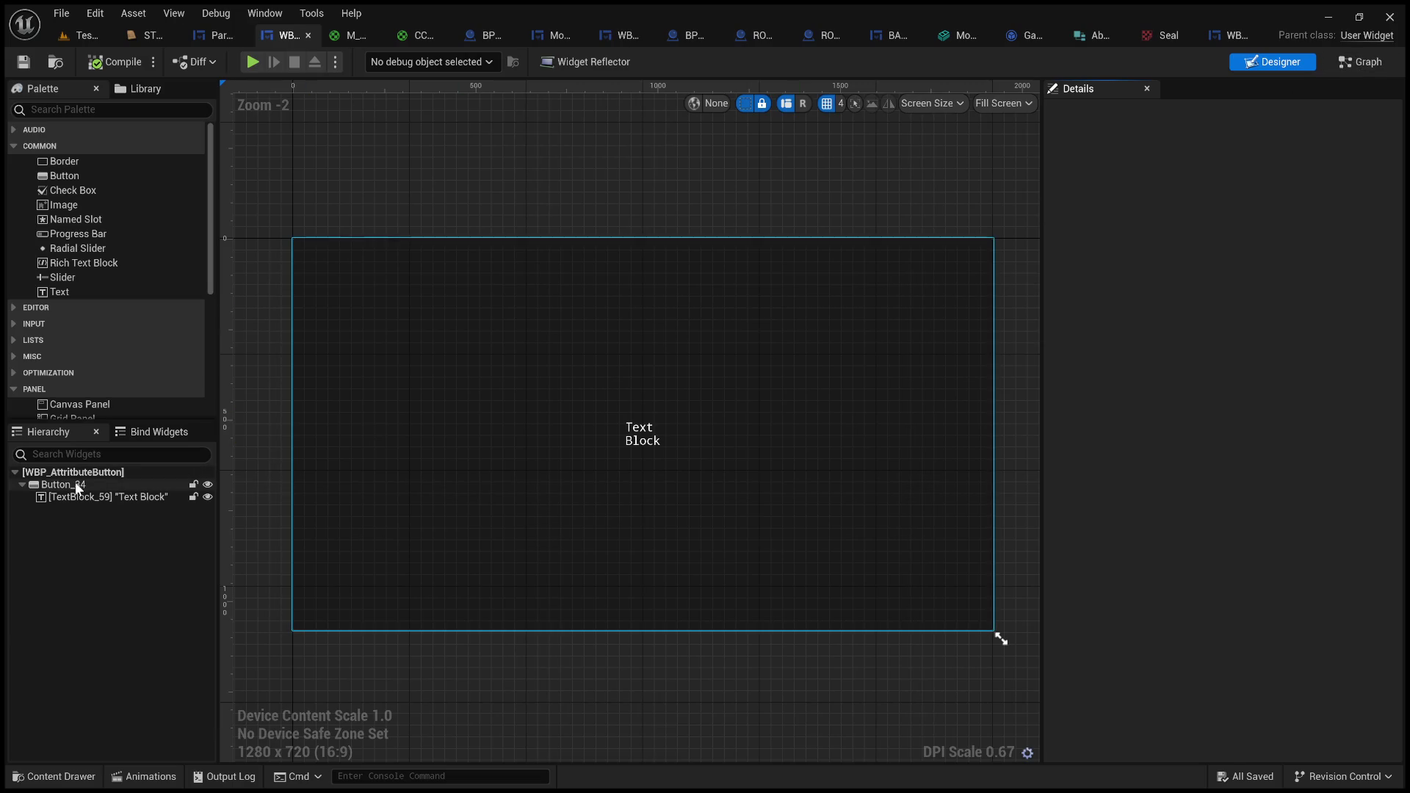
{"action": "left_click", "coordinate": [433, 419]}
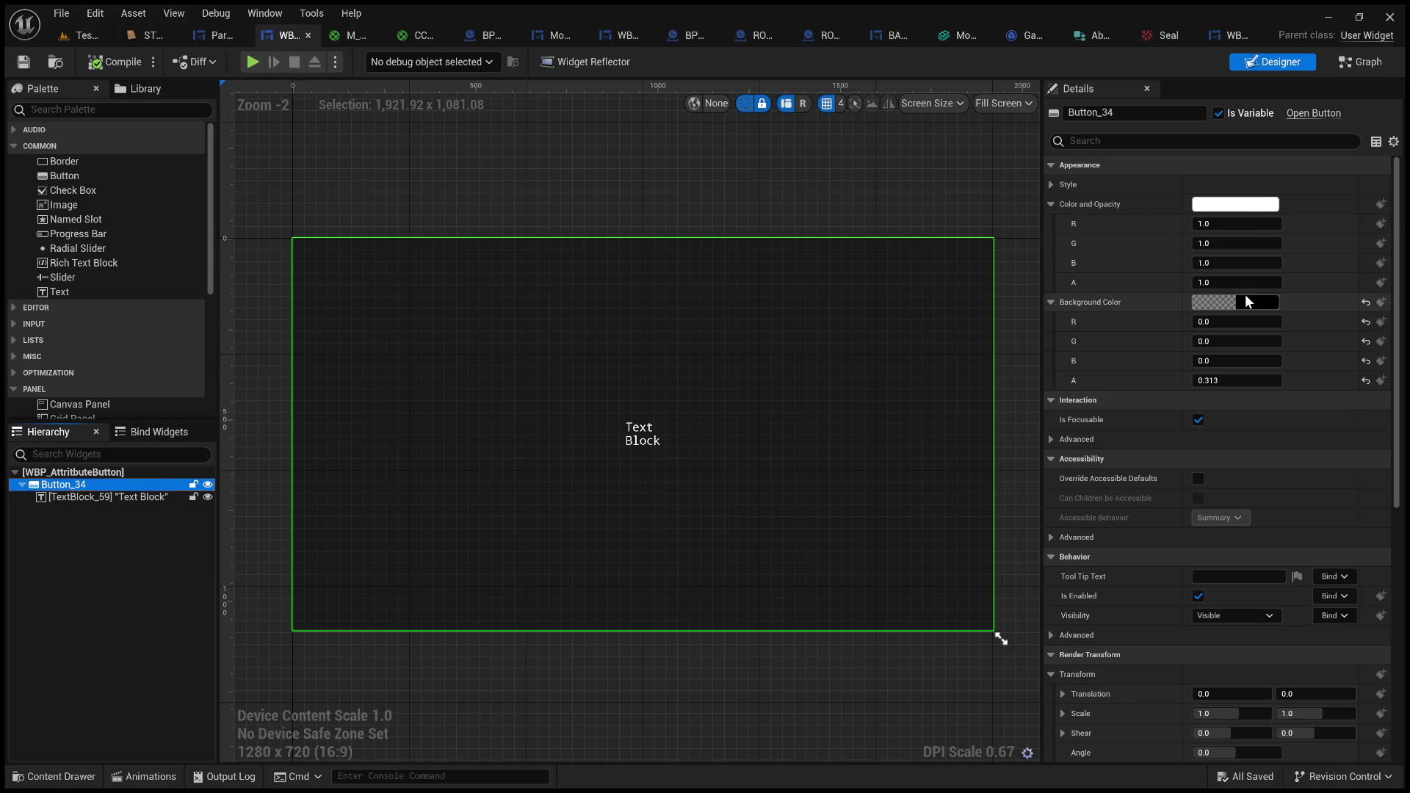
{"action": "key", "text": "ctrl+z"}
{"action": "key", "text": "ctrl+z"}
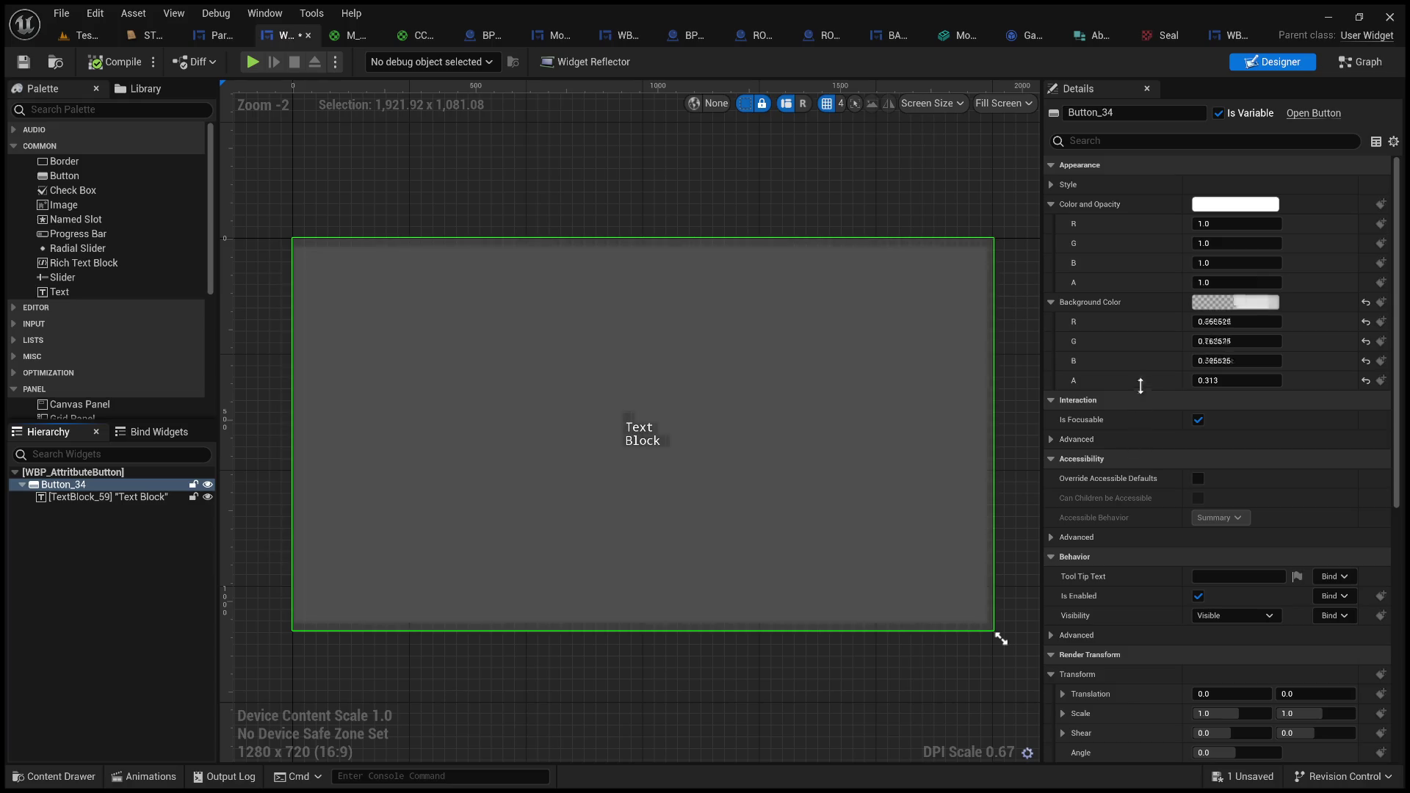
{"action": "key", "text": "ctrl+z"}
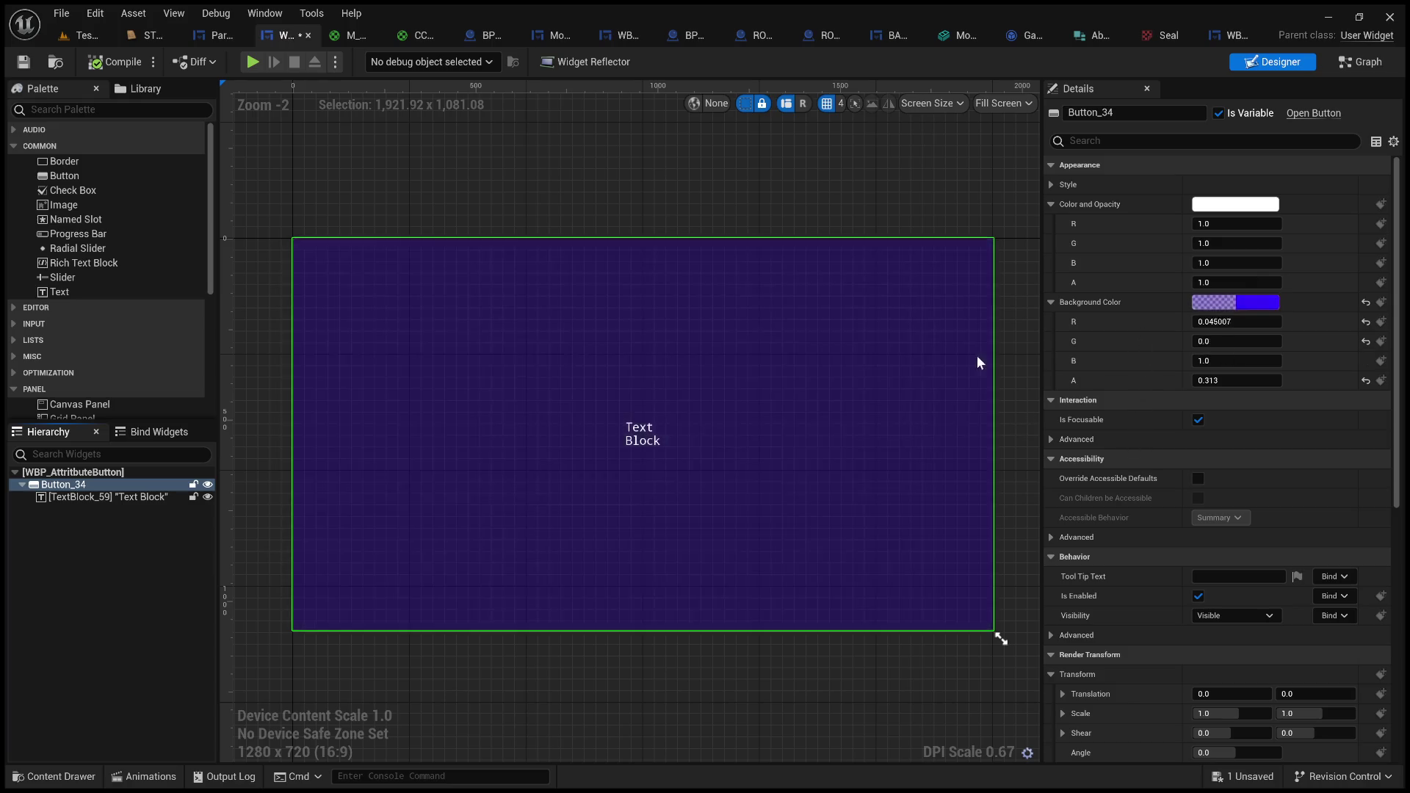
{"action": "key", "text": "ctrl+z"}
{"action": "key", "text": "ctrl+z"}
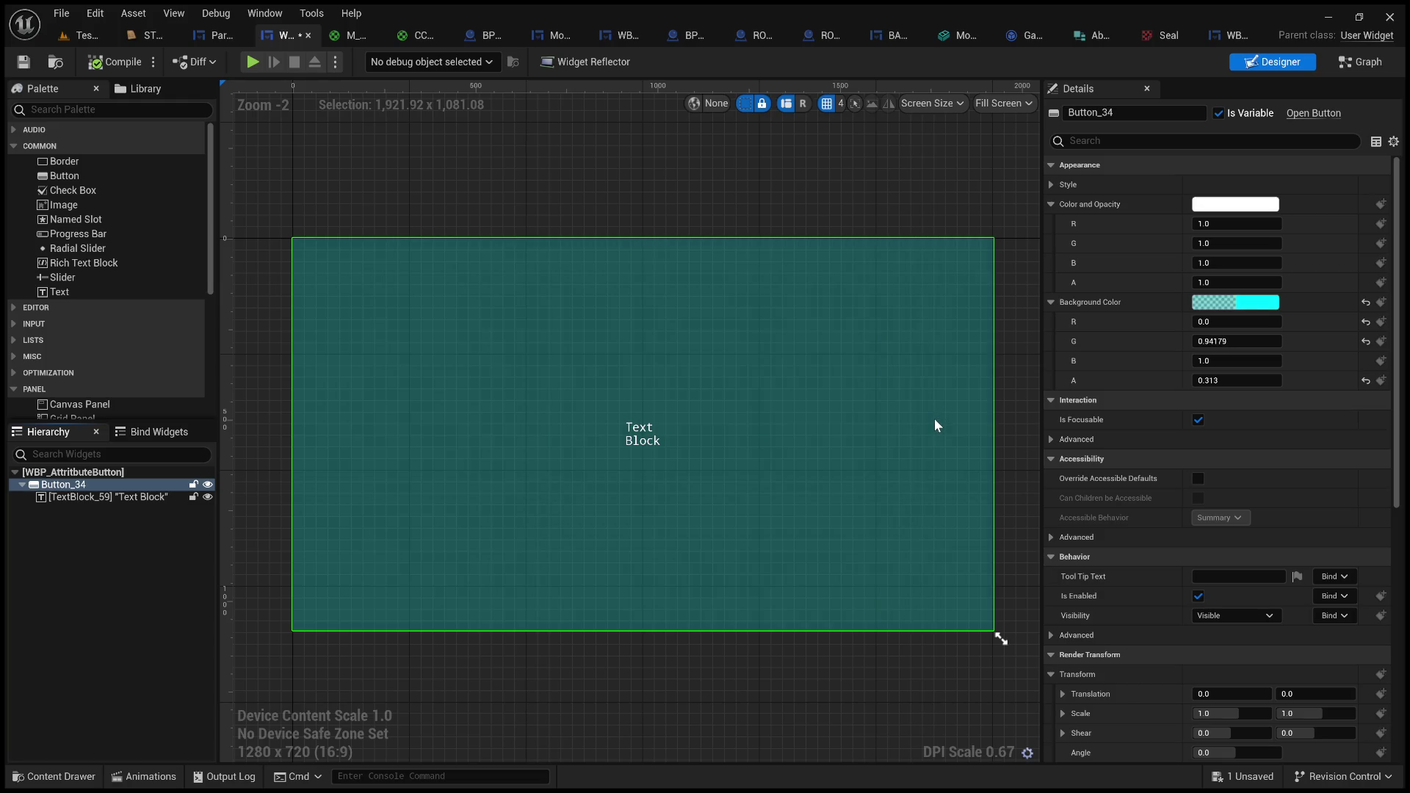
{"action": "key", "text": "ctrl+z"}
{"action": "key", "text": "ctrl+z"}
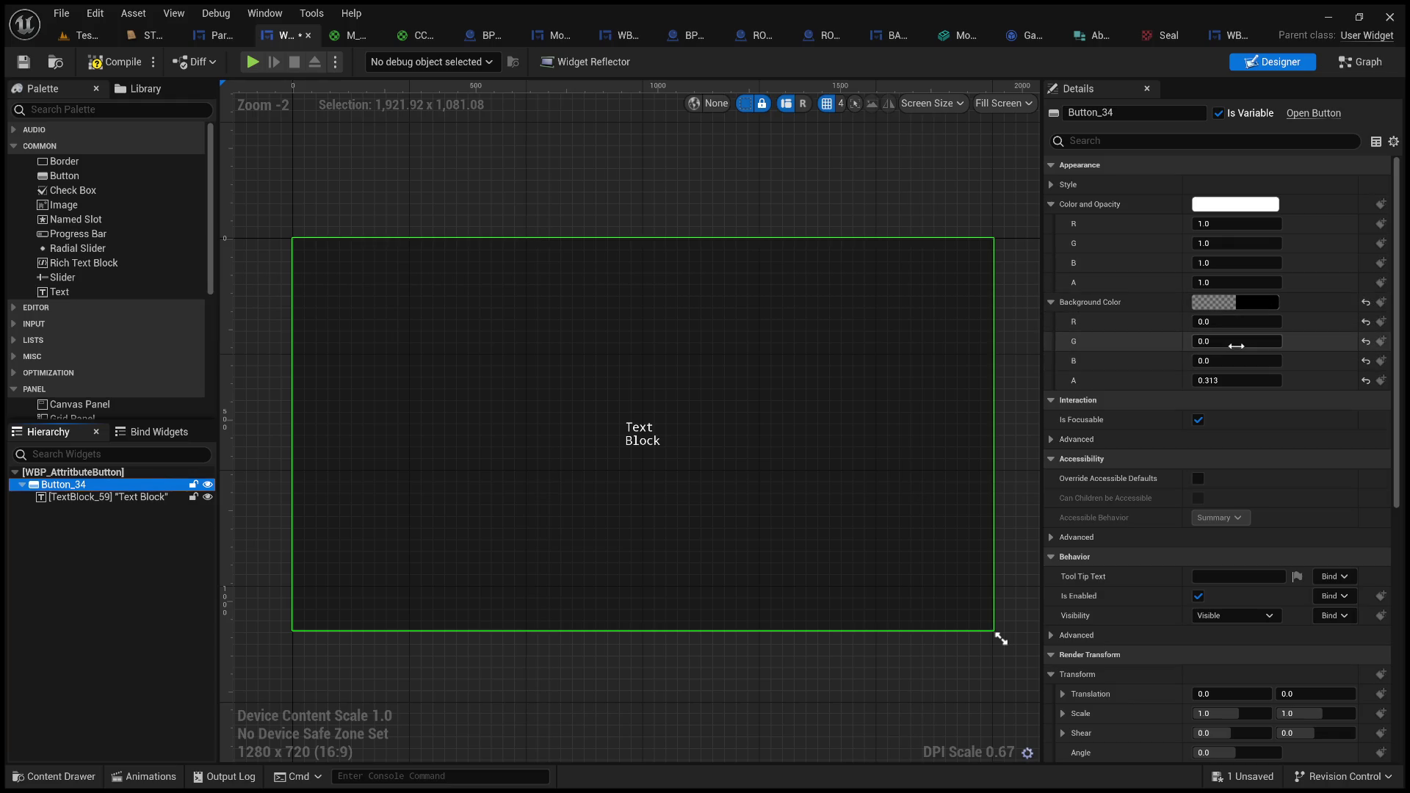
{"action": "left_click", "coordinate": [1358, 68]}
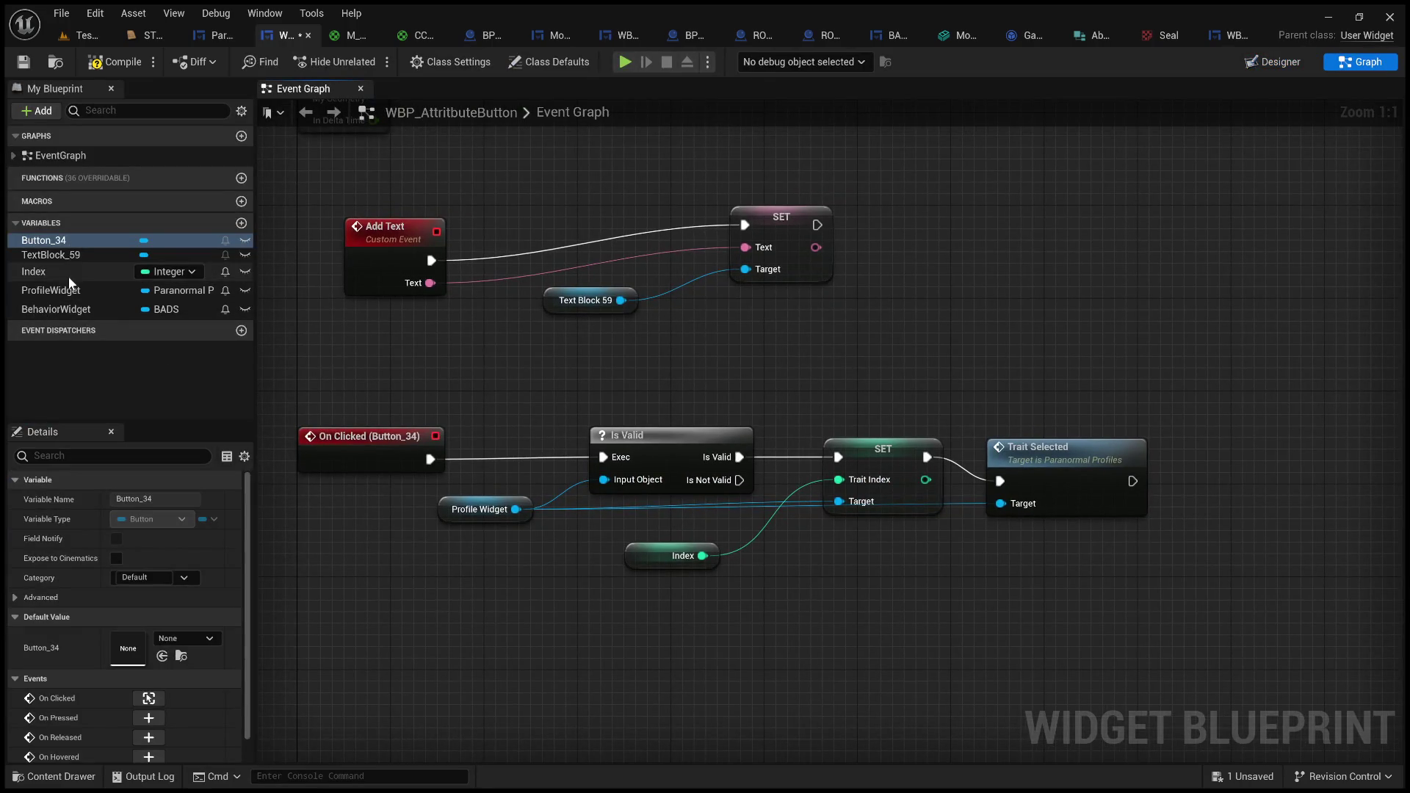
- Insert a Button 34 Set Background Color node between the Trait Index SET and Trait Selected
{"action": "left_click", "coordinate": [53, 243]}
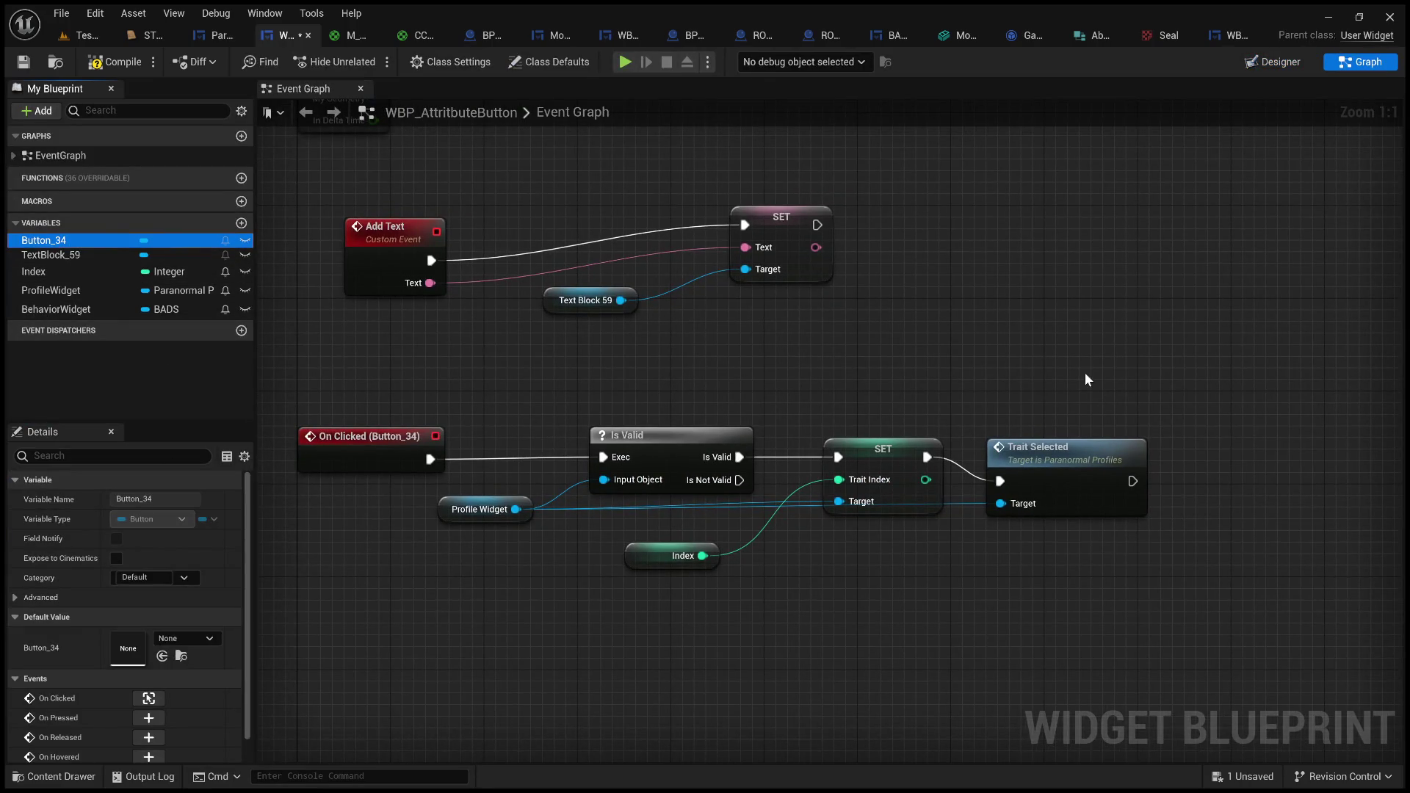
{"action": "key", "text": "ctrl+v"}
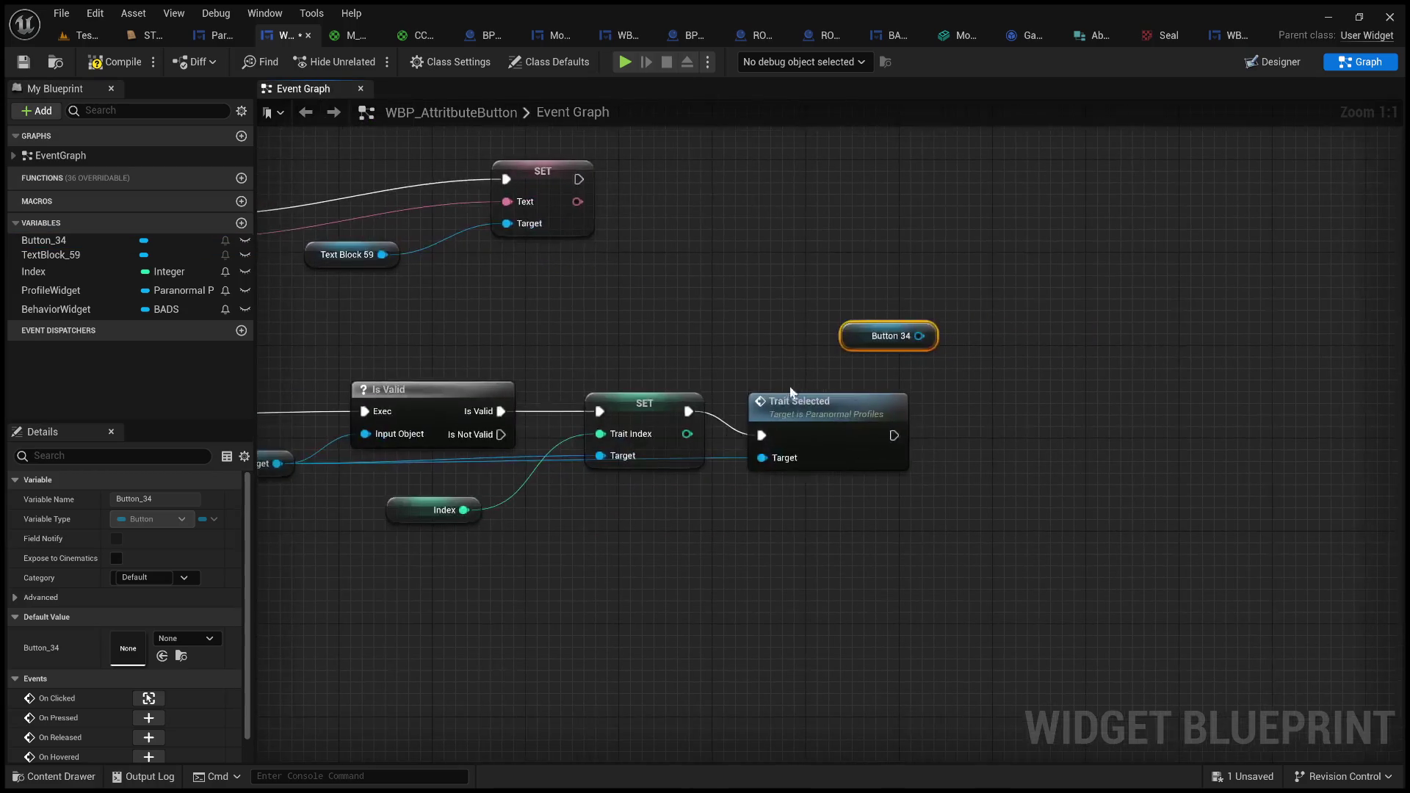
{"action": "left_click", "coordinate": [1008, 428]}
{"action": "left_click_drag", "start_coordinate": [1009, 424], "coordinate": [1100, 389]}
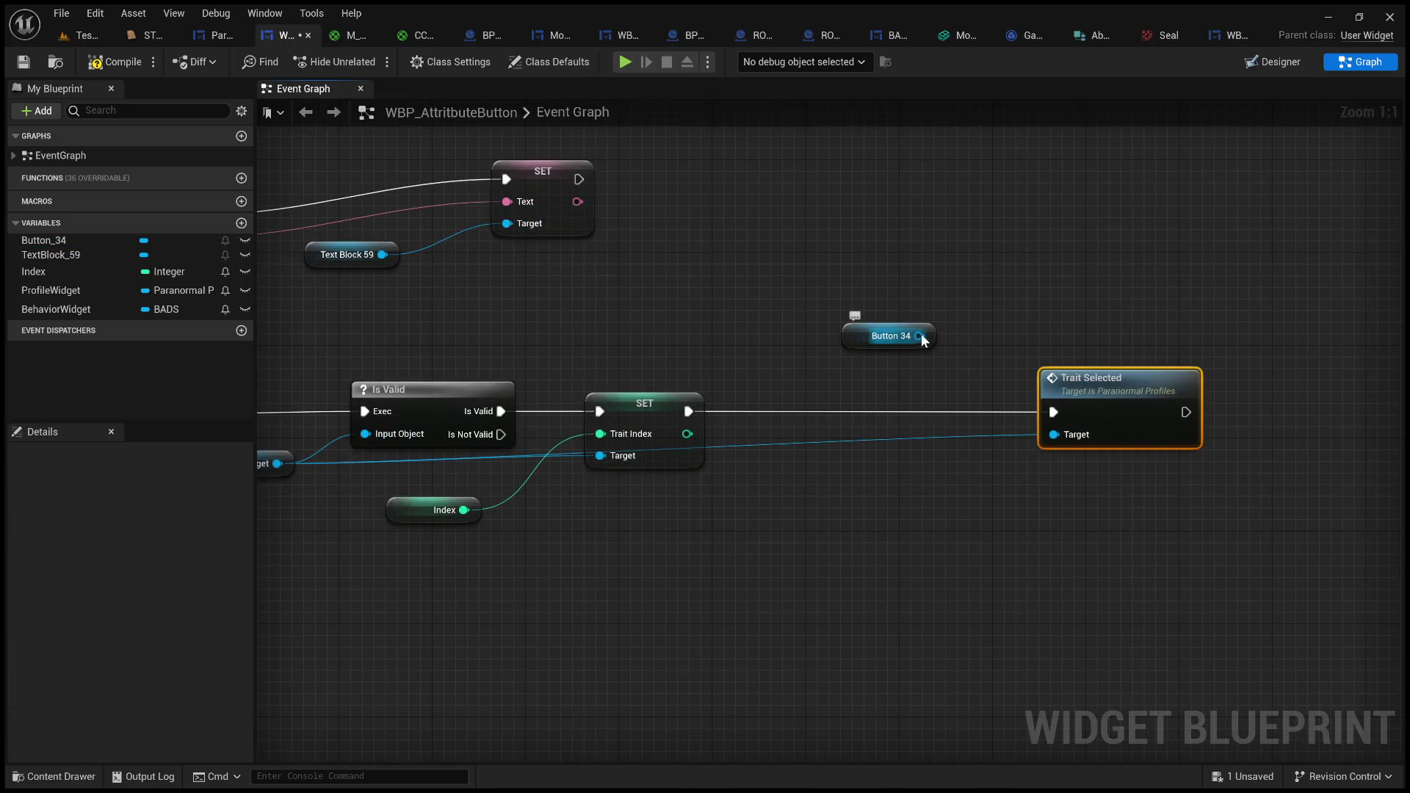
{"action": "left_click_drag", "start_coordinate": [919, 335], "coordinate": [985, 289]}
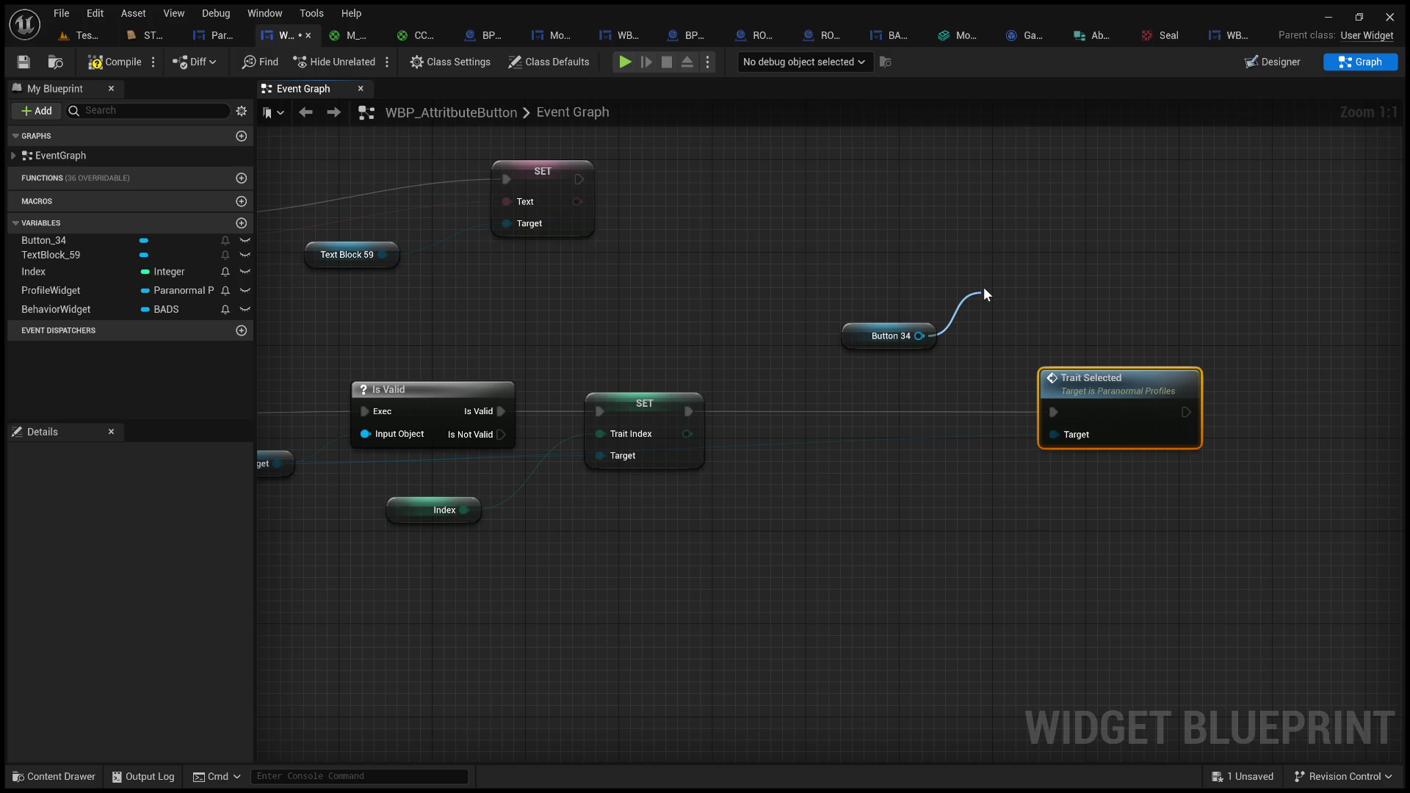
{"action": "left_click", "coordinate": [1109, 381]}
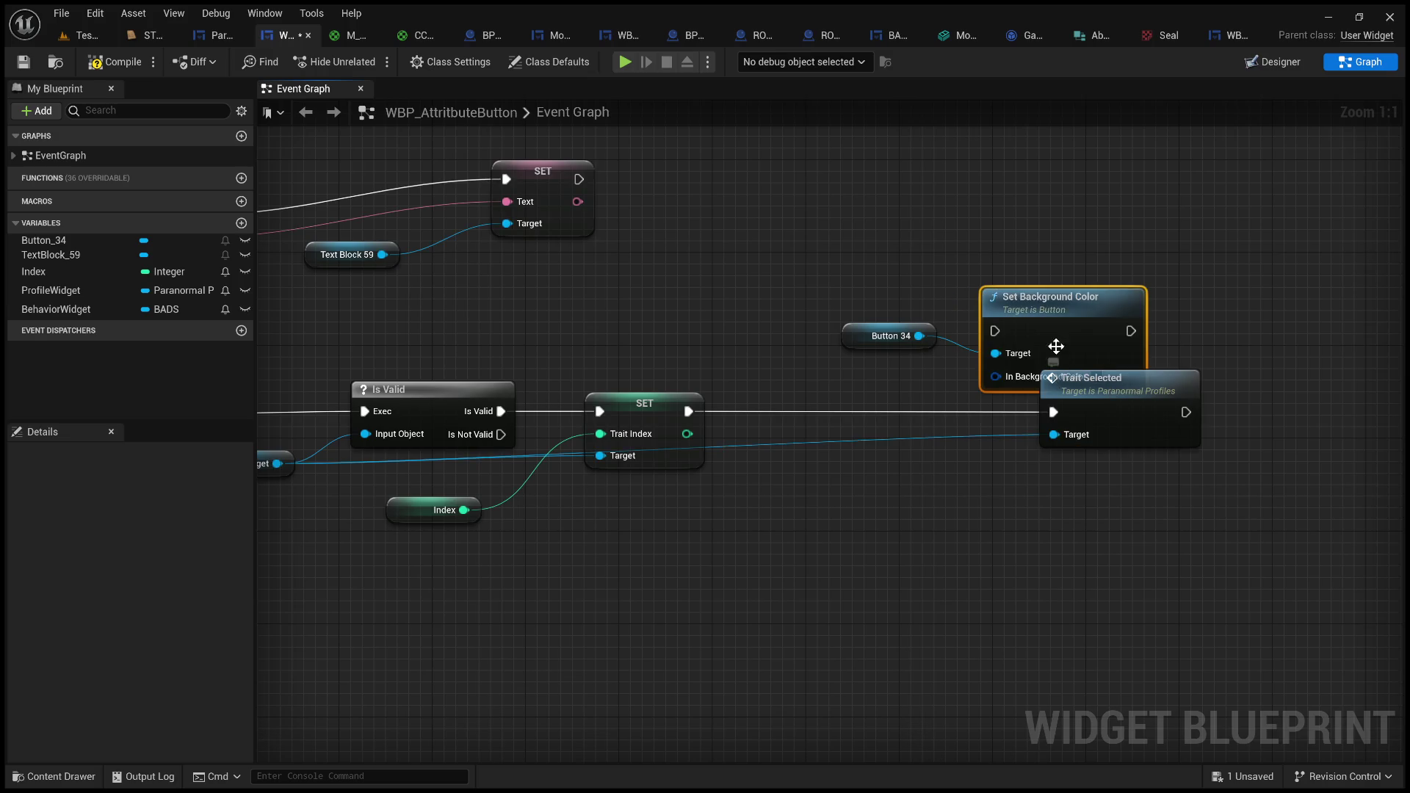
{"action": "left_click_drag", "start_coordinate": [903, 331], "coordinate": [695, 295]}
{"action": "mouse_move", "coordinate": [1047, 301]}
{"action": "left_mouse_down"}
{"action": "mouse_move", "coordinate": [907, 345]}
{"action": "mouse_move", "coordinate": [895, 382]}
{"action": "left_mouse_up"}
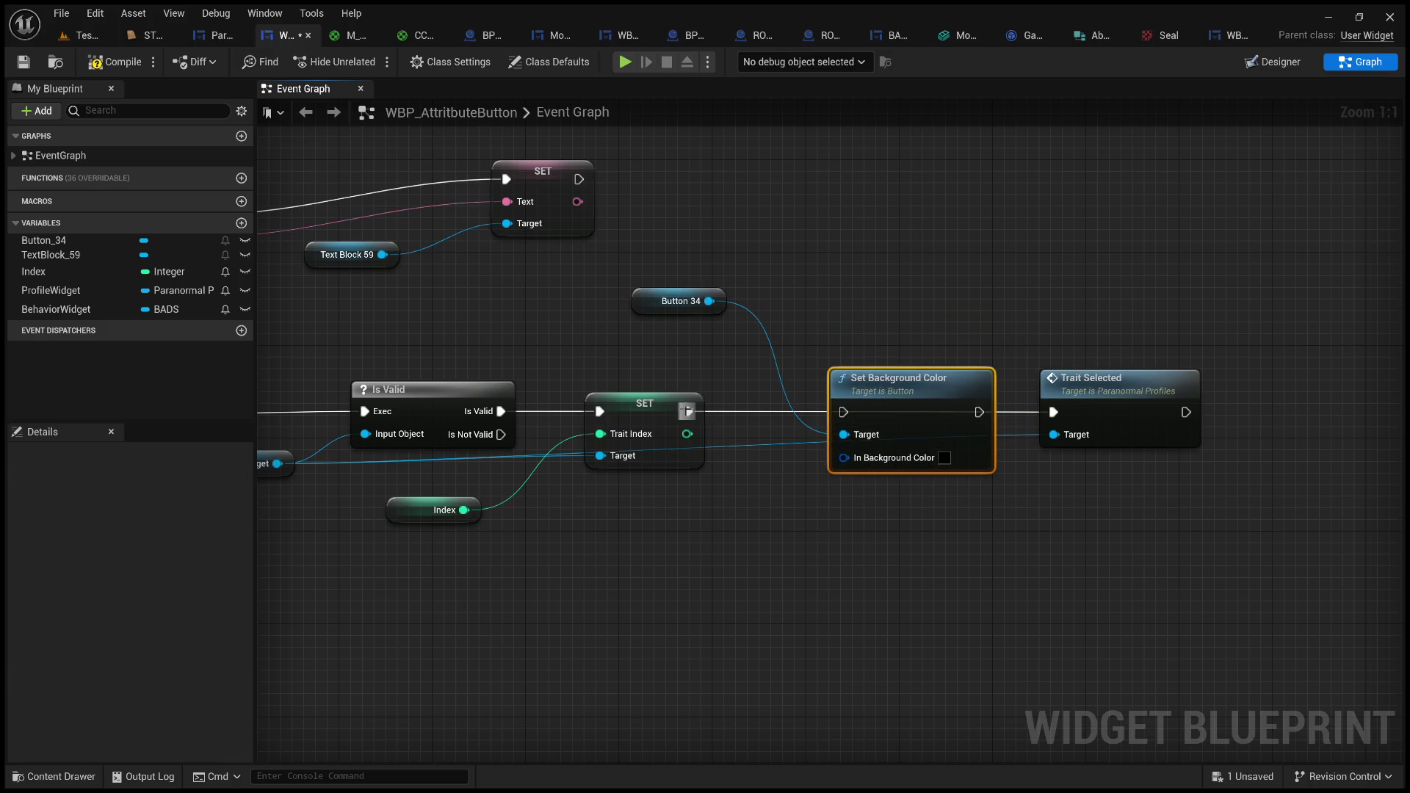
{"action": "mouse_move", "coordinate": [688, 411]}
{"action": "left_mouse_down"}
{"action": "mouse_move", "coordinate": [850, 413]}
{"action": "mouse_move", "coordinate": [861, 378]}
{"action": "left_mouse_up"}
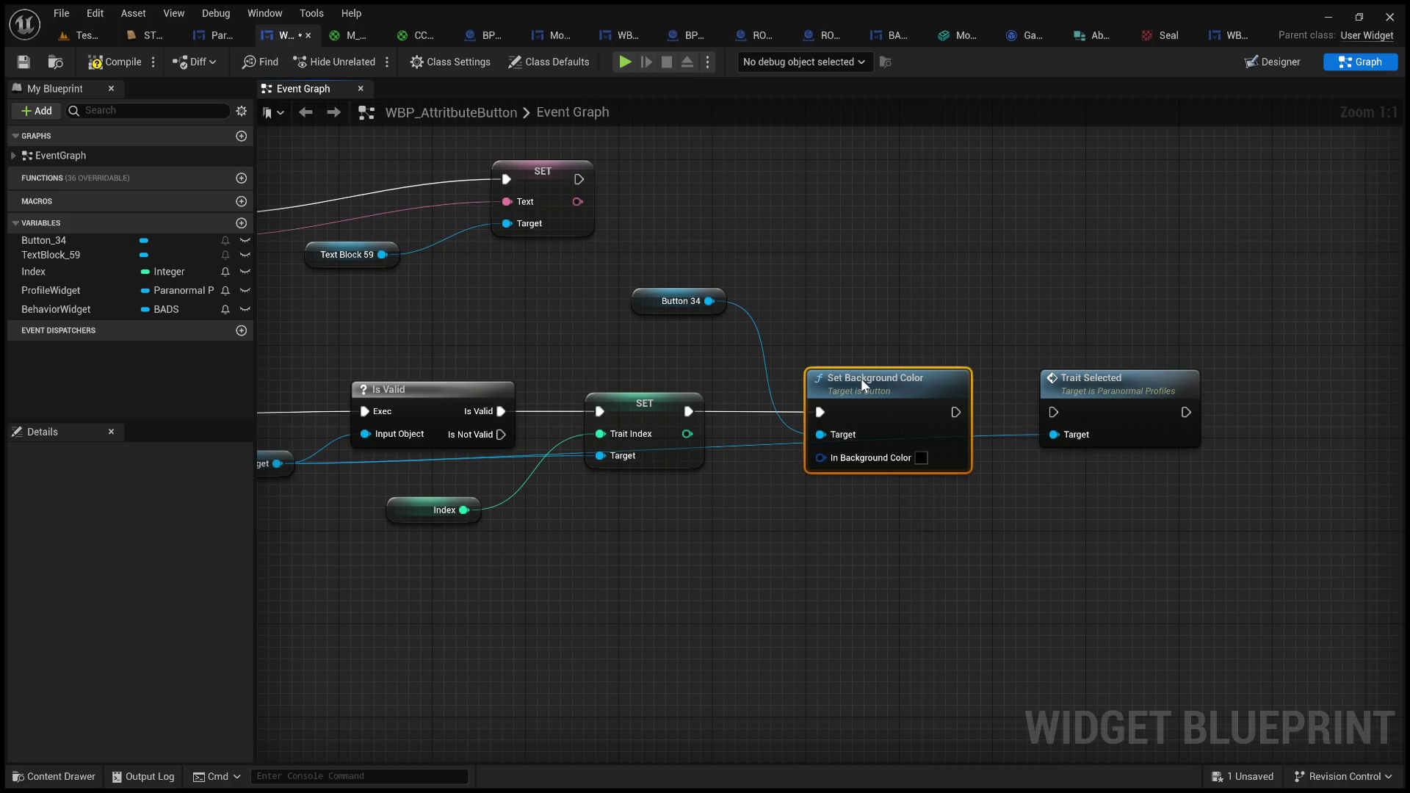
{"action": "mouse_move", "coordinate": [851, 328]}
{"action": "left_mouse_down"}
{"action": "mouse_move", "coordinate": [1120, 315]}
{"action": "mouse_move", "coordinate": [919, 375]}
{"action": "left_mouse_up"}
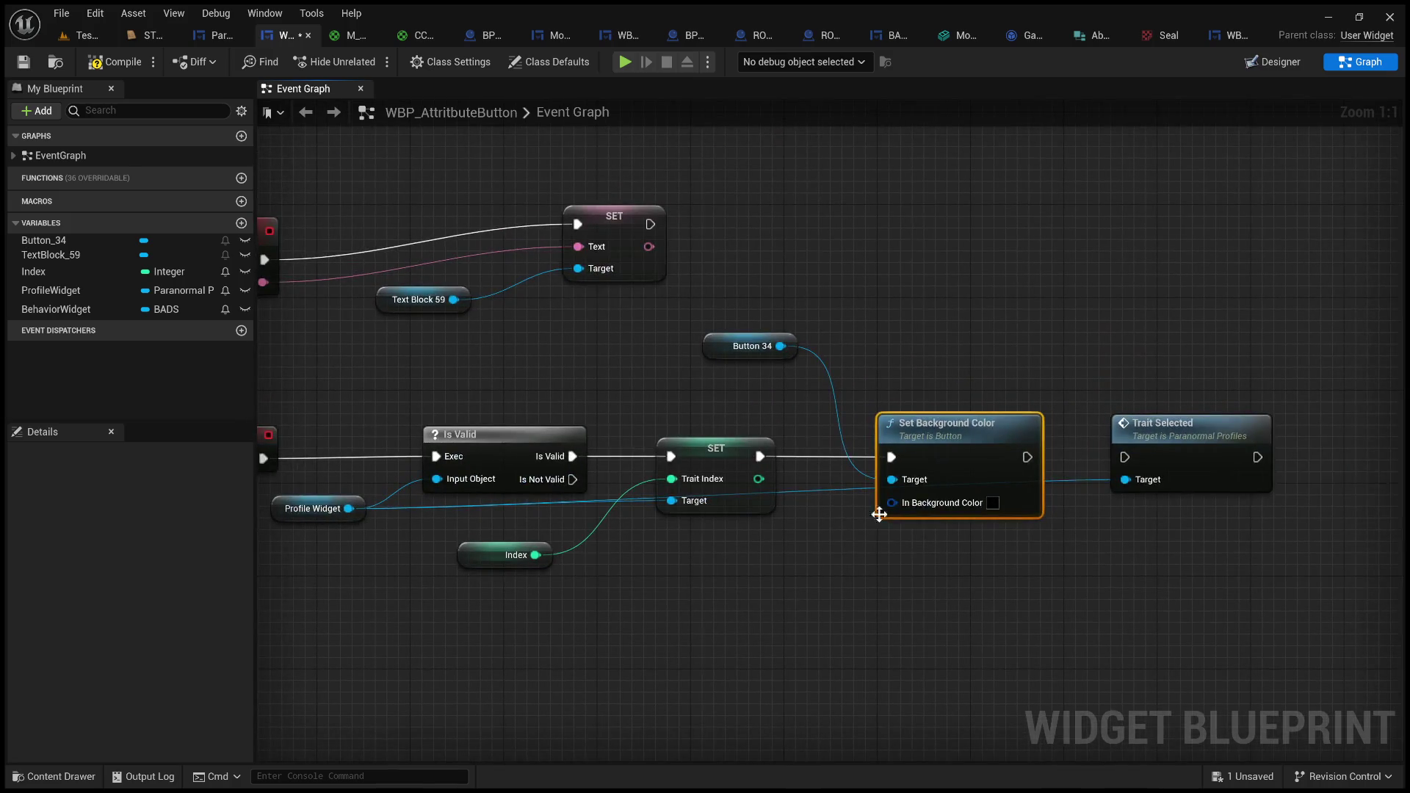
- Feed the background colour from a Make LinearColor with G and B set to 1
{"action": "left_click_drag", "start_coordinate": [890, 505], "coordinate": [750, 601]}
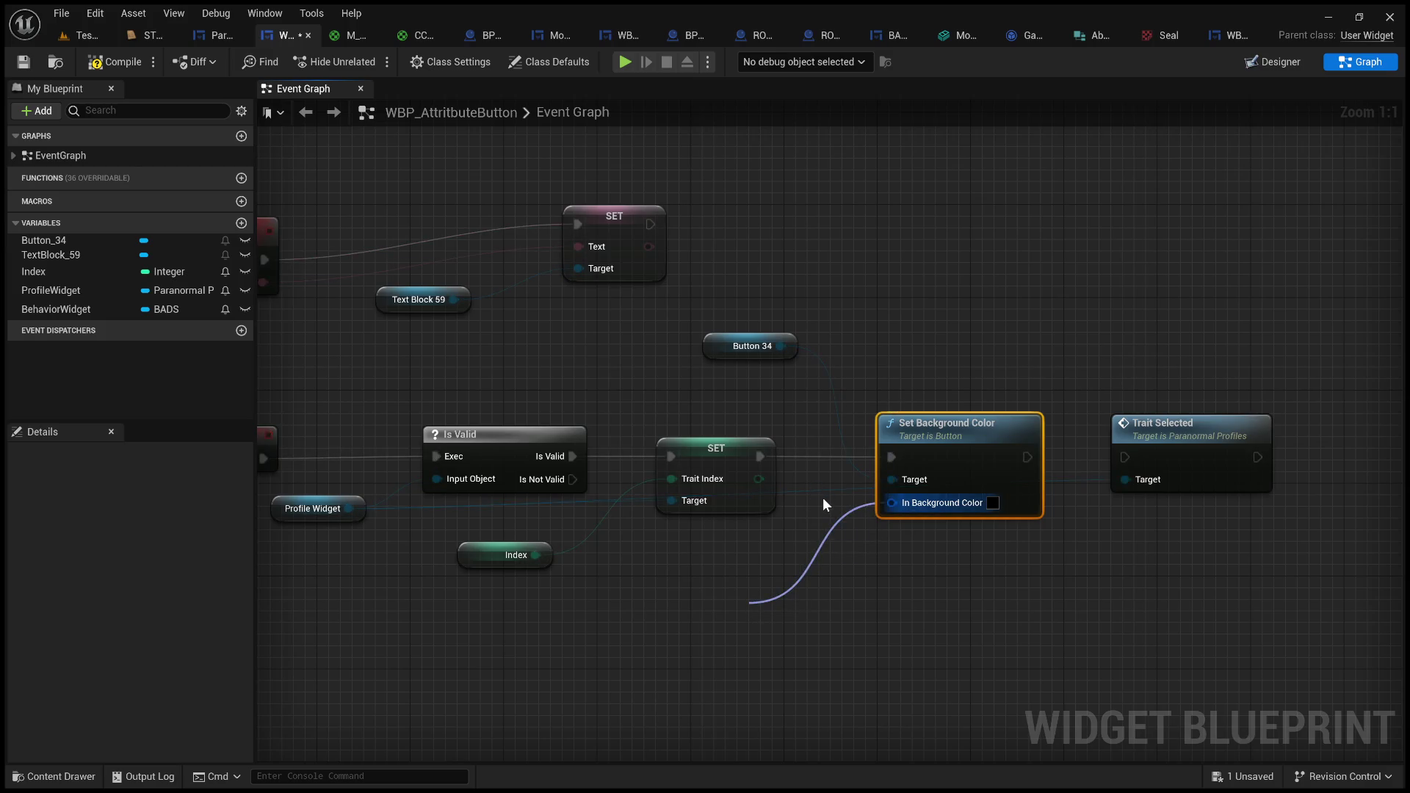
{"action": "key", "text": "Return"}
{"action": "left_click_drag", "start_coordinate": [804, 598], "coordinate": [731, 598]}
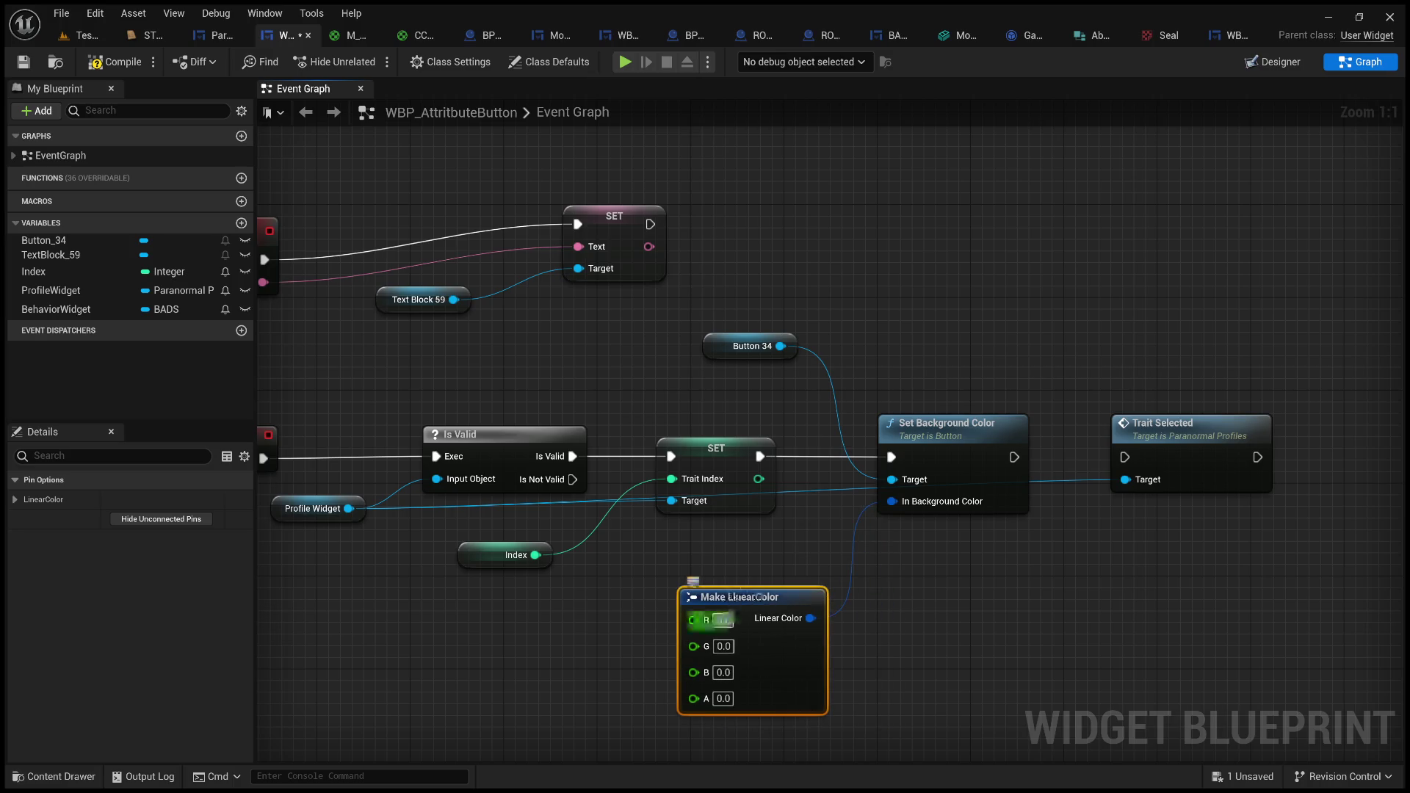
{"action": "left_click", "coordinate": [724, 646]}
{"action": "type", "text": "1"}
{"action": "key", "text": "Tab"}
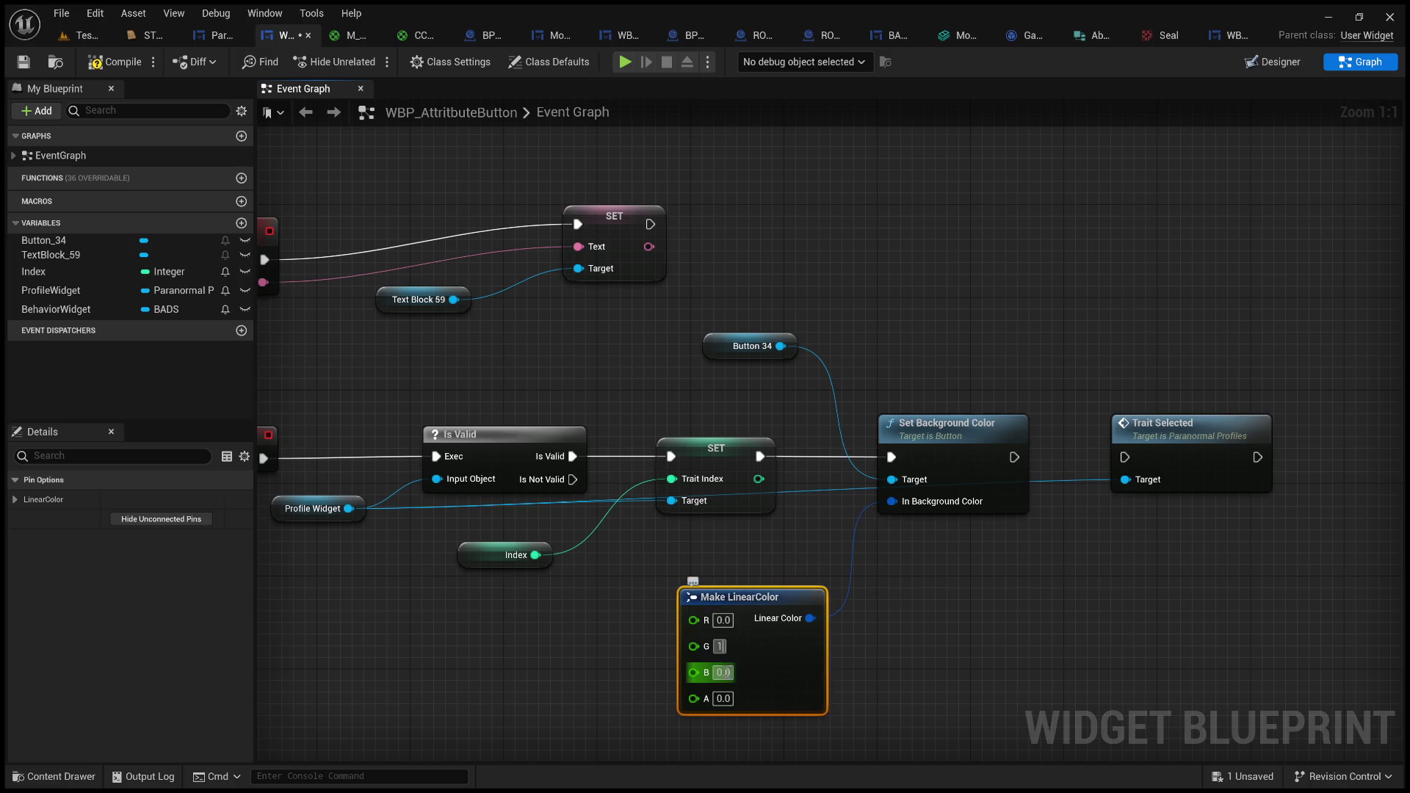
{"action": "type", "text": "1"}
{"action": "left_click", "coordinate": [871, 668]}
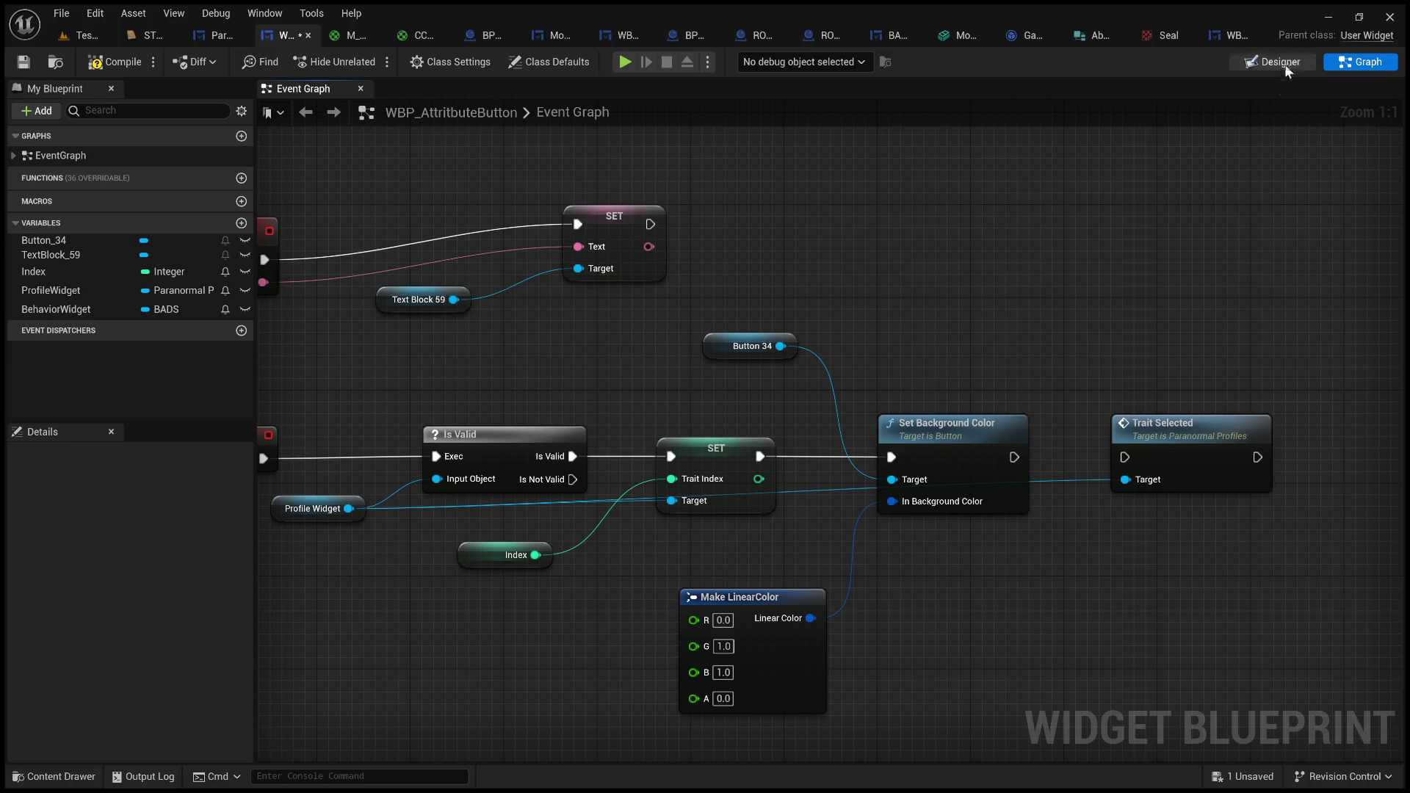
- Match the designer's background alpha by setting the Make LinearColor alpha to 0.313
{"action": "left_click", "coordinate": [1287, 66]}
{"action": "left_click", "coordinate": [1236, 378]}
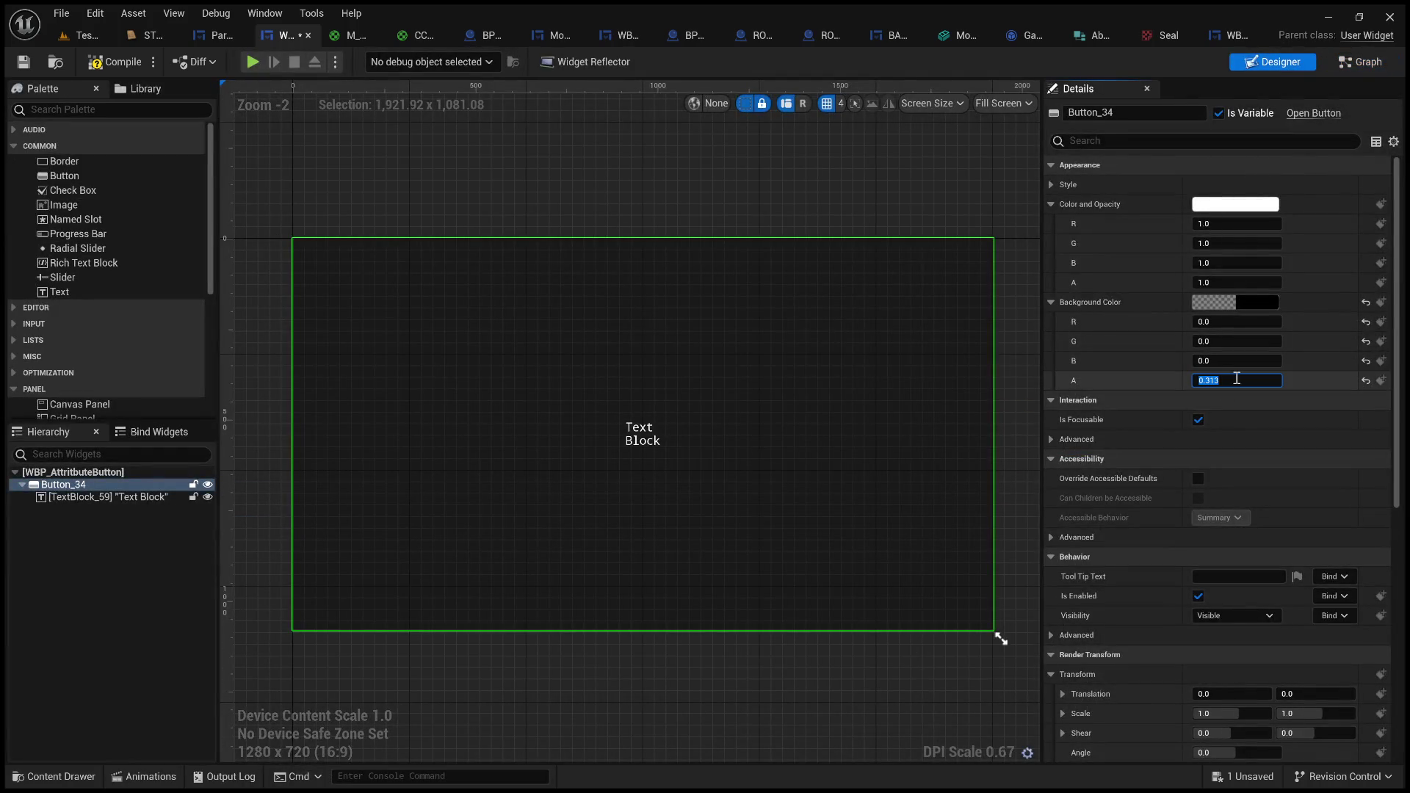
{"action": "left_click", "coordinate": [1357, 67]}
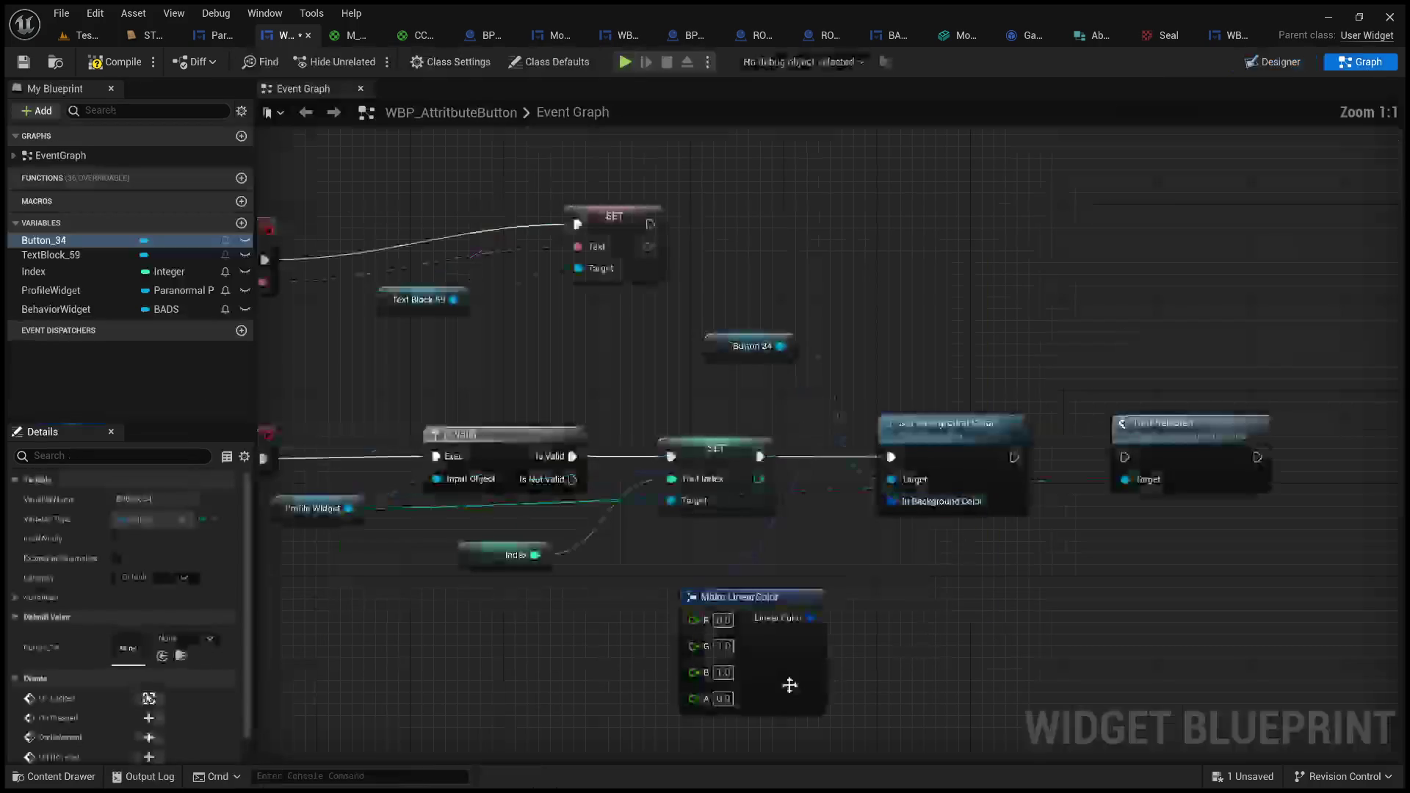
{"action": "left_click", "coordinate": [721, 697]}
{"action": "type", "text": "0.313"}
{"action": "key", "text": "Return"}
{"action": "scroll", "coordinate": [924, 667], "scroll_direction": "down", "scroll_amount": 3}
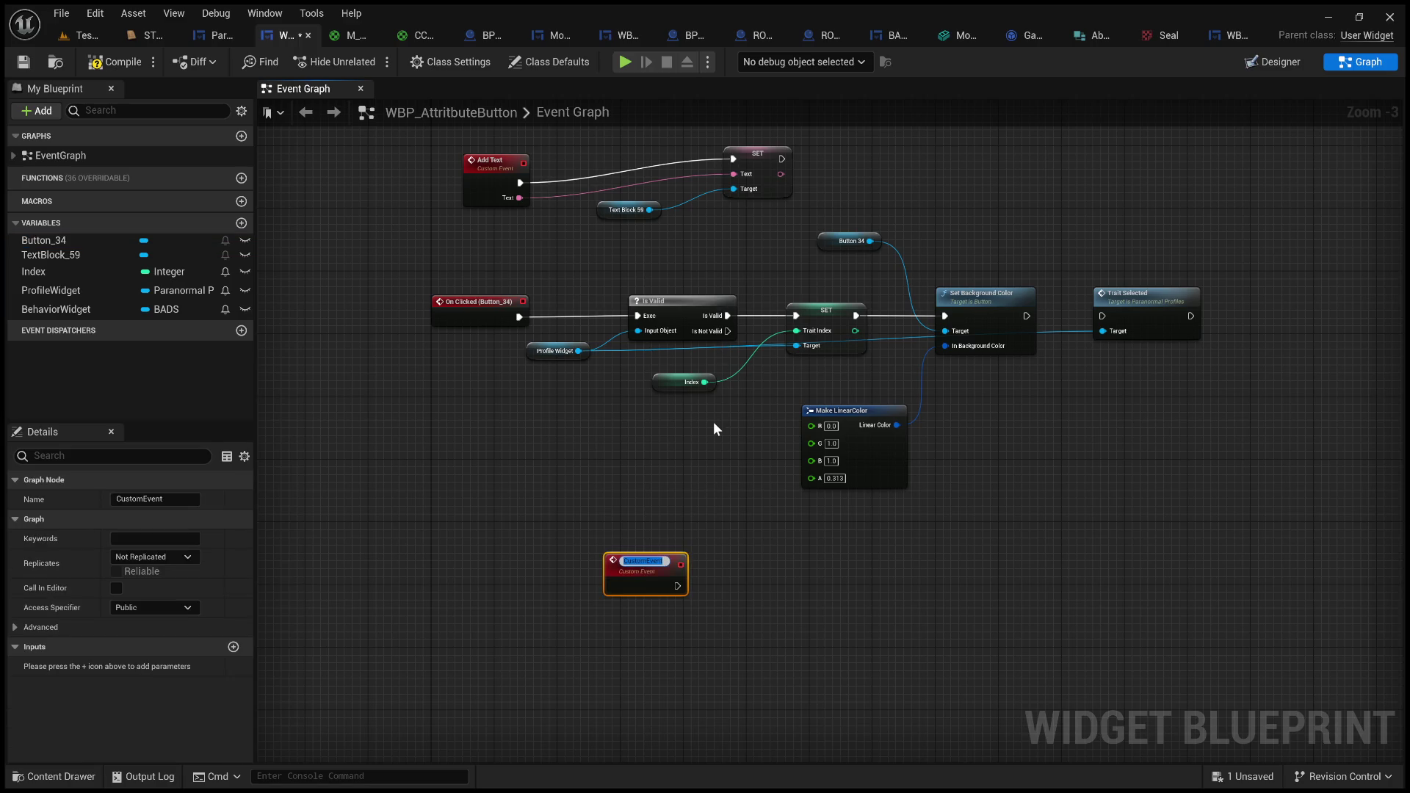
- Name a custom event Unselected and paste copies of the Button 34 getter and Make LinearColor beside it
{"action": "type", "text": "Uns"}
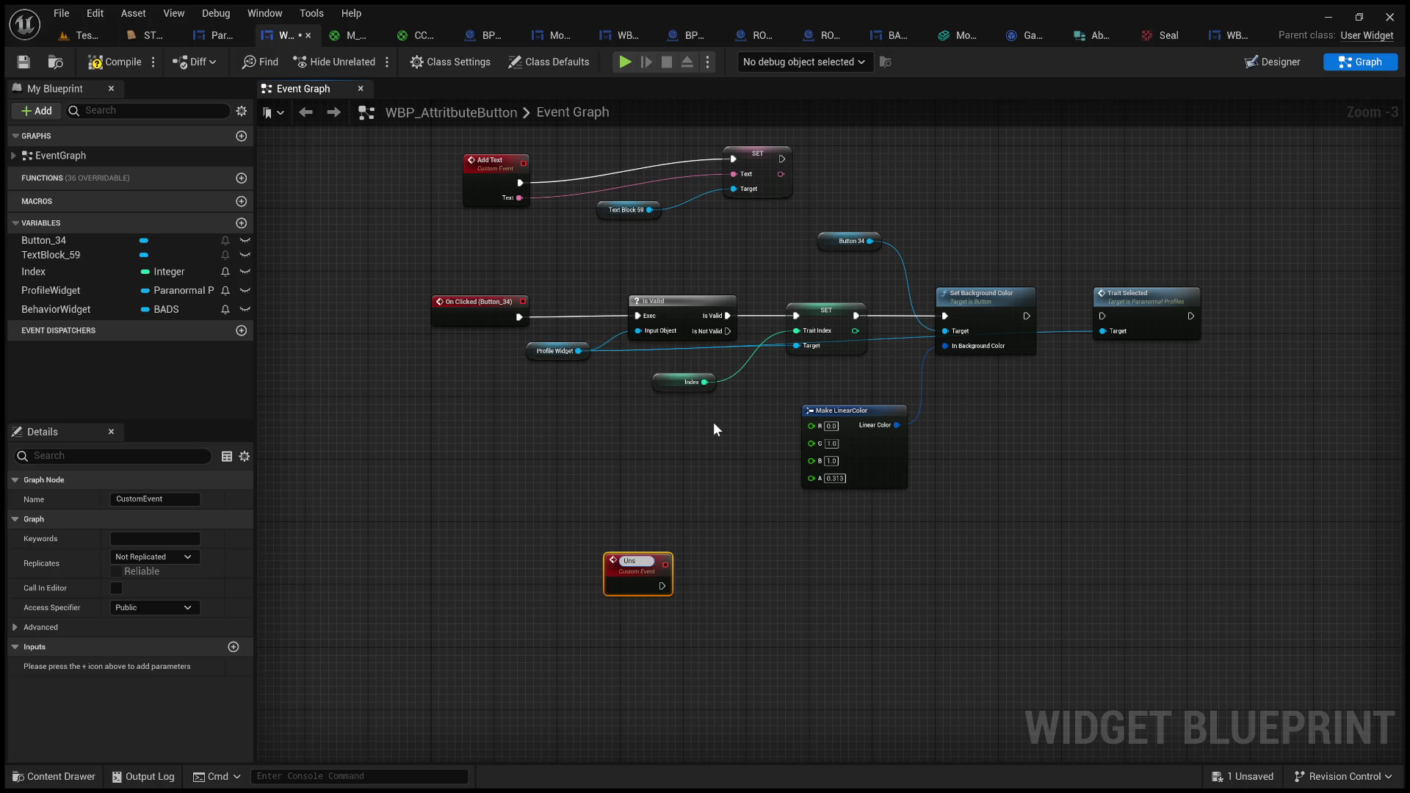
{"action": "type", "text": "elected"}
{"action": "key", "text": "Return"}
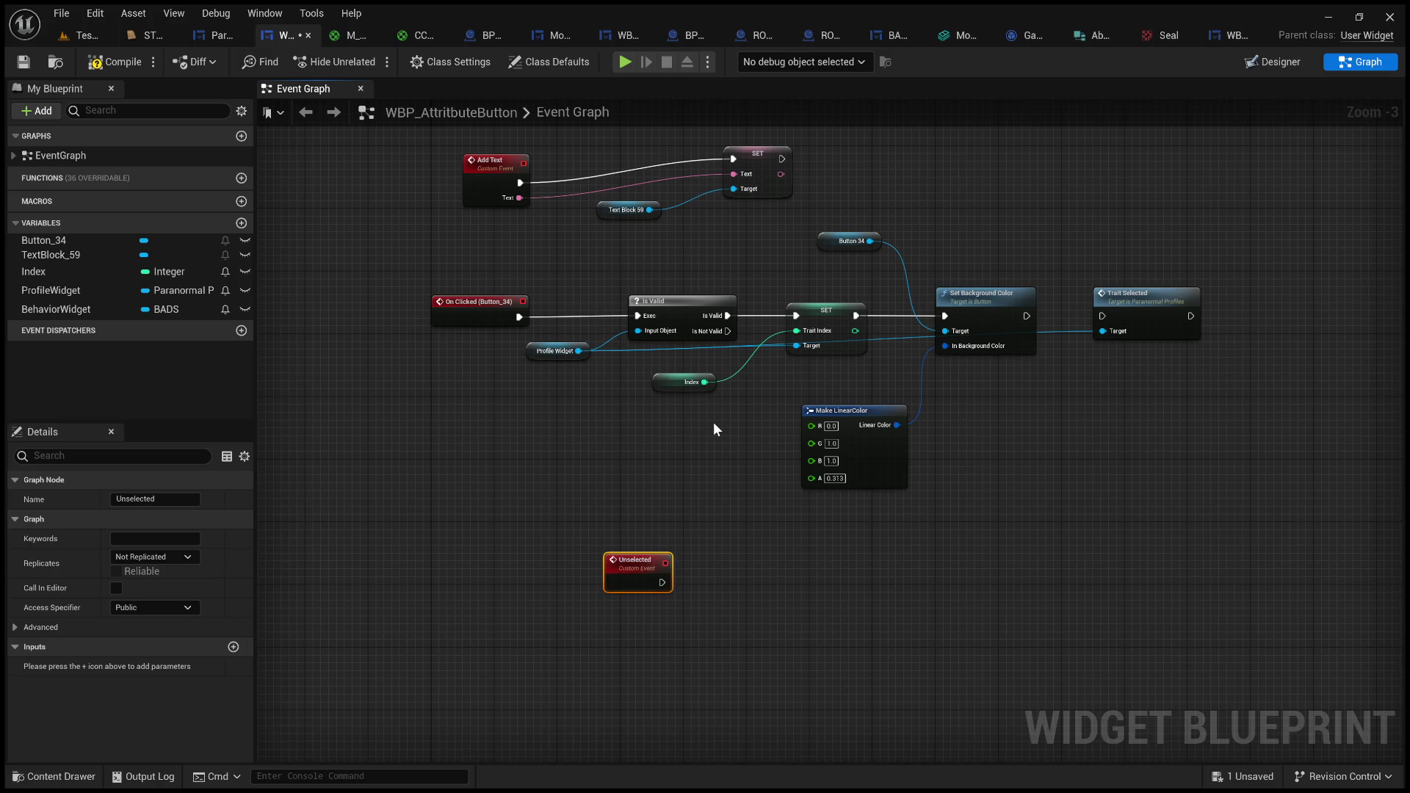
{"action": "left_click", "coordinate": [854, 242], "text": "ctrl"}
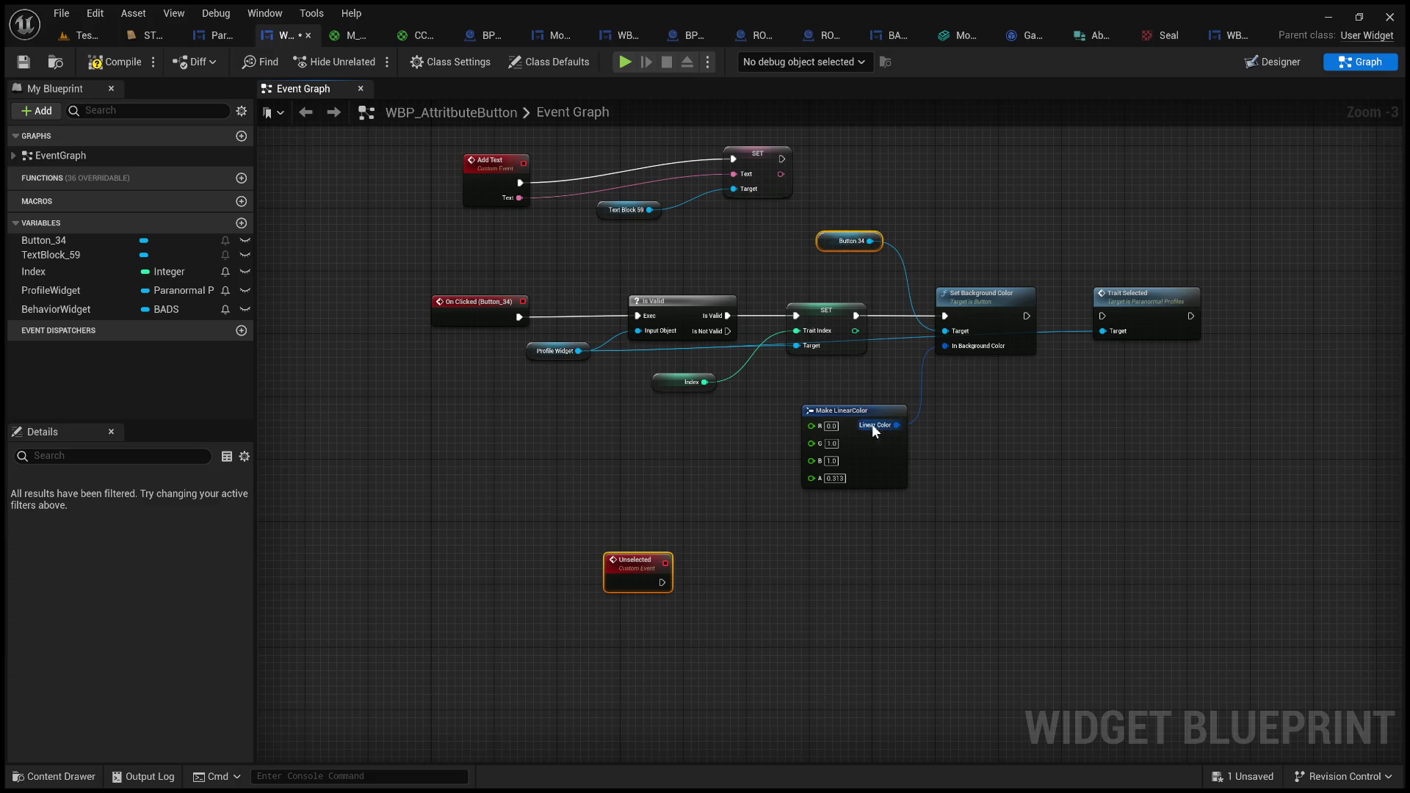
{"action": "left_click", "coordinate": [871, 425], "text": "ctrl"}
{"action": "key", "text": "ctrl+c"}
{"action": "key", "text": "ctrl+v"}
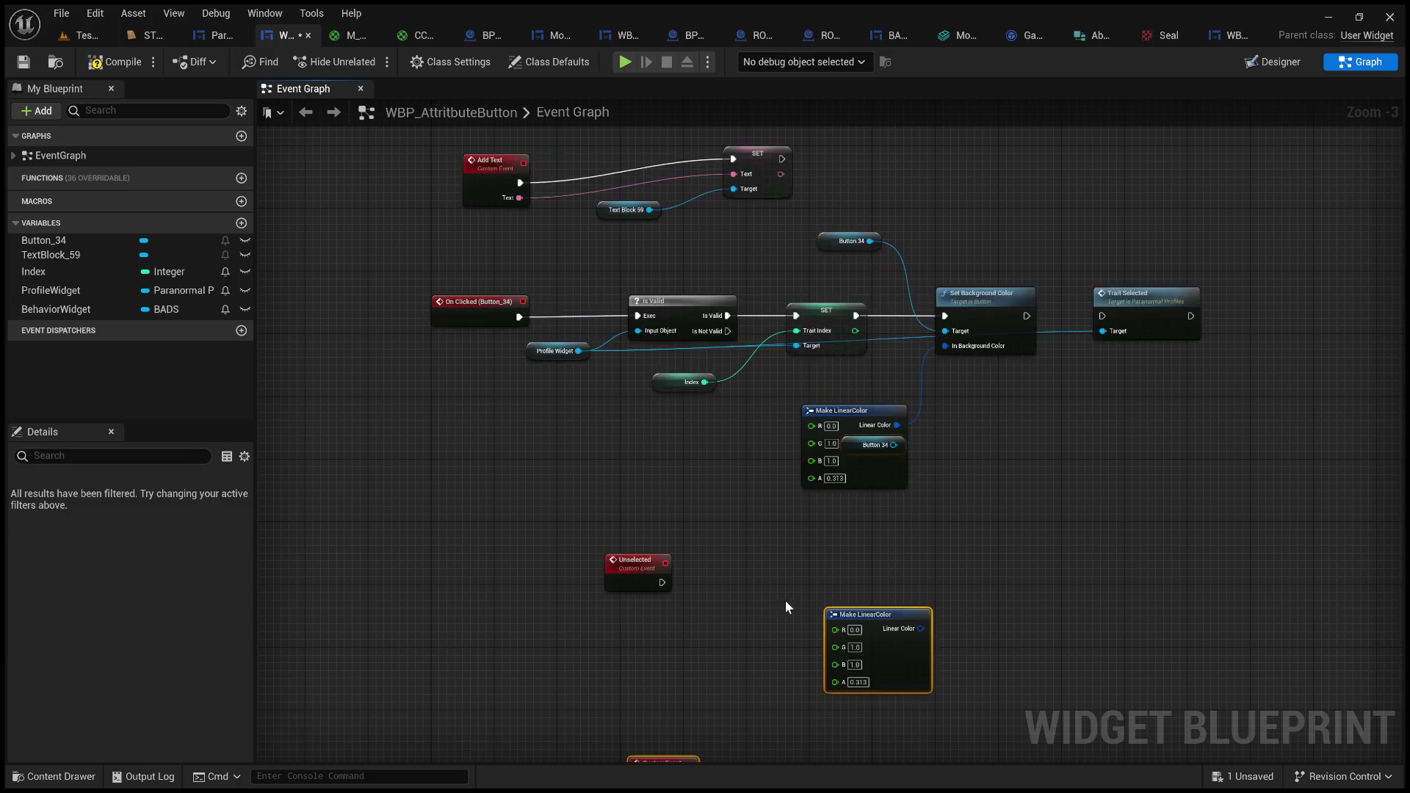
{"action": "scroll", "coordinate": [784, 599], "scroll_direction": "up", "scroll_amount": 3}
{"action": "left_click_drag", "start_coordinate": [601, 674], "coordinate": [650, 630]}
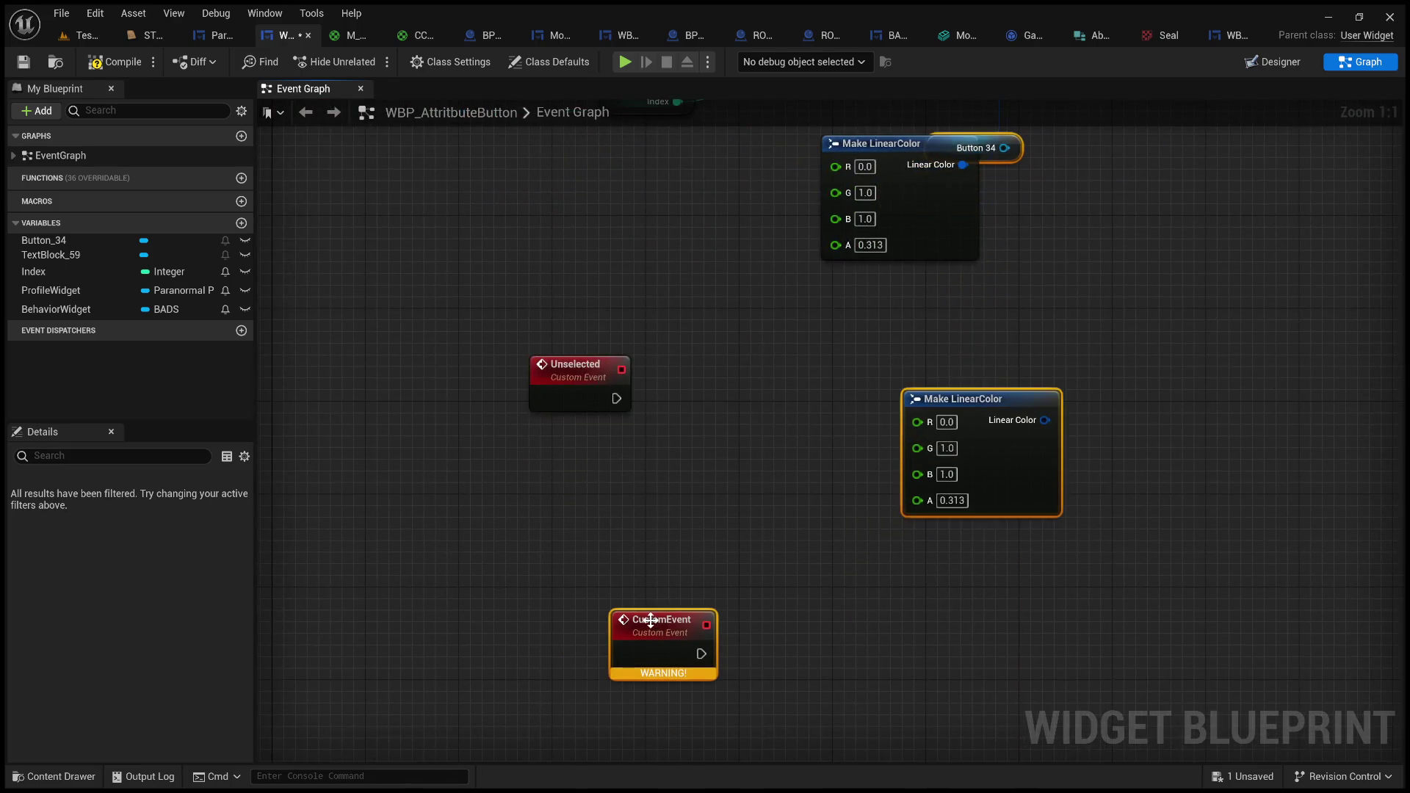
{"action": "left_click", "coordinate": [626, 615]}
{"action": "key", "text": "Delete"}
{"action": "left_click_drag", "start_coordinate": [826, 436], "coordinate": [770, 610]}
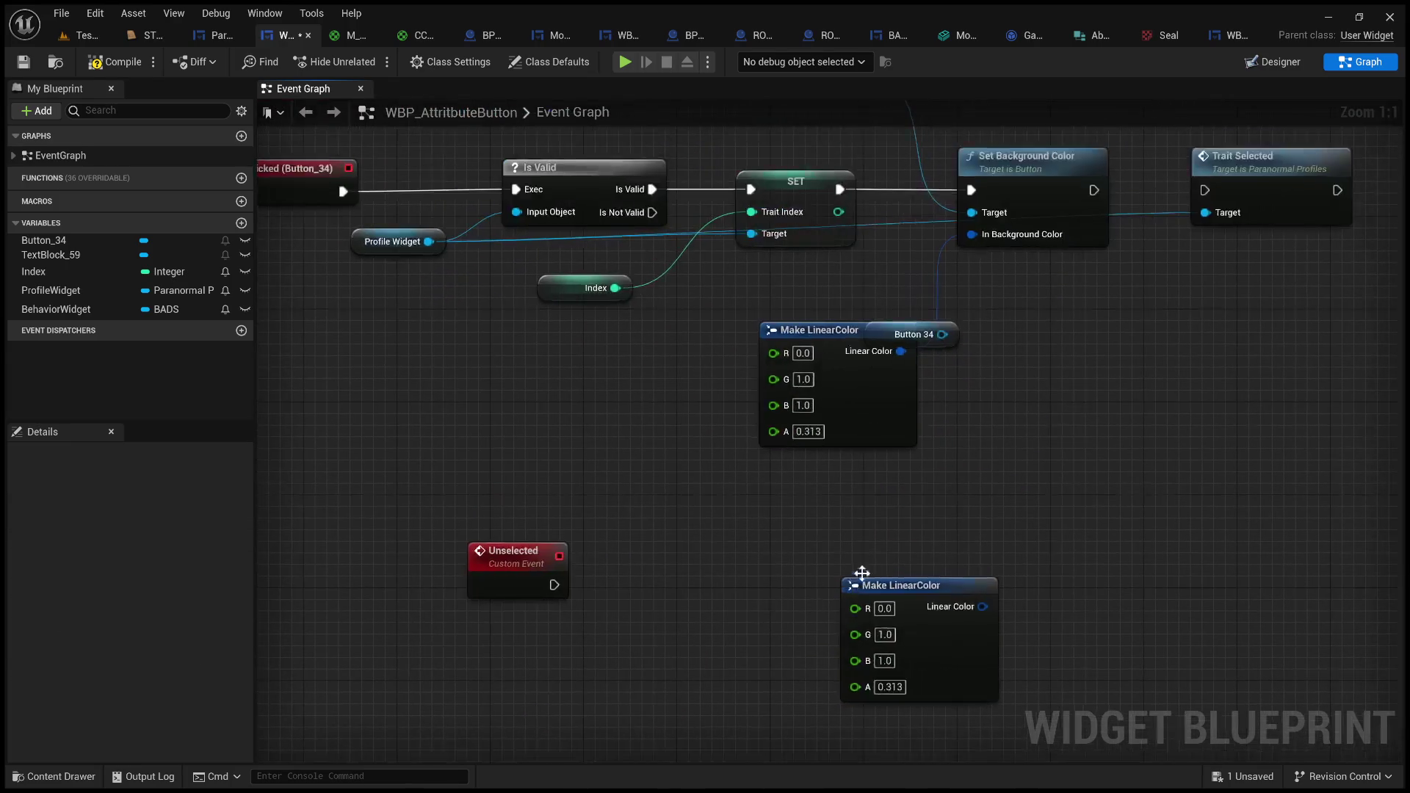
{"action": "mouse_move", "coordinate": [874, 425]}
{"action": "left_mouse_down"}
{"action": "mouse_move", "coordinate": [795, 439]}
{"action": "mouse_move", "coordinate": [723, 427]}
{"action": "left_mouse_up"}
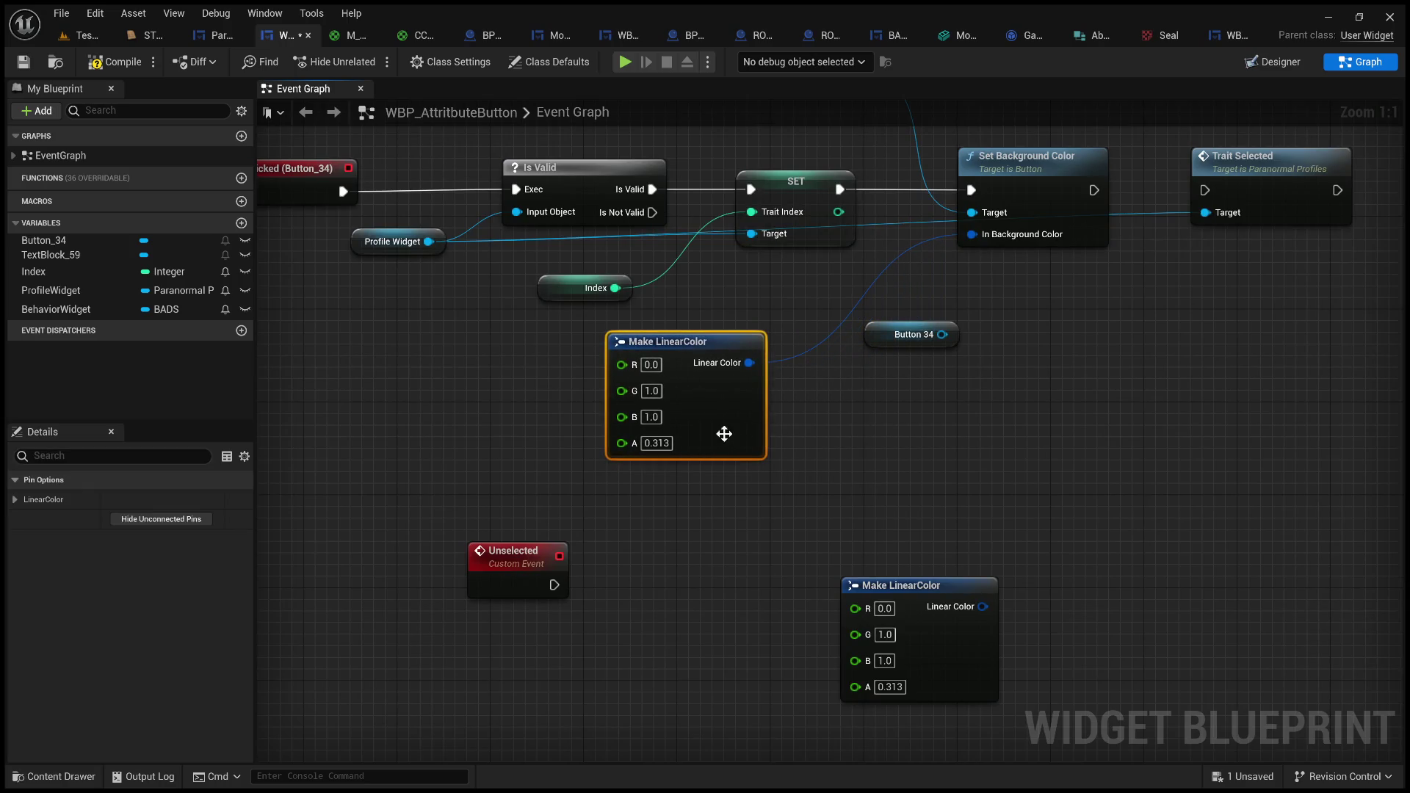
{"action": "mouse_move", "coordinate": [899, 332]}
{"action": "left_mouse_down"}
{"action": "mouse_move", "coordinate": [569, 654]}
{"action": "mouse_move", "coordinate": [511, 677]}
{"action": "left_mouse_up"}
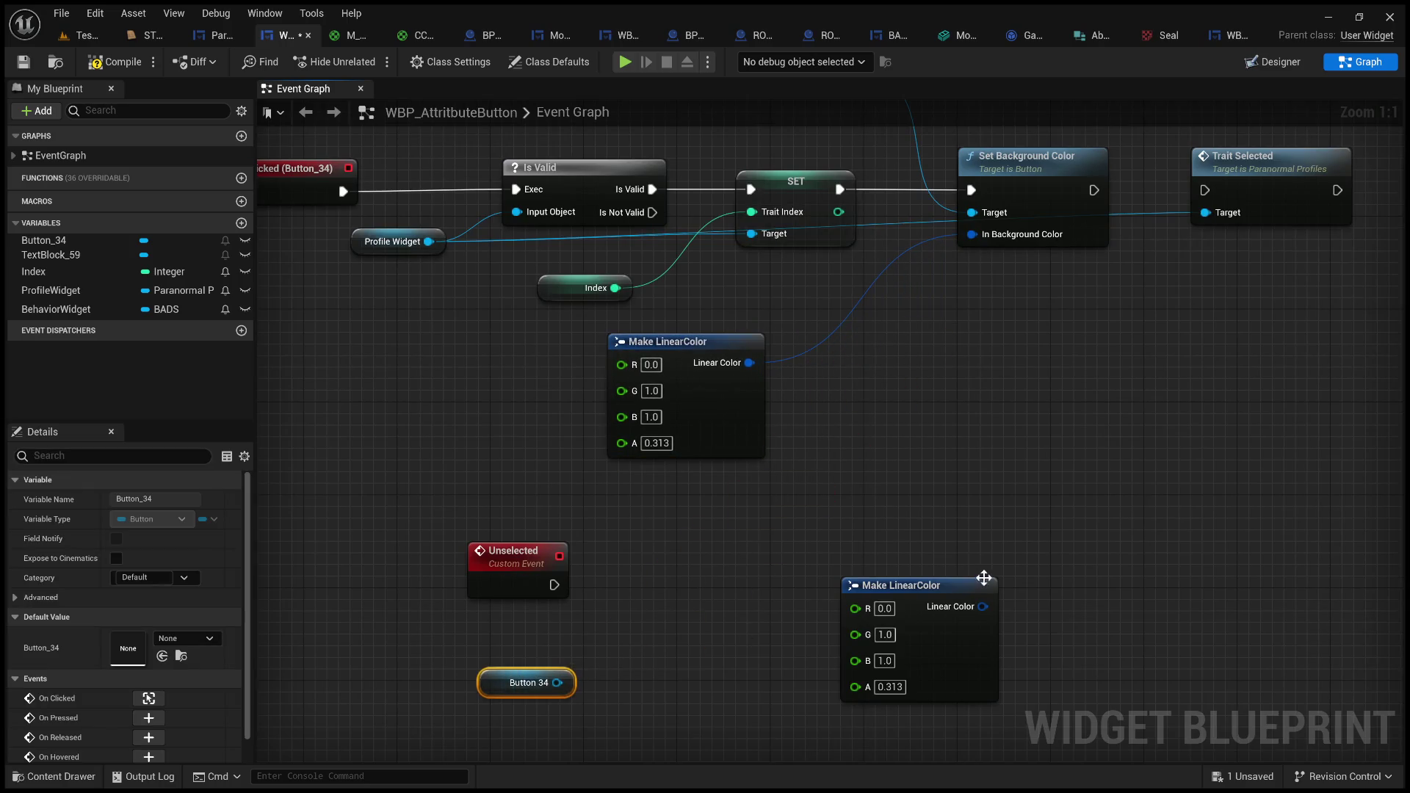
{"action": "left_click_drag", "start_coordinate": [906, 585], "coordinate": [787, 538]}
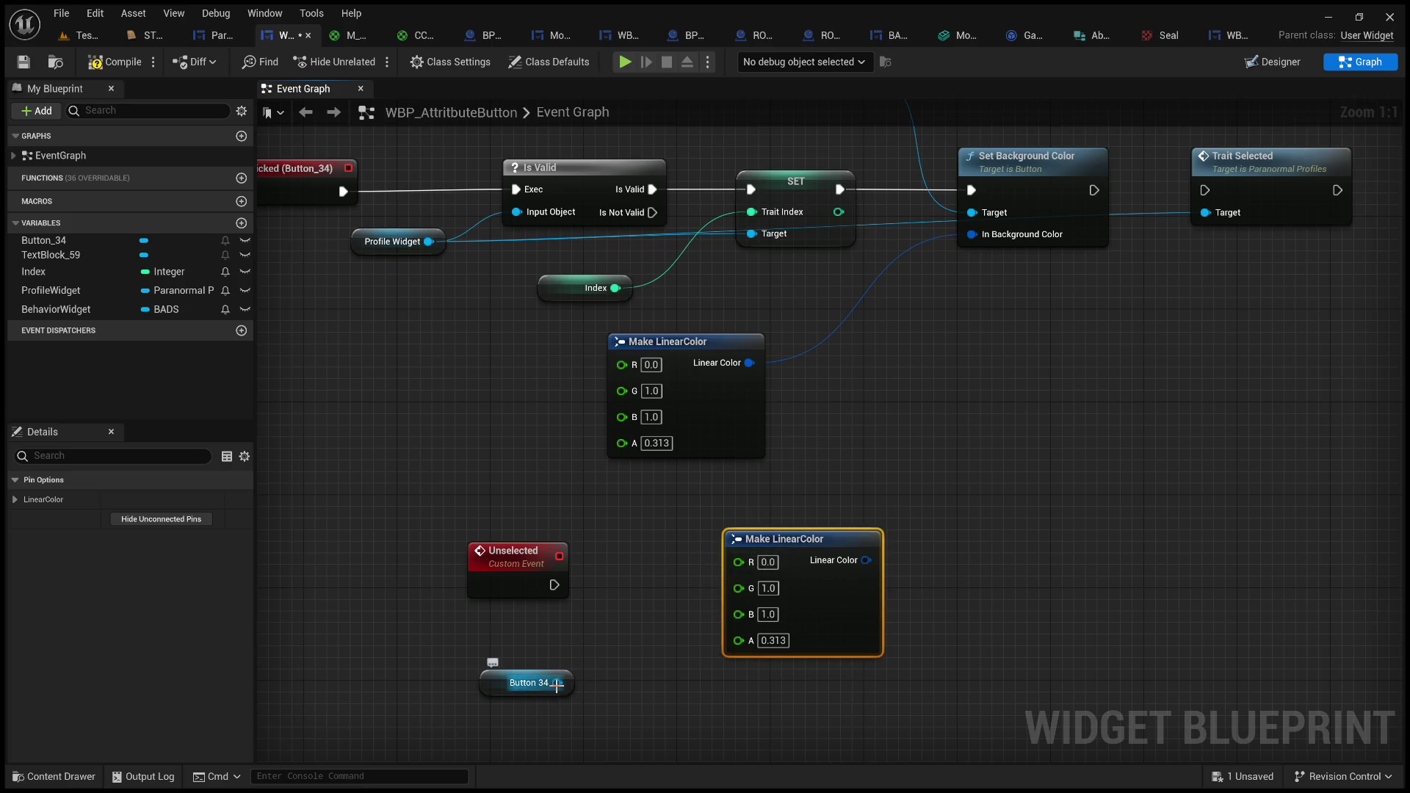
- Duplicate Set Background Color for Unselected, wiring Button 34 to Target and the lower Make LinearColor to the colour
{"action": "left_click", "coordinate": [1057, 189]}
{"action": "key", "text": "ctrl+c"}
{"action": "key", "text": "ctrl+v"}
{"action": "left_click_drag", "start_coordinate": [851, 534], "coordinate": [852, 685]}
{"action": "left_click_drag", "start_coordinate": [556, 682], "coordinate": [917, 529]}
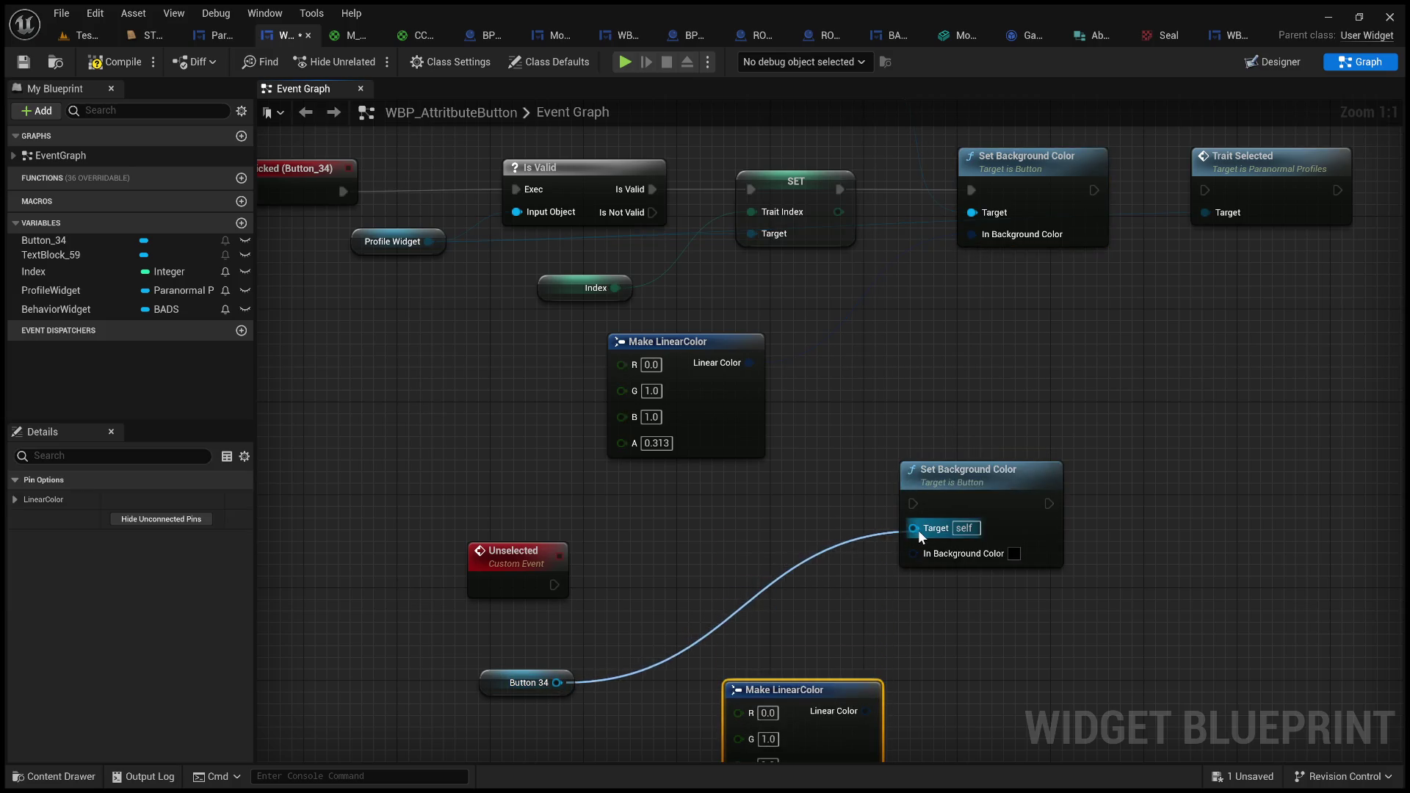
{"action": "left_click_drag", "start_coordinate": [954, 486], "coordinate": [777, 566]}
{"action": "left_click_drag", "start_coordinate": [553, 585], "coordinate": [738, 585]}
{"action": "left_click_drag", "start_coordinate": [862, 528], "coordinate": [649, 574]}
{"action": "mouse_move", "coordinate": [773, 567]}
{"action": "left_mouse_down"}
{"action": "mouse_move", "coordinate": [890, 422]}
{"action": "mouse_move", "coordinate": [874, 440]}
{"action": "left_mouse_up"}
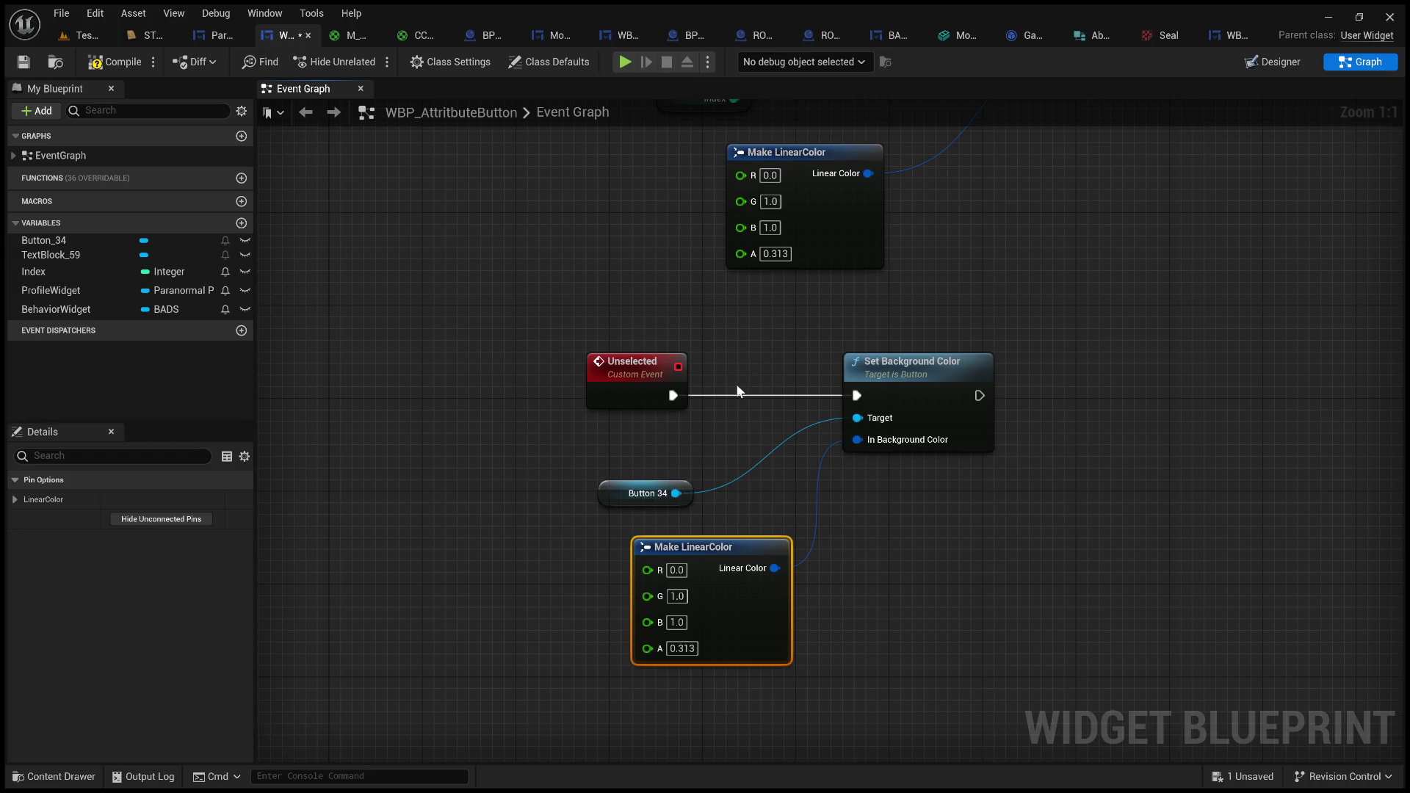
{"action": "left_click", "coordinate": [92, 36]}
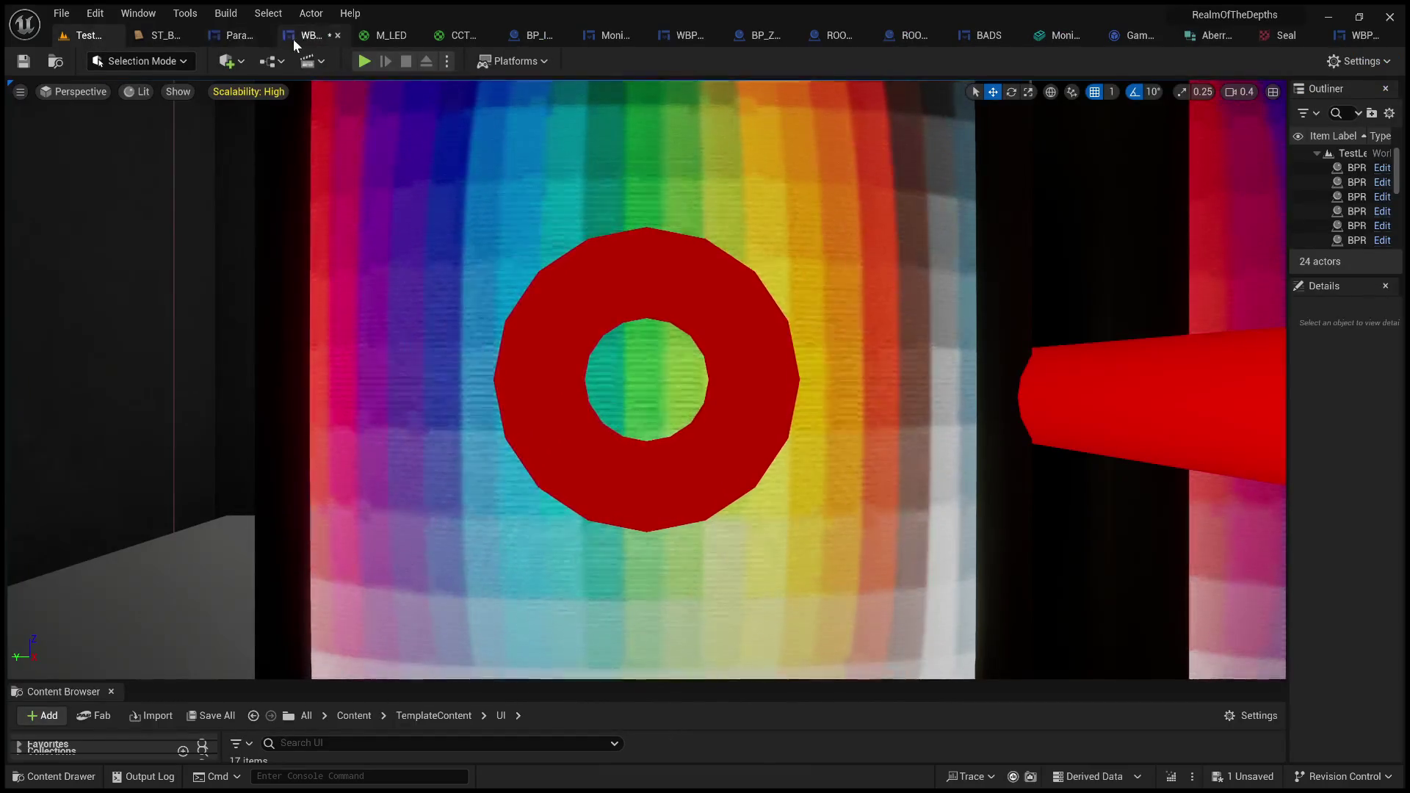
- Zero the G and B of the Unselected Make LinearColor, giving black at alpha 0.313
{"action": "left_click", "coordinate": [295, 37]}
{"action": "mouse_move", "coordinate": [779, 333]}
{"action": "left_mouse_down"}
{"action": "mouse_move", "coordinate": [676, 337]}
{"action": "mouse_move", "coordinate": [632, 371]}
{"action": "mouse_move", "coordinate": [544, 394]}
{"action": "left_mouse_up"}
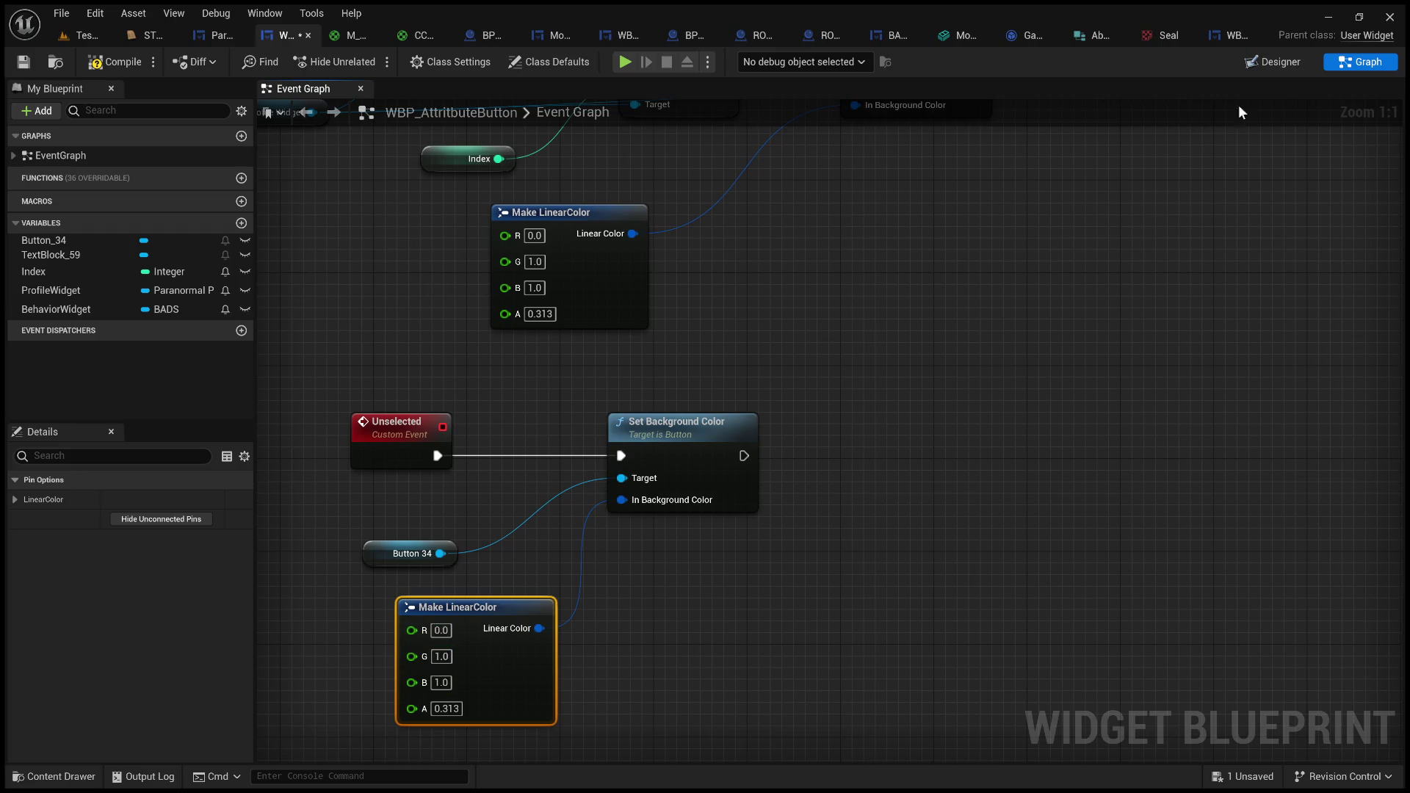
{"action": "left_click", "coordinate": [1285, 64]}
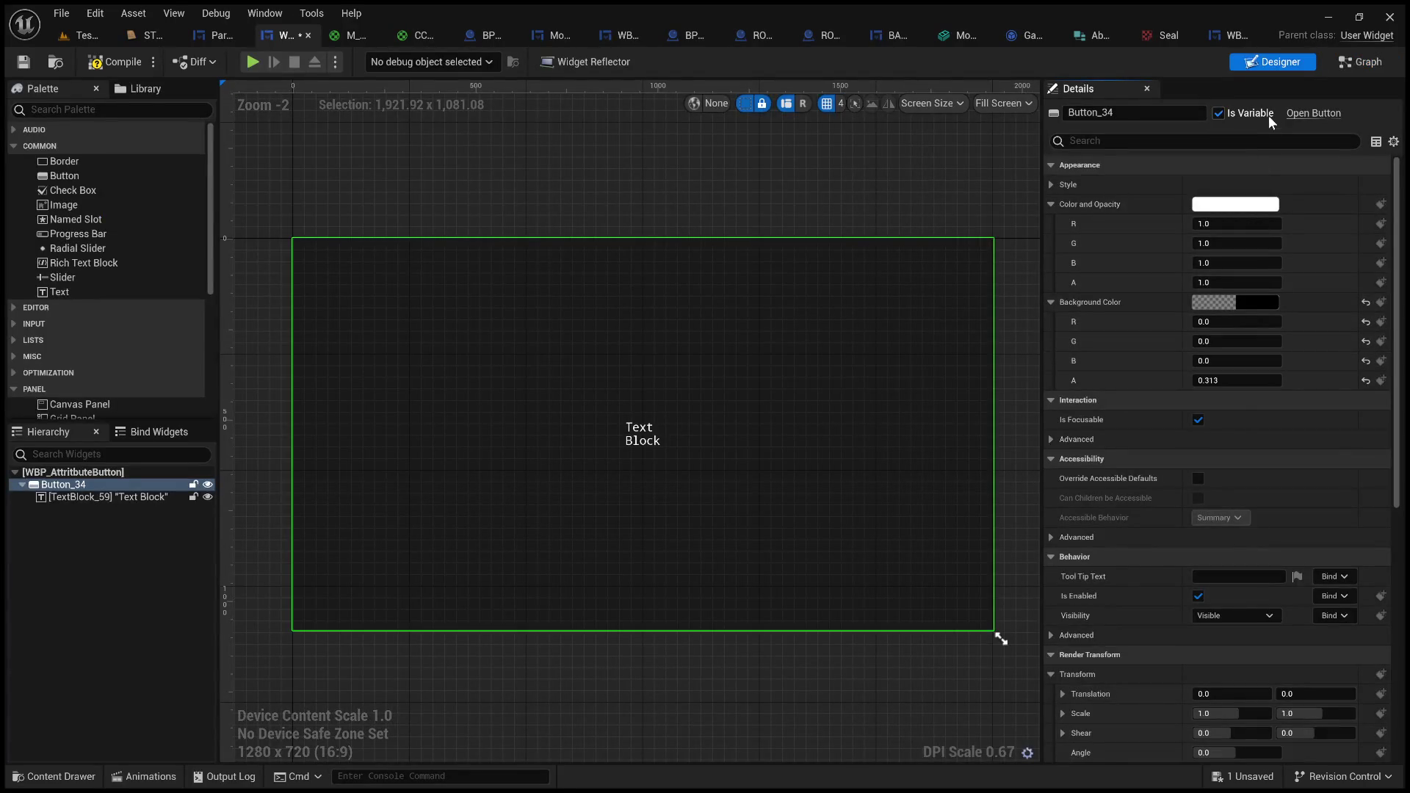
{"action": "left_click", "coordinate": [1365, 62]}
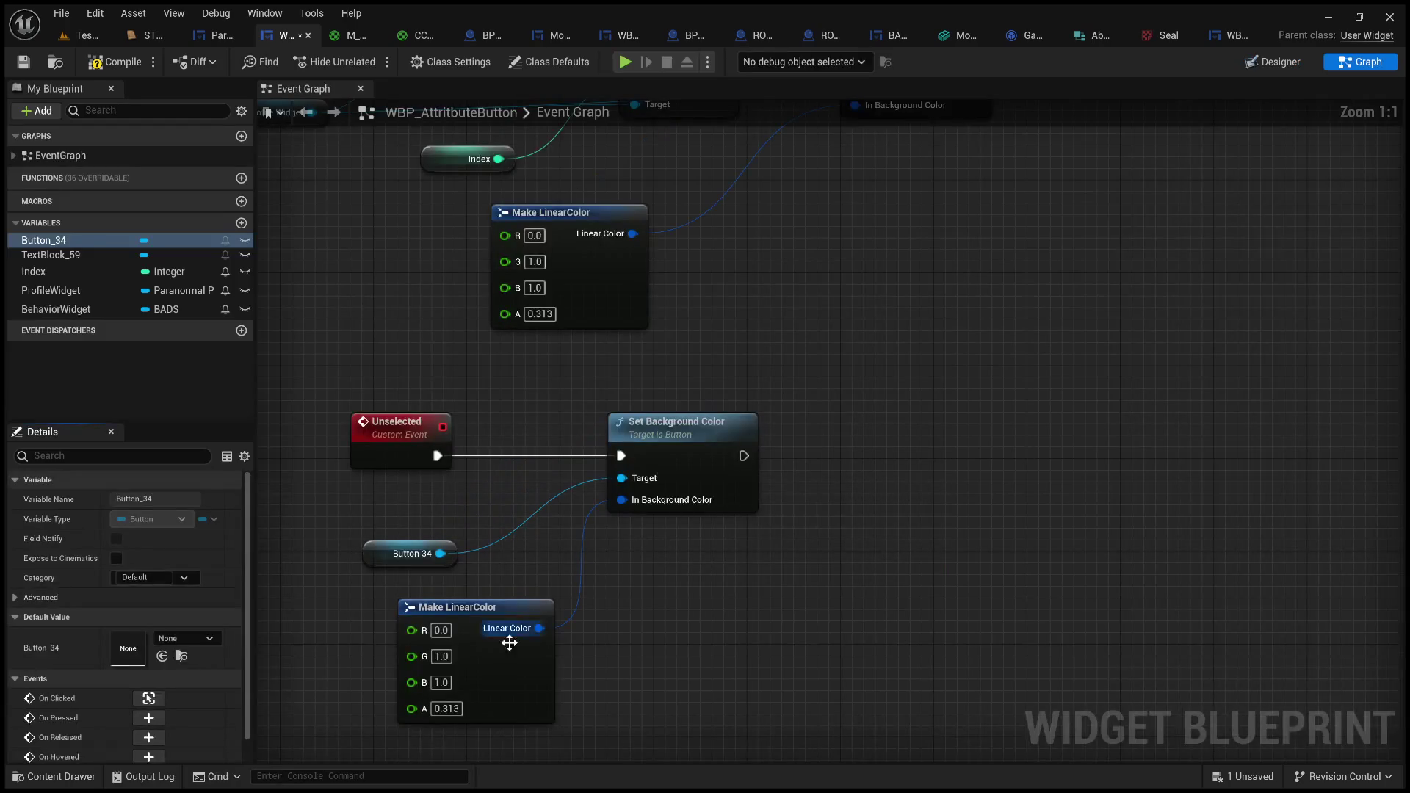
{"action": "left_click", "coordinate": [438, 658]}
{"action": "type", "text": "0"}
{"action": "key", "text": "Tab"}
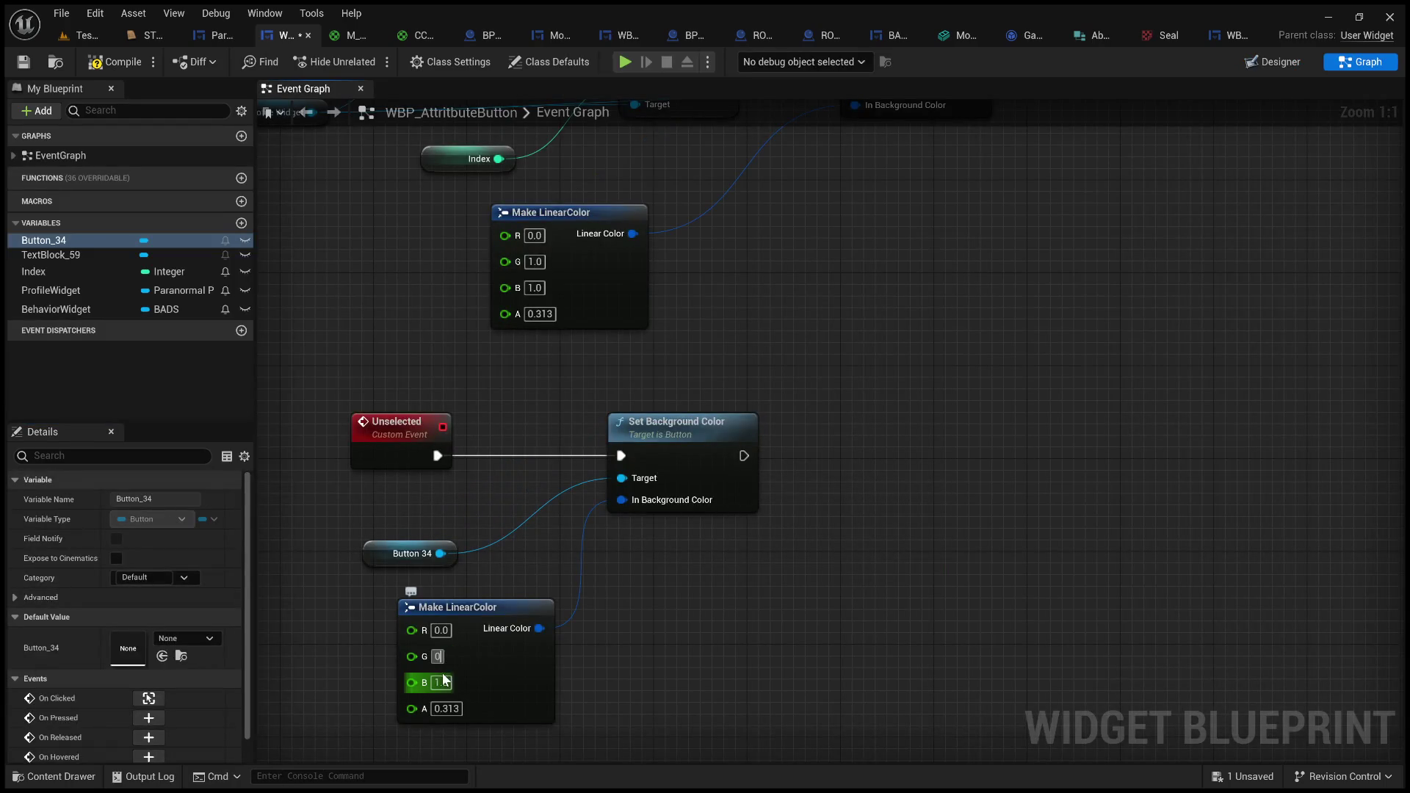
{"action": "type", "text": "0"}
{"action": "key", "text": "Return"}
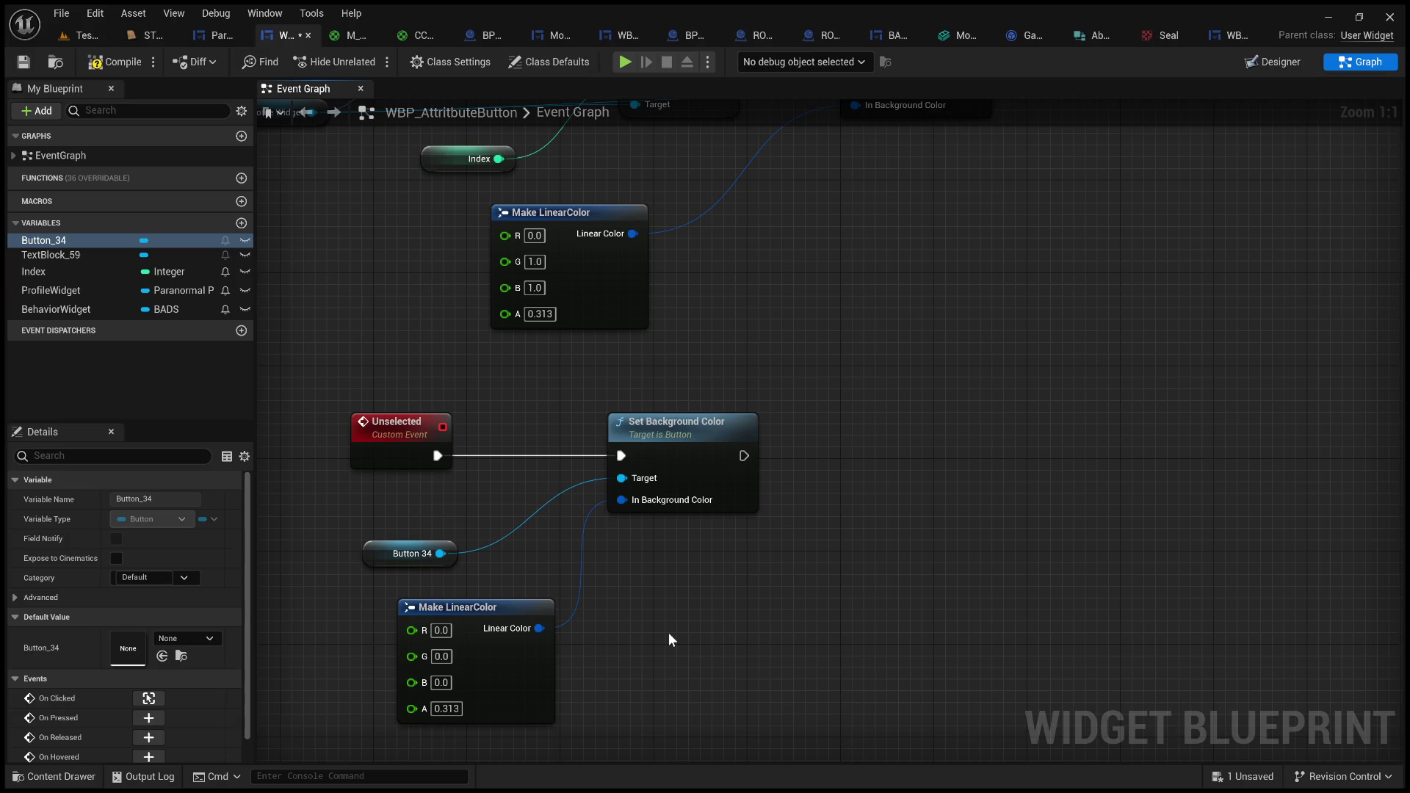
{"action": "scroll", "coordinate": [781, 488], "scroll_direction": "down", "scroll_amount": 2}
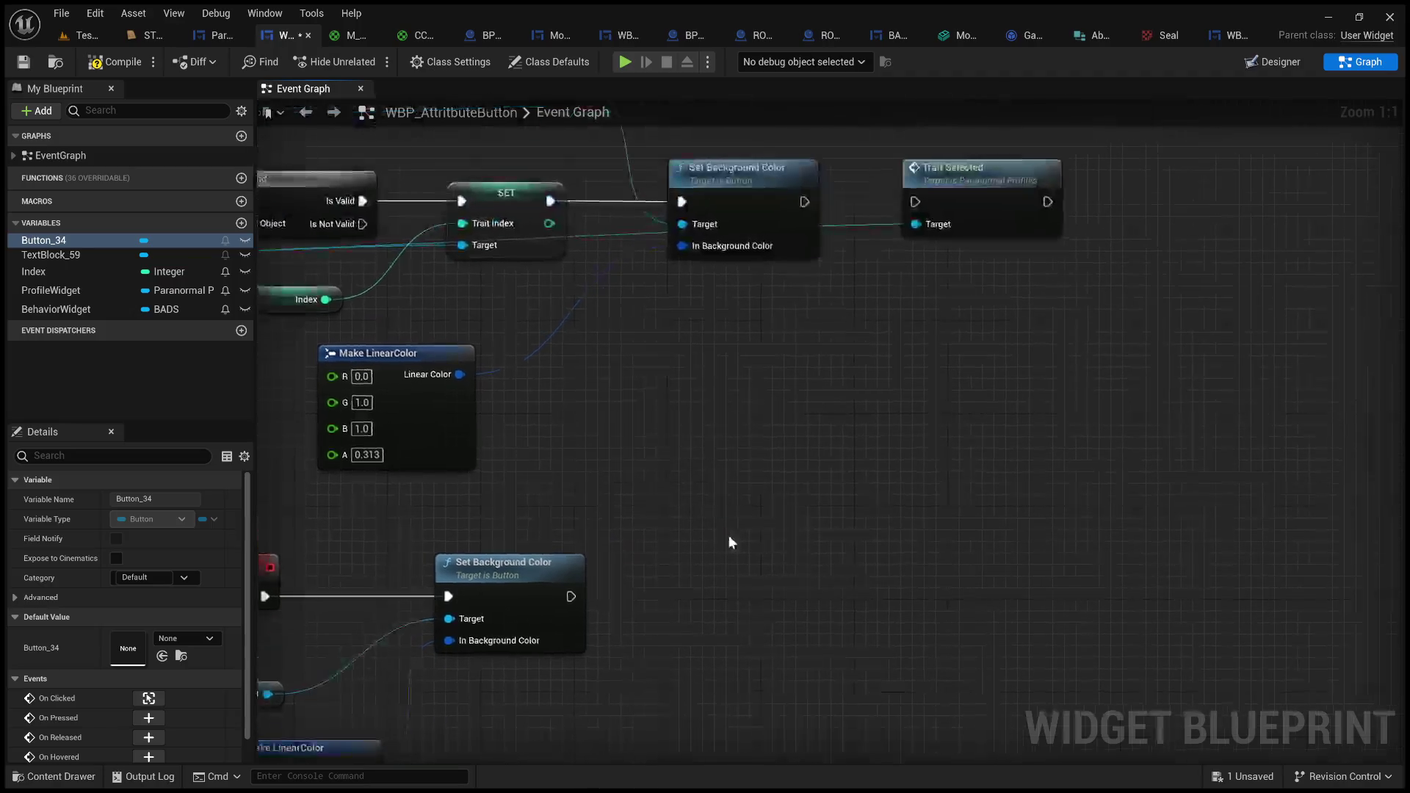
- Add a Set Timer by Event node after Set Background Color in the On Clicked chain
{"action": "left_click_drag", "start_coordinate": [702, 523], "coordinate": [823, 461]}
{"action": "left_click_drag", "start_coordinate": [706, 448], "coordinate": [776, 425]}
{"action": "mouse_move", "coordinate": [1041, 197]}
{"action": "left_mouse_down"}
{"action": "mouse_move", "coordinate": [977, 200]}
{"action": "mouse_move", "coordinate": [837, 355]}
{"action": "mouse_move", "coordinate": [933, 338]}
{"action": "left_mouse_up"}
{"action": "left_click", "coordinate": [898, 342]}
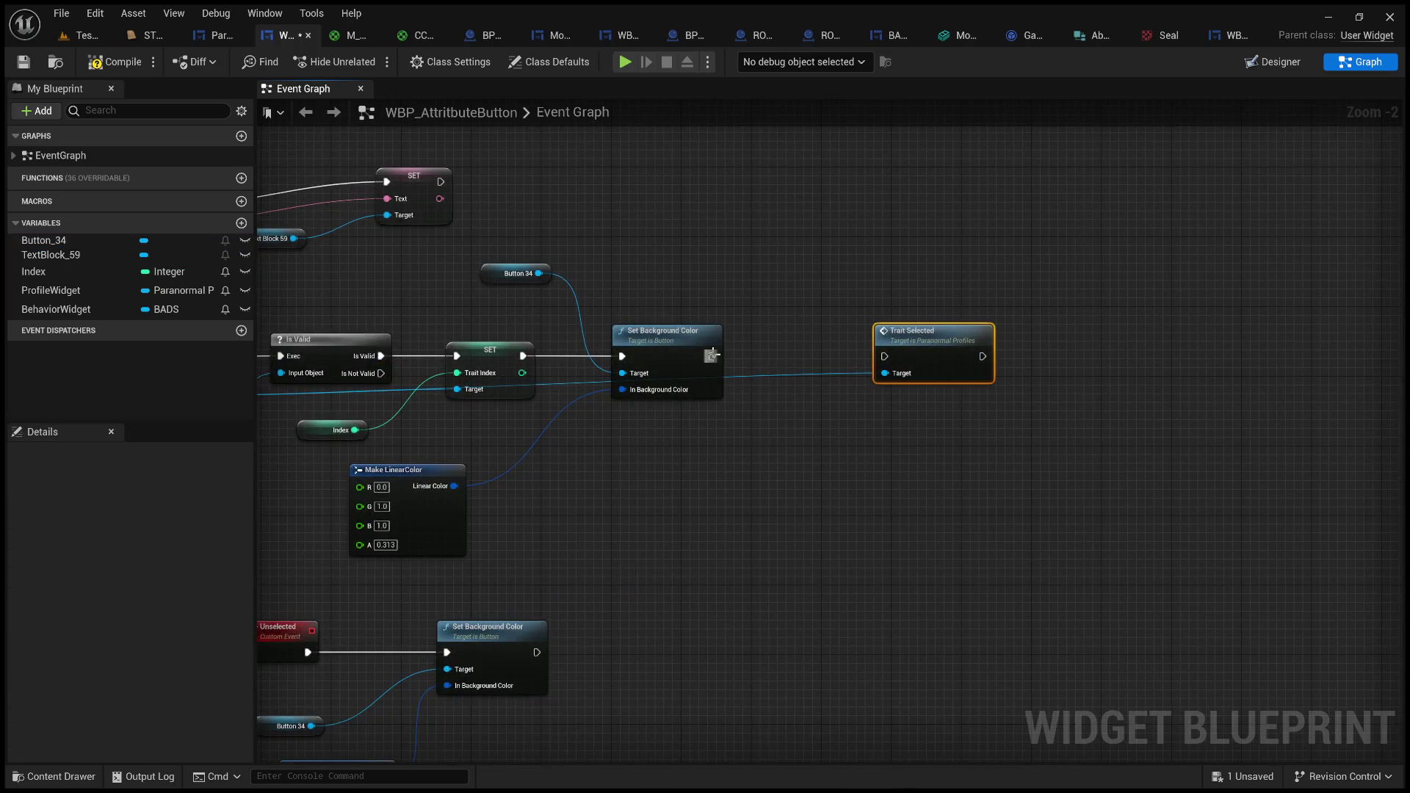
{"action": "left_click_drag", "start_coordinate": [711, 356], "coordinate": [808, 423]}
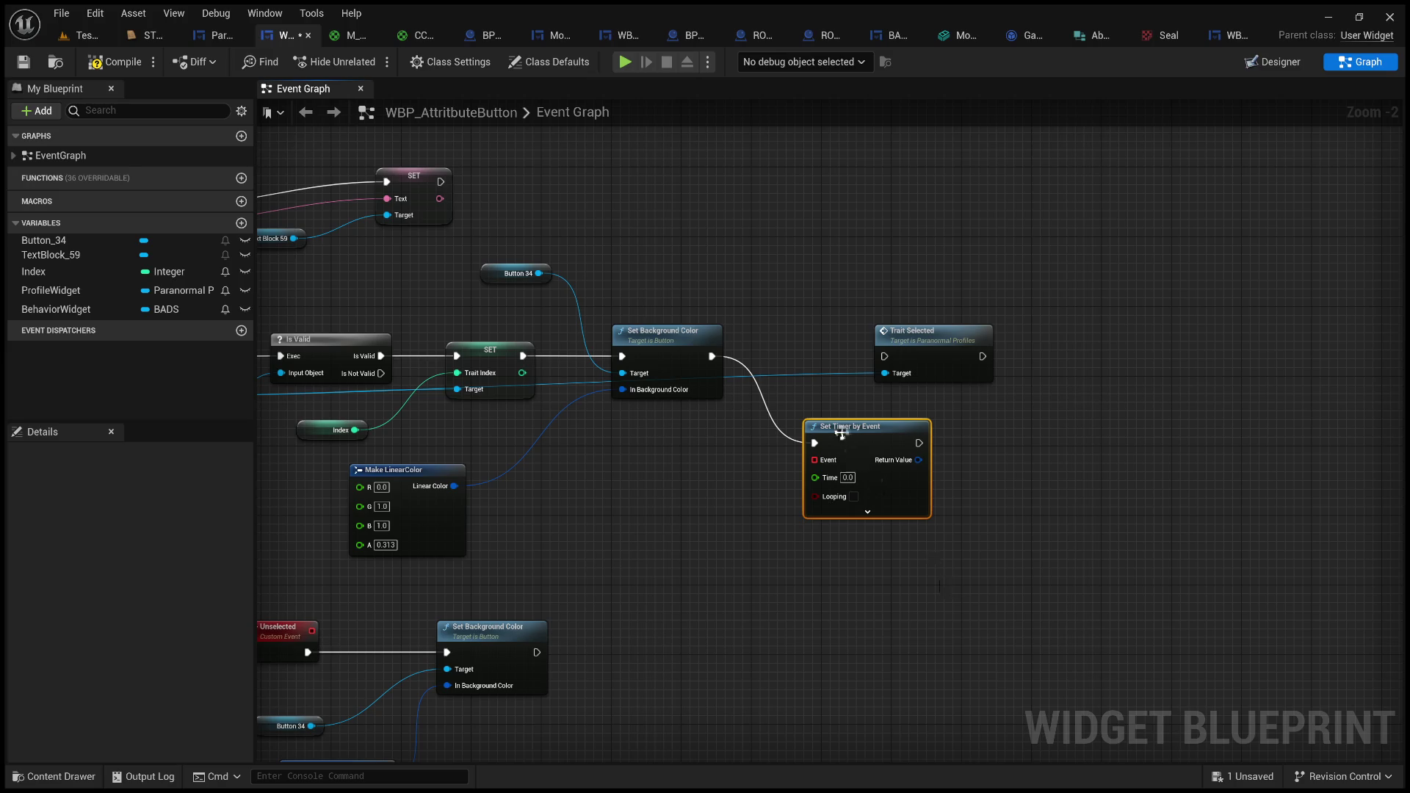
{"action": "left_click_drag", "start_coordinate": [849, 433], "coordinate": [802, 347]}
- Run Trait Selected after the timer, set its Time to 5.0, and compile
{"action": "left_click_drag", "start_coordinate": [904, 332], "coordinate": [990, 332]}
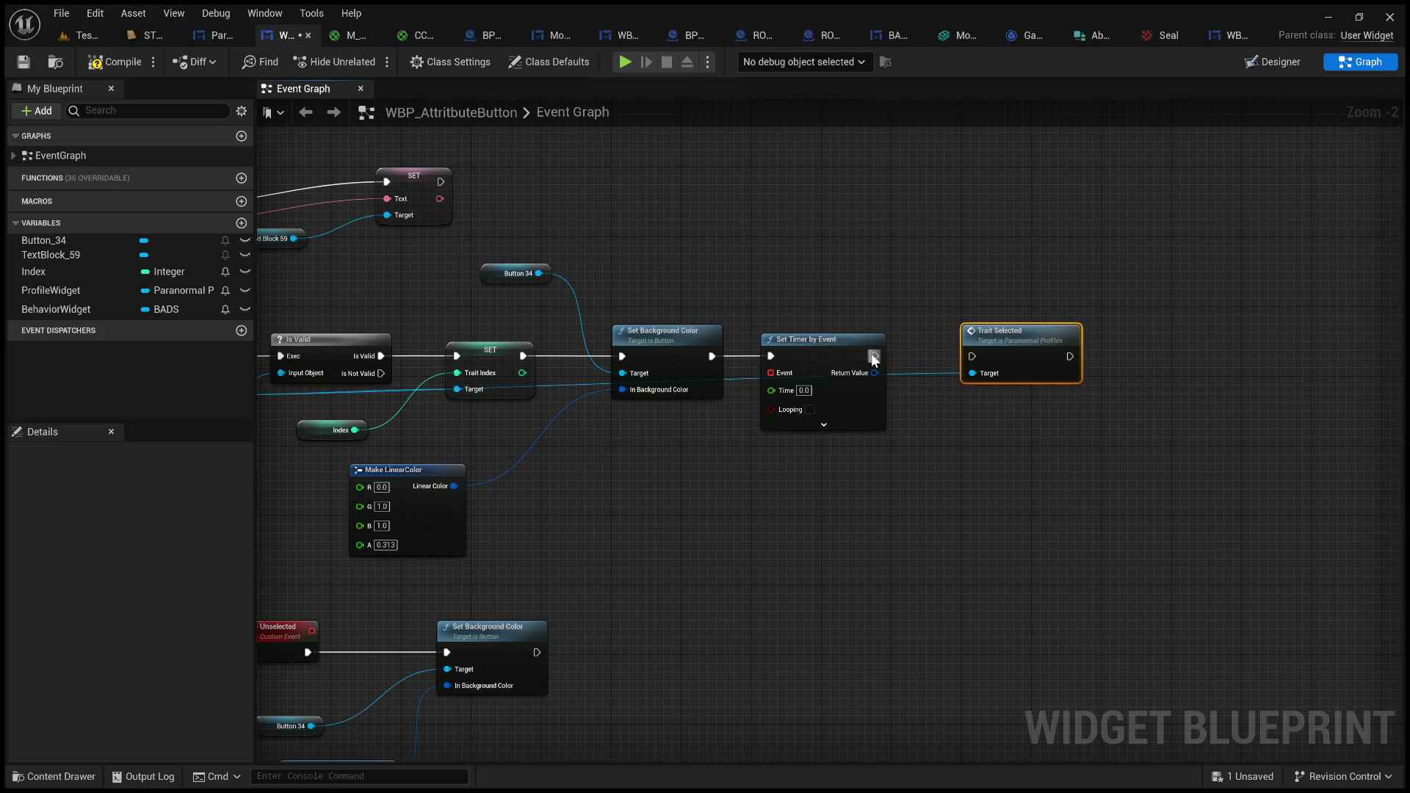
{"action": "mouse_move", "coordinate": [874, 357]}
{"action": "left_mouse_down"}
{"action": "mouse_move", "coordinate": [974, 357]}
{"action": "mouse_move", "coordinate": [941, 323]}
{"action": "mouse_move", "coordinate": [492, 567]}
{"action": "left_mouse_up"}
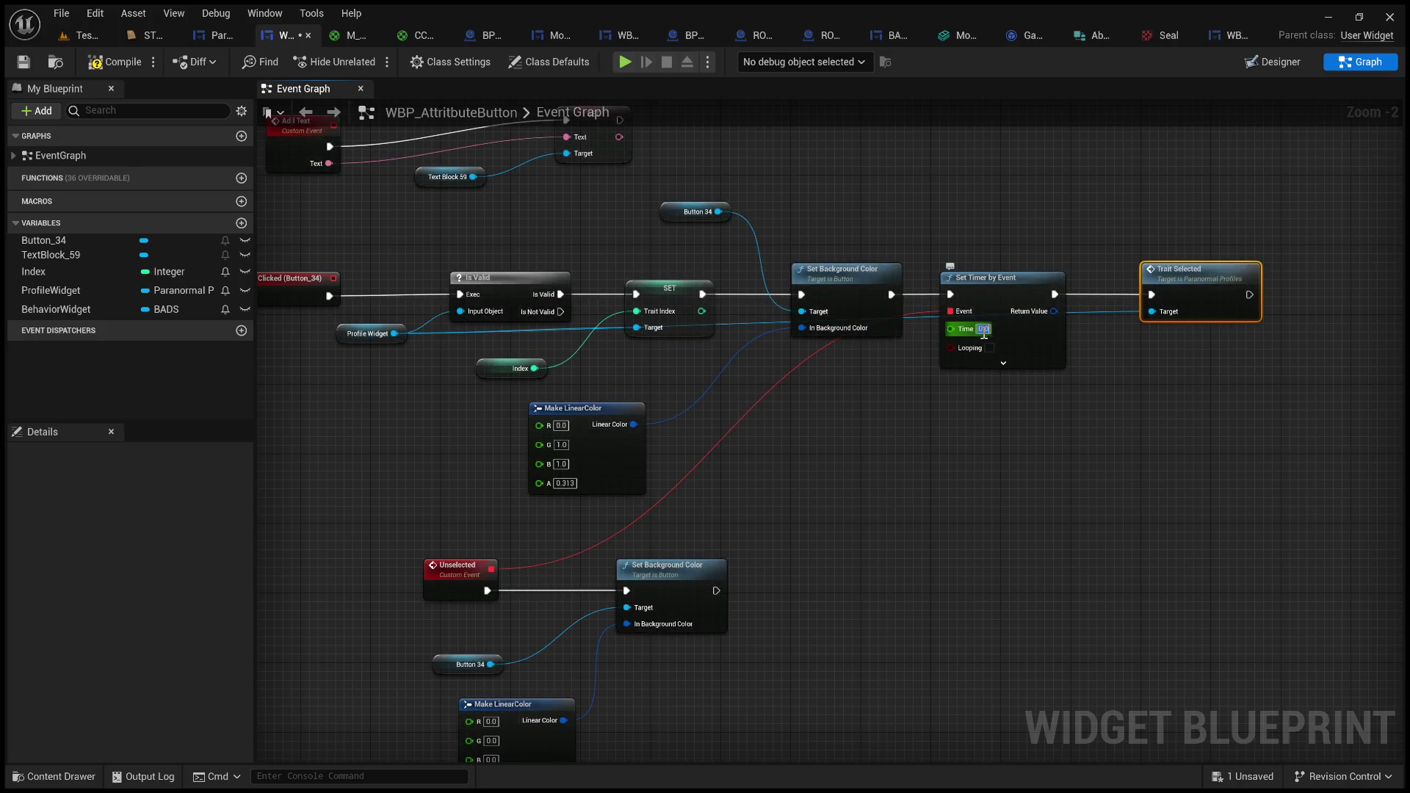
{"action": "type", "text": "5"}
{"action": "left_click", "coordinate": [1016, 471]}
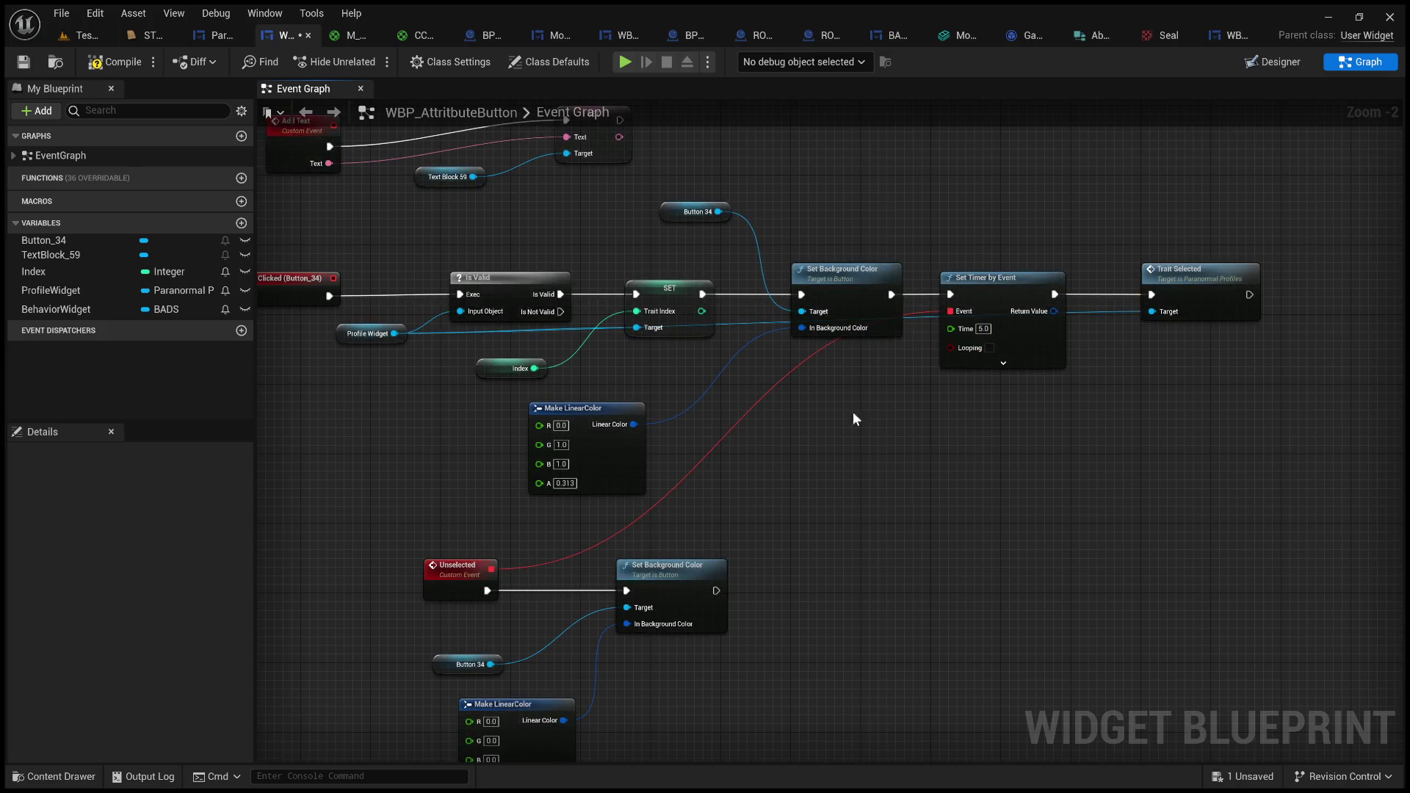
{"action": "left_click", "coordinate": [116, 62]}
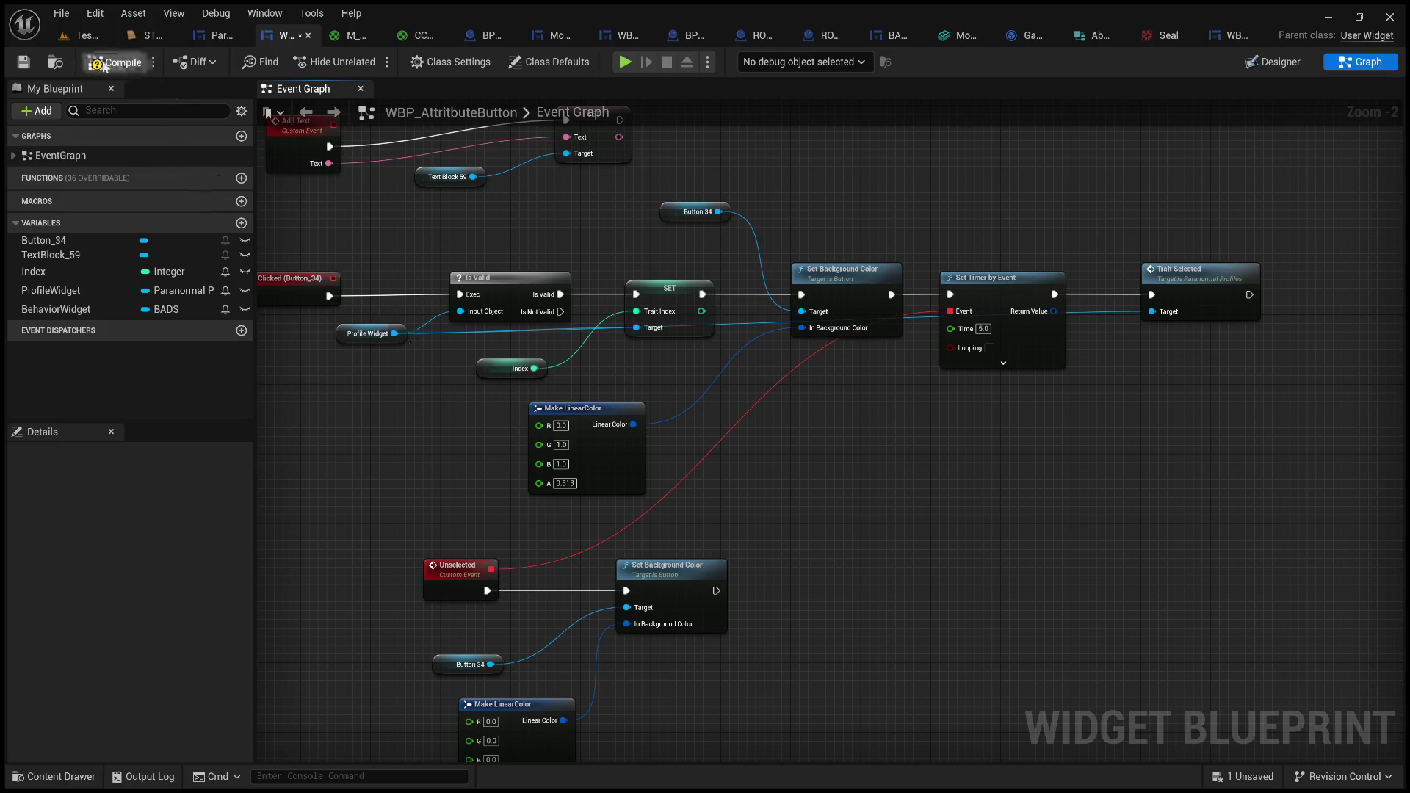
- Save all assets, run a quick Play test, and return to the WBP_AttributeButton graph
{"action": "left_click", "coordinate": [25, 67]}
{"action": "key", "text": "alt+p"}
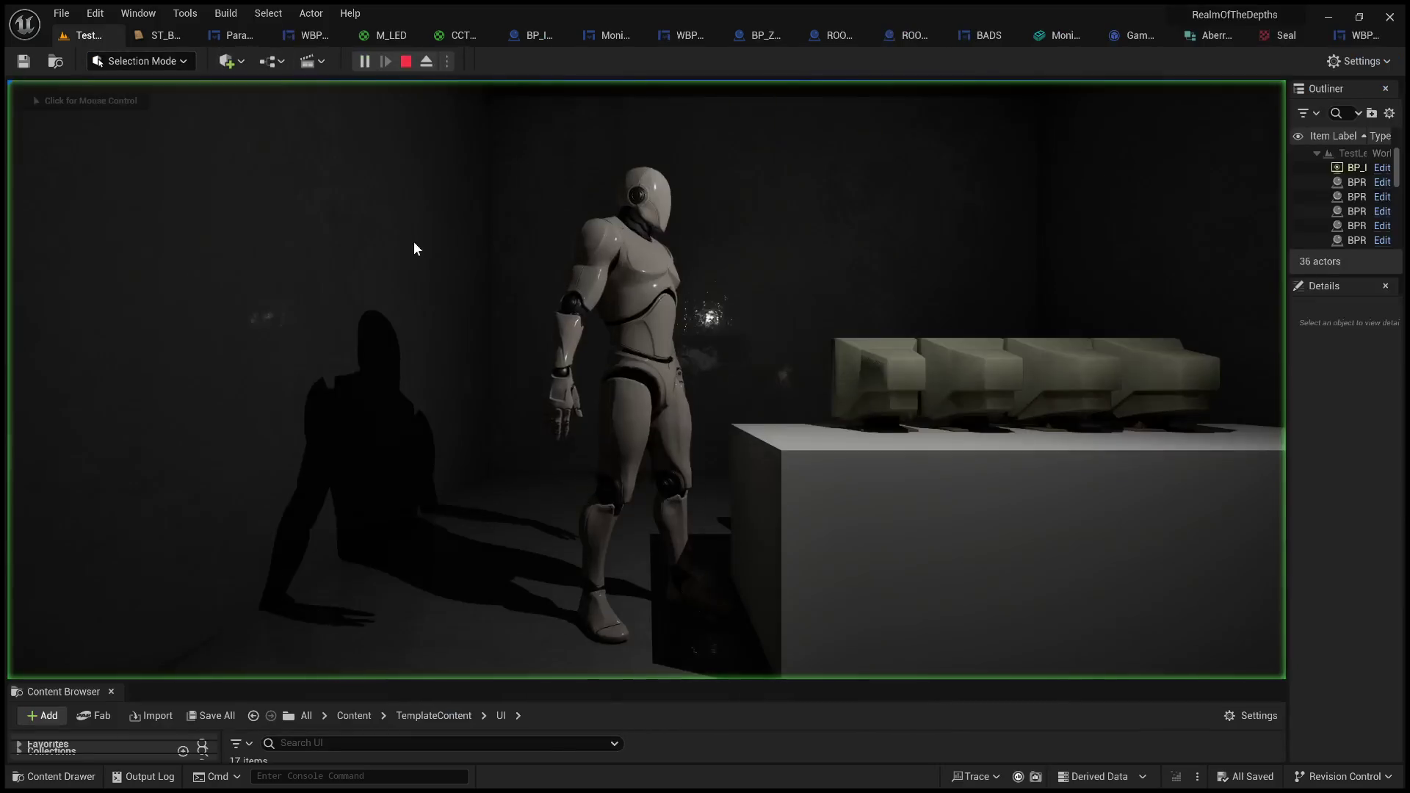
{"action": "left_click", "coordinate": [403, 62]}
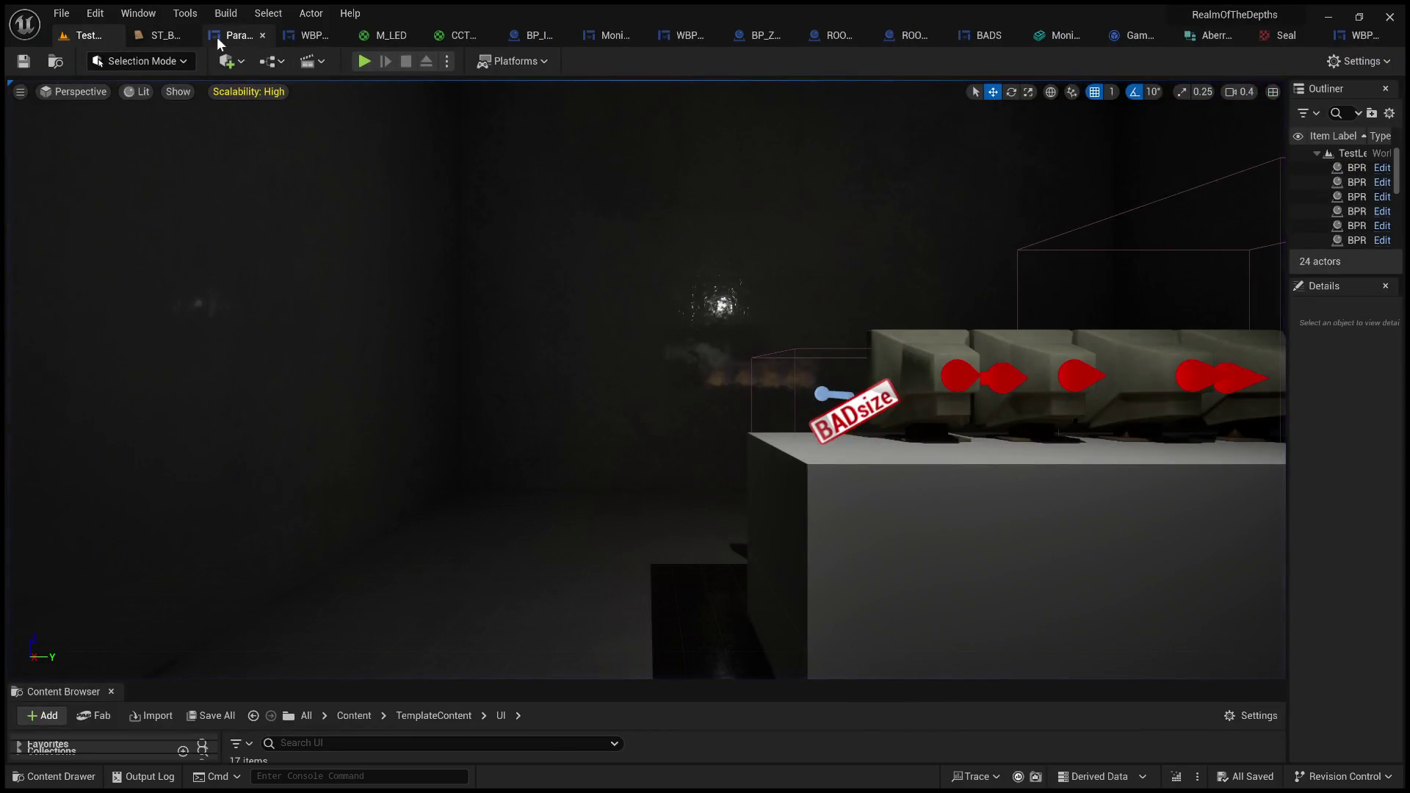
{"action": "left_click", "coordinate": [294, 41]}
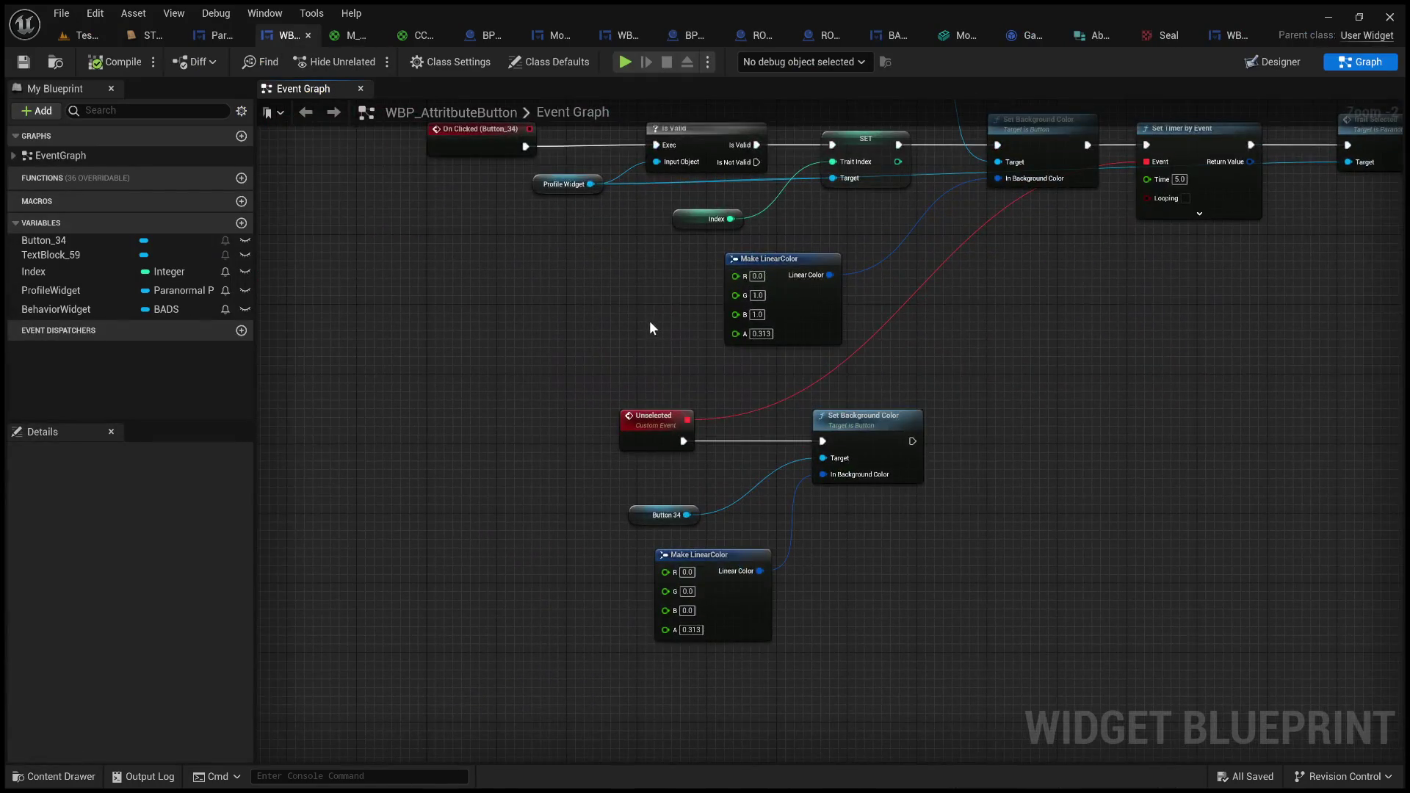
{"action": "mouse_move", "coordinate": [651, 327]}
{"action": "left_mouse_down"}
{"action": "mouse_move", "coordinate": [554, 387]}
{"action": "mouse_move", "coordinate": [468, 395]}
{"action": "mouse_move", "coordinate": [495, 415]}
{"action": "left_mouse_up"}
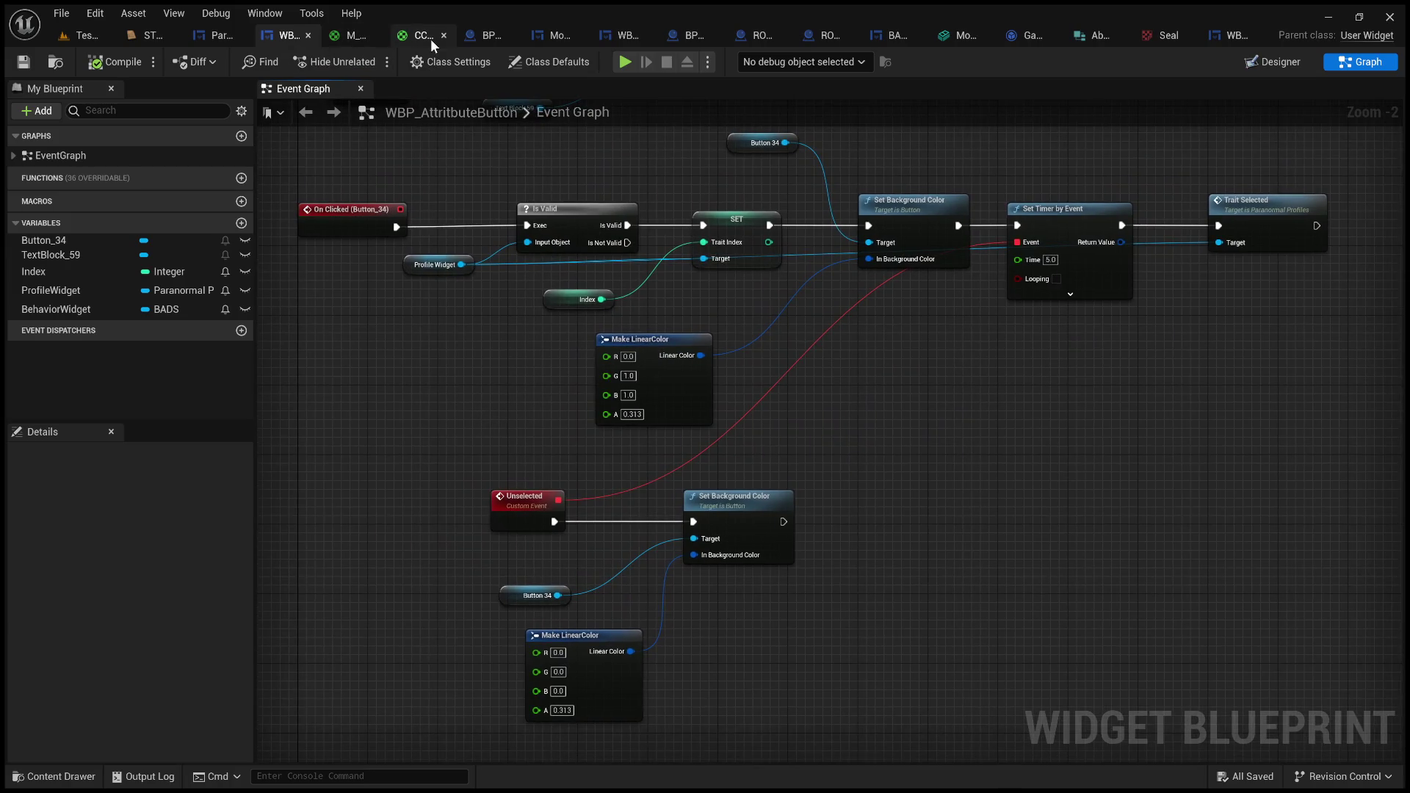
- Add a SelectedButtonWidget variable of WBP_AttributeButton type to Paranormal_Profiles
{"action": "left_click", "coordinate": [221, 36]}
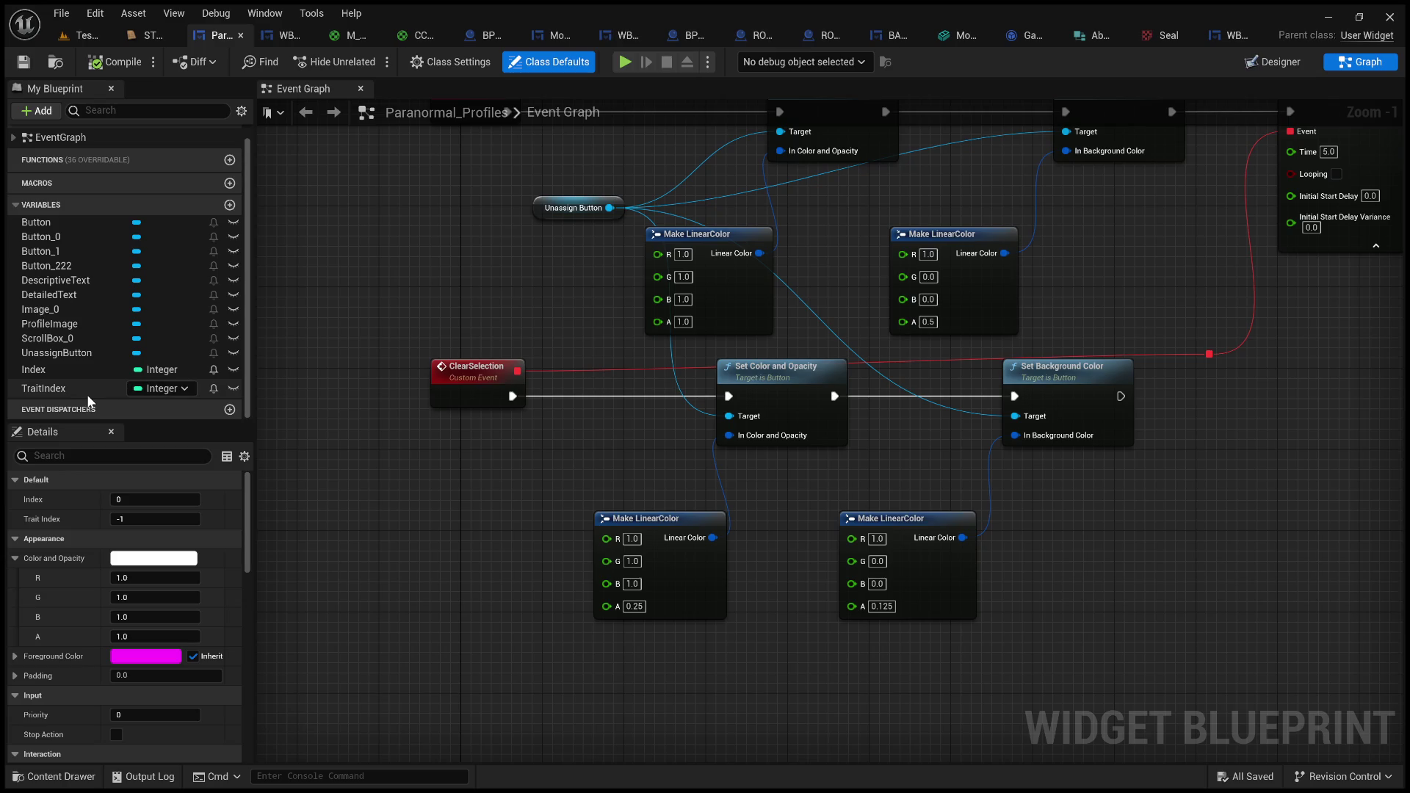
{"action": "left_click", "coordinate": [230, 205]}
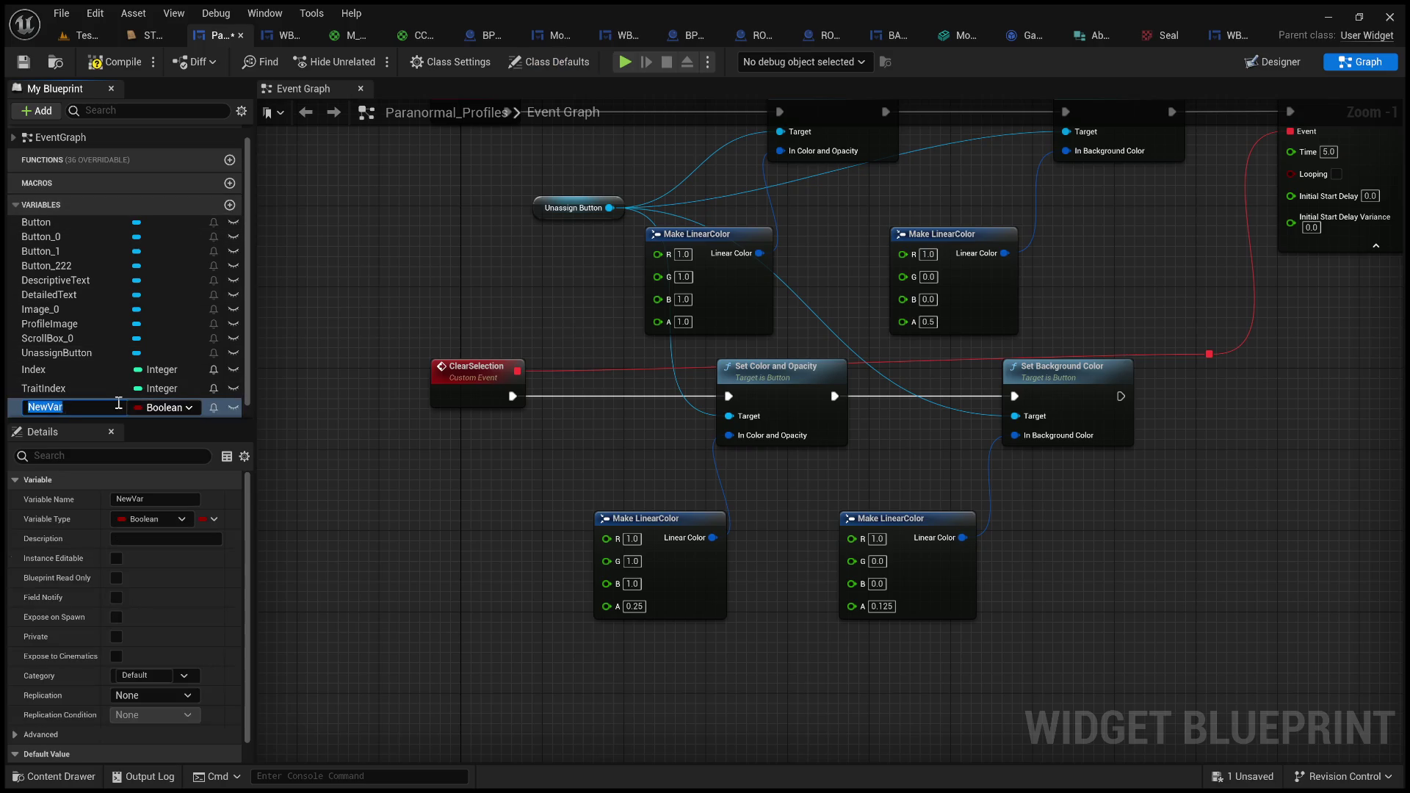
{"action": "type", "text": "Sele"}
{"action": "type", "text": "re"}
{"action": "type", "text": "W"}
{"action": "type", "text": "utton"}
{"action": "type", "text": "Wi"}
{"action": "type", "text": "get"}
{"action": "key", "text": "Return"}
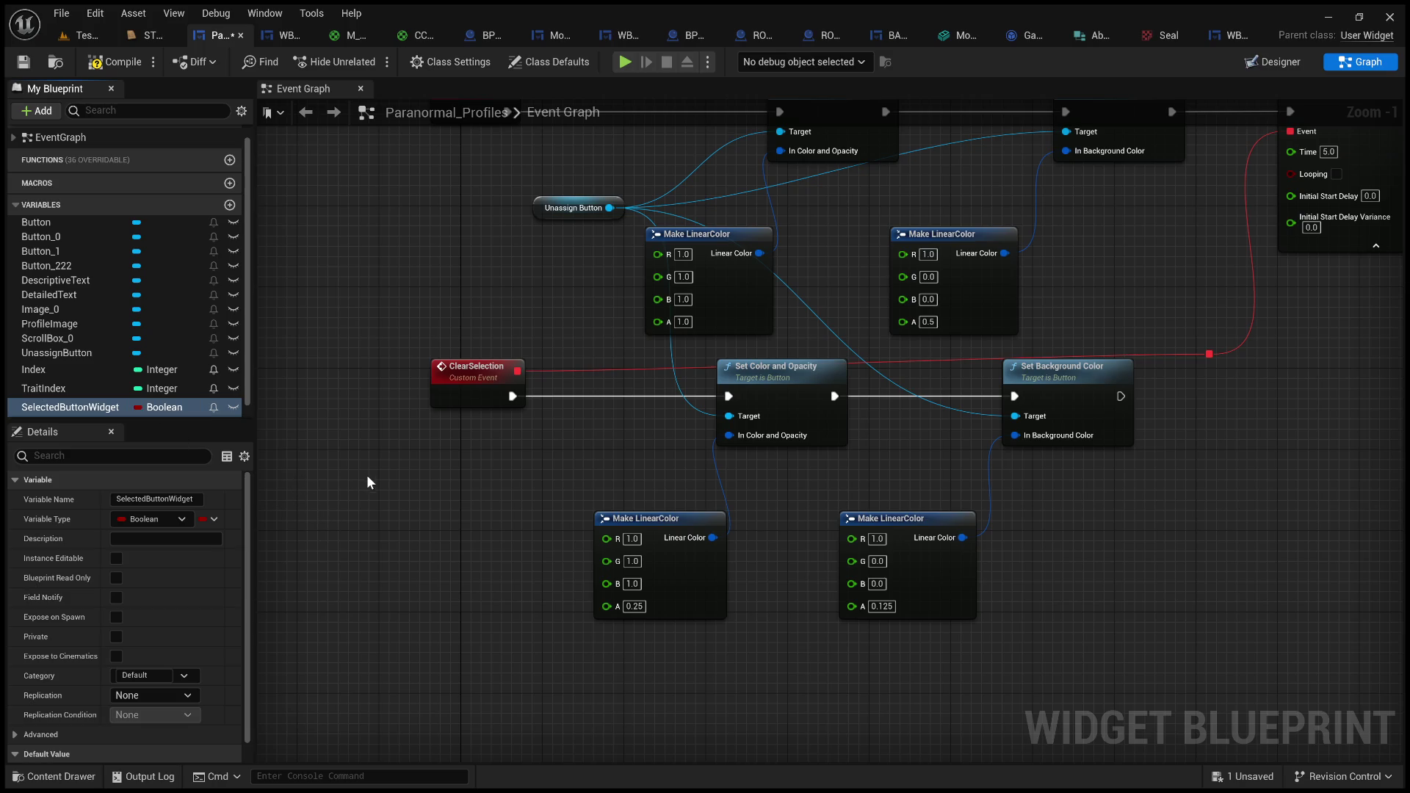
{"action": "mouse_move", "coordinate": [392, 474]}
{"action": "left_mouse_down"}
{"action": "mouse_move", "coordinate": [259, 411]}
{"action": "mouse_move", "coordinate": [324, 566]}
{"action": "mouse_move", "coordinate": [429, 591]}
{"action": "mouse_move", "coordinate": [431, 614]}
{"action": "mouse_move", "coordinate": [235, 627]}
{"action": "mouse_move", "coordinate": [573, 654]}
{"action": "mouse_move", "coordinate": [418, 644]}
{"action": "mouse_move", "coordinate": [411, 582]}
{"action": "mouse_move", "coordinate": [465, 597]}
{"action": "mouse_move", "coordinate": [406, 551]}
{"action": "mouse_move", "coordinate": [477, 634]}
{"action": "mouse_move", "coordinate": [482, 623]}
{"action": "mouse_move", "coordinate": [346, 664]}
{"action": "mouse_move", "coordinate": [592, 710]}
{"action": "left_mouse_up"}
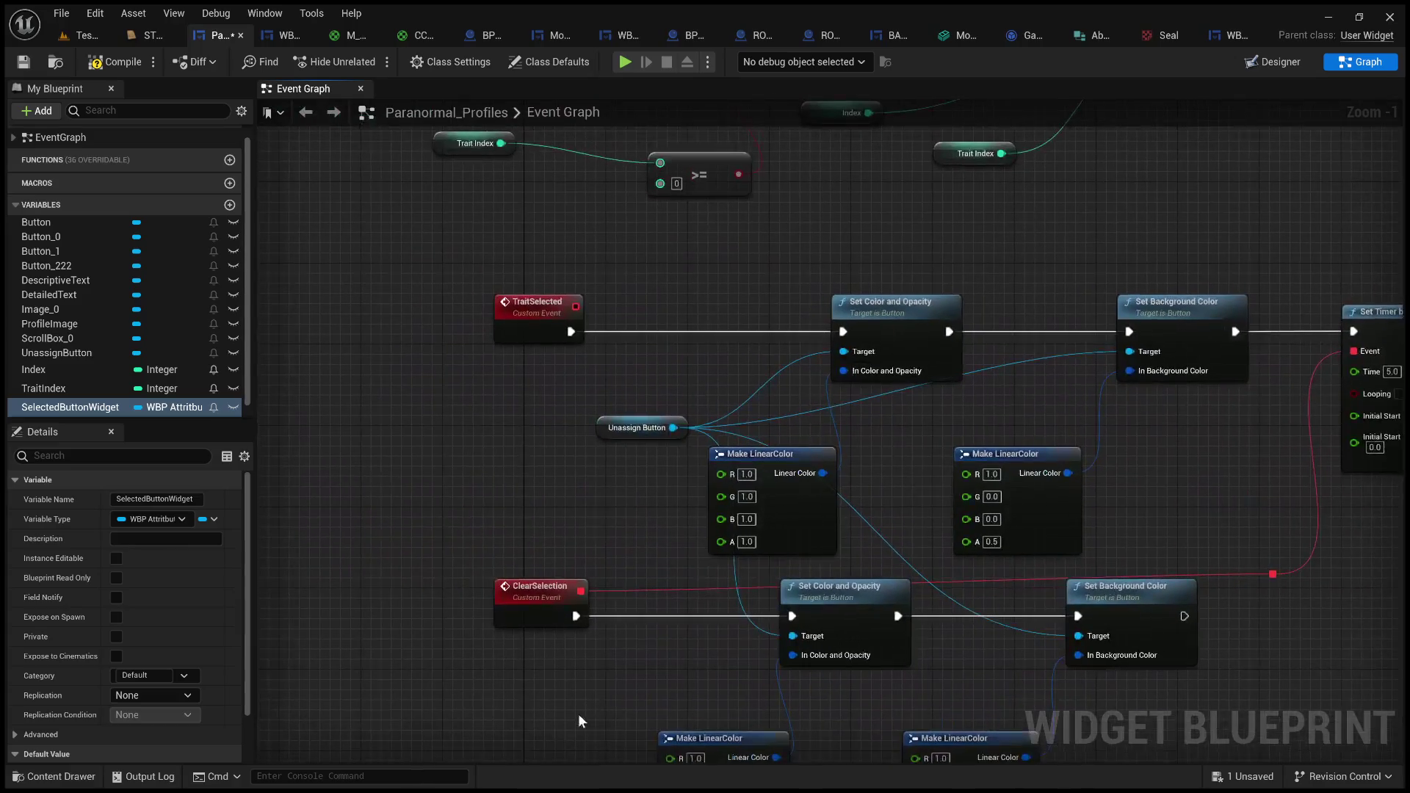
- Insert a SelectedButtonWidget SET node between TraitSelected and Set Color and Opacity
{"action": "left_click", "coordinate": [70, 409]}
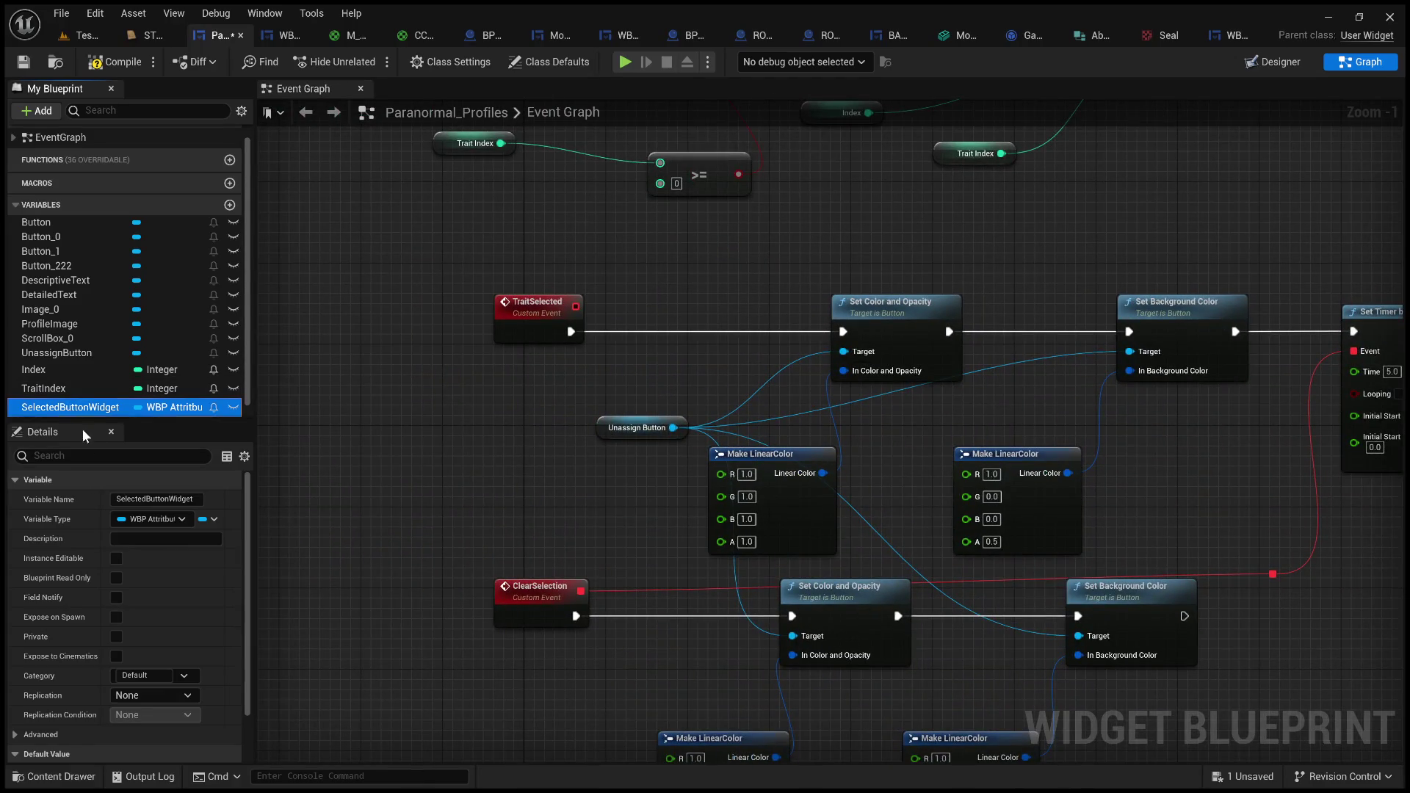
{"action": "mouse_move", "coordinate": [688, 288]}
{"action": "left_mouse_down"}
{"action": "mouse_move", "coordinate": [709, 327]}
{"action": "mouse_move", "coordinate": [697, 311]}
{"action": "mouse_move", "coordinate": [676, 326]}
{"action": "left_mouse_up"}
{"action": "left_click_drag", "start_coordinate": [570, 331], "coordinate": [640, 331]}
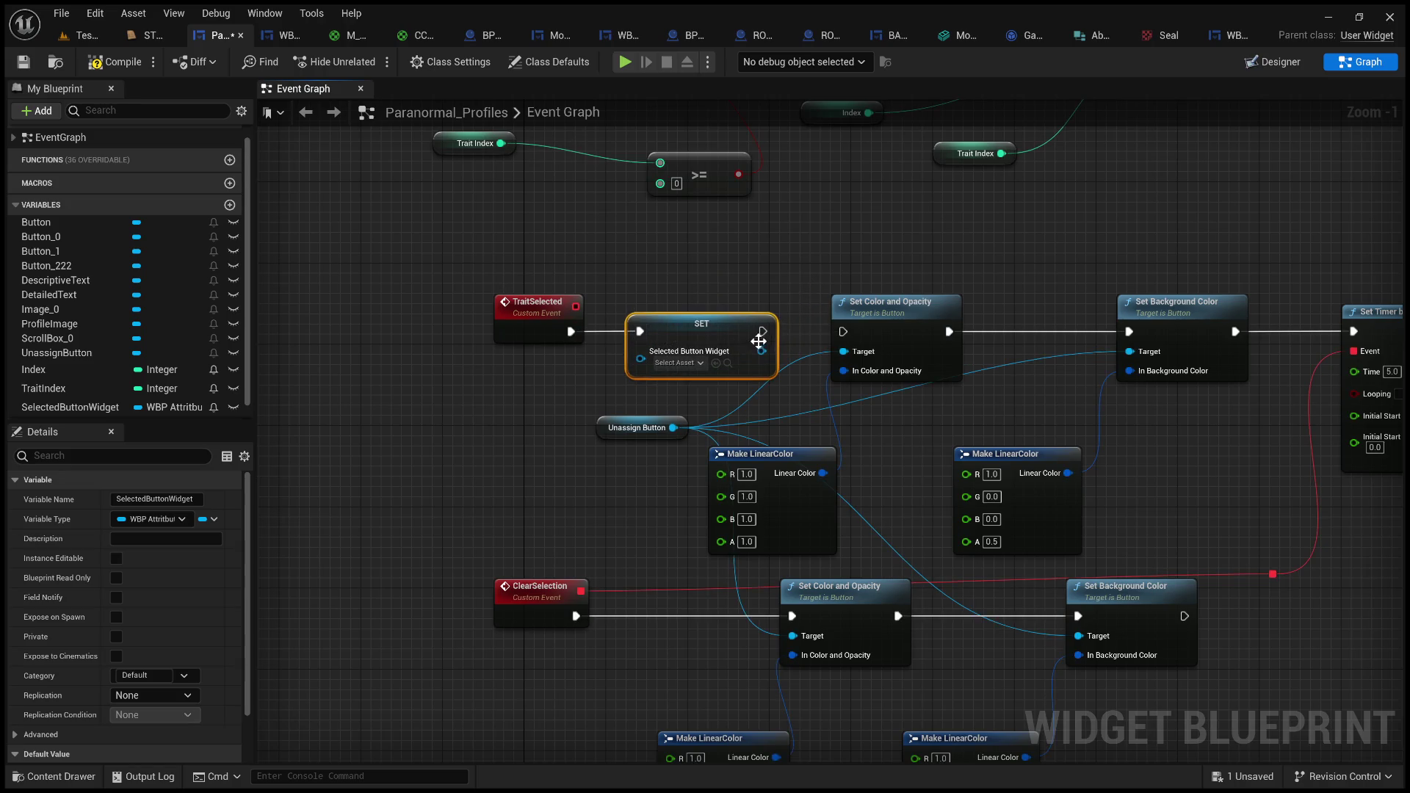
{"action": "left_click_drag", "start_coordinate": [762, 331], "coordinate": [842, 331]}
- Give TraitSelected a new input parameter wired into the setter, and compile
{"action": "left_click", "coordinate": [547, 331]}
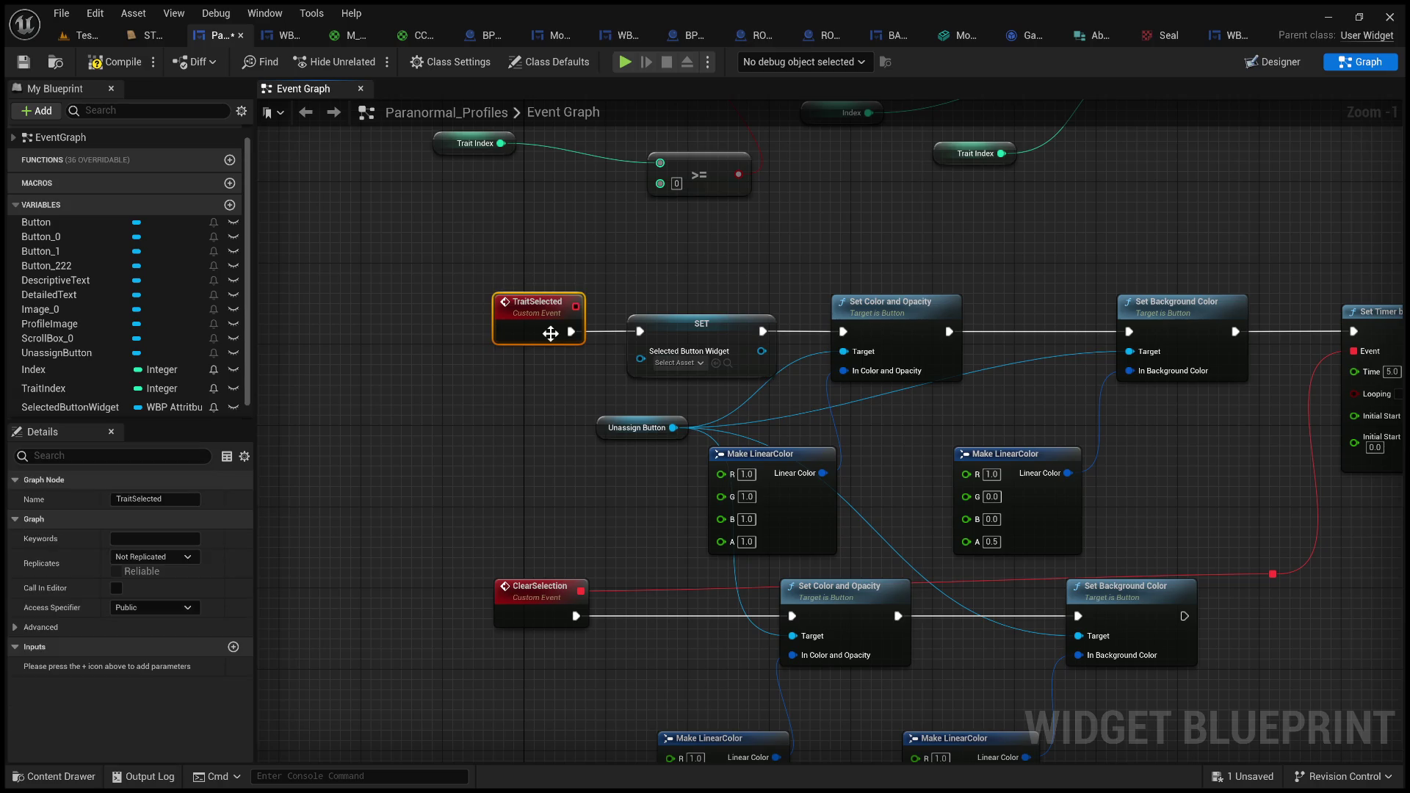
{"action": "left_click", "coordinate": [234, 646]}
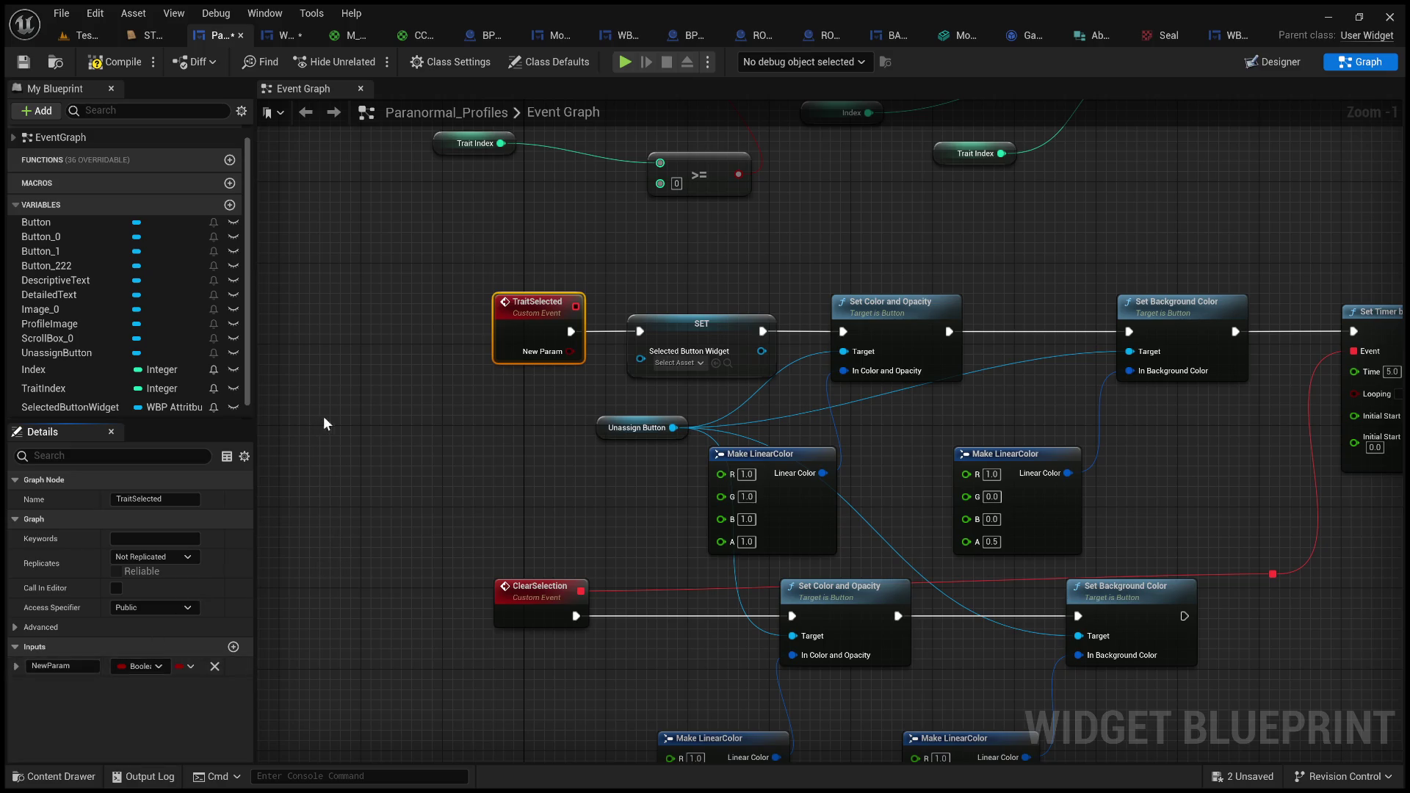
{"action": "left_click_drag", "start_coordinate": [570, 351], "coordinate": [643, 360]}
{"action": "left_click", "coordinate": [629, 375]}
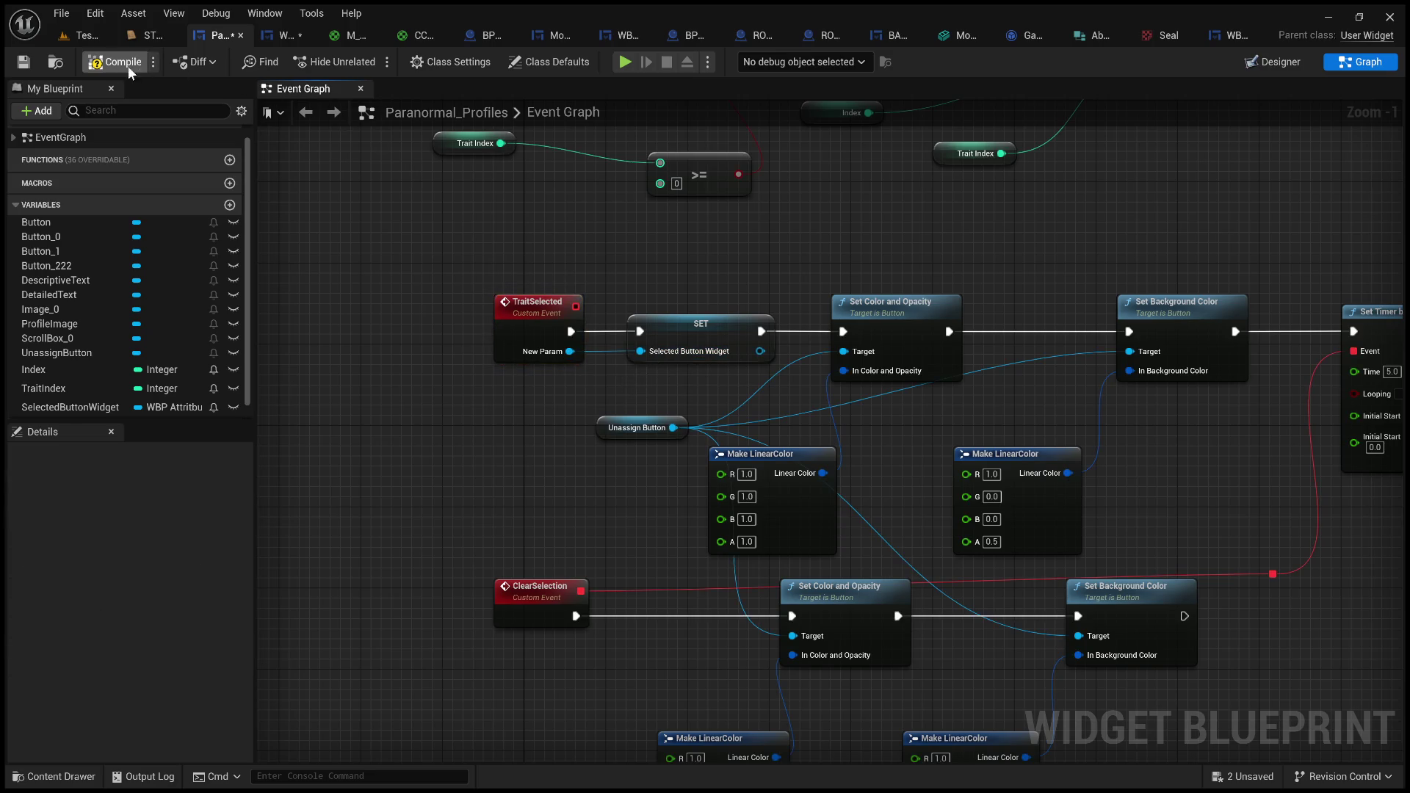
{"action": "left_click", "coordinate": [99, 65]}
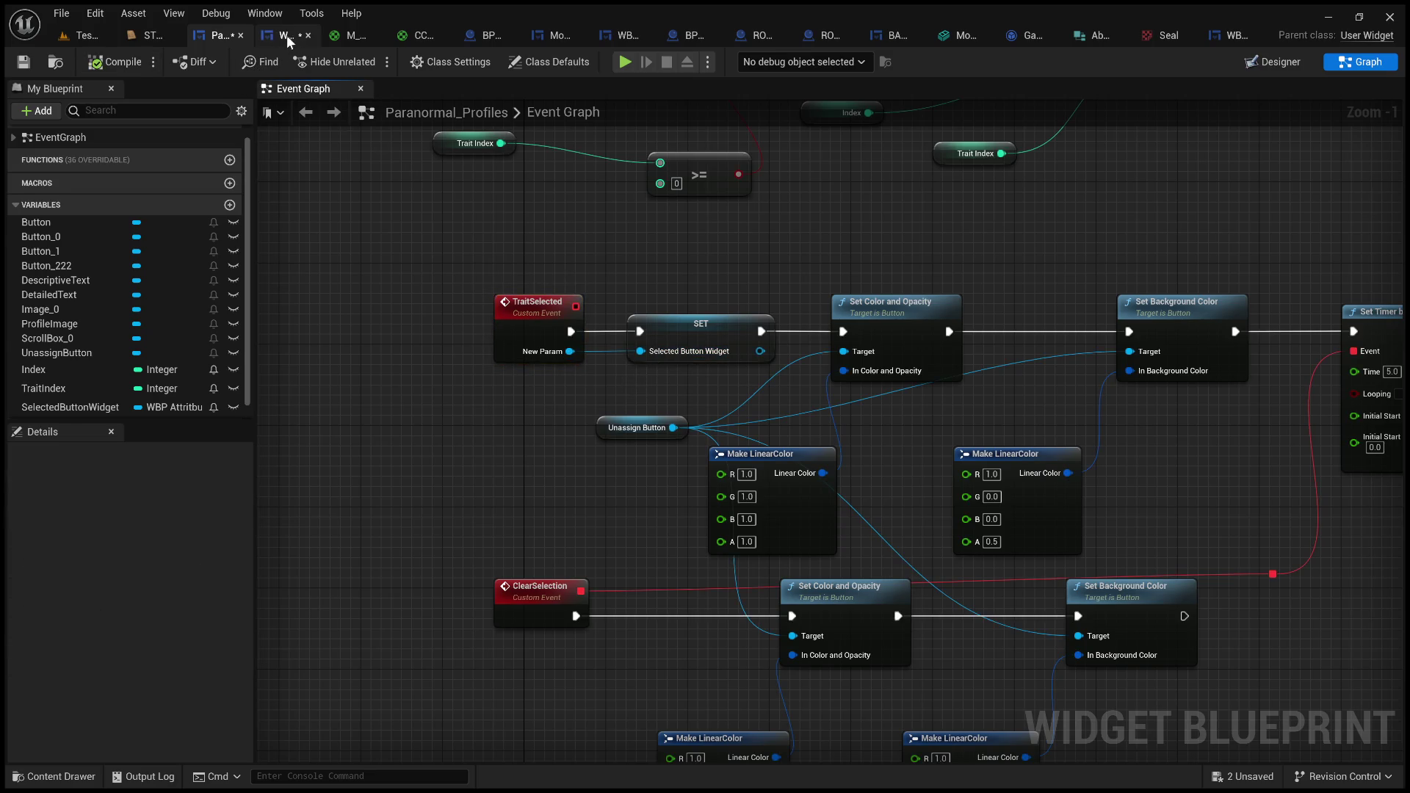
{"action": "left_click", "coordinate": [283, 35]}
{"action": "mouse_move", "coordinate": [474, 351]}
{"action": "left_mouse_down"}
{"action": "mouse_move", "coordinate": [487, 336]}
{"action": "mouse_move", "coordinate": [403, 403]}
{"action": "mouse_move", "coordinate": [203, 463]}
{"action": "left_mouse_up"}
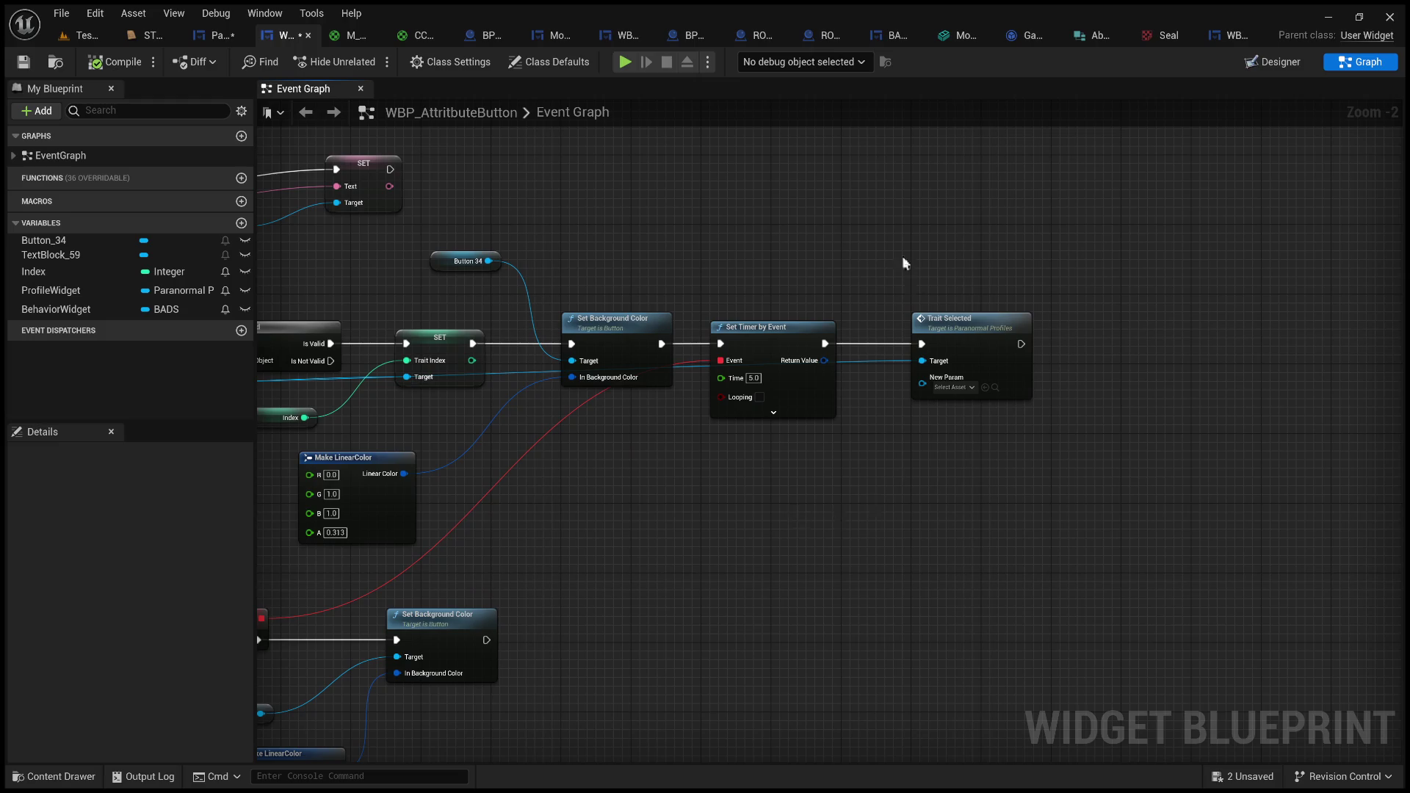
- Pass a Self reference into Trait Selected's New Param, then compile and save
{"action": "key", "text": "ctrl+v"}
{"action": "left_click_drag", "start_coordinate": [848, 514], "coordinate": [927, 388]}
{"action": "left_click", "coordinate": [99, 70]}
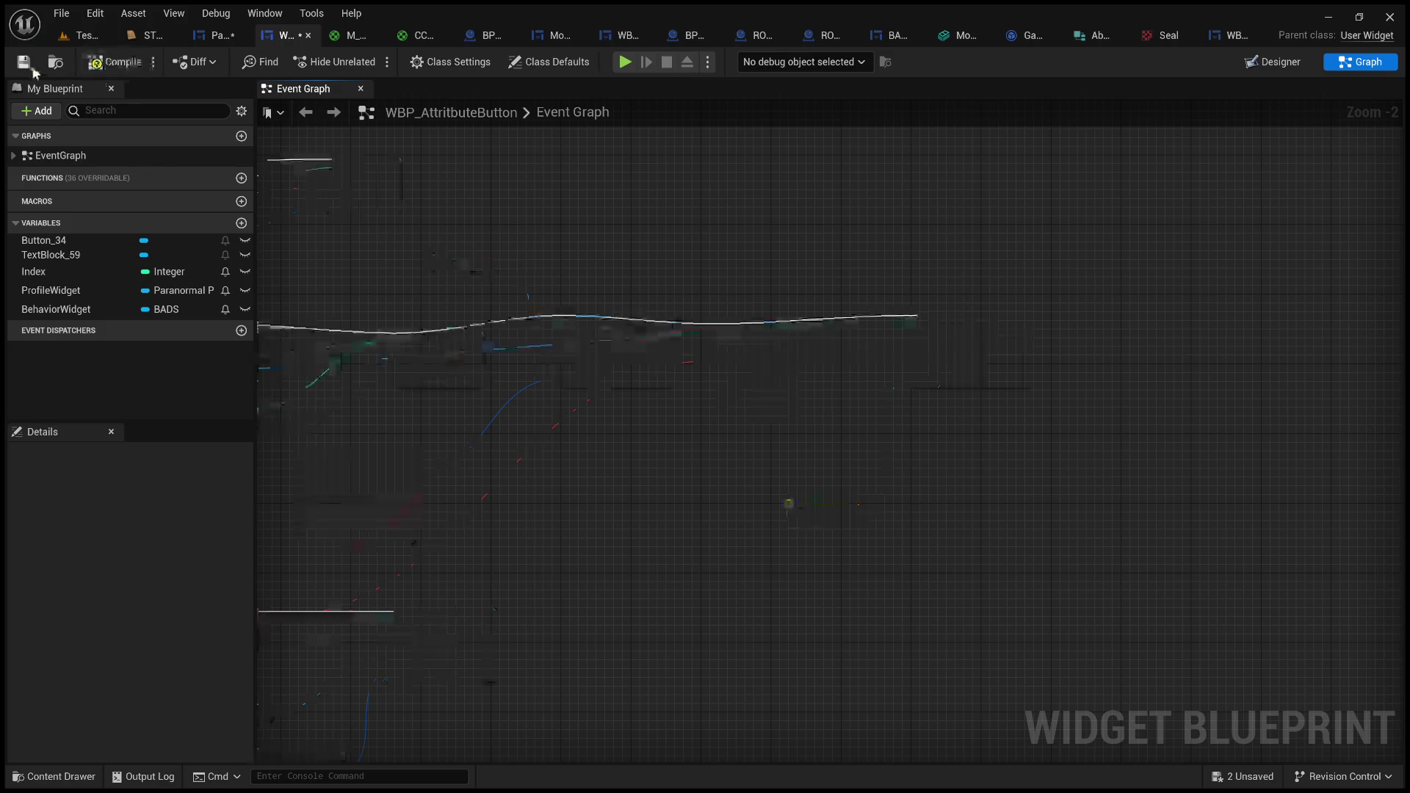
{"action": "left_click", "coordinate": [25, 64]}
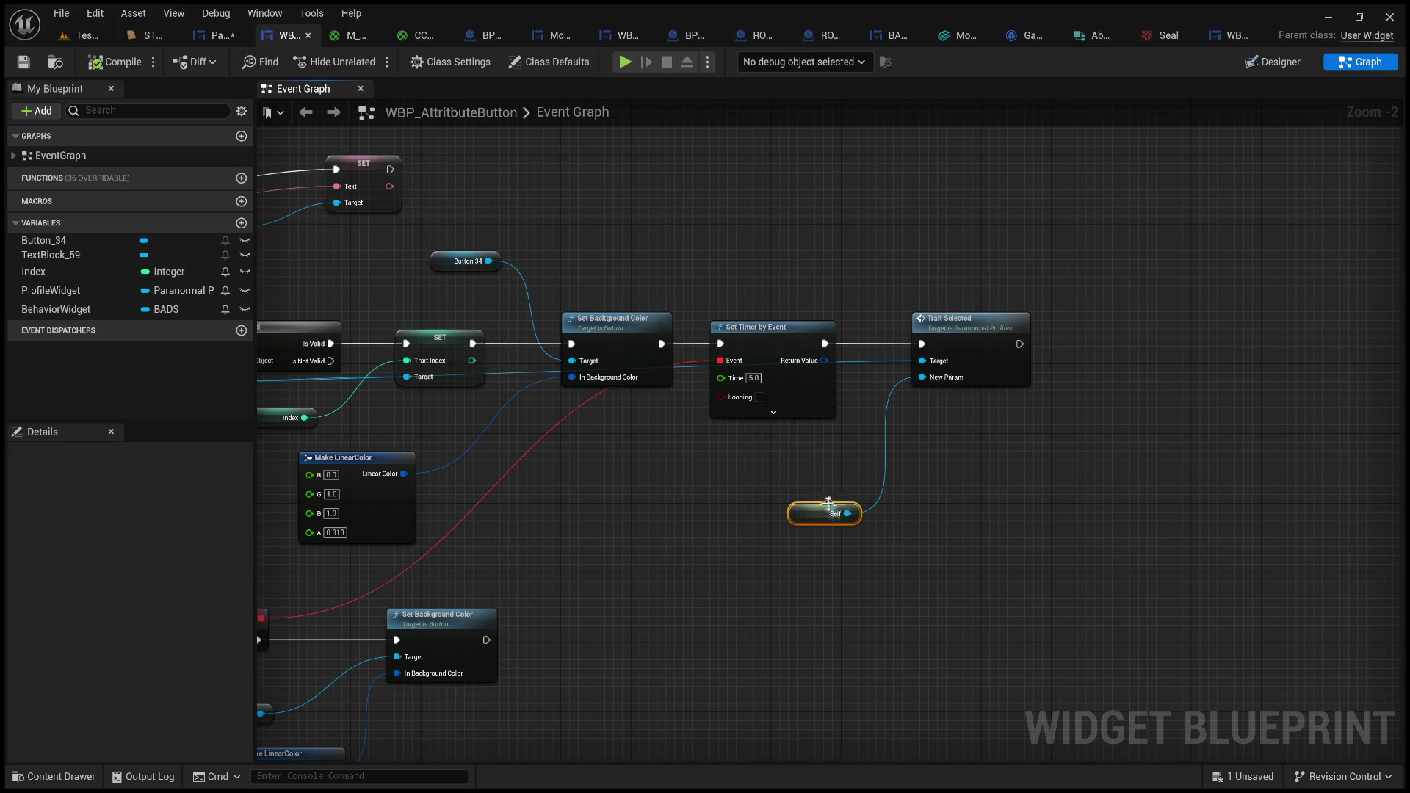
- Move the Self node up near Trait Selected and jump to the TraitSelected event definition
{"action": "mouse_move", "coordinate": [828, 503]}
{"action": "left_mouse_down"}
{"action": "mouse_move", "coordinate": [793, 451]}
{"action": "mouse_move", "coordinate": [810, 444]}
{"action": "left_mouse_up"}
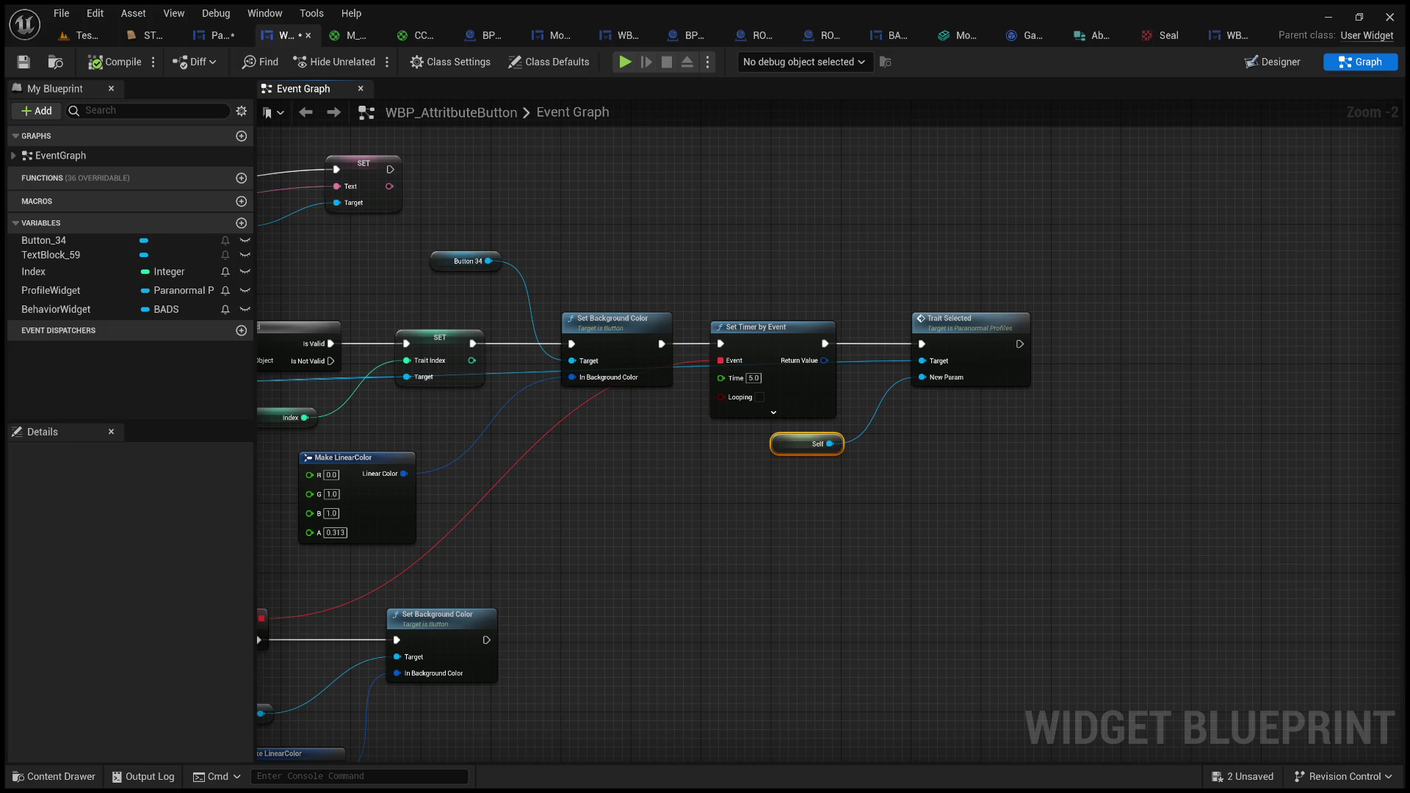
{"action": "left_click", "coordinate": [750, 545]}
{"action": "scroll", "coordinate": [781, 486], "scroll_direction": "up", "scroll_amount": 2}
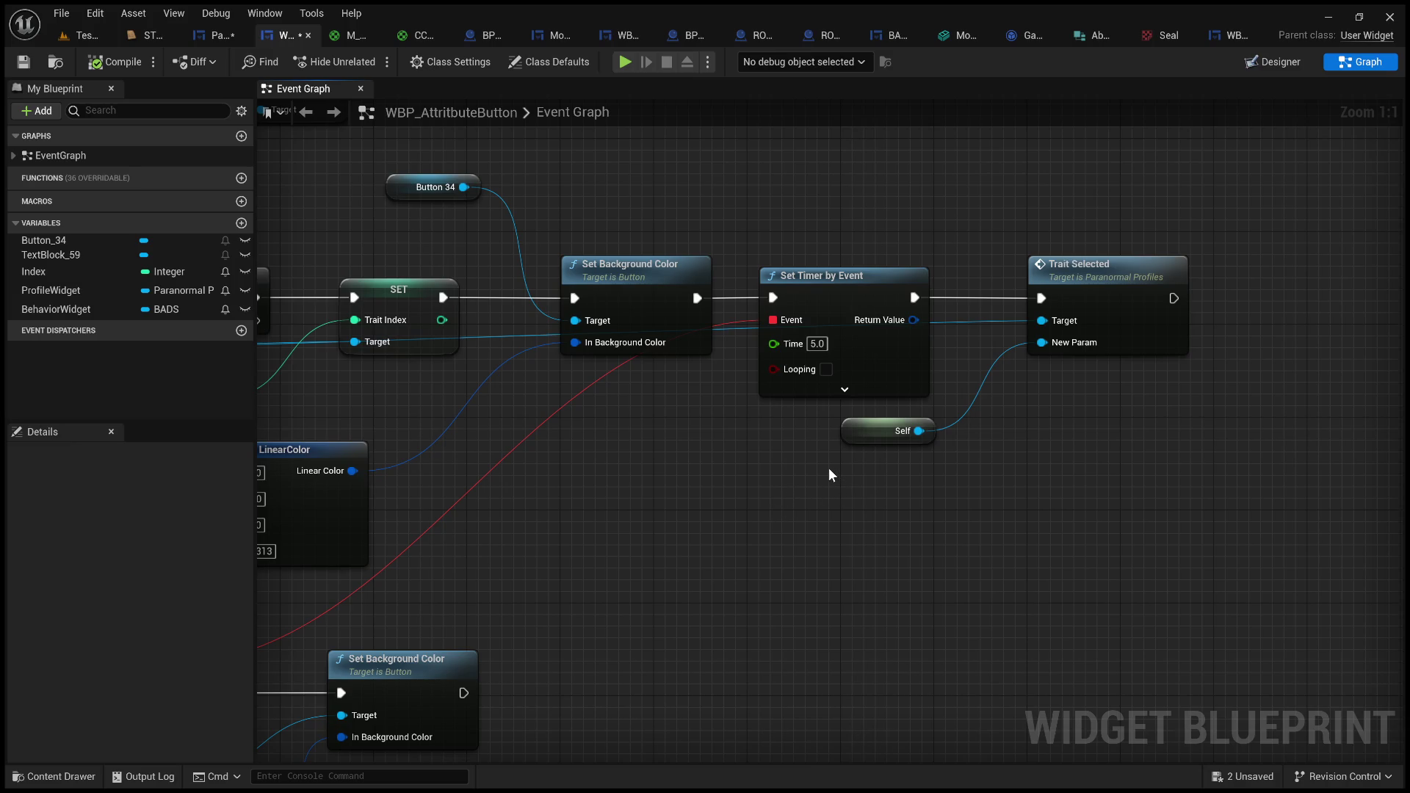
{"action": "double_click", "coordinate": [1101, 270]}
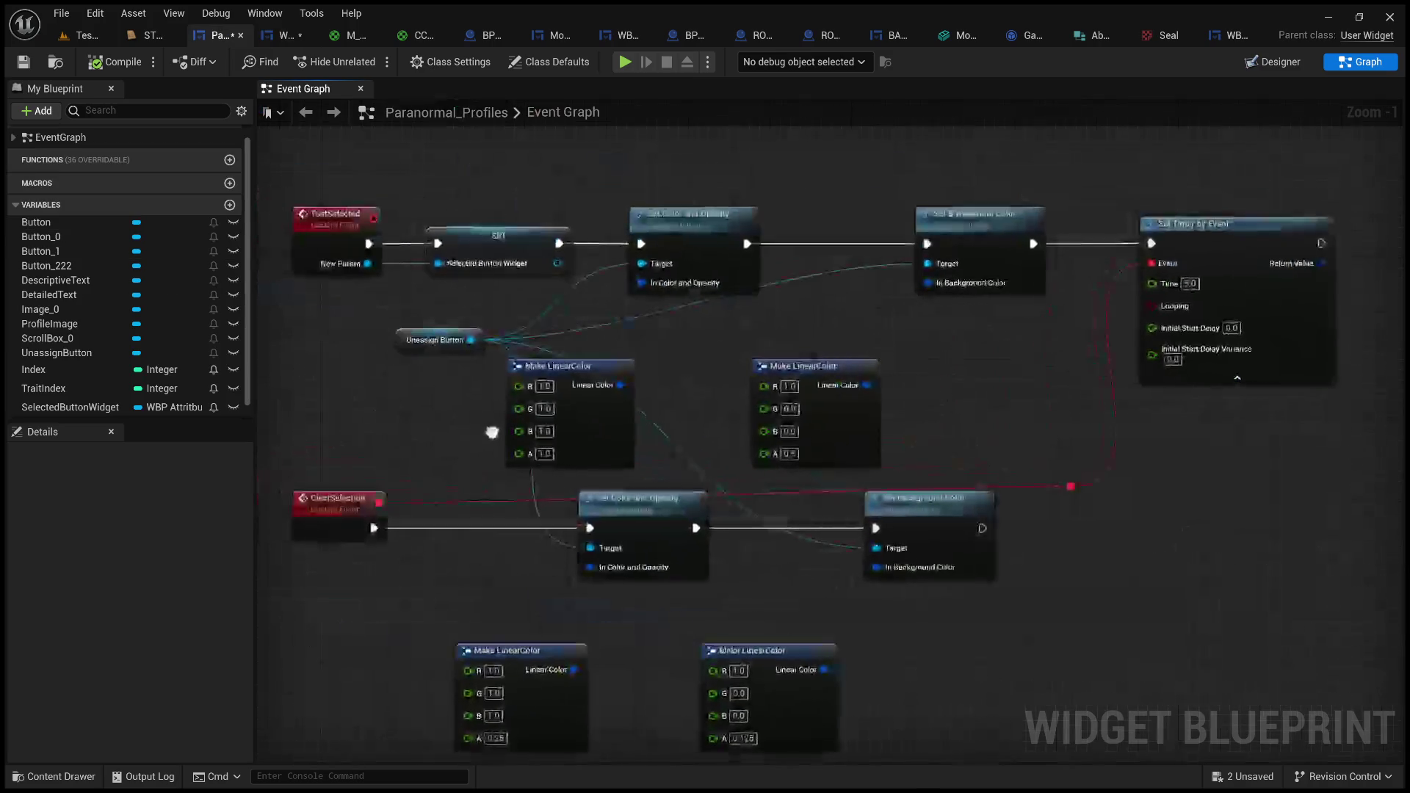
- Call Unselected on a Selected Button Widget getter after Set Background Color in ClearSelection
{"action": "left_click", "coordinate": [64, 408]}
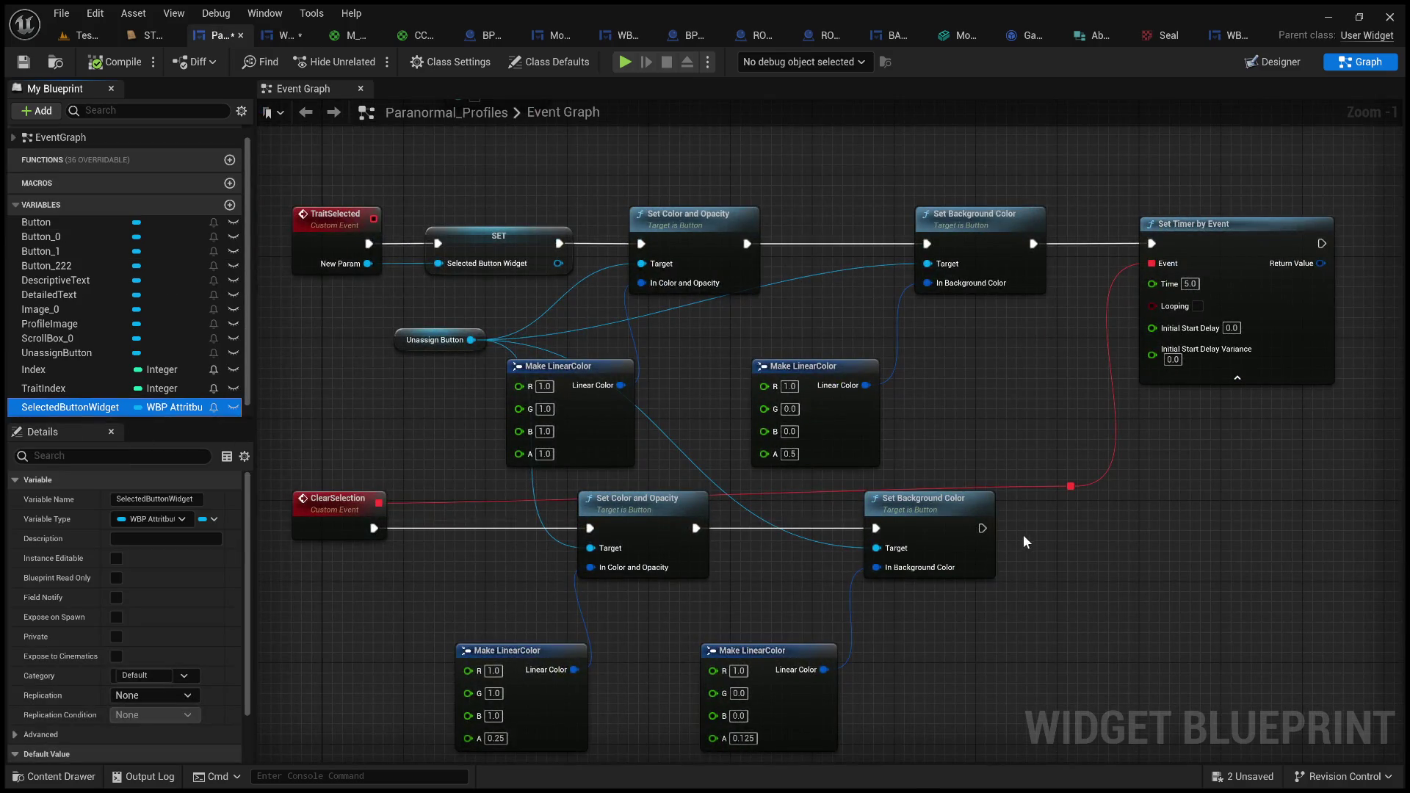
{"action": "left_click", "coordinate": [1049, 587]}
{"action": "key", "text": "ctrl+v"}
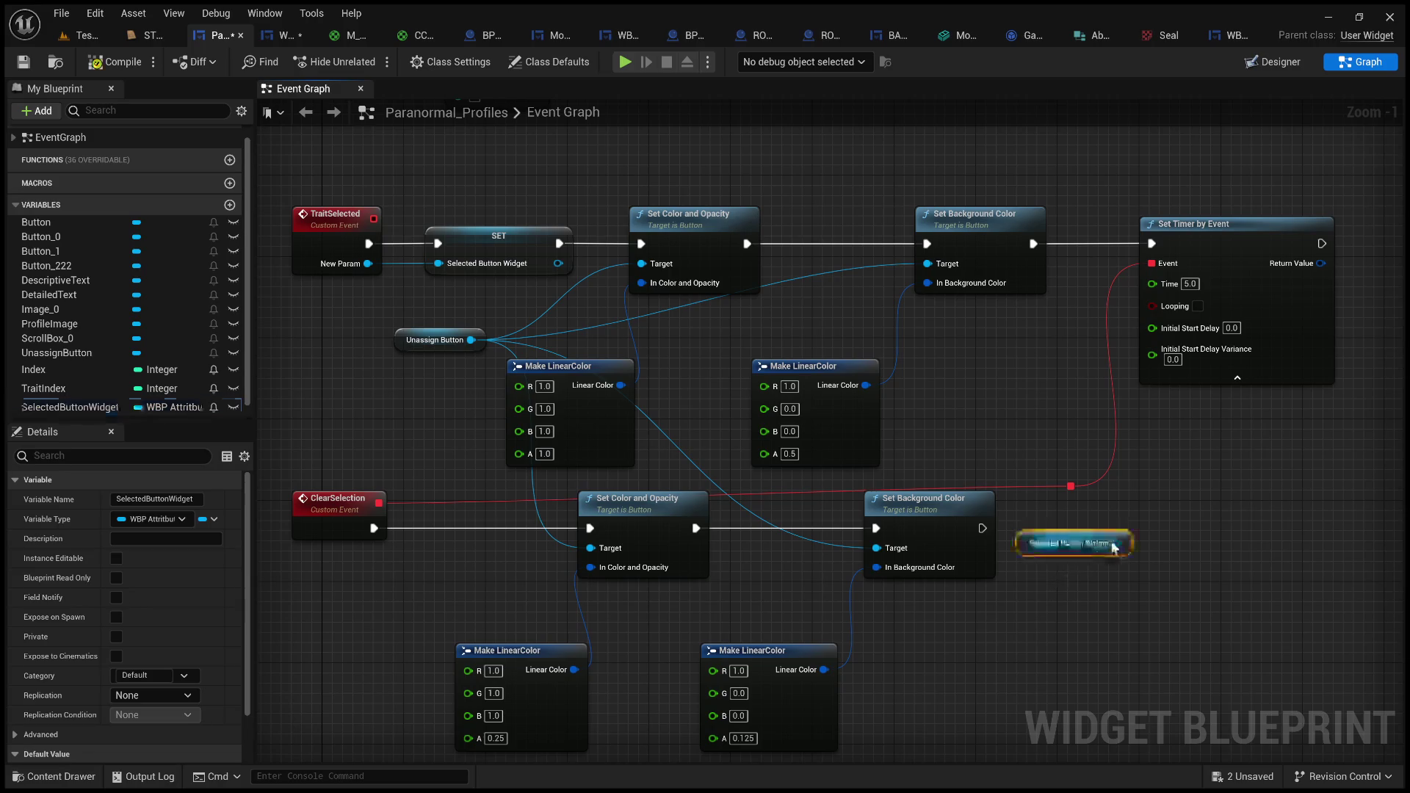
{"action": "left_click_drag", "start_coordinate": [1116, 542], "coordinate": [1179, 516]}
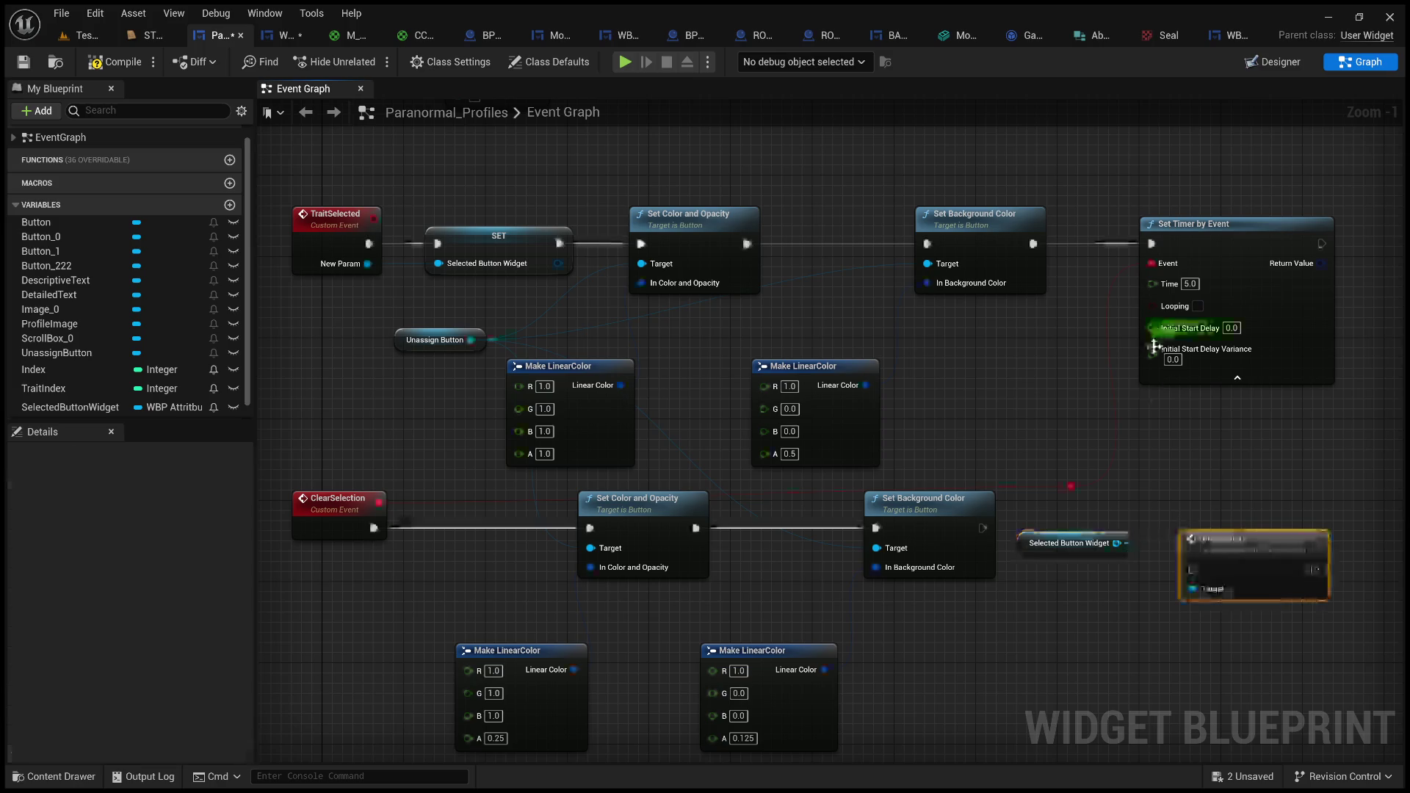
{"action": "left_click_drag", "start_coordinate": [1101, 540], "coordinate": [1073, 610]}
{"action": "left_click_drag", "start_coordinate": [1217, 539], "coordinate": [1214, 508]}
{"action": "mouse_move", "coordinate": [988, 526]}
{"action": "left_mouse_down"}
{"action": "mouse_move", "coordinate": [1214, 539]}
{"action": "mouse_move", "coordinate": [1222, 514]}
{"action": "left_mouse_up"}
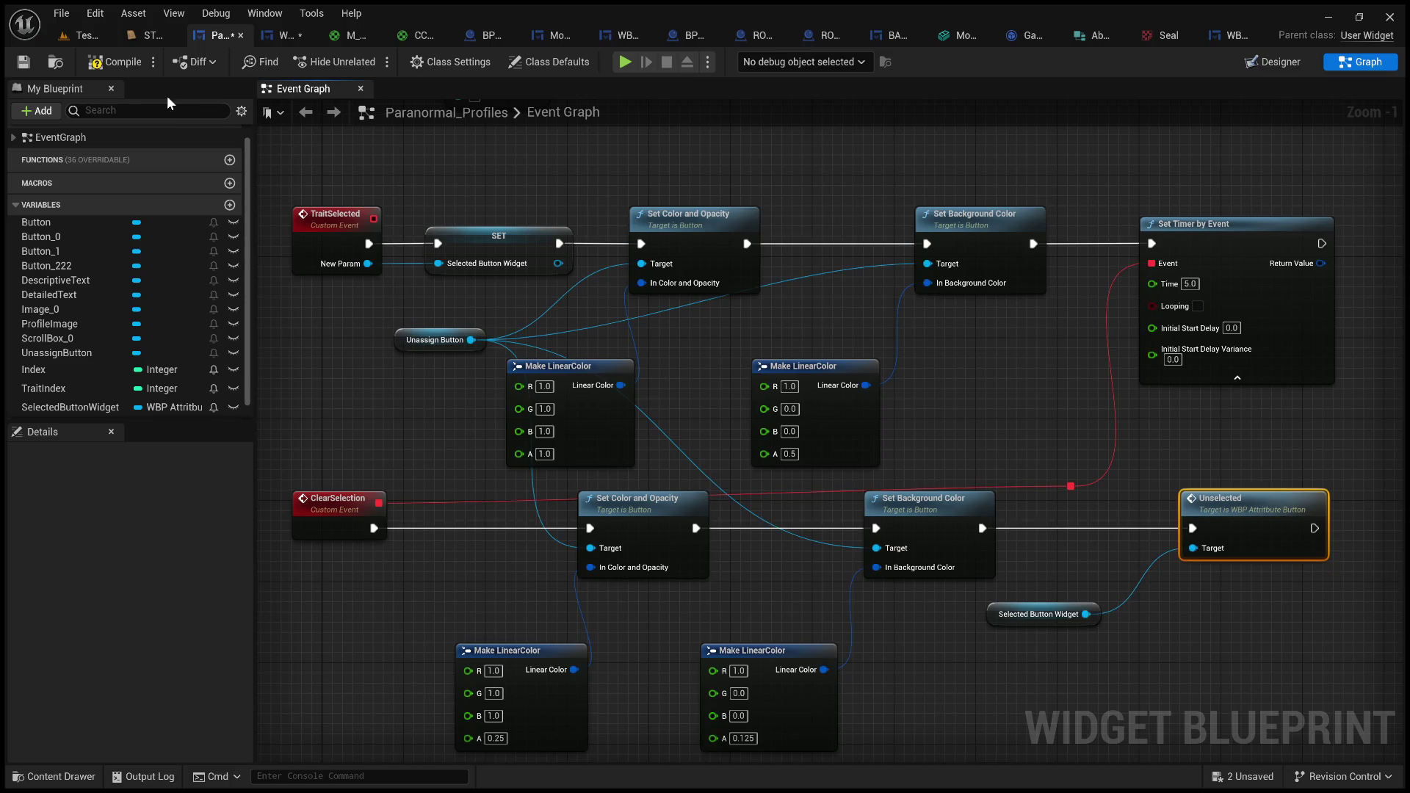
- Compile and save Paranormal_Profiles, then return to the running level
{"action": "left_click", "coordinate": [100, 70]}
{"action": "mouse_move", "coordinate": [406, 407]}
{"action": "left_mouse_down"}
{"action": "mouse_move", "coordinate": [291, 345]}
{"action": "mouse_move", "coordinate": [293, 386]}
{"action": "mouse_move", "coordinate": [470, 387]}
{"action": "left_mouse_up"}
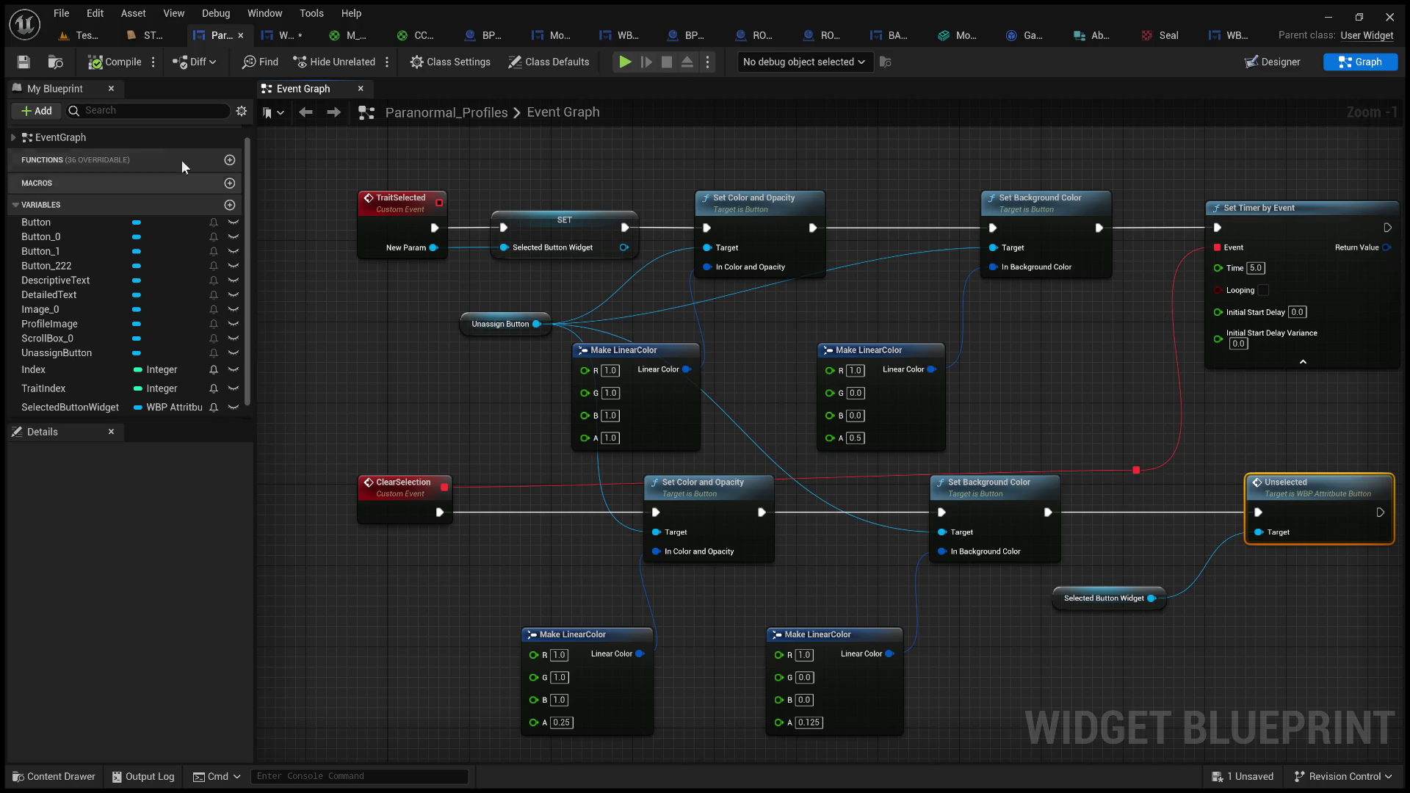
{"action": "left_click", "coordinate": [76, 37]}
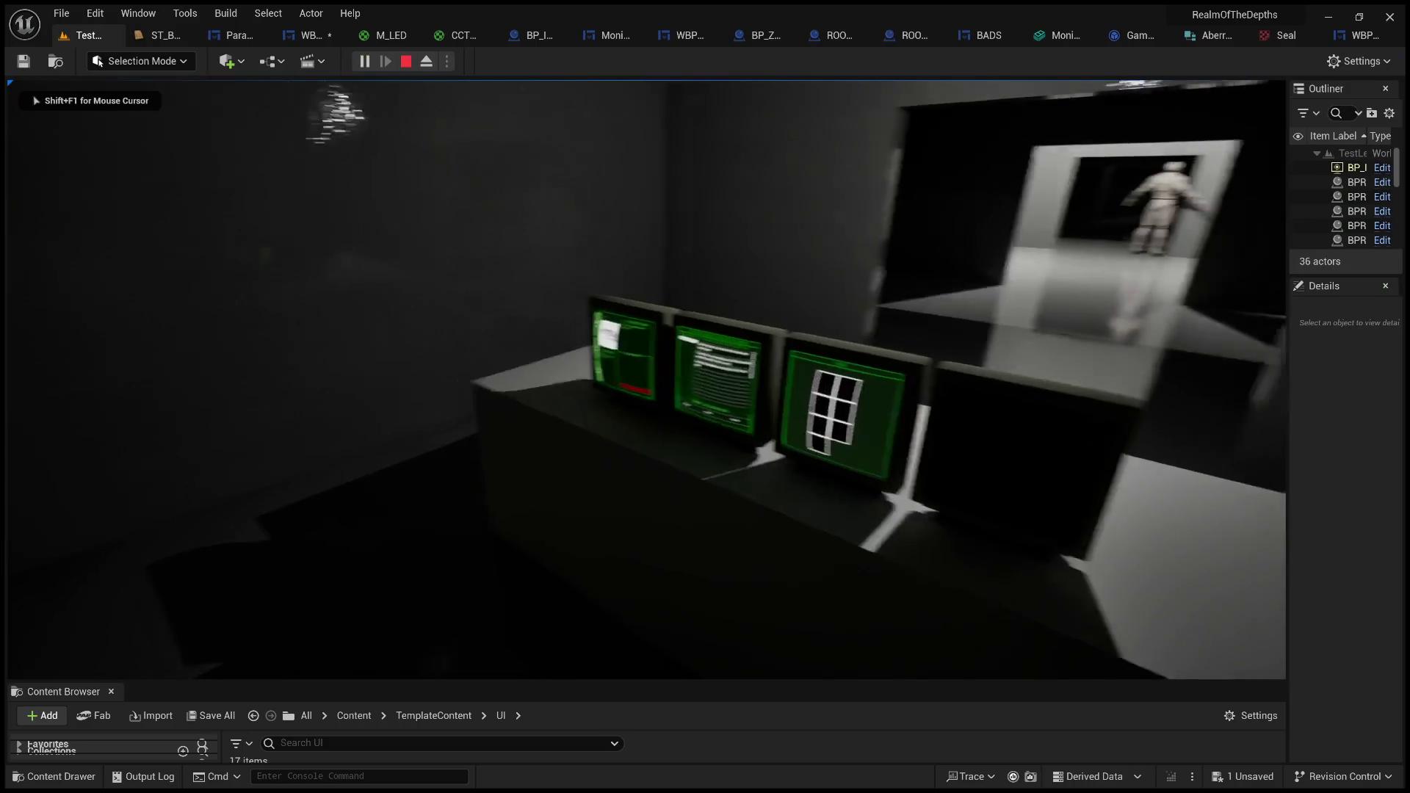
- Zoom onto the left monitor and alternate between the File #2 and File #1 entries
{"action": "key", "text": "e"}
{"action": "left_click", "coordinate": [675, 111]}
{"action": "left_click", "coordinate": [675, 112]}
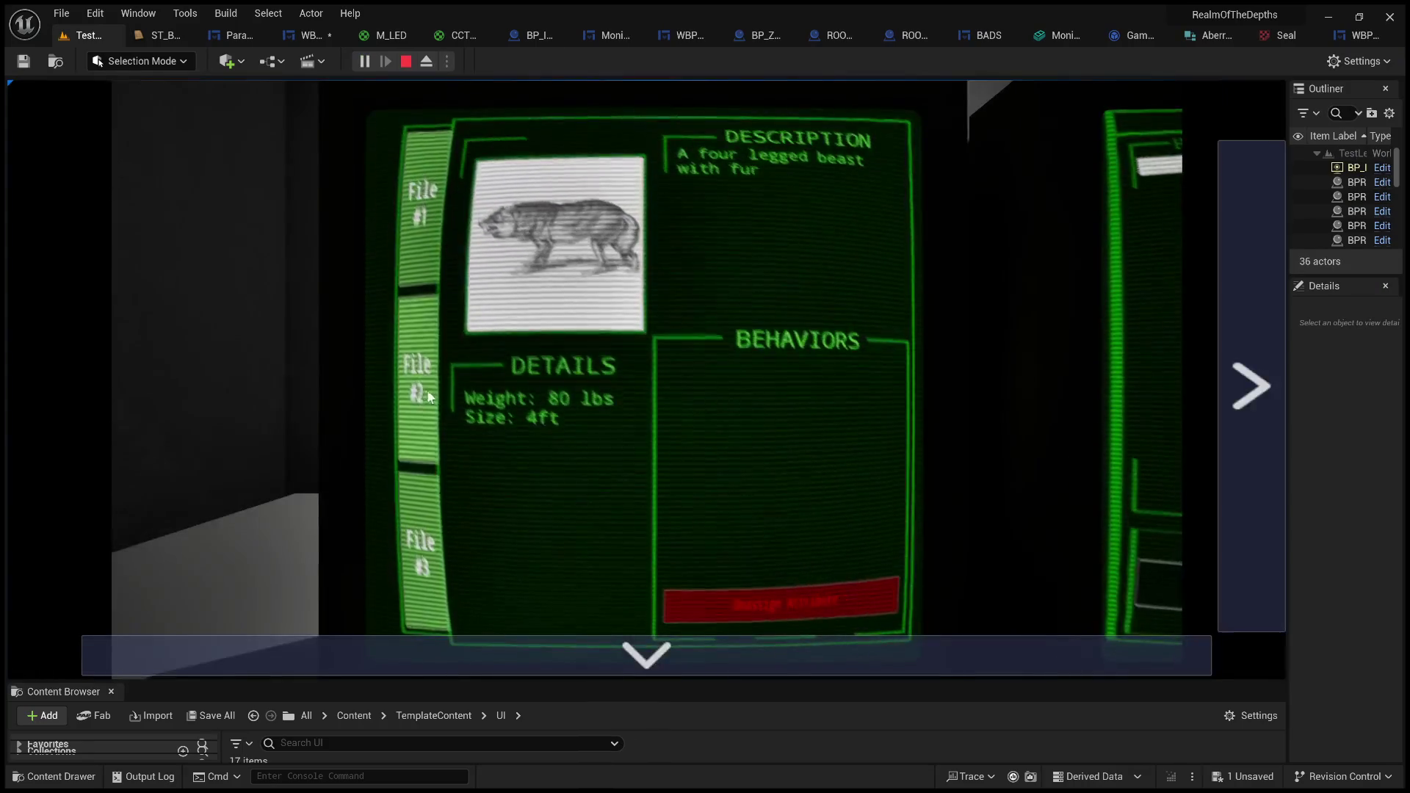
{"action": "left_click", "coordinate": [405, 352]}
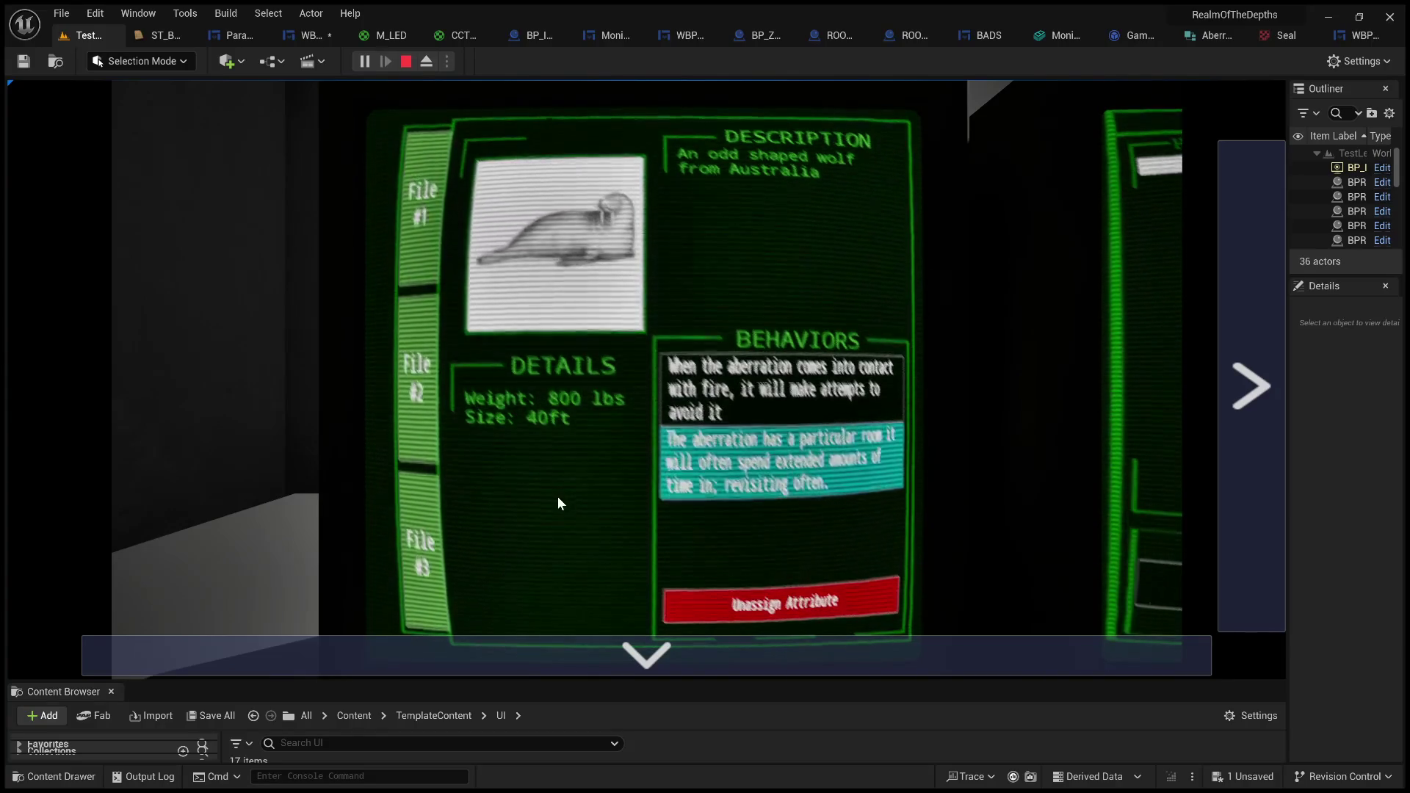
{"action": "left_click", "coordinate": [440, 244]}
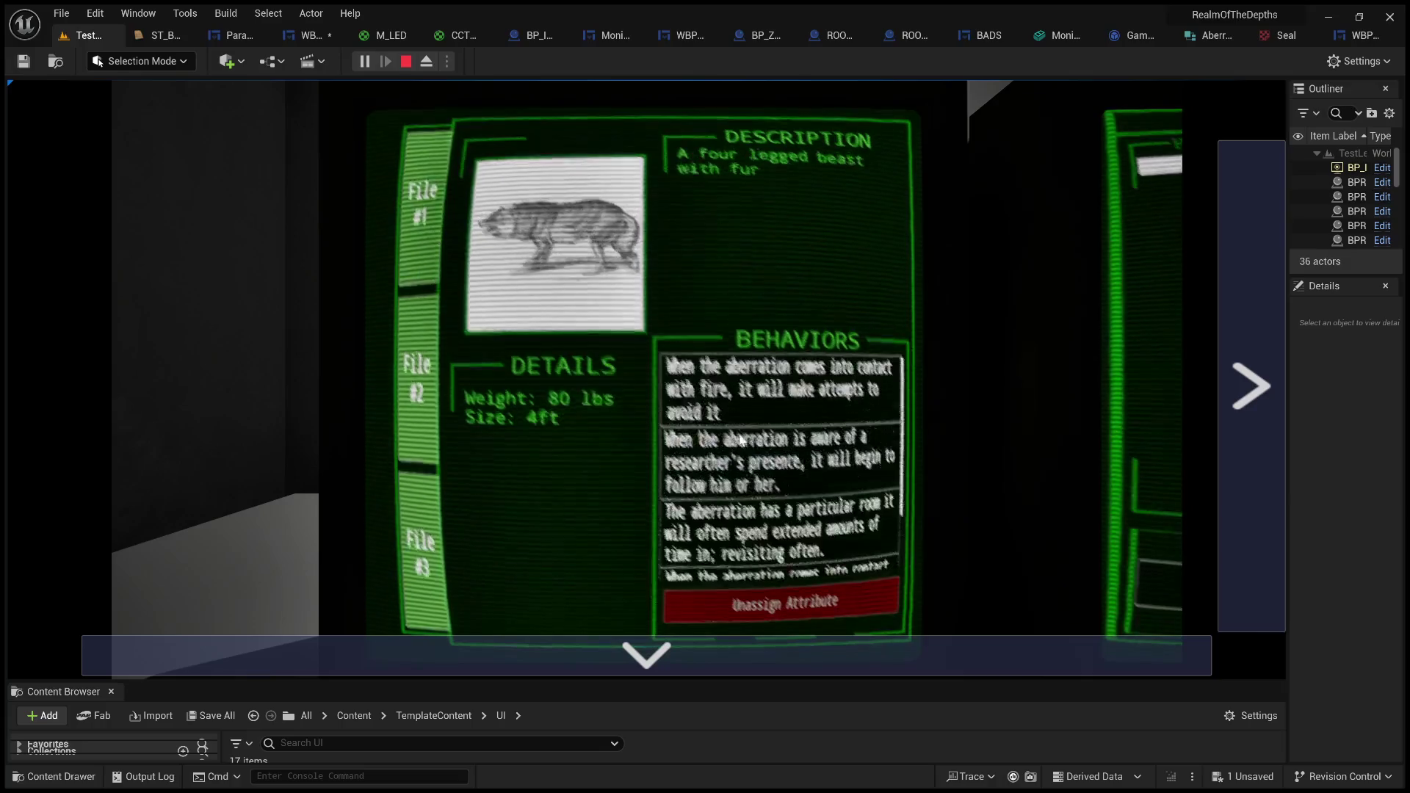
{"action": "left_click", "coordinate": [429, 361]}
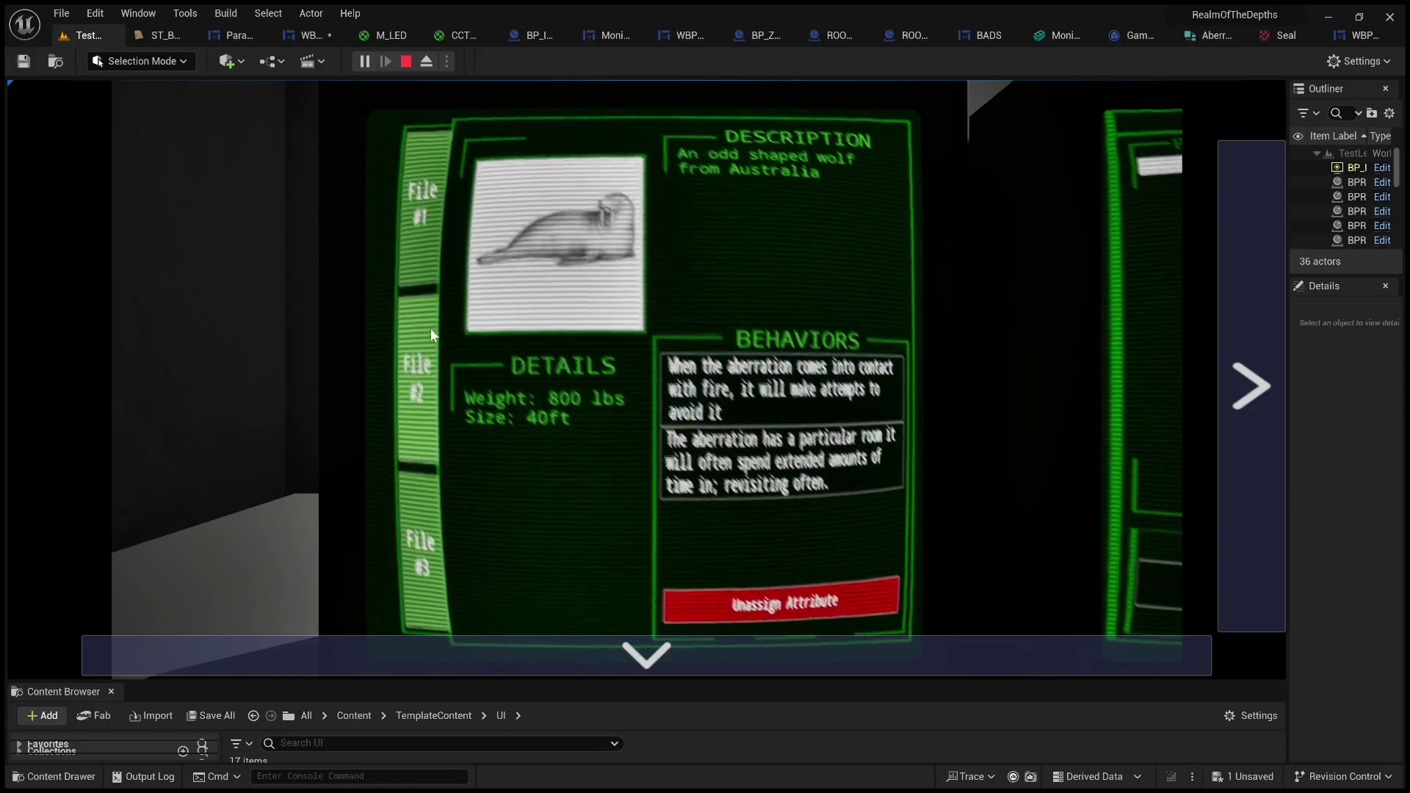
{"action": "left_click", "coordinate": [428, 232]}
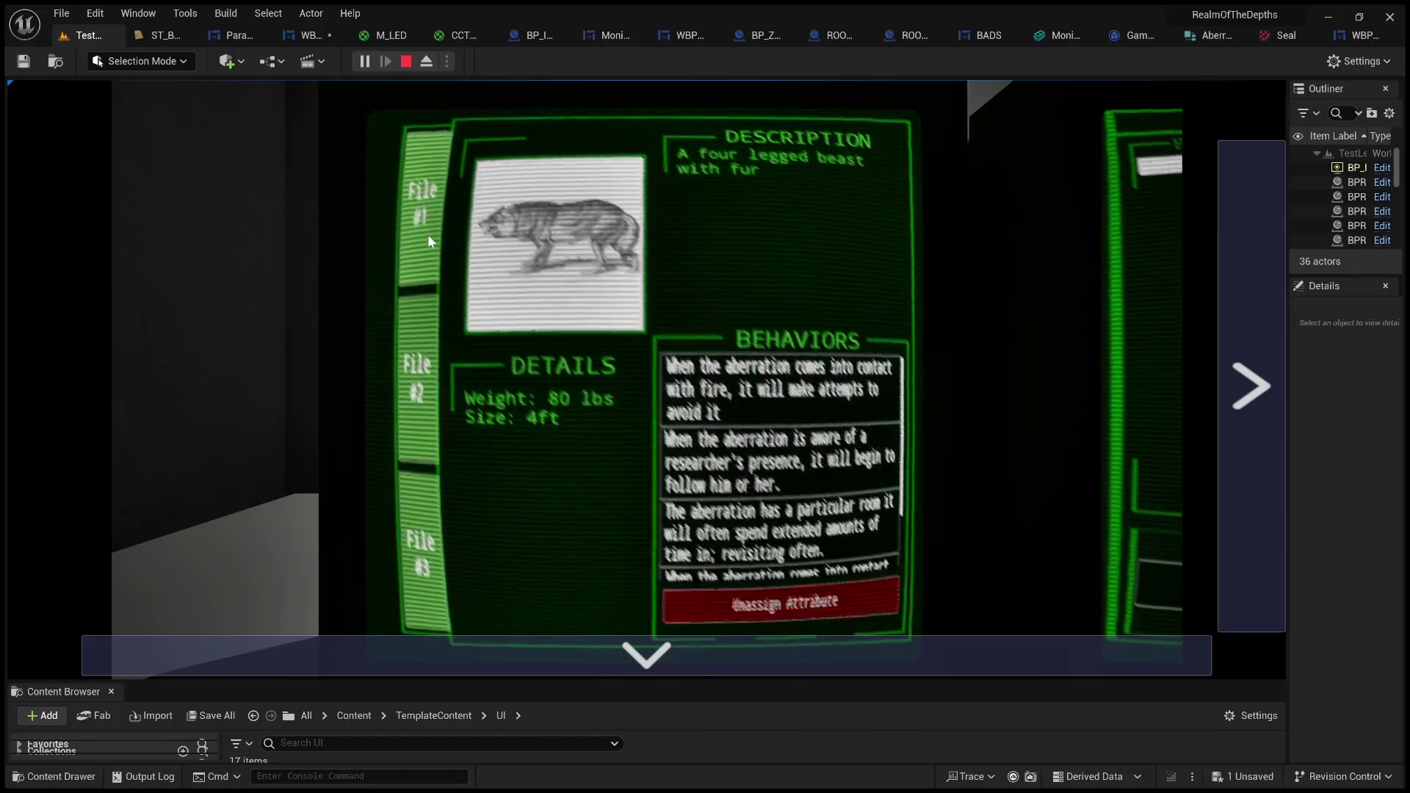
- Cycle through Files #2, #3 and #1, then stop the play session
{"action": "left_click", "coordinate": [425, 379]}
{"action": "left_click", "coordinate": [427, 543]}
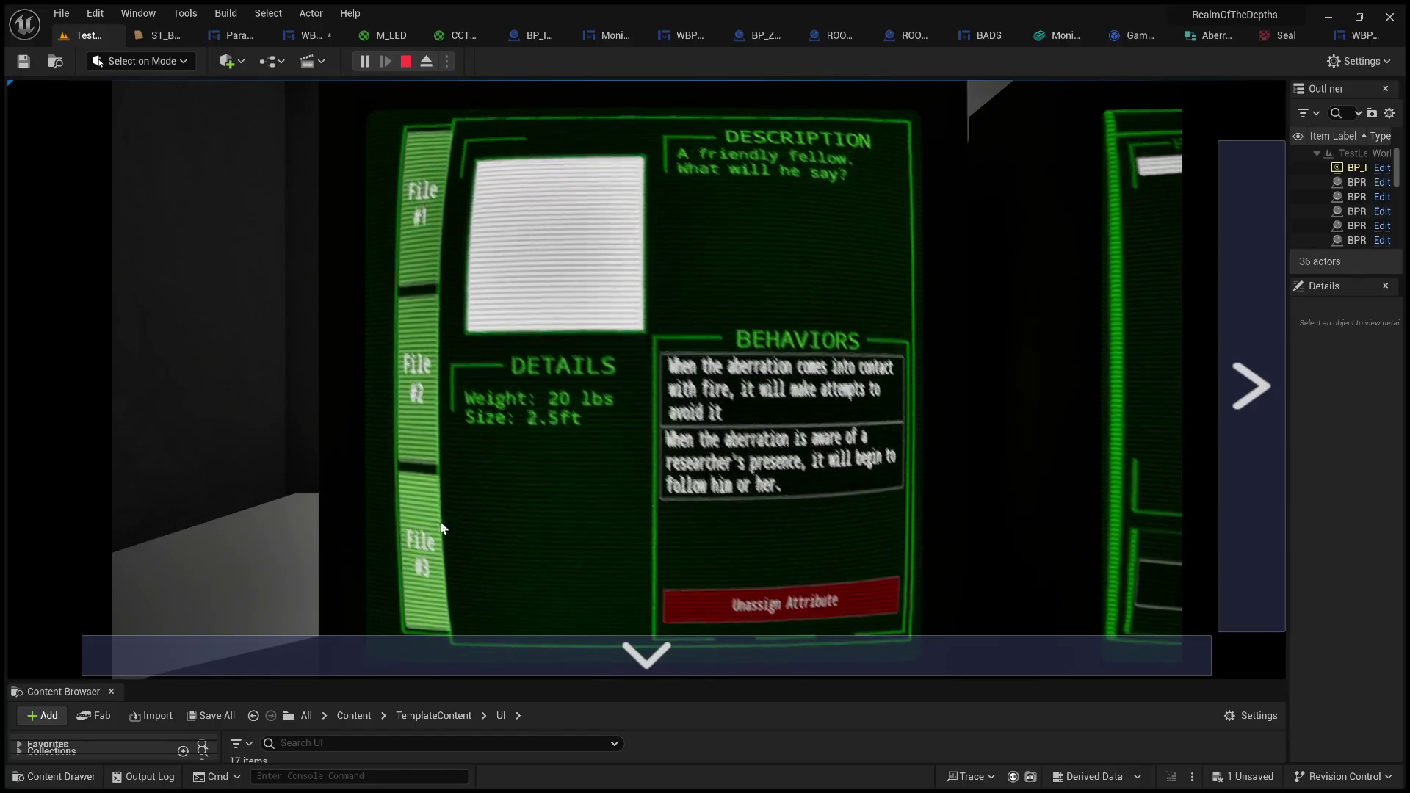
{"action": "left_click", "coordinate": [439, 358]}
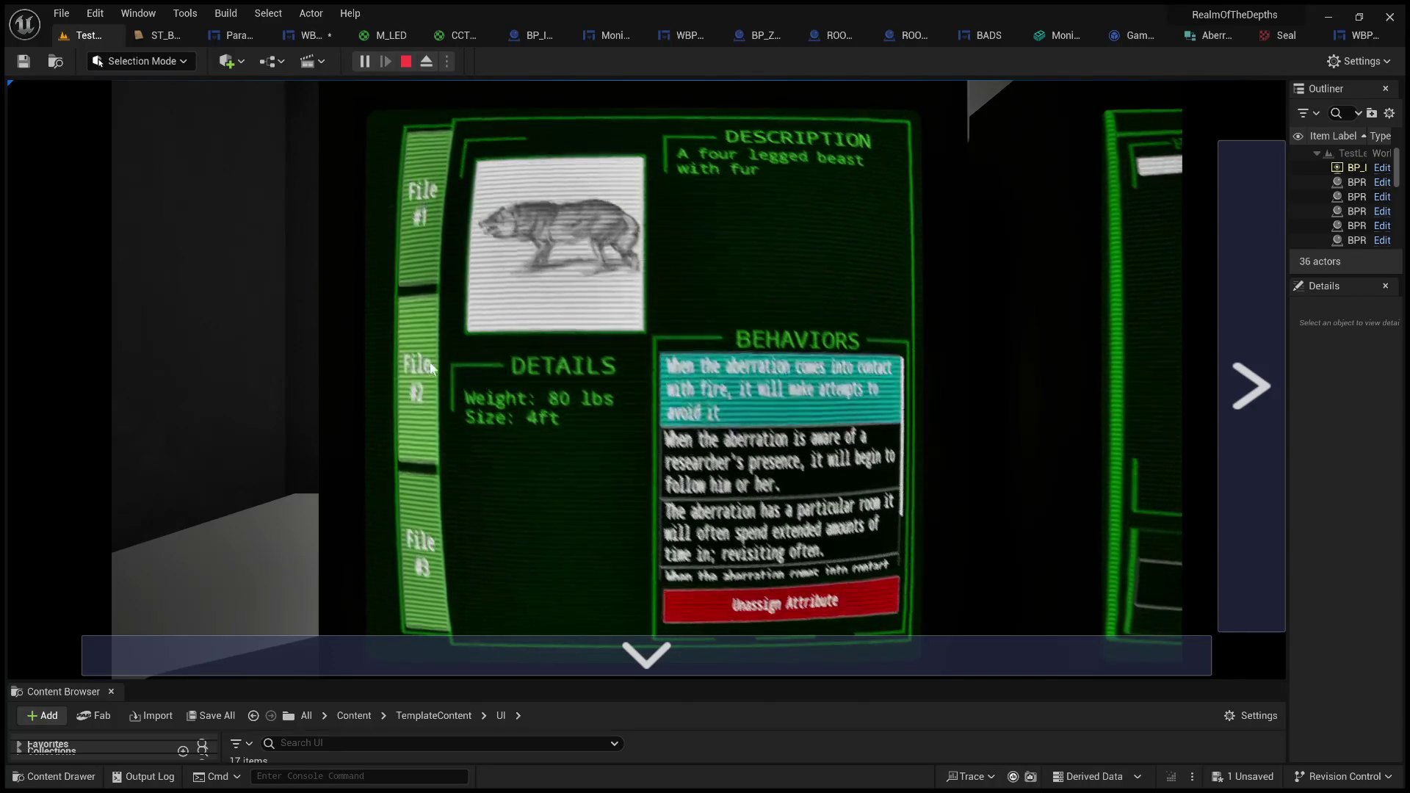
{"action": "left_click", "coordinate": [408, 231]}
{"action": "left_click", "coordinate": [408, 230]}
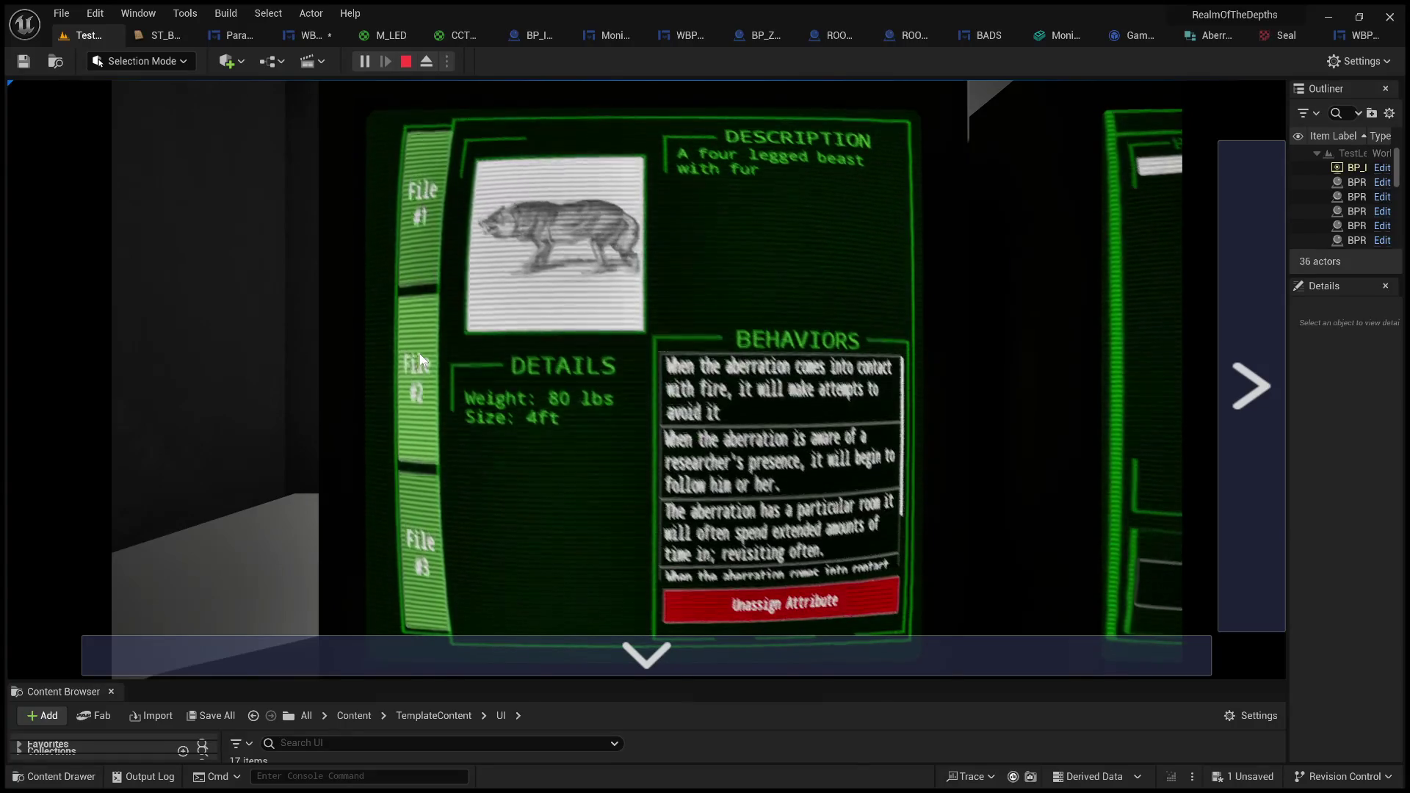
{"action": "left_click", "coordinate": [405, 62]}
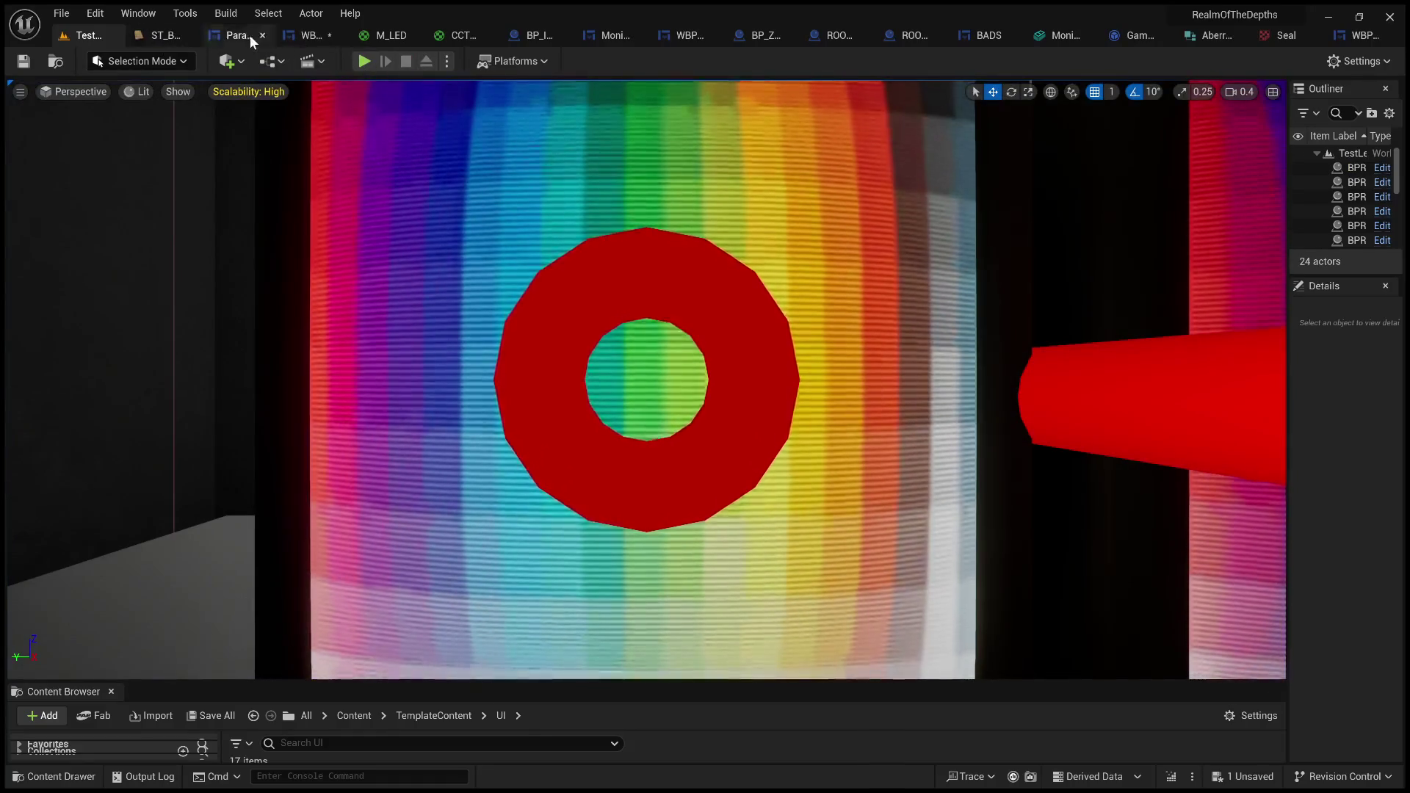
{"action": "left_click", "coordinate": [246, 35]}
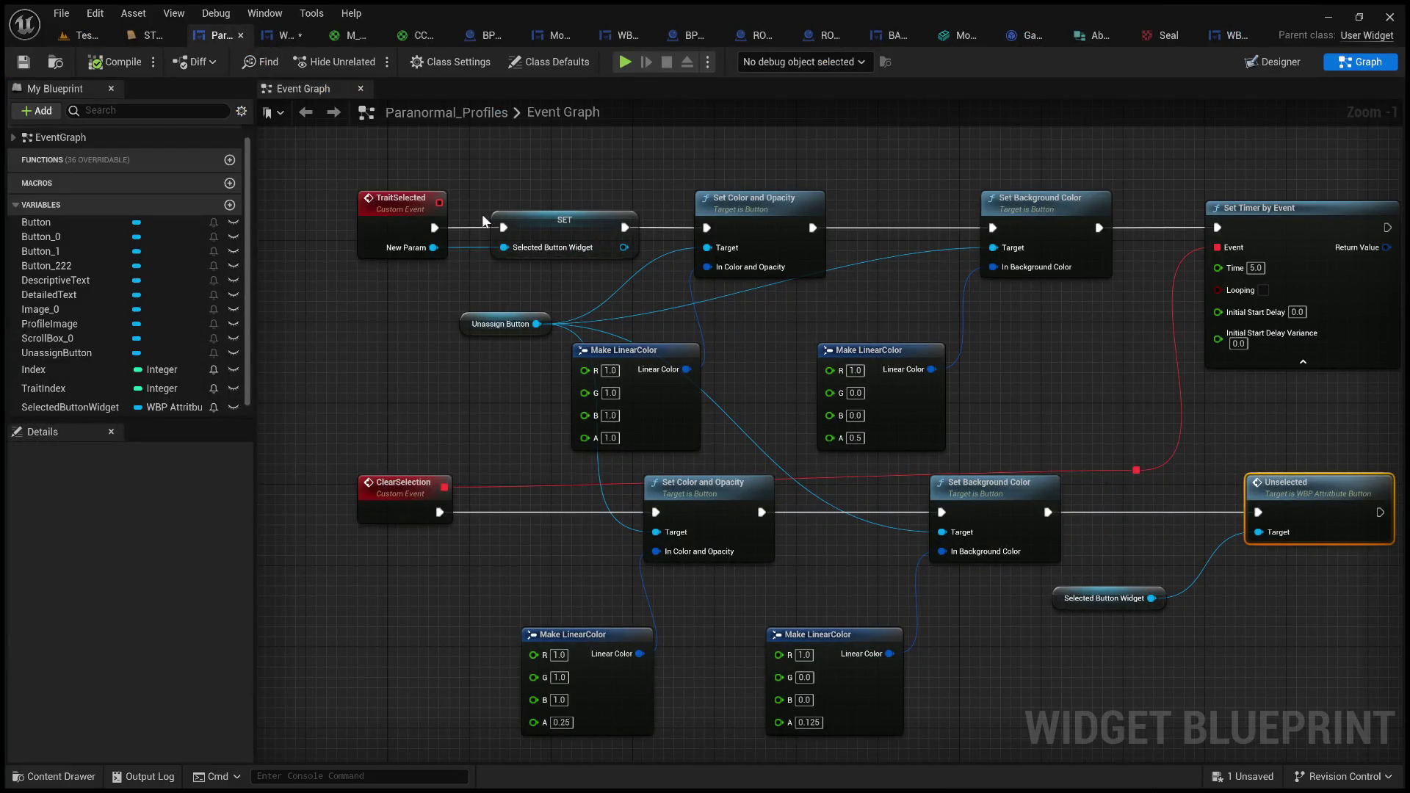
- Add a Selected Button Widget getter with Unselected and Is Valid nodes pulled from it
{"action": "scroll", "coordinate": [481, 214], "scroll_direction": "down", "scroll_amount": 5}
{"action": "scroll", "coordinate": [585, 450], "scroll_direction": "up", "scroll_amount": 3}
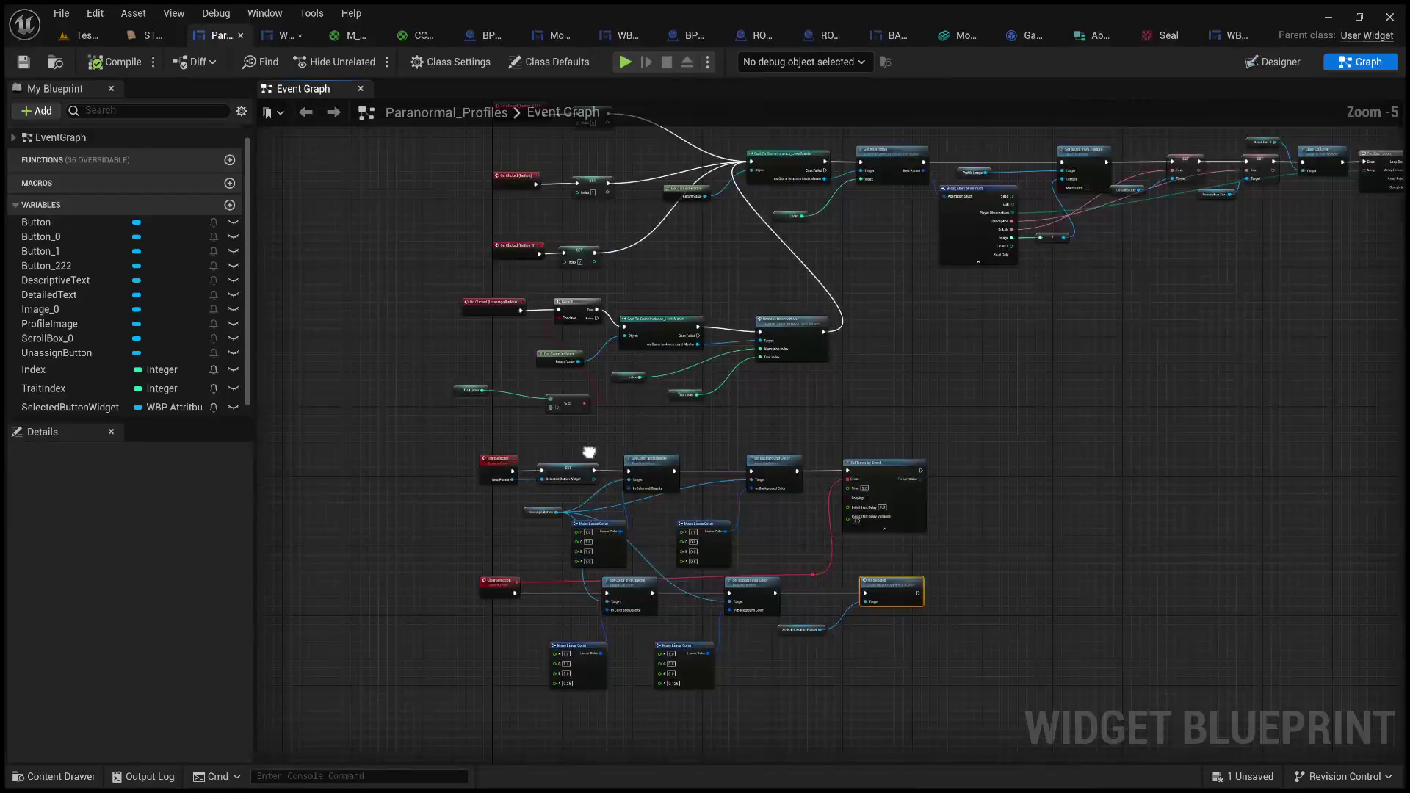
{"action": "scroll", "coordinate": [689, 496], "scroll_direction": "down", "scroll_amount": 3}
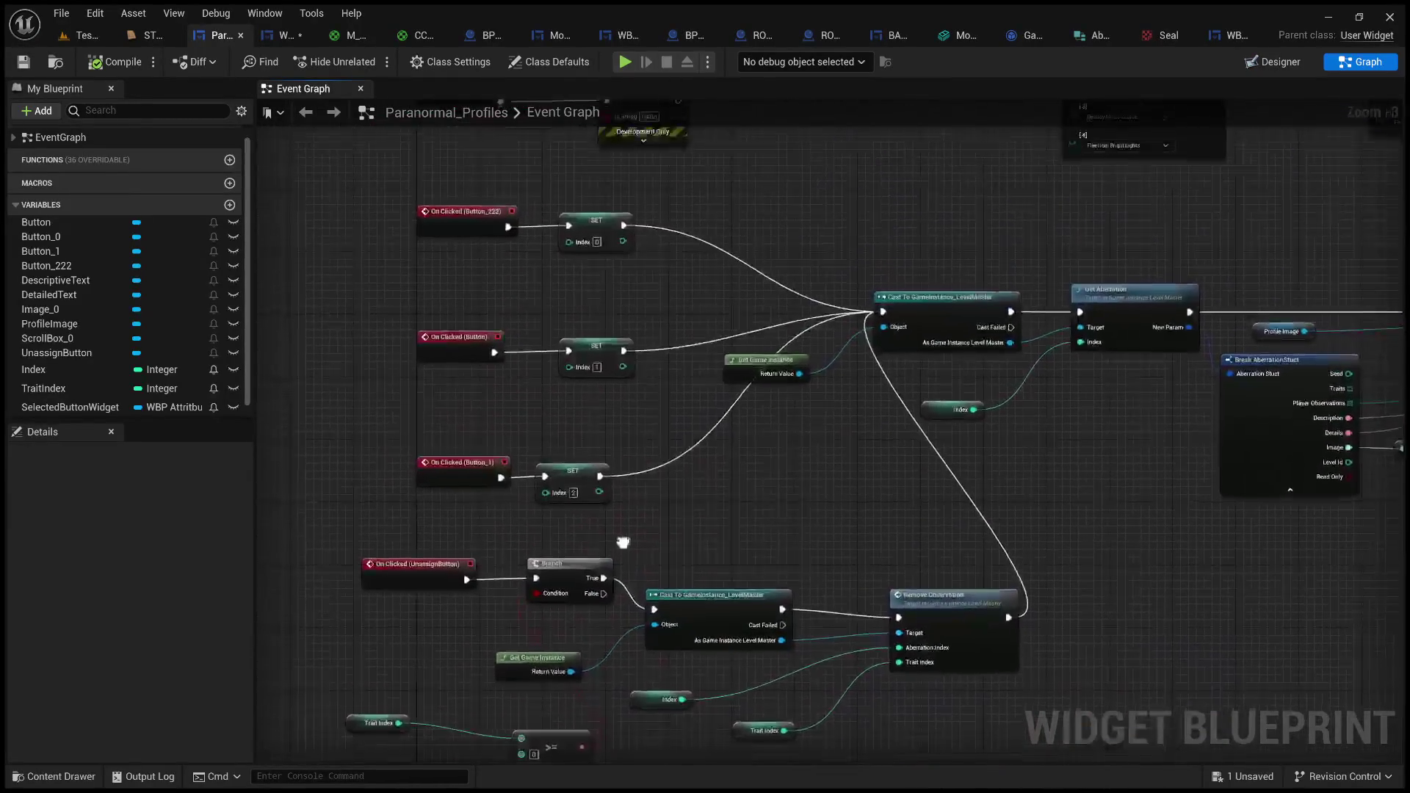
{"action": "scroll", "coordinate": [954, 345], "scroll_direction": "up", "scroll_amount": 3}
{"action": "scroll", "coordinate": [1266, 506], "scroll_direction": "down", "scroll_amount": 2}
{"action": "scroll", "coordinate": [844, 517], "scroll_direction": "up", "scroll_amount": 2}
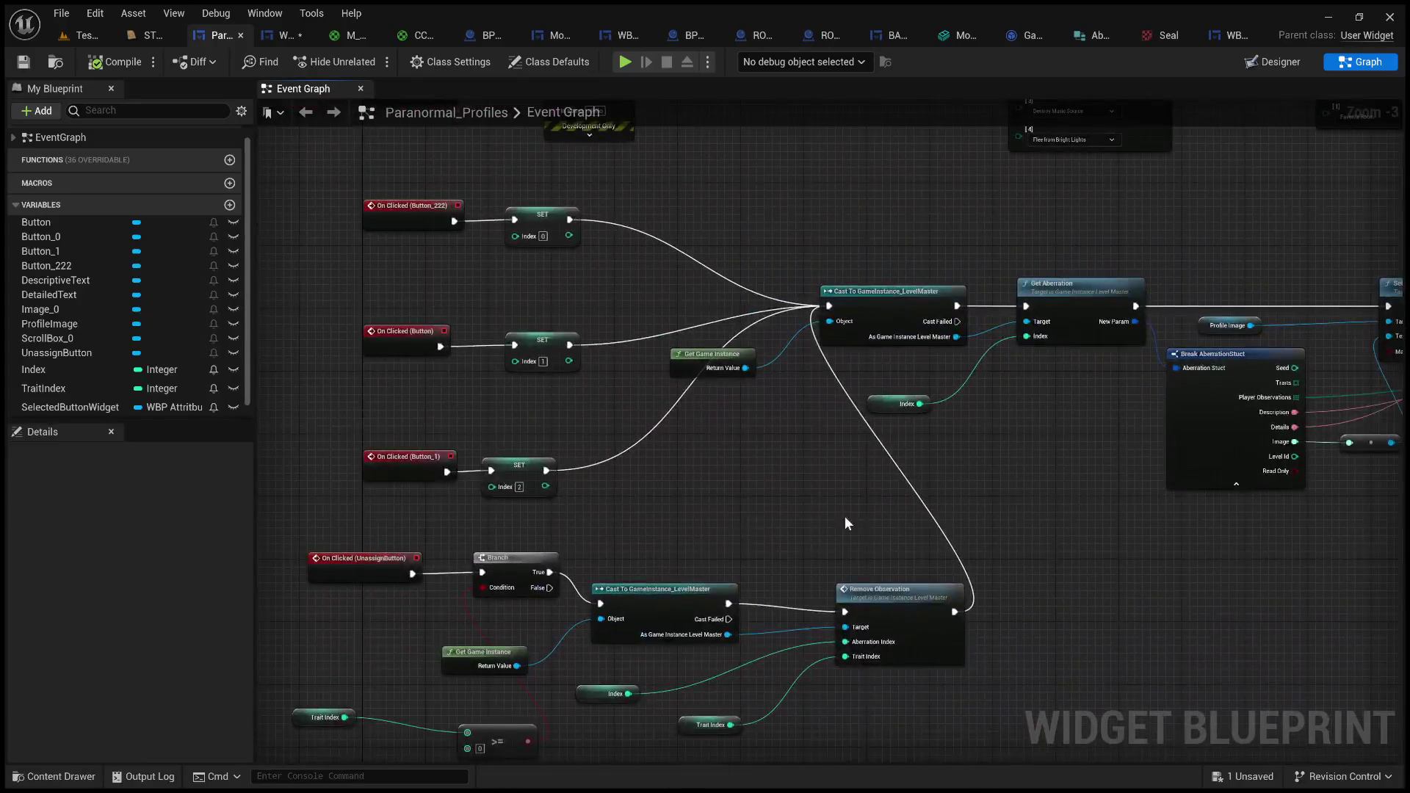
{"action": "scroll", "coordinate": [881, 514], "scroll_direction": "down", "scroll_amount": 3}
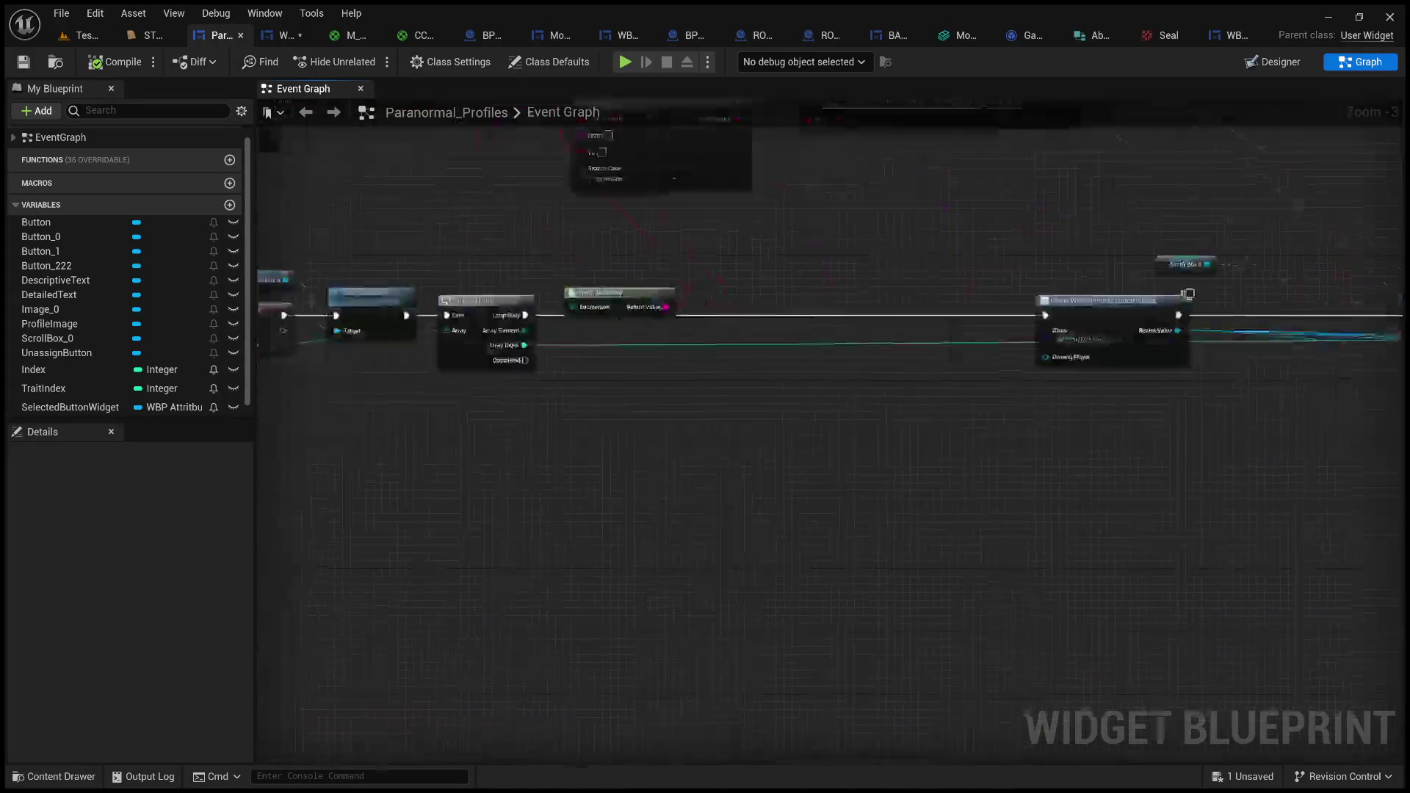
{"action": "scroll", "coordinate": [807, 455], "scroll_direction": "up", "scroll_amount": 3}
{"action": "scroll", "coordinate": [808, 455], "scroll_direction": "down", "scroll_amount": 2}
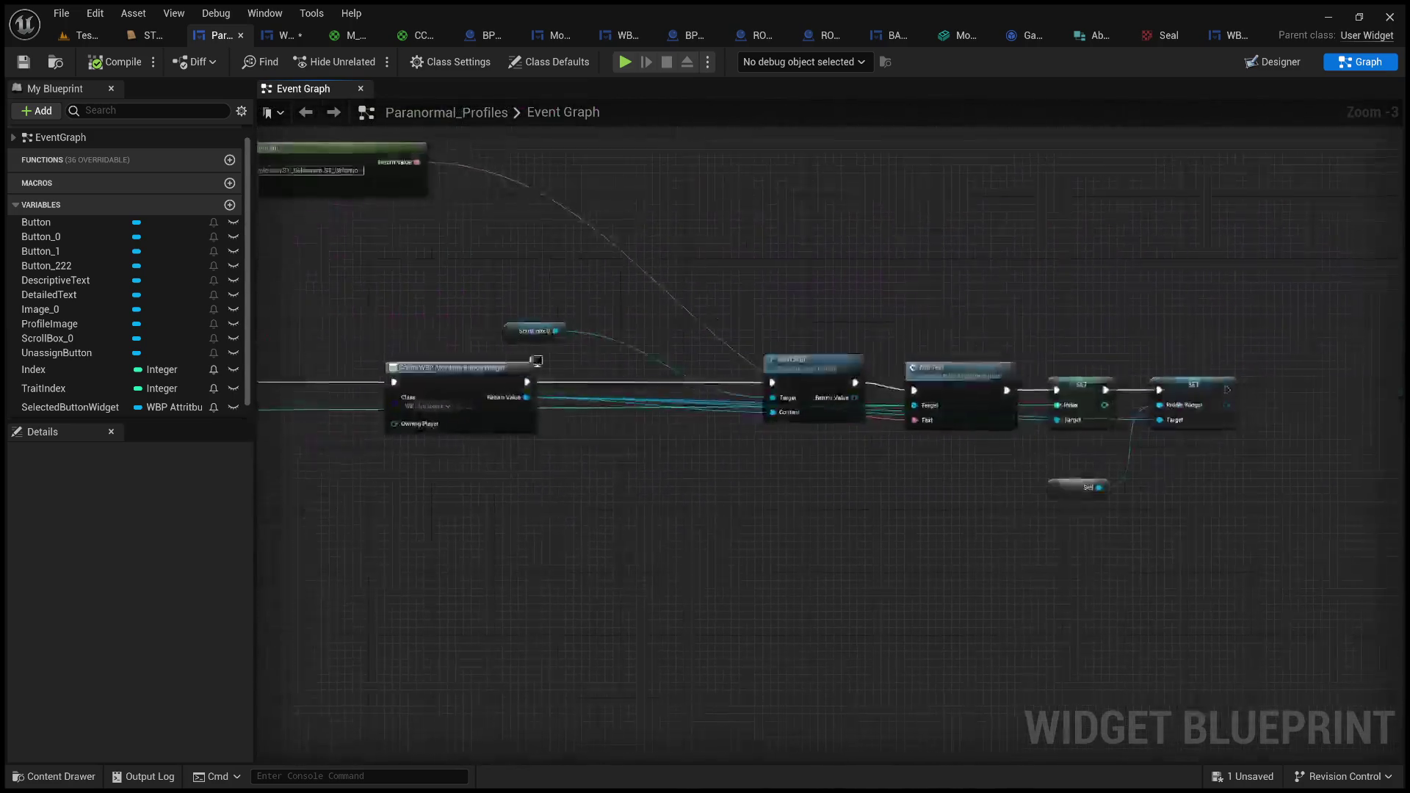
{"action": "scroll", "coordinate": [872, 523], "scroll_direction": "up", "scroll_amount": 3}
{"action": "scroll", "coordinate": [873, 524], "scroll_direction": "up", "scroll_amount": 1}
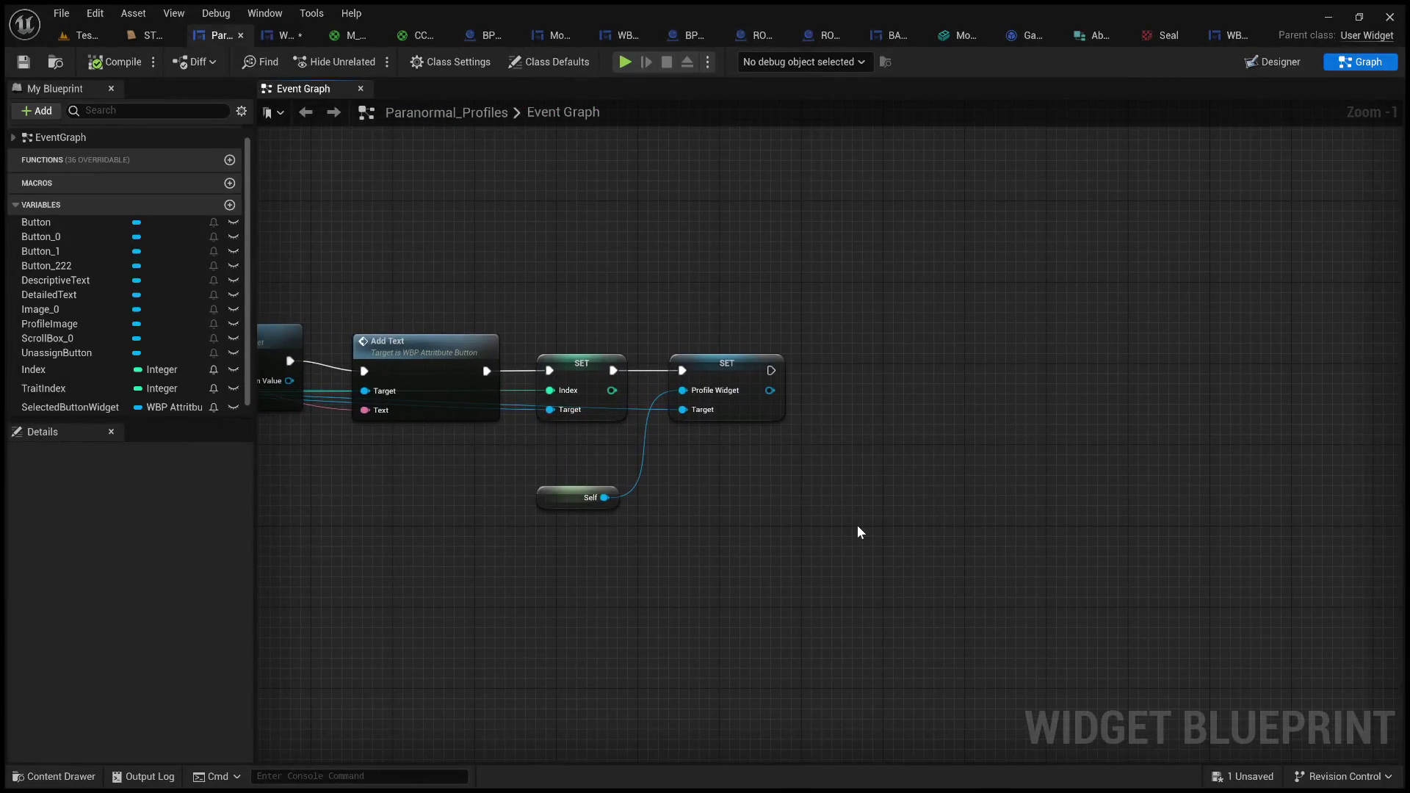
{"action": "mouse_move", "coordinate": [72, 405]}
{"action": "left_mouse_down"}
{"action": "mouse_move", "coordinate": [820, 447]}
{"action": "mouse_move", "coordinate": [837, 491]}
{"action": "mouse_move", "coordinate": [929, 450]}
{"action": "left_mouse_up"}
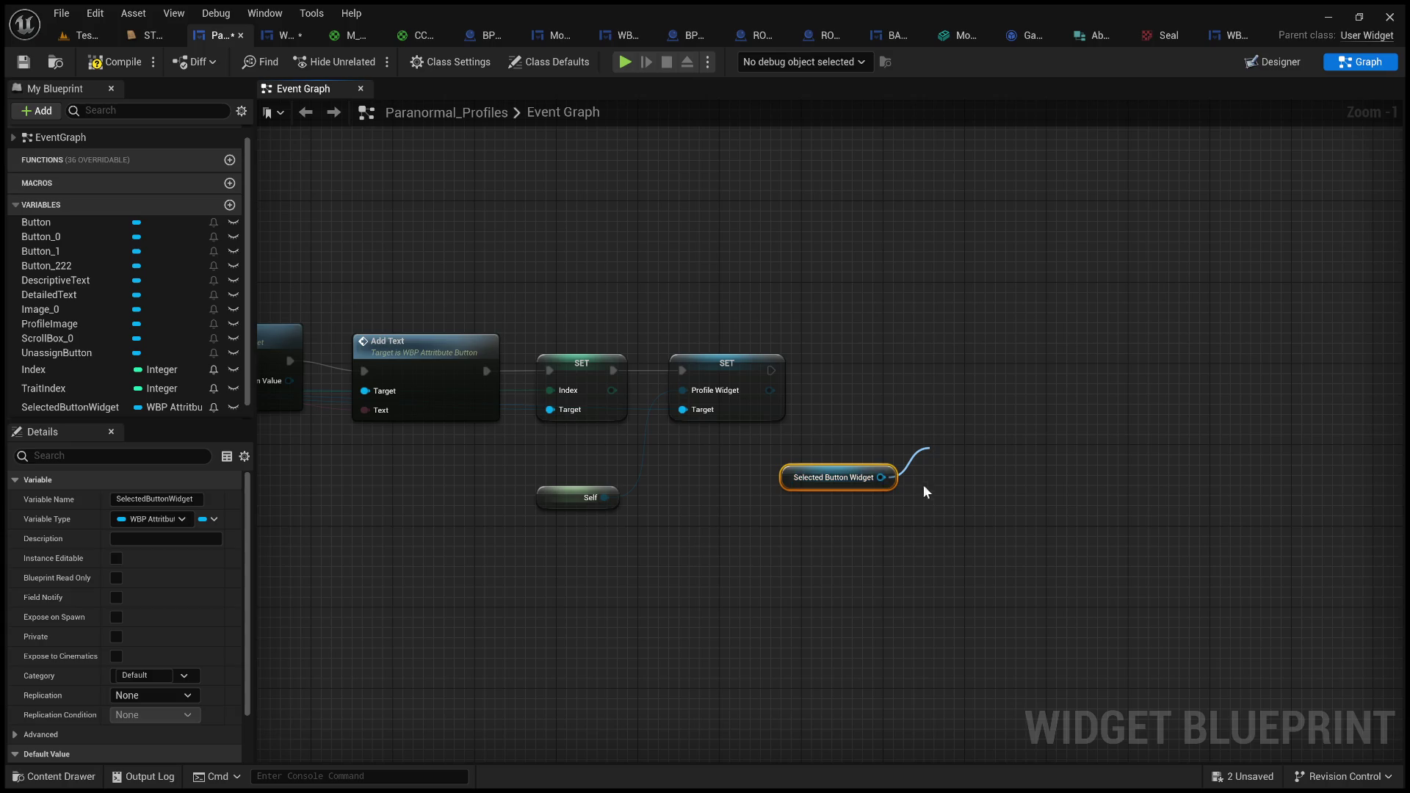
{"action": "left_click", "coordinate": [996, 542]}
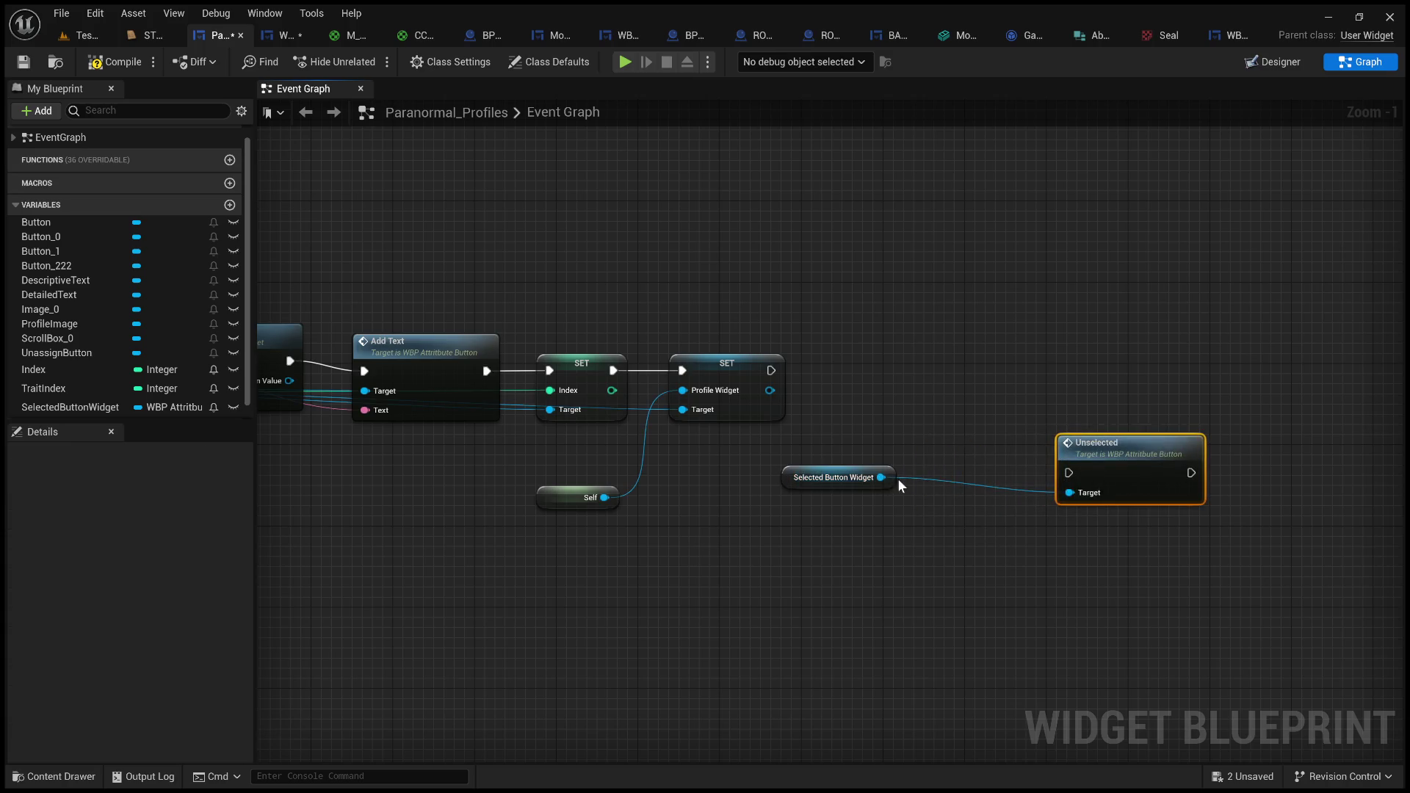
{"action": "left_click_drag", "start_coordinate": [881, 478], "coordinate": [956, 378]}
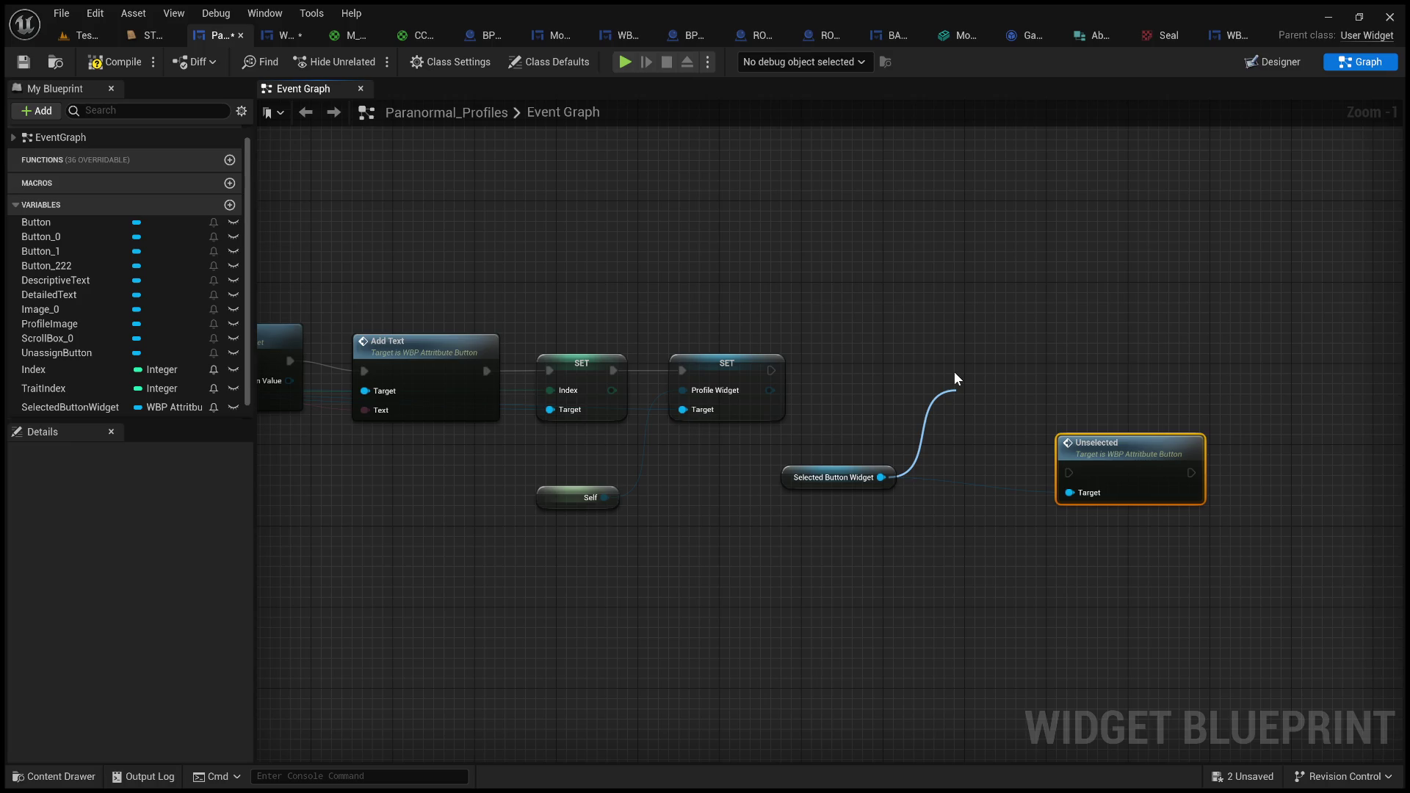
{"action": "left_click", "coordinate": [1011, 496]}
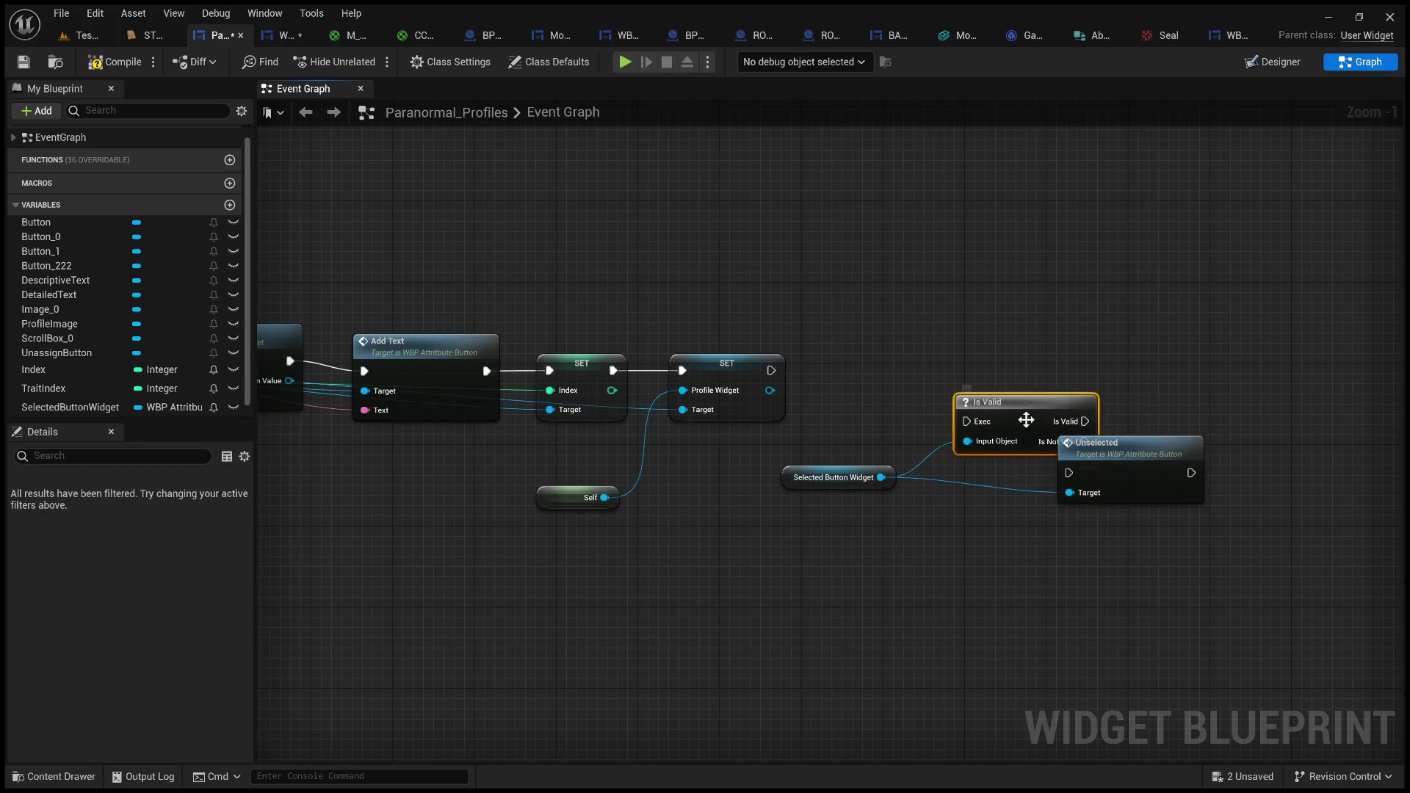
- Wire the Profile Widget SET into Is Valid, Is Valid into Unselected, and align the nodes
{"action": "left_click_drag", "start_coordinate": [1021, 414], "coordinate": [919, 385]}
{"action": "left_click_drag", "start_coordinate": [771, 370], "coordinate": [877, 397]}
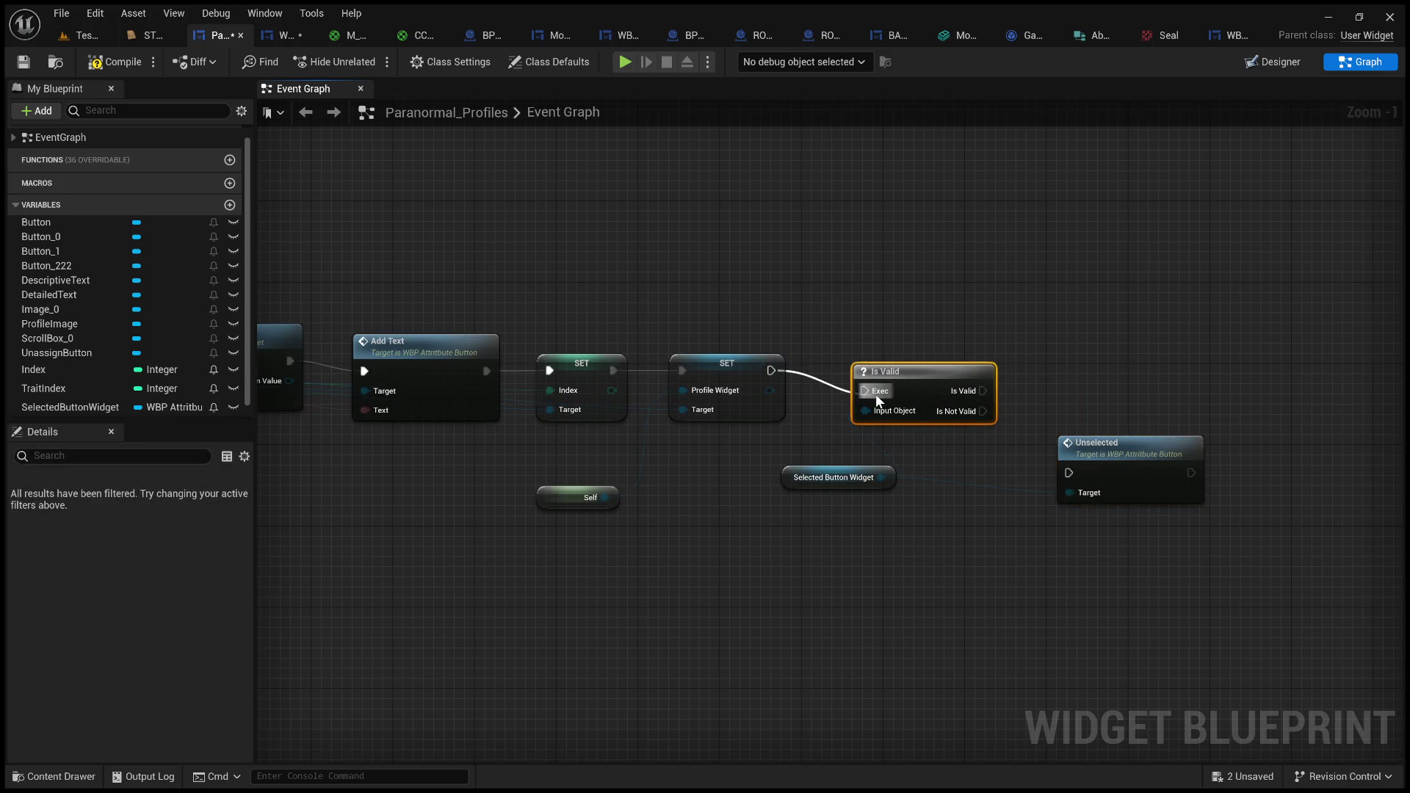
{"action": "left_click_drag", "start_coordinate": [981, 391], "coordinate": [1069, 473]}
{"action": "left_click_drag", "start_coordinate": [1101, 452], "coordinate": [1110, 380]}
{"action": "left_click_drag", "start_coordinate": [940, 371], "coordinate": [950, 351]}
{"action": "left_click_drag", "start_coordinate": [1091, 367], "coordinate": [1090, 341]}
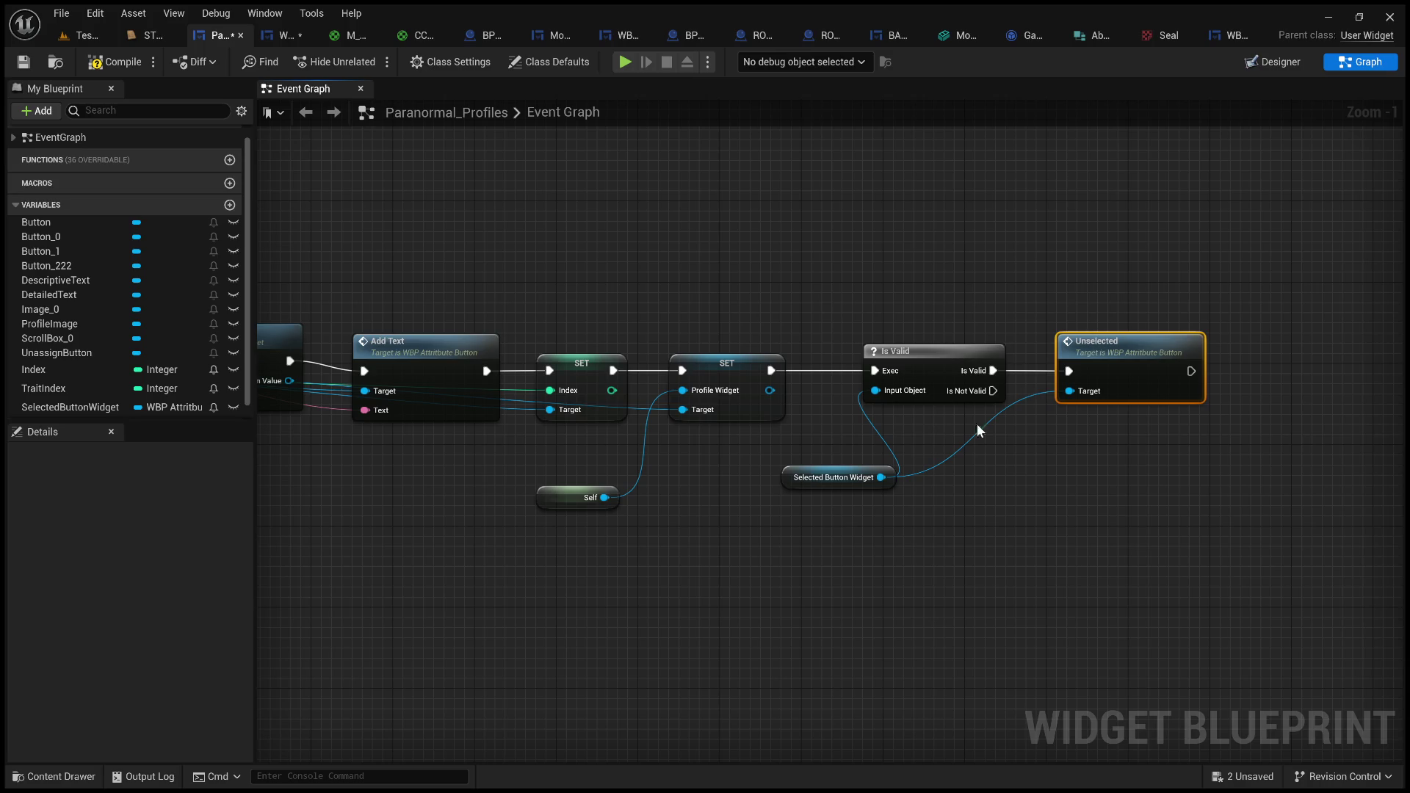
- Marquee-select the Selected Button Widget, Is Valid and Unselected nodes
{"action": "left_click_drag", "start_coordinate": [758, 444], "coordinate": [982, 519]}
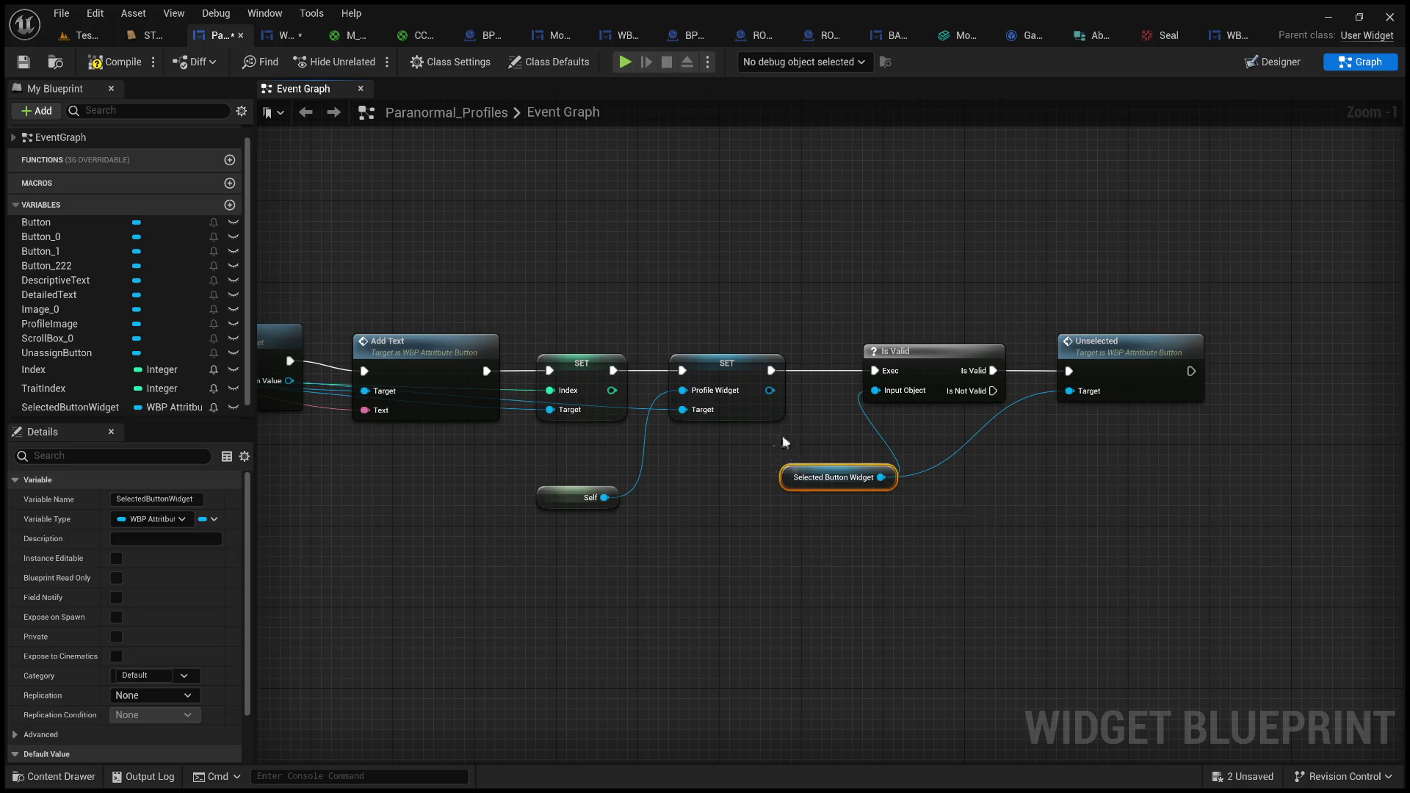
{"action": "mouse_move", "coordinate": [812, 299]}
{"action": "left_mouse_down"}
{"action": "mouse_move", "coordinate": [1086, 394]}
{"action": "mouse_move", "coordinate": [1275, 553]}
{"action": "left_mouse_up"}
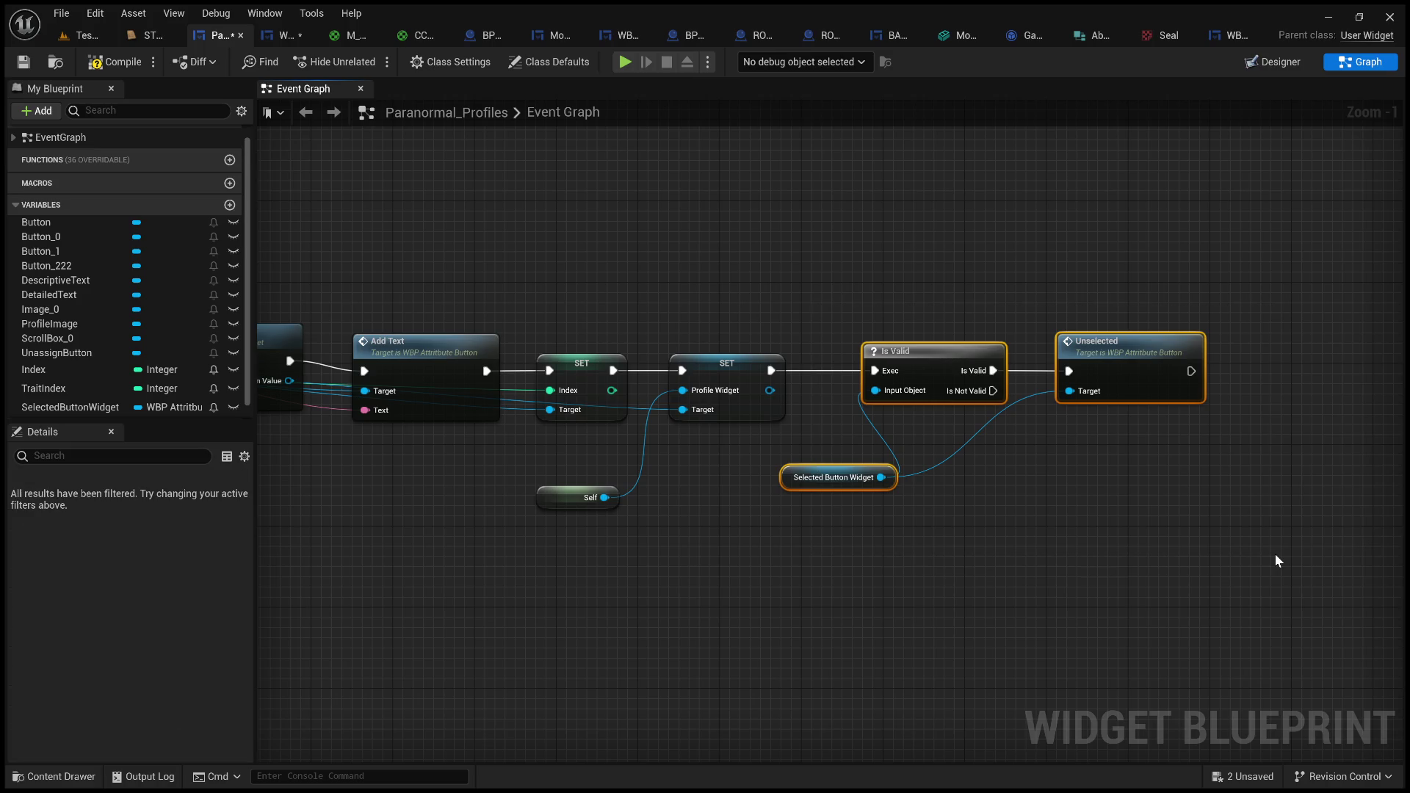
{"action": "left_click", "coordinate": [932, 522]}
{"action": "left_click_drag", "start_coordinate": [912, 512], "coordinate": [755, 459]}
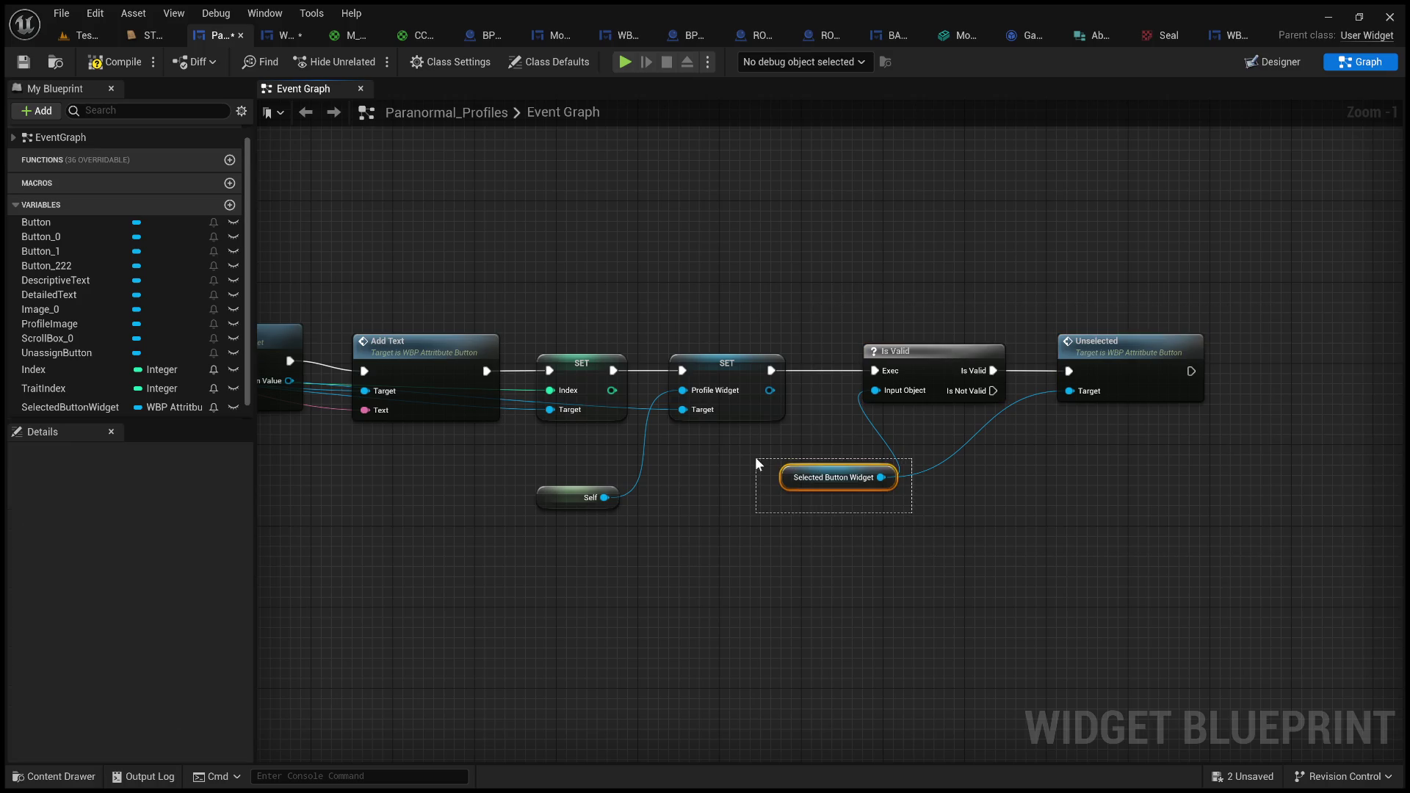
{"action": "left_click_drag", "start_coordinate": [755, 457], "coordinate": [755, 457]}
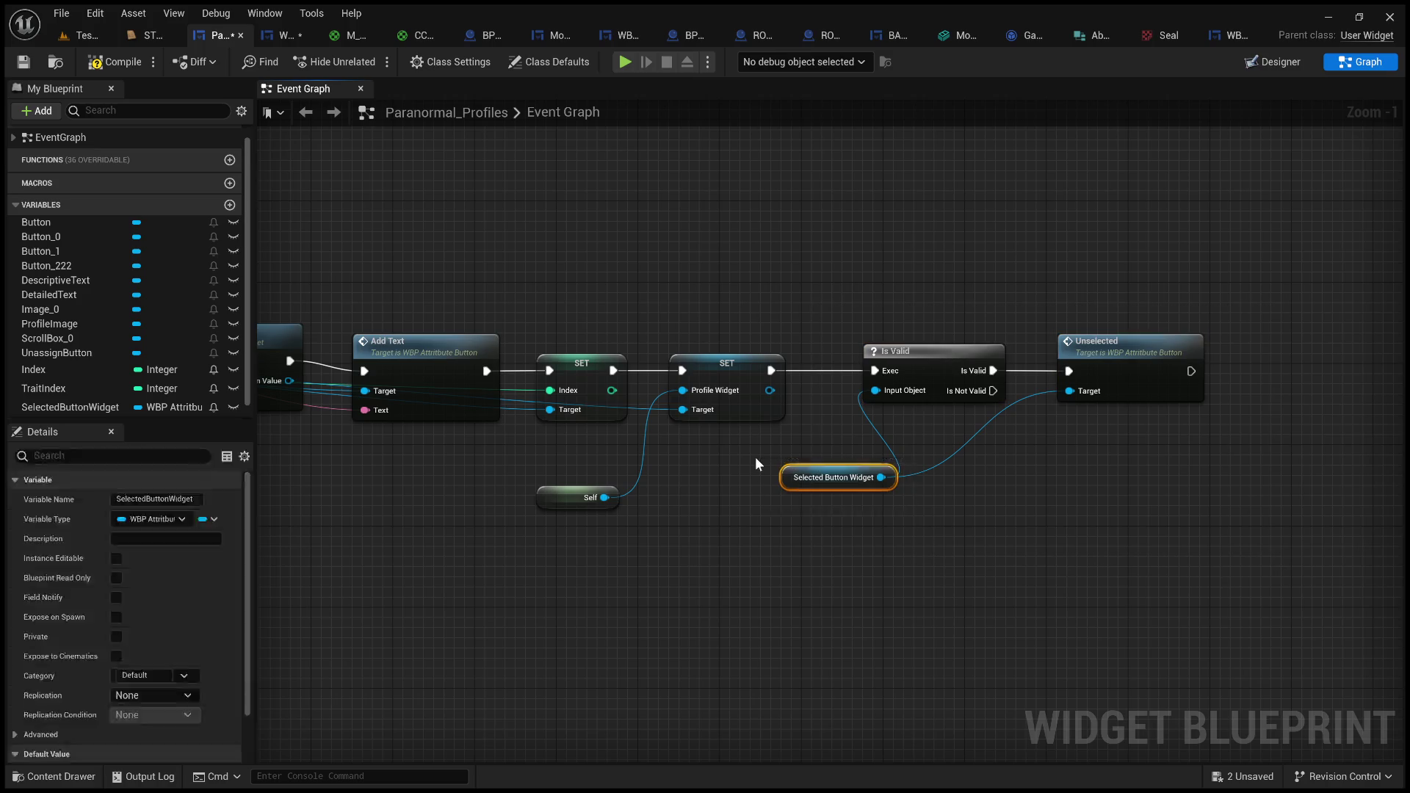
{"action": "left_click_drag", "start_coordinate": [1055, 263], "coordinate": [1276, 522]}
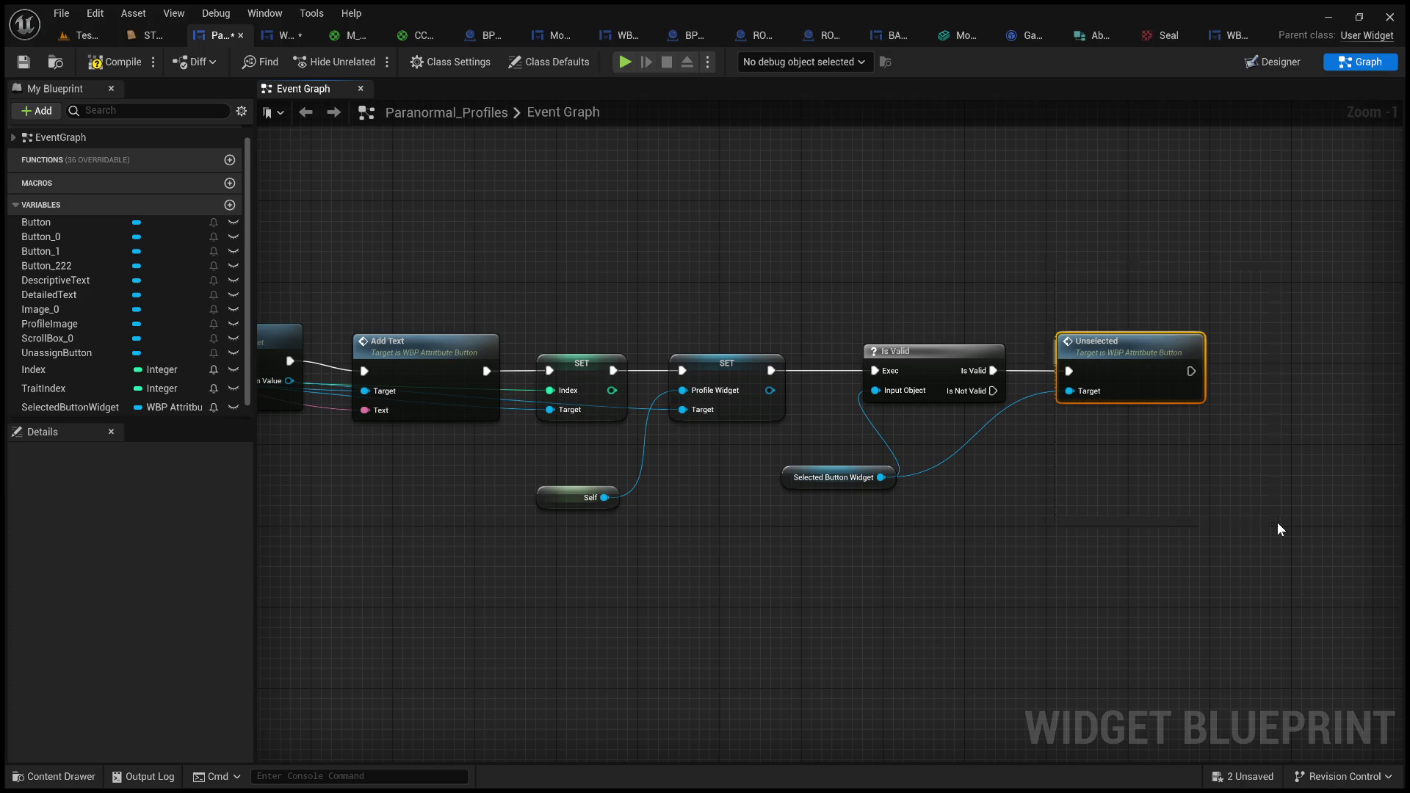
- Compile the blueprint and start a wire from the Is Valid node's Is Not Valid output
{"action": "left_click", "coordinate": [109, 71]}
{"action": "mouse_move", "coordinate": [723, 257]}
{"action": "left_mouse_down"}
{"action": "mouse_move", "coordinate": [841, 255]}
{"action": "mouse_move", "coordinate": [791, 259]}
{"action": "mouse_move", "coordinate": [954, 283]}
{"action": "left_mouse_up"}
{"action": "left_click", "coordinate": [843, 274]}
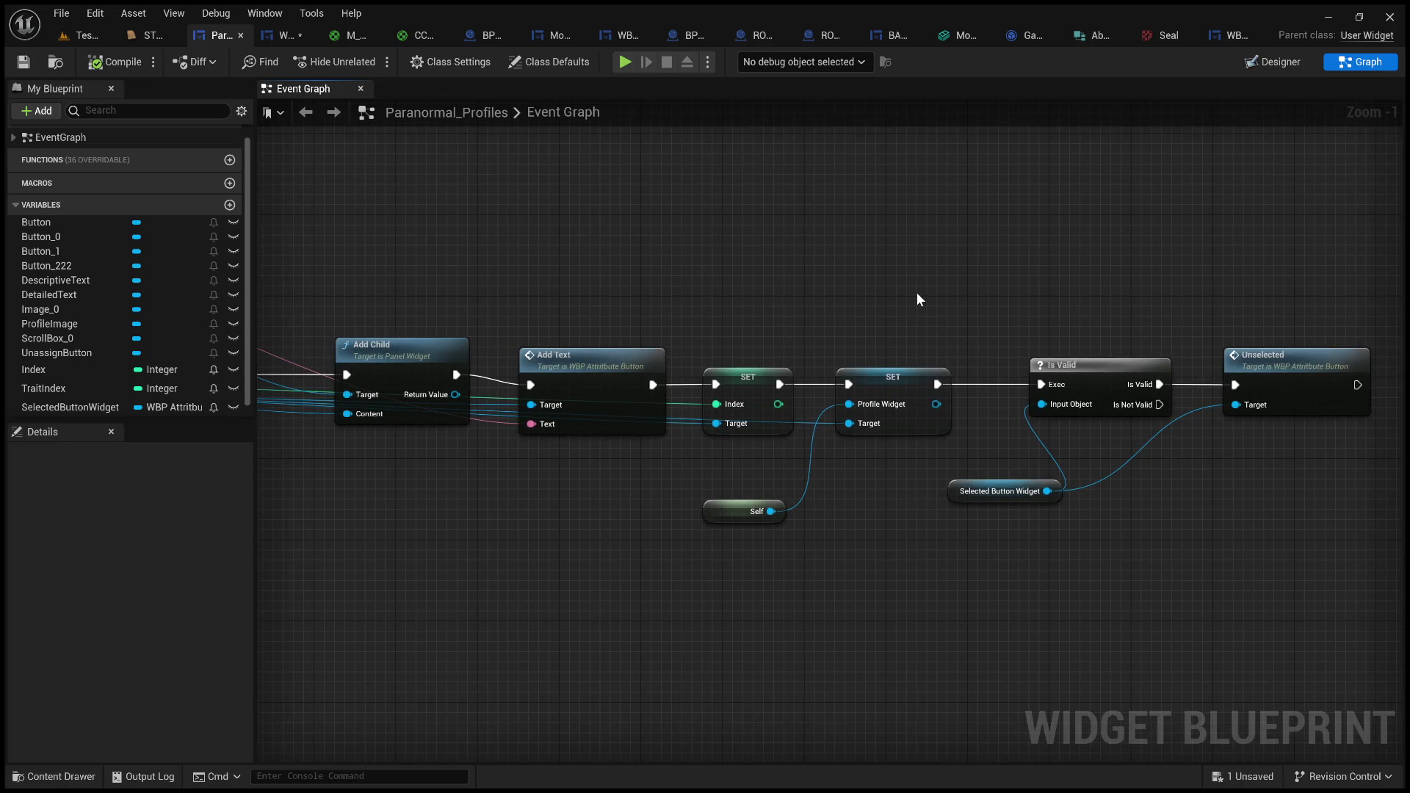
{"action": "mouse_move", "coordinate": [1016, 309]}
{"action": "left_mouse_down"}
{"action": "mouse_move", "coordinate": [869, 289]}
{"action": "mouse_move", "coordinate": [679, 301]}
{"action": "left_mouse_up"}
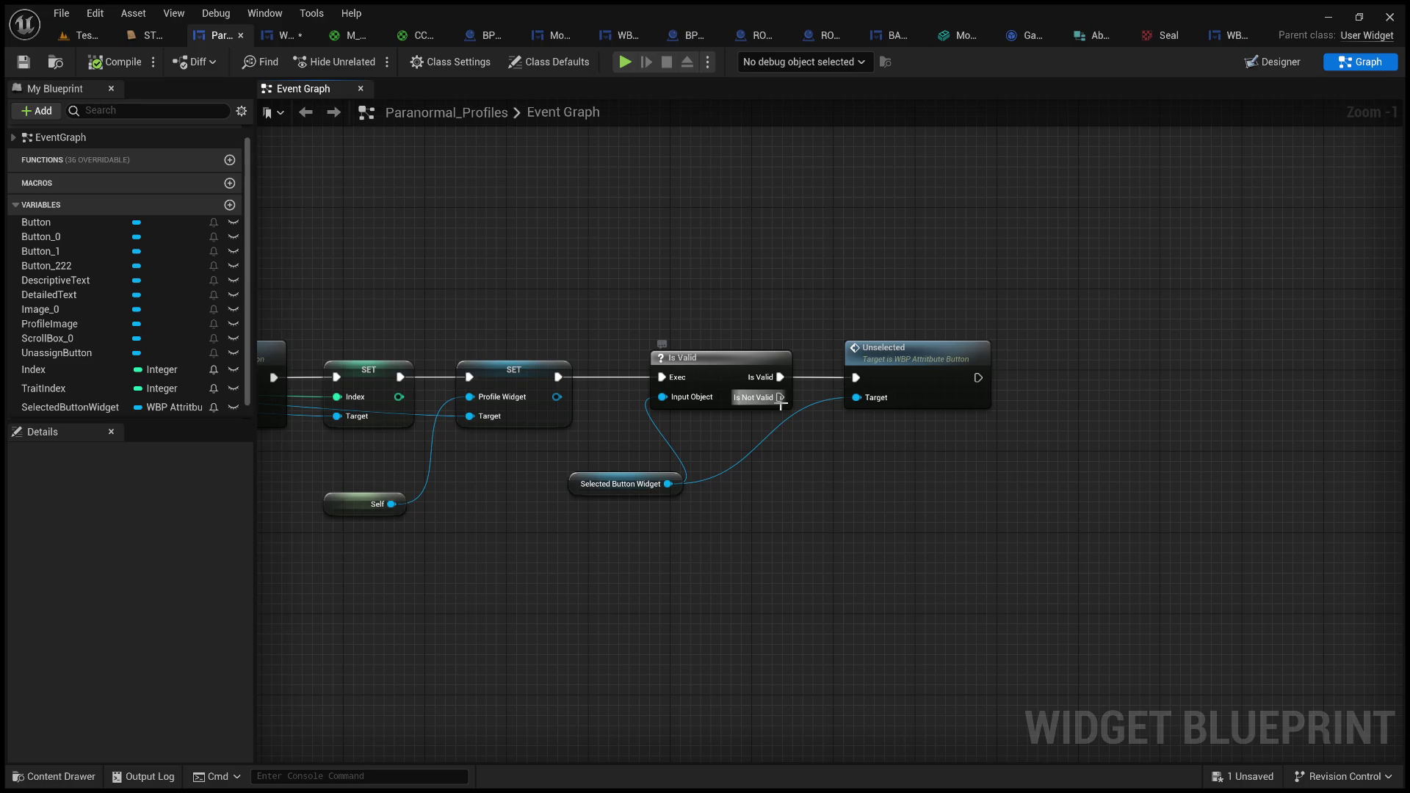
{"action": "left_click_drag", "start_coordinate": [780, 397], "coordinate": [878, 582]}
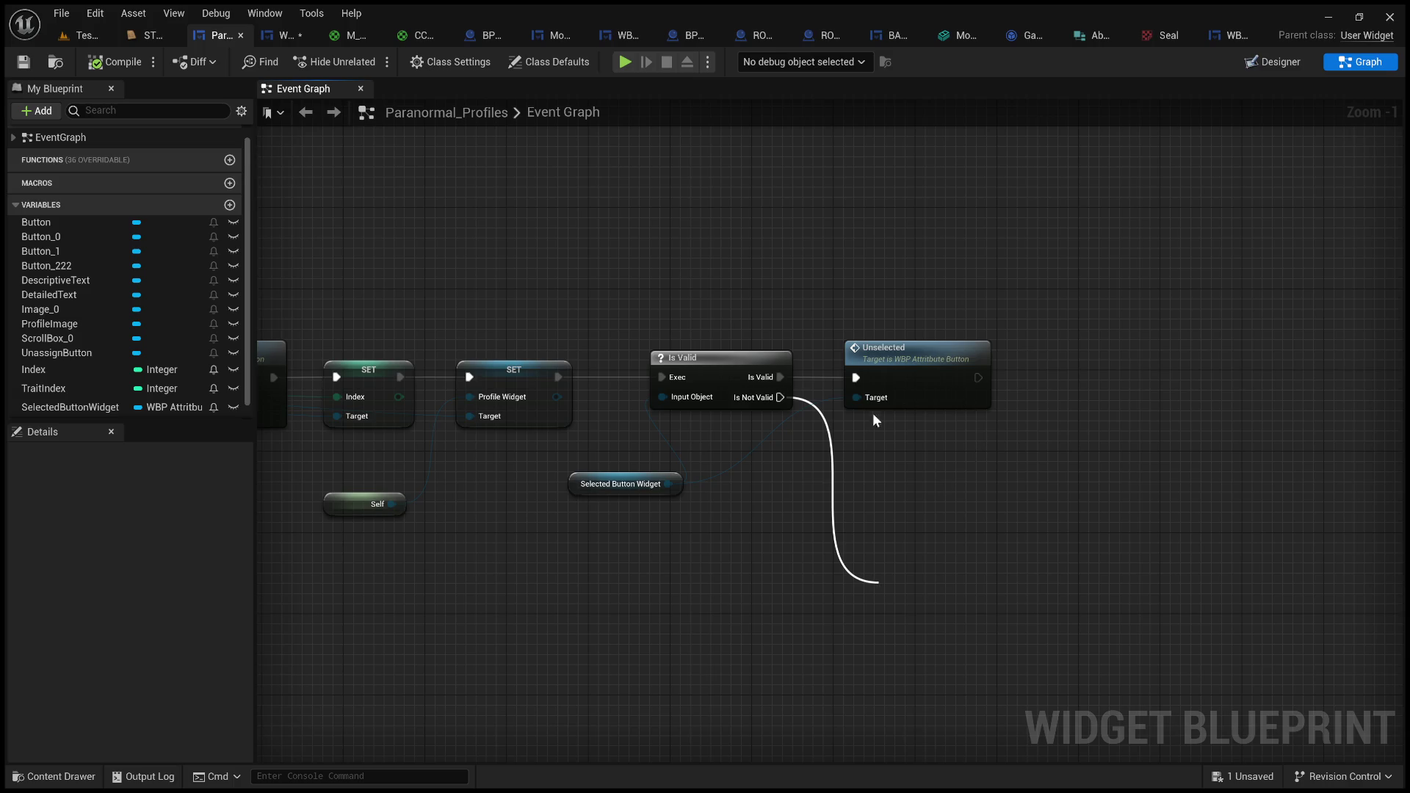
- Add a Print String node printing Hello on the Is Not Valid branch, and compile
{"action": "scroll", "coordinate": [790, 480], "scroll_direction": "down", "scroll_amount": 2}
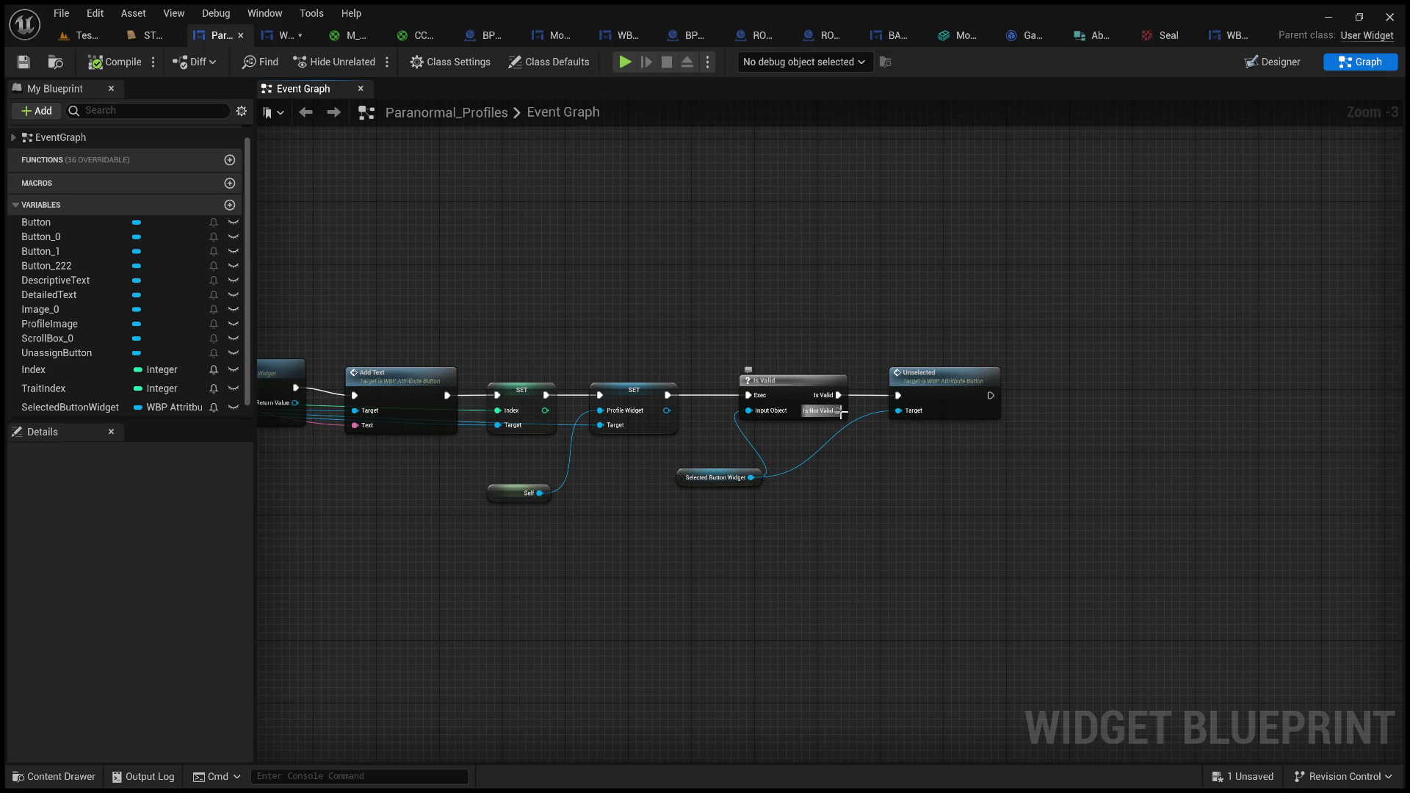
{"action": "left_click_drag", "start_coordinate": [839, 411], "coordinate": [922, 567]}
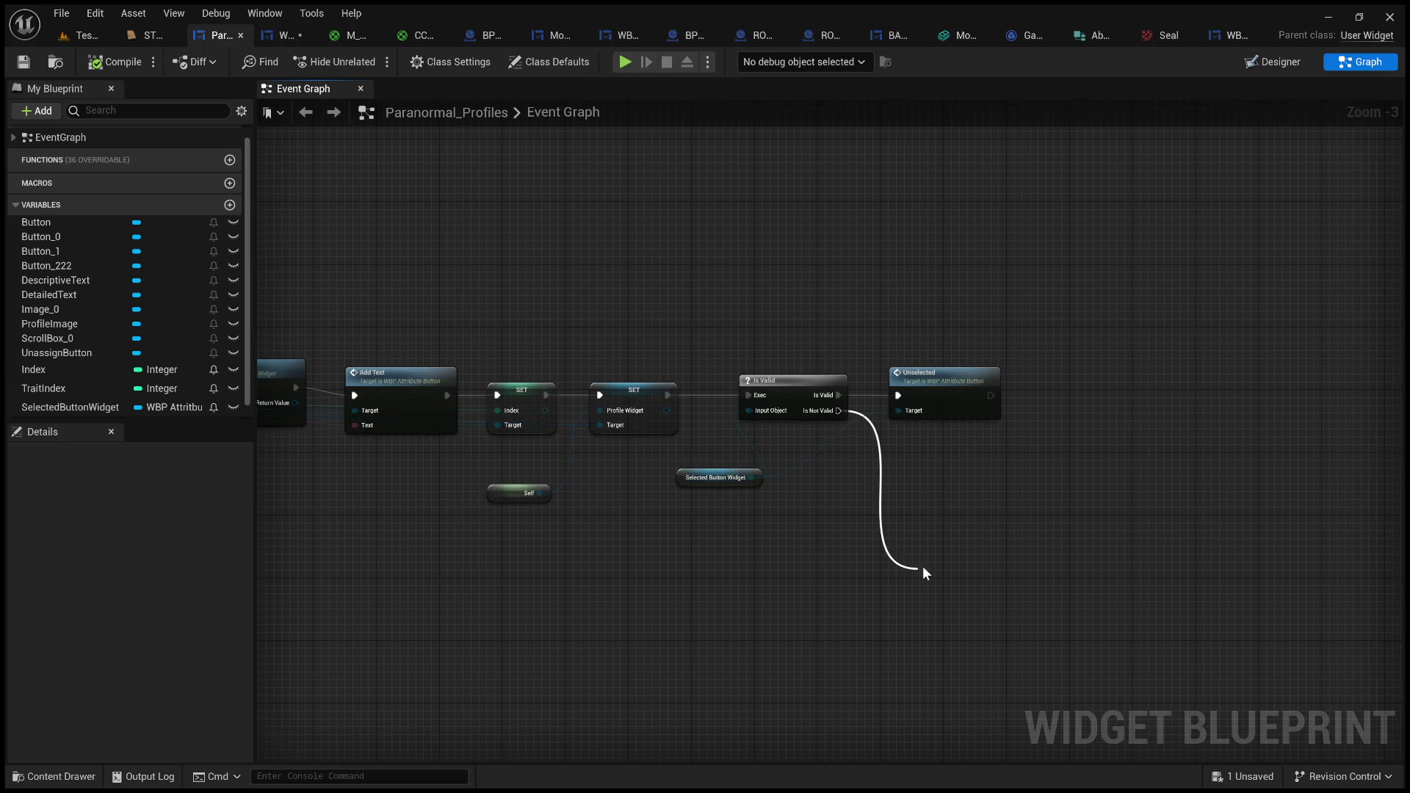
{"action": "key", "text": "Return"}
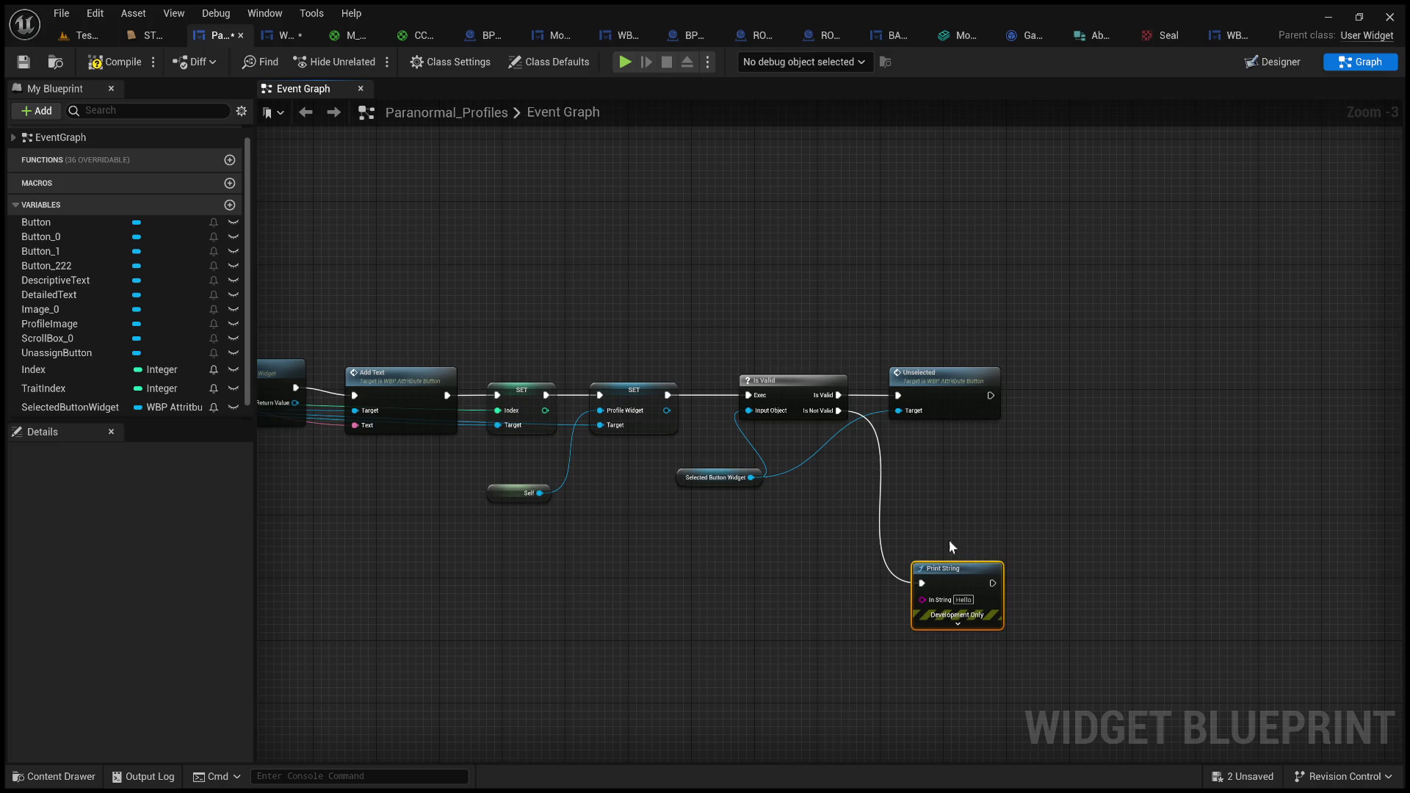
{"action": "left_click", "coordinate": [107, 62]}
{"action": "left_click", "coordinate": [85, 35]}
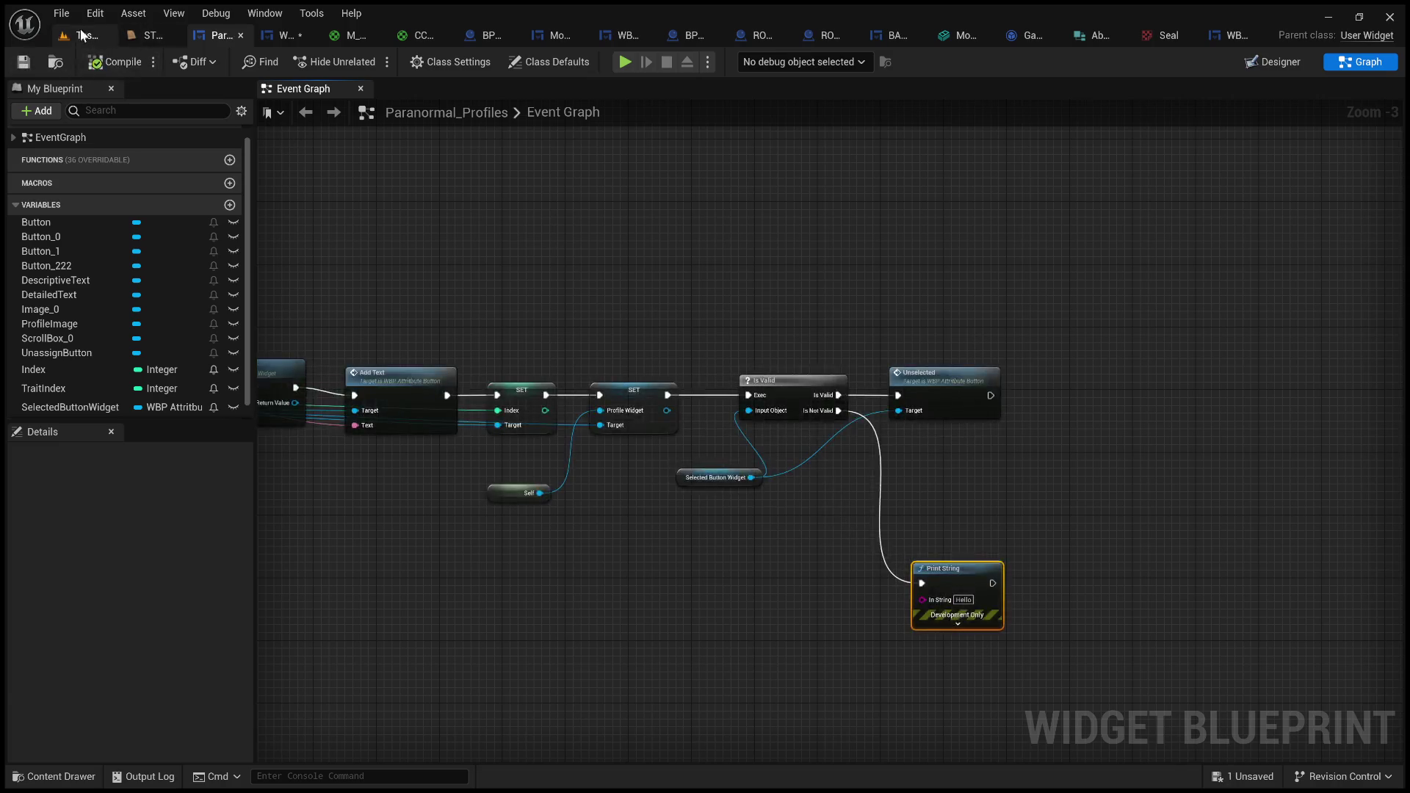
- Play the level, click File #2, a behavior entry, File #1 and File #2, then stop
{"action": "left_click", "coordinate": [364, 61]}
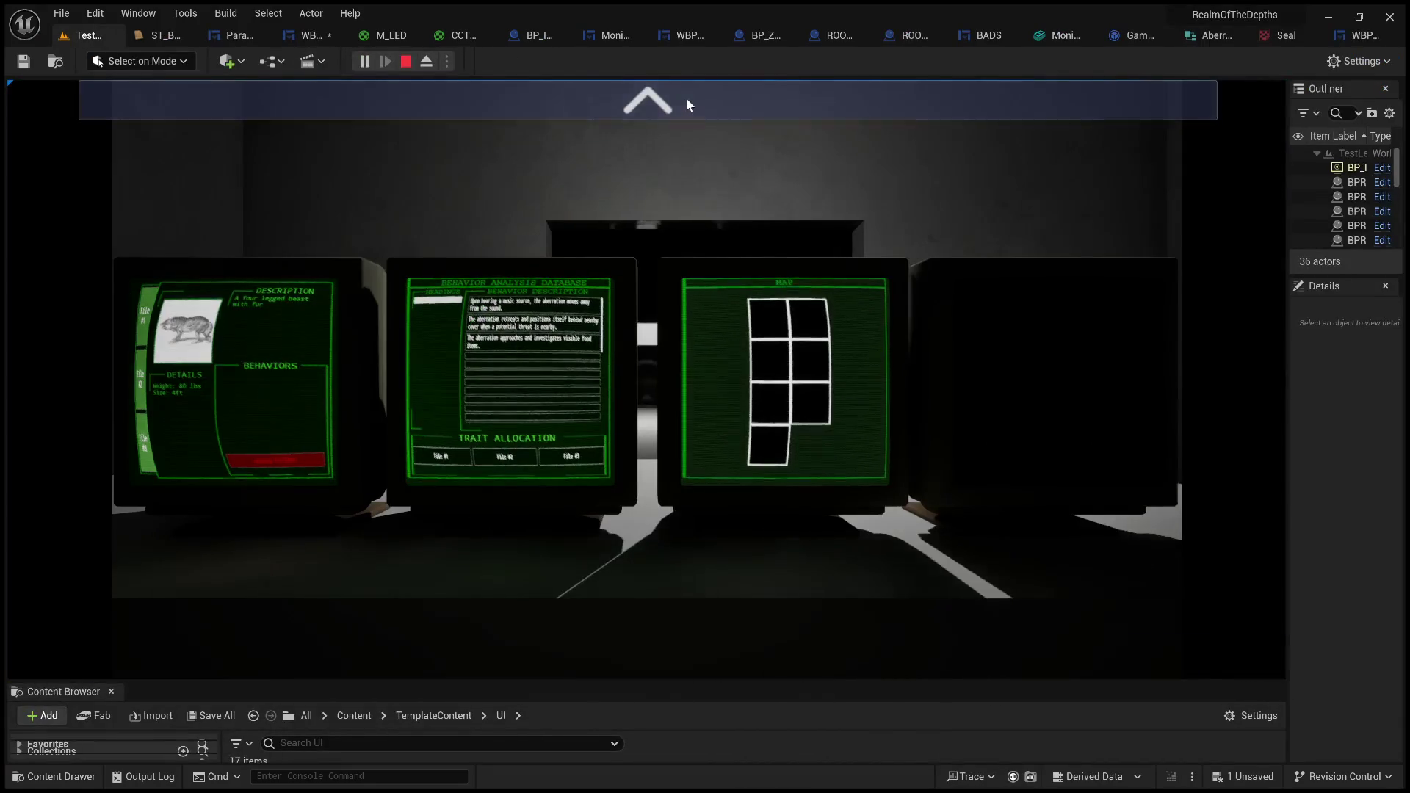
{"action": "left_click", "coordinate": [685, 97]}
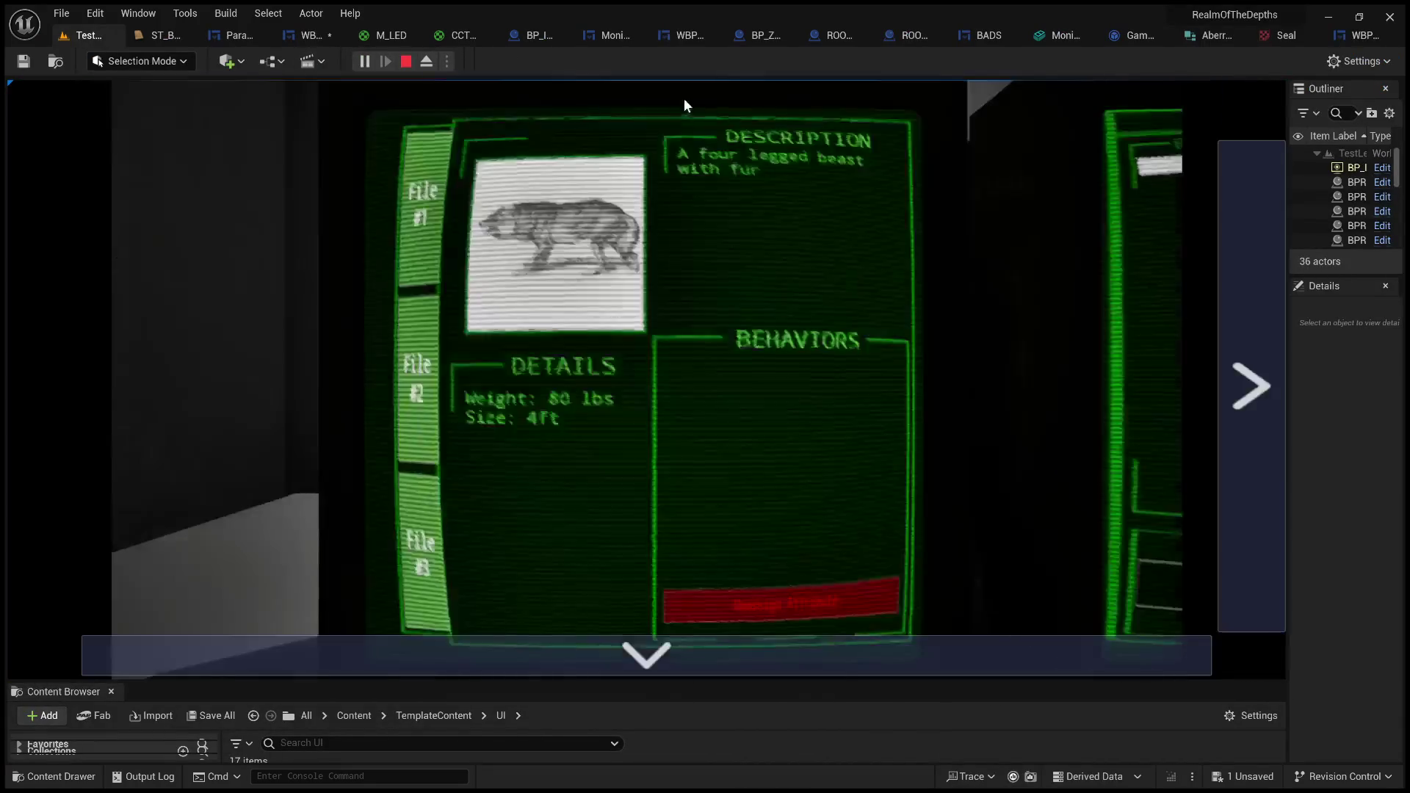
{"action": "left_click", "coordinate": [424, 350]}
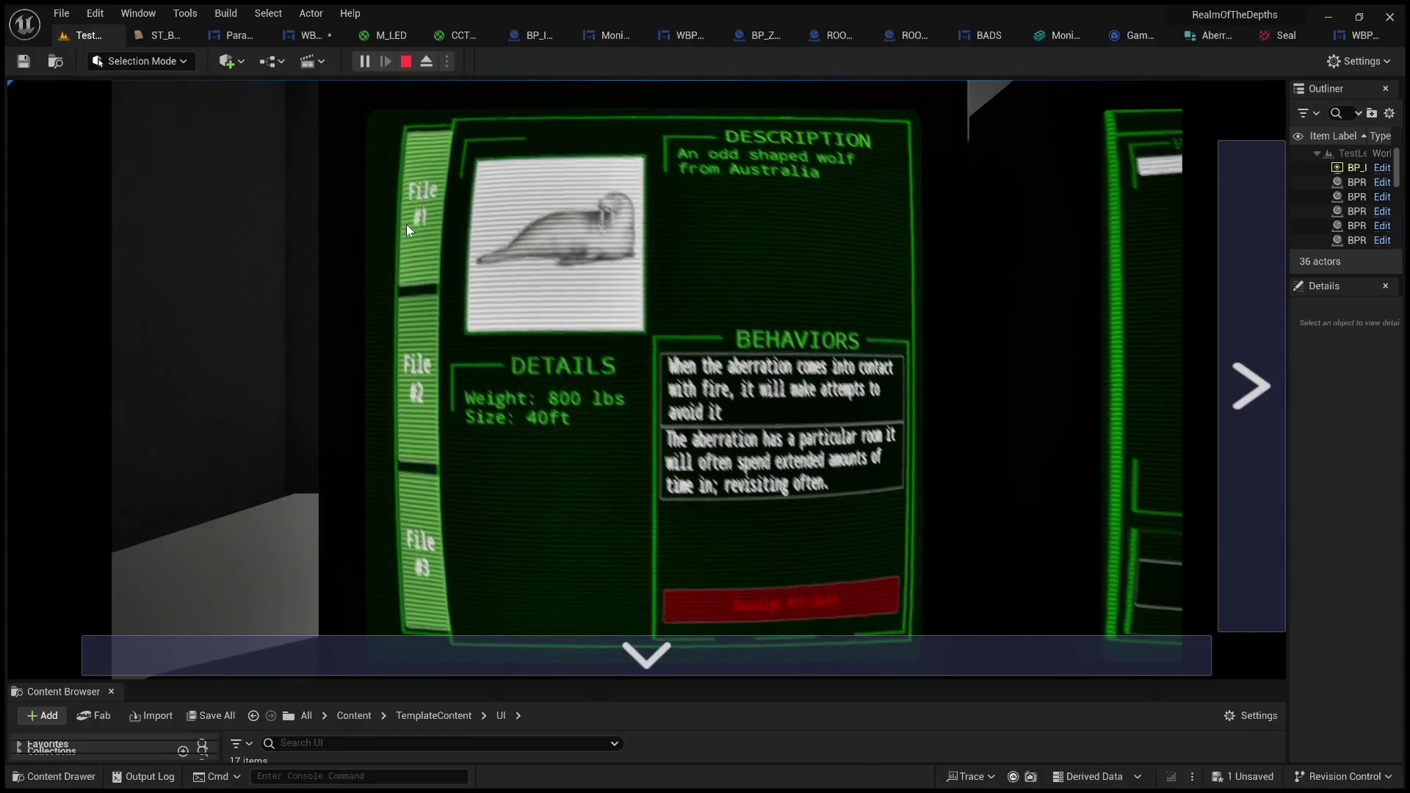
{"action": "left_click", "coordinate": [780, 460]}
{"action": "left_click", "coordinate": [419, 242]}
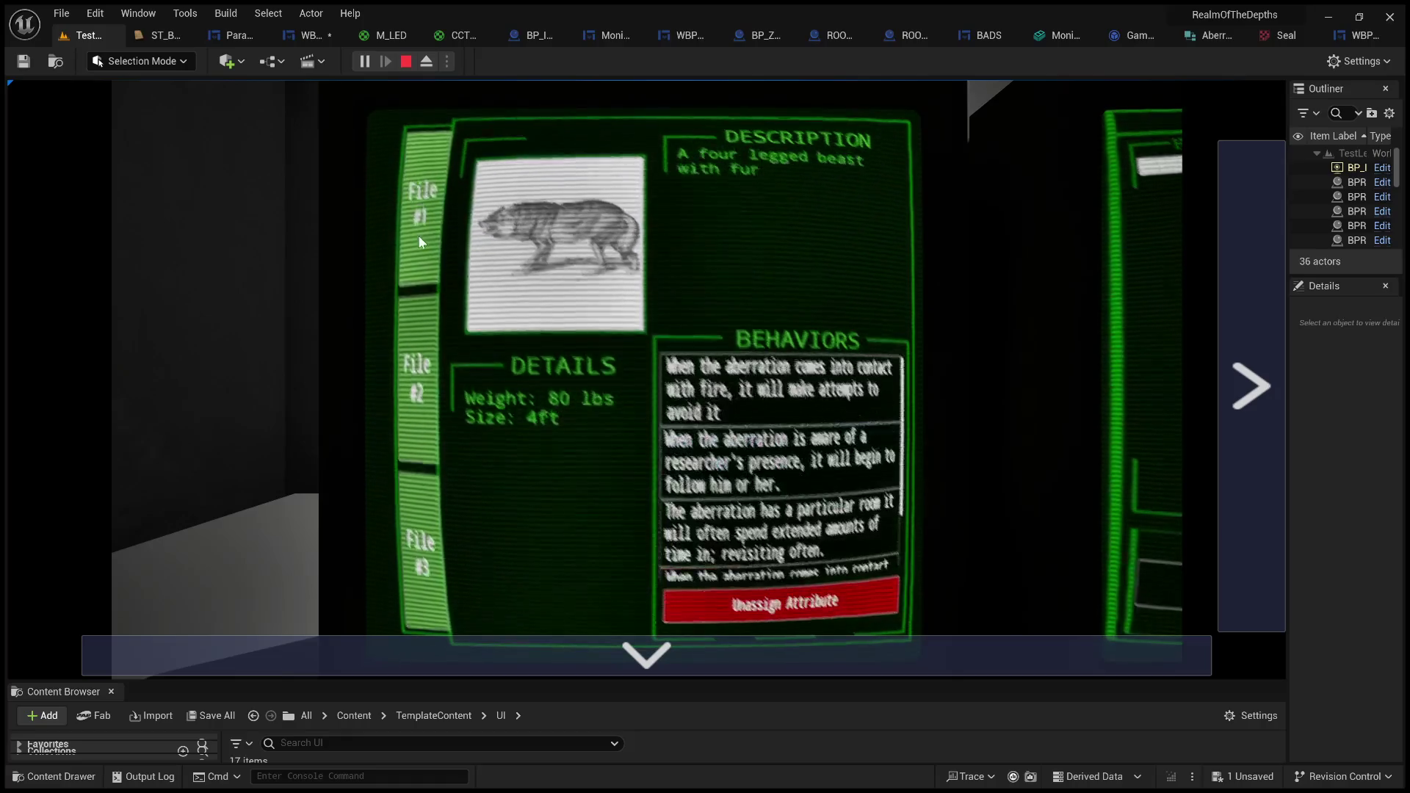
{"action": "left_click", "coordinate": [430, 345]}
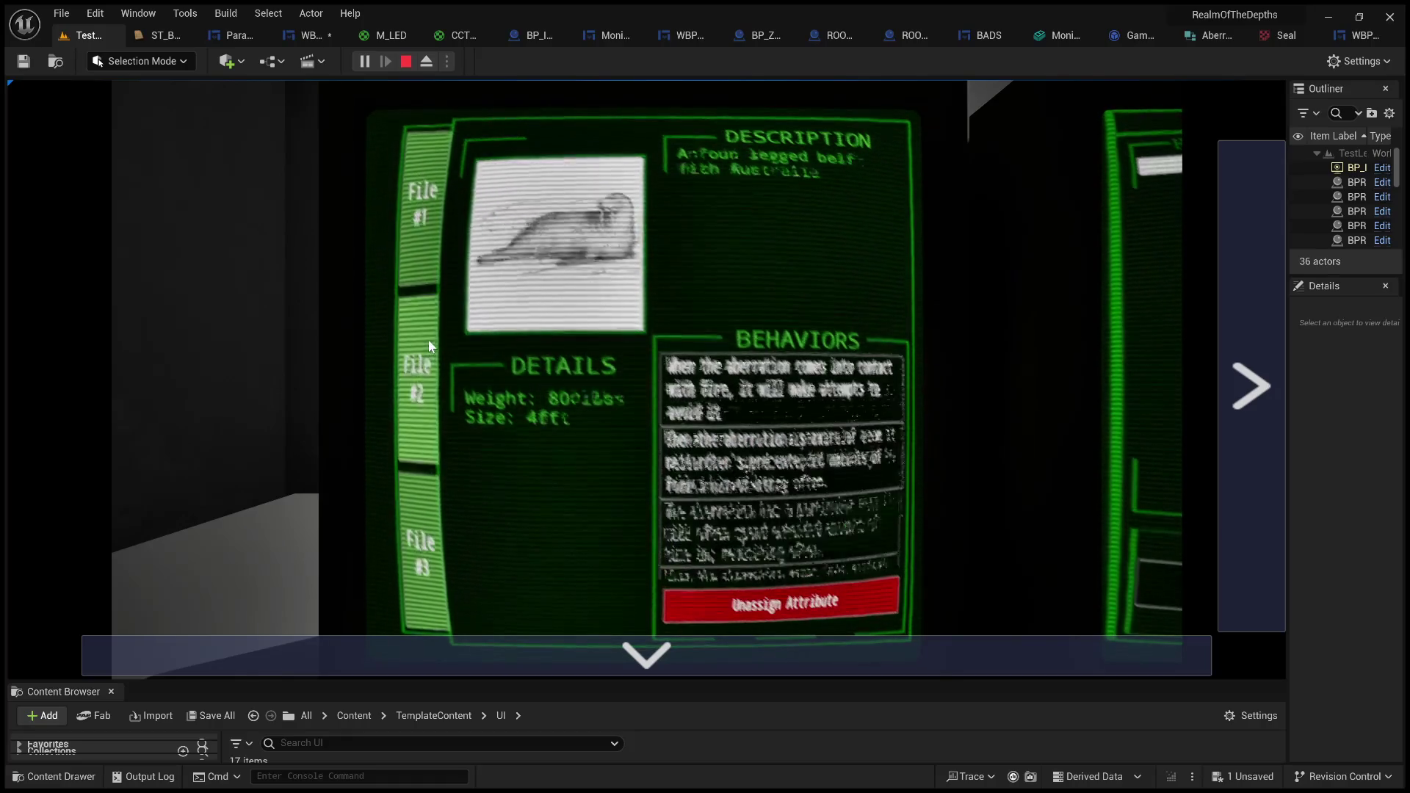
{"action": "key", "text": "Escape"}
{"action": "left_click", "coordinate": [233, 36]}
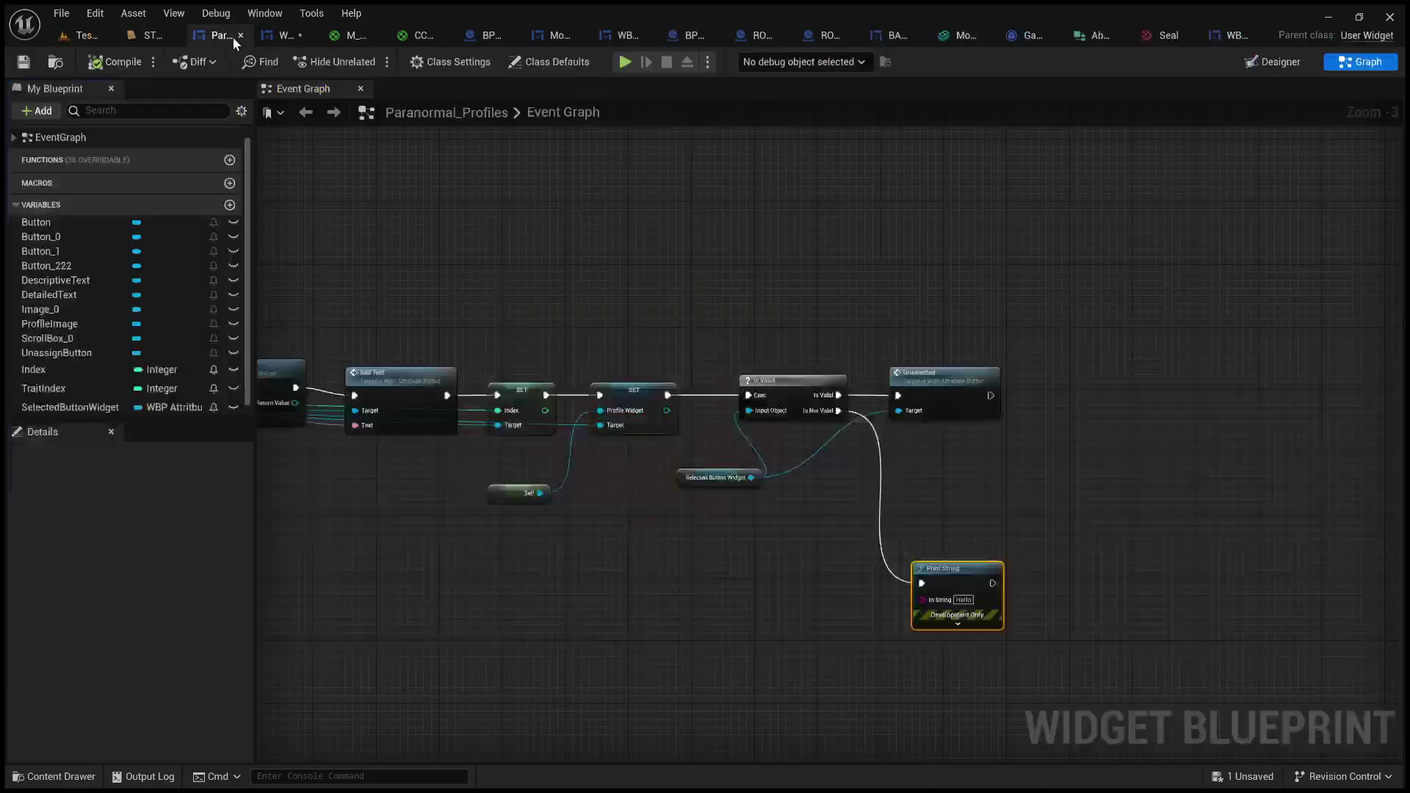
- Bring the TraitSelected and ClearSelection events into view and reposition the ClearSelection node
{"action": "left_click_drag", "start_coordinate": [832, 325], "coordinate": [916, 307]}
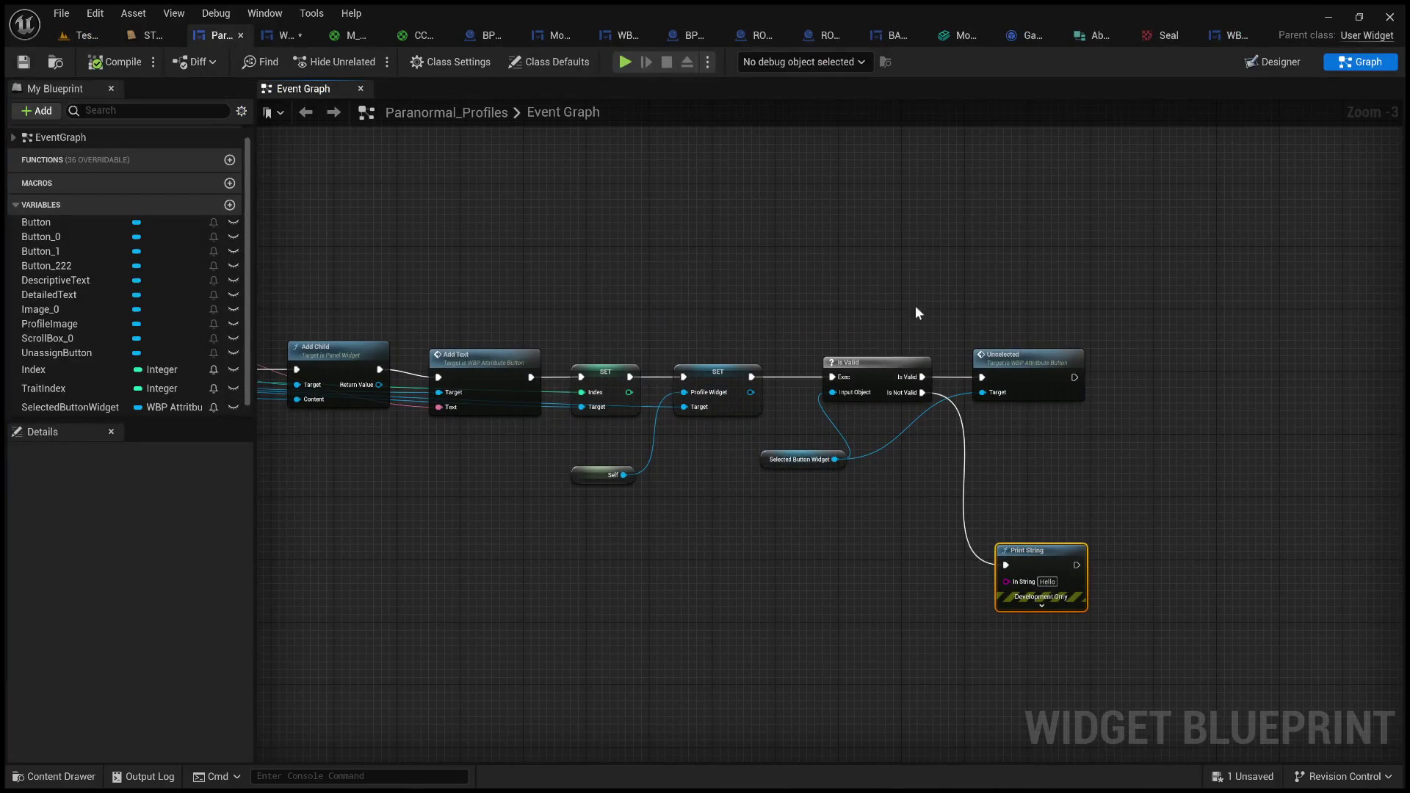
{"action": "left_click", "coordinate": [890, 369]}
{"action": "left_click_drag", "start_coordinate": [765, 438], "coordinate": [1069, 285]}
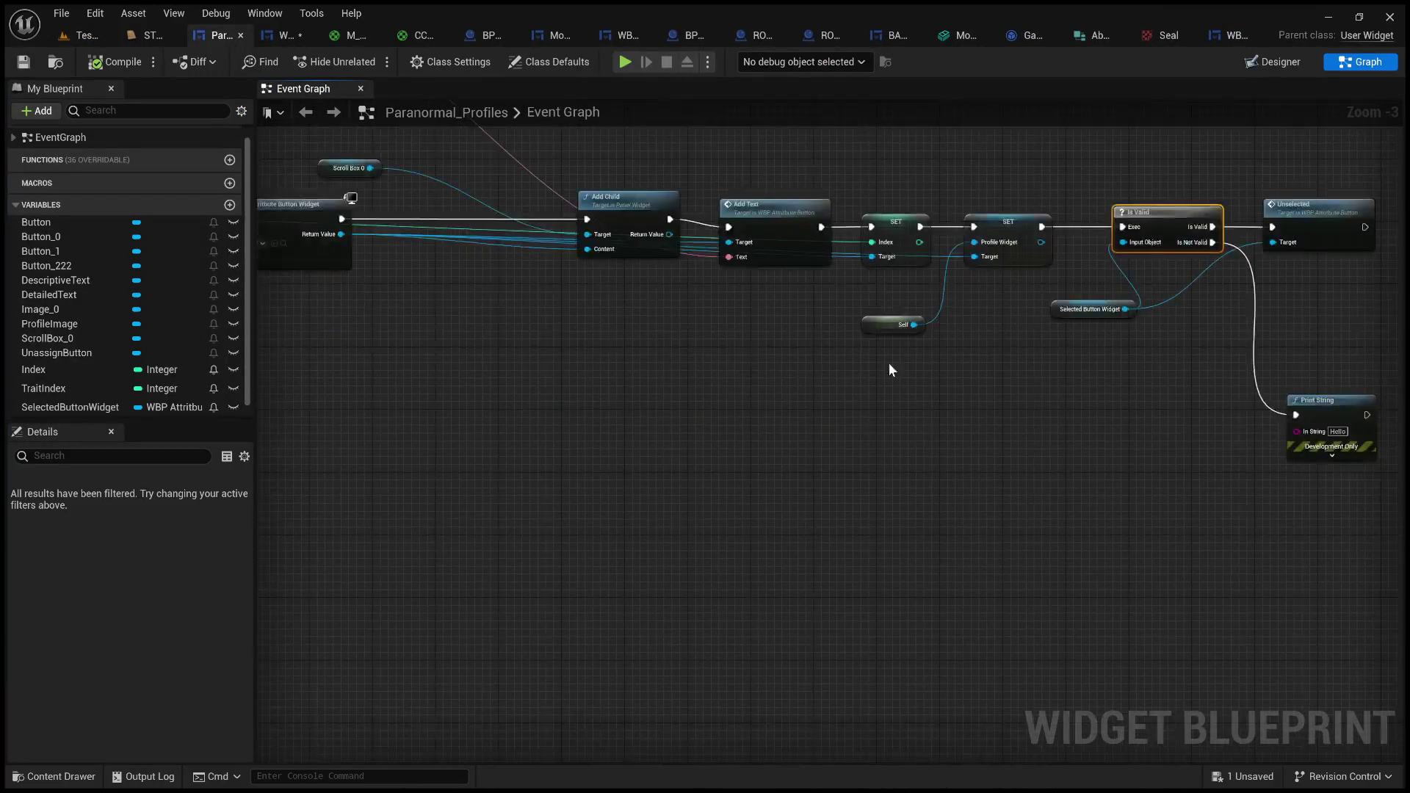
{"action": "left_click_drag", "start_coordinate": [891, 369], "coordinate": [718, 400]}
{"action": "scroll", "coordinate": [718, 401], "scroll_direction": "down", "scroll_amount": 5}
{"action": "scroll", "coordinate": [901, 381], "scroll_direction": "up", "scroll_amount": 5}
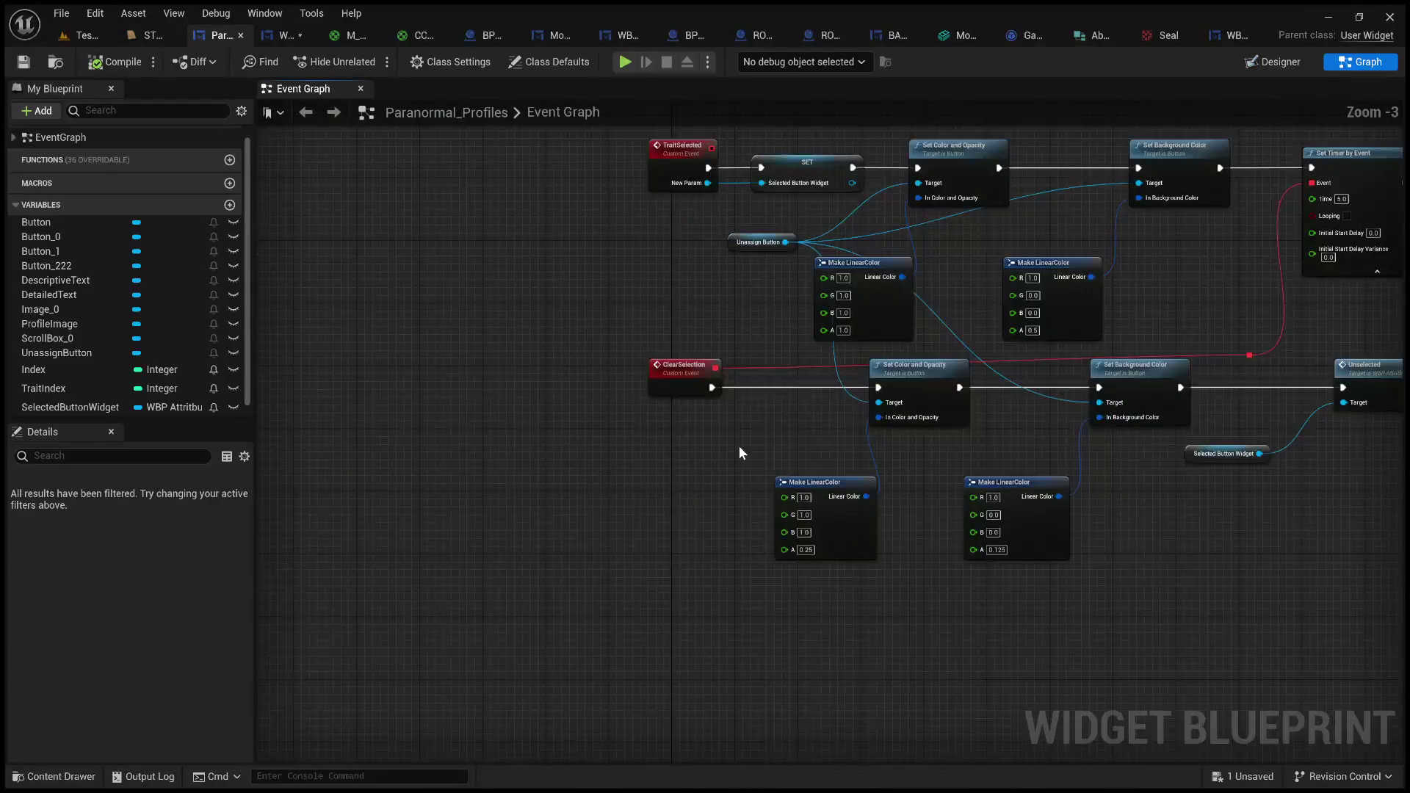
{"action": "scroll", "coordinate": [739, 447], "scroll_direction": "up", "scroll_amount": 3}
{"action": "left_click_drag", "start_coordinate": [668, 330], "coordinate": [477, 329]}
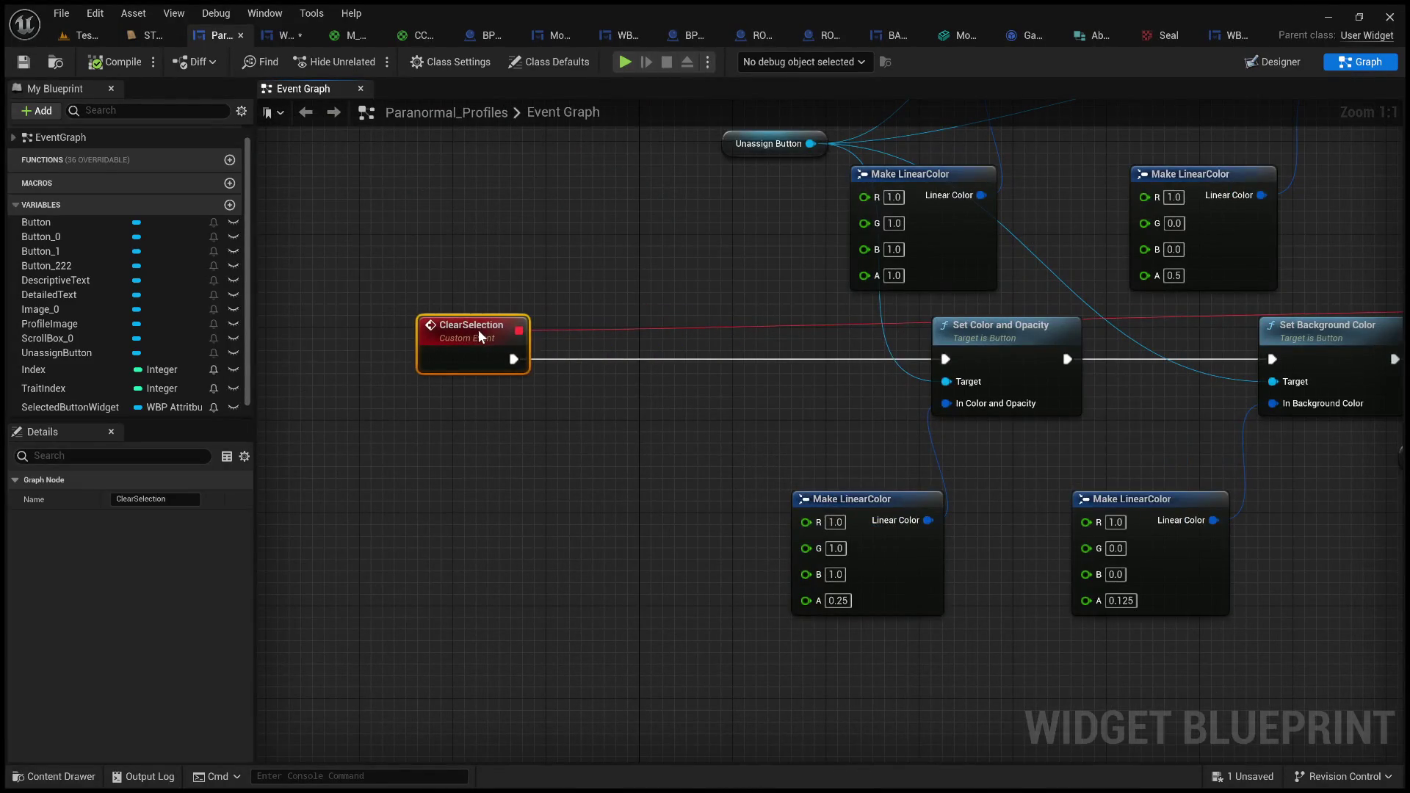
{"action": "left_click", "coordinate": [608, 411]}
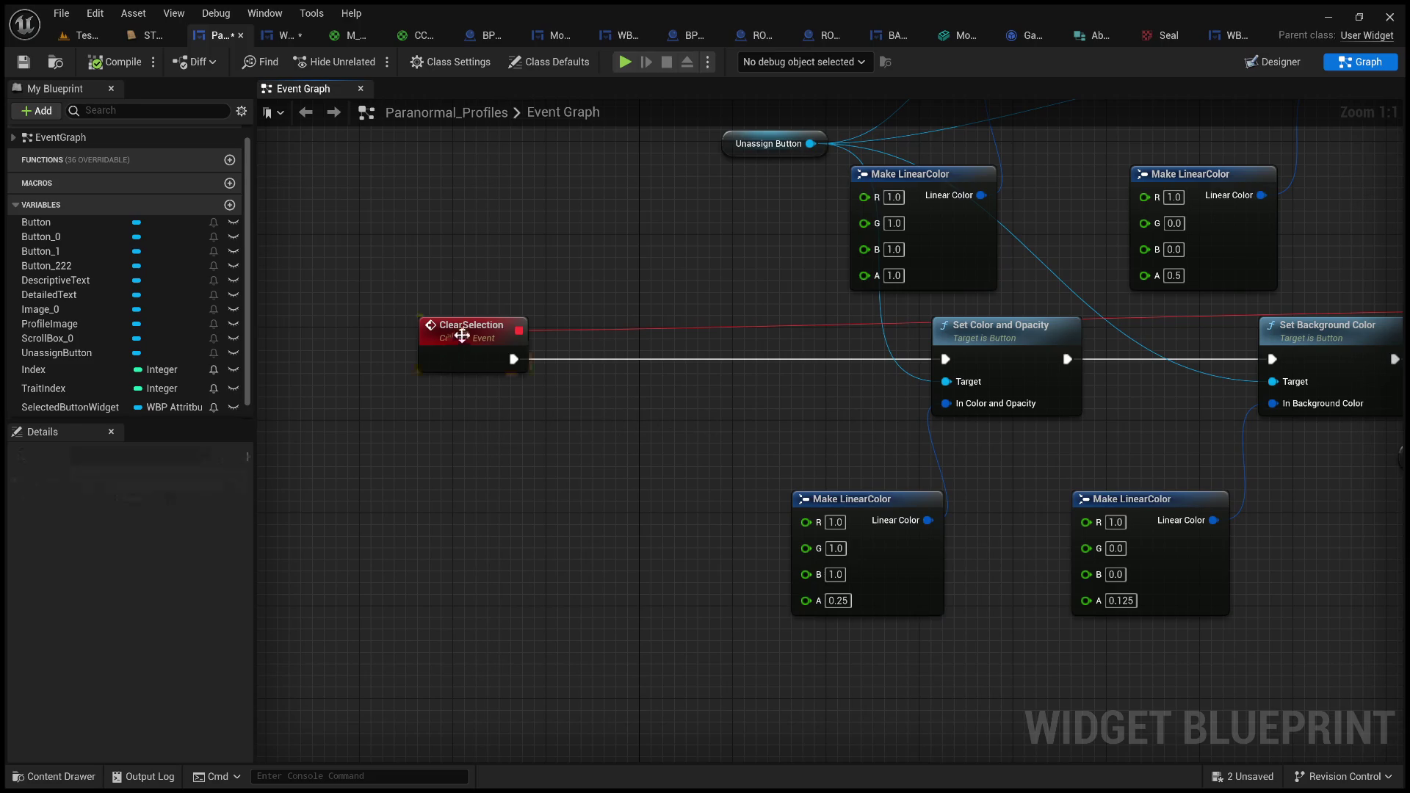
{"action": "left_click_drag", "start_coordinate": [462, 331], "coordinate": [630, 327]}
{"action": "scroll", "coordinate": [865, 412], "scroll_direction": "down", "scroll_amount": 2}
{"action": "mouse_move", "coordinate": [778, 558]}
{"action": "left_mouse_down"}
{"action": "mouse_move", "coordinate": [317, 505]}
{"action": "mouse_move", "coordinate": [65, 505]}
{"action": "left_mouse_up"}
- In ClearSelection, run an Is Valid check on Selected Button Widget before Unselected
{"action": "left_click", "coordinate": [817, 543]}
{"action": "left_click_drag", "start_coordinate": [811, 446], "coordinate": [1112, 449]}
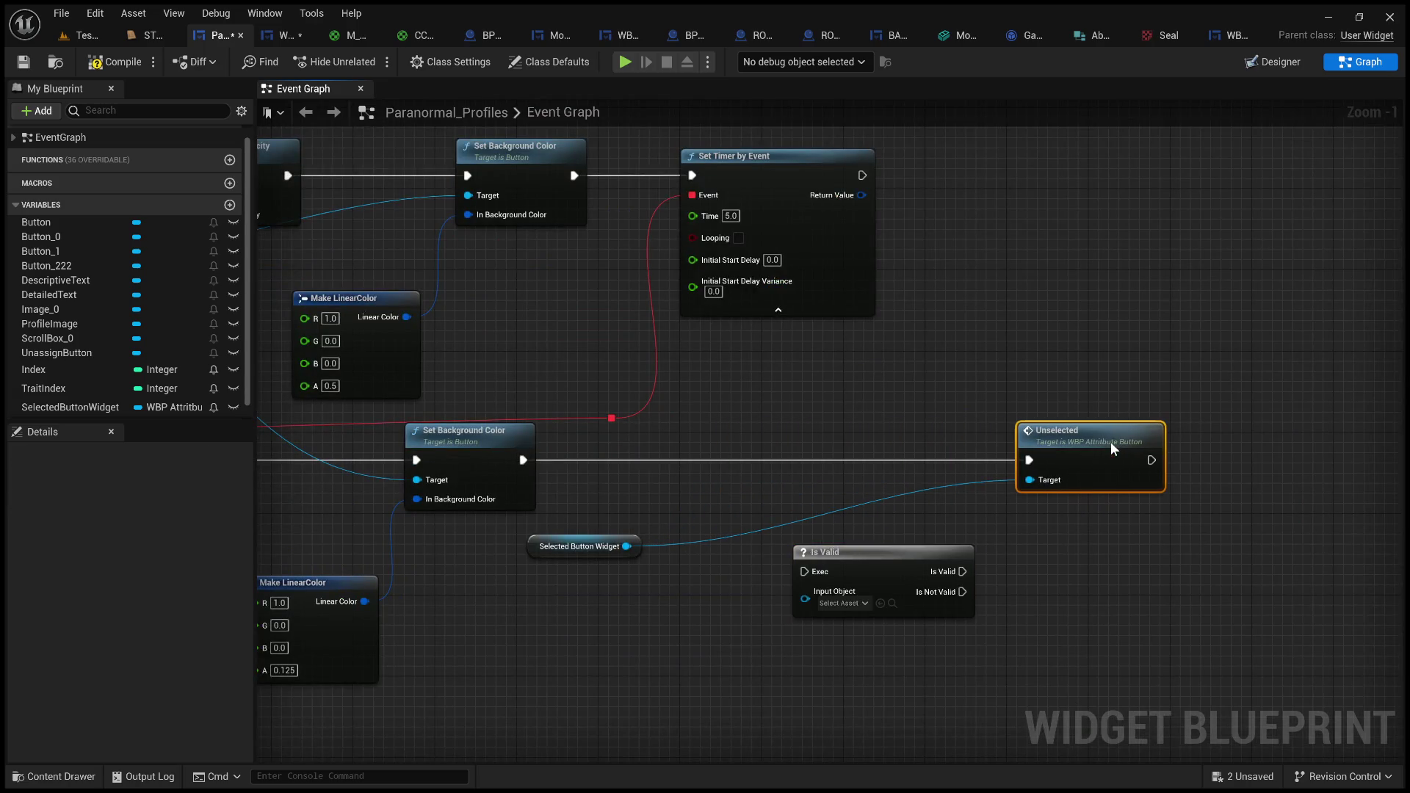
{"action": "left_click_drag", "start_coordinate": [528, 456], "coordinate": [804, 572]}
{"action": "left_click_drag", "start_coordinate": [962, 571], "coordinate": [1029, 461]}
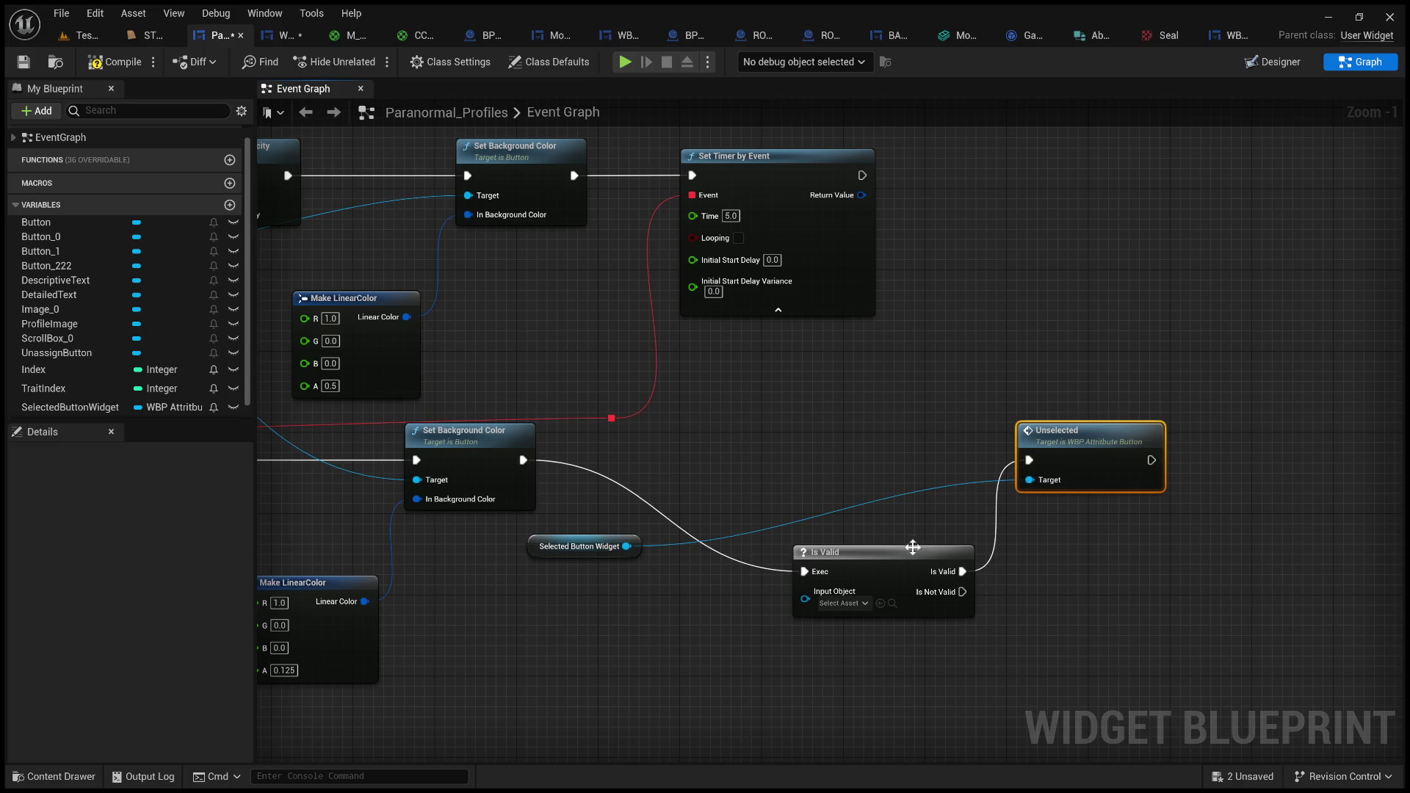
{"action": "left_click_drag", "start_coordinate": [910, 568], "coordinate": [837, 454]}
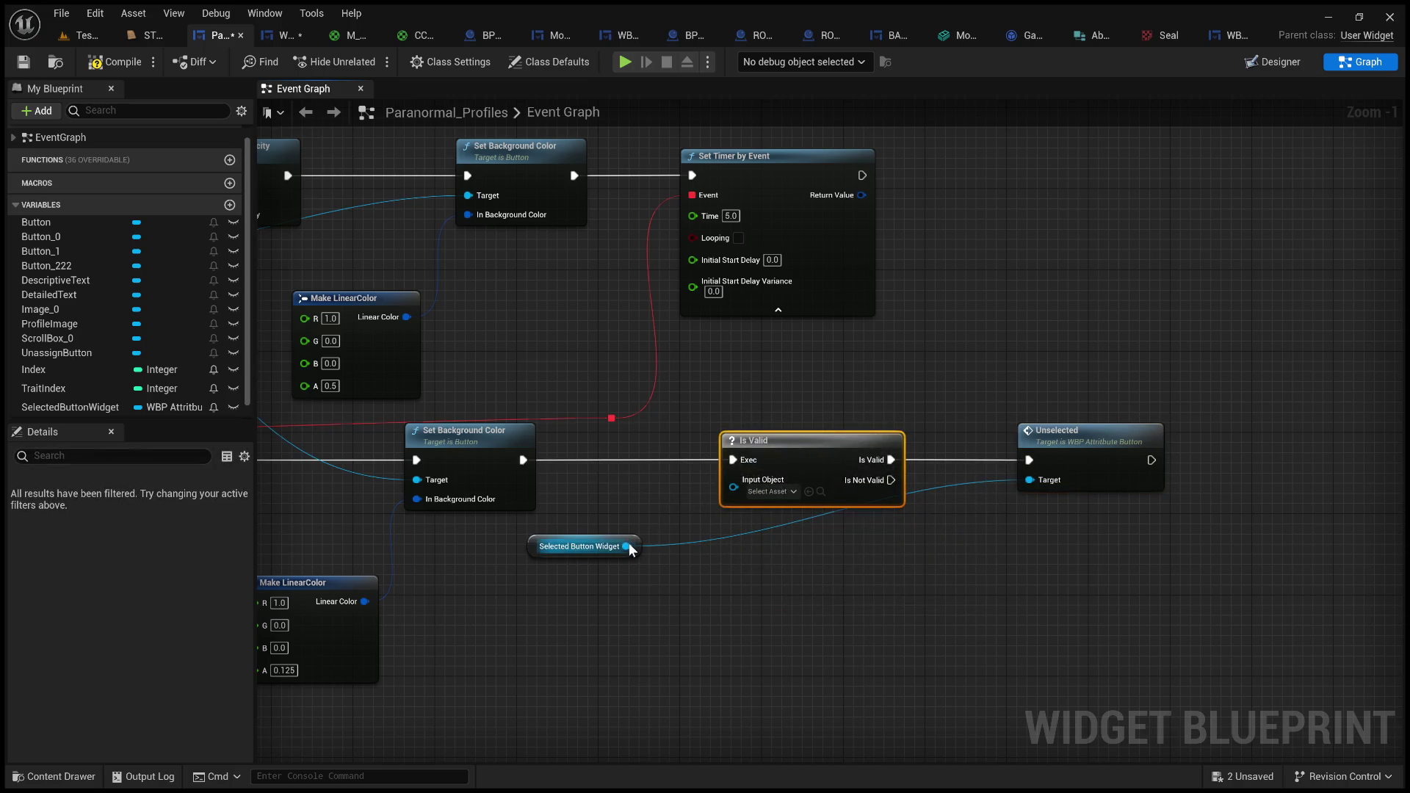
{"action": "mouse_move", "coordinate": [626, 546]}
{"action": "left_mouse_down"}
{"action": "mouse_move", "coordinate": [739, 494]}
{"action": "mouse_move", "coordinate": [734, 481]}
{"action": "left_mouse_up"}
- Delete the old Is Valid, Unselected and Print String nodes after the SET node
{"action": "scroll", "coordinate": [658, 495], "scroll_direction": "down", "scroll_amount": 5}
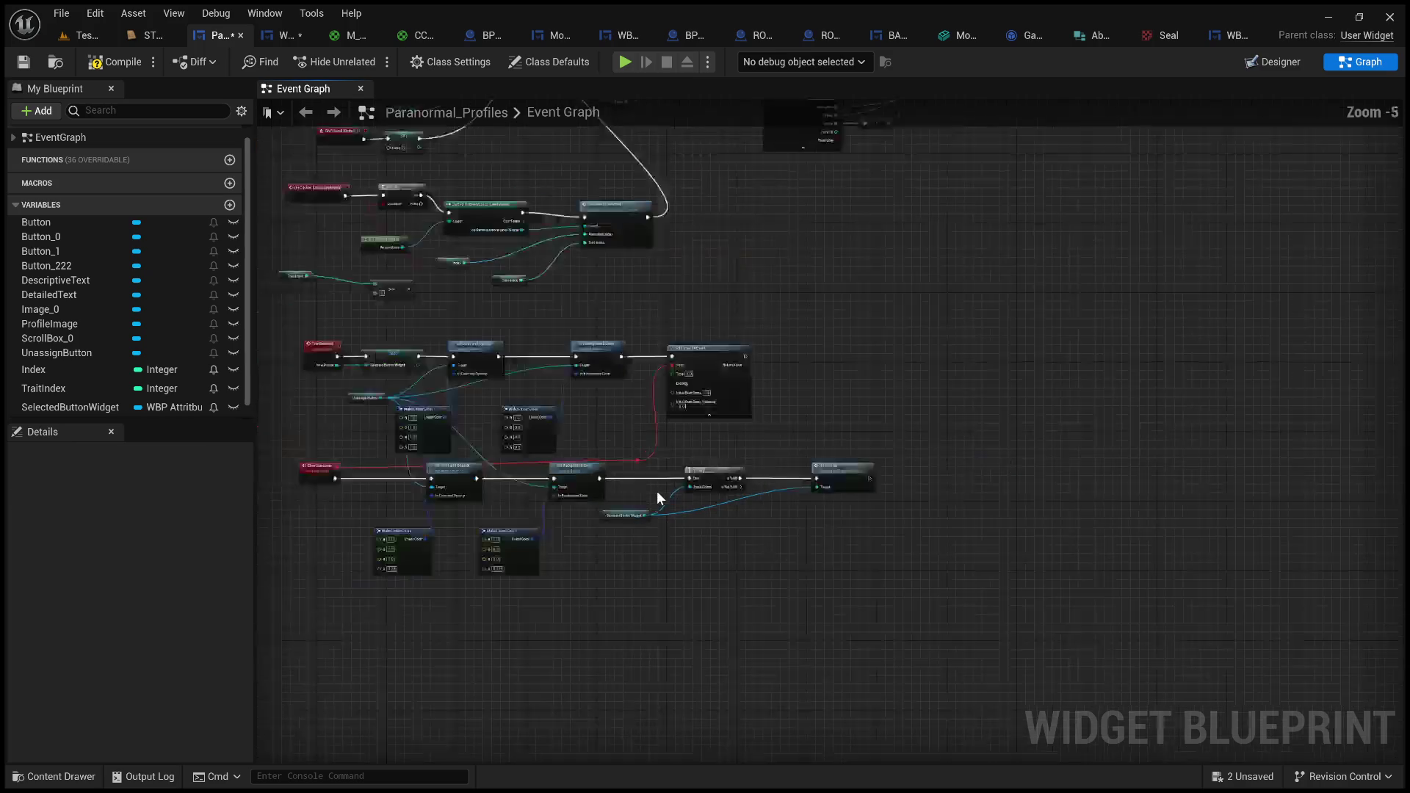
{"action": "scroll", "coordinate": [668, 486], "scroll_direction": "up", "scroll_amount": 6}
{"action": "scroll", "coordinate": [697, 440], "scroll_direction": "down", "scroll_amount": 6}
{"action": "scroll", "coordinate": [878, 460], "scroll_direction": "up", "scroll_amount": 4}
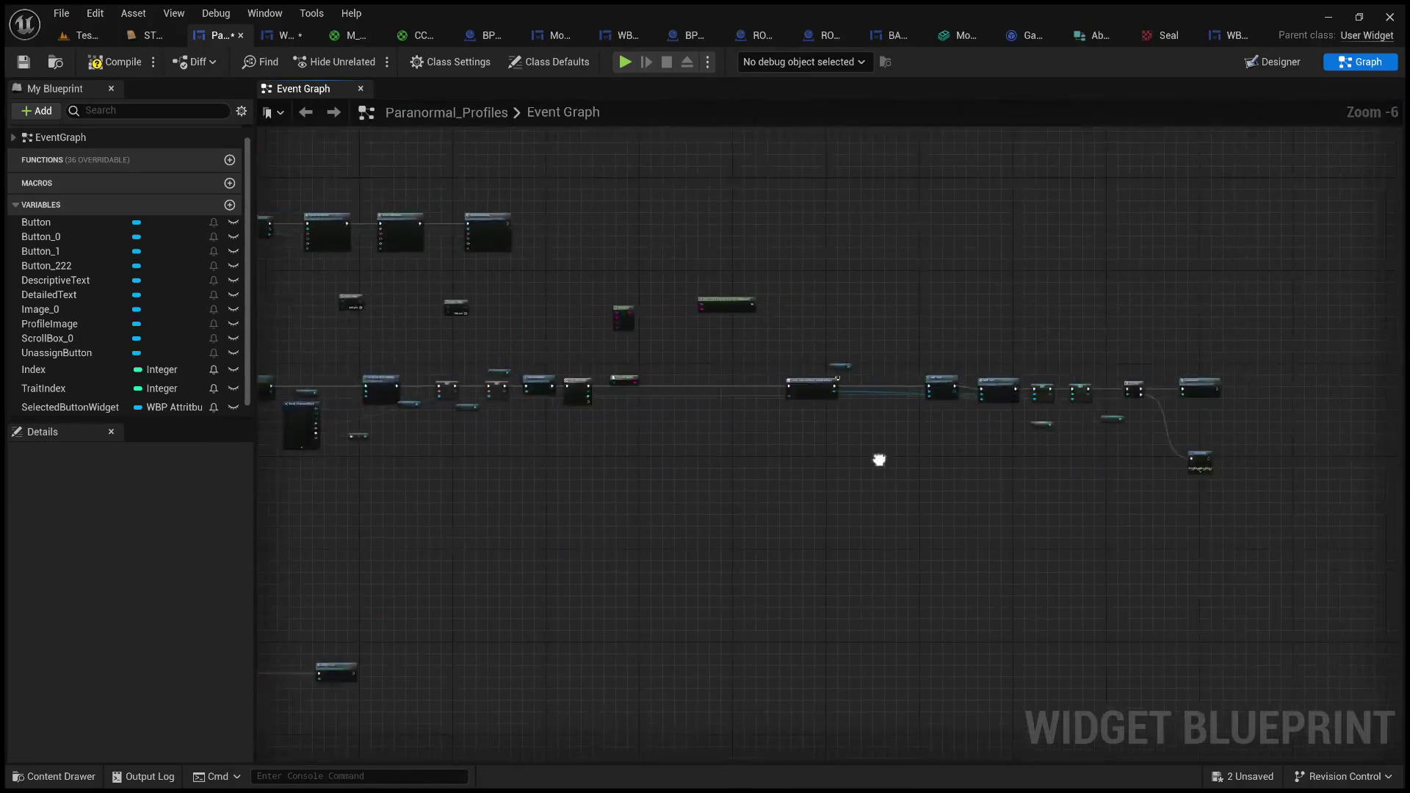
{"action": "mouse_move", "coordinate": [924, 652]}
{"action": "left_mouse_down"}
{"action": "mouse_move", "coordinate": [765, 283]}
{"action": "mouse_move", "coordinate": [594, 232]}
{"action": "left_mouse_up"}
{"action": "key", "text": "Delete"}
- Connect the Profile Widget SET node's exec output to a new Clear Selection call
{"action": "left_click_drag", "start_coordinate": [512, 306], "coordinate": [575, 314]}
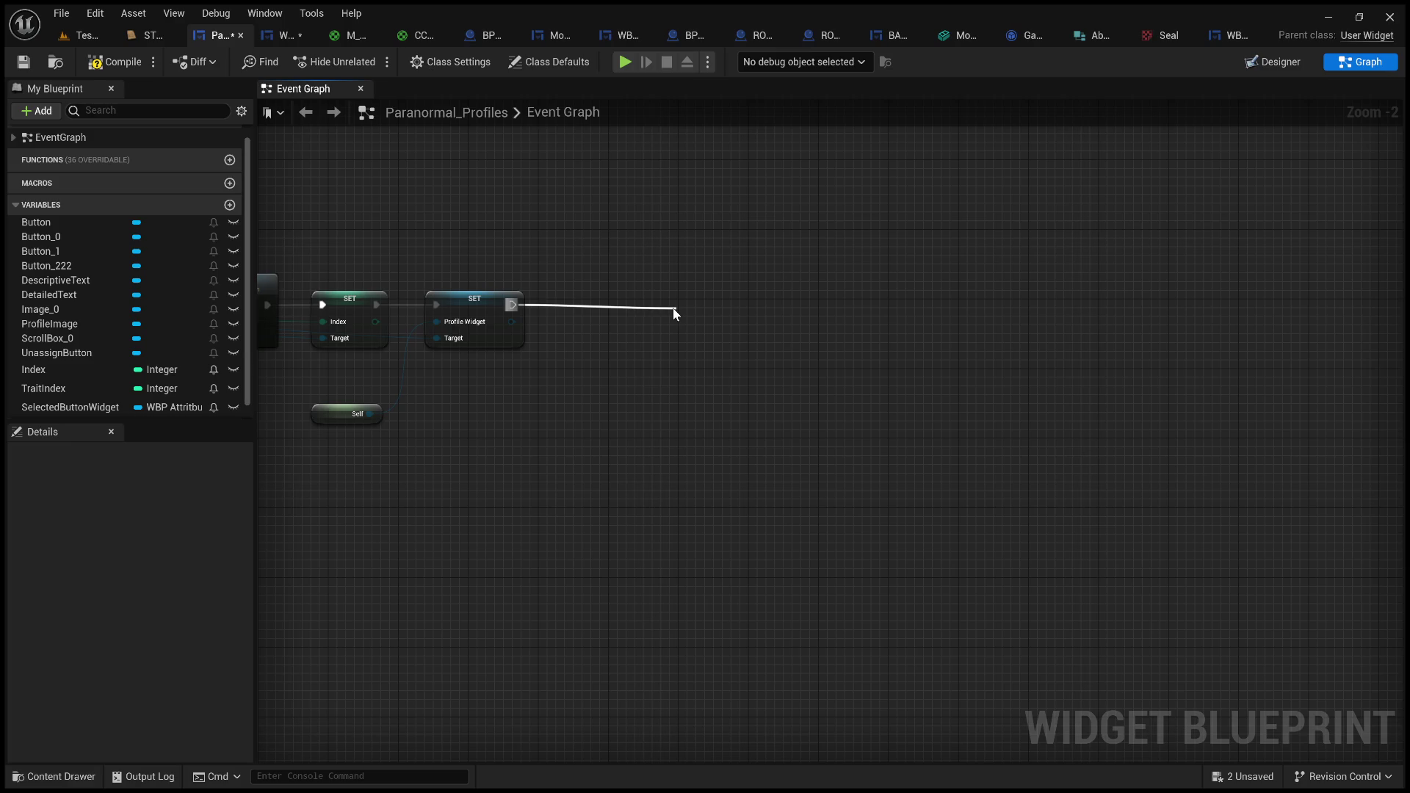
{"action": "mouse_move", "coordinate": [676, 312]}
{"action": "left_mouse_down"}
{"action": "mouse_move", "coordinate": [576, 284]}
{"action": "mouse_move", "coordinate": [597, 284]}
{"action": "left_mouse_up"}
{"action": "left_click", "coordinate": [784, 372]}
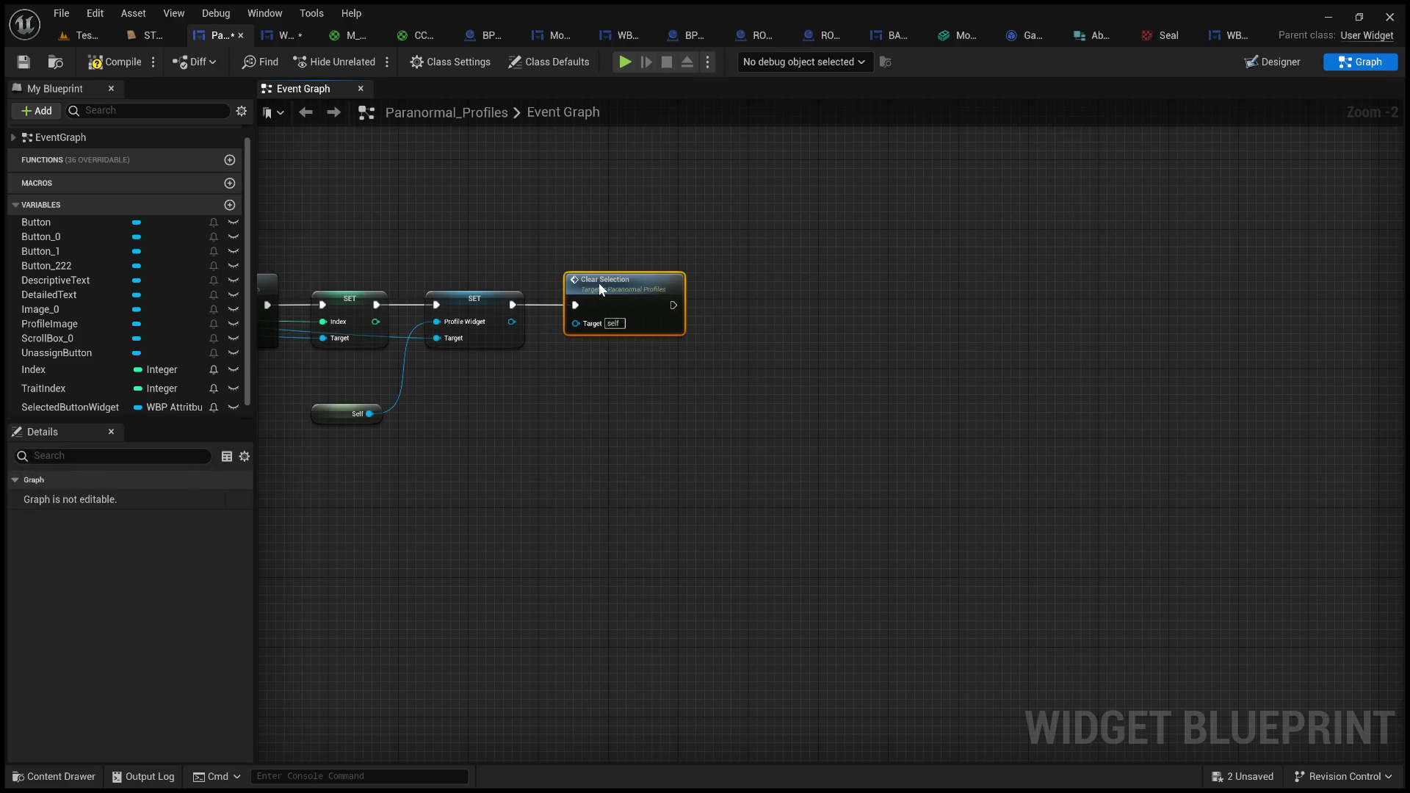
{"action": "left_click", "coordinate": [96, 35]}
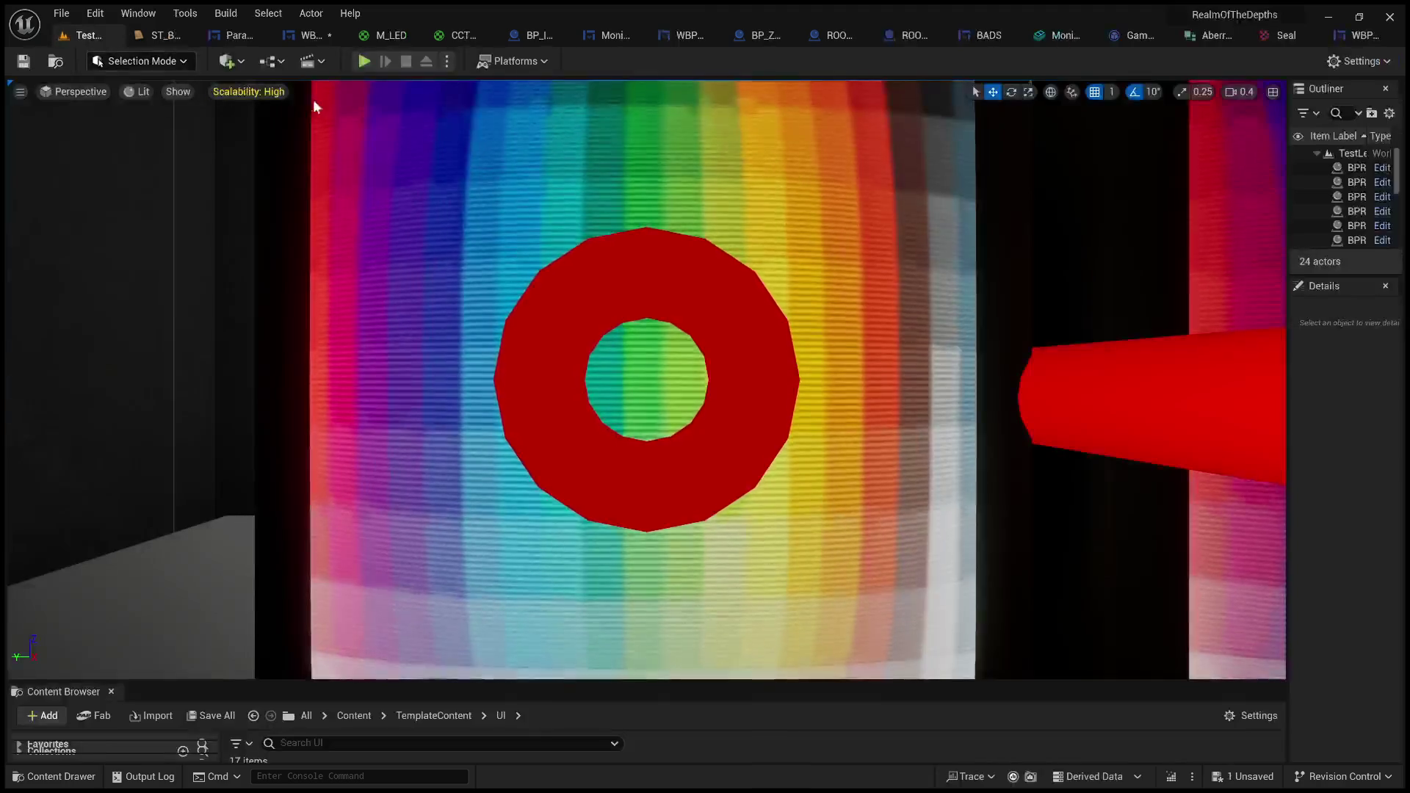
{"action": "left_click", "coordinate": [363, 61]}
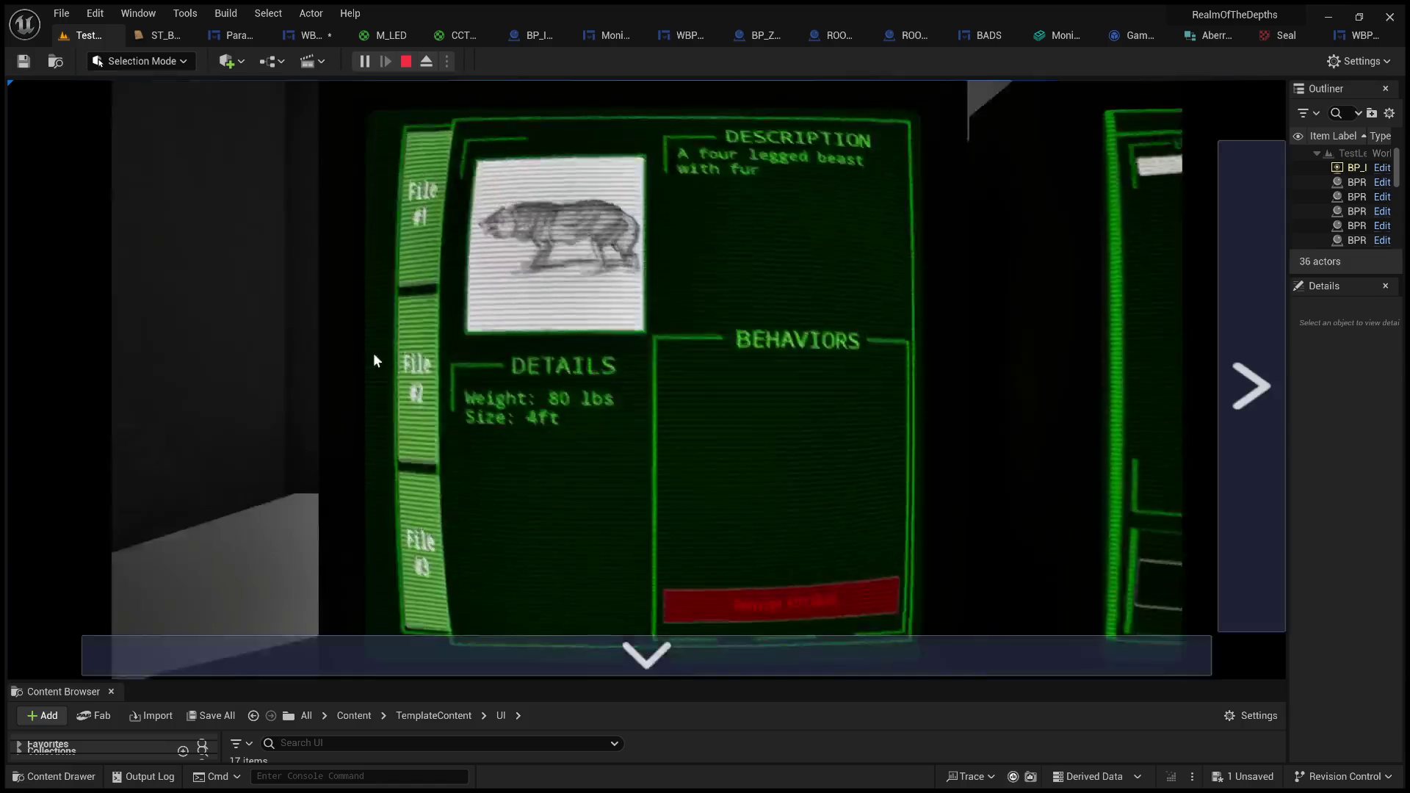
{"action": "left_click", "coordinate": [418, 360]}
{"action": "left_click", "coordinate": [774, 466]}
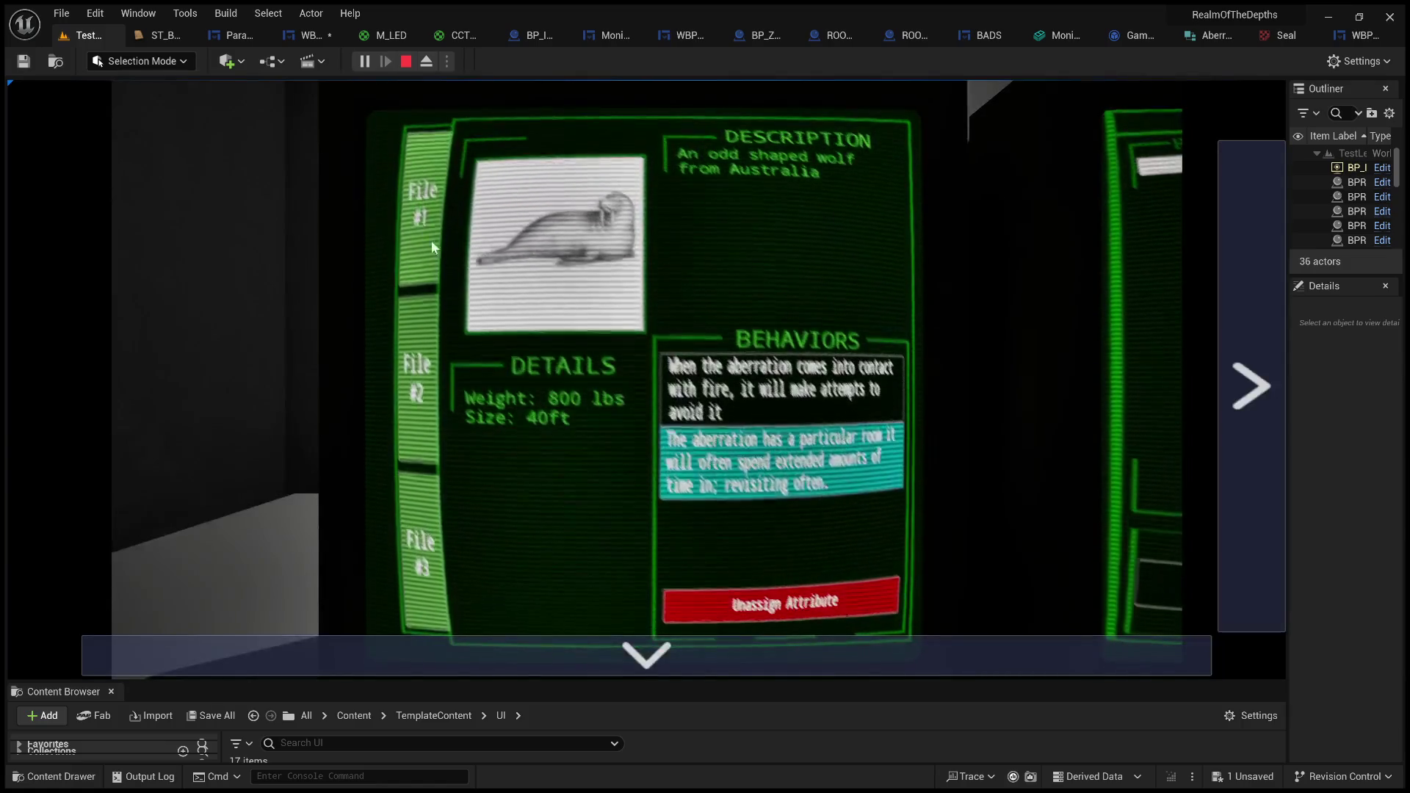
{"action": "left_click", "coordinate": [420, 212]}
{"action": "left_click", "coordinate": [417, 378]}
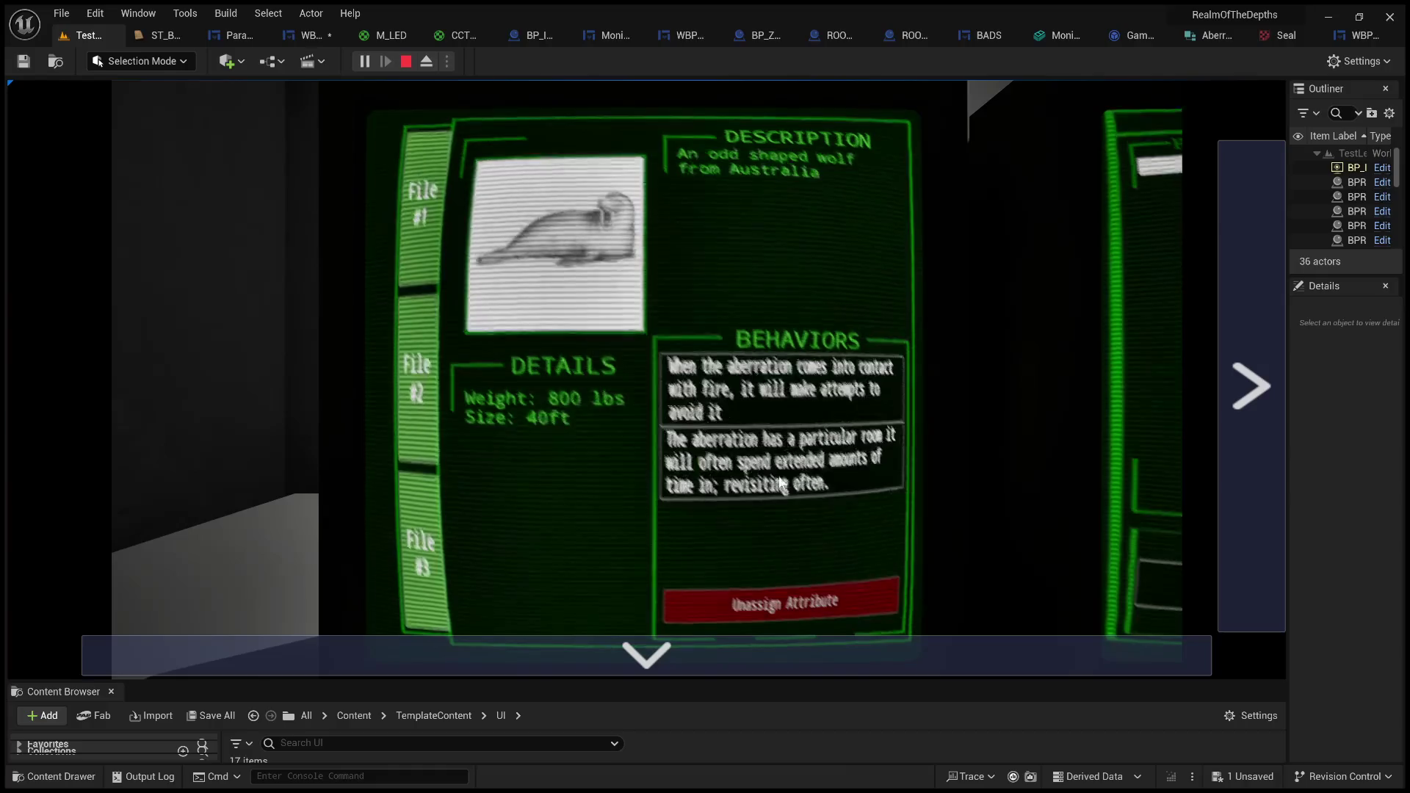
{"action": "left_click", "coordinate": [424, 220]}
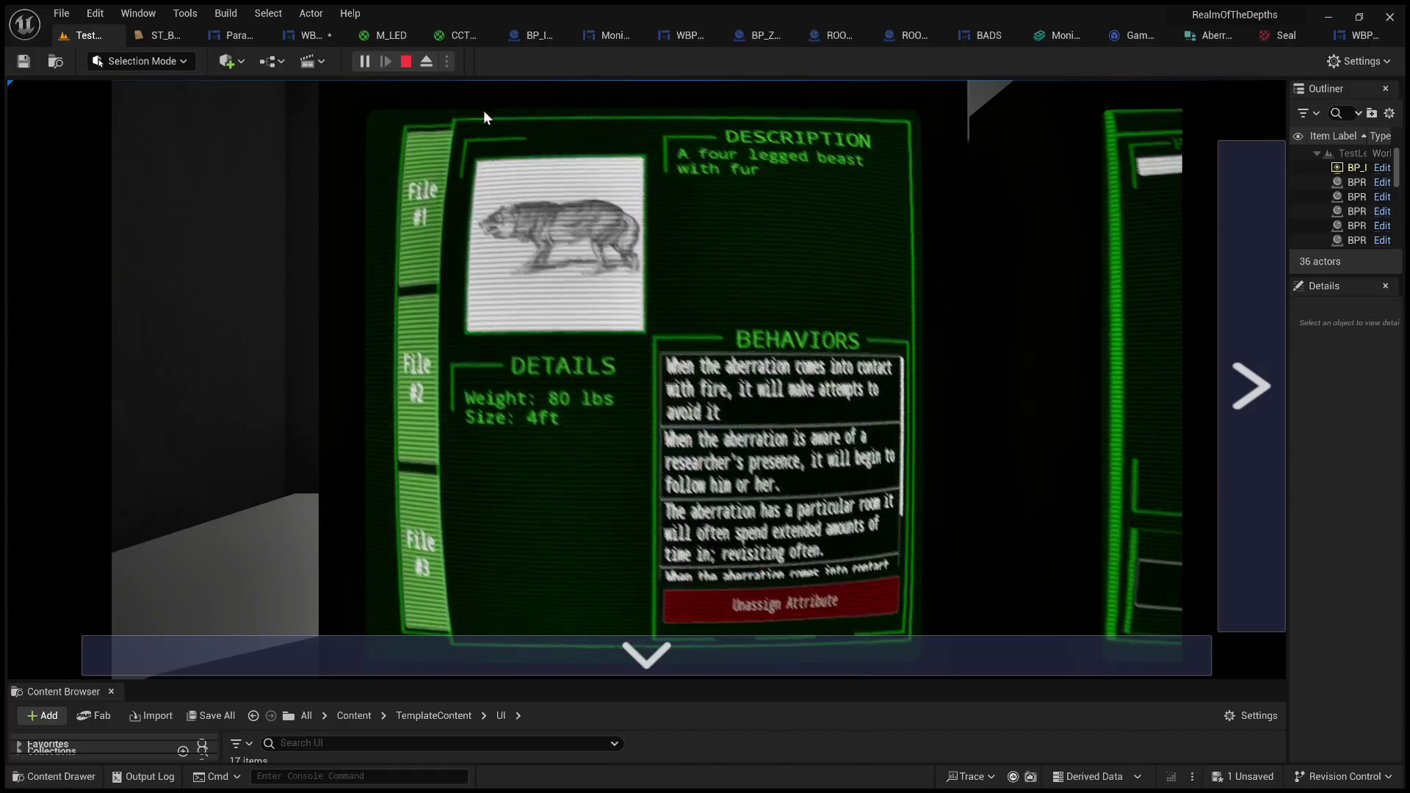
{"action": "left_click", "coordinate": [406, 62]}
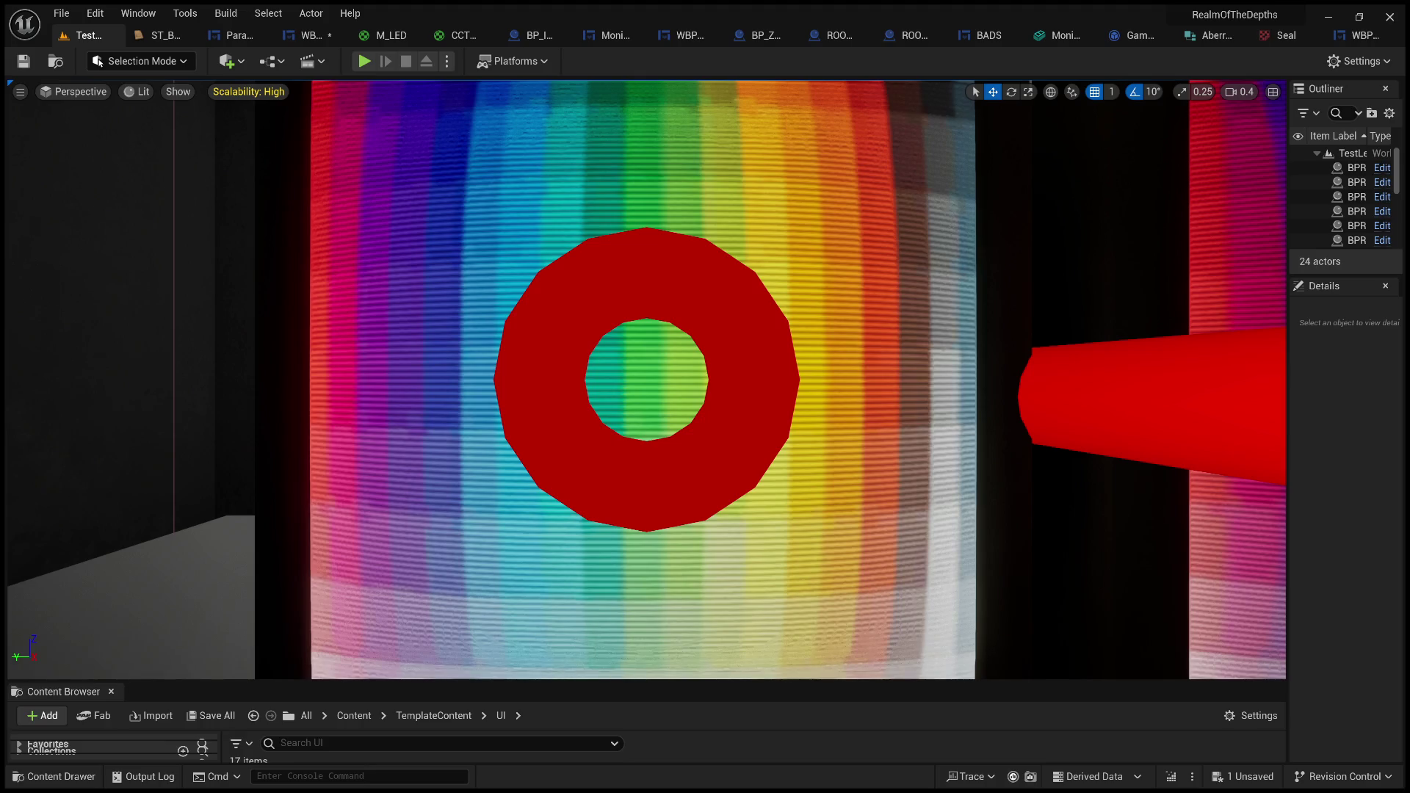
{"action": "left_click_drag", "start_coordinate": [646, 382], "coordinate": [587, 525]}
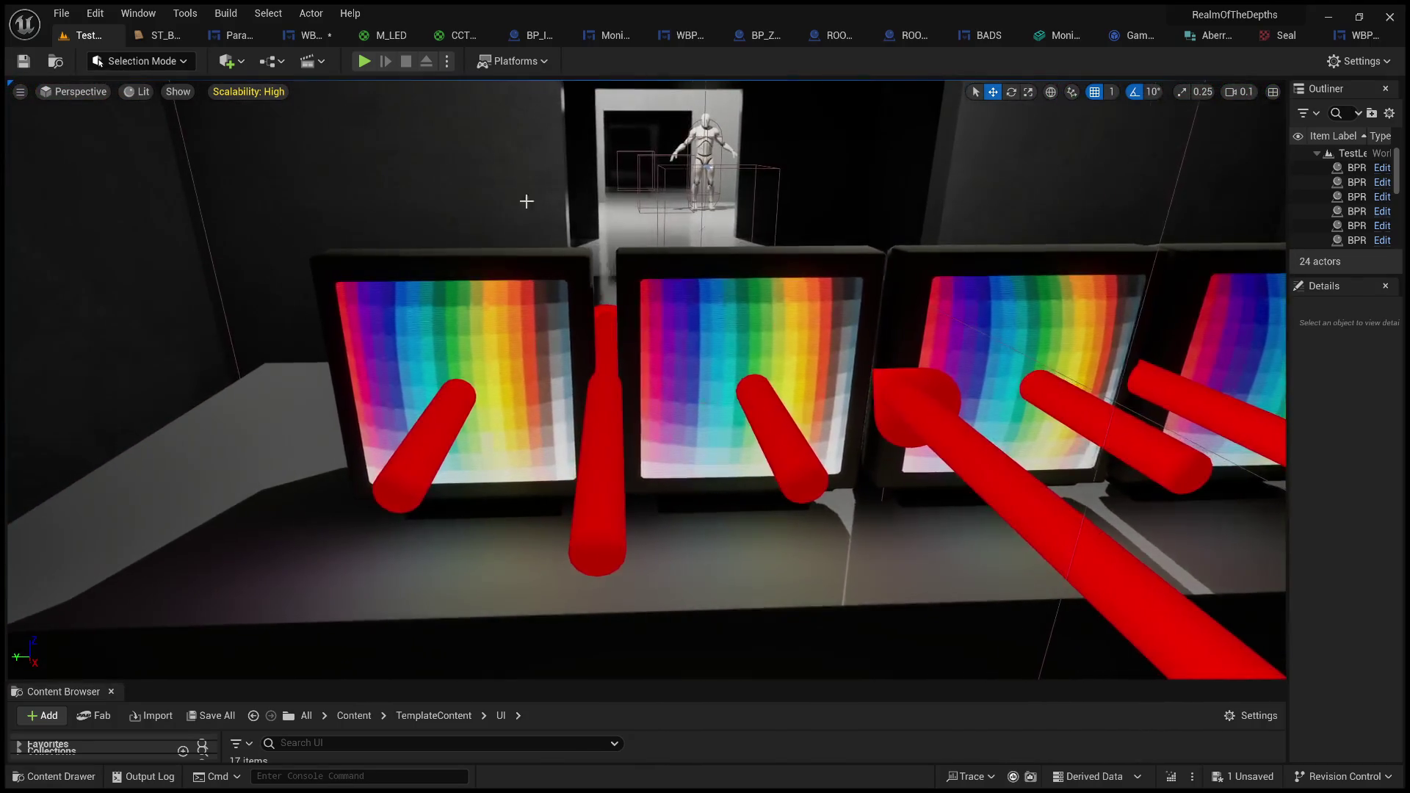
- Review the Paranormal_Profiles event graph, then return to the level editor
{"action": "left_click", "coordinate": [230, 35]}
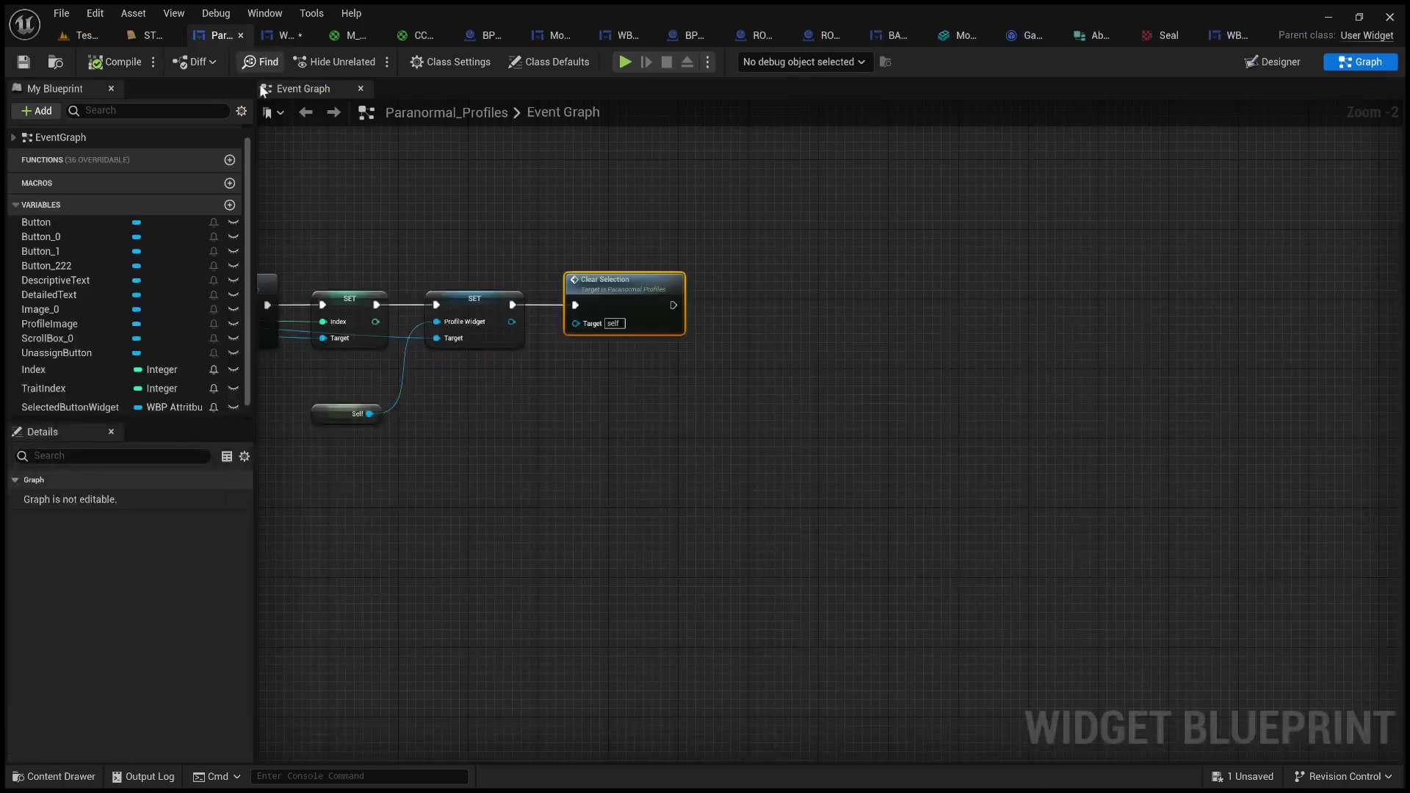
{"action": "scroll", "coordinate": [930, 365], "scroll_direction": "down", "scroll_amount": 5}
{"action": "scroll", "coordinate": [872, 478], "scroll_direction": "down", "scroll_amount": 3}
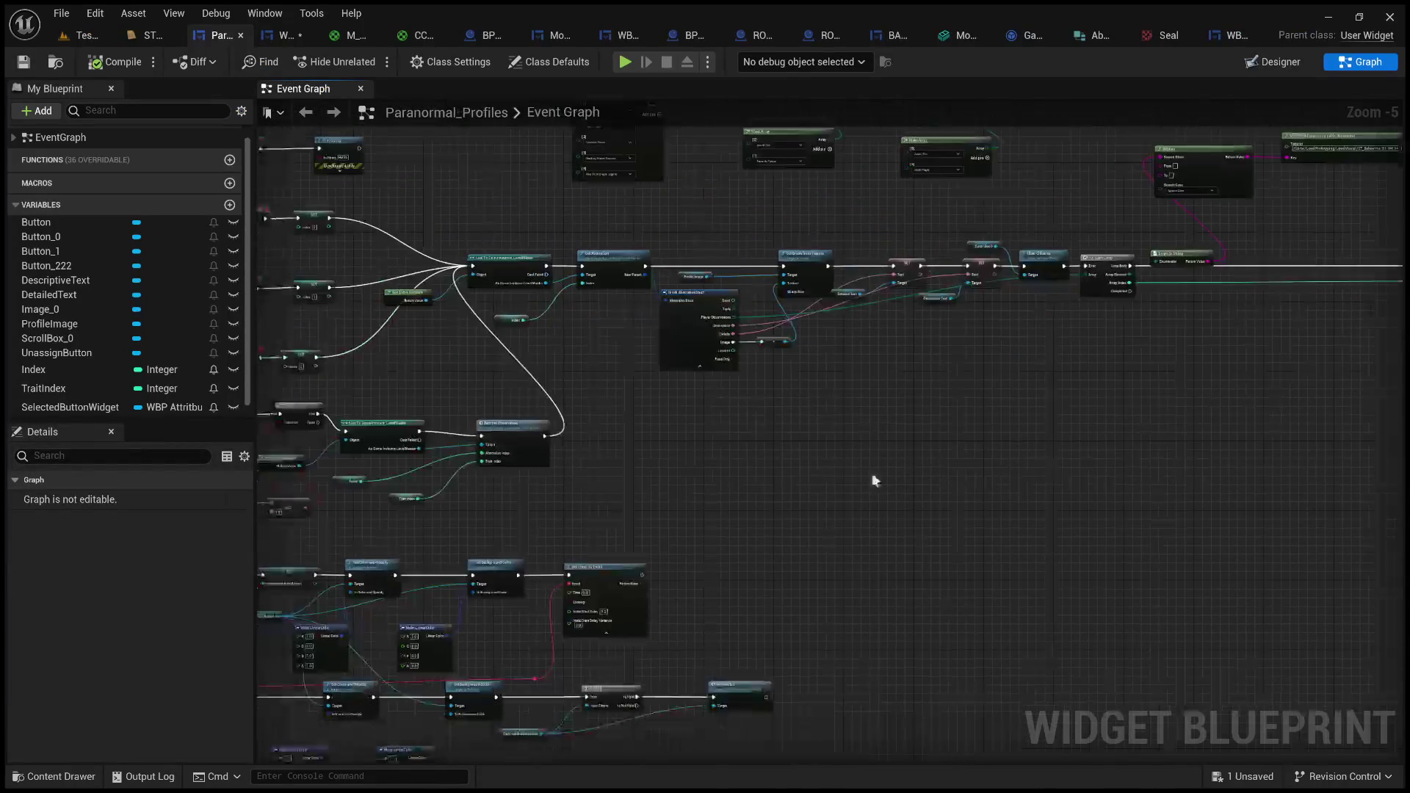
{"action": "scroll", "coordinate": [1127, 372], "scroll_direction": "up", "scroll_amount": 3}
{"action": "scroll", "coordinate": [606, 320], "scroll_direction": "up", "scroll_amount": 2}
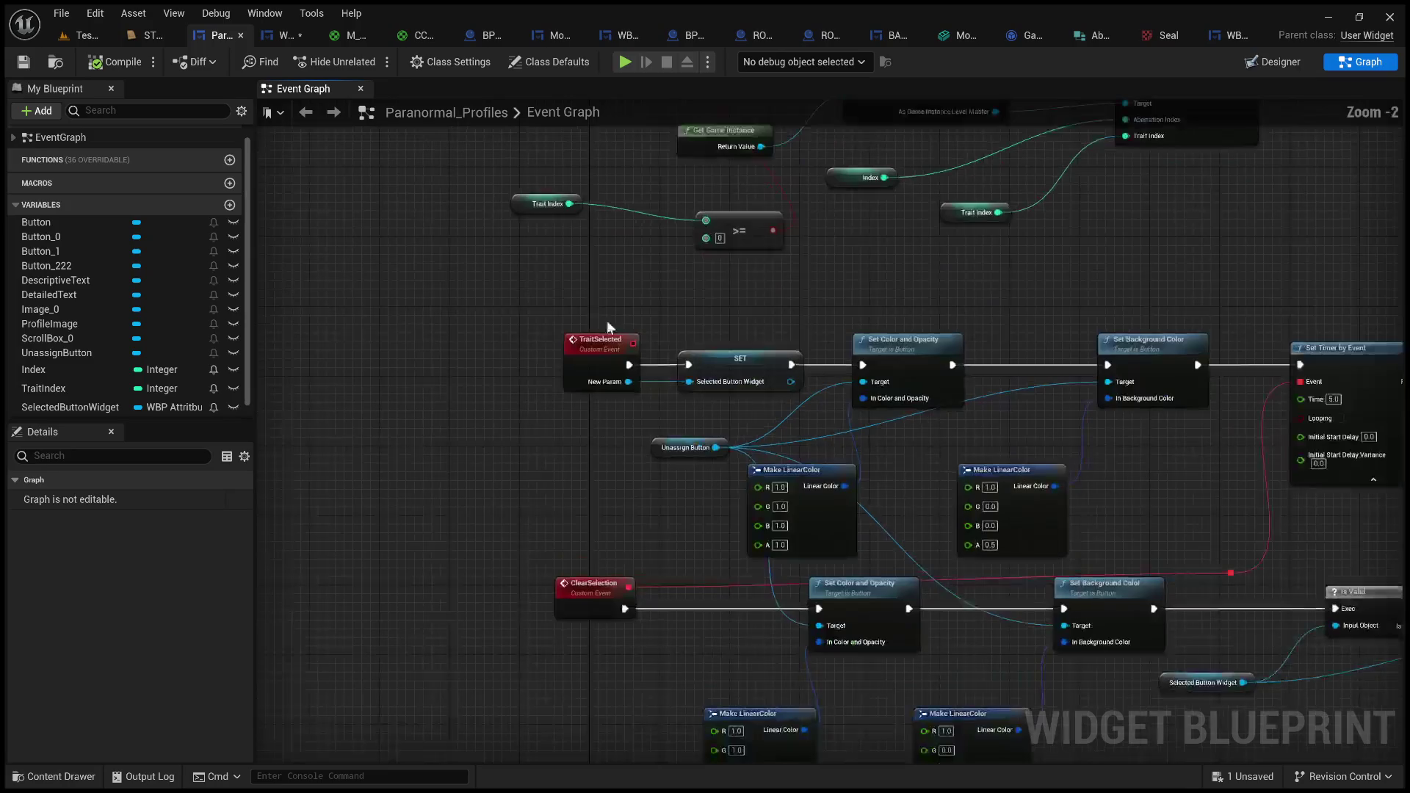
{"action": "left_click", "coordinate": [84, 35]}
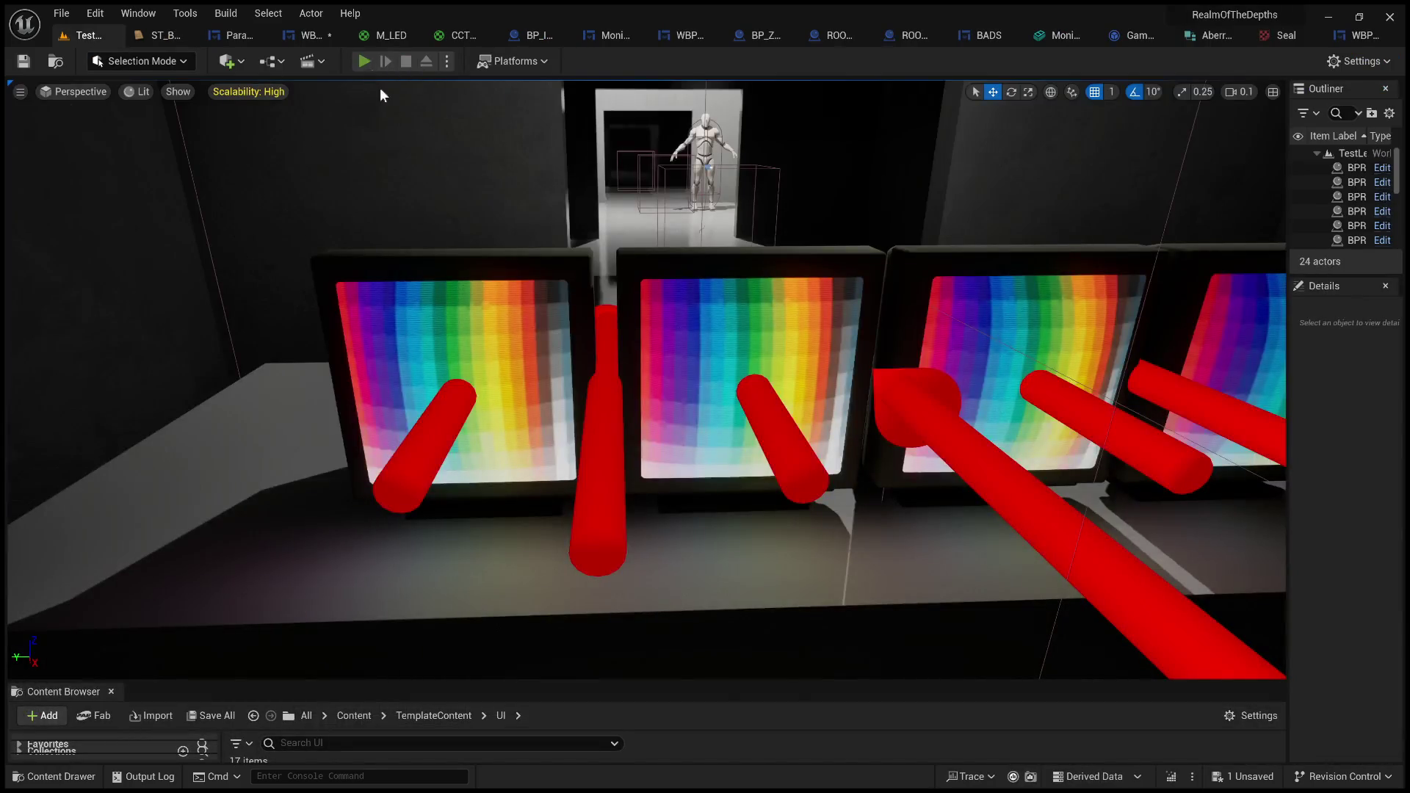
{"action": "left_click", "coordinate": [364, 60]}
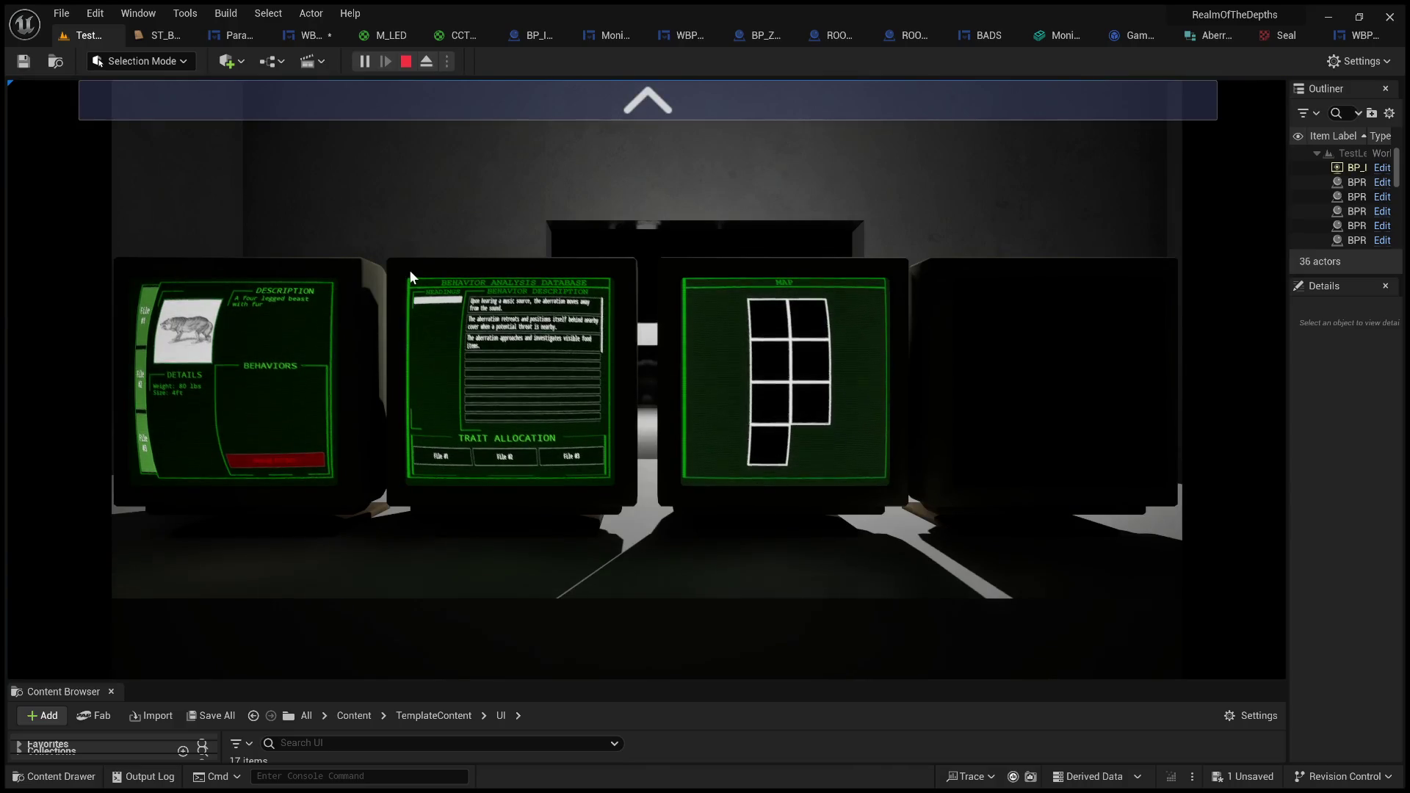
{"action": "left_click", "coordinate": [633, 101]}
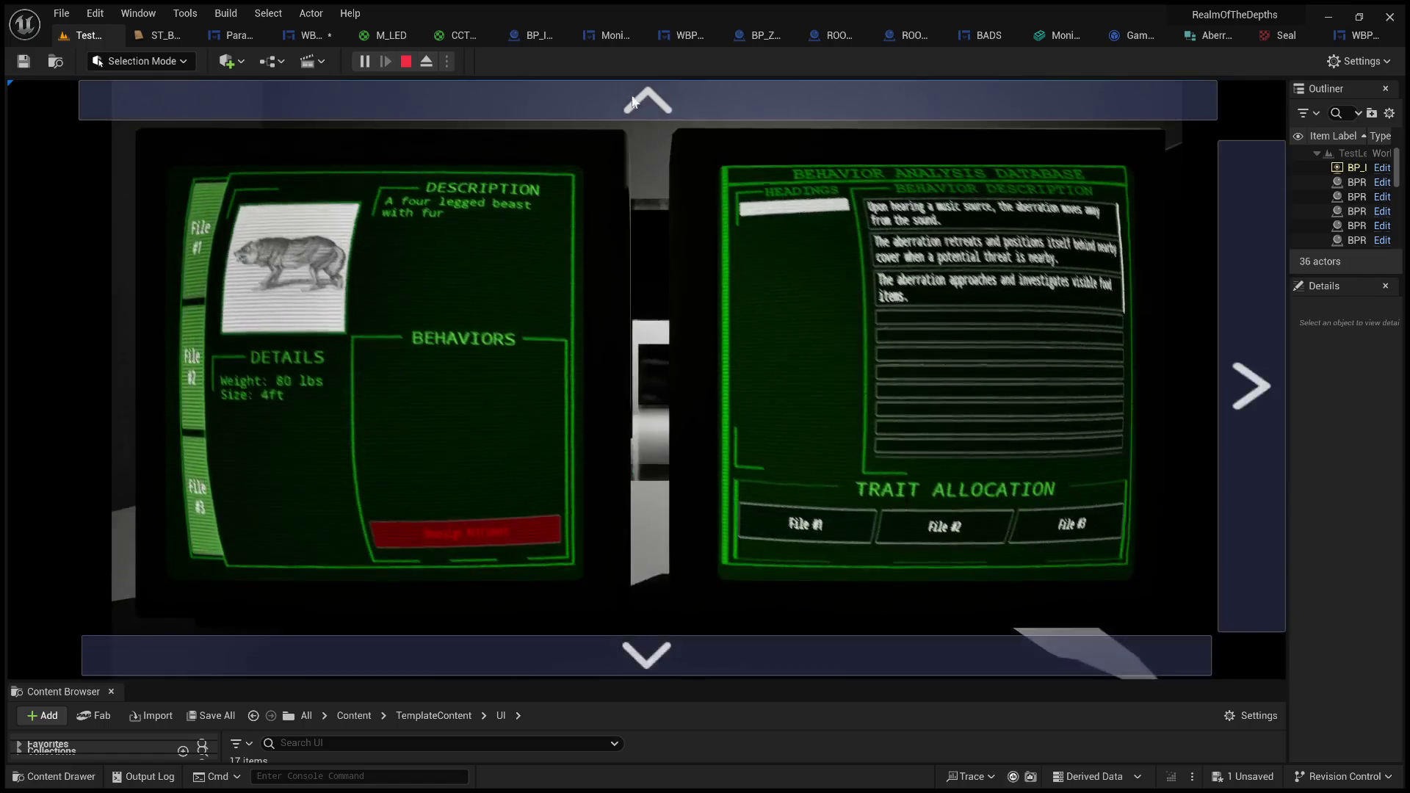
{"action": "left_click", "coordinate": [540, 96]}
{"action": "left_click", "coordinate": [396, 339]}
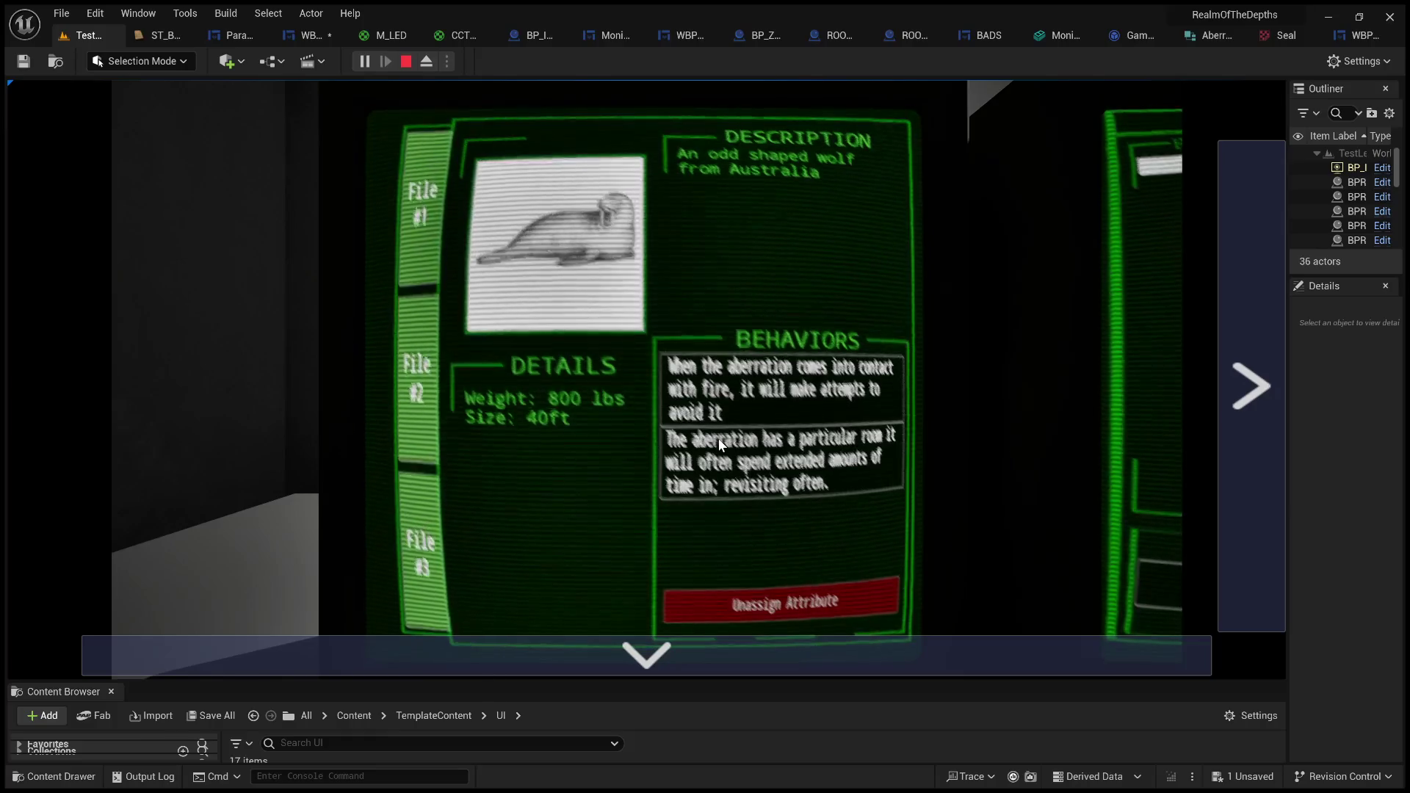
{"action": "left_click", "coordinate": [778, 390]}
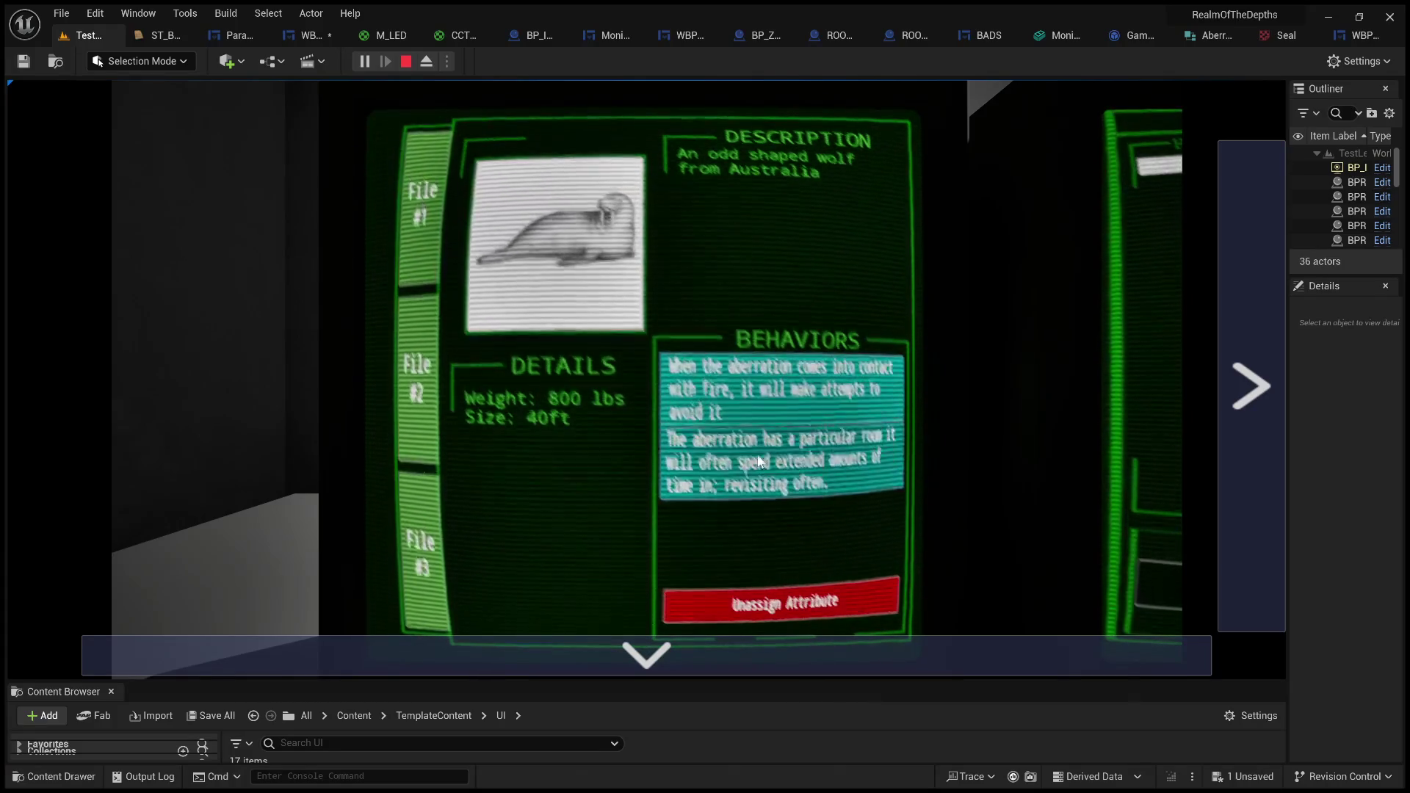
{"action": "left_click", "coordinate": [406, 61]}
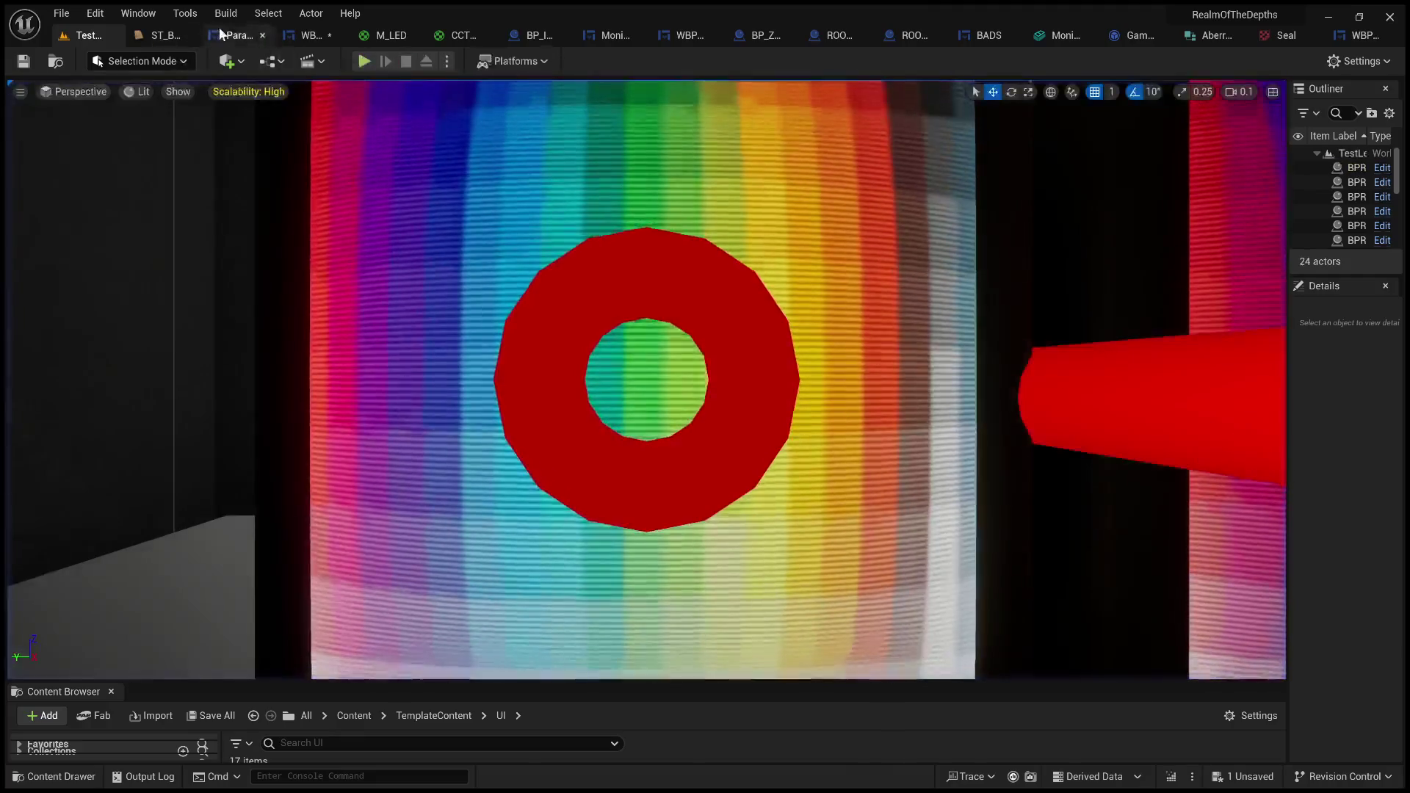
- Look over the WBP_AttributeButton graph, then centre the TraitSelected row in Paranormal_Profiles
{"action": "left_click", "coordinate": [297, 36]}
{"action": "scroll", "coordinate": [486, 348], "scroll_direction": "down", "scroll_amount": 2}
{"action": "left_click_drag", "start_coordinate": [486, 348], "coordinate": [595, 416]}
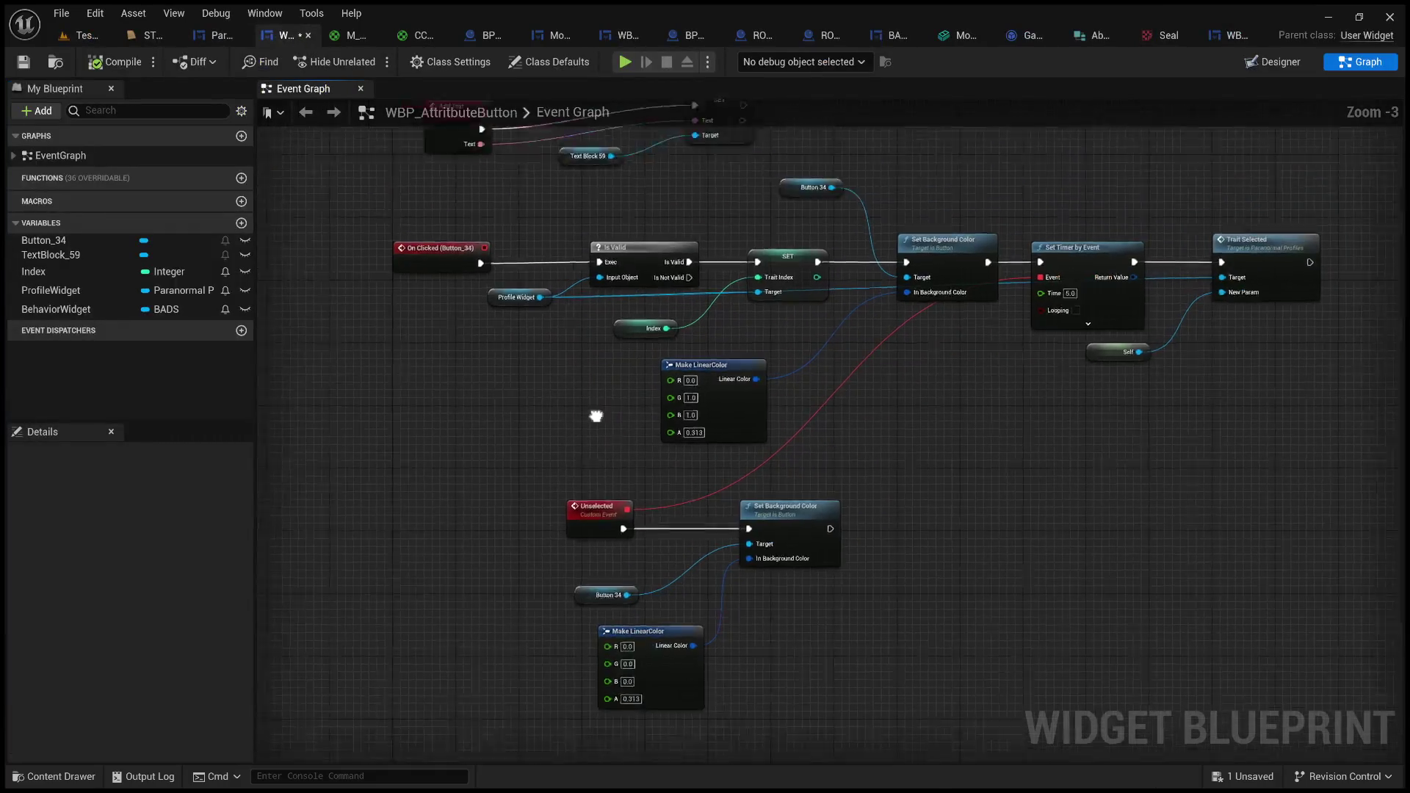
{"action": "scroll", "coordinate": [721, 344], "scroll_direction": "down", "scroll_amount": 4}
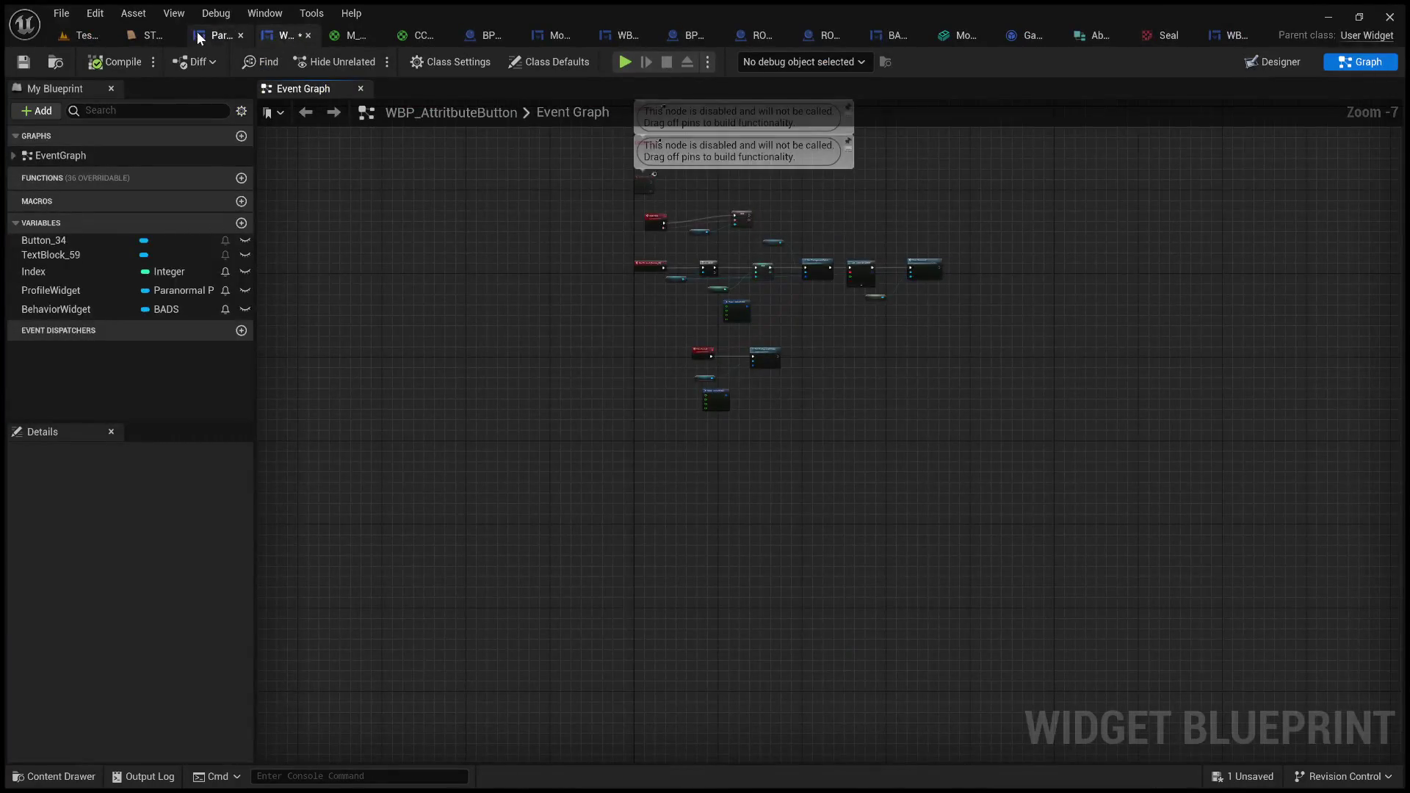
{"action": "left_click", "coordinate": [199, 38]}
{"action": "mouse_move", "coordinate": [566, 438]}
{"action": "left_mouse_down"}
{"action": "mouse_move", "coordinate": [968, 430]}
{"action": "mouse_move", "coordinate": [786, 450]}
{"action": "left_mouse_up"}
{"action": "scroll", "coordinate": [845, 342], "scroll_direction": "up", "scroll_amount": 2}
{"action": "left_click_drag", "start_coordinate": [838, 345], "coordinate": [397, 347]}
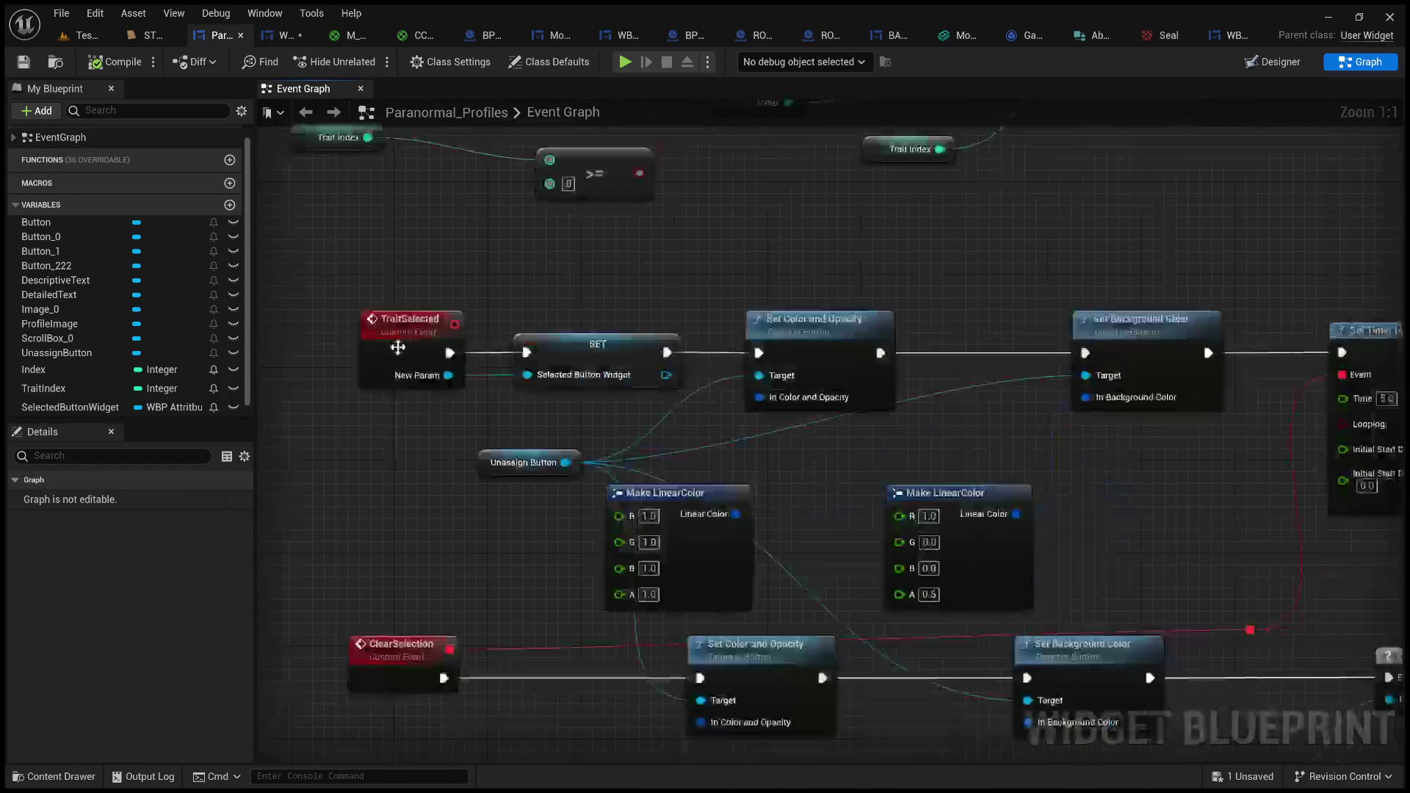
{"action": "scroll", "coordinate": [477, 367], "scroll_direction": "down", "scroll_amount": 4}
{"action": "left_click_drag", "start_coordinate": [478, 367], "coordinate": [725, 267]}
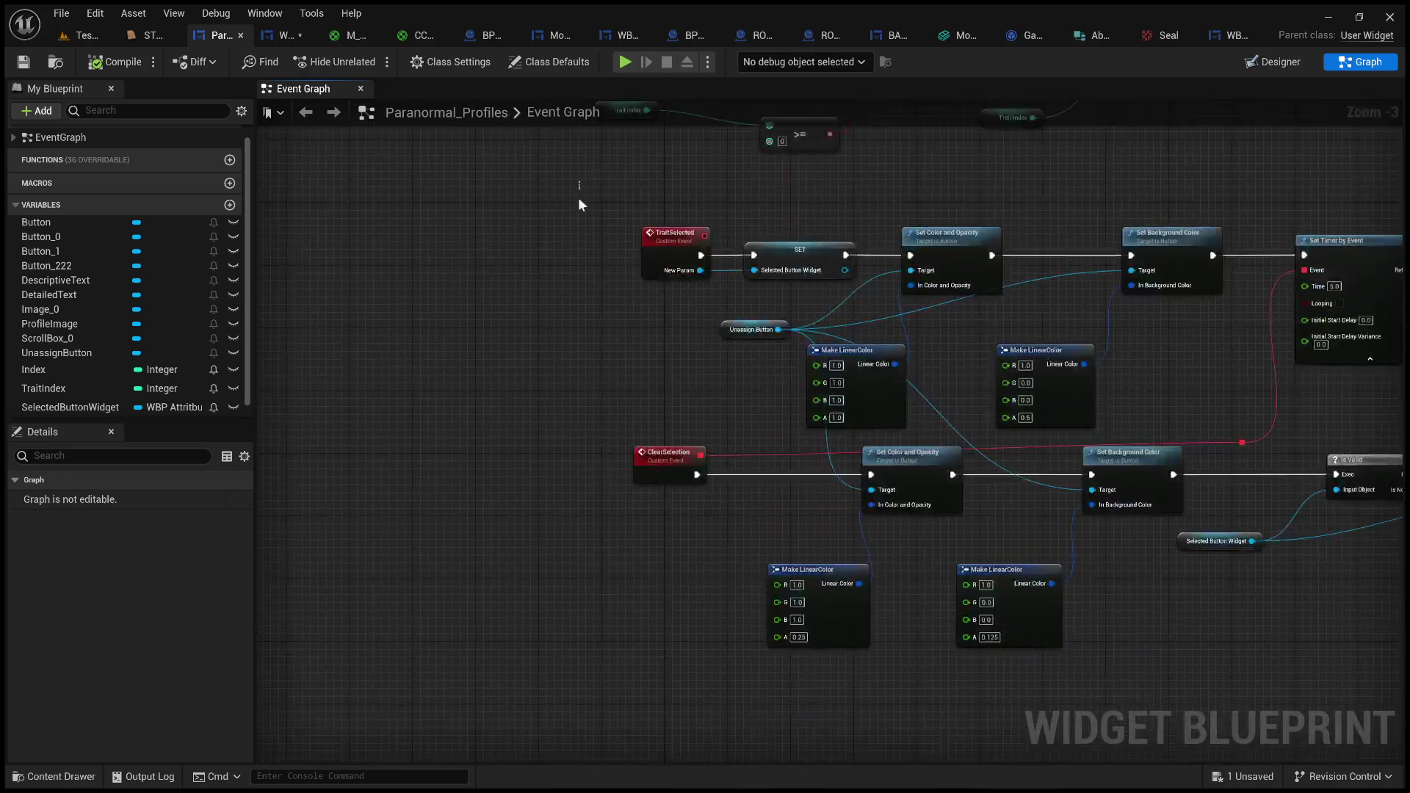
- Move the TraitSelected and ClearSelection events further left to make room
{"action": "left_click_drag", "start_coordinate": [598, 208], "coordinate": [676, 644]}
{"action": "left_click_drag", "start_coordinate": [661, 236], "coordinate": [447, 235]}
{"action": "left_click", "coordinate": [549, 311]}
{"action": "left_click_drag", "start_coordinate": [655, 356], "coordinate": [767, 391]}
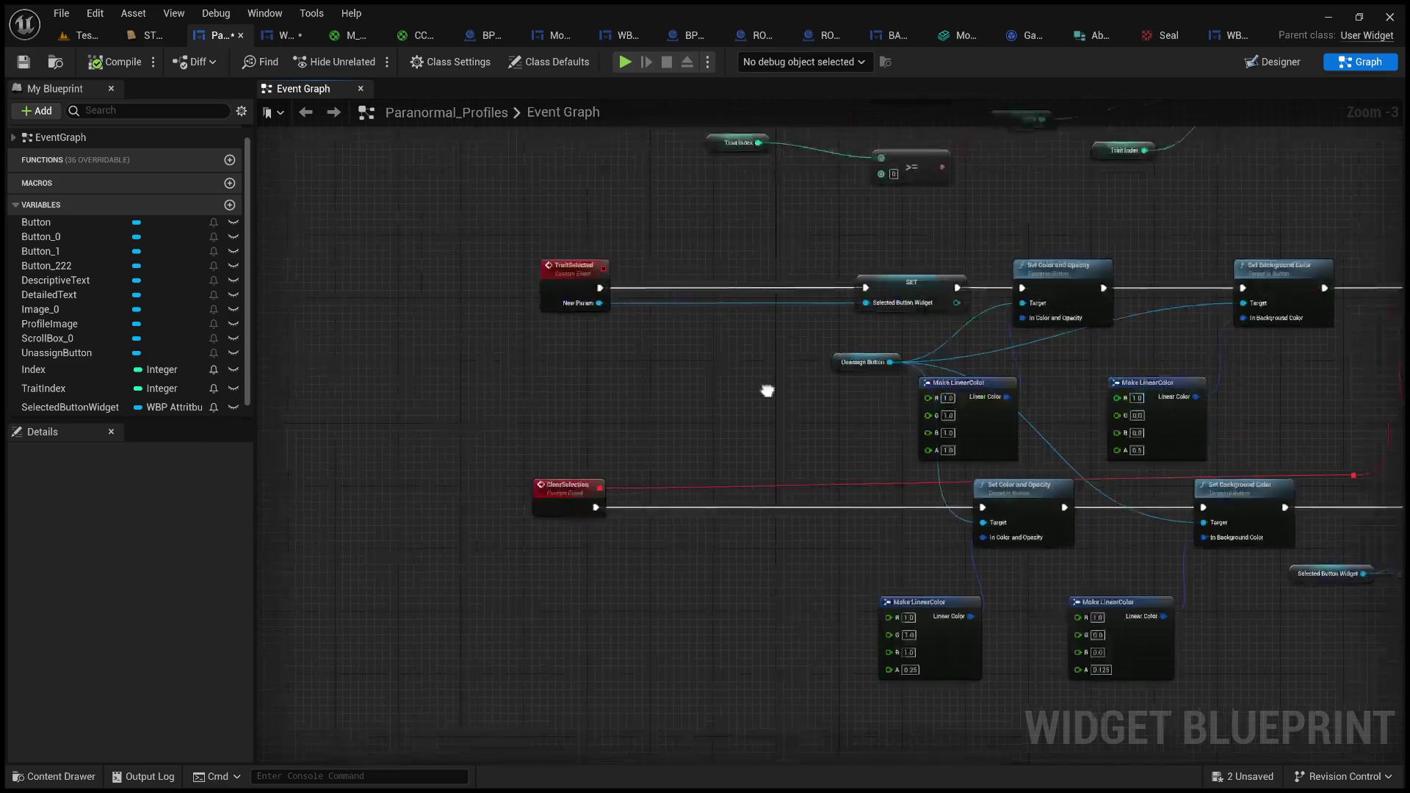
{"action": "scroll", "coordinate": [699, 376], "scroll_direction": "up", "scroll_amount": 2}
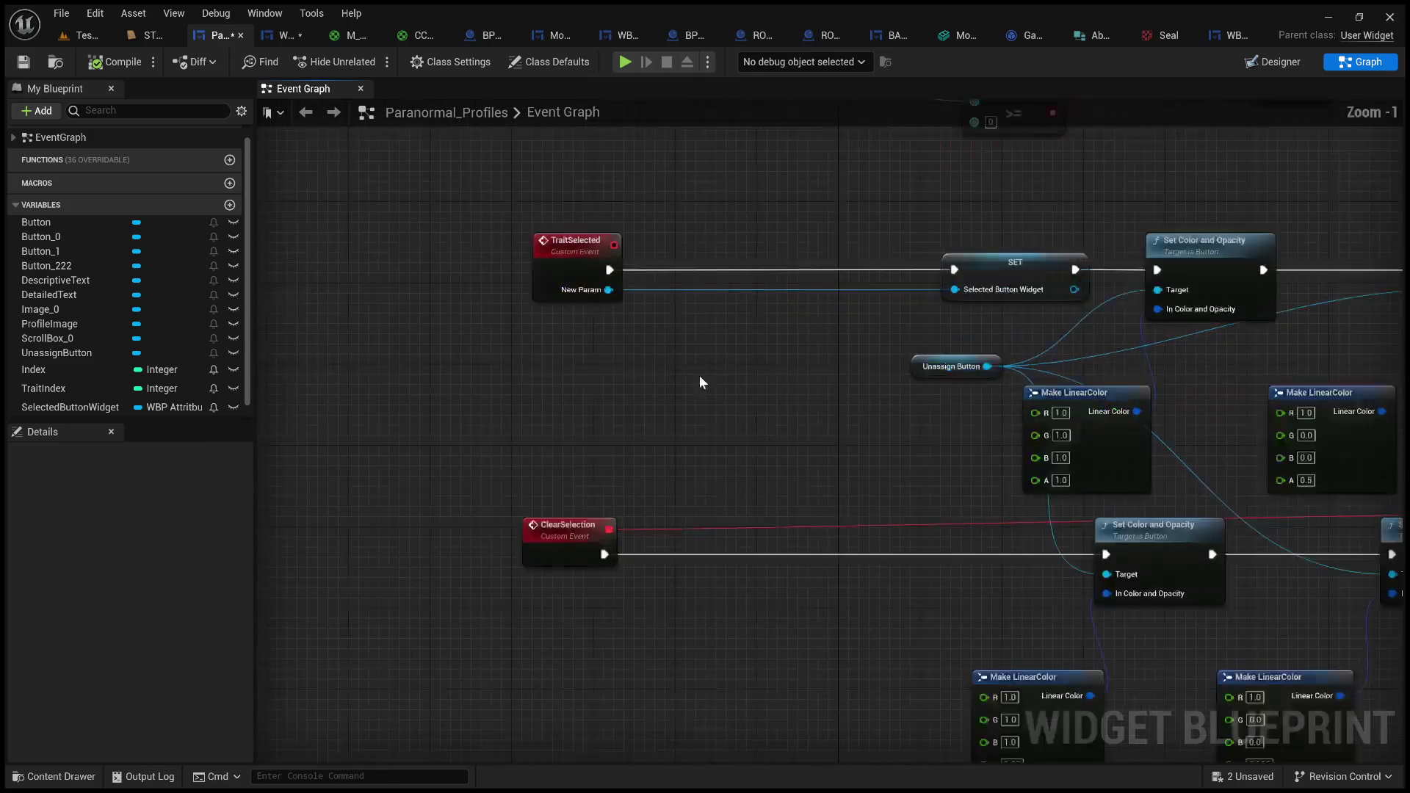
- Ctrl-drag in a Selected Button Widget getter and create an Is Valid check from it
{"action": "left_click", "coordinate": [55, 405]}
{"action": "left_click_drag", "start_coordinate": [645, 389], "coordinate": [712, 288]}
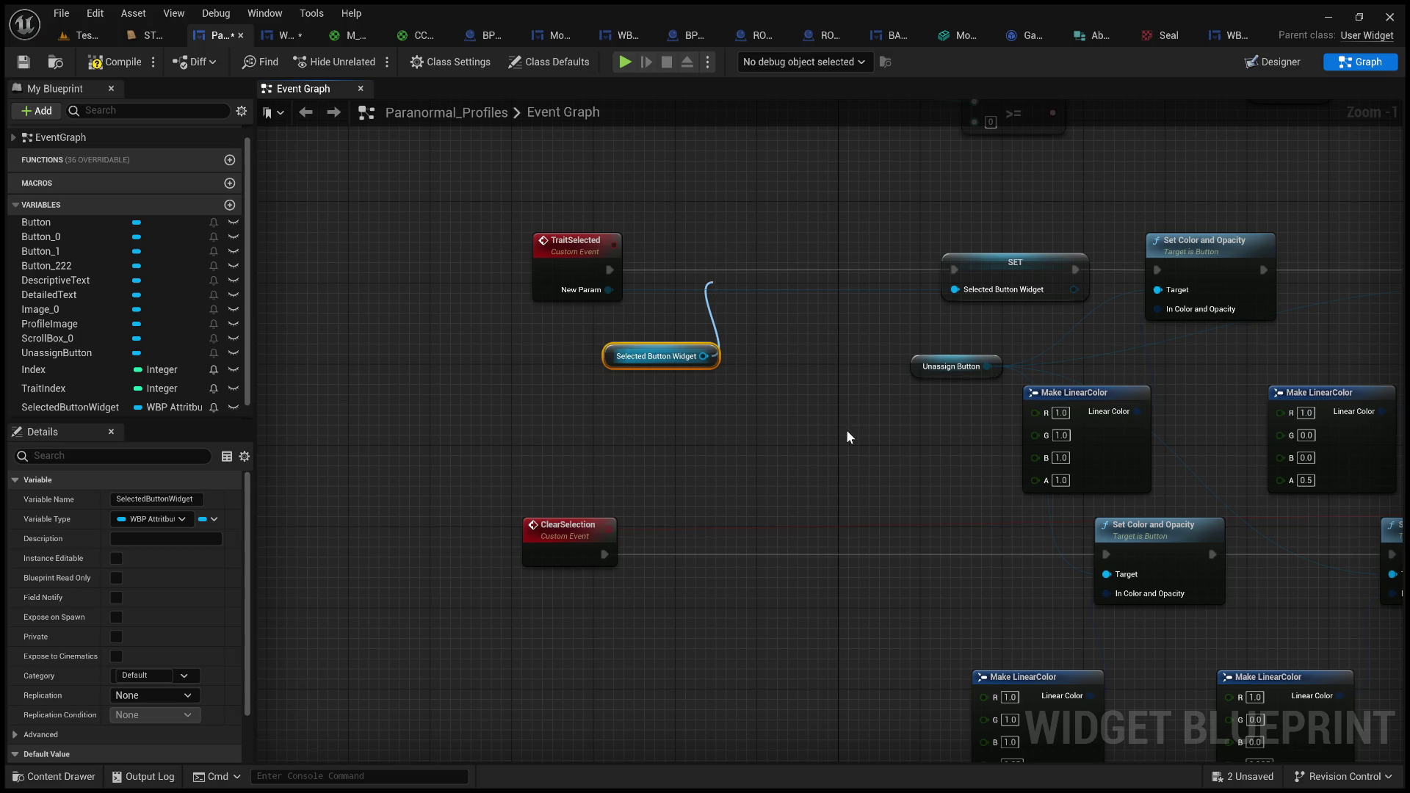
{"action": "left_click", "coordinate": [791, 340]}
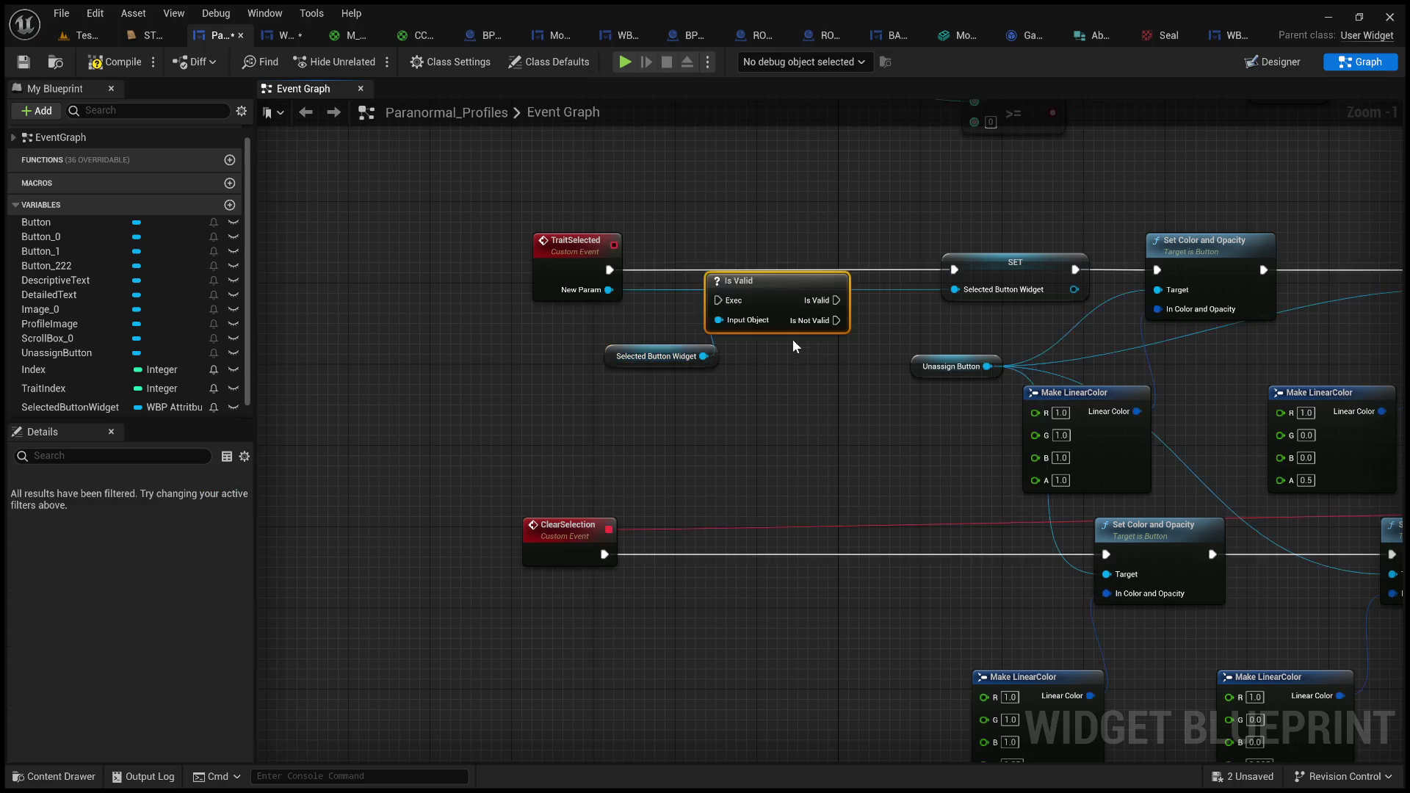
- Place Is Valid after TraitSelected, wire its execution in, and tuck the getter beneath TraitSelected
{"action": "left_click_drag", "start_coordinate": [741, 281], "coordinate": [741, 254]}
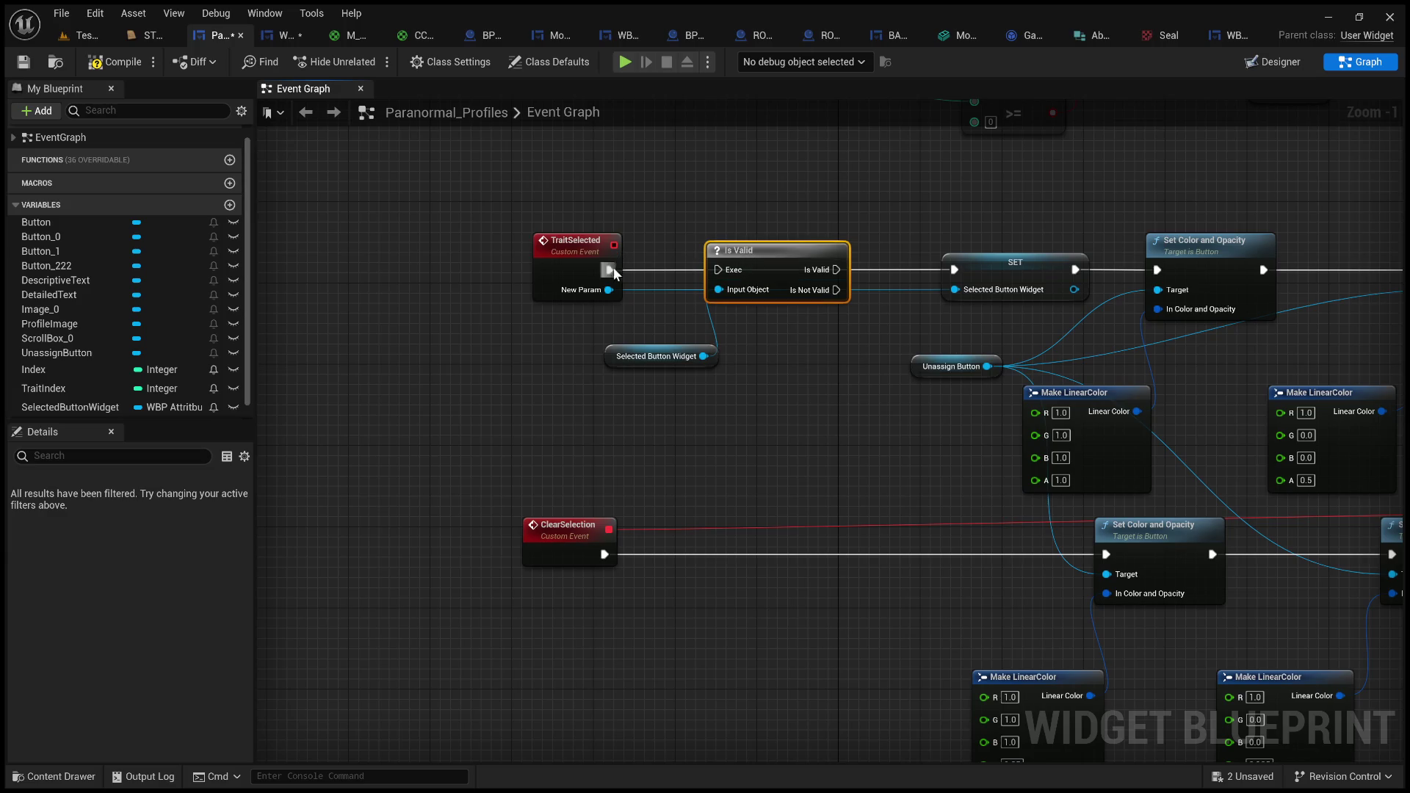
{"action": "mouse_move", "coordinate": [610, 270]}
{"action": "left_mouse_down"}
{"action": "mouse_move", "coordinate": [723, 272]}
{"action": "mouse_move", "coordinate": [748, 279]}
{"action": "mouse_move", "coordinate": [749, 296]}
{"action": "mouse_move", "coordinate": [821, 274]}
{"action": "mouse_move", "coordinate": [792, 277]}
{"action": "left_mouse_up"}
{"action": "scroll", "coordinate": [818, 224], "scroll_direction": "up", "scroll_amount": 2}
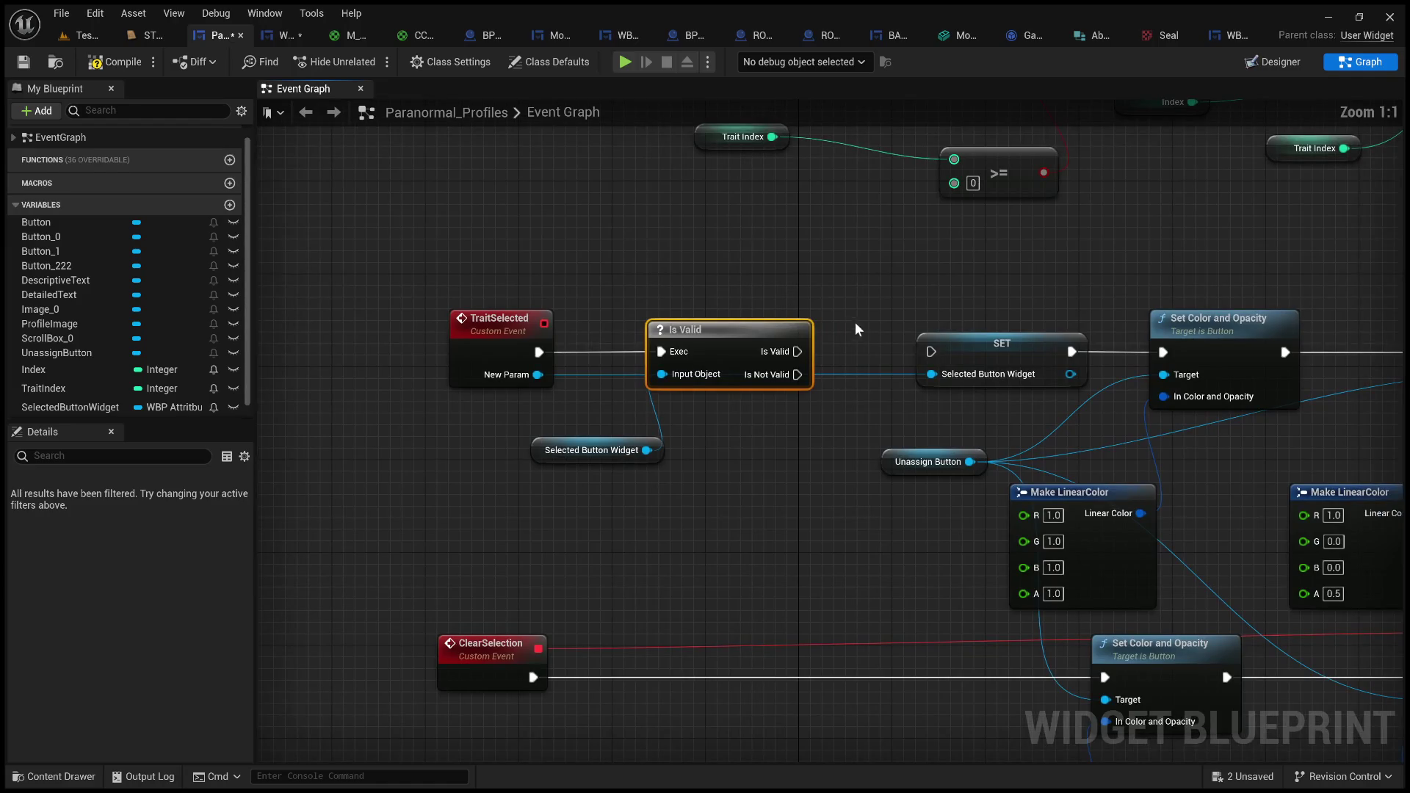
{"action": "left_click_drag", "start_coordinate": [614, 450], "coordinate": [514, 420]}
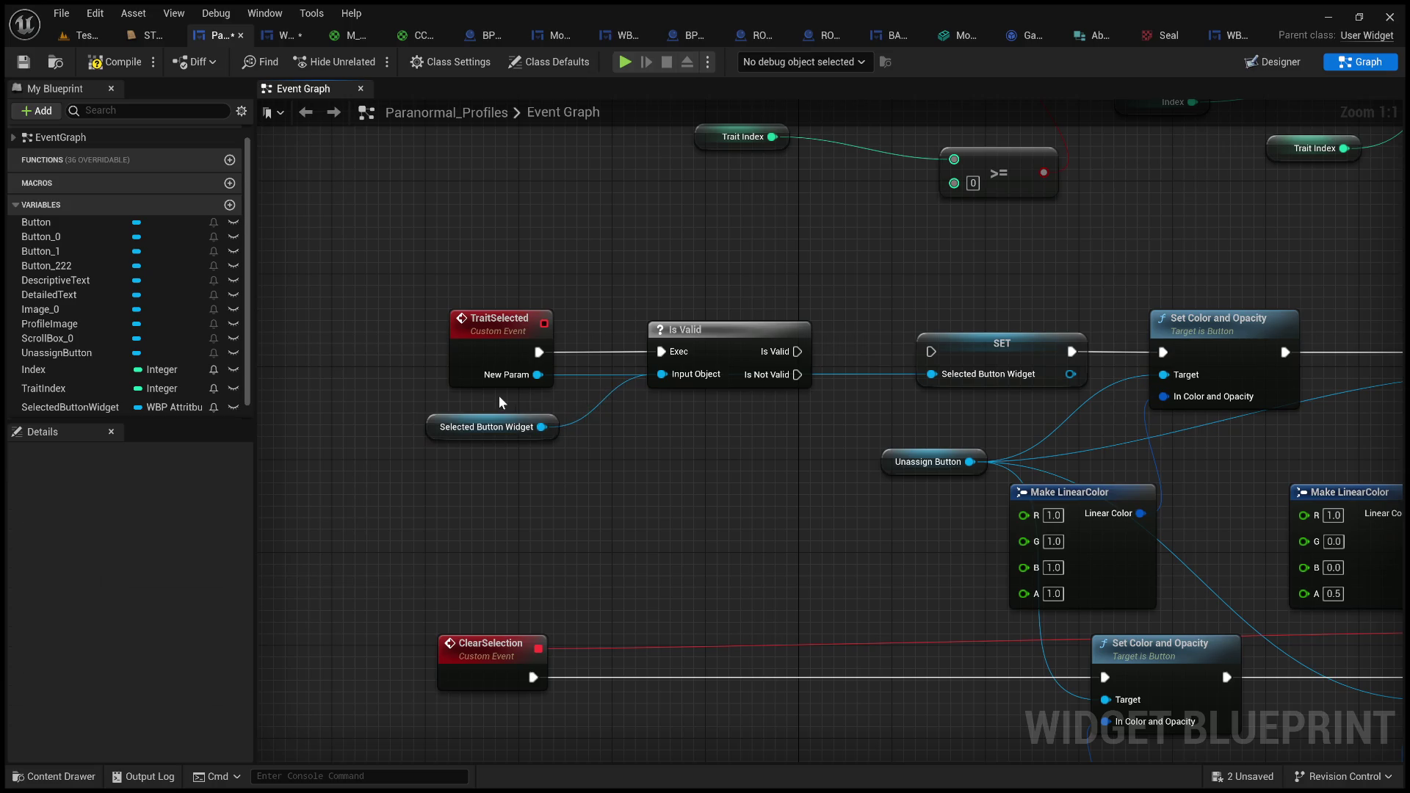
{"action": "left_click", "coordinate": [500, 395]}
{"action": "mouse_move", "coordinate": [695, 439]}
{"action": "left_mouse_down"}
{"action": "mouse_move", "coordinate": [785, 456]}
{"action": "mouse_move", "coordinate": [773, 460]}
{"action": "left_mouse_up"}
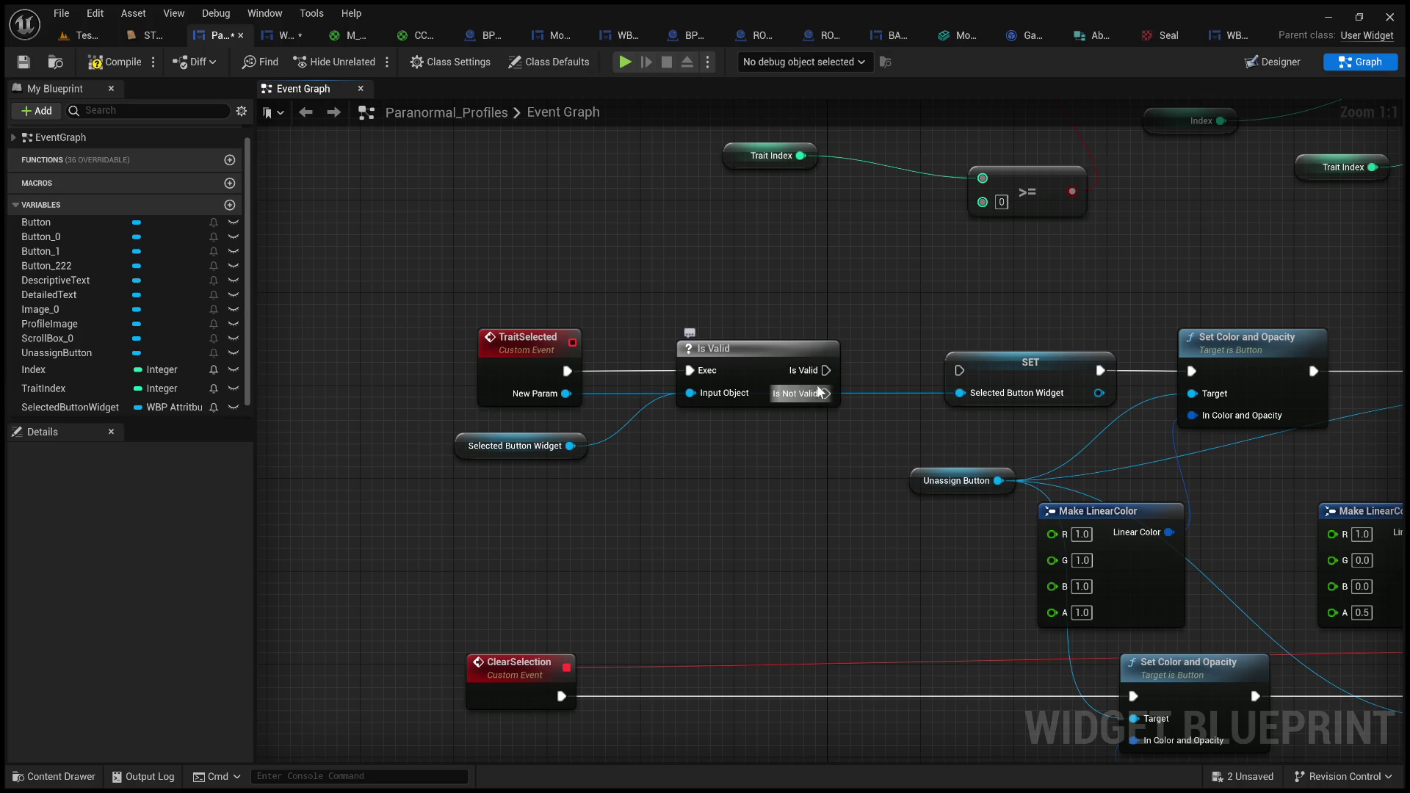
- Drive the SET node from Is Valid's Is Not Valid output instead of Is Valid
{"action": "left_click_drag", "start_coordinate": [827, 371], "coordinate": [963, 369]}
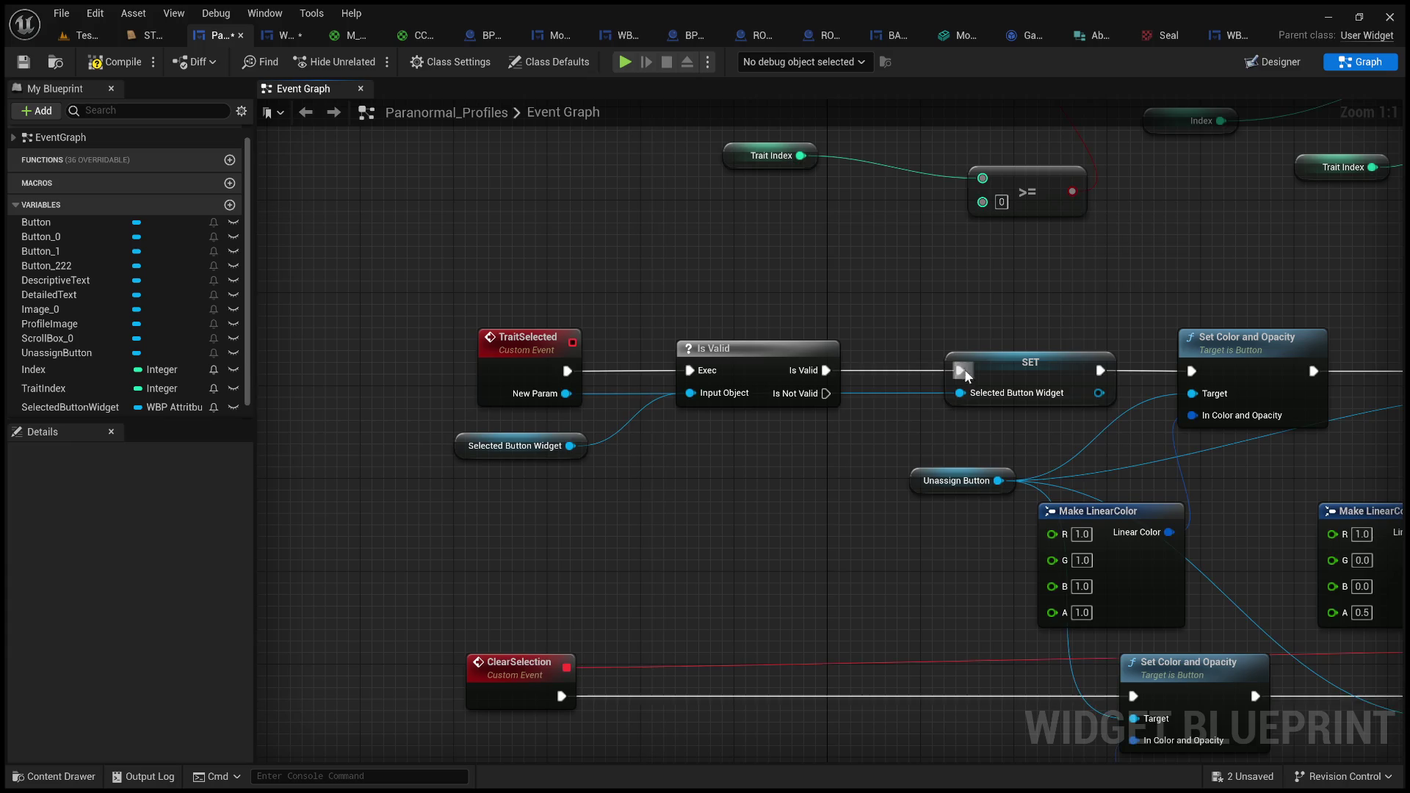
{"action": "left_click", "coordinate": [900, 369], "text": "alt"}
{"action": "left_click_drag", "start_coordinate": [826, 394], "coordinate": [959, 371]}
{"action": "left_click_drag", "start_coordinate": [716, 458], "coordinate": [821, 439]}
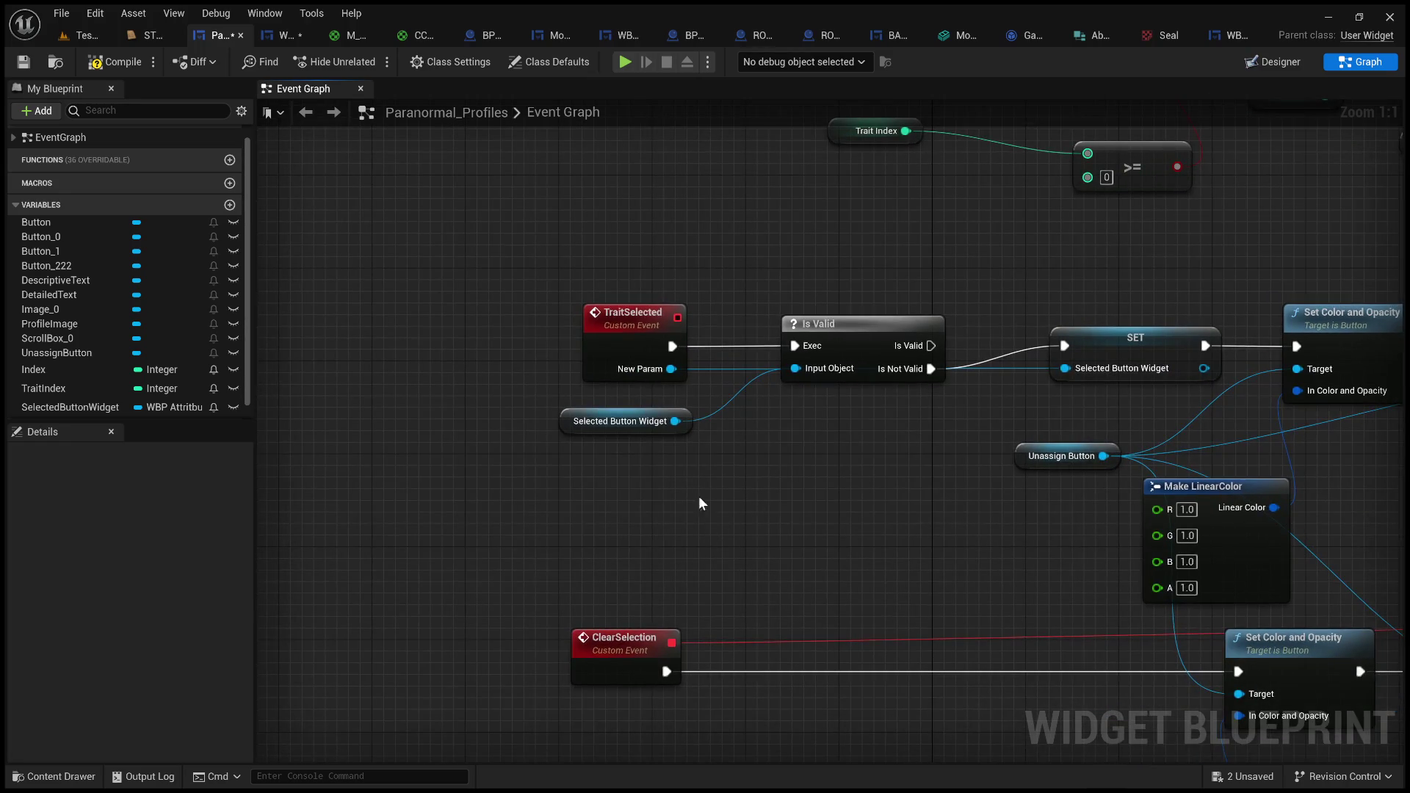
{"action": "mouse_move", "coordinate": [917, 432]}
{"action": "left_mouse_down"}
{"action": "mouse_move", "coordinate": [702, 406]}
{"action": "mouse_move", "coordinate": [758, 425]}
{"action": "left_mouse_up"}
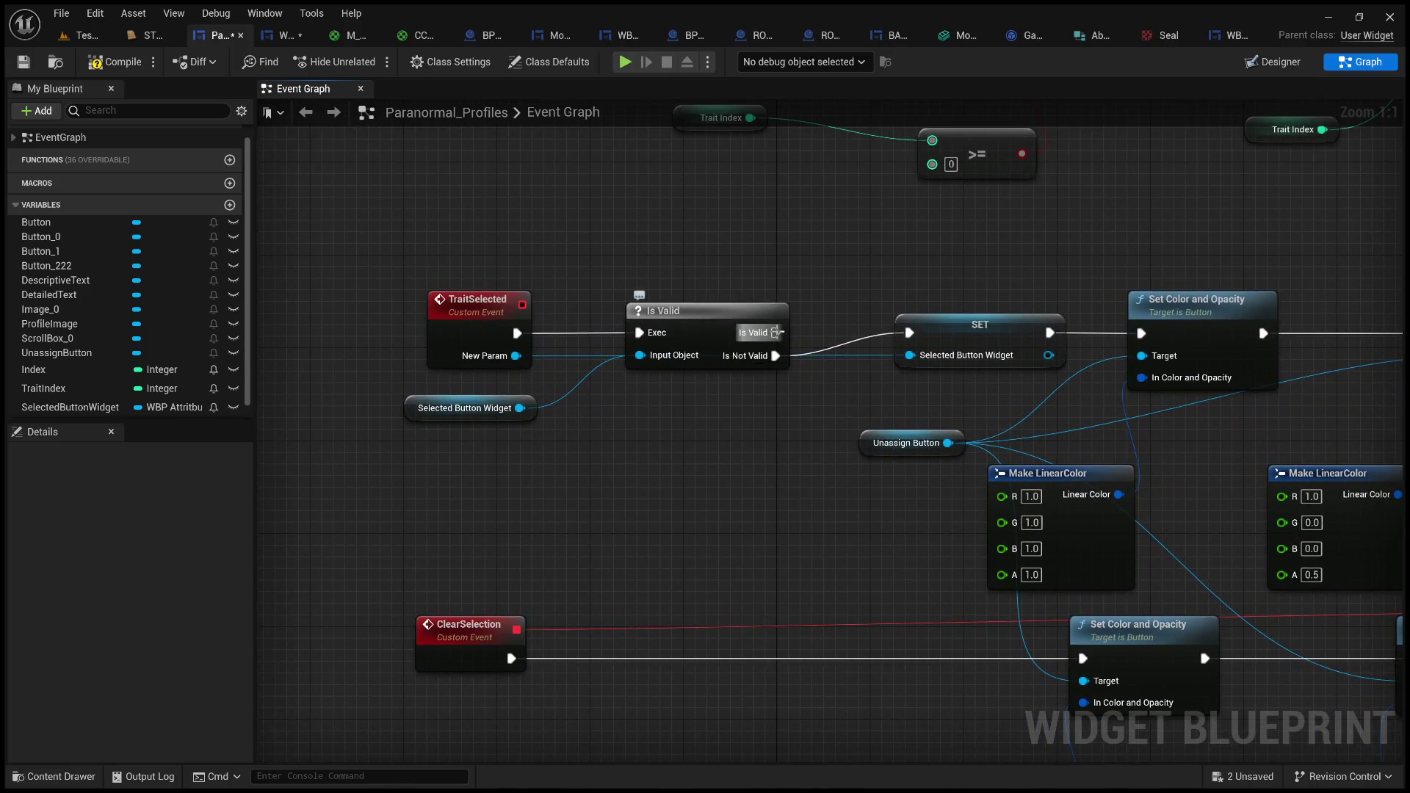
{"action": "mouse_move", "coordinate": [776, 332]}
{"action": "left_mouse_down"}
{"action": "mouse_move", "coordinate": [797, 364]}
{"action": "mouse_move", "coordinate": [646, 464]}
{"action": "left_mouse_up"}
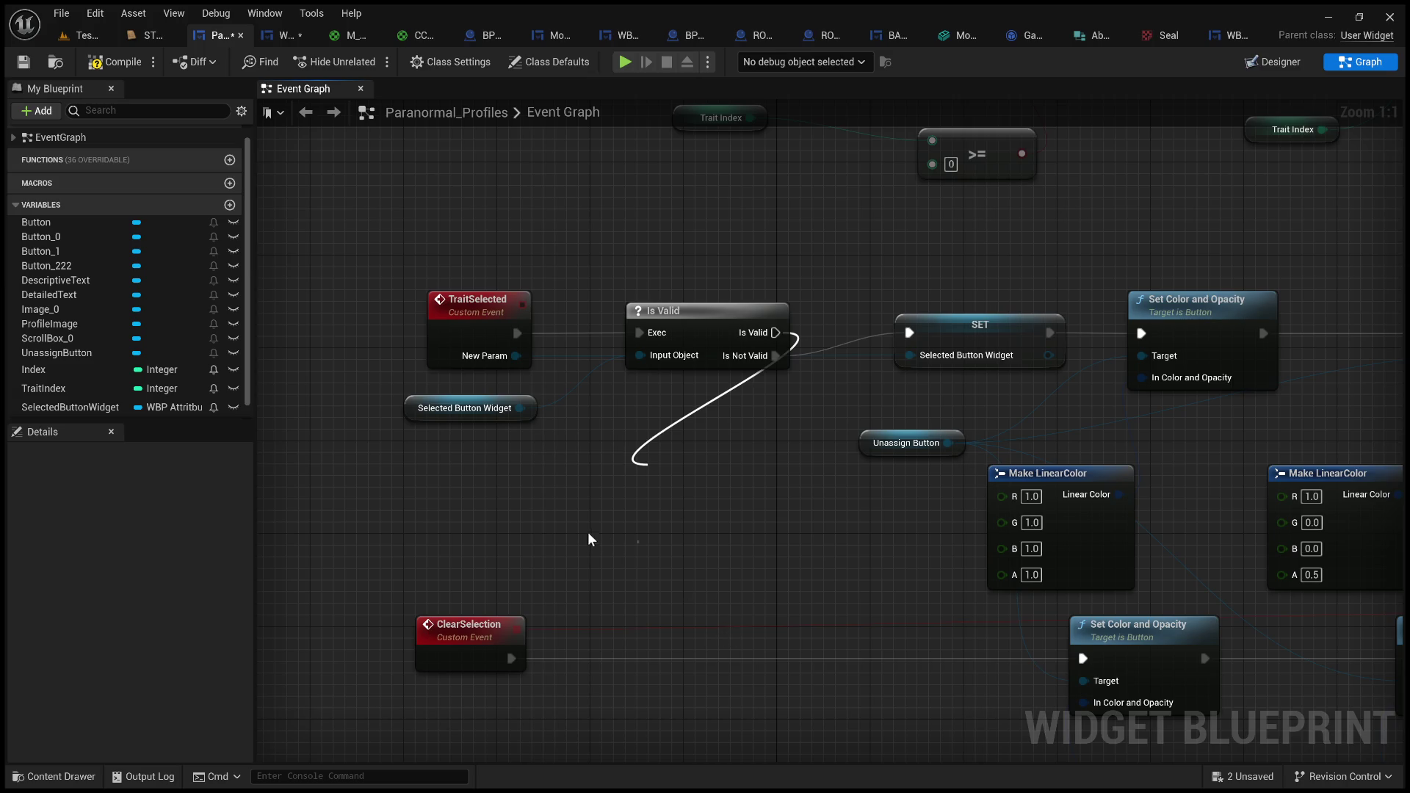
- Add a Clear Selection call on the Is Valid output and shift TraitSelected, Is Valid and the getter left
{"action": "left_click", "coordinate": [764, 520]}
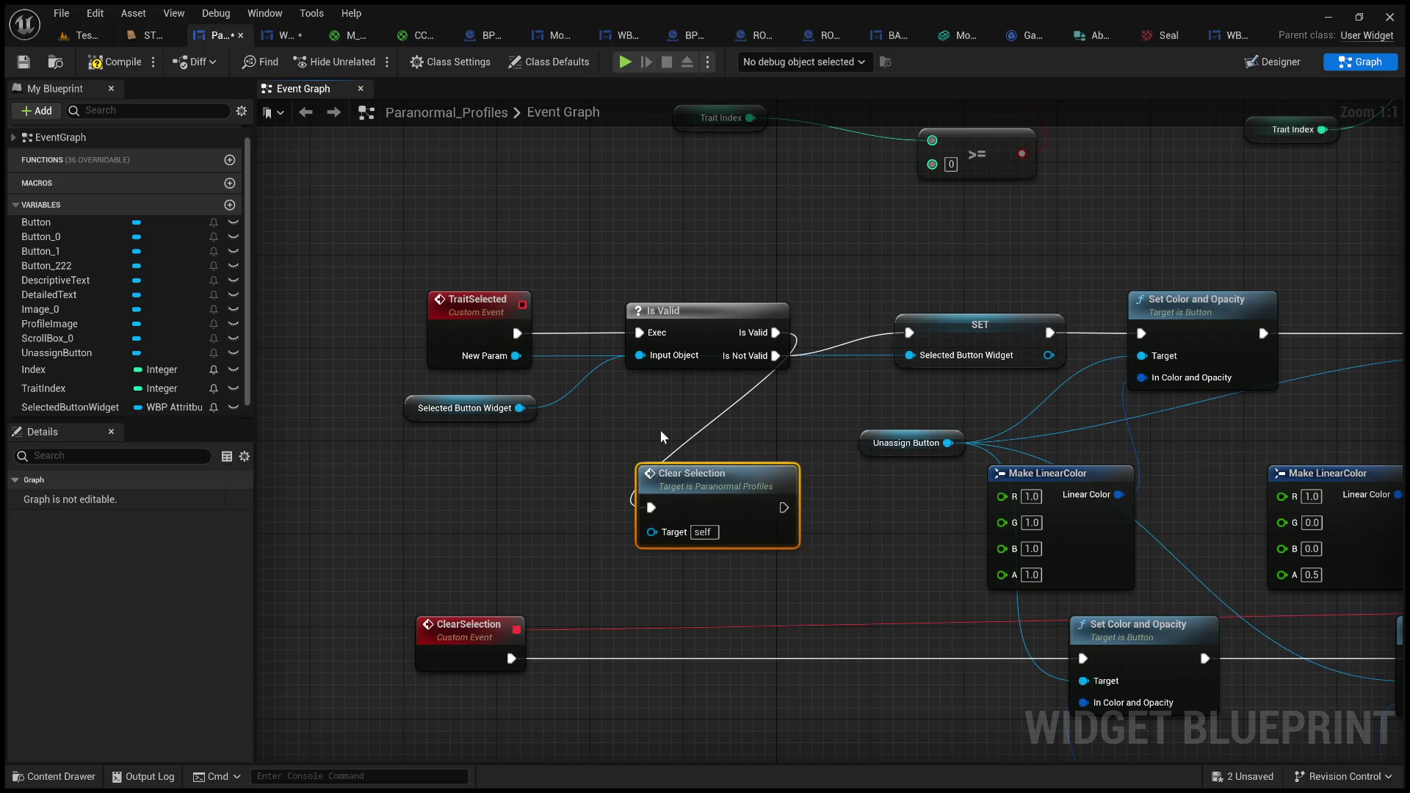
{"action": "scroll", "coordinate": [659, 429], "scroll_direction": "down", "scroll_amount": 2}
{"action": "left_click_drag", "start_coordinate": [638, 298], "coordinate": [867, 404]}
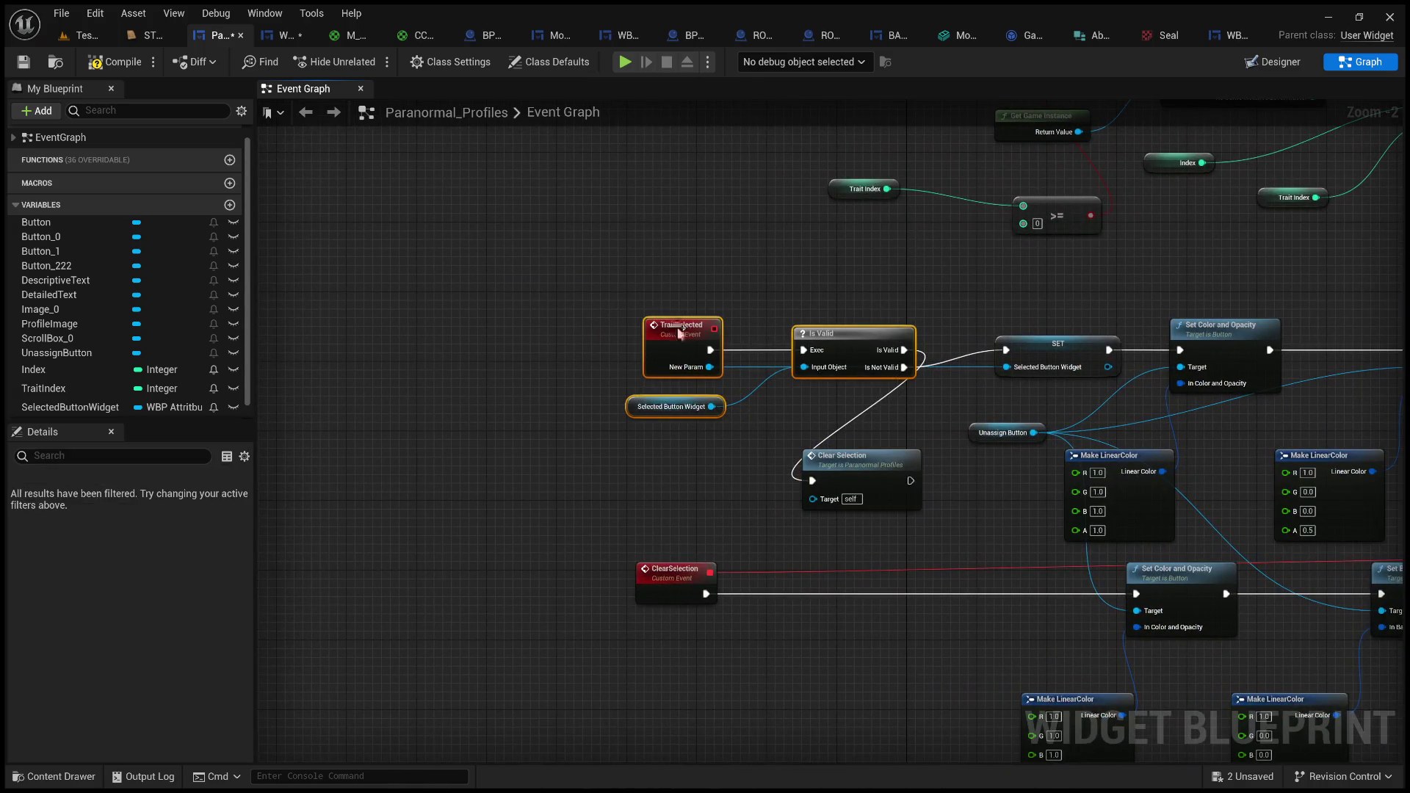
{"action": "left_click_drag", "start_coordinate": [690, 330], "coordinate": [550, 331]}
{"action": "left_click", "coordinate": [757, 402]}
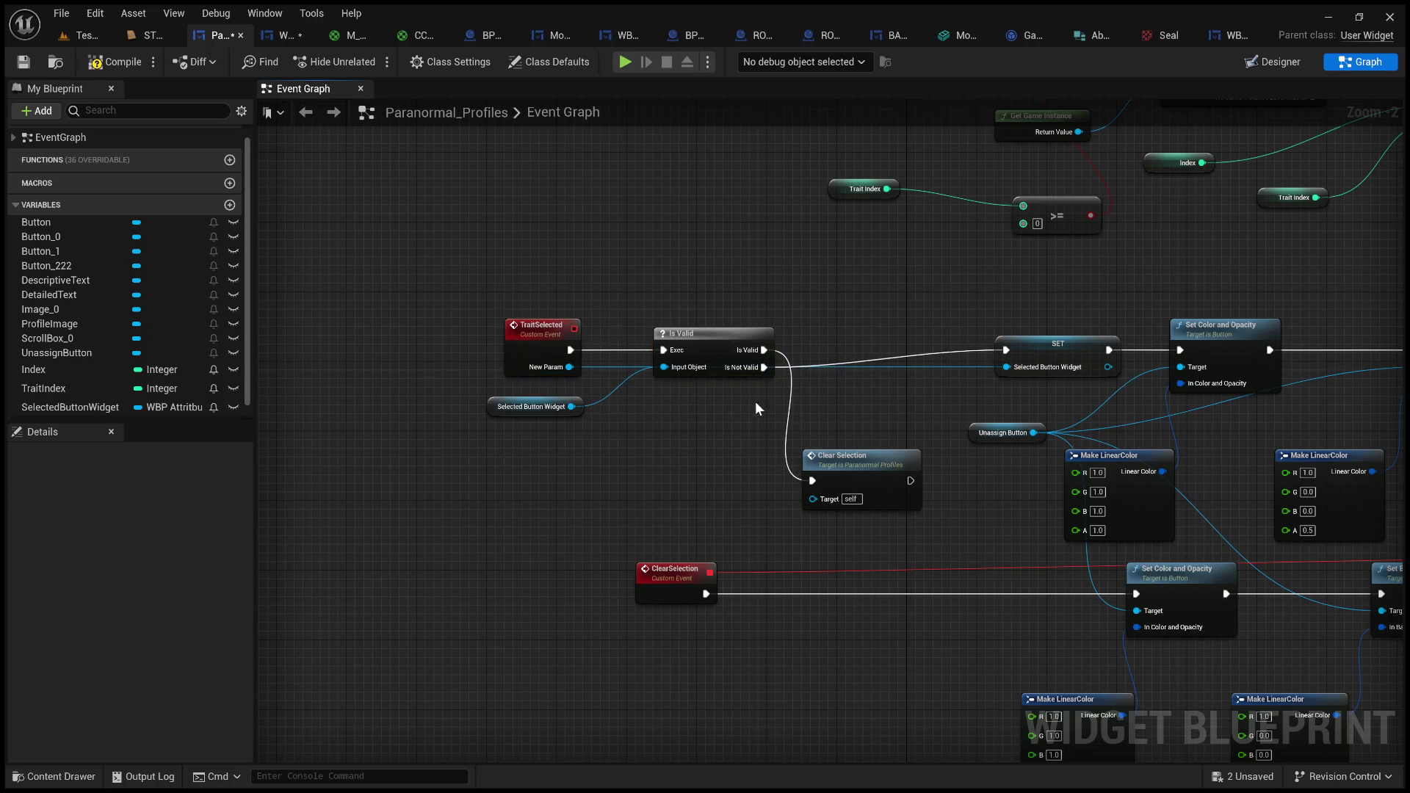
{"action": "mouse_move", "coordinate": [874, 417]}
{"action": "left_mouse_down"}
{"action": "mouse_move", "coordinate": [507, 246]}
{"action": "mouse_move", "coordinate": [315, 245]}
{"action": "mouse_move", "coordinate": [188, 263]}
{"action": "left_mouse_up"}
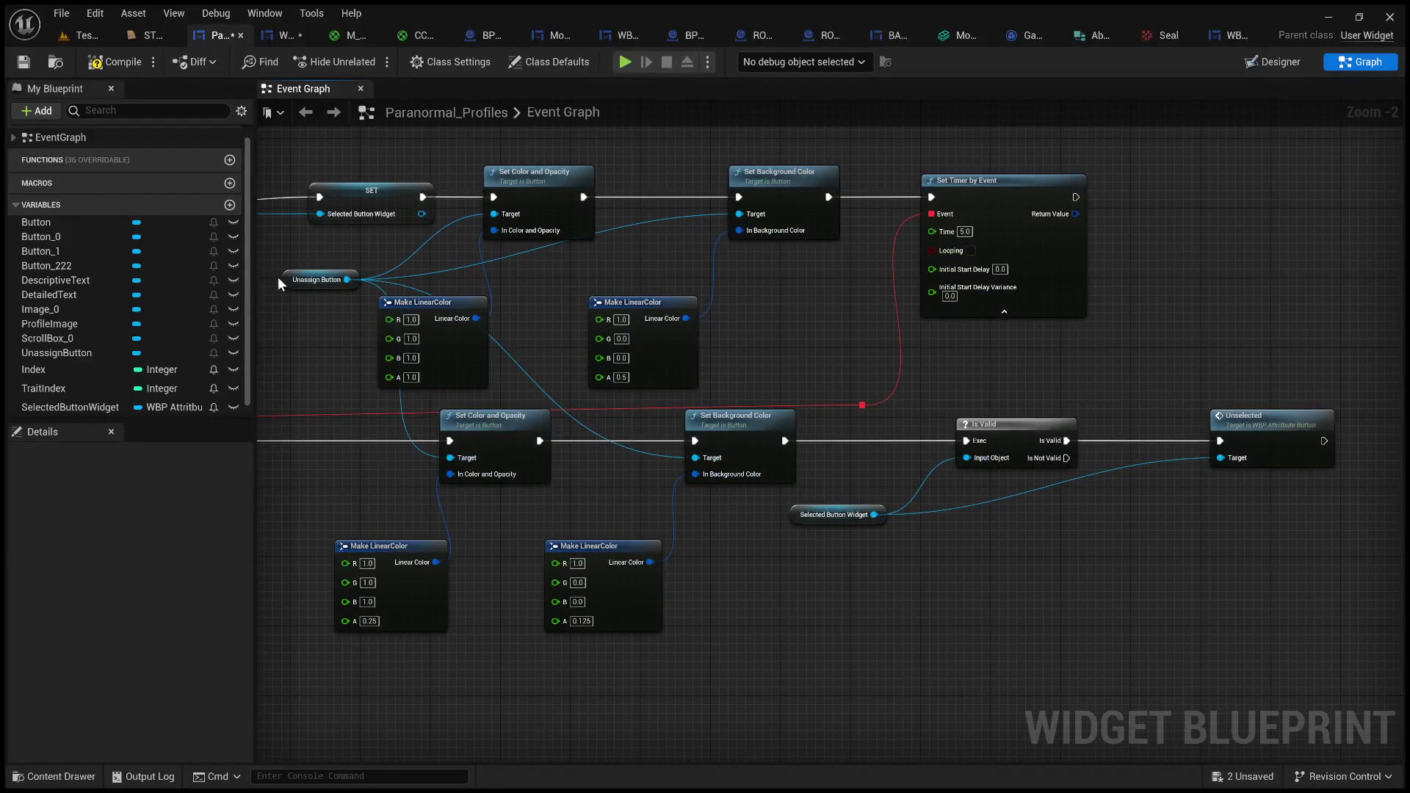
{"action": "scroll", "coordinate": [163, 235], "scroll_direction": "down", "scroll_amount": 1}
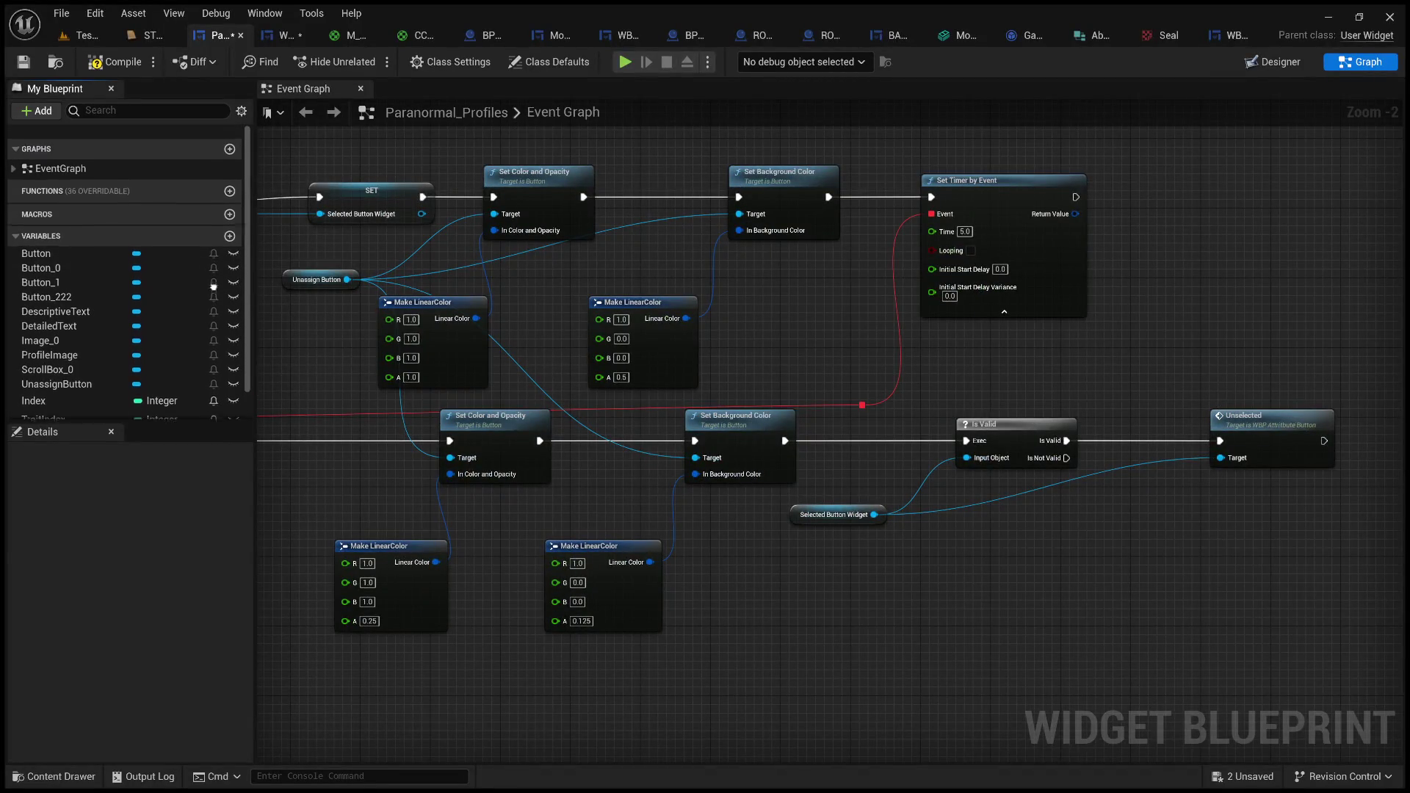
{"action": "double_click", "coordinate": [70, 399]}
- Replace Clear Selection with Unselected on Selected Button Widget, wired Is Valid → Unselected → SET
{"action": "left_click", "coordinate": [780, 441]}
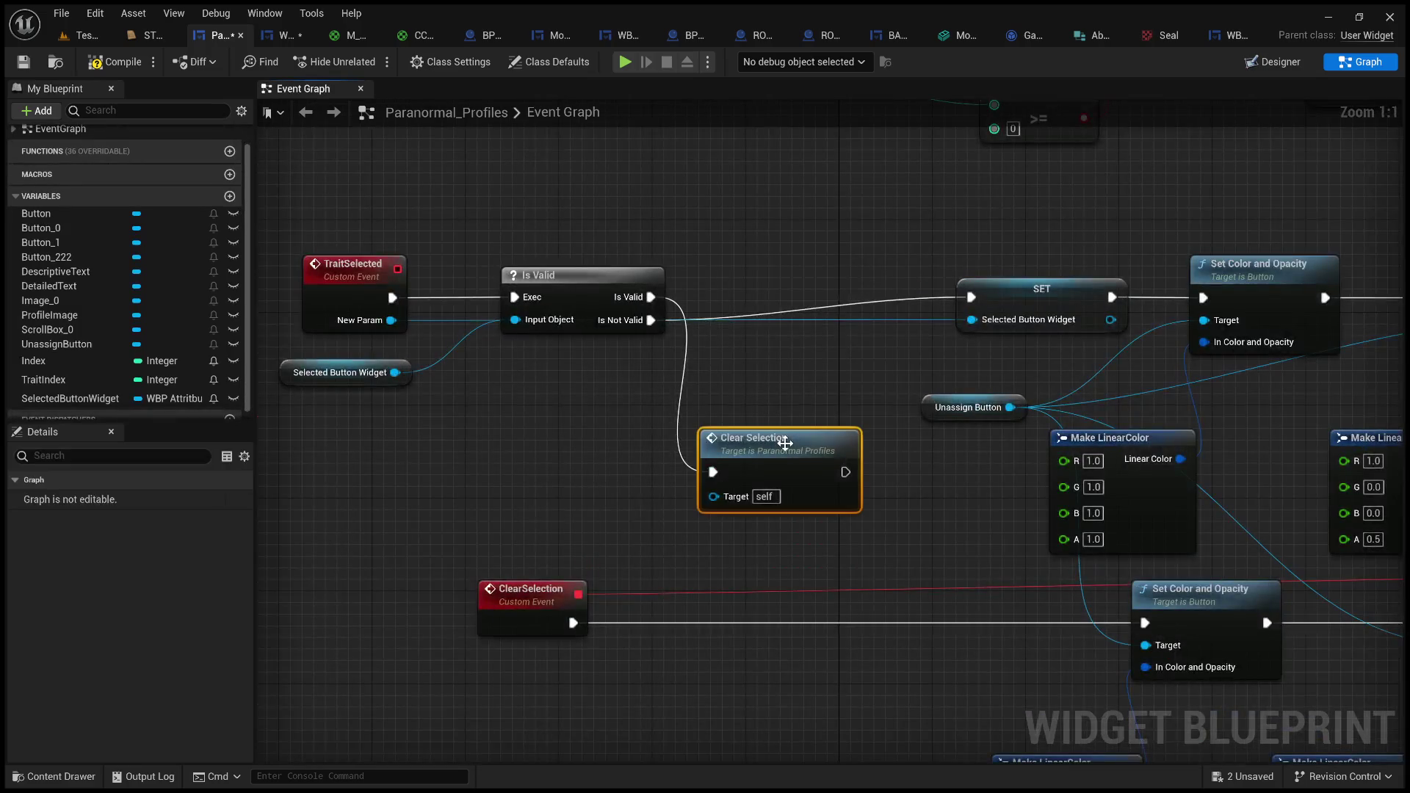
{"action": "key", "text": "Delete"}
{"action": "left_click_drag", "start_coordinate": [395, 372], "coordinate": [640, 429]}
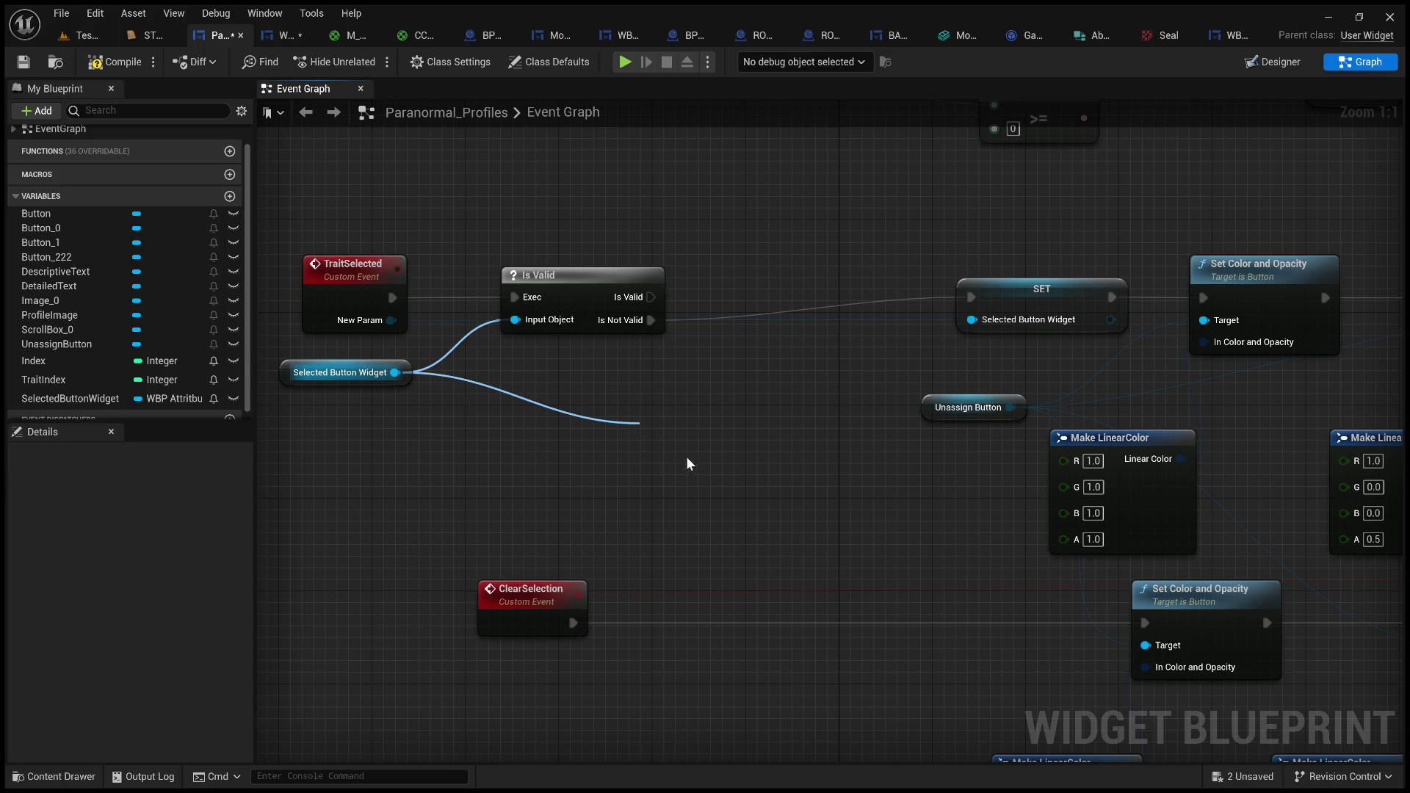
{"action": "left_click", "coordinate": [724, 519]}
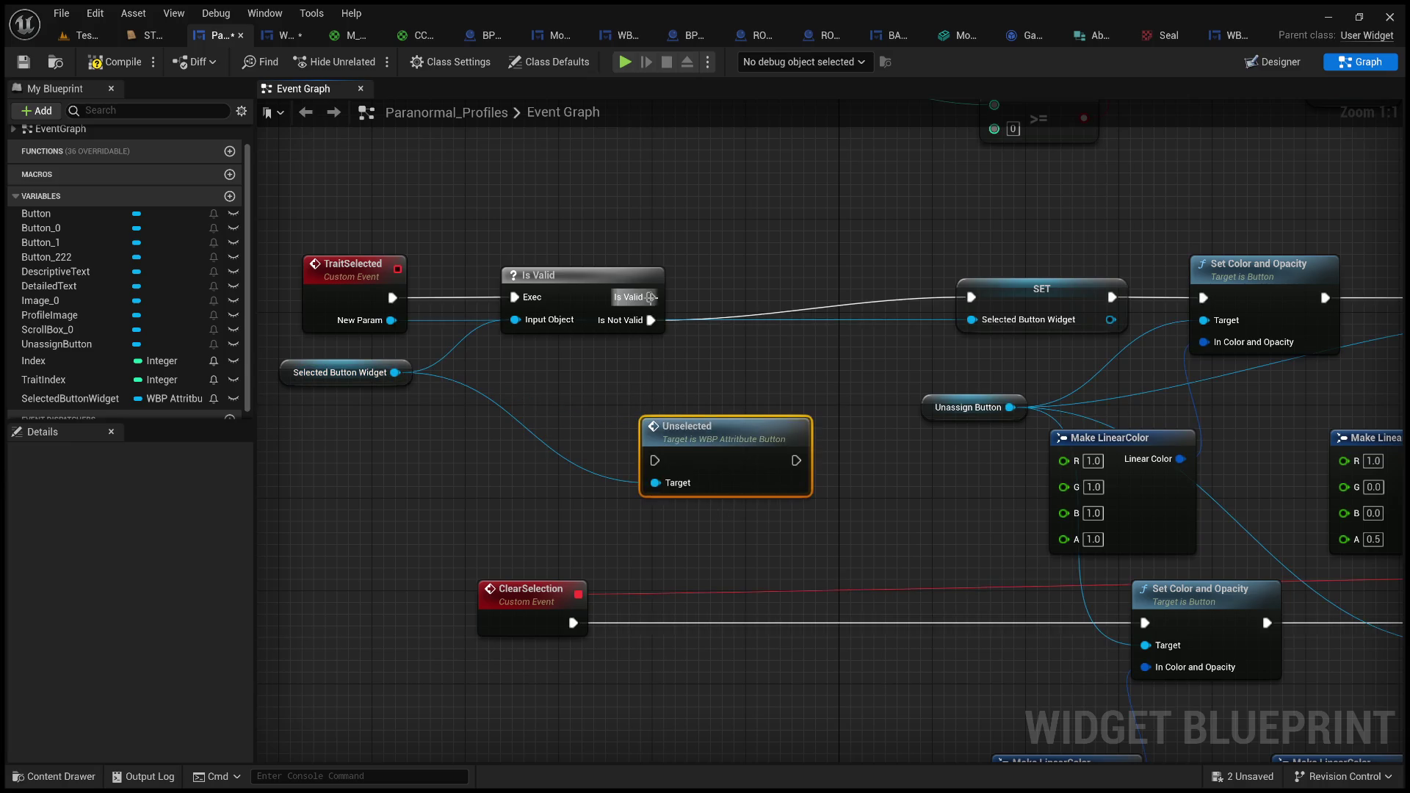
{"action": "mouse_move", "coordinate": [650, 297]}
{"action": "left_mouse_down"}
{"action": "mouse_move", "coordinate": [669, 441]}
{"action": "mouse_move", "coordinate": [654, 460]}
{"action": "left_mouse_up"}
{"action": "left_click_drag", "start_coordinate": [722, 428], "coordinate": [800, 269]}
{"action": "left_click_drag", "start_coordinate": [877, 298], "coordinate": [972, 298]}
{"action": "left_click", "coordinate": [748, 424]}
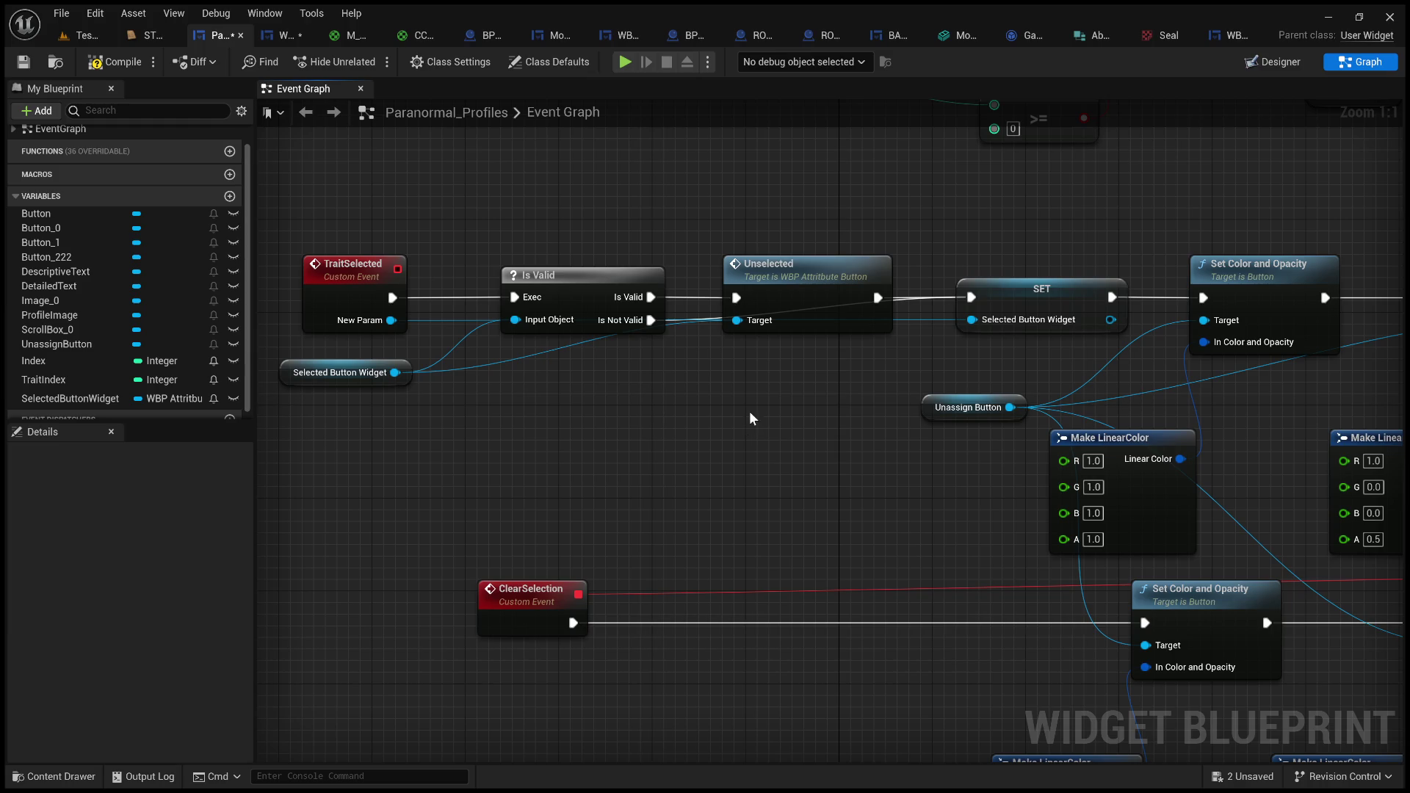
{"action": "scroll", "coordinate": [747, 411], "scroll_direction": "down", "scroll_amount": 2}
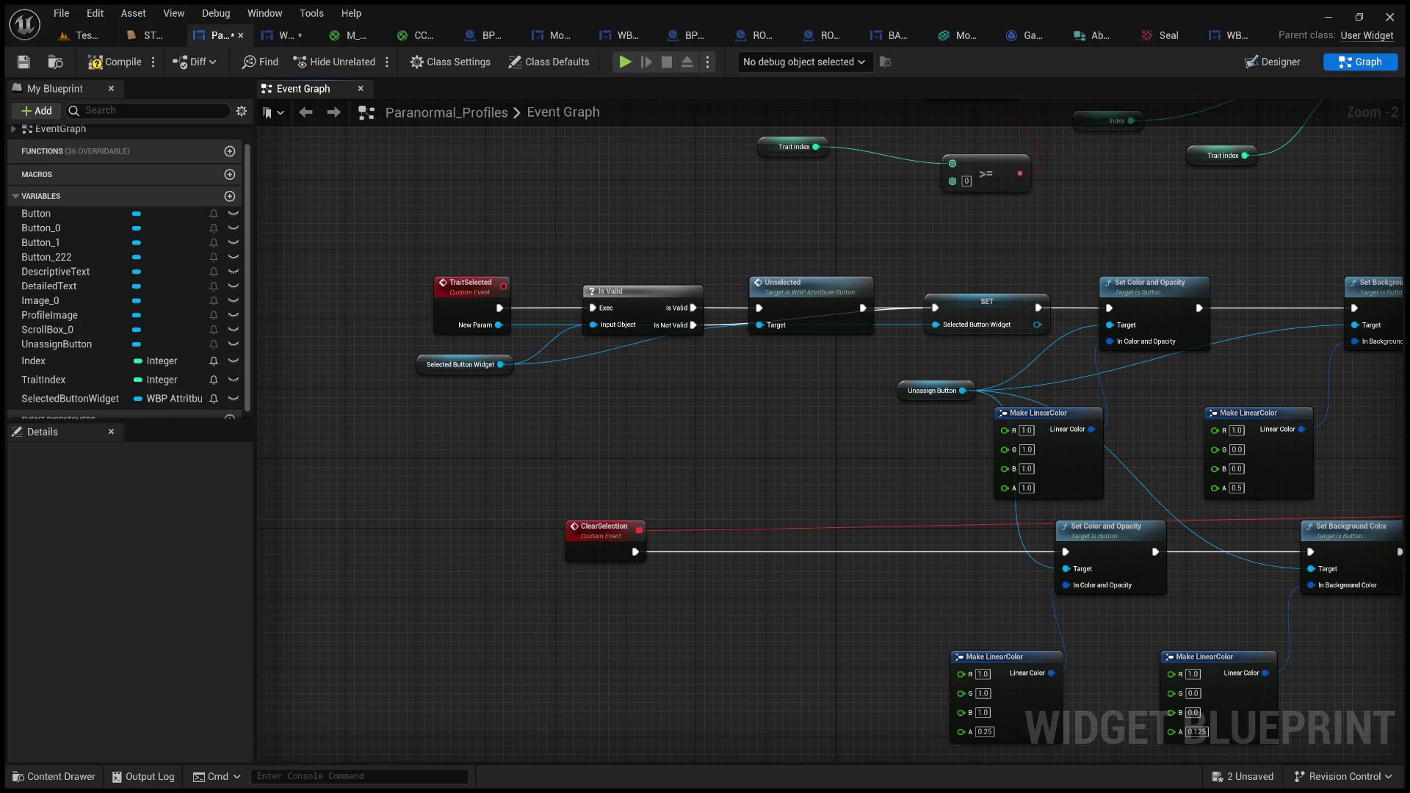
{"action": "mouse_move", "coordinate": [490, 517]}
{"action": "left_mouse_down"}
{"action": "mouse_move", "coordinate": [478, 424]}
{"action": "mouse_move", "coordinate": [598, 507]}
{"action": "mouse_move", "coordinate": [292, 456]}
{"action": "mouse_move", "coordinate": [566, 514]}
{"action": "left_mouse_up"}
{"action": "scroll", "coordinate": [508, 433], "scroll_direction": "up", "scroll_amount": 2}
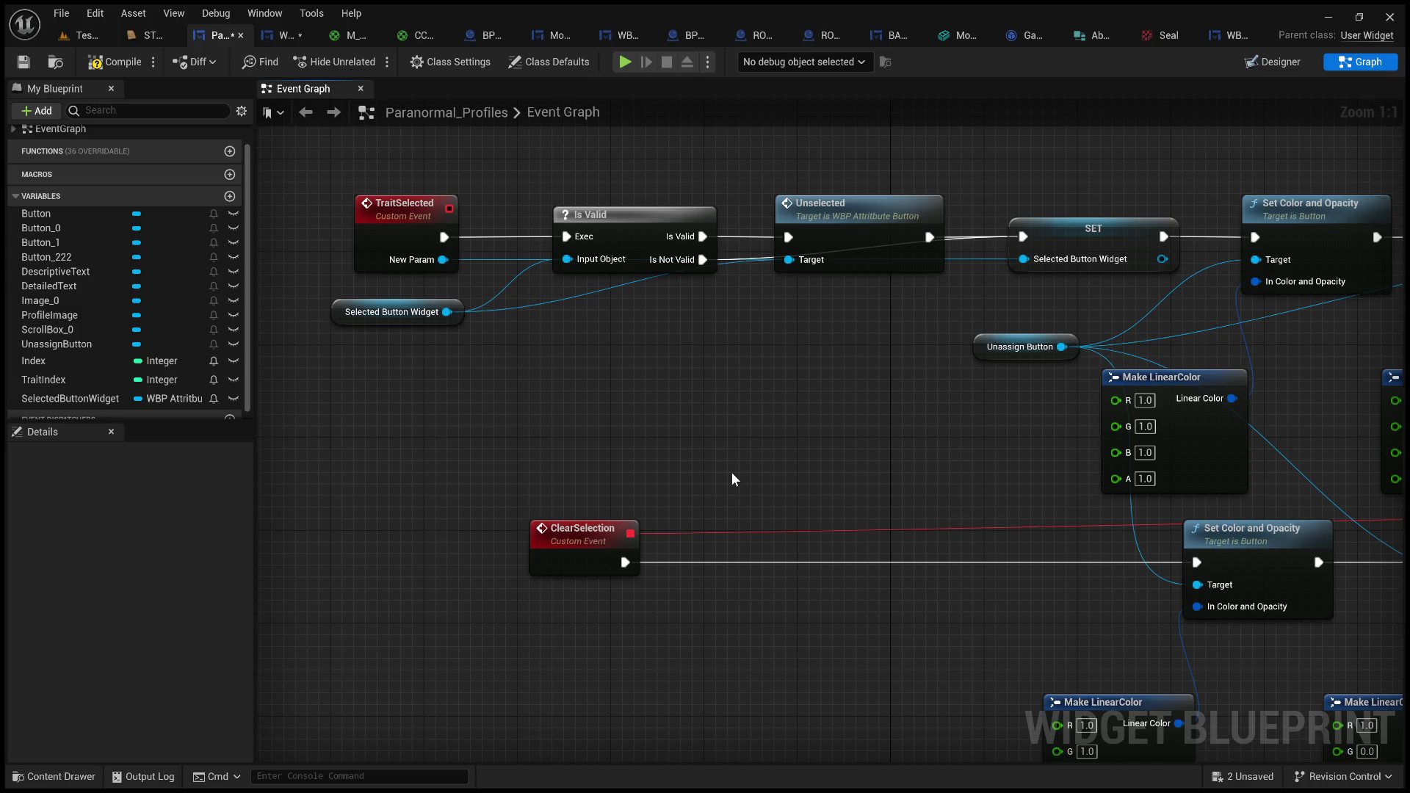
{"action": "scroll", "coordinate": [731, 473], "scroll_direction": "down", "scroll_amount": 2}
{"action": "mouse_move", "coordinate": [731, 473]}
{"action": "left_mouse_down"}
{"action": "mouse_move", "coordinate": [371, 447]}
{"action": "mouse_move", "coordinate": [403, 481]}
{"action": "mouse_move", "coordinate": [802, 443]}
{"action": "left_mouse_up"}
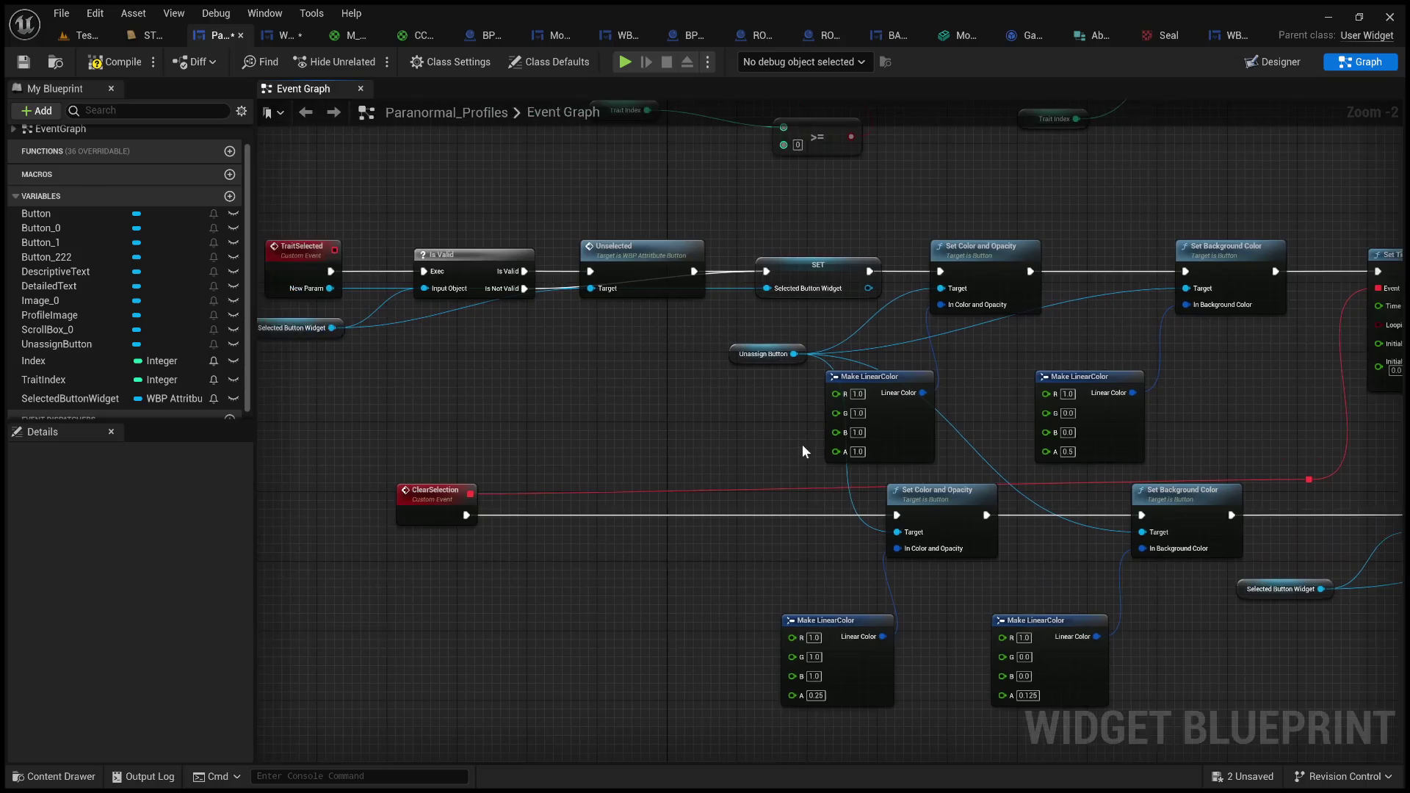
{"action": "scroll", "coordinate": [639, 435], "scroll_direction": "up", "scroll_amount": 1}
{"action": "mouse_move", "coordinate": [639, 435]}
{"action": "left_mouse_down"}
{"action": "mouse_move", "coordinate": [759, 415]}
{"action": "mouse_move", "coordinate": [790, 441]}
{"action": "left_mouse_up"}
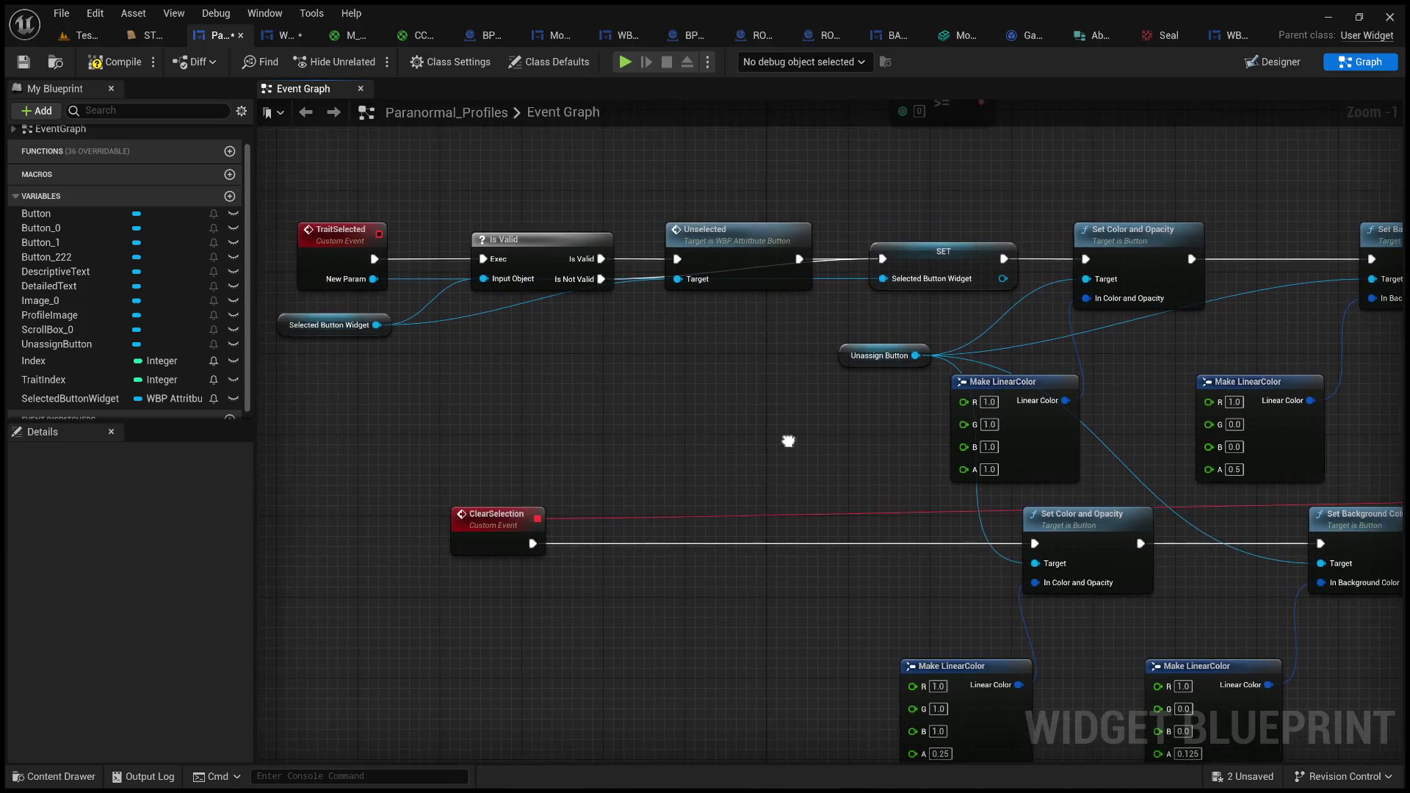
{"action": "scroll", "coordinate": [787, 439], "scroll_direction": "up", "scroll_amount": 1}
{"action": "scroll", "coordinate": [787, 439], "scroll_direction": "down", "scroll_amount": 1}
{"action": "scroll", "coordinate": [686, 411], "scroll_direction": "up", "scroll_amount": 1}
{"action": "mouse_move", "coordinate": [643, 451]}
{"action": "left_mouse_down"}
{"action": "mouse_move", "coordinate": [783, 409]}
{"action": "mouse_move", "coordinate": [771, 390]}
{"action": "mouse_move", "coordinate": [806, 378]}
{"action": "mouse_move", "coordinate": [794, 370]}
{"action": "left_mouse_up"}
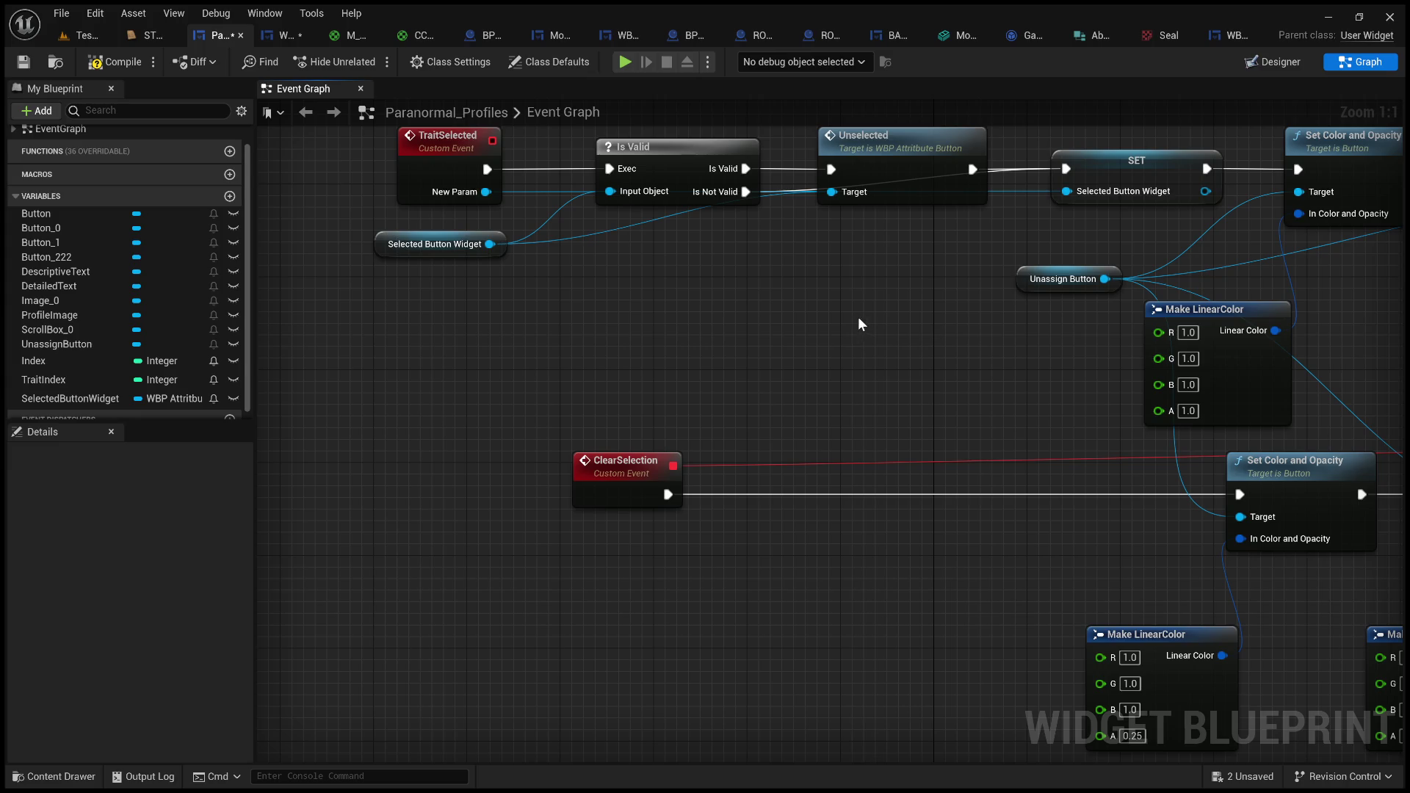
{"action": "mouse_move", "coordinate": [857, 315]}
{"action": "left_mouse_down"}
{"action": "mouse_move", "coordinate": [783, 324]}
{"action": "mouse_move", "coordinate": [822, 316]}
{"action": "mouse_move", "coordinate": [814, 332]}
{"action": "left_mouse_up"}
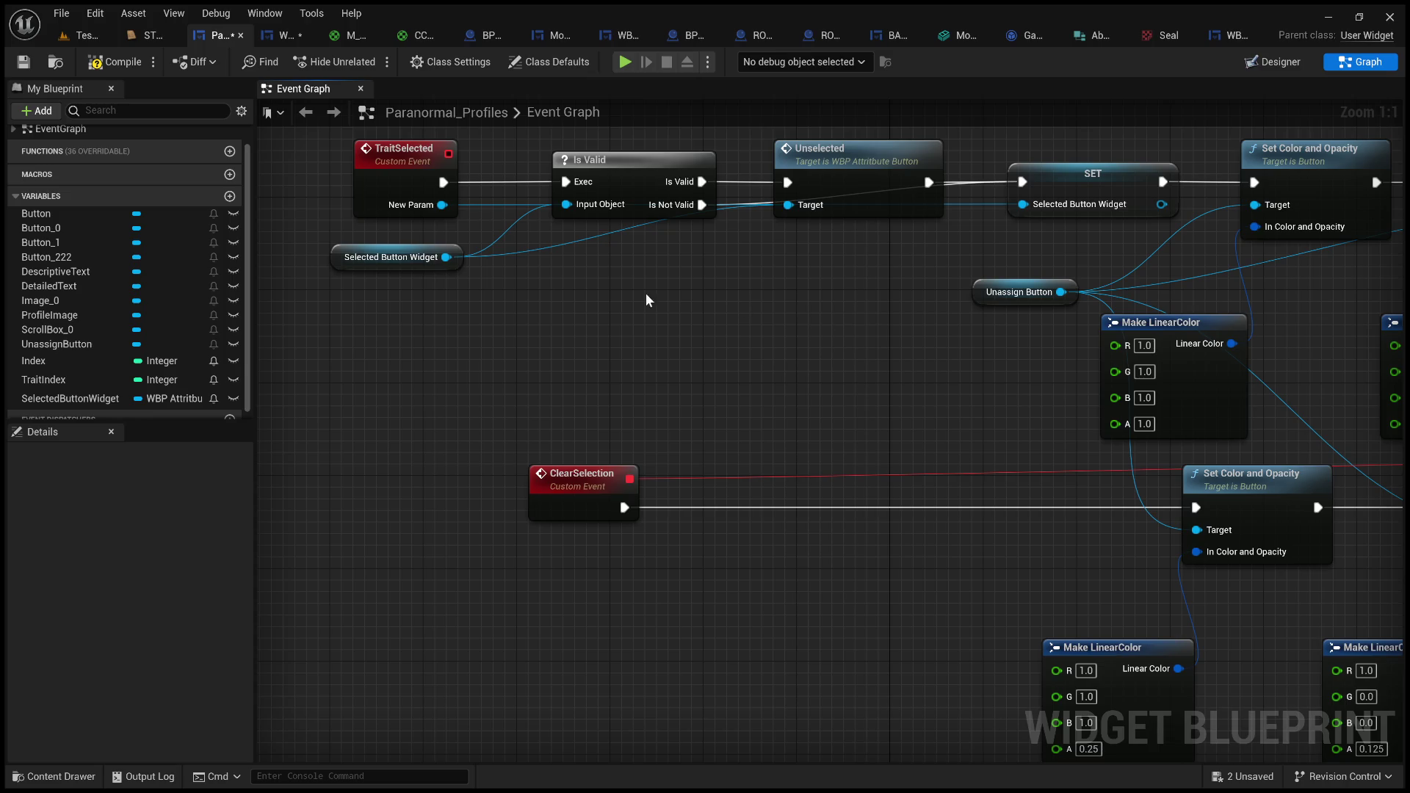
{"action": "left_click_drag", "start_coordinate": [547, 288], "coordinate": [702, 389]}
{"action": "mouse_move", "coordinate": [610, 290]}
{"action": "left_mouse_down"}
{"action": "mouse_move", "coordinate": [717, 371]}
{"action": "mouse_move", "coordinate": [703, 381]}
{"action": "left_mouse_up"}
{"action": "mouse_move", "coordinate": [717, 336]}
{"action": "left_mouse_down"}
{"action": "mouse_move", "coordinate": [797, 338]}
{"action": "mouse_move", "coordinate": [616, 339]}
{"action": "left_mouse_up"}
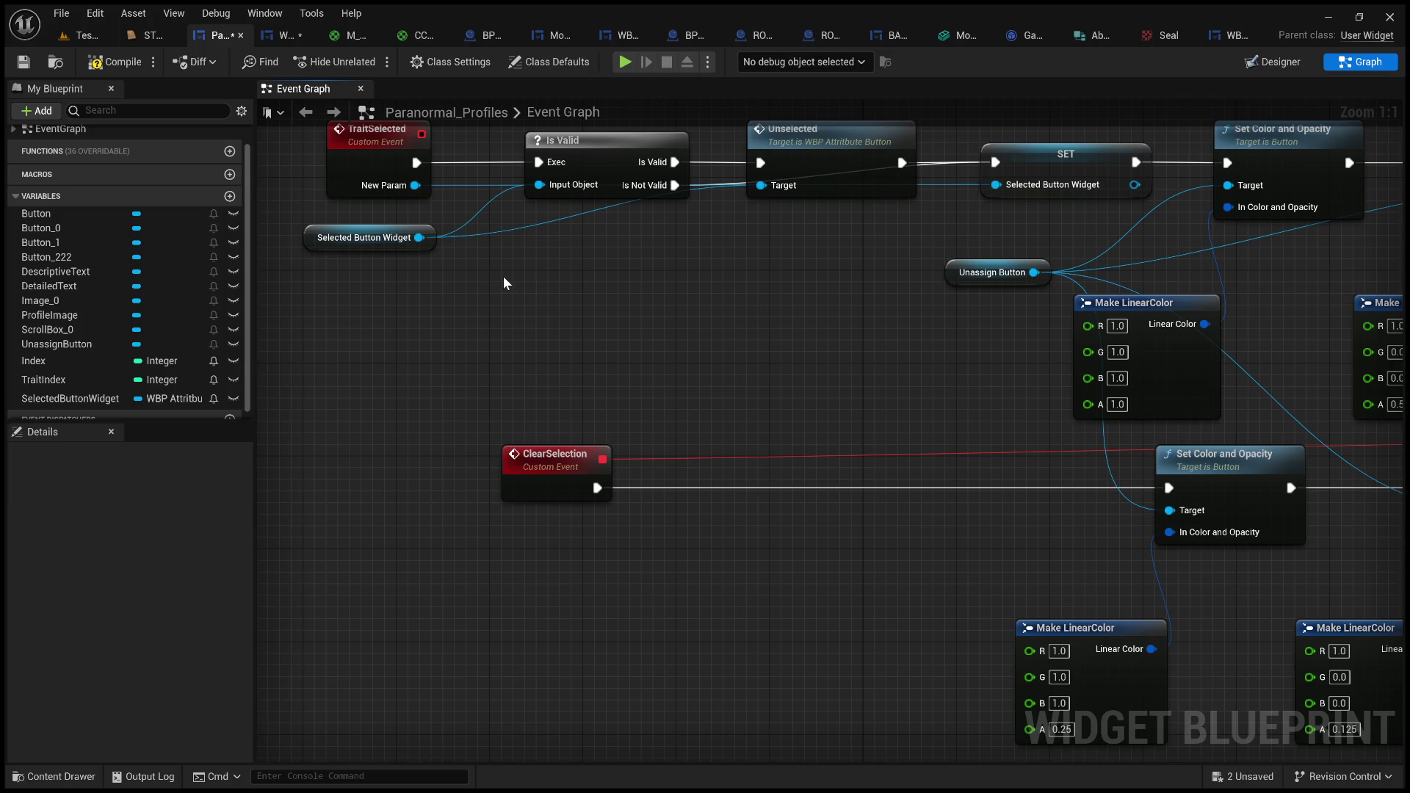
{"action": "left_click_drag", "start_coordinate": [489, 271], "coordinate": [583, 359]}
{"action": "left_click_drag", "start_coordinate": [623, 316], "coordinate": [672, 371]}
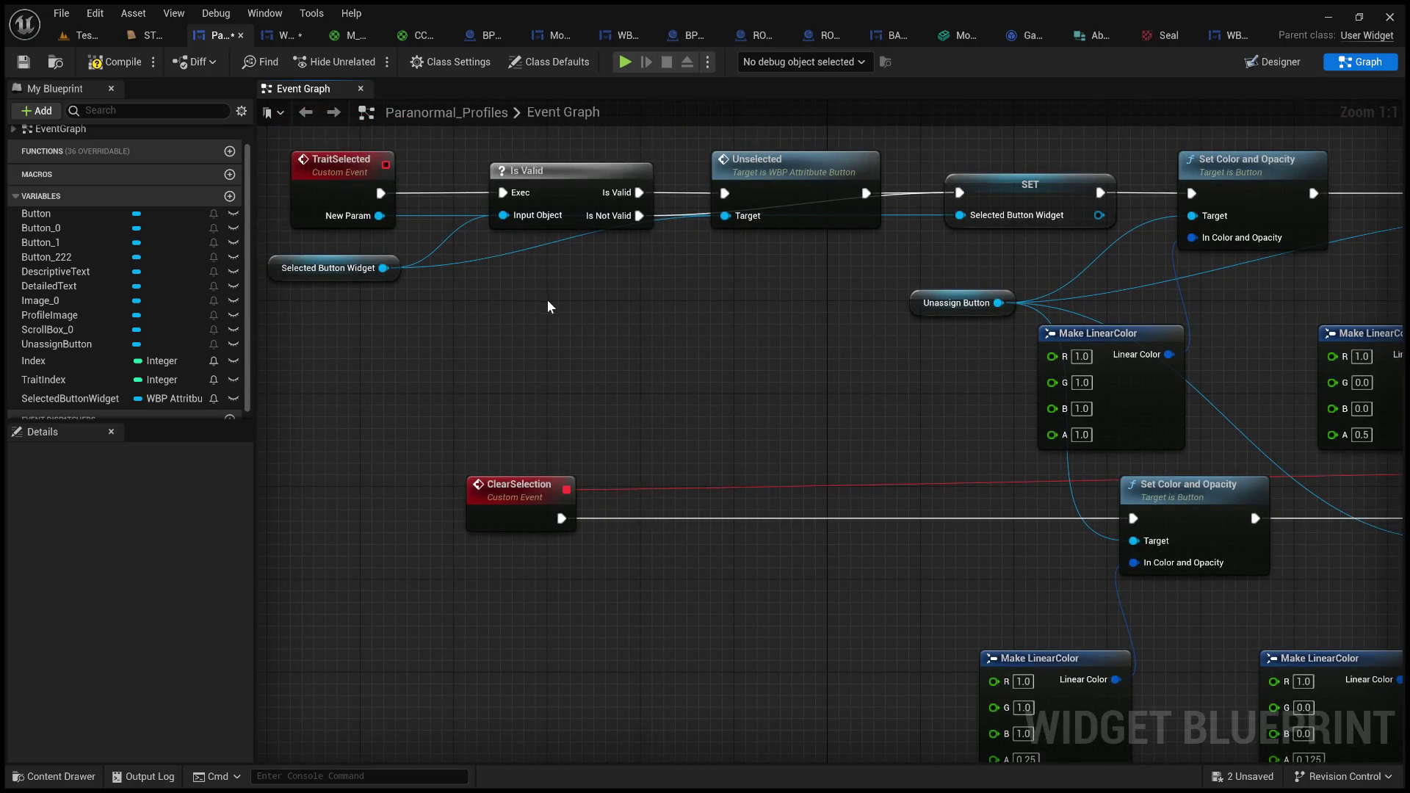
{"action": "left_click_drag", "start_coordinate": [546, 301], "coordinate": [641, 392]}
{"action": "scroll", "coordinate": [690, 376], "scroll_direction": "down", "scroll_amount": 1}
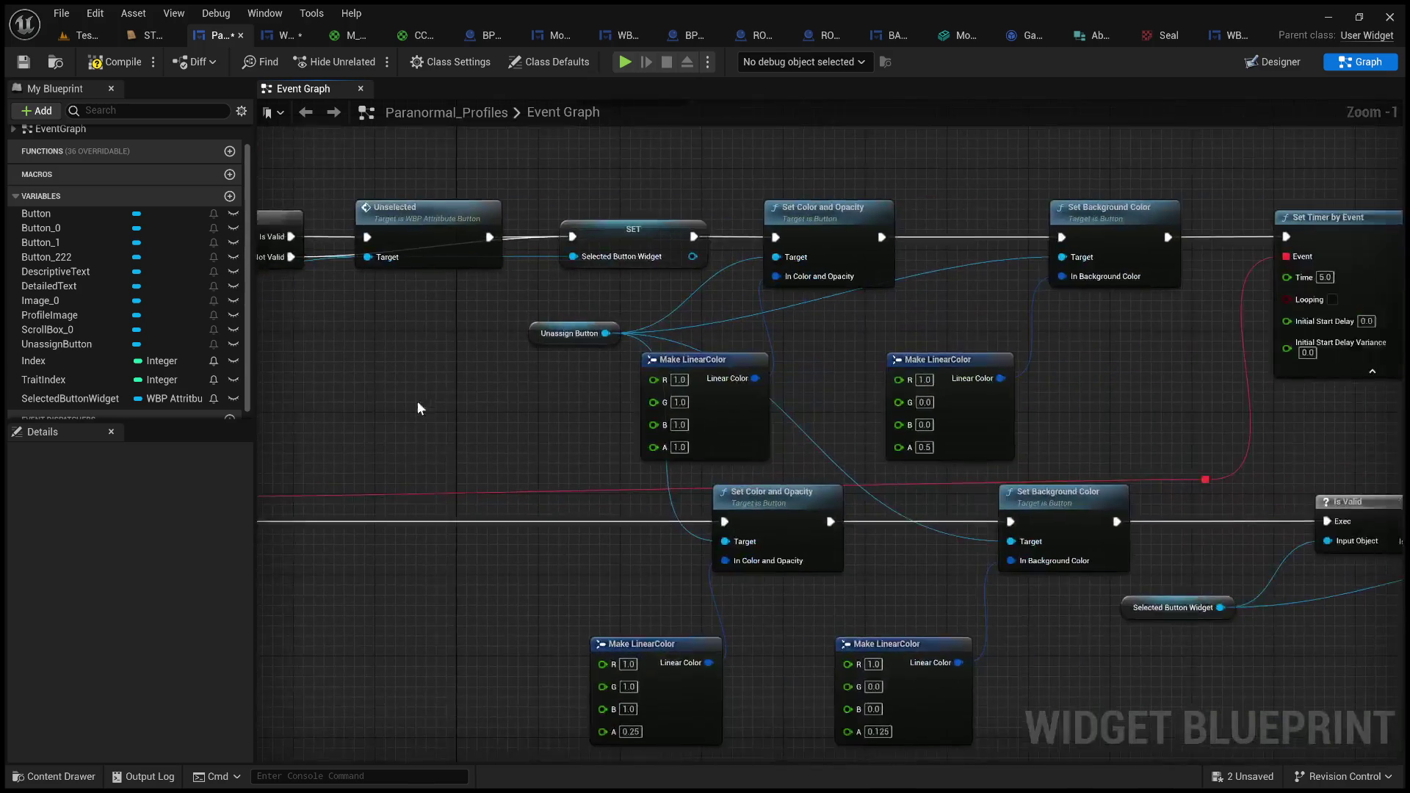
{"action": "scroll", "coordinate": [418, 402], "scroll_direction": "down", "scroll_amount": 1}
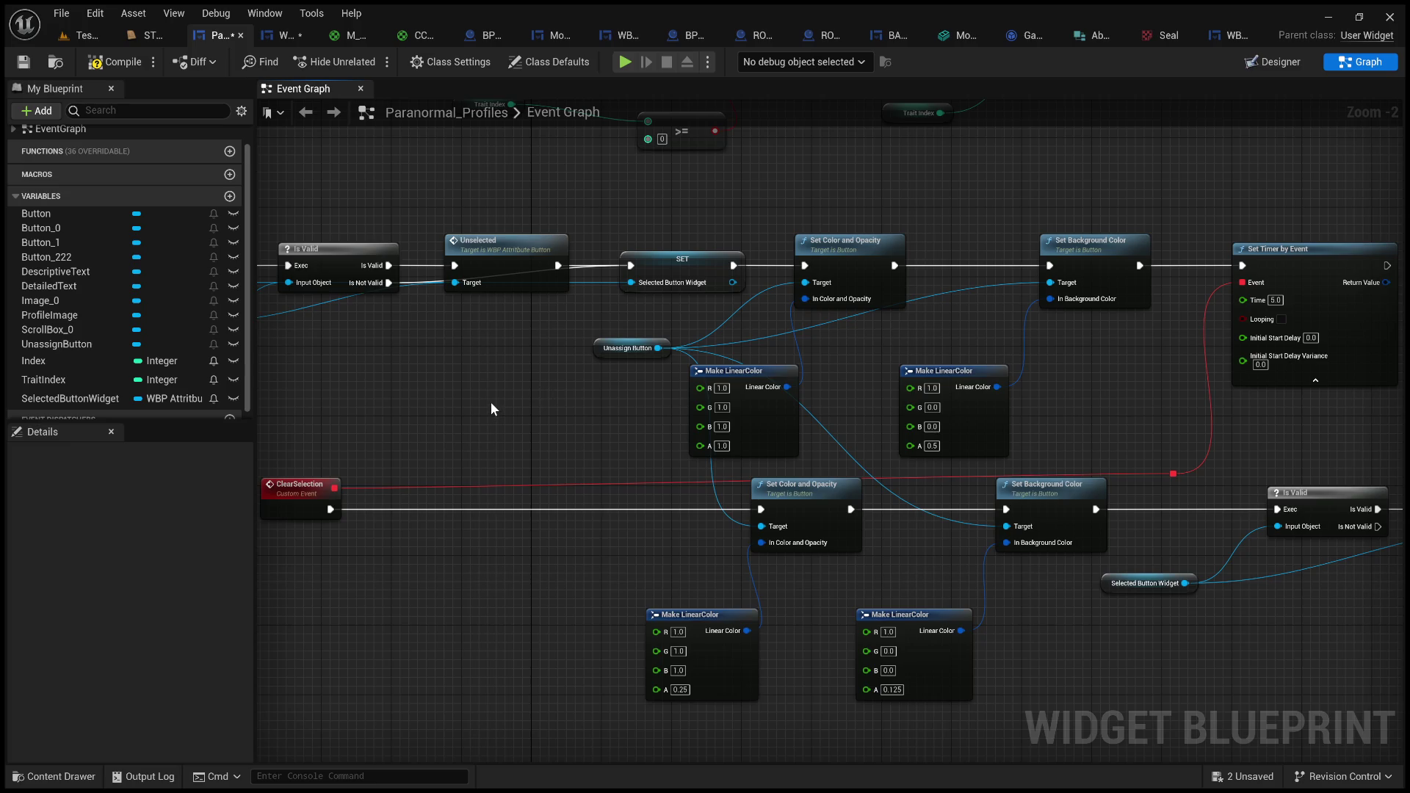
{"action": "left_click_drag", "start_coordinate": [438, 417], "coordinate": [608, 404]}
{"action": "mouse_move", "coordinate": [376, 355]}
{"action": "left_mouse_down"}
{"action": "mouse_move", "coordinate": [544, 373]}
{"action": "mouse_move", "coordinate": [439, 306]}
{"action": "left_mouse_up"}
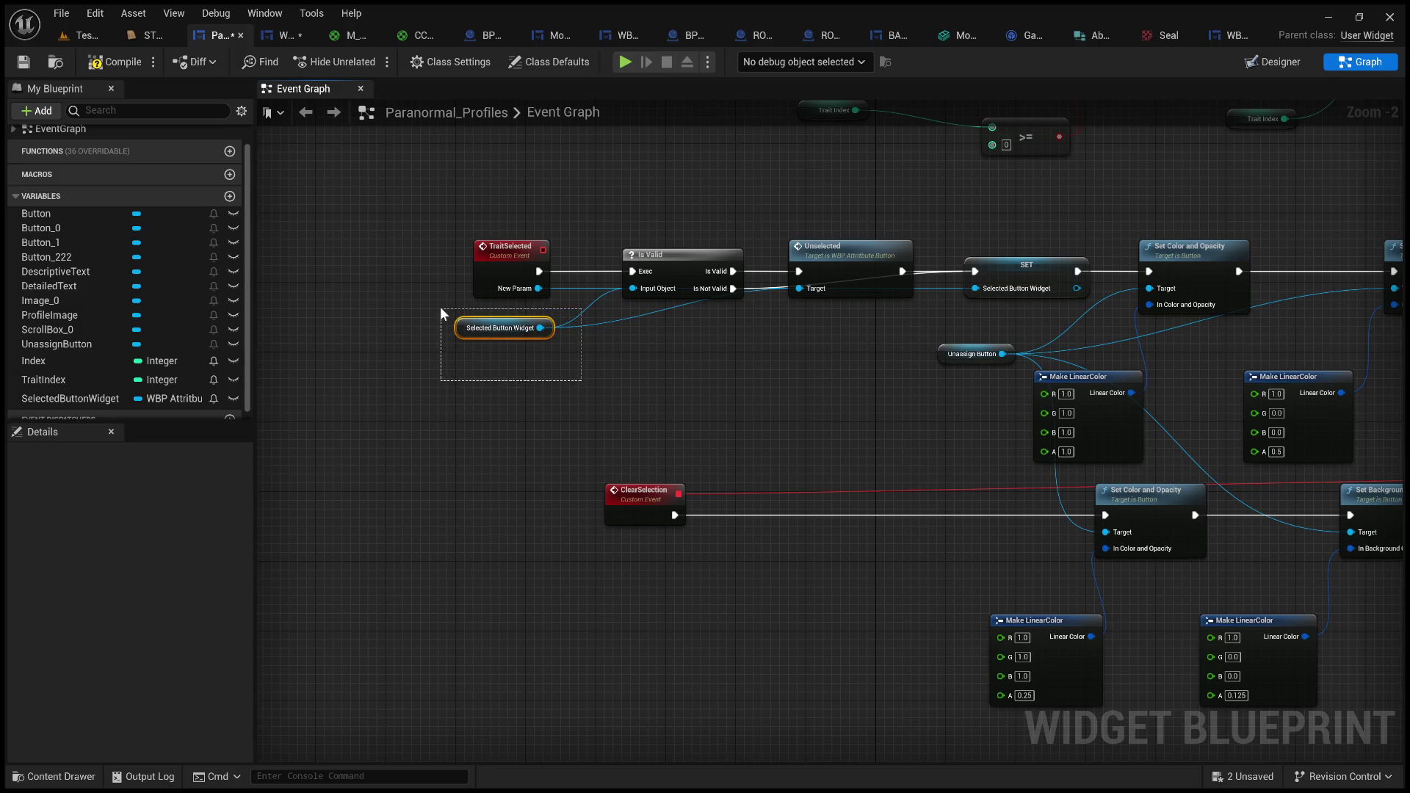
{"action": "left_click_drag", "start_coordinate": [439, 306], "coordinate": [439, 307]}
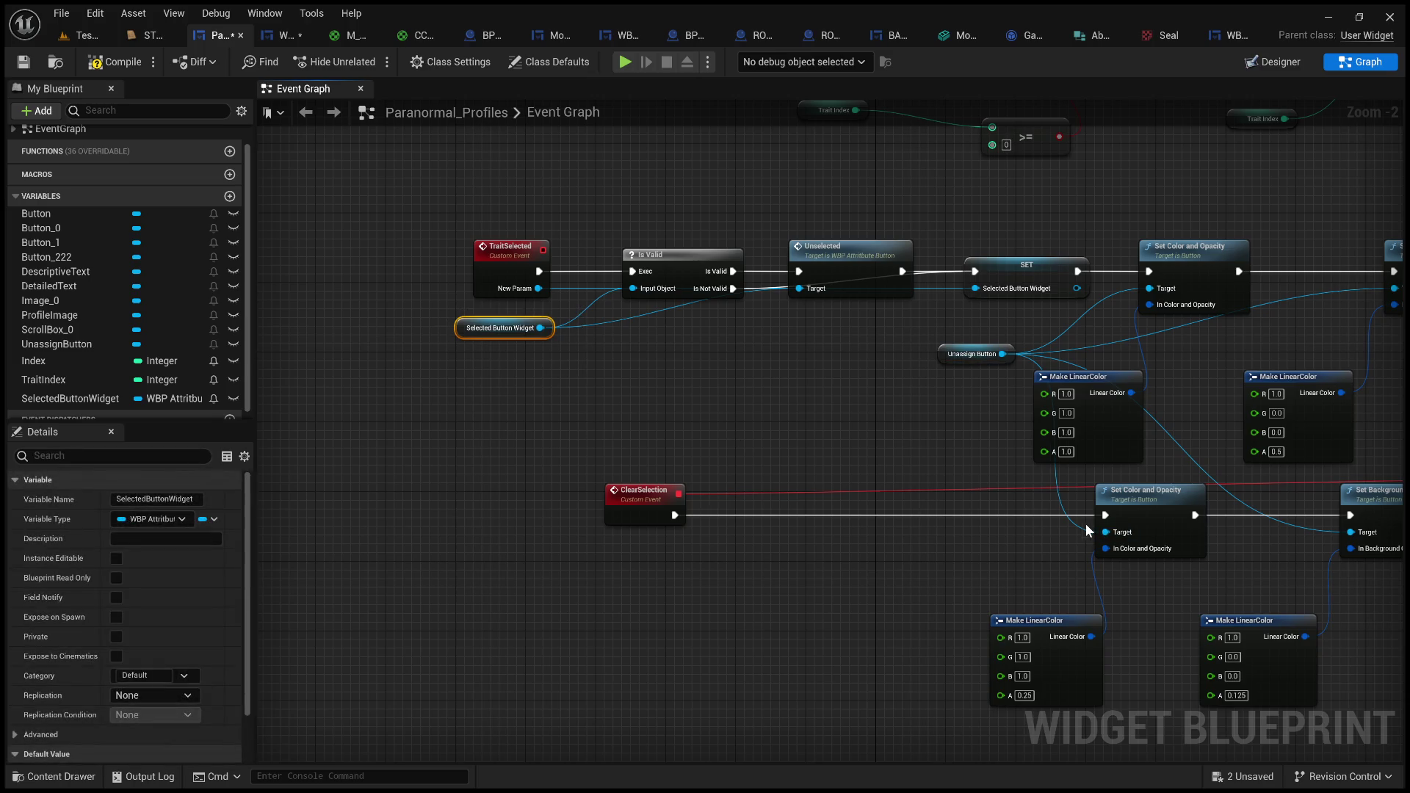
{"action": "left_click_drag", "start_coordinate": [429, 304], "coordinate": [600, 366]}
{"action": "mouse_move", "coordinate": [540, 406]}
{"action": "left_mouse_down"}
{"action": "mouse_move", "coordinate": [928, 613]}
{"action": "mouse_move", "coordinate": [972, 571]}
{"action": "left_mouse_up"}
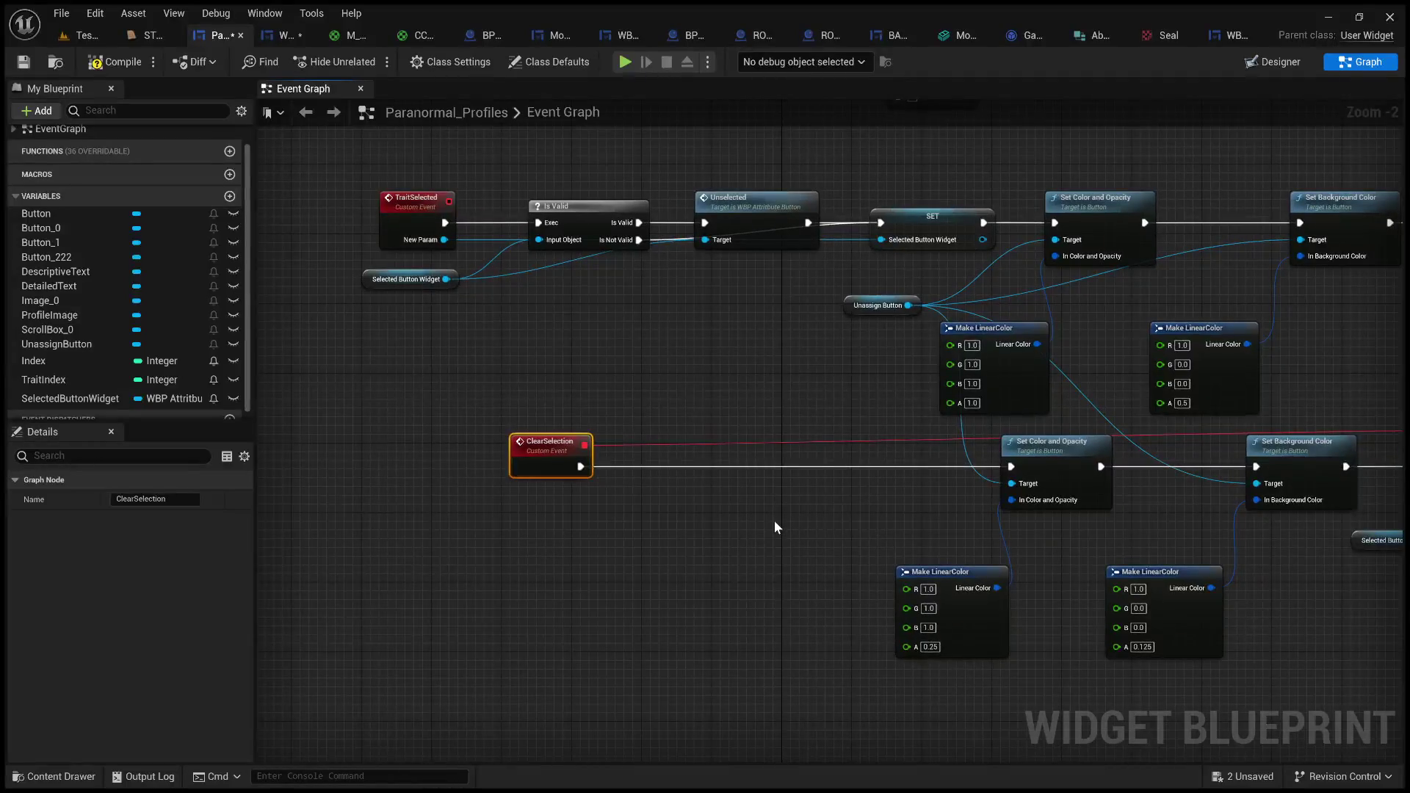
{"action": "left_click", "coordinate": [774, 522]}
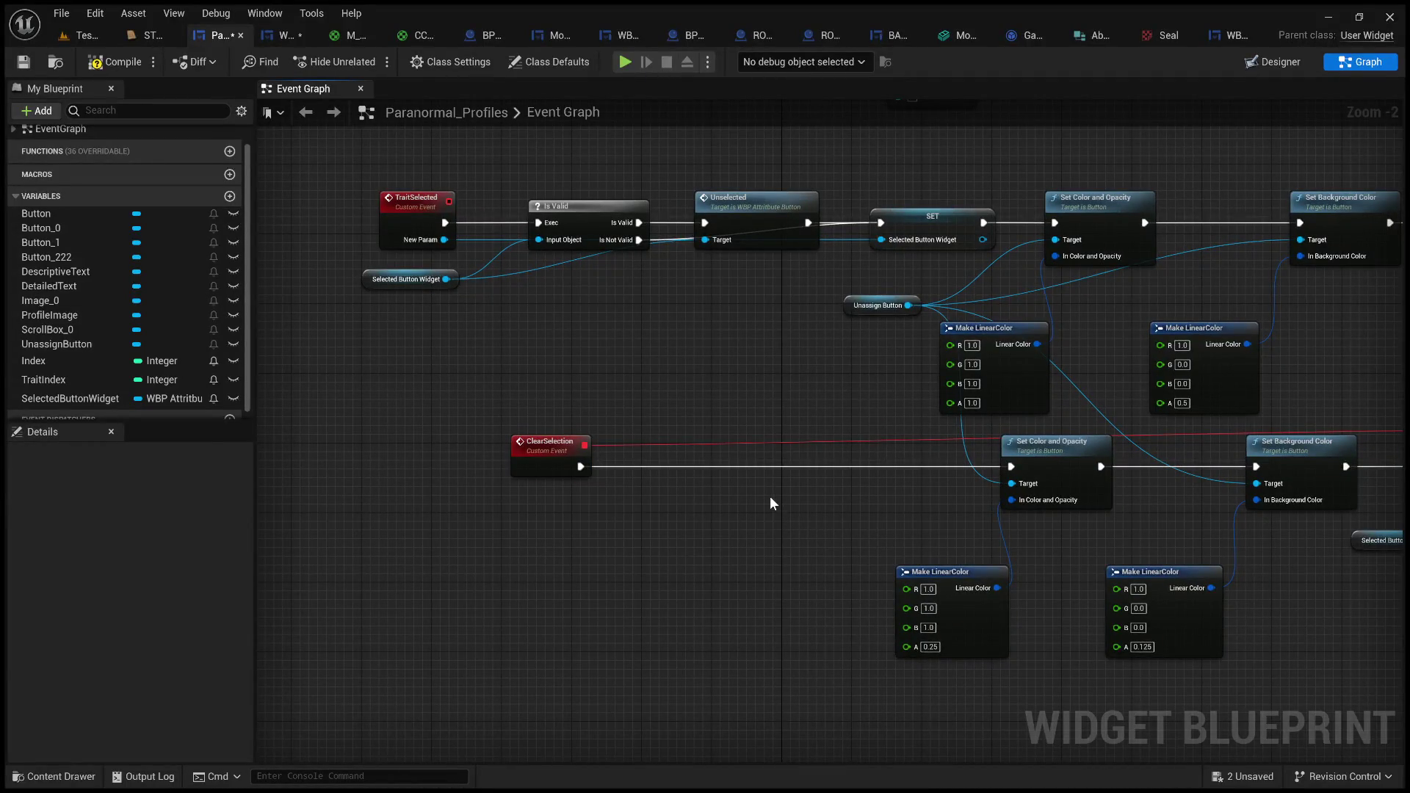
{"action": "mouse_move", "coordinate": [771, 497]}
{"action": "left_mouse_down"}
{"action": "mouse_move", "coordinate": [538, 491]}
{"action": "mouse_move", "coordinate": [847, 534]}
{"action": "left_mouse_up"}
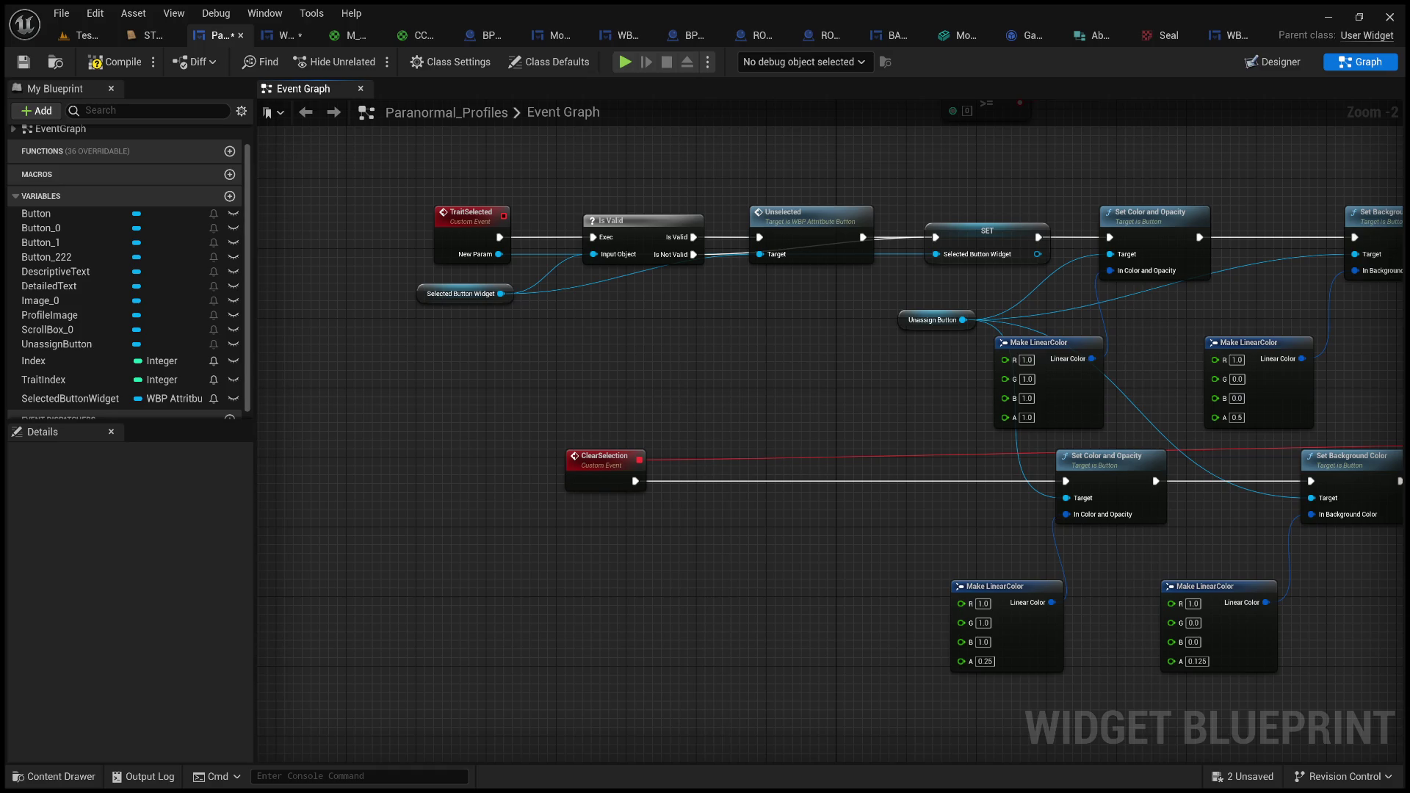
- Add a TimerHandle variable of type Timer Handle to the Paranormal_Profiles widget blueprint
{"action": "left_click_drag", "start_coordinate": [1358, 315], "coordinate": [655, 384]}
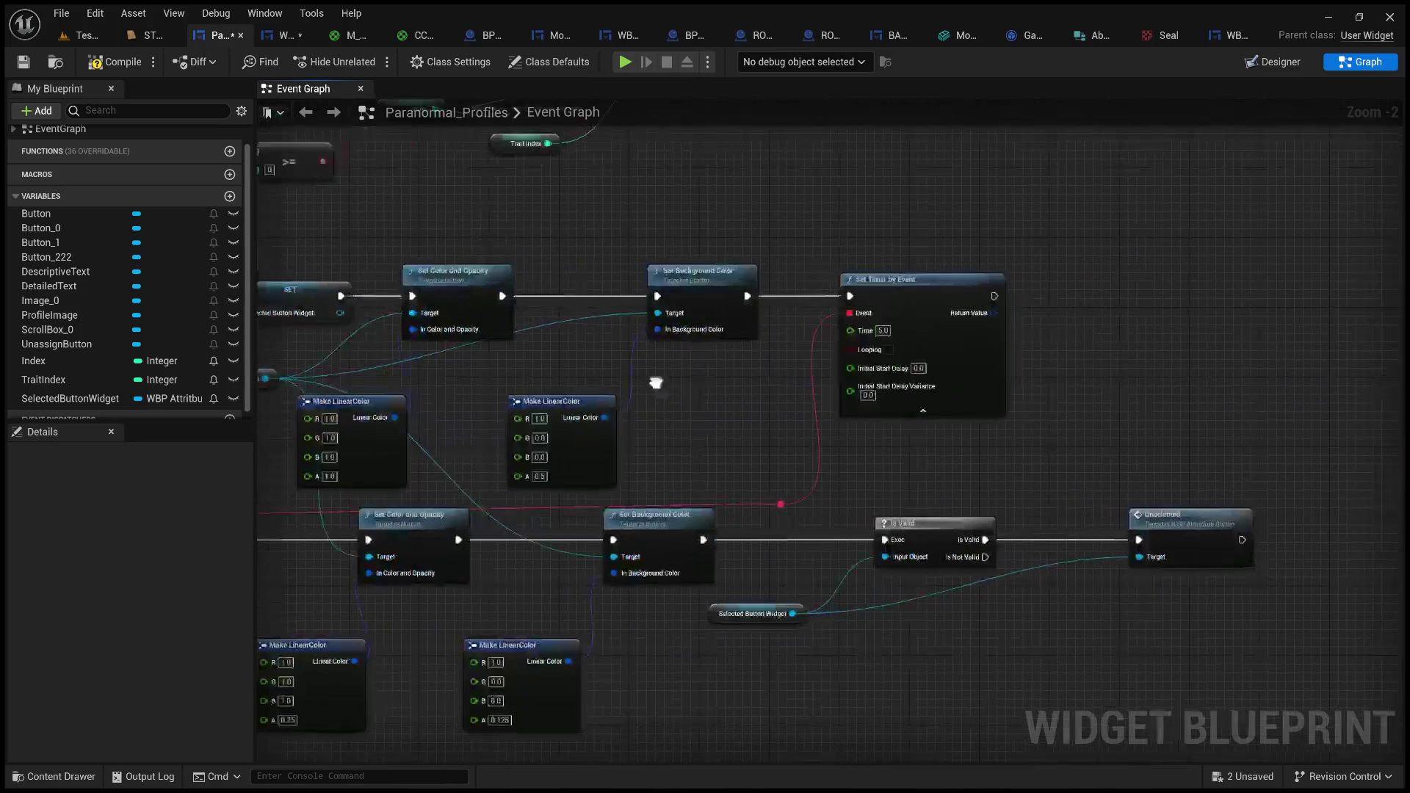
{"action": "scroll", "coordinate": [775, 413], "scroll_direction": "up", "scroll_amount": 2}
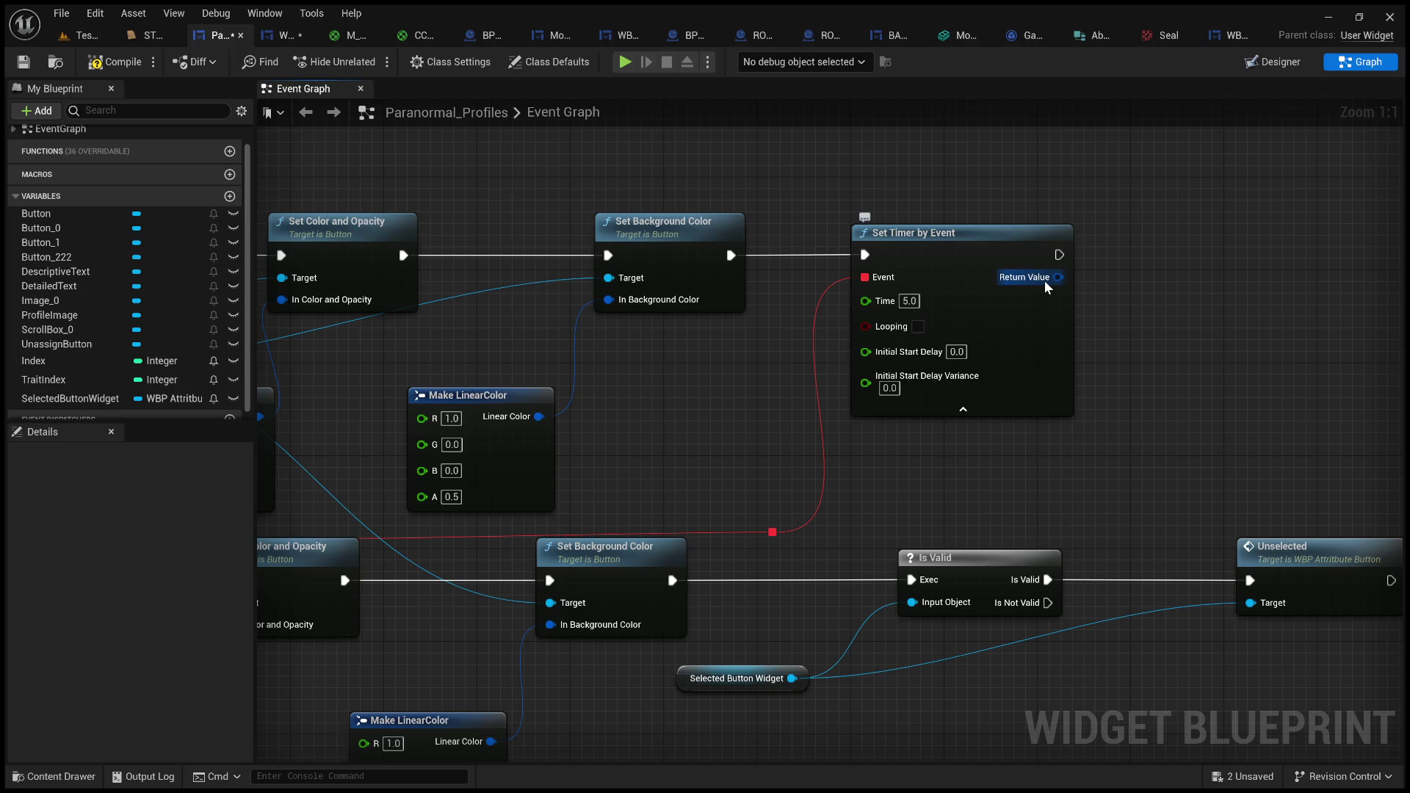
{"action": "scroll", "coordinate": [89, 388], "scroll_direction": "down", "scroll_amount": 1}
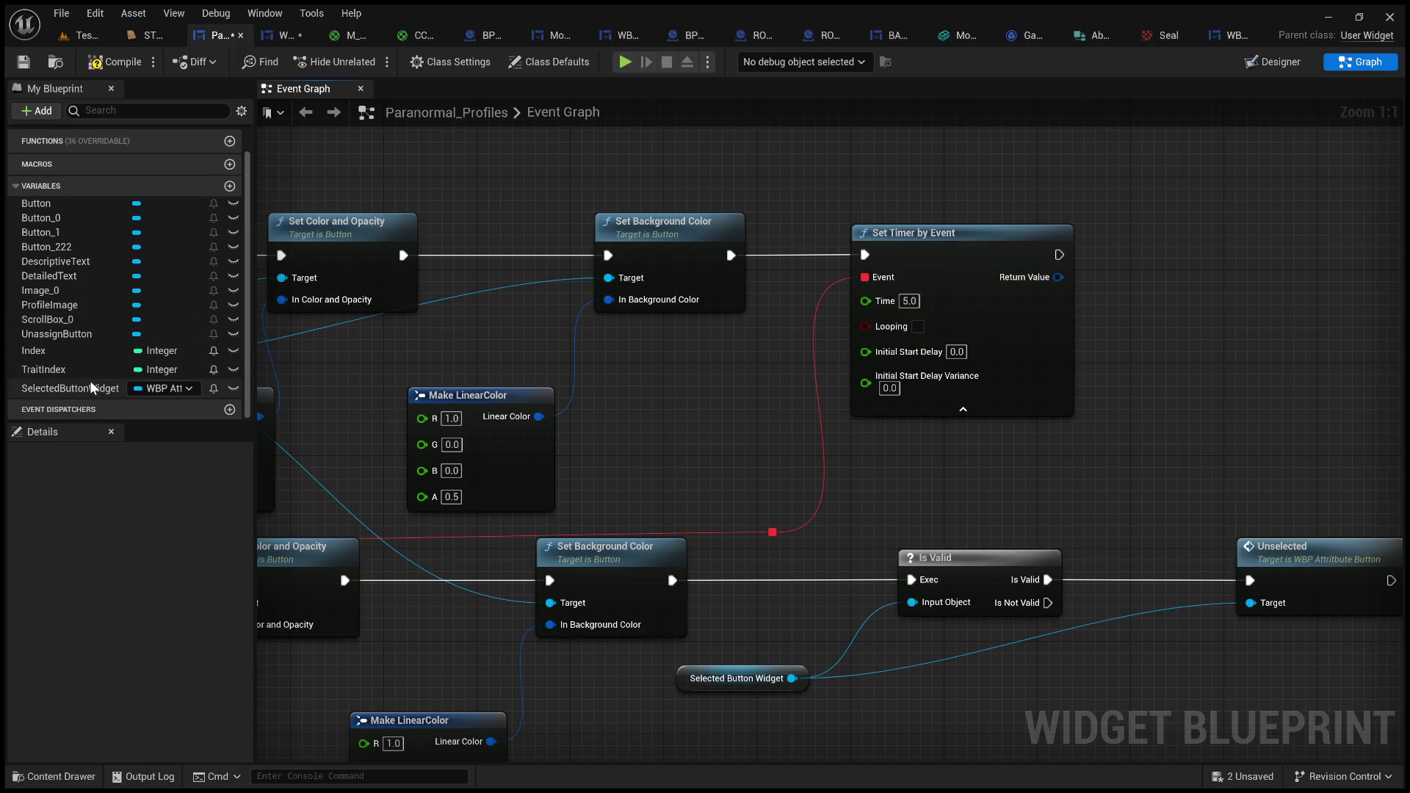
{"action": "scroll", "coordinate": [147, 293], "scroll_direction": "up", "scroll_amount": 2}
{"action": "left_click", "coordinate": [228, 200]}
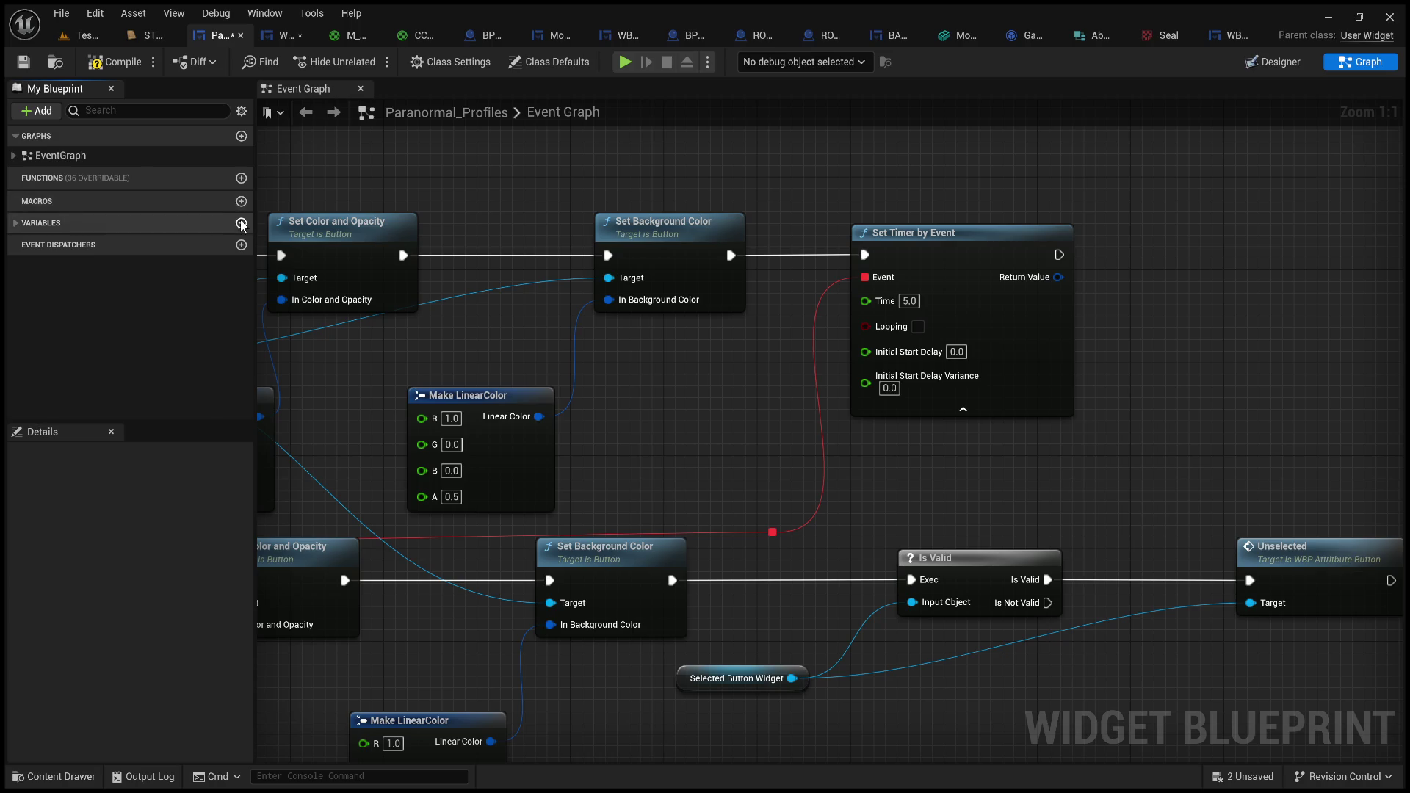
{"action": "left_click", "coordinate": [241, 223]}
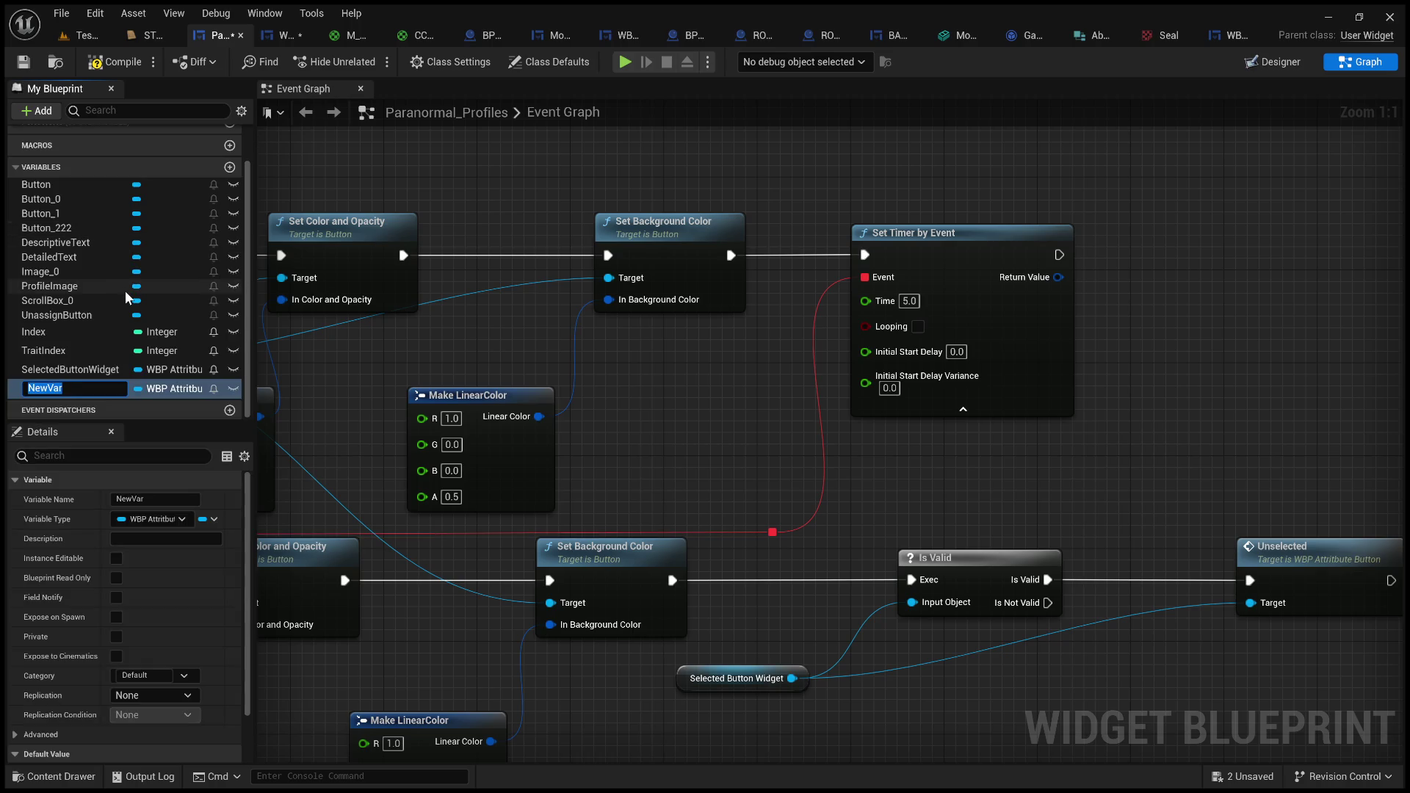
{"action": "type", "text": "TimerHa"}
{"action": "type", "text": "nd;e"}
{"action": "key", "text": "BackSpace"}
{"action": "key", "text": "BackSpace"}
{"action": "type", "text": "le"}
{"action": "key", "text": "Return"}
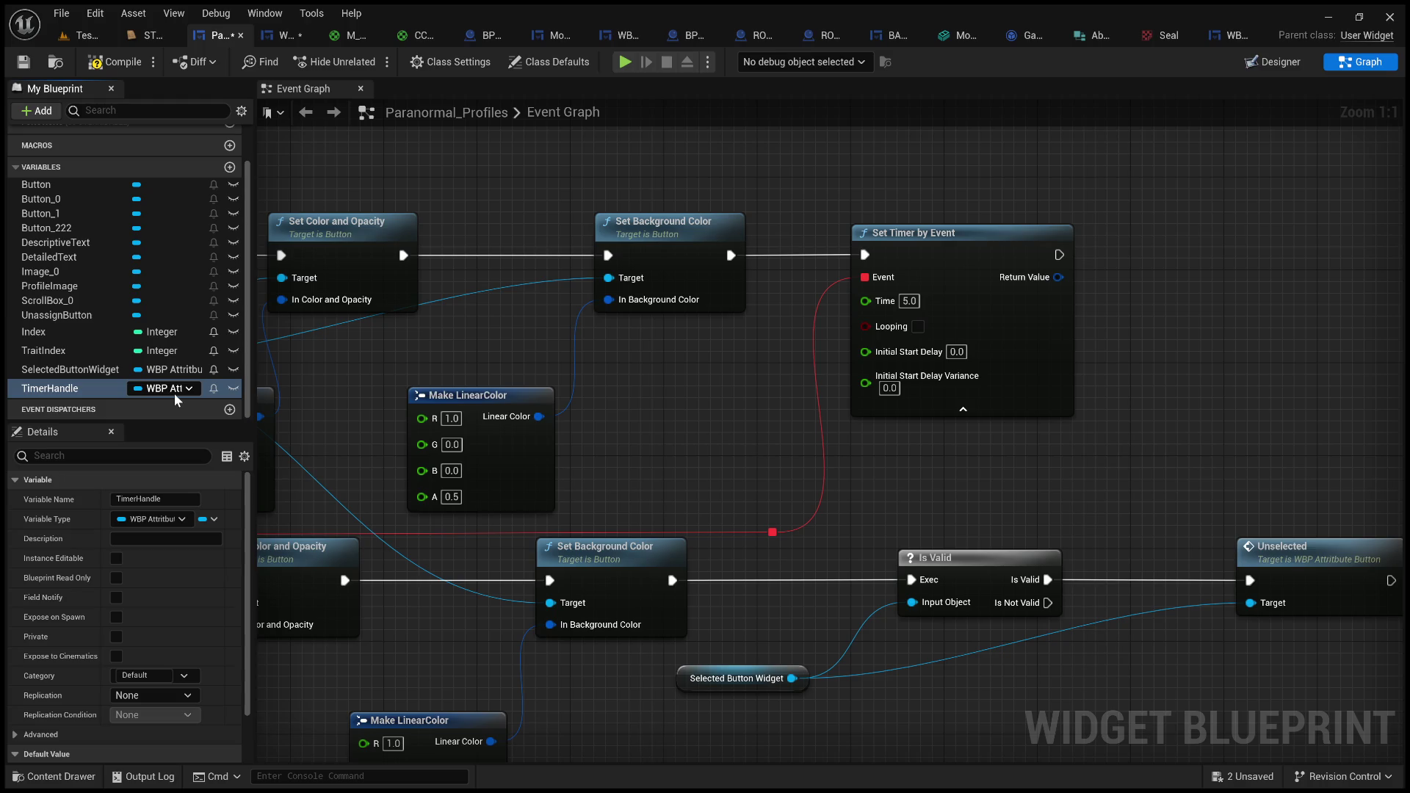
{"action": "left_click", "coordinate": [174, 394]}
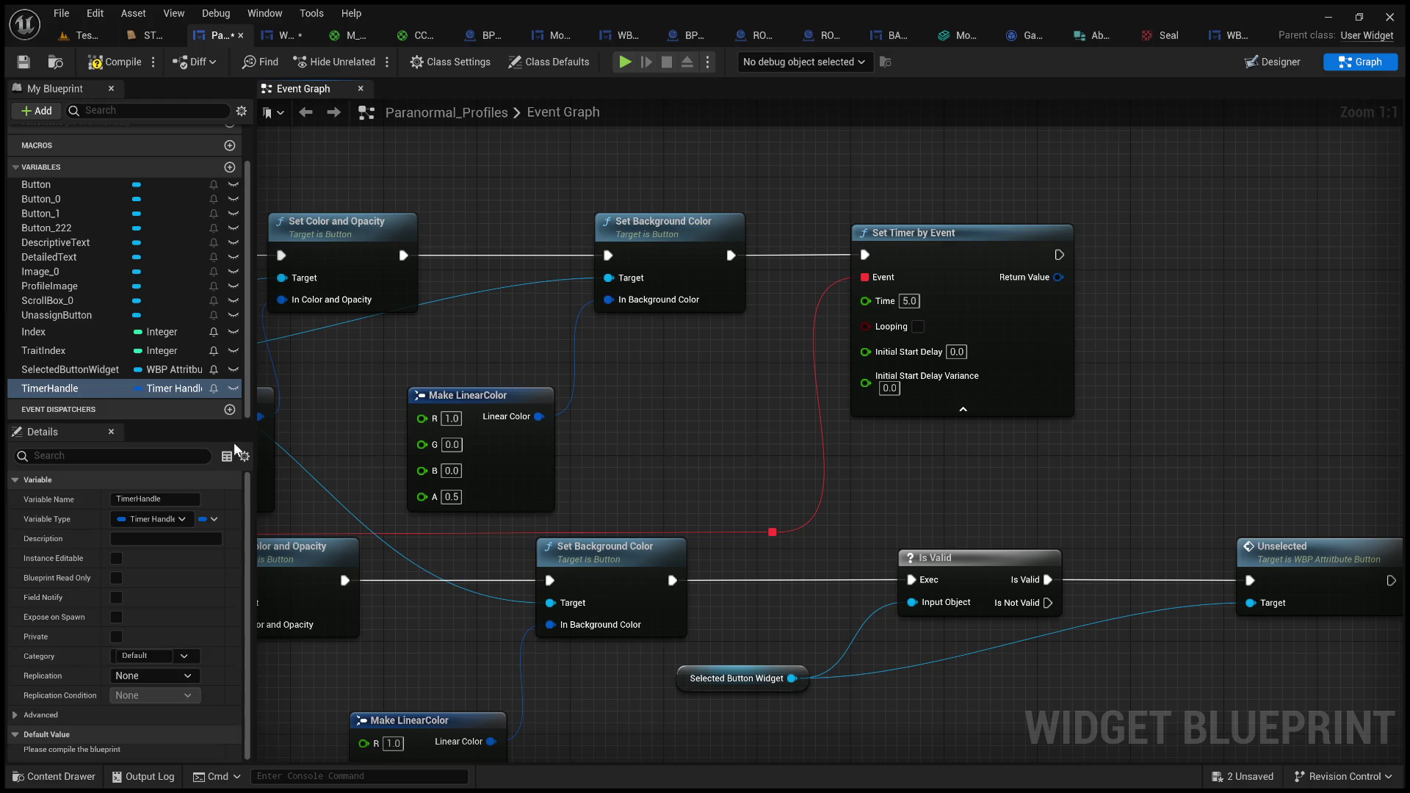
{"action": "mouse_move", "coordinate": [1204, 307]}
{"action": "left_mouse_down"}
{"action": "mouse_move", "coordinate": [1218, 350]}
{"action": "mouse_move", "coordinate": [1221, 321]}
{"action": "mouse_move", "coordinate": [1150, 250]}
{"action": "left_mouse_up"}
- Store the Set Timer by Event Return Value in a Set TimerHandle node, and shift TraitSelected nodes left
{"action": "mouse_move", "coordinate": [1058, 276]}
{"action": "left_mouse_down"}
{"action": "mouse_move", "coordinate": [1147, 283]}
{"action": "mouse_move", "coordinate": [796, 482]}
{"action": "mouse_move", "coordinate": [717, 465]}
{"action": "mouse_move", "coordinate": [1036, 493]}
{"action": "left_mouse_up"}
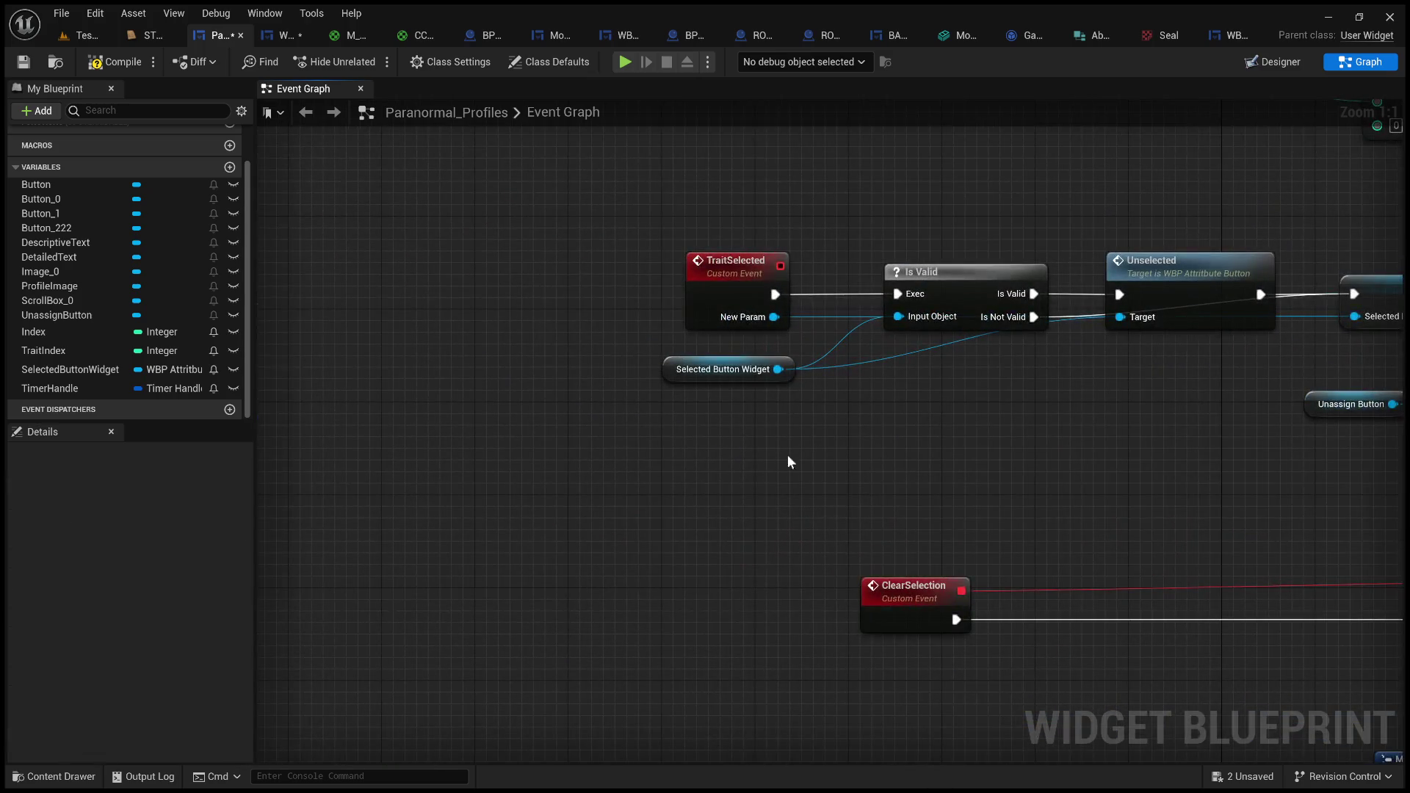
{"action": "left_click_drag", "start_coordinate": [873, 464], "coordinate": [661, 278]}
{"action": "left_click_drag", "start_coordinate": [746, 278], "coordinate": [547, 278]}
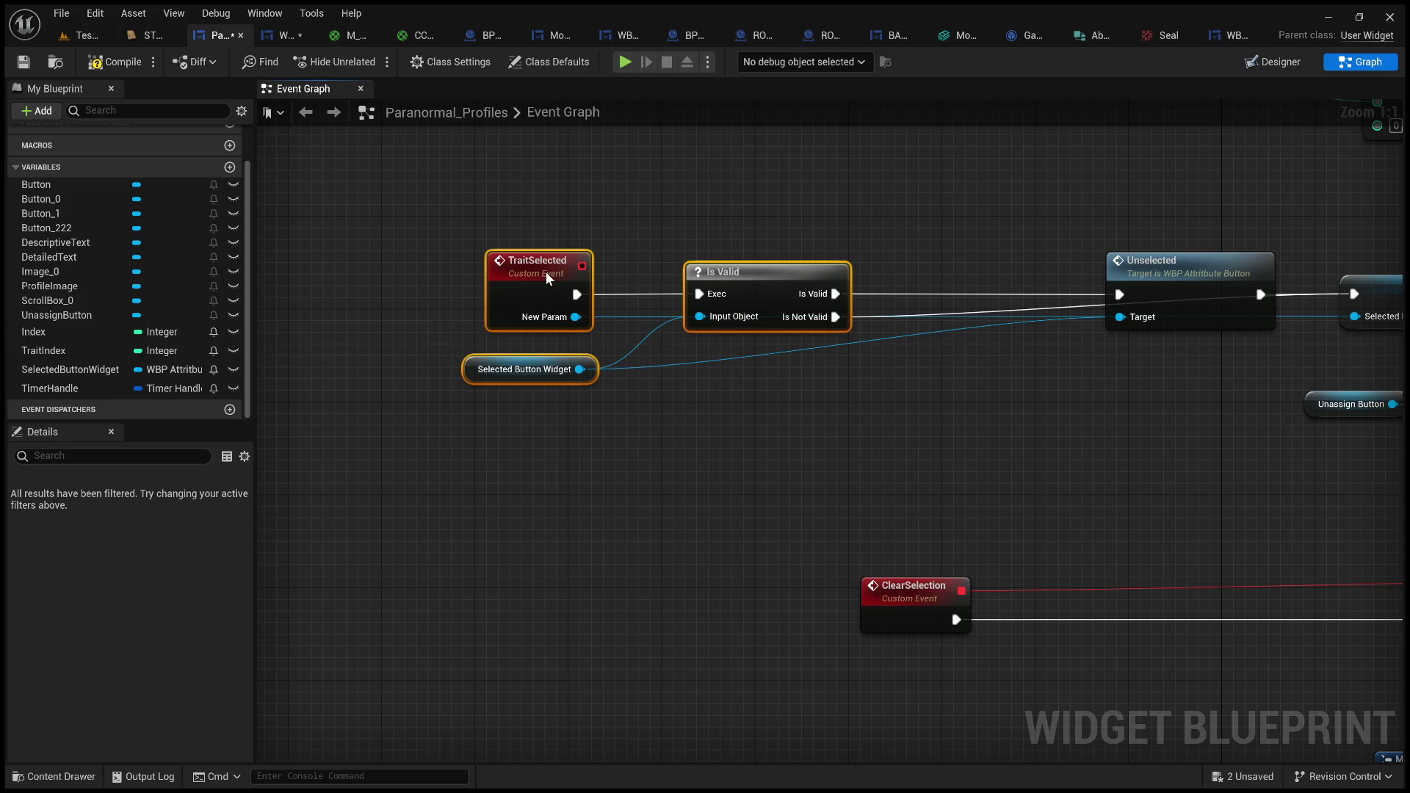
{"action": "left_click_drag", "start_coordinate": [719, 424], "coordinate": [592, 446]}
{"action": "left_click", "coordinate": [591, 447]}
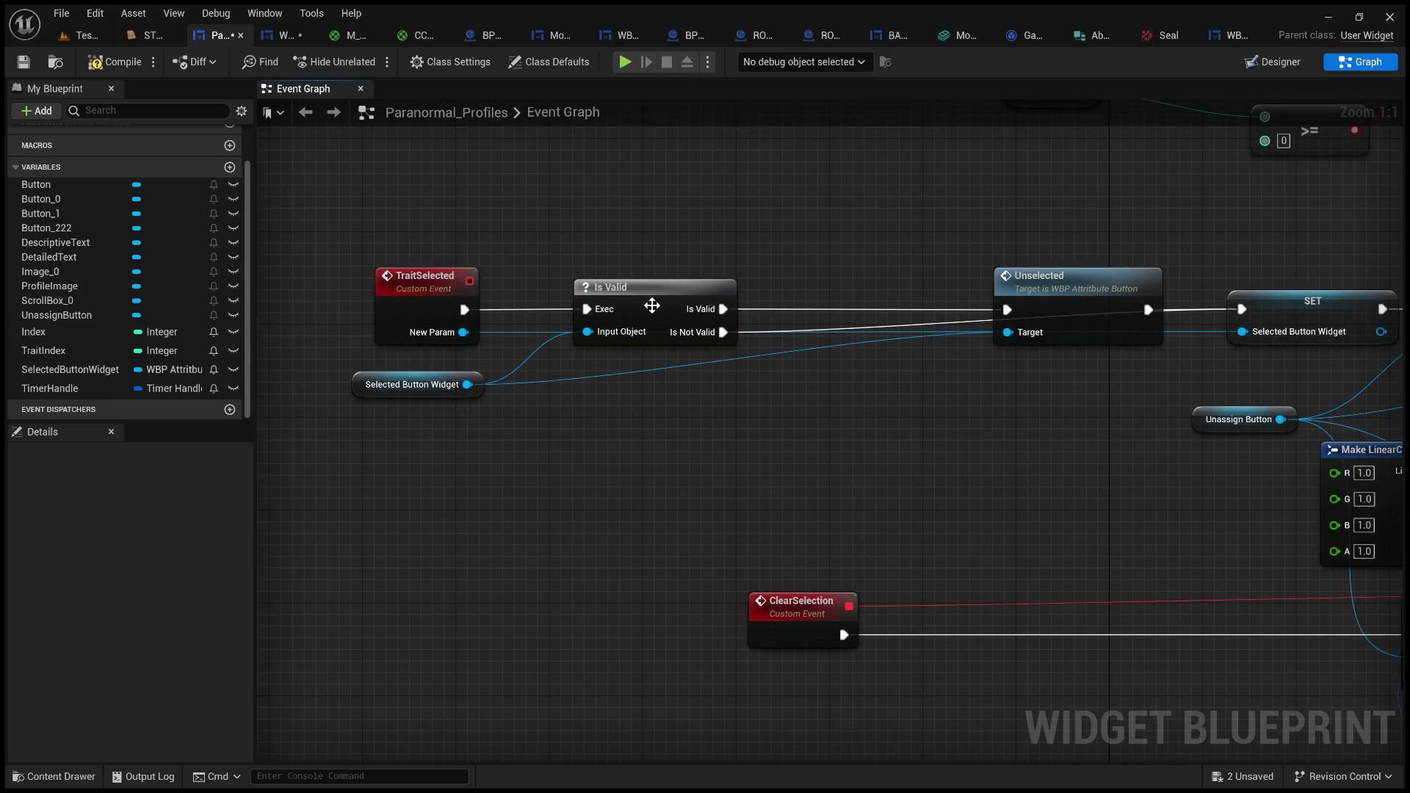
- Duplicate the Is Valid node and insert the copy between Unselected and SET
{"action": "left_click", "coordinate": [653, 302]}
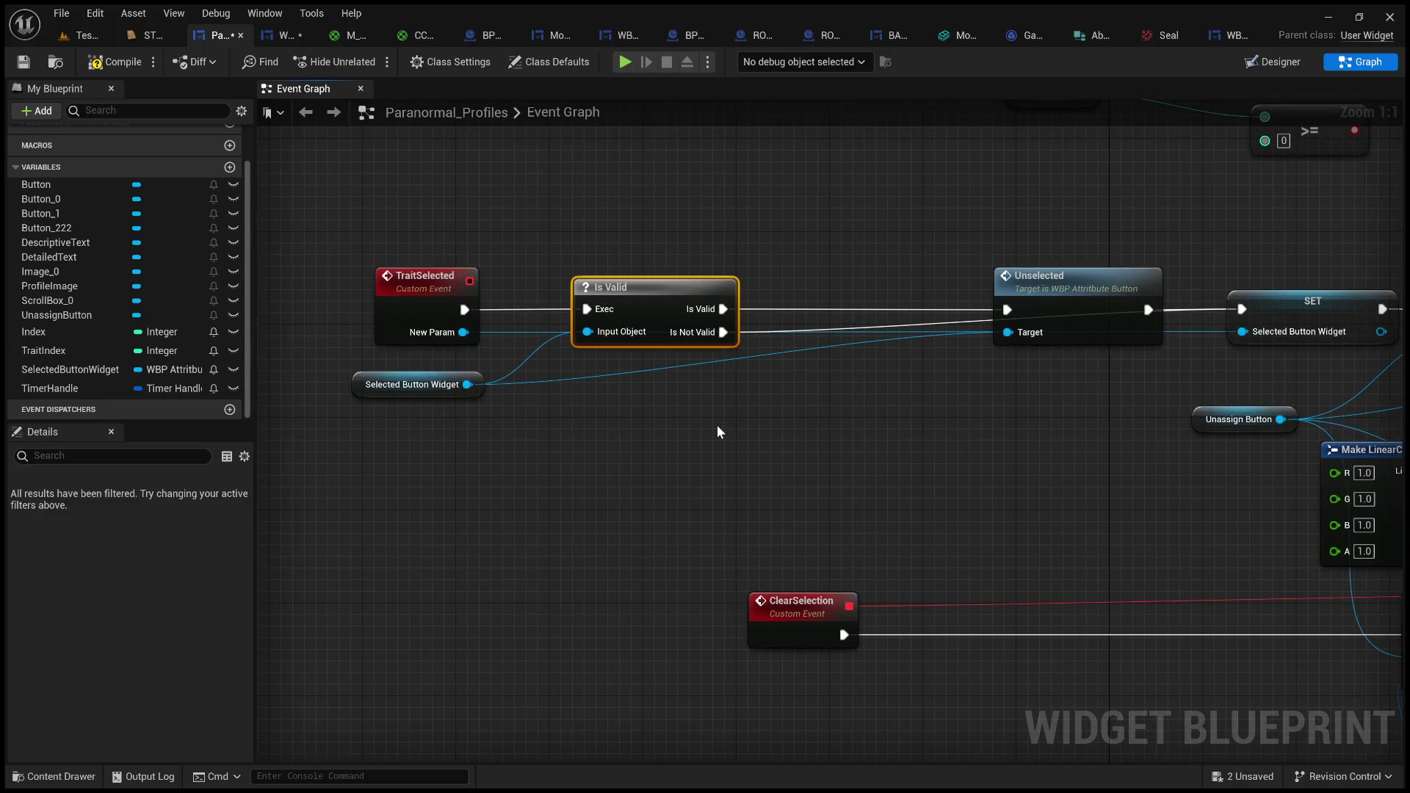
{"action": "key", "text": "ctrl+w"}
{"action": "mouse_move", "coordinate": [757, 438]}
{"action": "left_mouse_down"}
{"action": "mouse_move", "coordinate": [767, 445]}
{"action": "mouse_move", "coordinate": [828, 299]}
{"action": "left_mouse_up"}
{"action": "left_click_drag", "start_coordinate": [723, 310], "coordinate": [773, 310]}
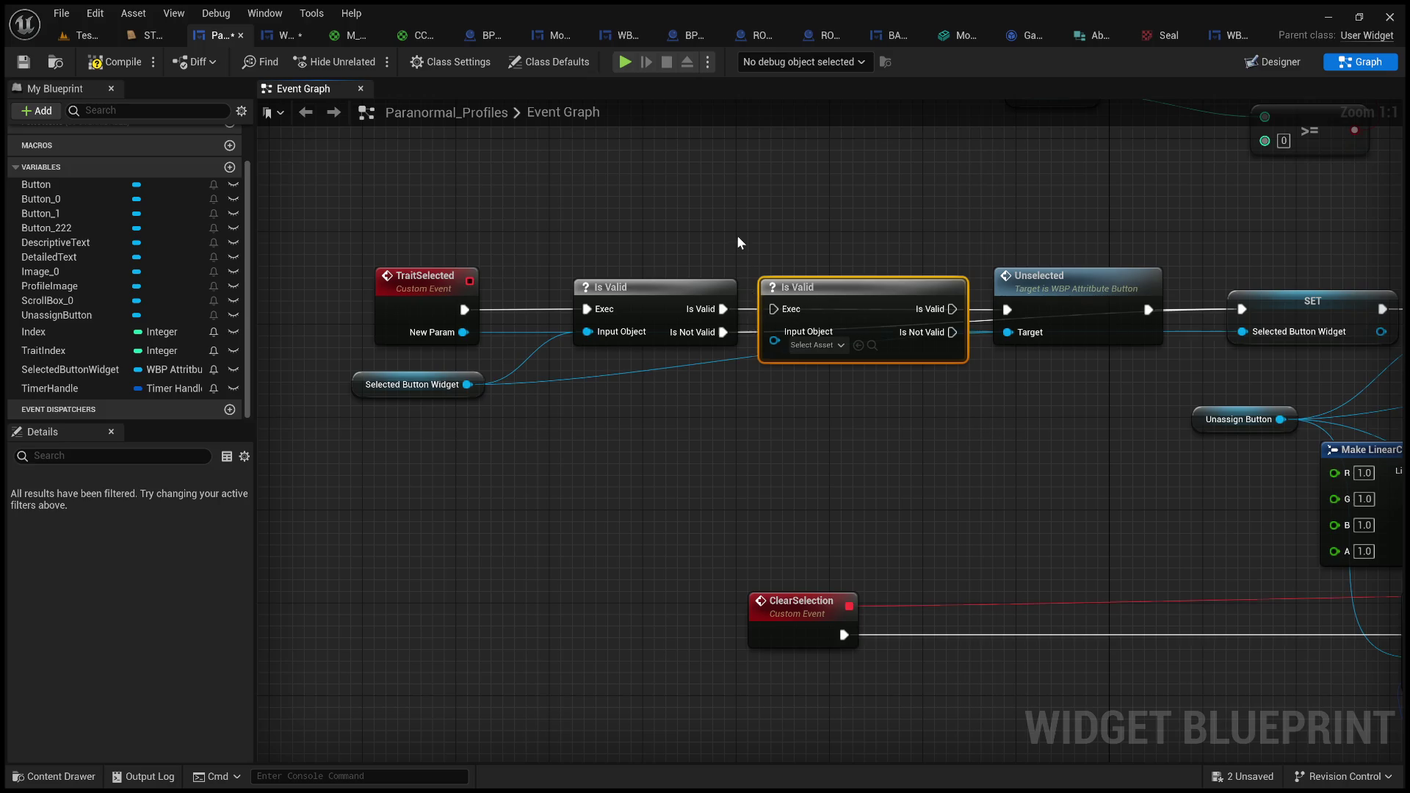
{"action": "left_click", "coordinate": [669, 279]}
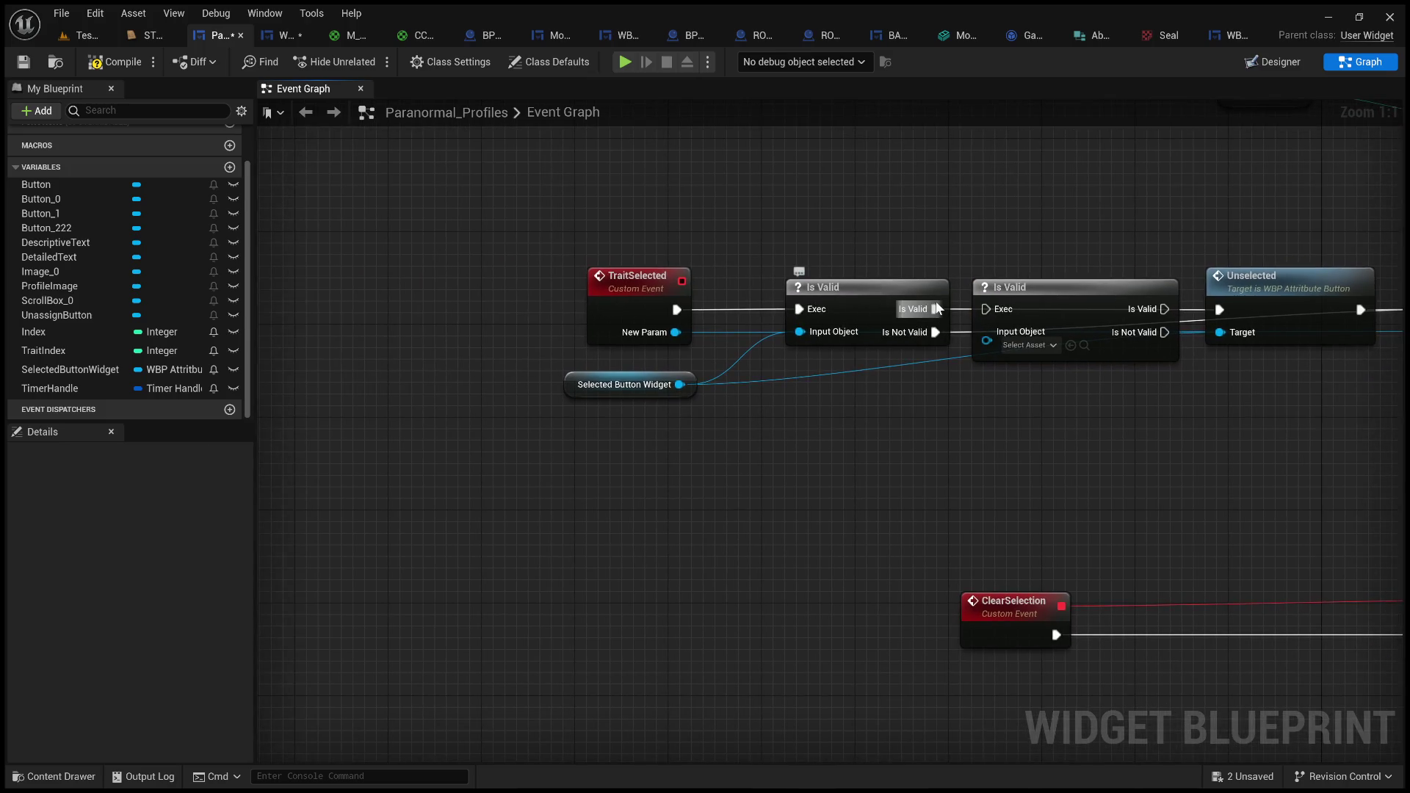
{"action": "left_click_drag", "start_coordinate": [553, 393], "coordinate": [555, 437]}
{"action": "mouse_move", "coordinate": [862, 364]}
{"action": "left_mouse_down"}
{"action": "mouse_move", "coordinate": [905, 464]}
{"action": "mouse_move", "coordinate": [1015, 493]}
{"action": "left_mouse_up"}
{"action": "left_click_drag", "start_coordinate": [1054, 332], "coordinate": [825, 328]}
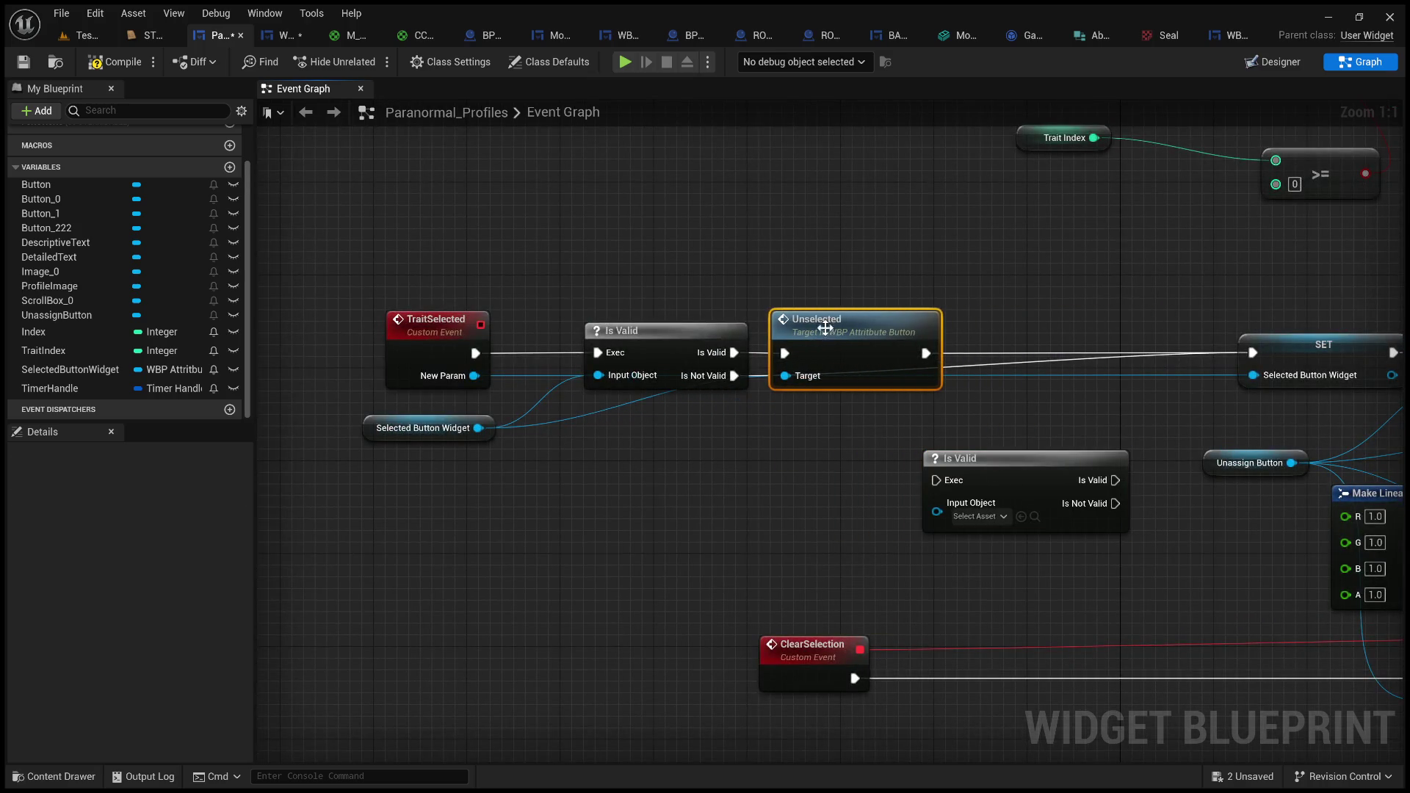
{"action": "mouse_move", "coordinate": [1005, 464]}
{"action": "left_mouse_down"}
{"action": "mouse_move", "coordinate": [1049, 328]}
{"action": "mouse_move", "coordinate": [1028, 344]}
{"action": "left_mouse_up"}
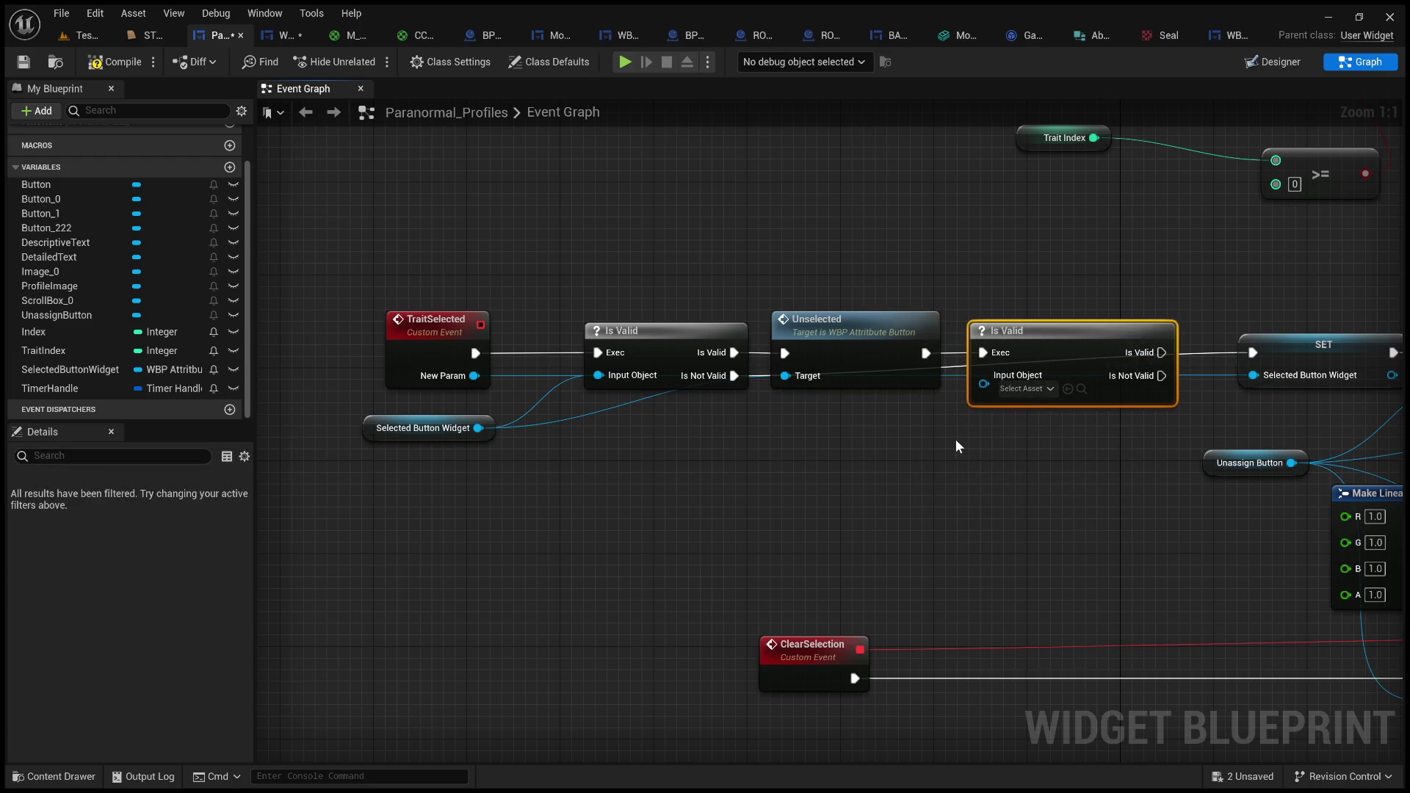
- Move the whole TraitSelected chain left and place a TimerHandle getter in the graph
{"action": "left_click_drag", "start_coordinate": [955, 447], "coordinate": [726, 480]}
{"action": "scroll", "coordinate": [725, 485], "scroll_direction": "down", "scroll_amount": 3}
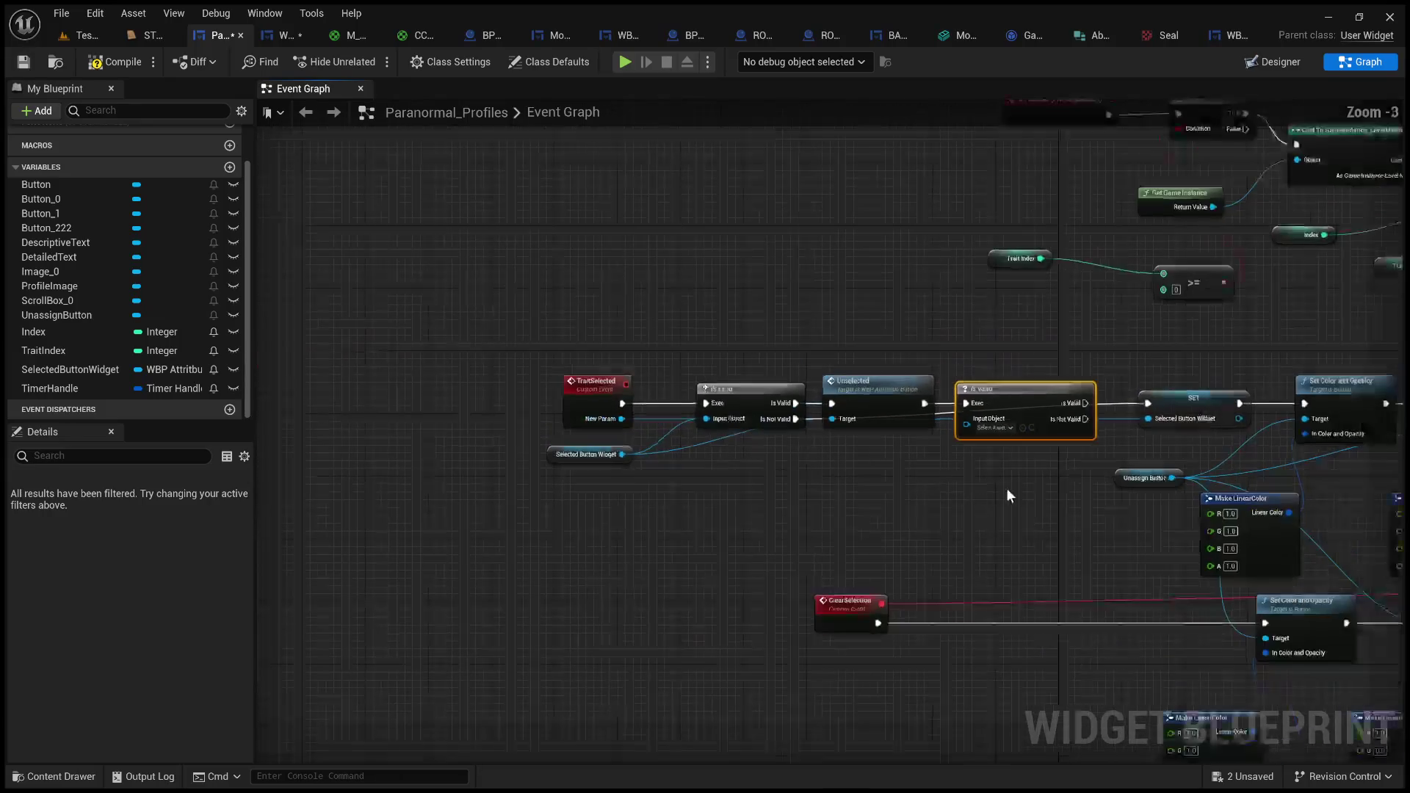
{"action": "left_click_drag", "start_coordinate": [1012, 488], "coordinate": [510, 323]}
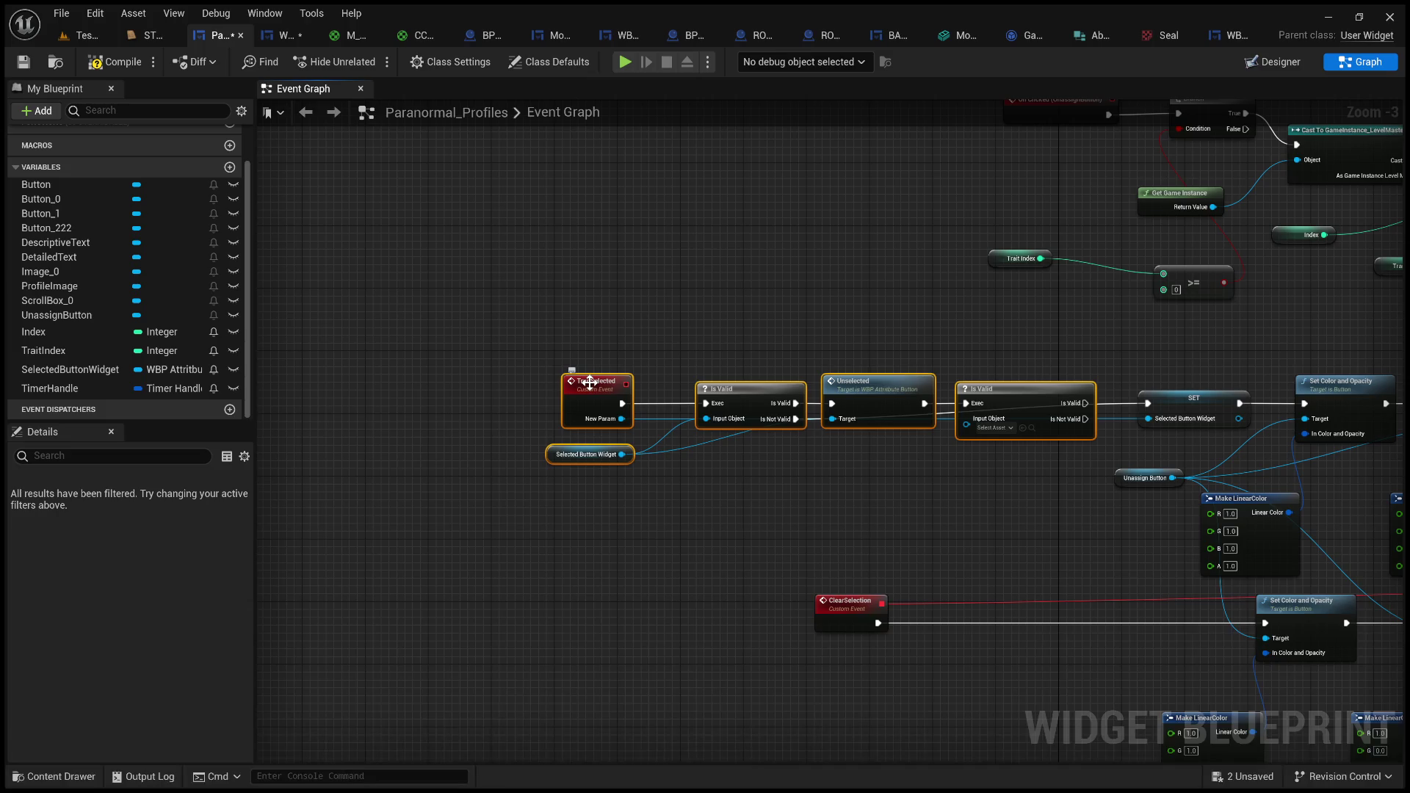
{"action": "left_click_drag", "start_coordinate": [590, 382], "coordinate": [456, 382]}
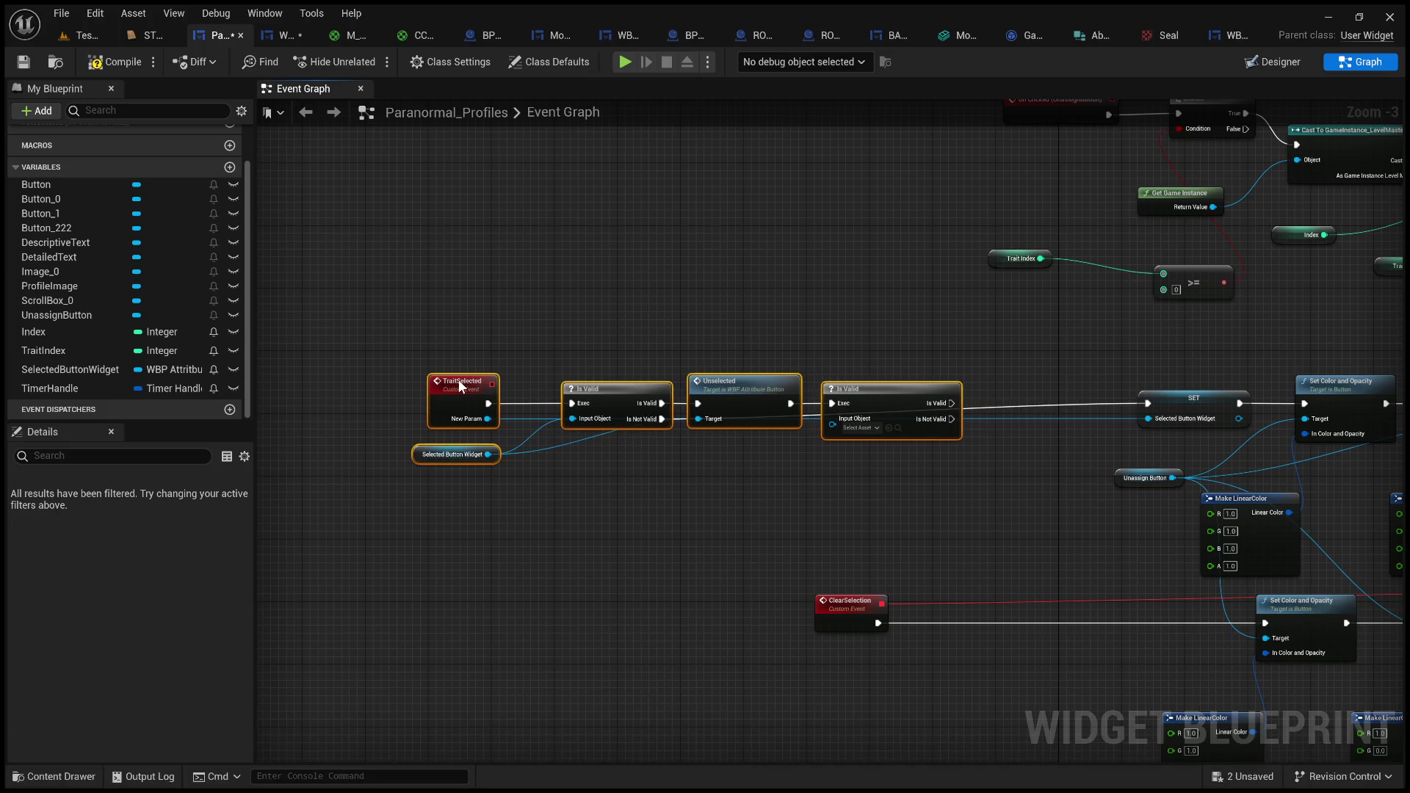
{"action": "left_click", "coordinate": [71, 391]}
{"action": "mouse_move", "coordinate": [779, 501]}
{"action": "left_mouse_down"}
{"action": "mouse_move", "coordinate": [848, 381]}
{"action": "mouse_move", "coordinate": [840, 456]}
{"action": "mouse_move", "coordinate": [861, 405]}
{"action": "left_mouse_up"}
{"action": "scroll", "coordinate": [778, 492], "scroll_direction": "up", "scroll_amount": 3}
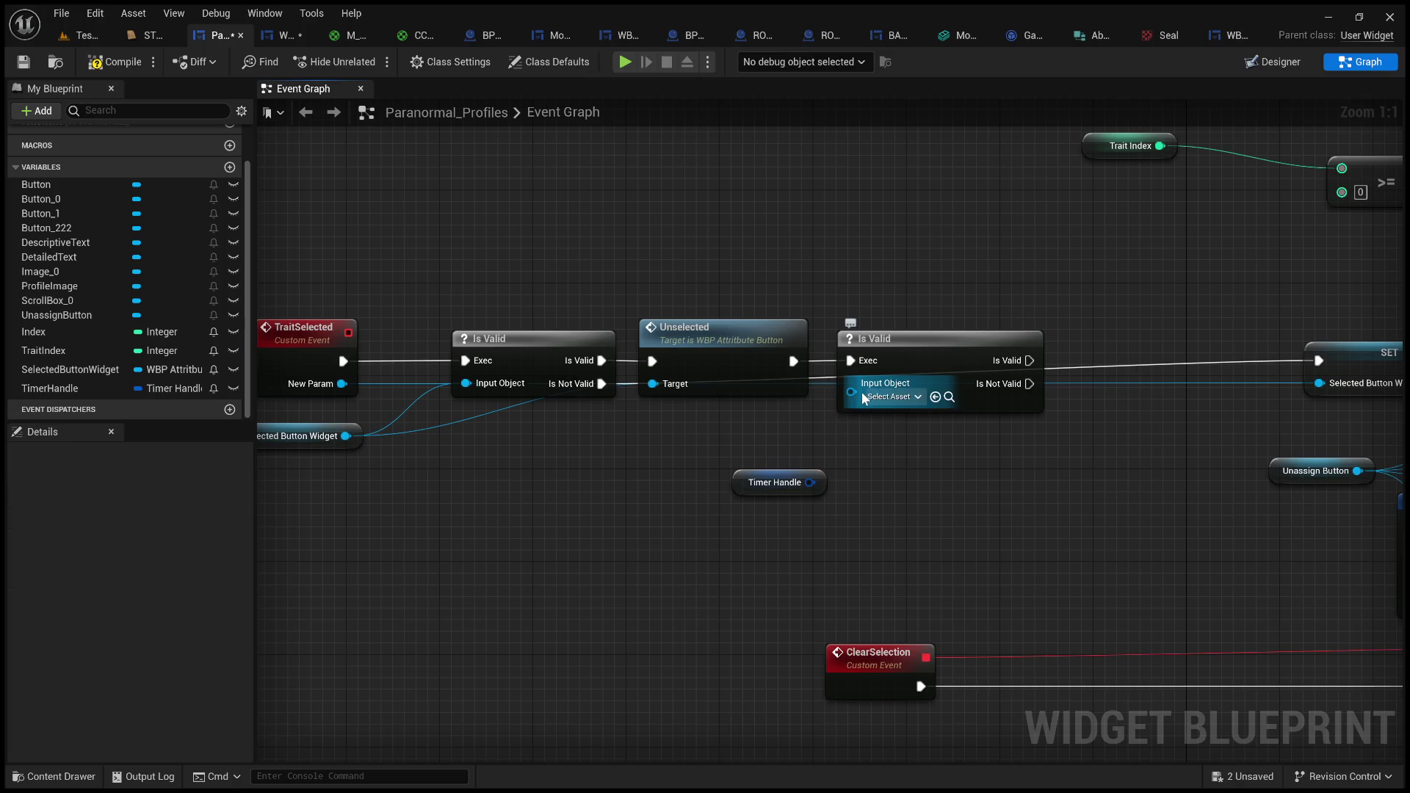
- Delete the second Is Valid node from the TraitSelected chain
{"action": "left_click", "coordinate": [943, 335]}
{"action": "key", "text": "Delete"}
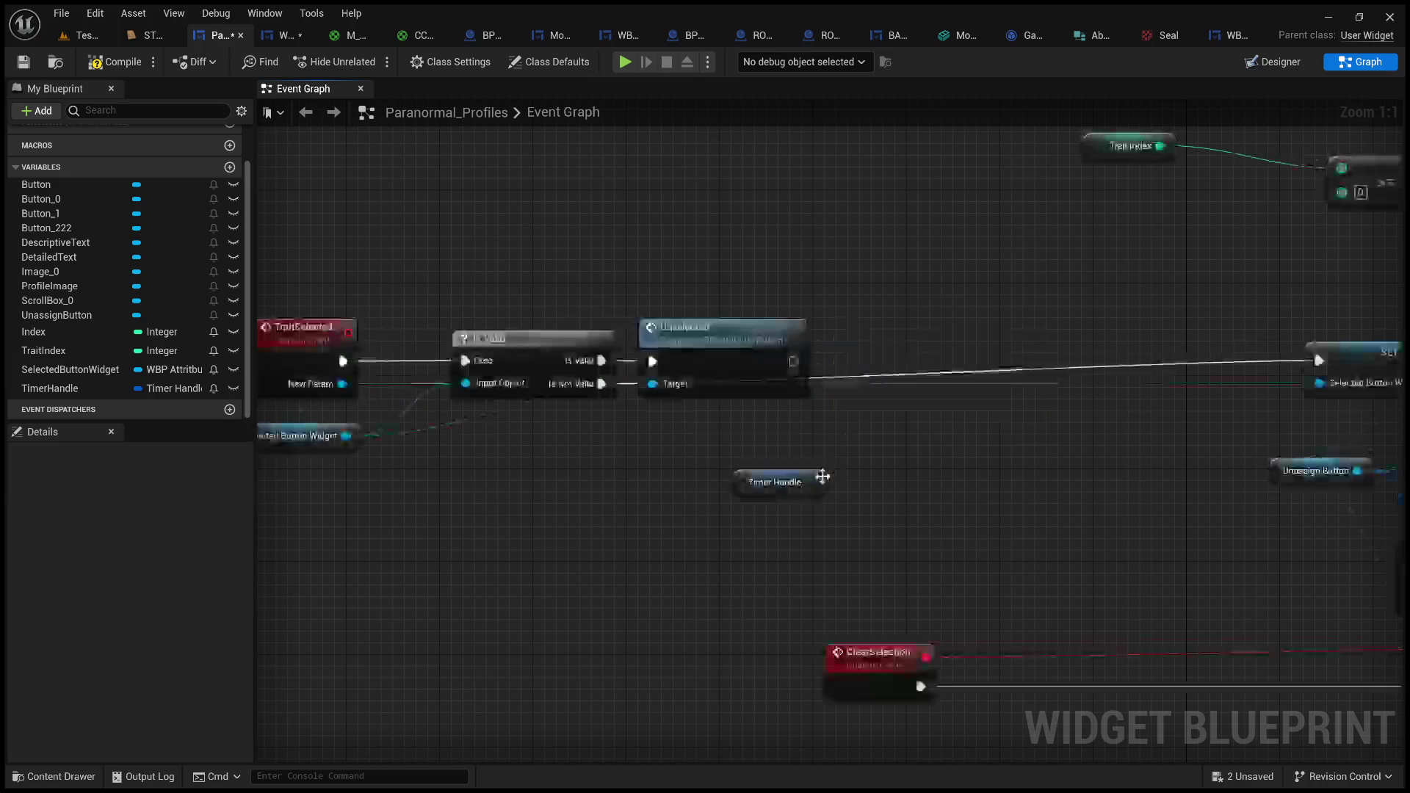
{"action": "mouse_move", "coordinate": [810, 482]}
{"action": "left_mouse_down"}
{"action": "mouse_move", "coordinate": [943, 408]}
{"action": "mouse_move", "coordinate": [943, 383]}
{"action": "left_mouse_up"}
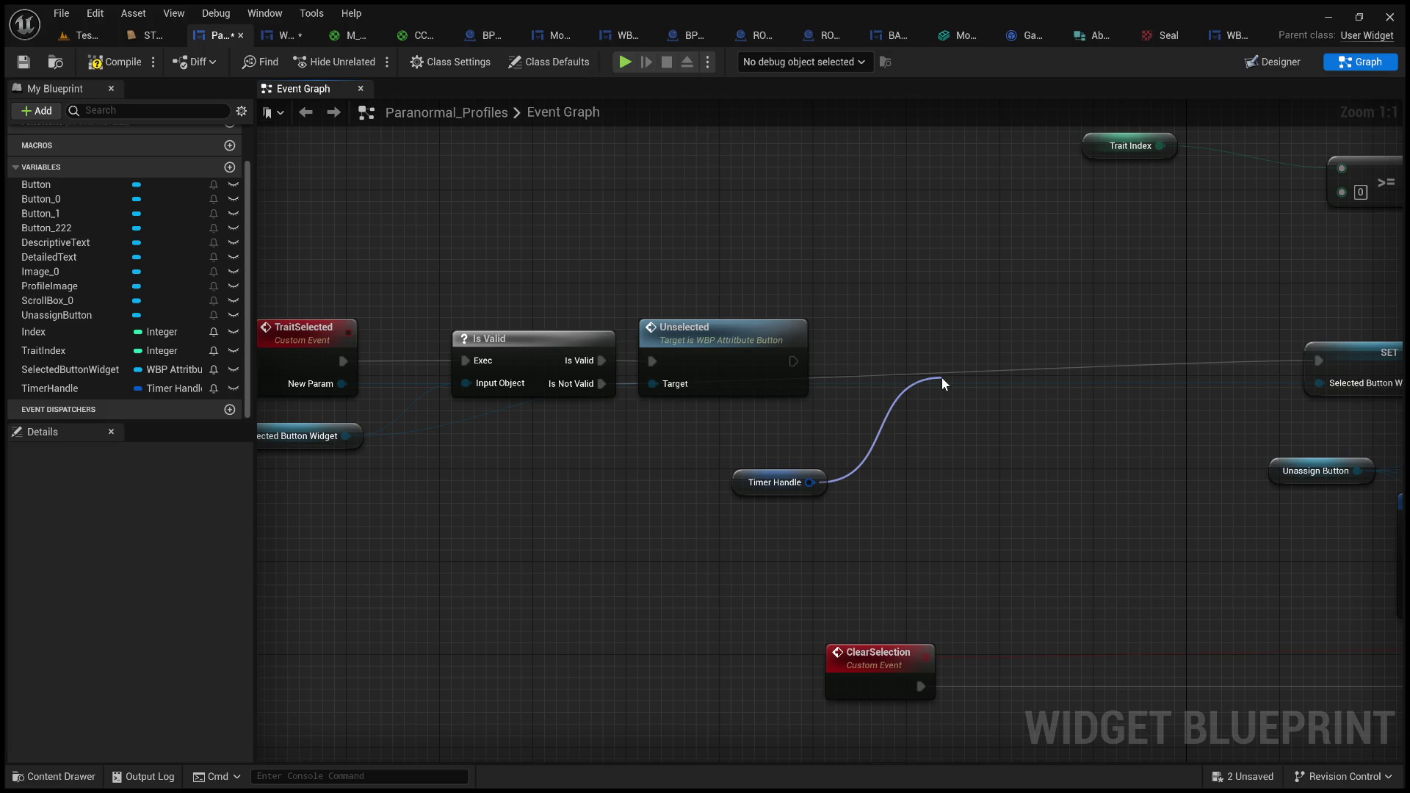
{"action": "left_click_drag", "start_coordinate": [944, 383], "coordinate": [923, 343]}
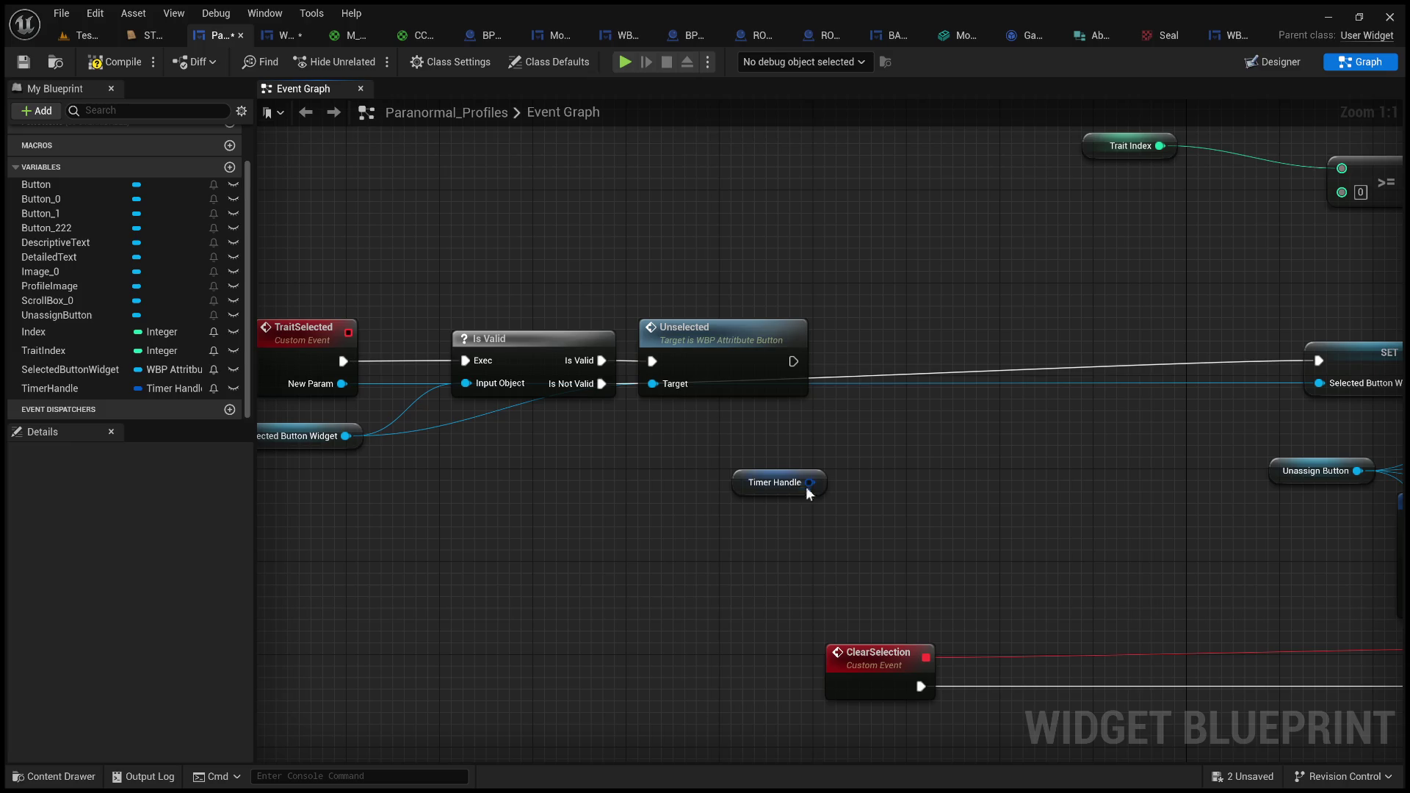
- Add Clear and Invalidate Timer by Handle on TimerHandle, wired between Unselected and SET
{"action": "left_click_drag", "start_coordinate": [809, 482], "coordinate": [902, 431]}
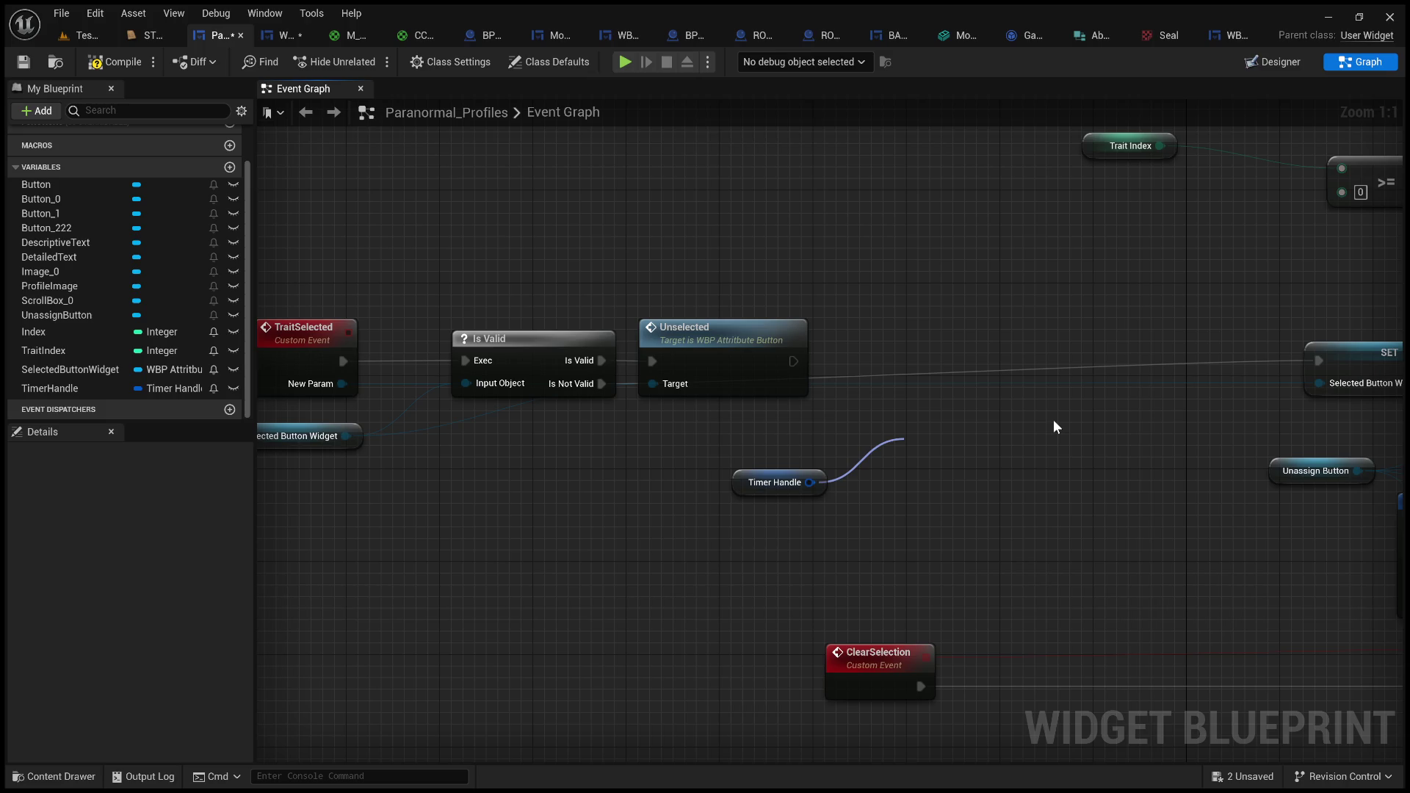
{"action": "left_click", "coordinate": [1050, 526]}
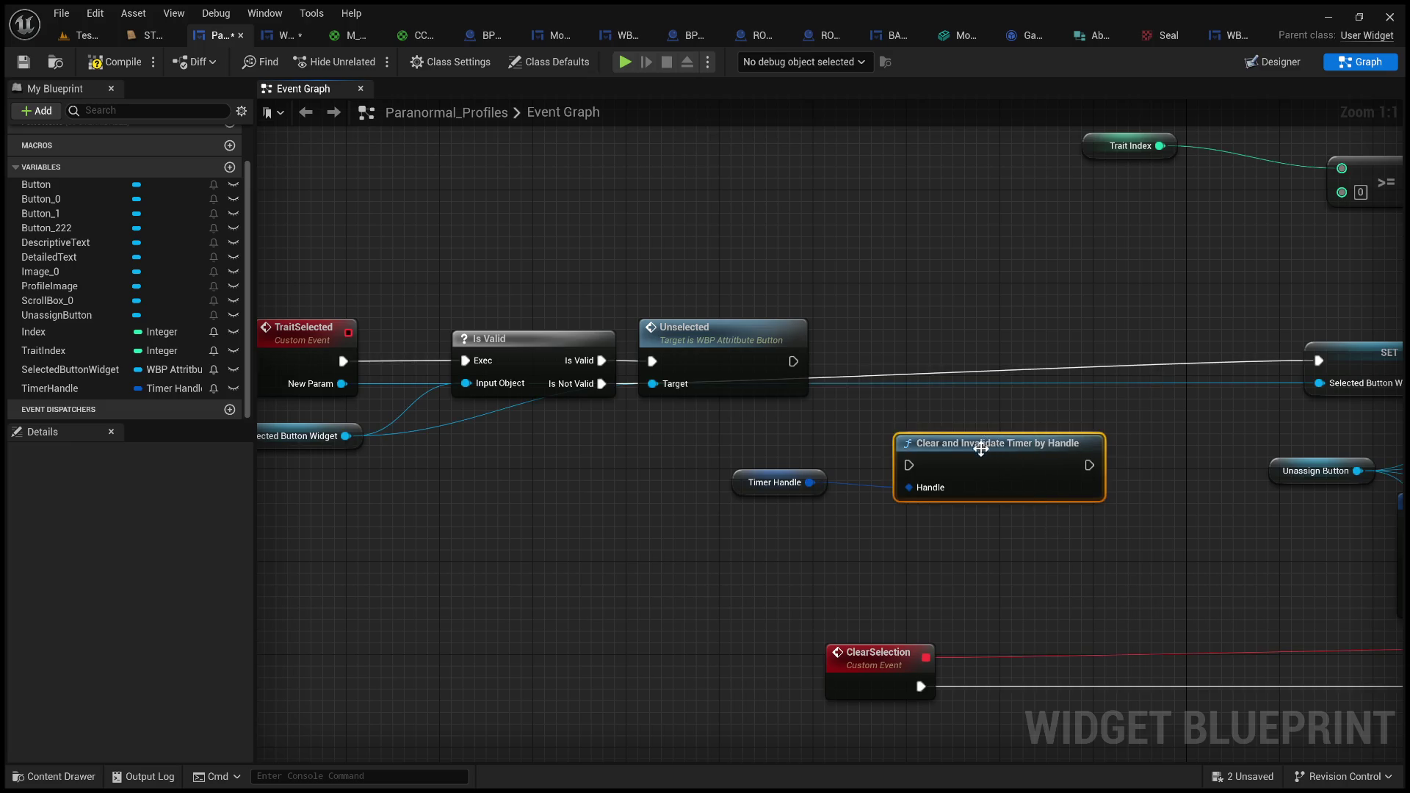
{"action": "left_click_drag", "start_coordinate": [981, 448], "coordinate": [1014, 342]}
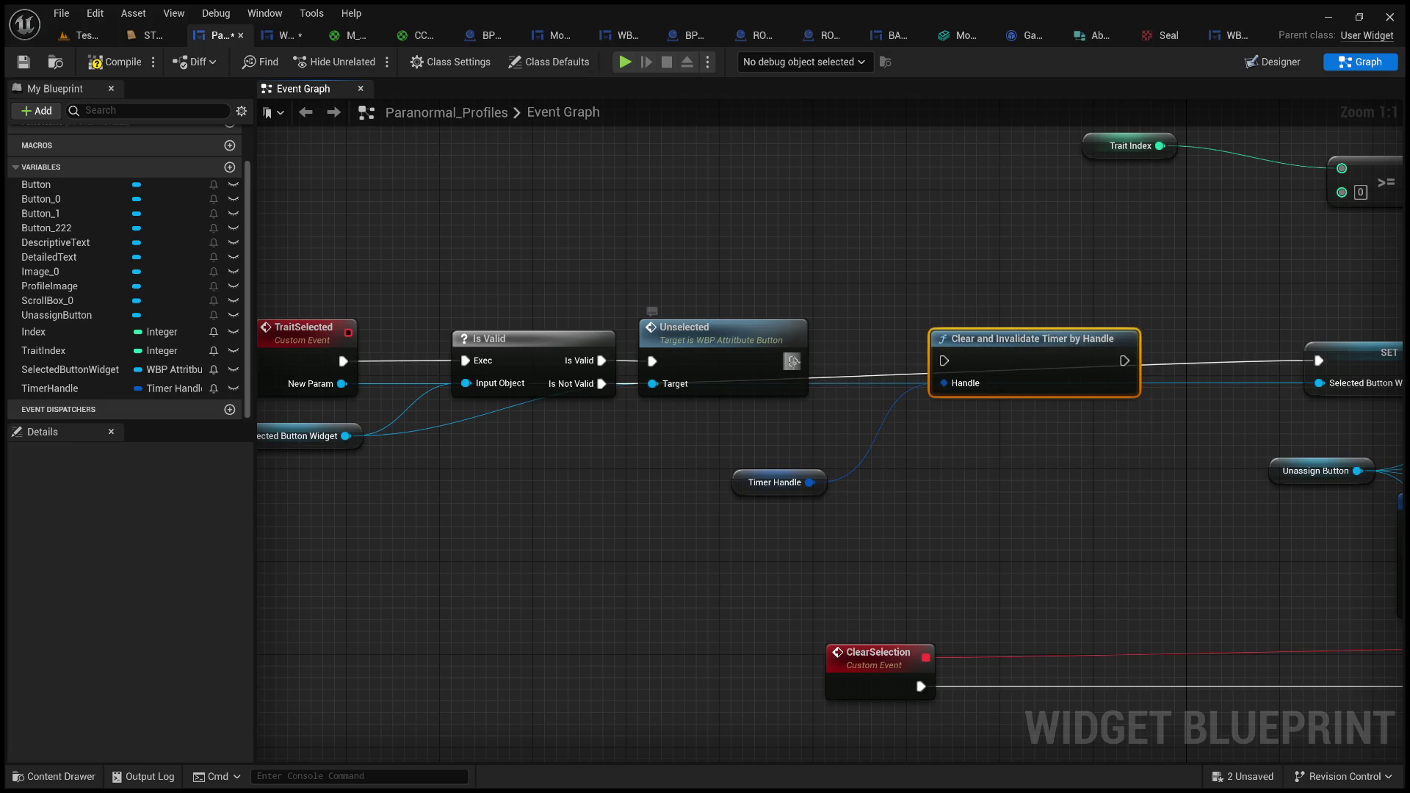
{"action": "left_click_drag", "start_coordinate": [793, 362], "coordinate": [947, 361]}
{"action": "left_click_drag", "start_coordinate": [1125, 361], "coordinate": [1324, 364]}
- Compile the Paranormal_Profiles widget blueprint
{"action": "left_click_drag", "start_coordinate": [810, 483], "coordinate": [907, 505]}
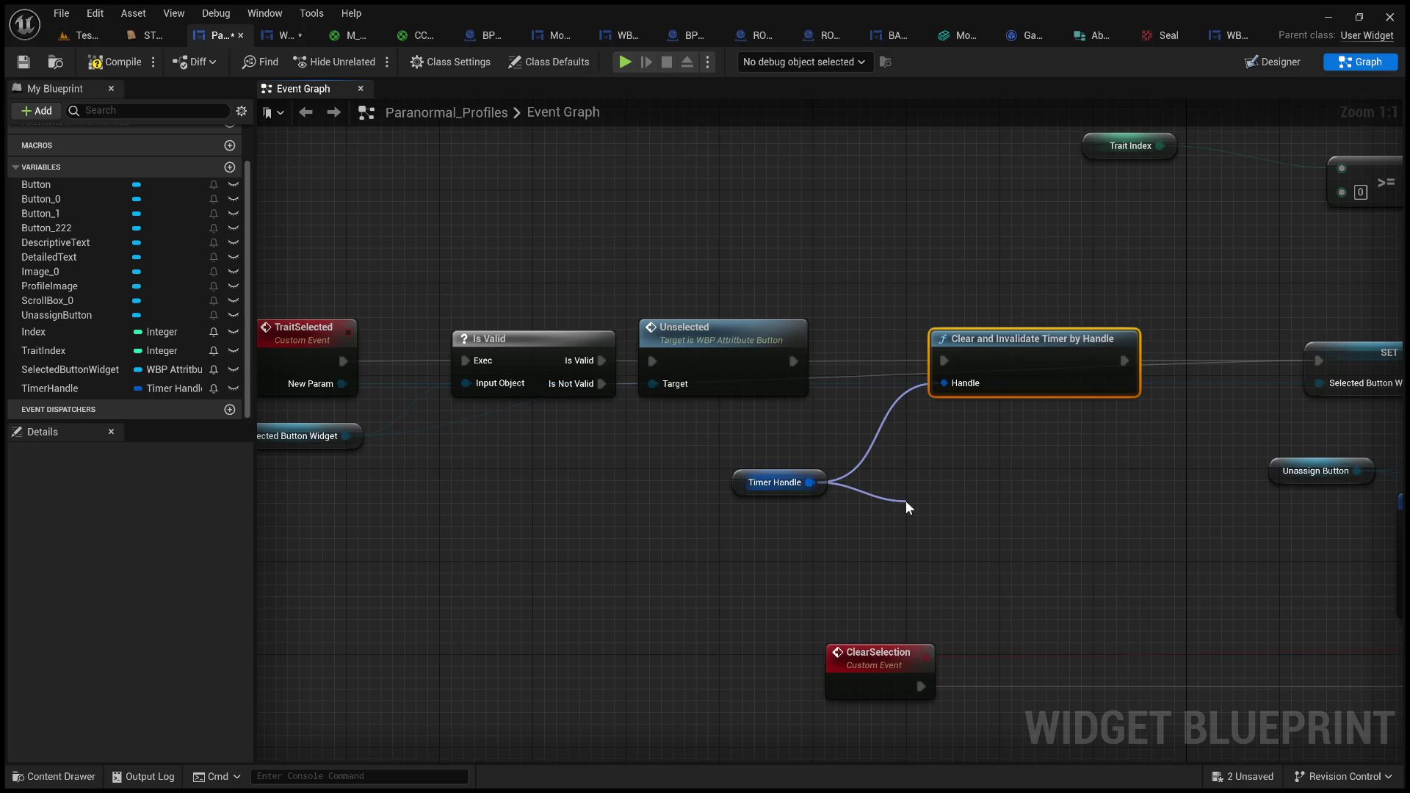
{"action": "mouse_move", "coordinate": [878, 498]}
{"action": "left_mouse_down"}
{"action": "mouse_move", "coordinate": [852, 460]}
{"action": "mouse_move", "coordinate": [746, 437]}
{"action": "mouse_move", "coordinate": [753, 458]}
{"action": "mouse_move", "coordinate": [707, 504]}
{"action": "mouse_move", "coordinate": [726, 460]}
{"action": "mouse_move", "coordinate": [779, 417]}
{"action": "left_mouse_up"}
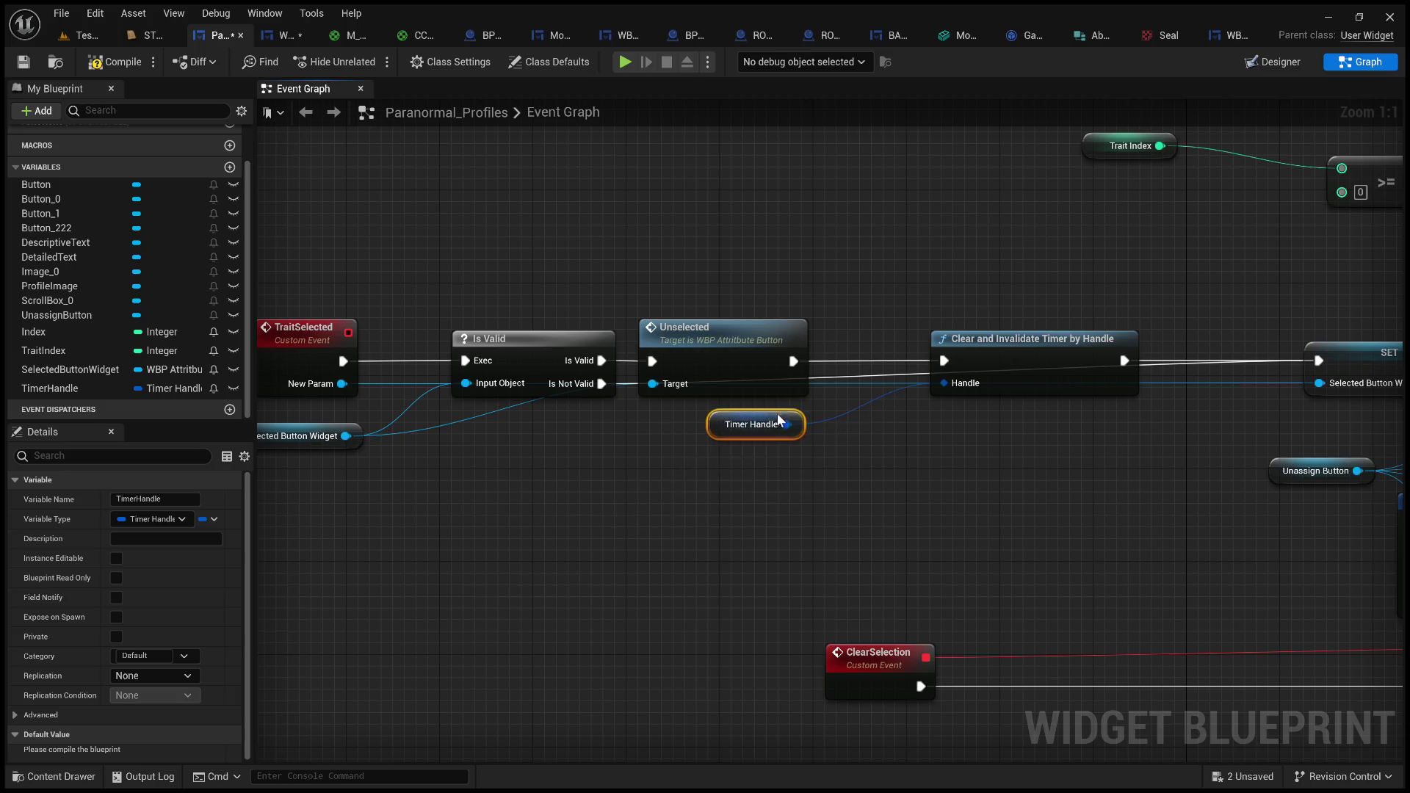
{"action": "left_click", "coordinate": [923, 544]}
{"action": "scroll", "coordinate": [881, 514], "scroll_direction": "down", "scroll_amount": 1}
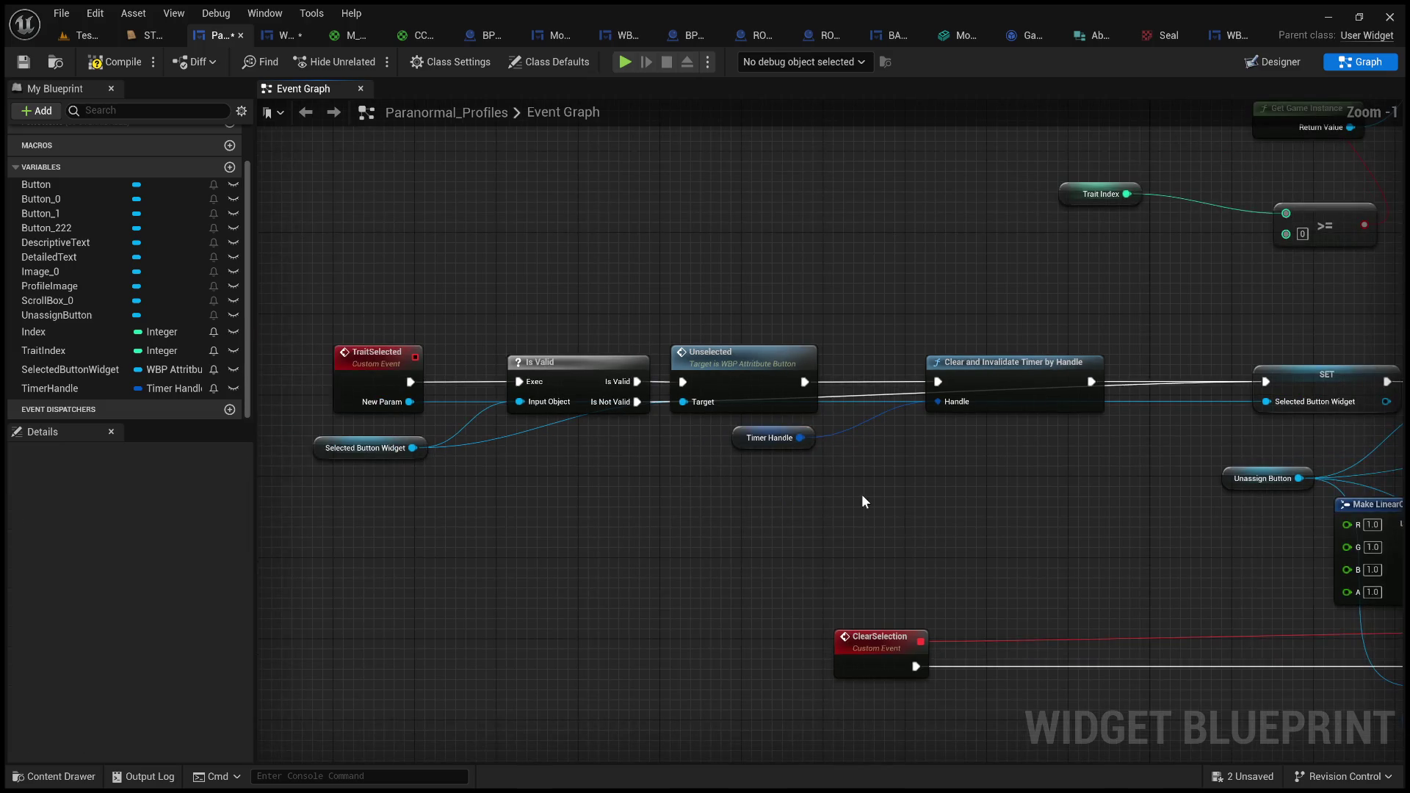
{"action": "left_click", "coordinate": [102, 62]}
- Play the test level, zoom to the creature file monitor, and select several behavior entries
{"action": "left_click", "coordinate": [100, 36]}
{"action": "left_click", "coordinate": [364, 63]}
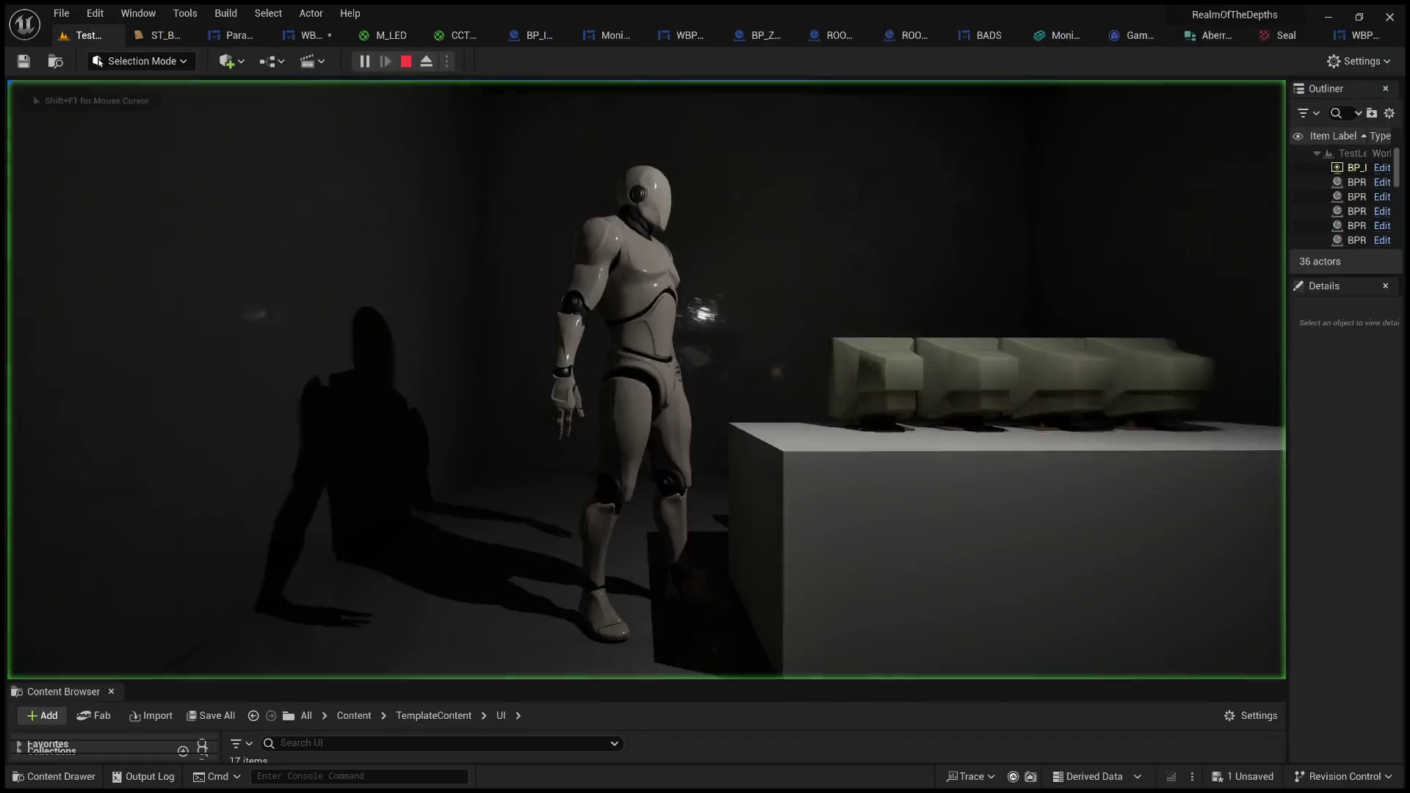
{"action": "key", "text": "e"}
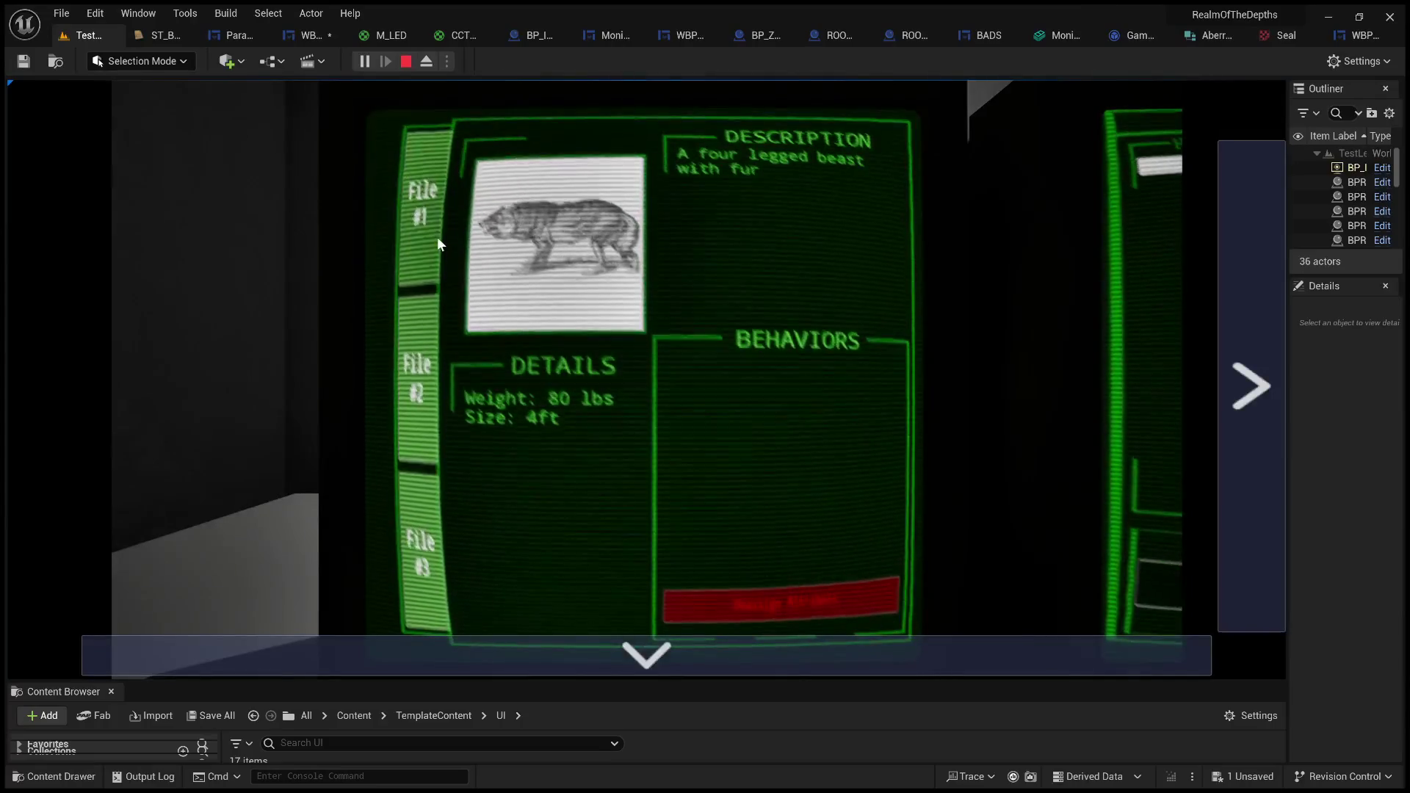
{"action": "left_click", "coordinate": [437, 236]}
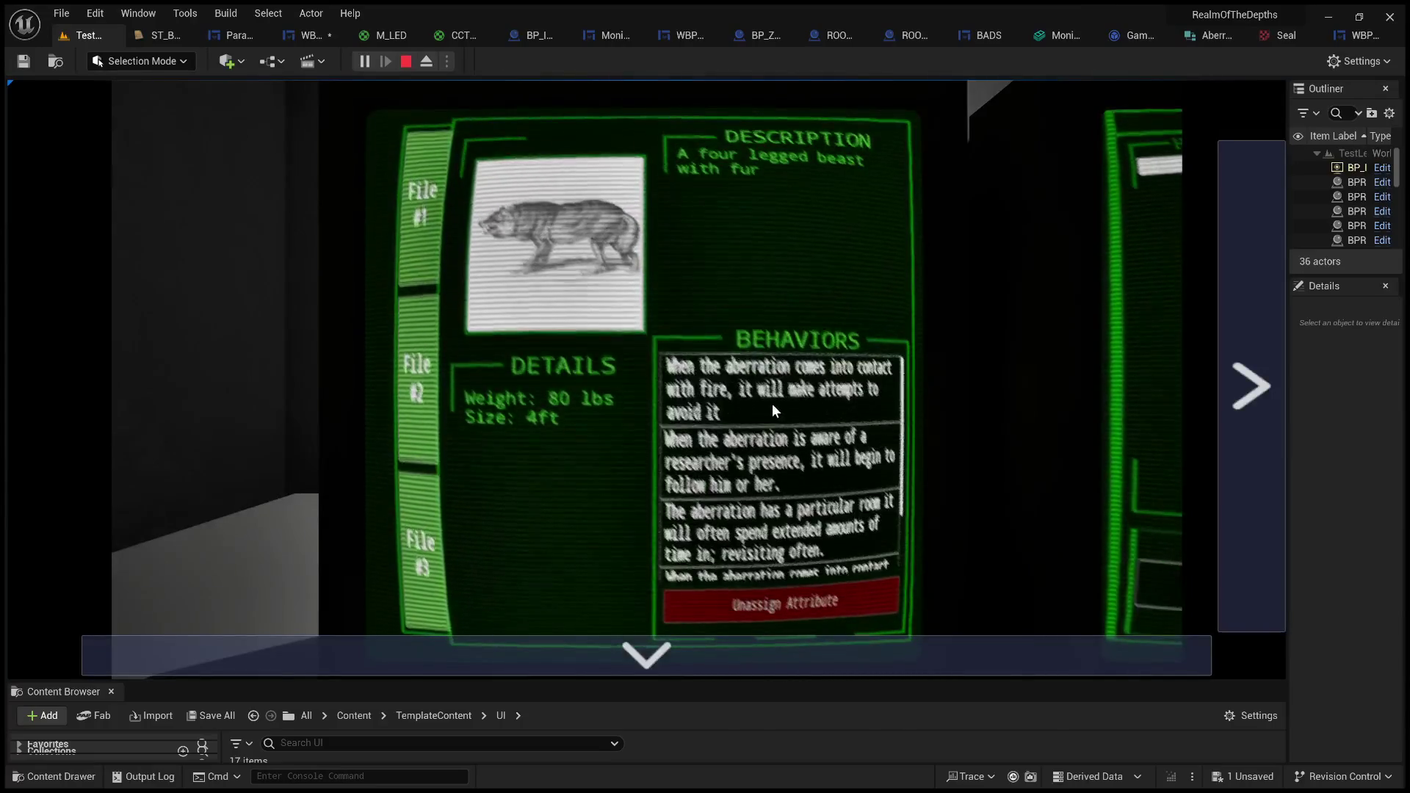
{"action": "left_click", "coordinate": [771, 405]}
{"action": "left_click", "coordinate": [768, 474]}
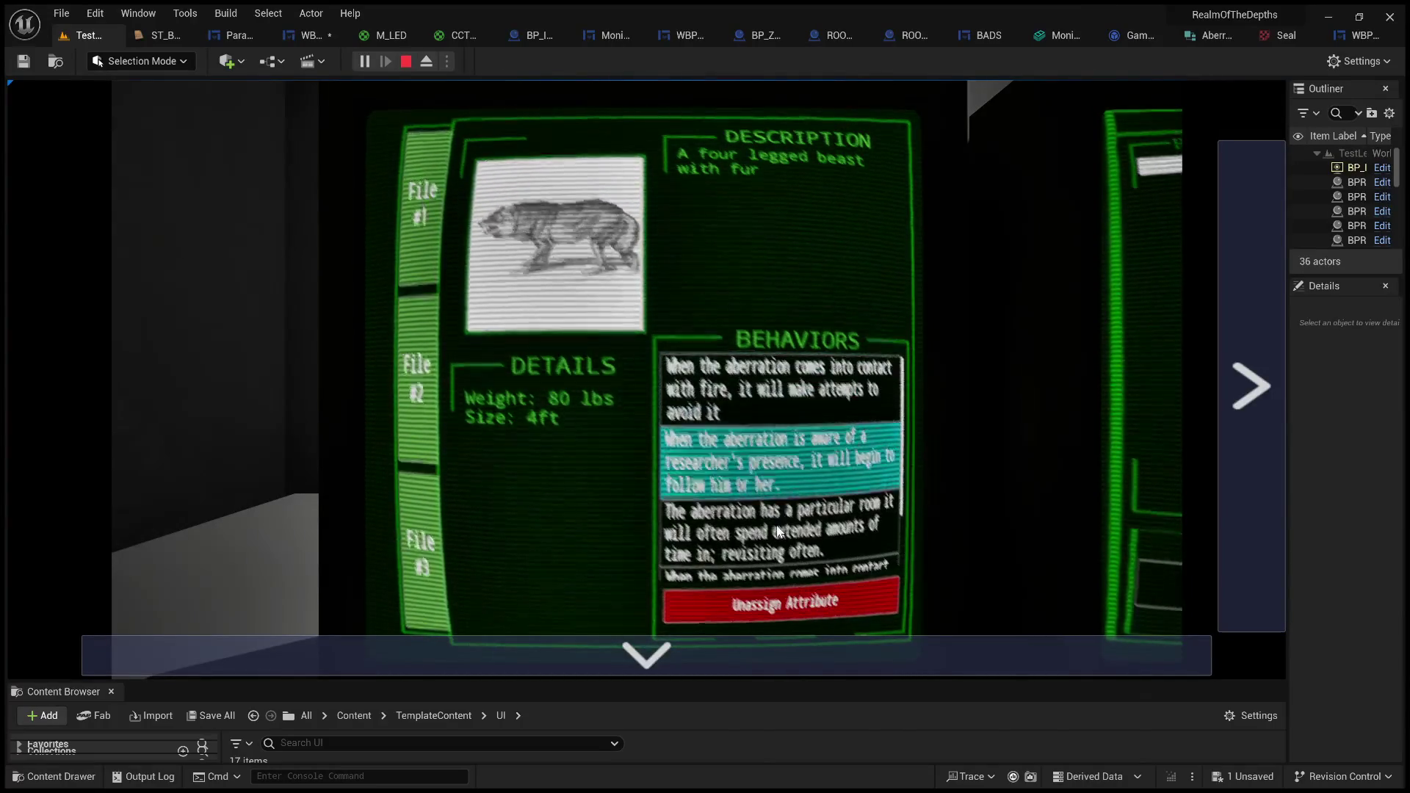
{"action": "left_click", "coordinate": [769, 529]}
- Toggle the first and second behavior entries on and off while scrolling the Behaviors list
{"action": "left_click", "coordinate": [771, 463]}
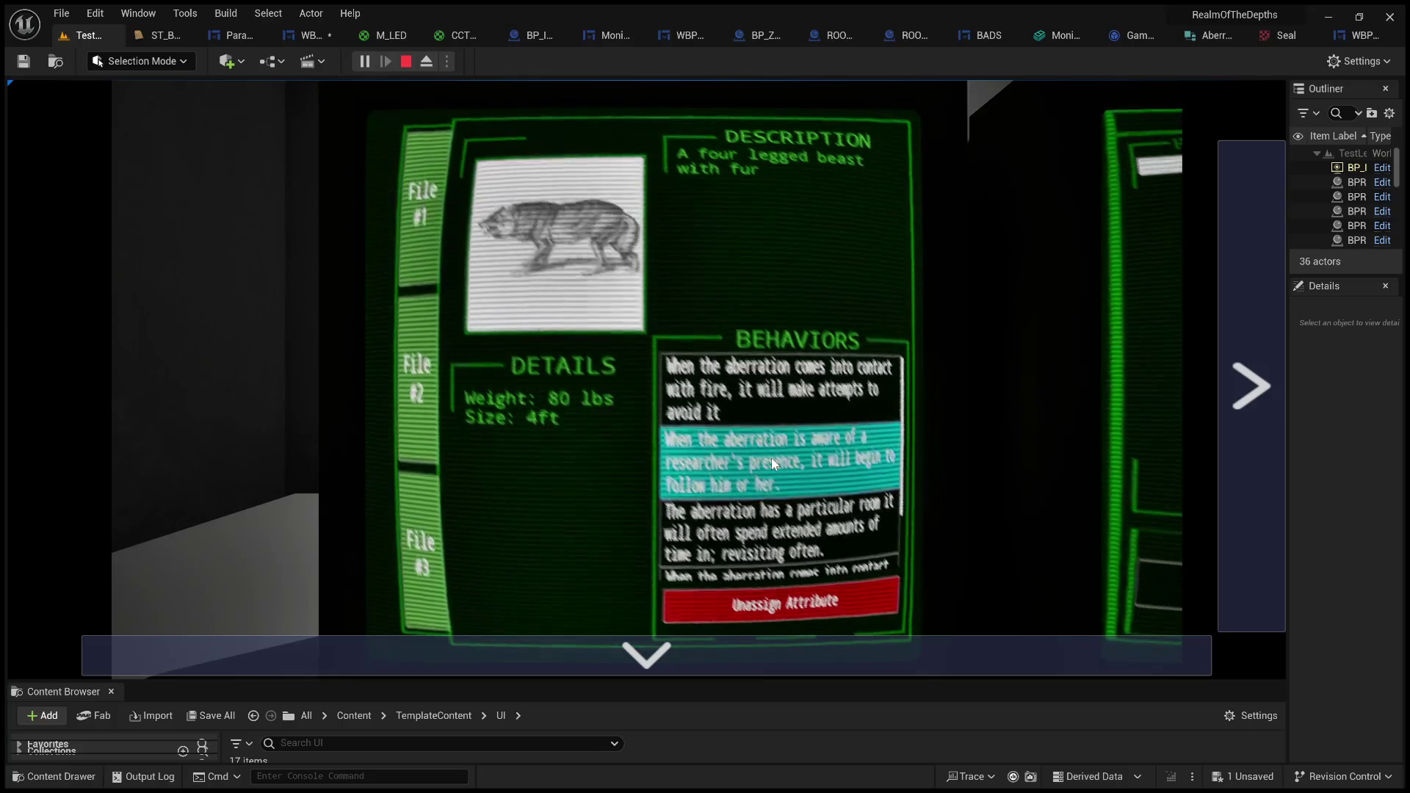
{"action": "left_click", "coordinate": [771, 456]}
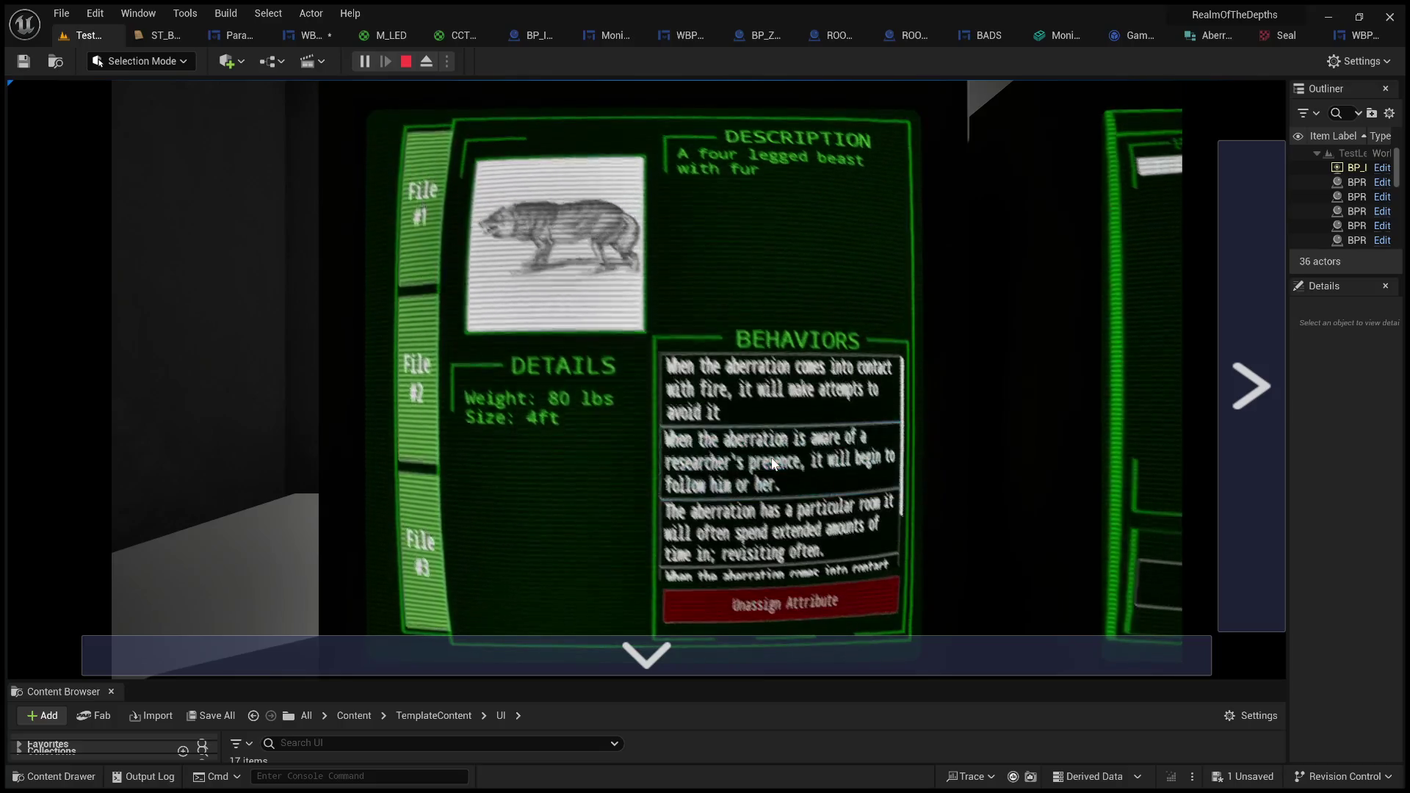
{"action": "left_click", "coordinate": [768, 396]}
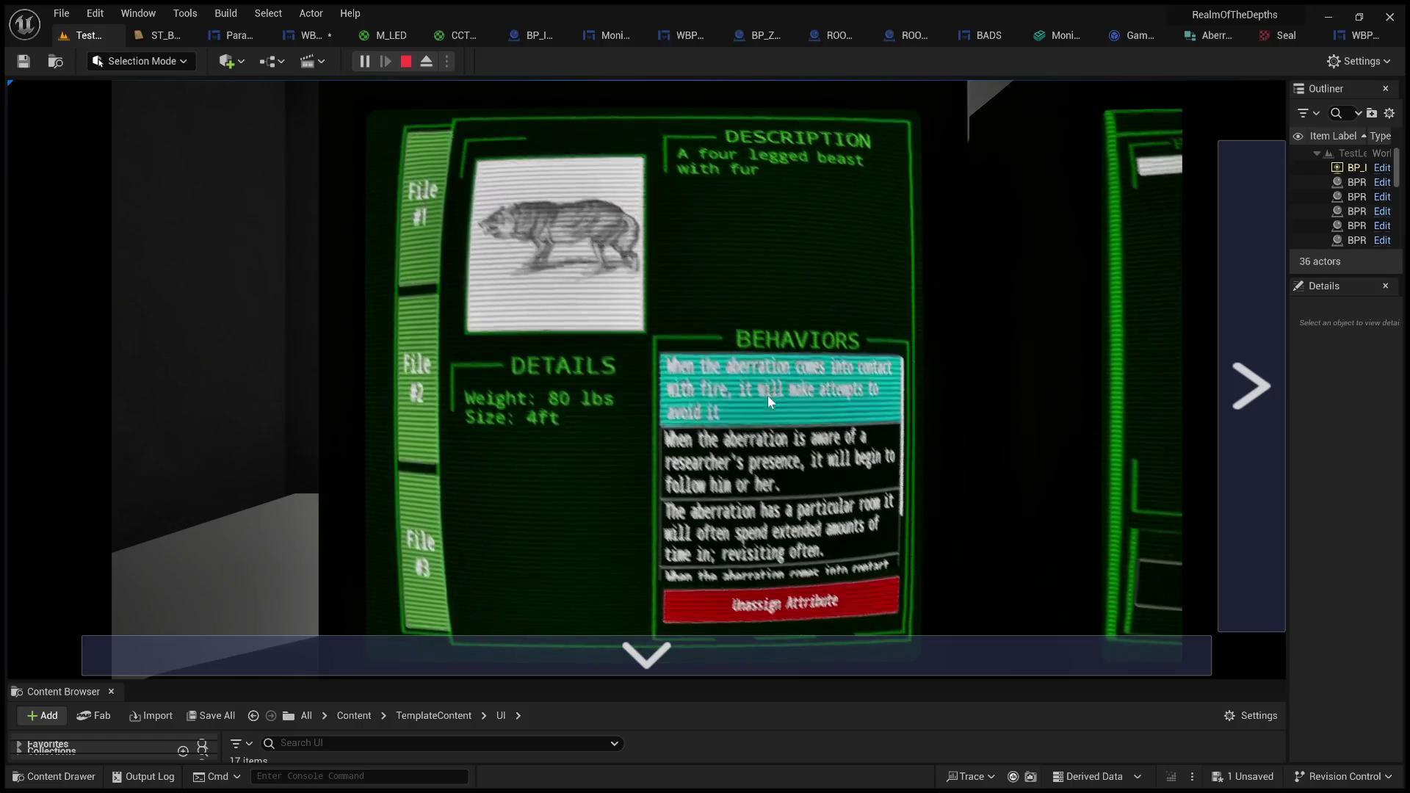
{"action": "left_click", "coordinate": [782, 451]}
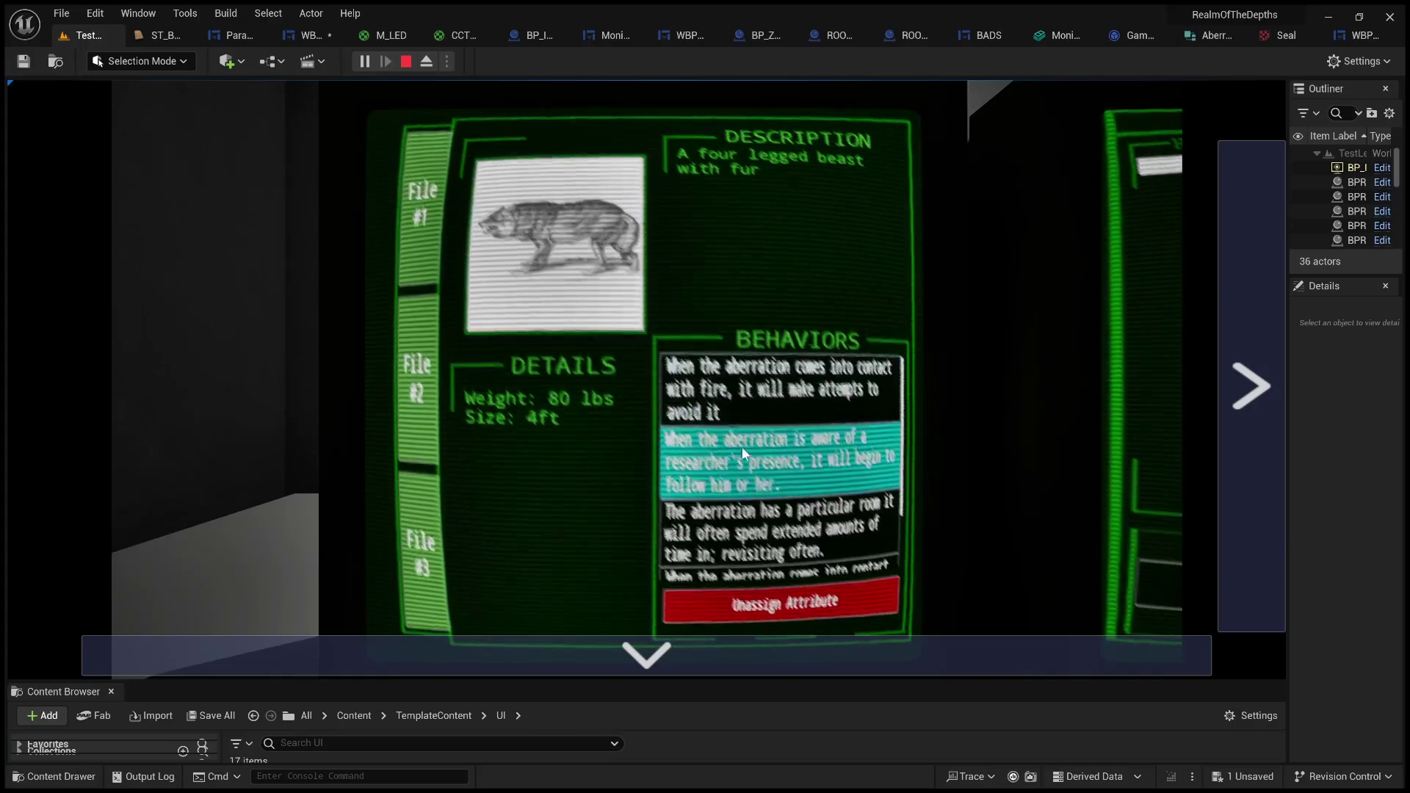
{"action": "left_click", "coordinate": [555, 454]}
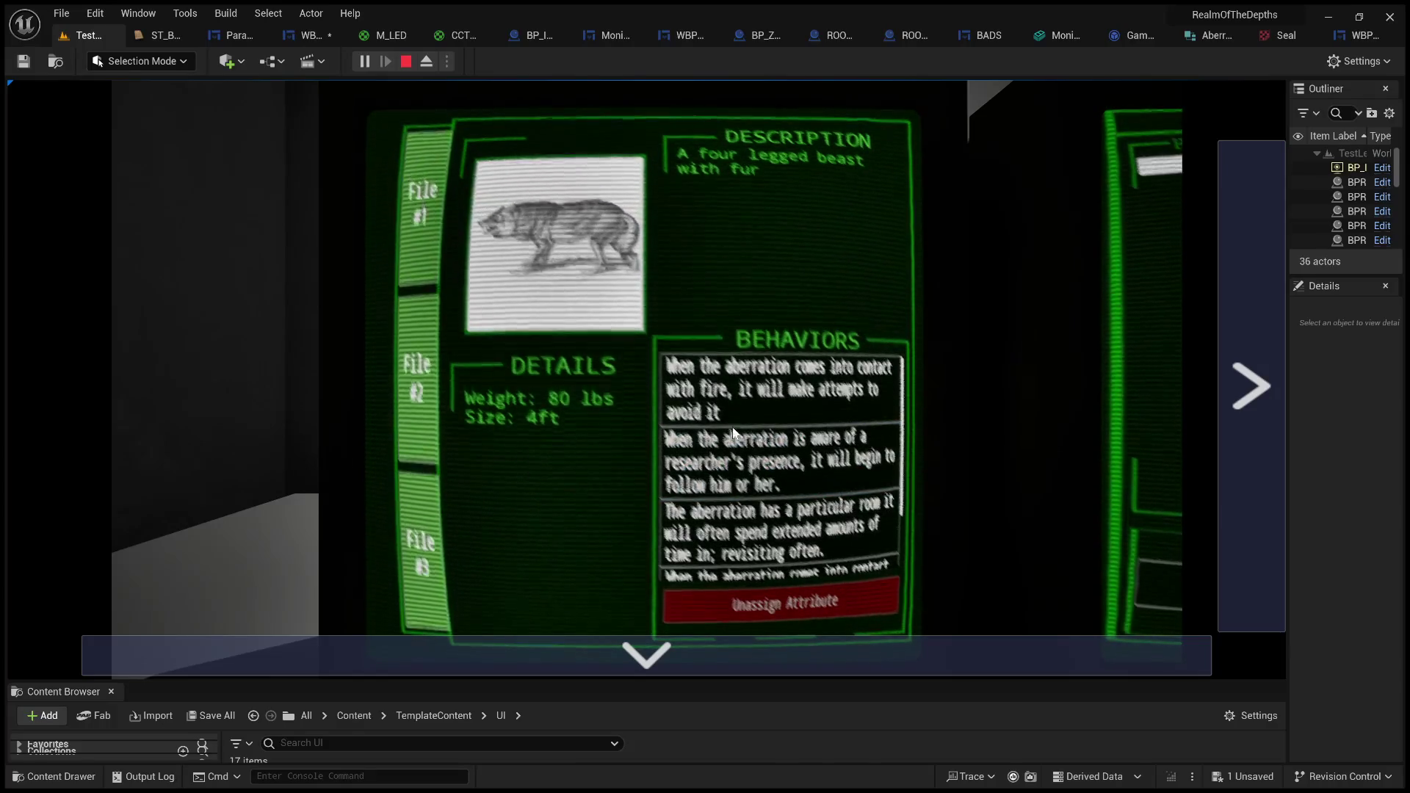
{"action": "left_click", "coordinate": [793, 397]}
{"action": "scroll", "coordinate": [815, 461], "scroll_direction": "down", "scroll_amount": 1}
{"action": "scroll", "coordinate": [814, 456], "scroll_direction": "up", "scroll_amount": 1}
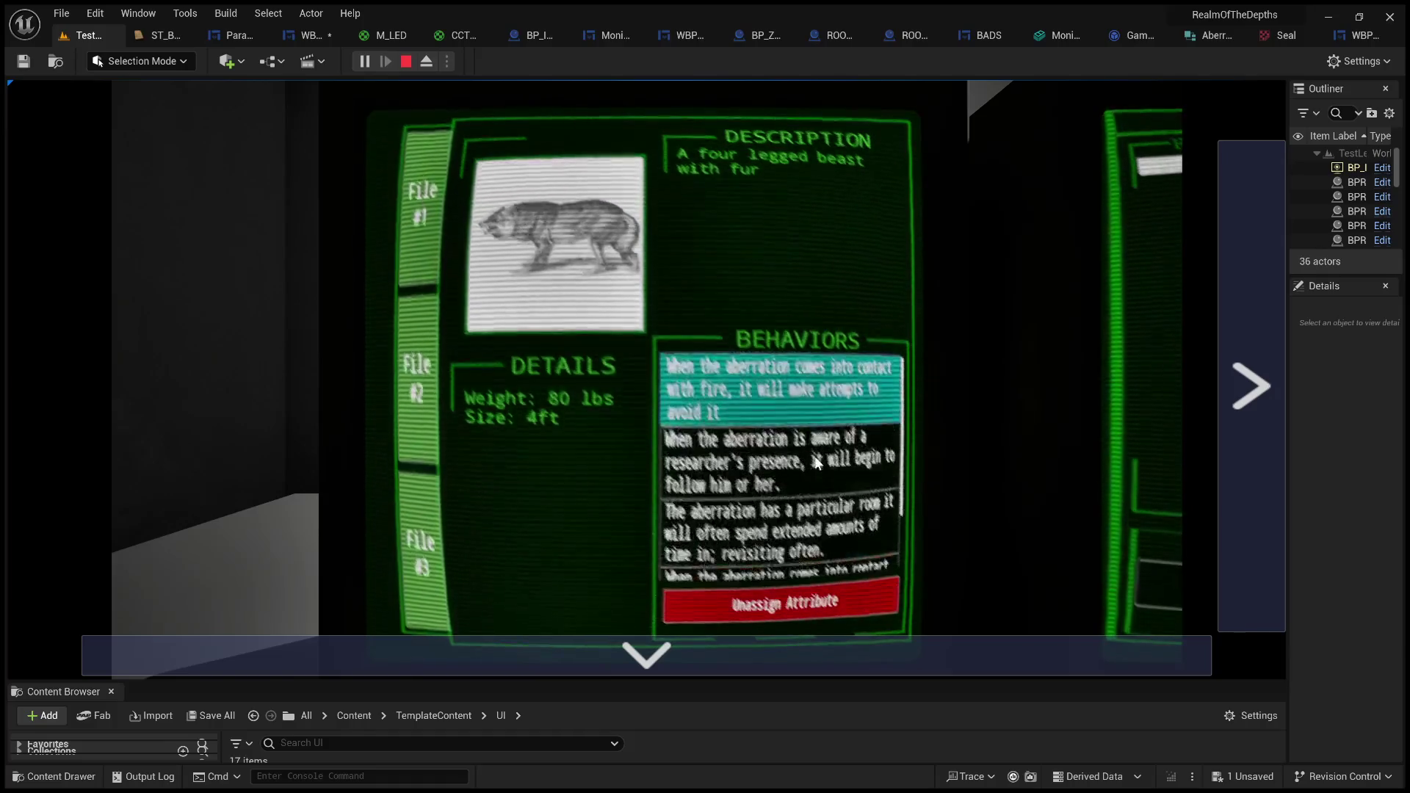
{"action": "scroll", "coordinate": [776, 518], "scroll_direction": "down", "scroll_amount": 2}
{"action": "scroll", "coordinate": [777, 517], "scroll_direction": "down", "scroll_amount": 2}
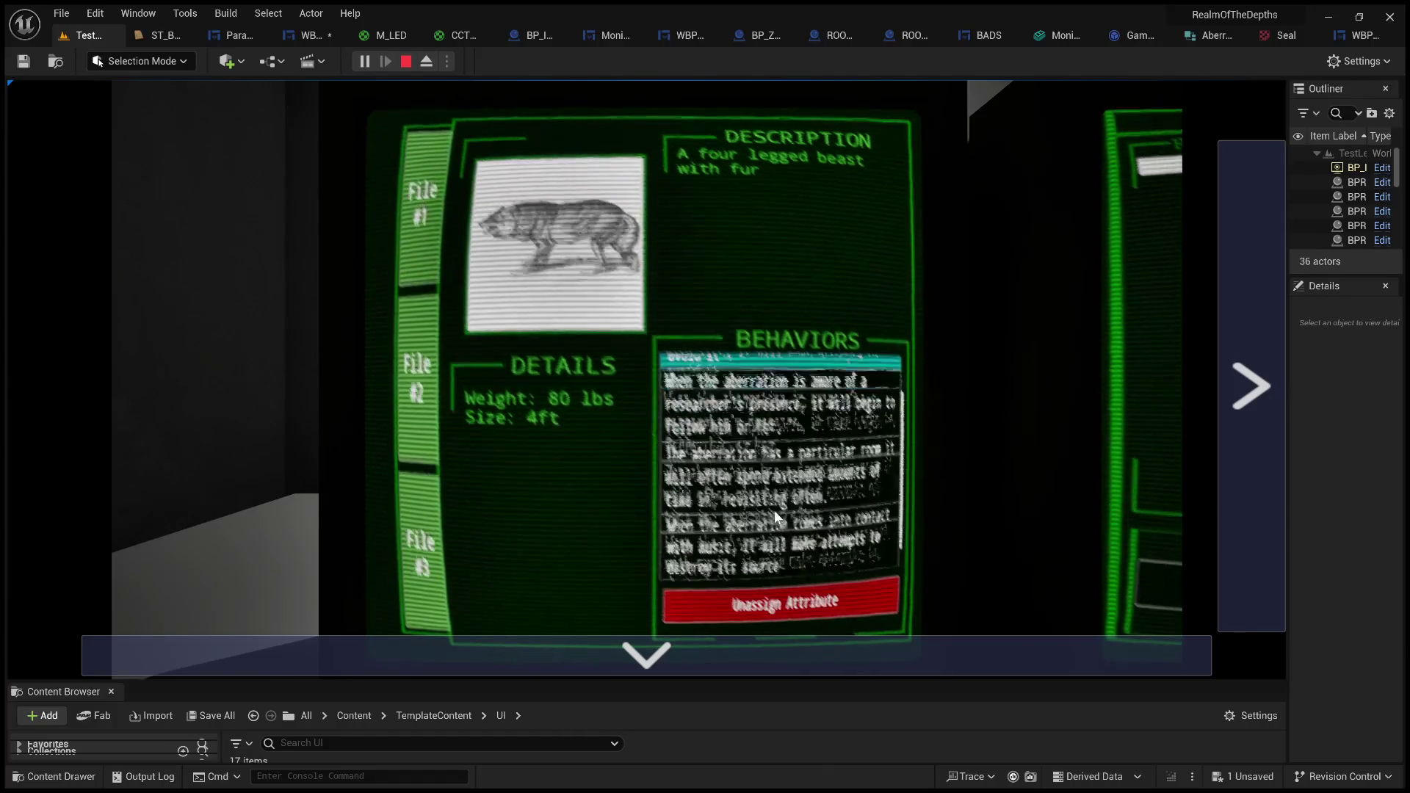
{"action": "scroll", "coordinate": [775, 516], "scroll_direction": "up", "scroll_amount": 3}
{"action": "left_click", "coordinate": [773, 510]}
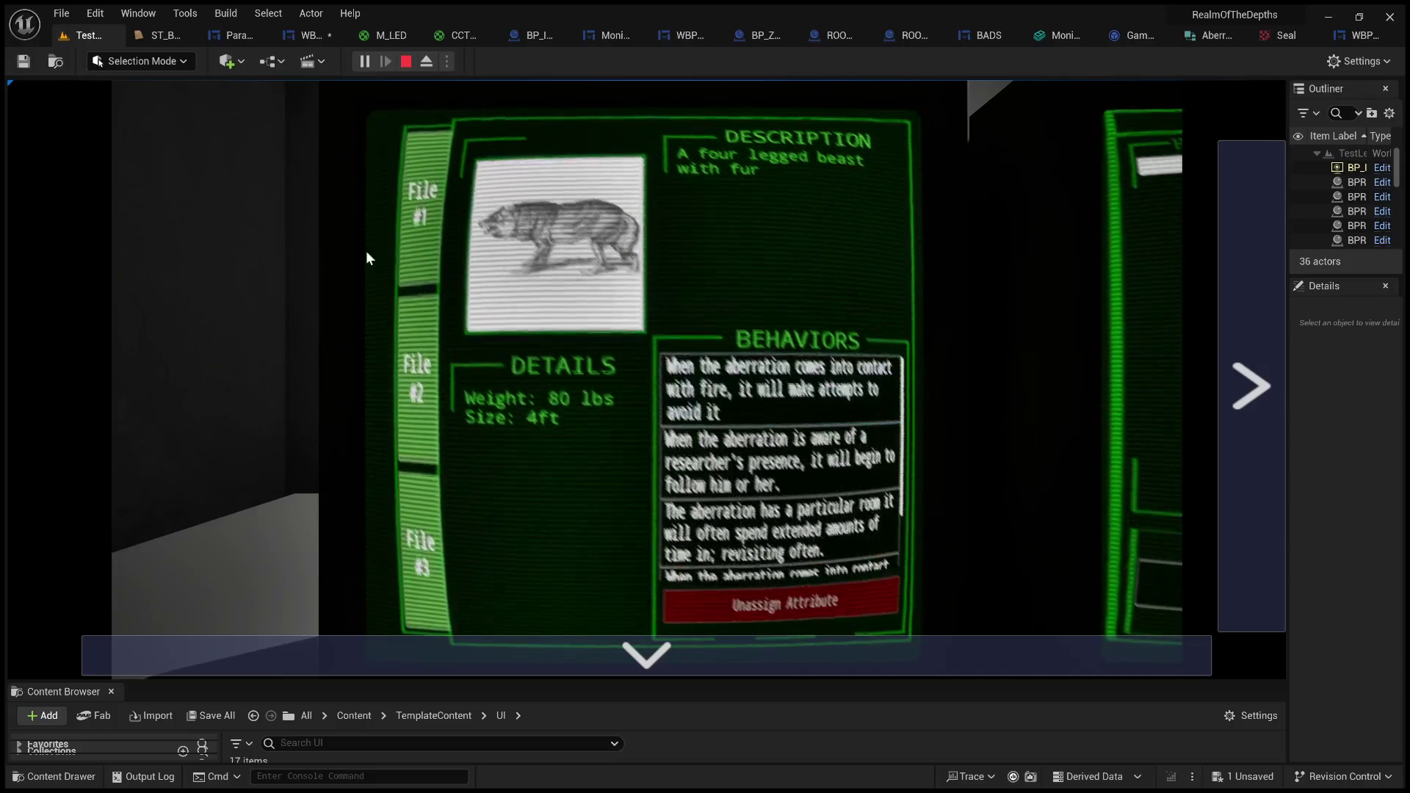
- Switch to the seal file and back to the four-legged beast, deselecting the particular-room entry
{"action": "left_click", "coordinate": [808, 461]}
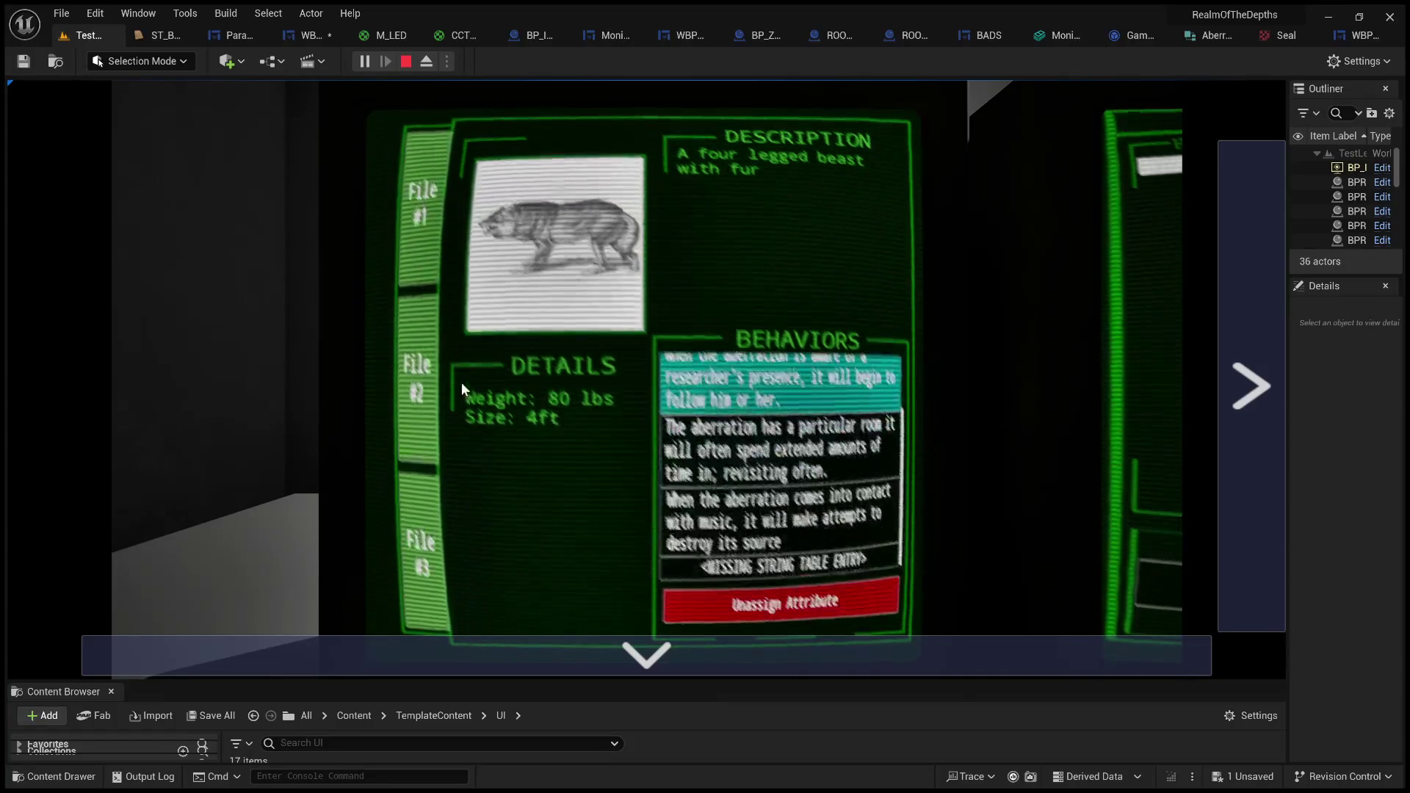
{"action": "left_click", "coordinate": [461, 382]}
{"action": "left_click", "coordinate": [840, 482]}
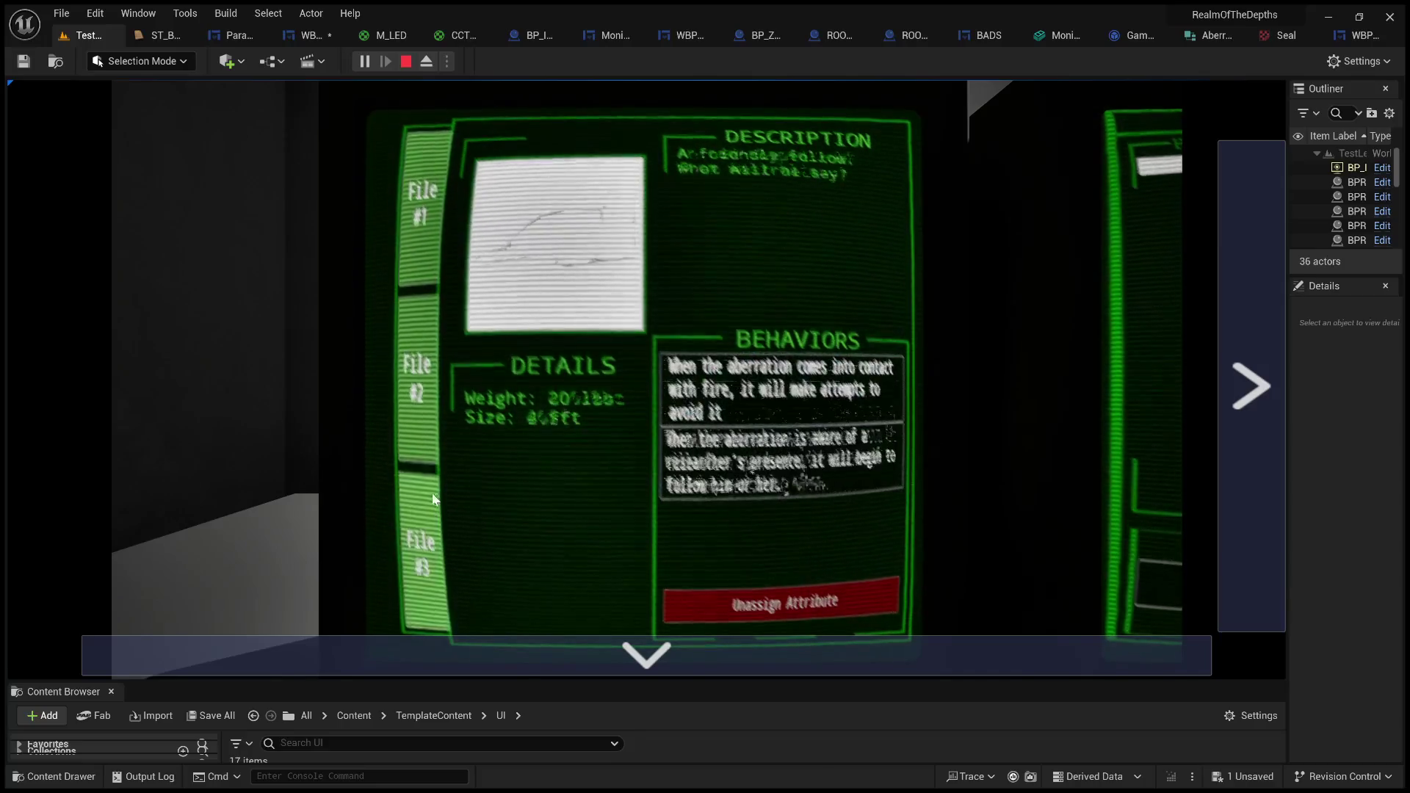
{"action": "left_click", "coordinate": [427, 236]}
{"action": "left_click", "coordinate": [779, 455]}
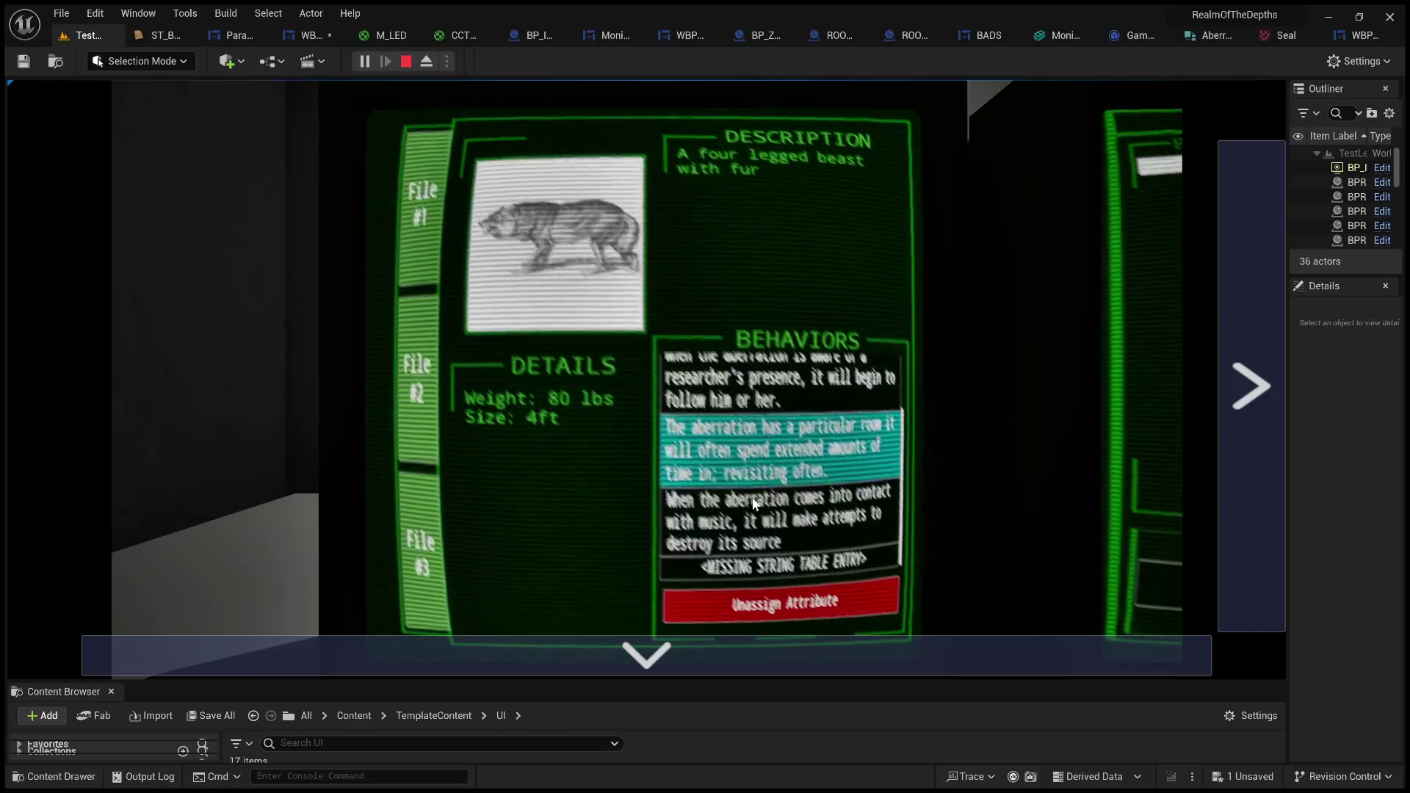
{"action": "scroll", "coordinate": [696, 421], "scroll_direction": "up", "scroll_amount": 2}
{"action": "scroll", "coordinate": [696, 421], "scroll_direction": "down", "scroll_amount": 2}
{"action": "left_click", "coordinate": [485, 497]}
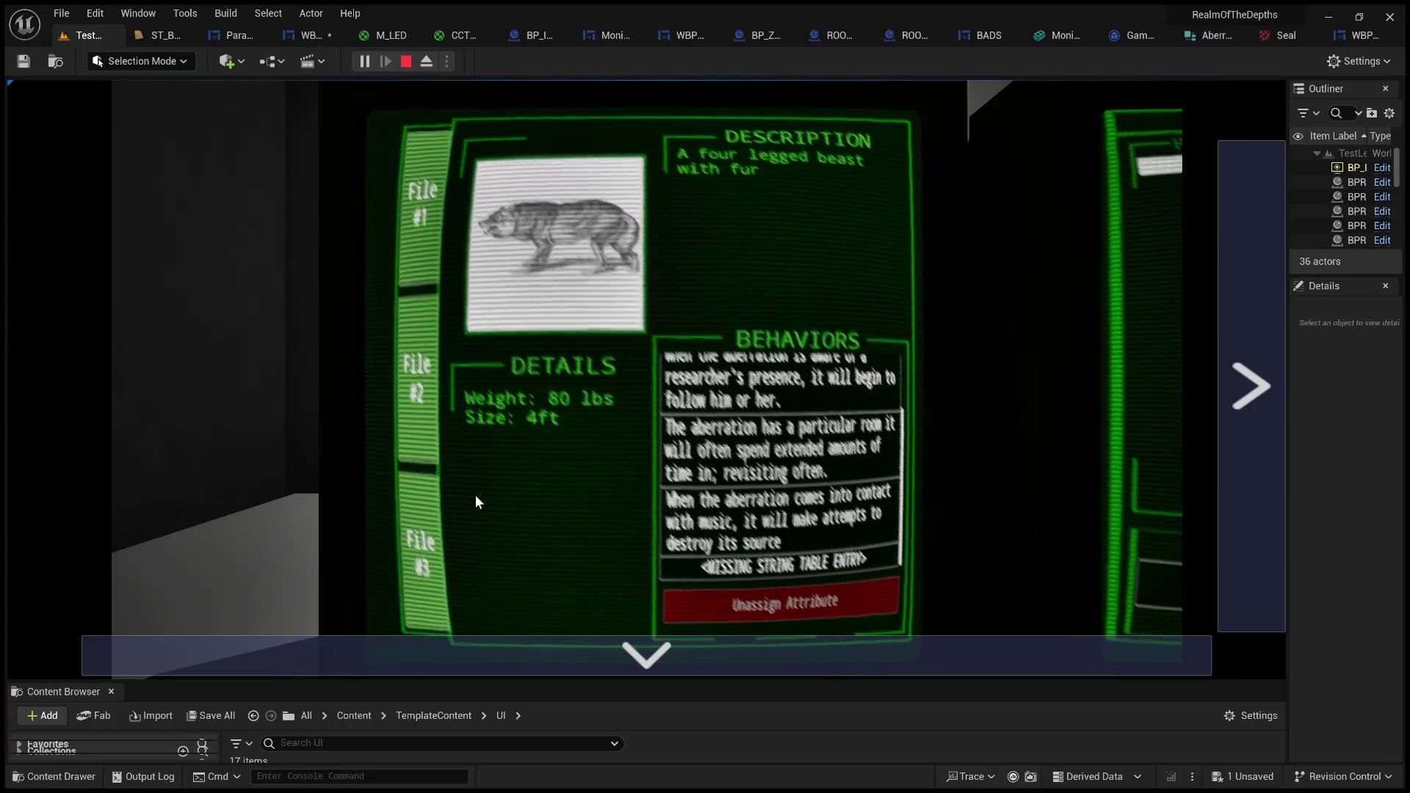
- Toggle the first and second entries again, then stop play and return to the Event Graph
{"action": "scroll", "coordinate": [754, 459], "scroll_direction": "up", "scroll_amount": 1}
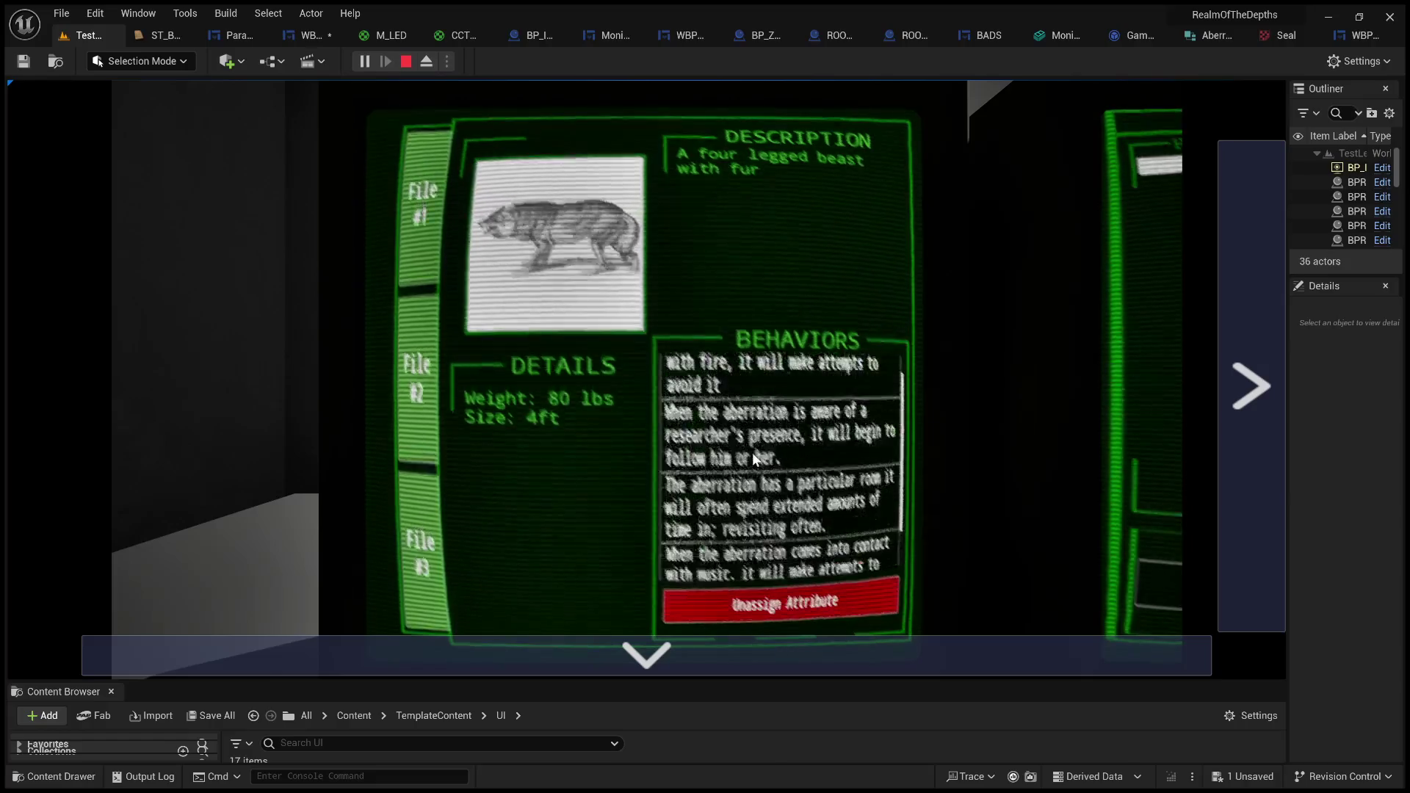
{"action": "scroll", "coordinate": [752, 452], "scroll_direction": "down", "scroll_amount": 1}
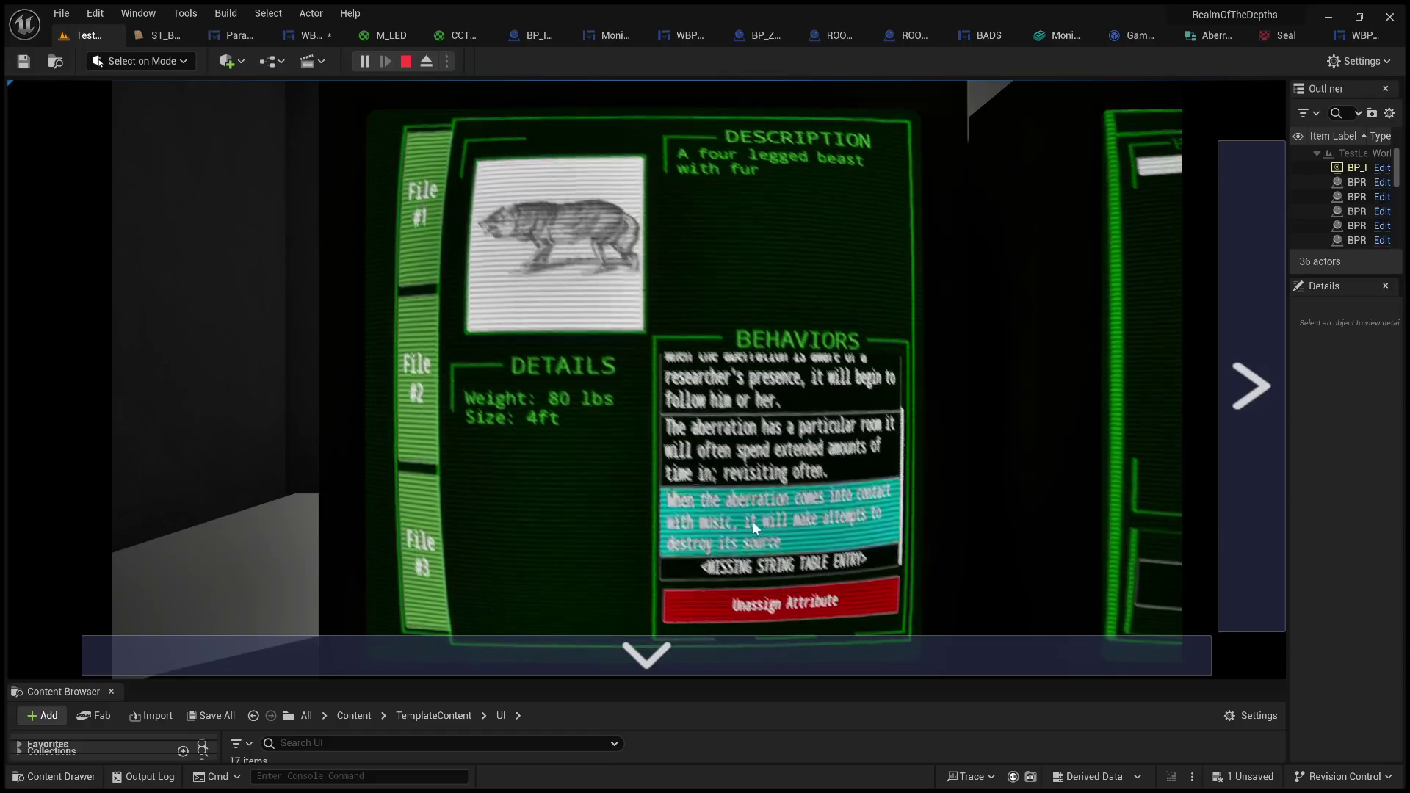
{"action": "scroll", "coordinate": [756, 405], "scroll_direction": "up", "scroll_amount": 2}
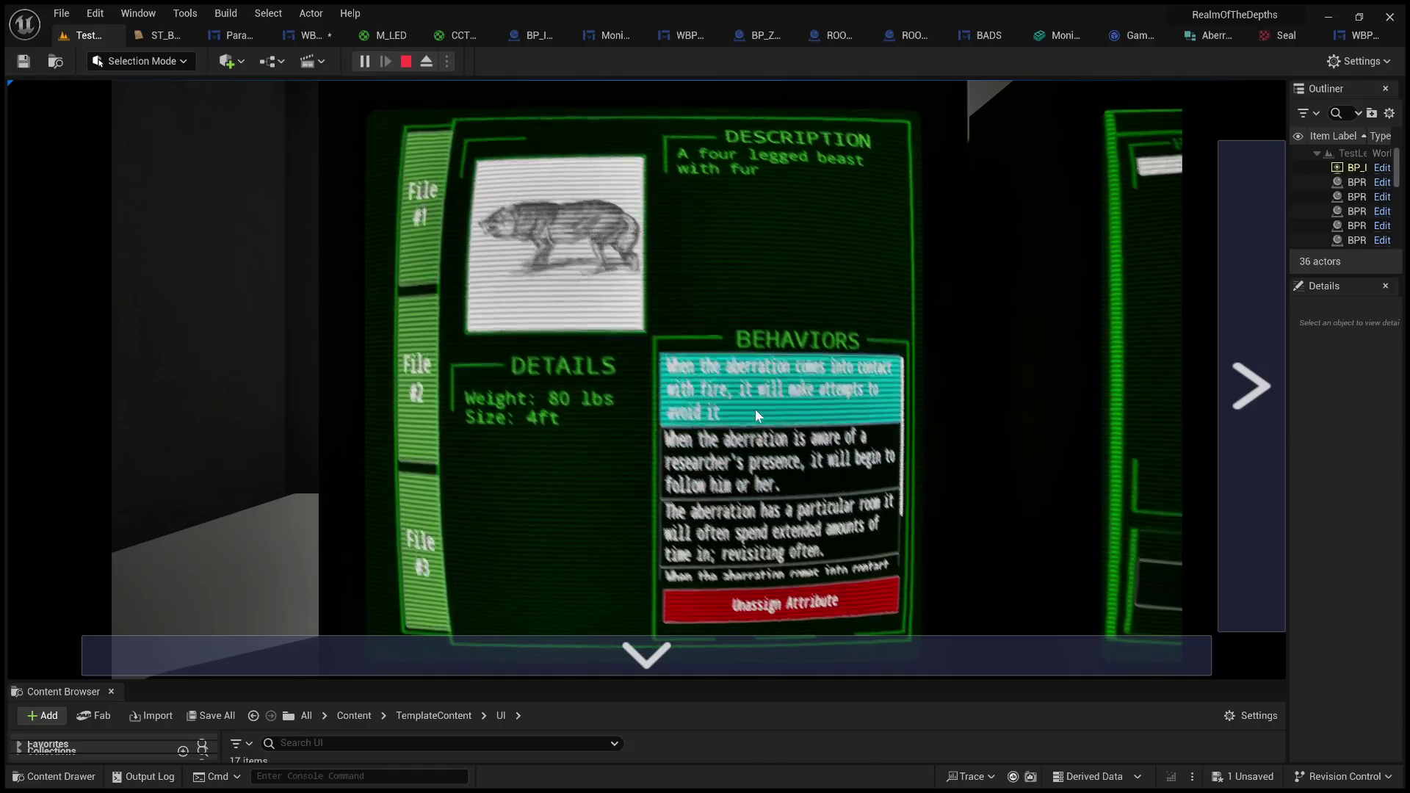
{"action": "left_click", "coordinate": [754, 408]}
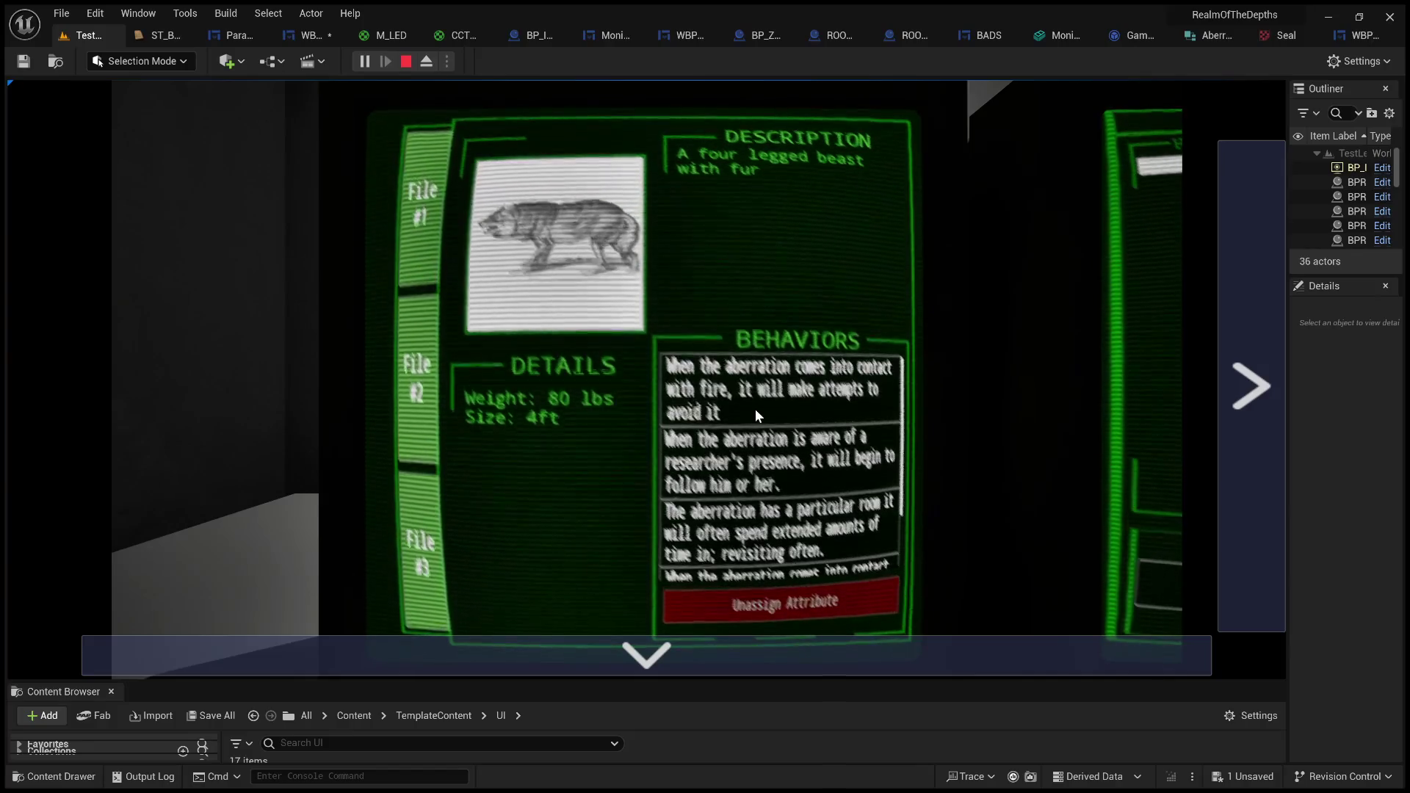
{"action": "left_click", "coordinate": [783, 468]}
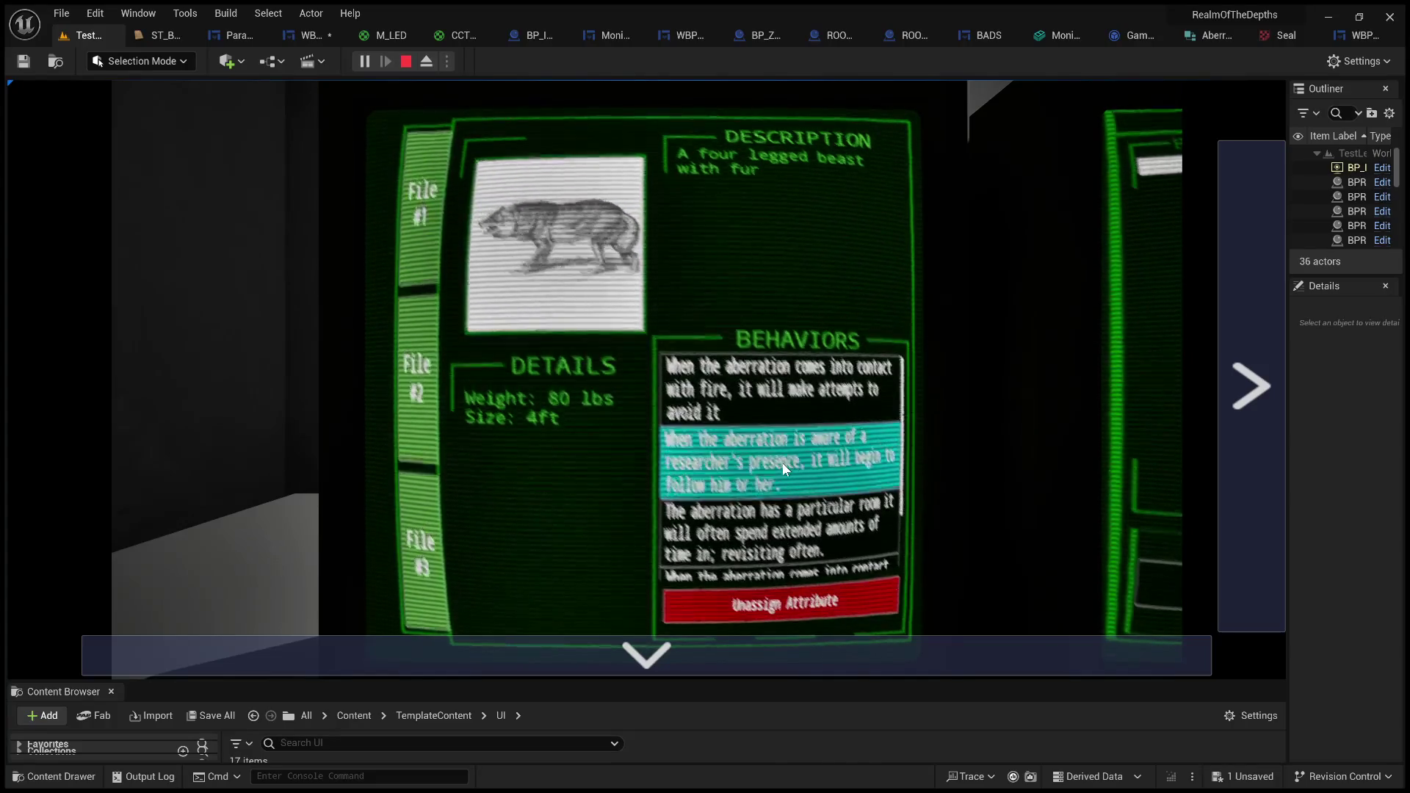
{"action": "left_click", "coordinate": [782, 463]}
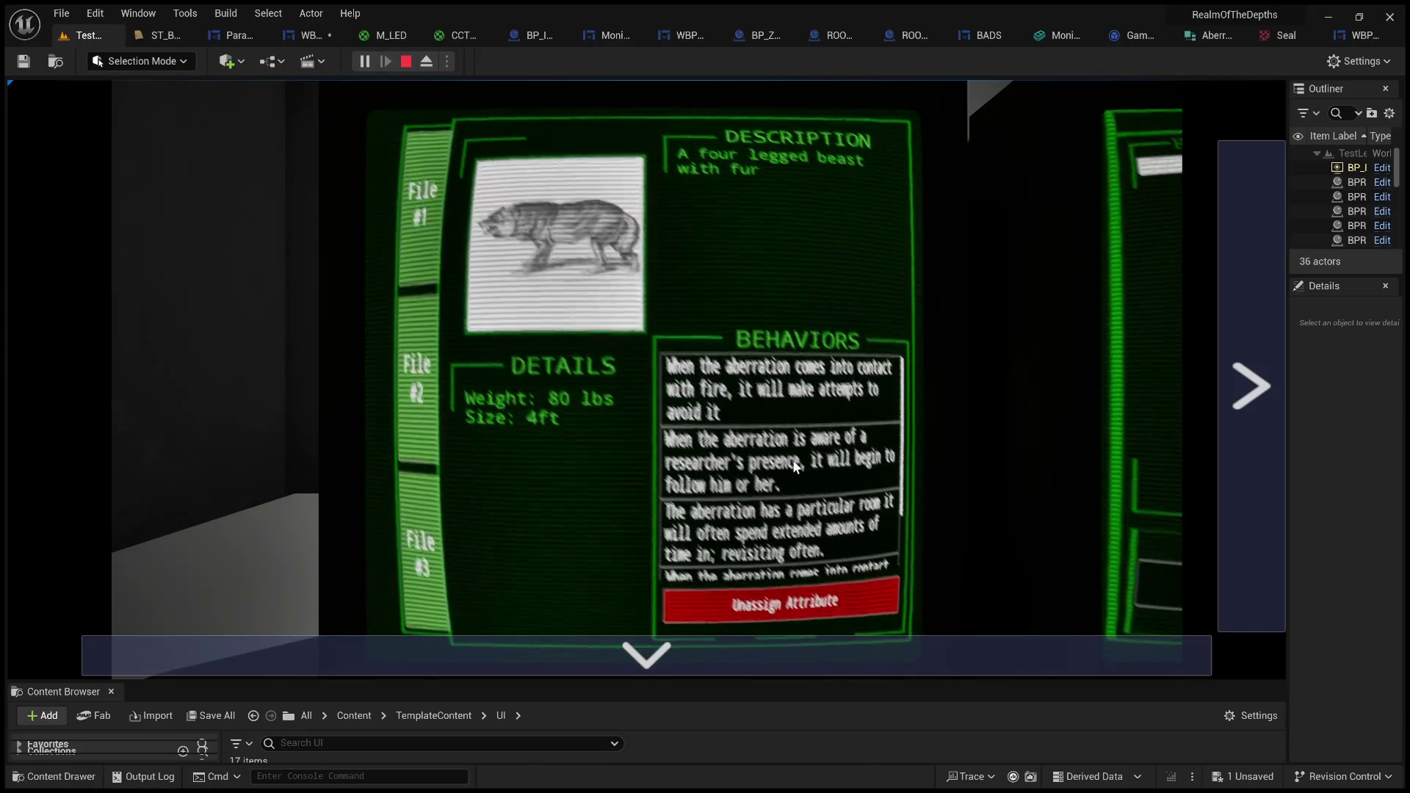
{"action": "left_click", "coordinate": [405, 62]}
{"action": "left_click", "coordinate": [235, 34]}
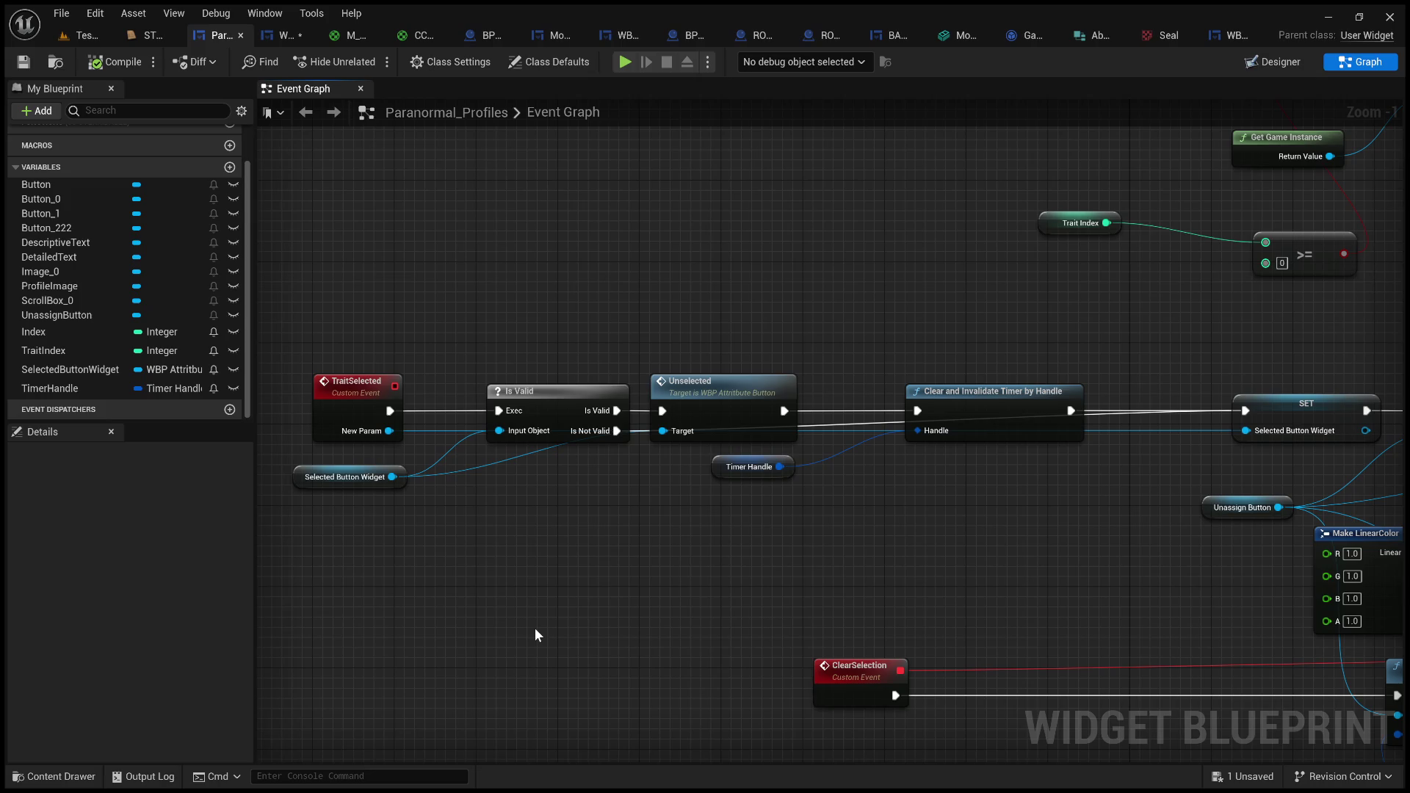
- Pan along the TraitSelected chain past the timer, SET and colour-setting nodes
{"action": "left_click", "coordinate": [560, 412]}
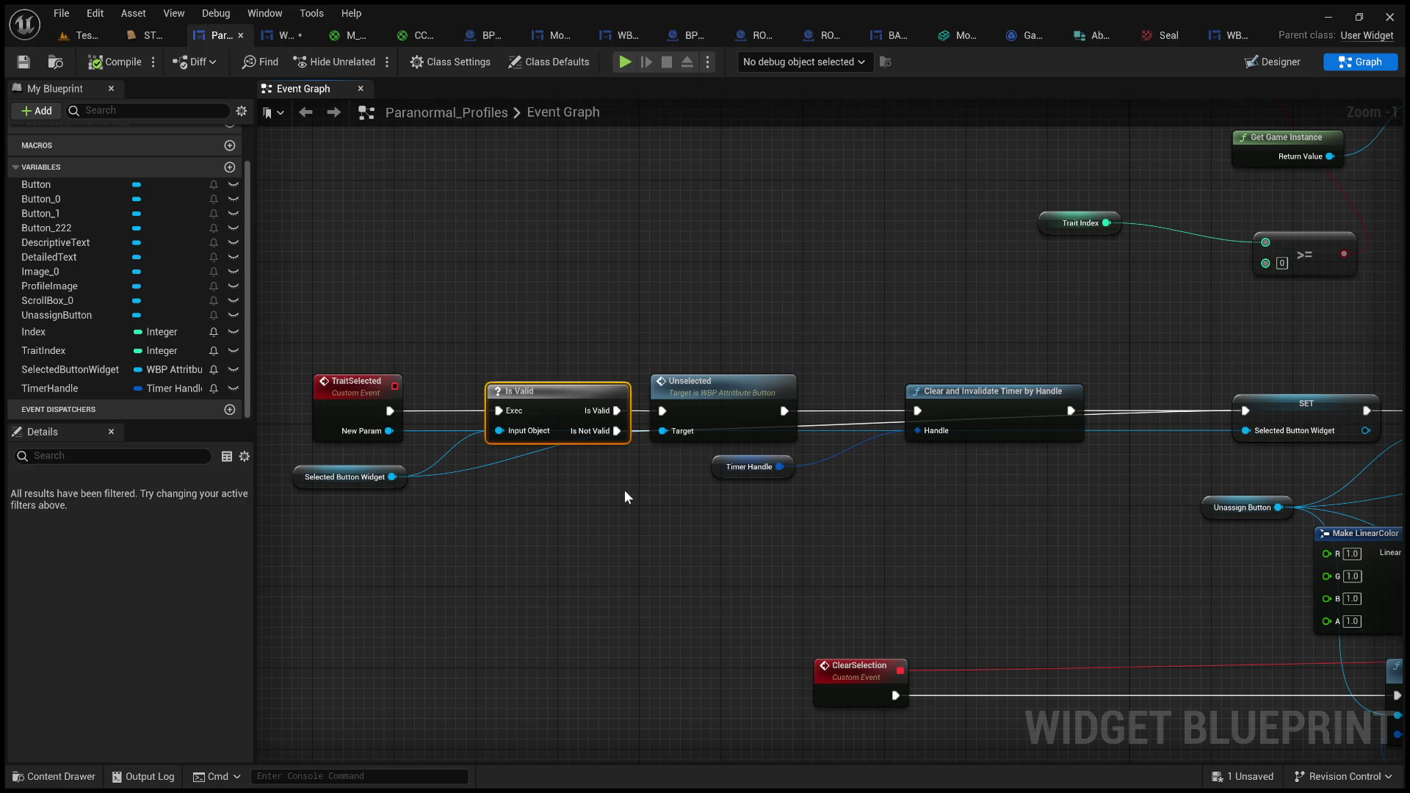
{"action": "mouse_move", "coordinate": [615, 507]}
{"action": "left_mouse_down"}
{"action": "mouse_move", "coordinate": [676, 497]}
{"action": "mouse_move", "coordinate": [261, 485]}
{"action": "left_mouse_up"}
{"action": "mouse_move", "coordinate": [955, 440]}
{"action": "left_mouse_down"}
{"action": "mouse_move", "coordinate": [530, 411]}
{"action": "mouse_move", "coordinate": [405, 382]}
{"action": "mouse_move", "coordinate": [844, 294]}
{"action": "mouse_move", "coordinate": [536, 235]}
{"action": "left_mouse_up"}
{"action": "mouse_move", "coordinate": [1001, 563]}
{"action": "left_mouse_down"}
{"action": "mouse_move", "coordinate": [1060, 601]}
{"action": "mouse_move", "coordinate": [216, 497]}
{"action": "mouse_move", "coordinate": [511, 483]}
{"action": "left_mouse_up"}
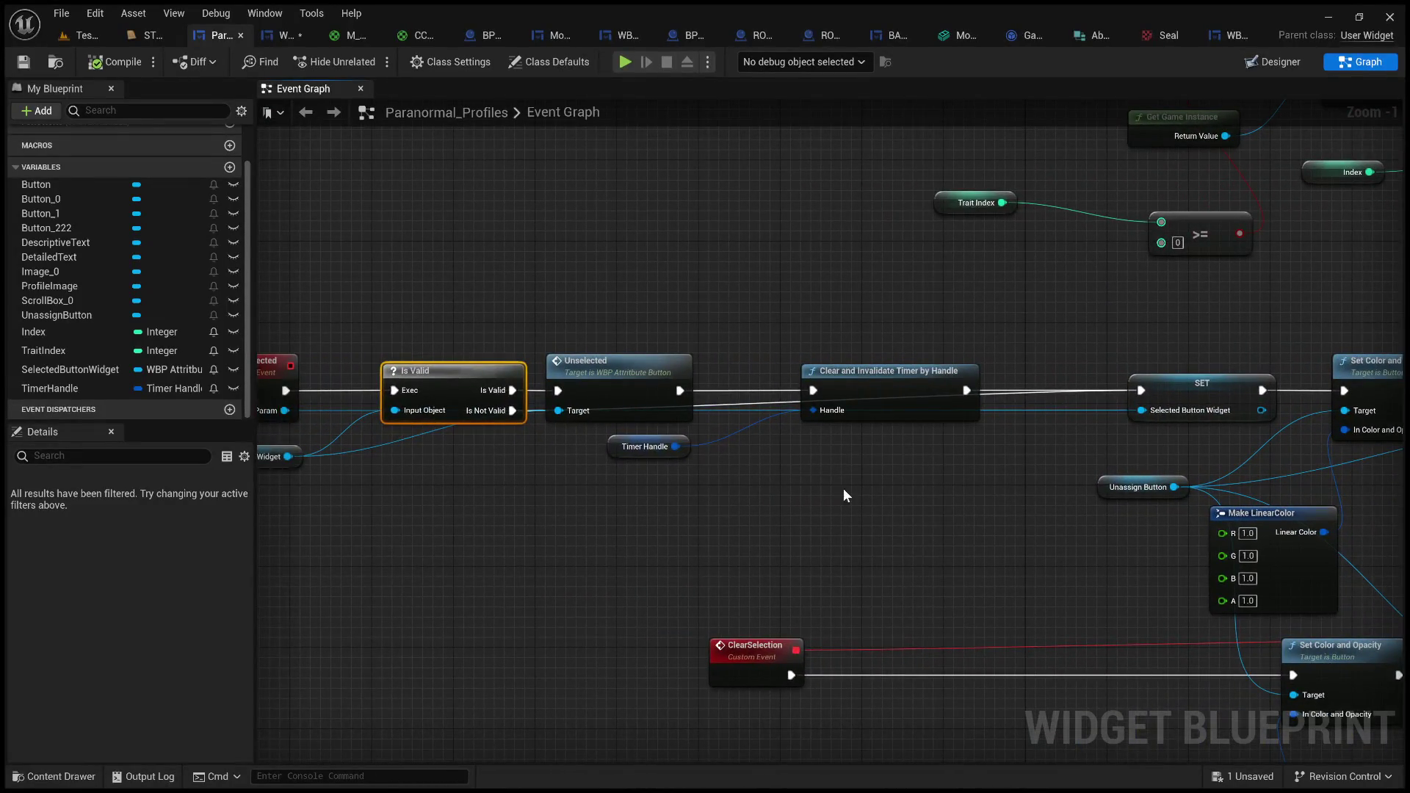
{"action": "mouse_move", "coordinate": [843, 488]}
{"action": "left_mouse_down"}
{"action": "mouse_move", "coordinate": [477, 490]}
{"action": "mouse_move", "coordinate": [1088, 441]}
{"action": "left_mouse_up"}
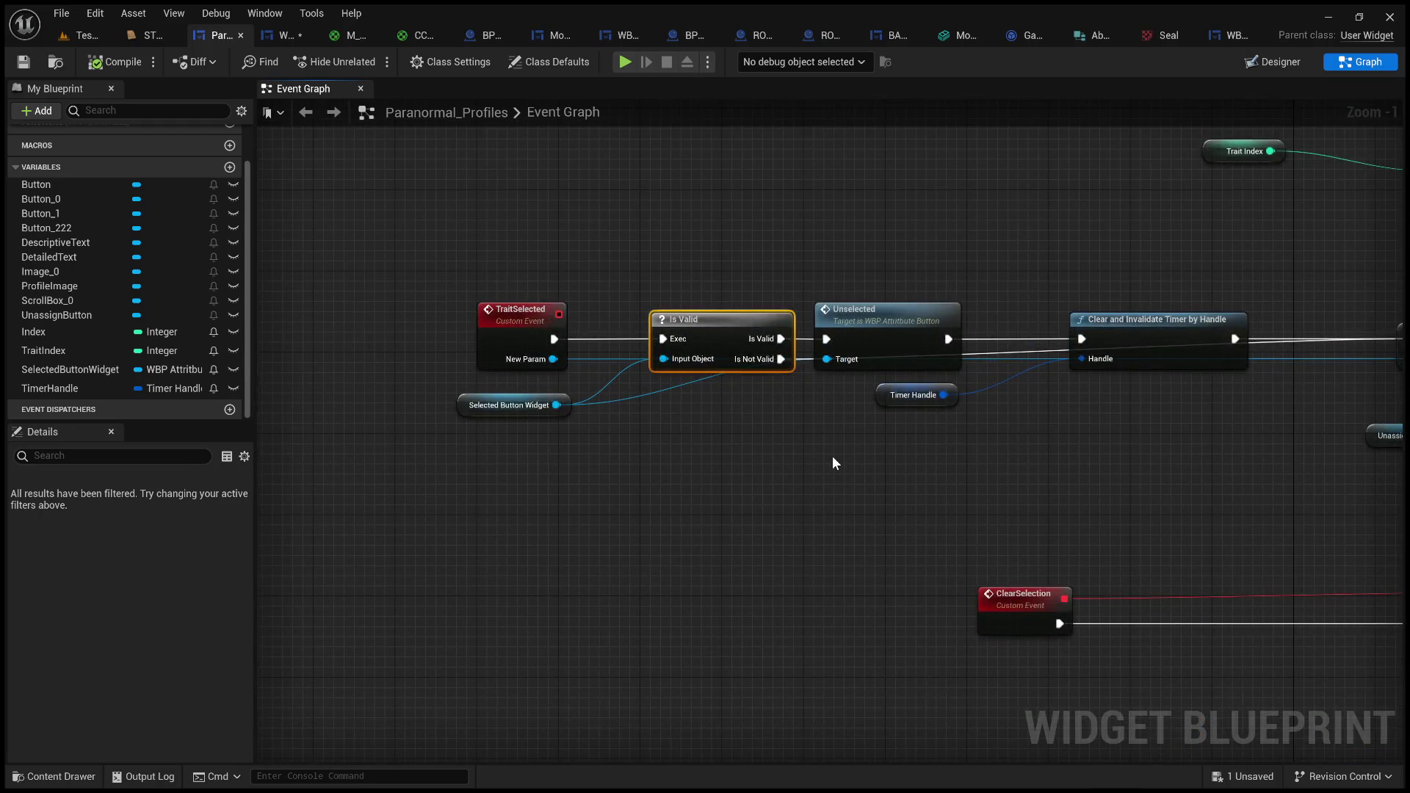
{"action": "left_click", "coordinate": [720, 477]}
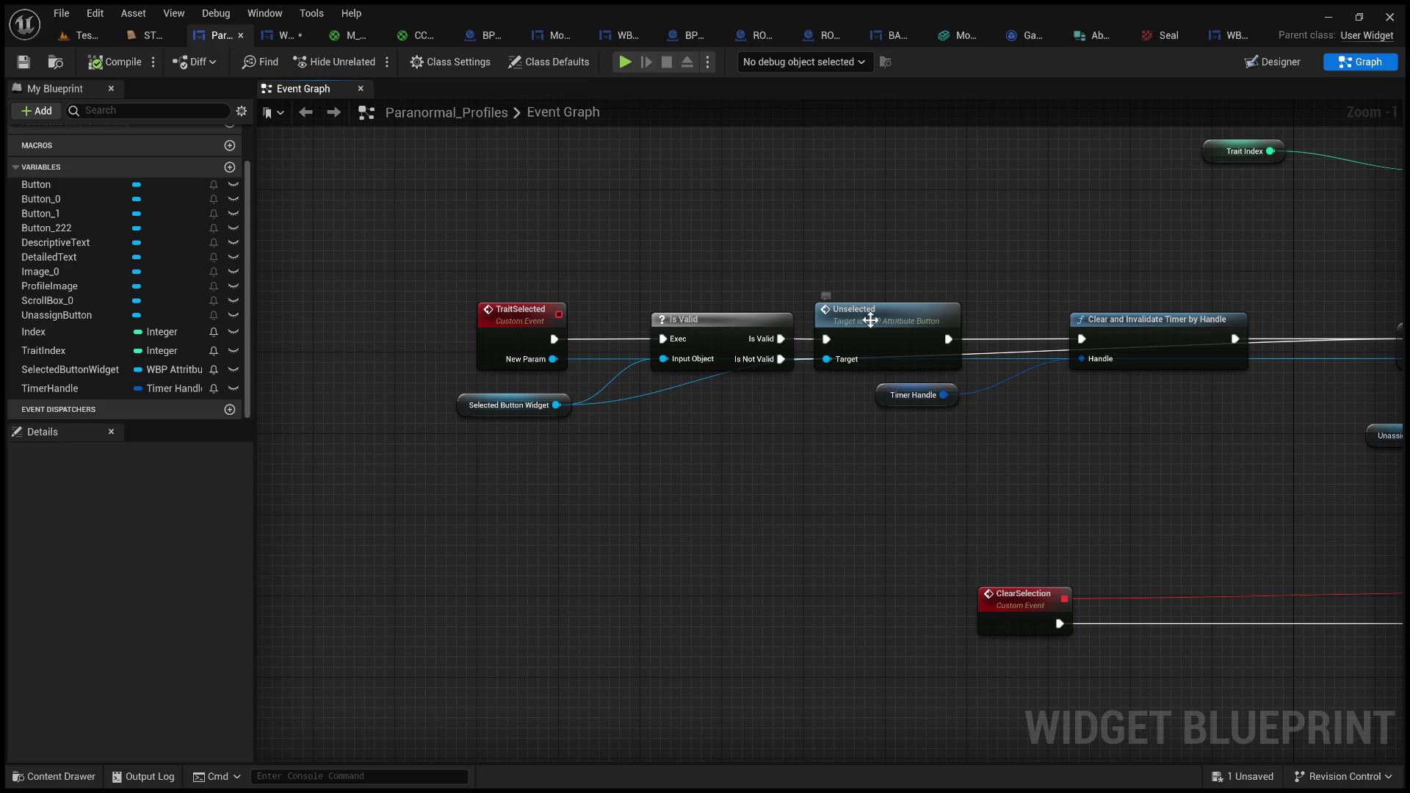
- Nudge the Unselected node and drag New Param into a new equality (==) node
{"action": "mouse_move", "coordinate": [871, 314]}
{"action": "left_mouse_down"}
{"action": "mouse_move", "coordinate": [891, 319]}
{"action": "mouse_move", "coordinate": [837, 296]}
{"action": "mouse_move", "coordinate": [806, 307]}
{"action": "left_mouse_up"}
{"action": "scroll", "coordinate": [795, 309], "scroll_direction": "up", "scroll_amount": 1}
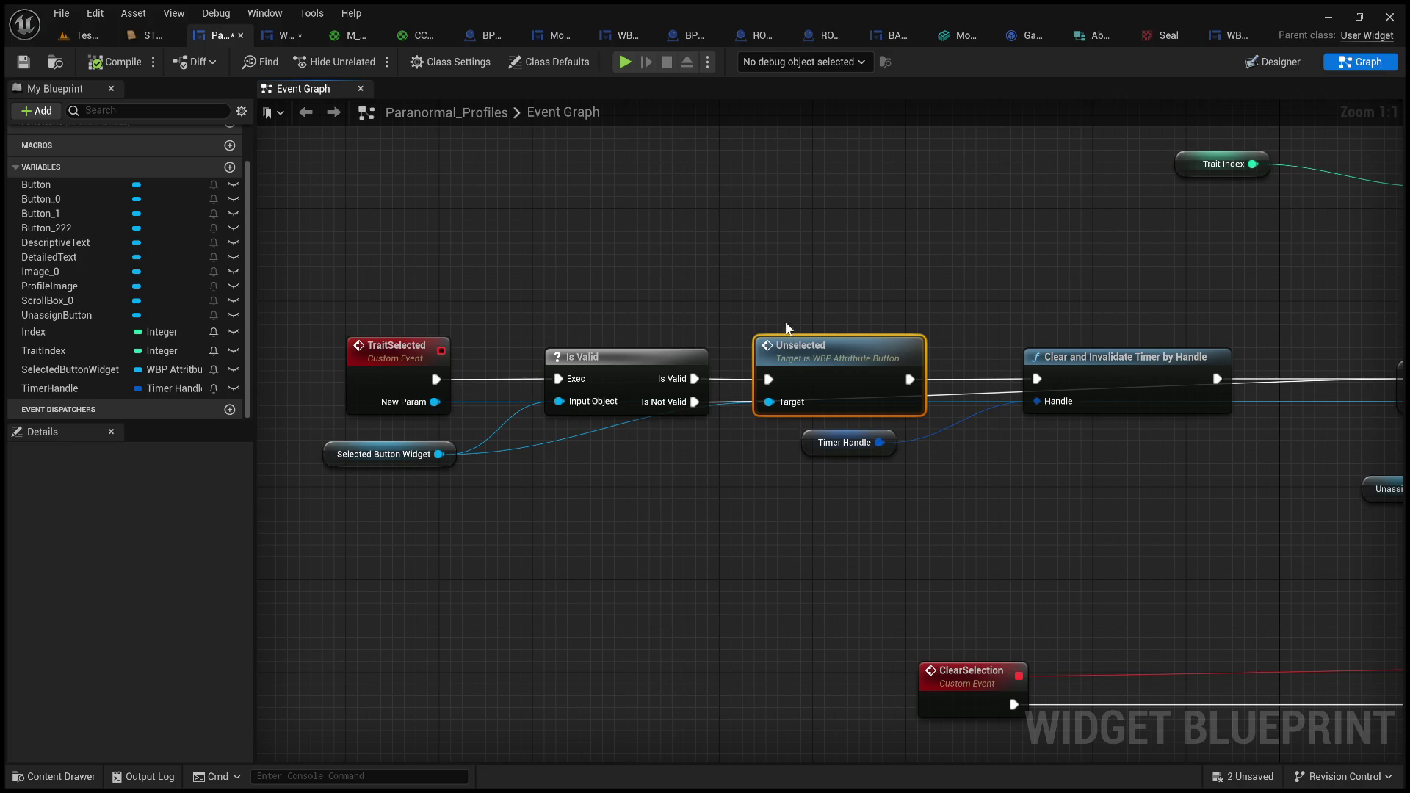
{"action": "left_click_drag", "start_coordinate": [641, 485], "coordinate": [748, 515]}
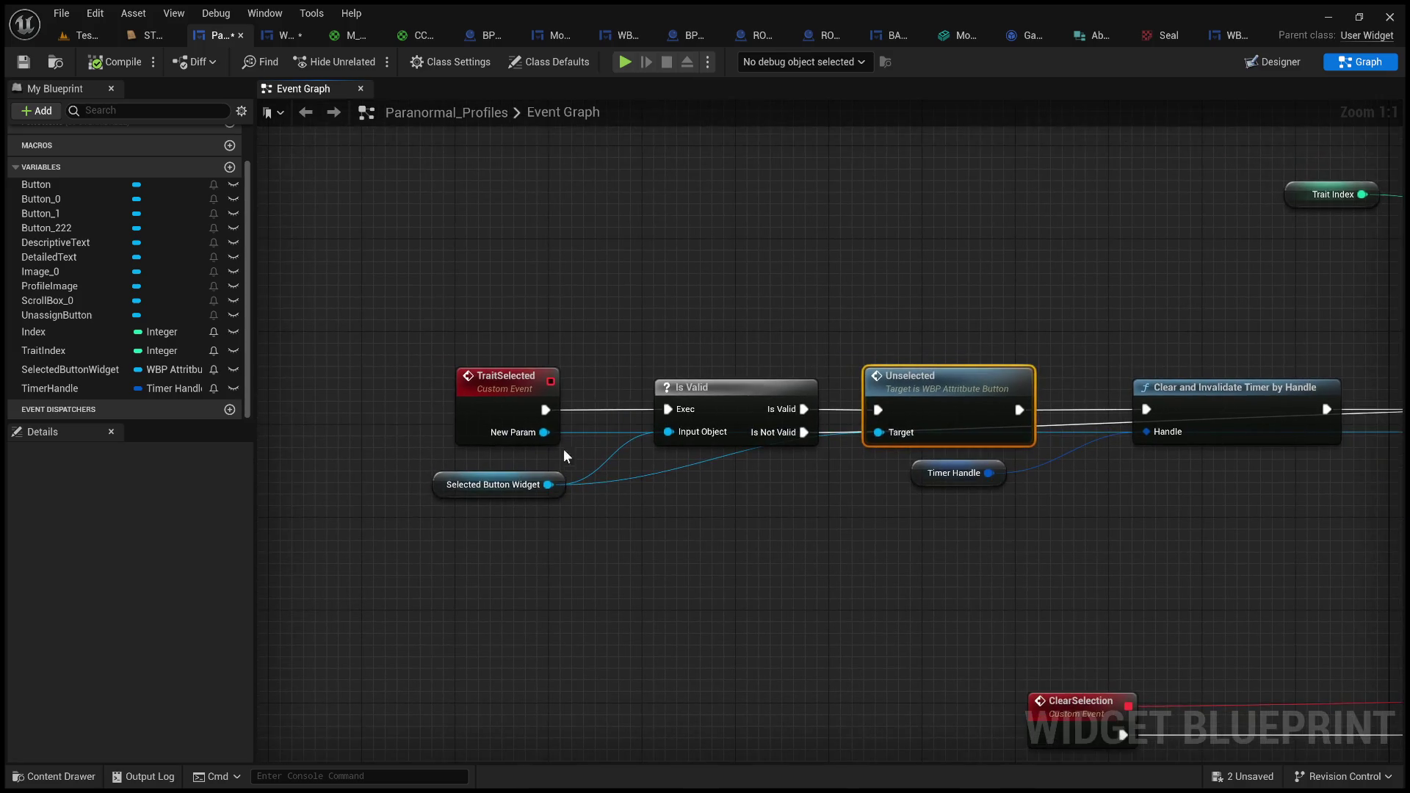
{"action": "mouse_move", "coordinate": [544, 432]}
{"action": "left_mouse_down"}
{"action": "mouse_move", "coordinate": [667, 547]}
{"action": "mouse_move", "coordinate": [945, 574]}
{"action": "left_mouse_up"}
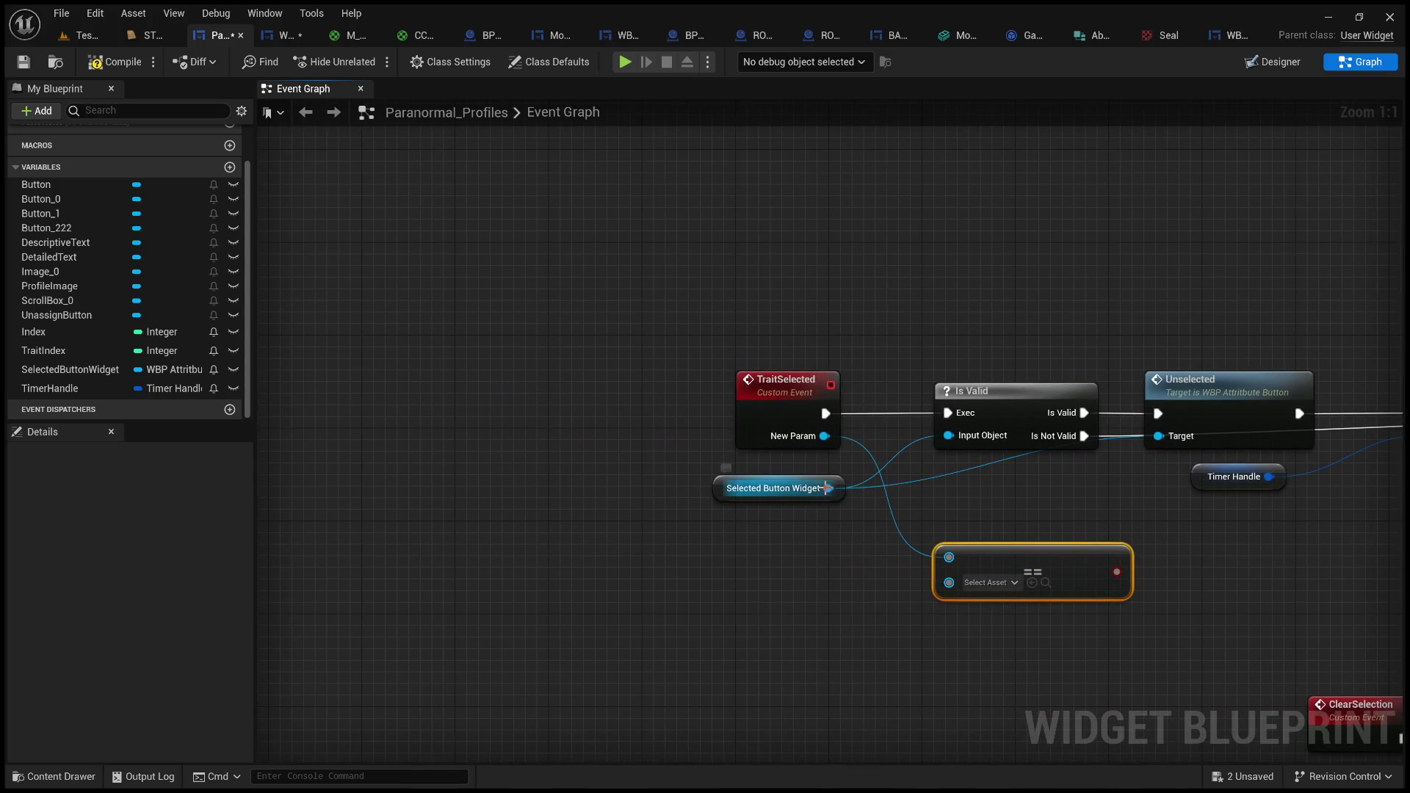
- Feed Selected Button Widget into the == node to compare it with New Param
{"action": "mouse_move", "coordinate": [828, 489]}
{"action": "left_mouse_down"}
{"action": "mouse_move", "coordinate": [959, 595]}
{"action": "mouse_move", "coordinate": [950, 583]}
{"action": "mouse_move", "coordinate": [1102, 600]}
{"action": "left_mouse_up"}
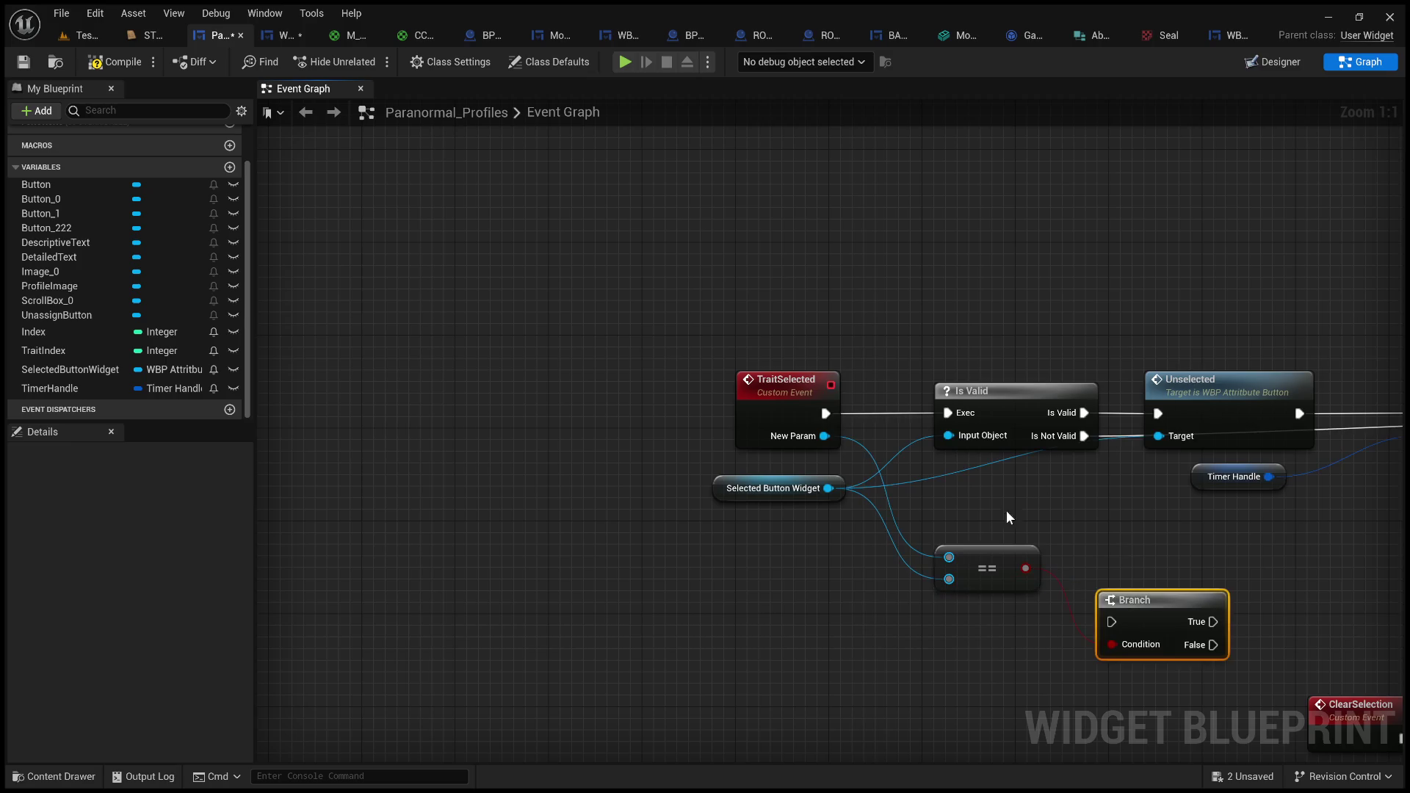
{"action": "scroll", "coordinate": [1055, 505], "scroll_direction": "down", "scroll_amount": 2}
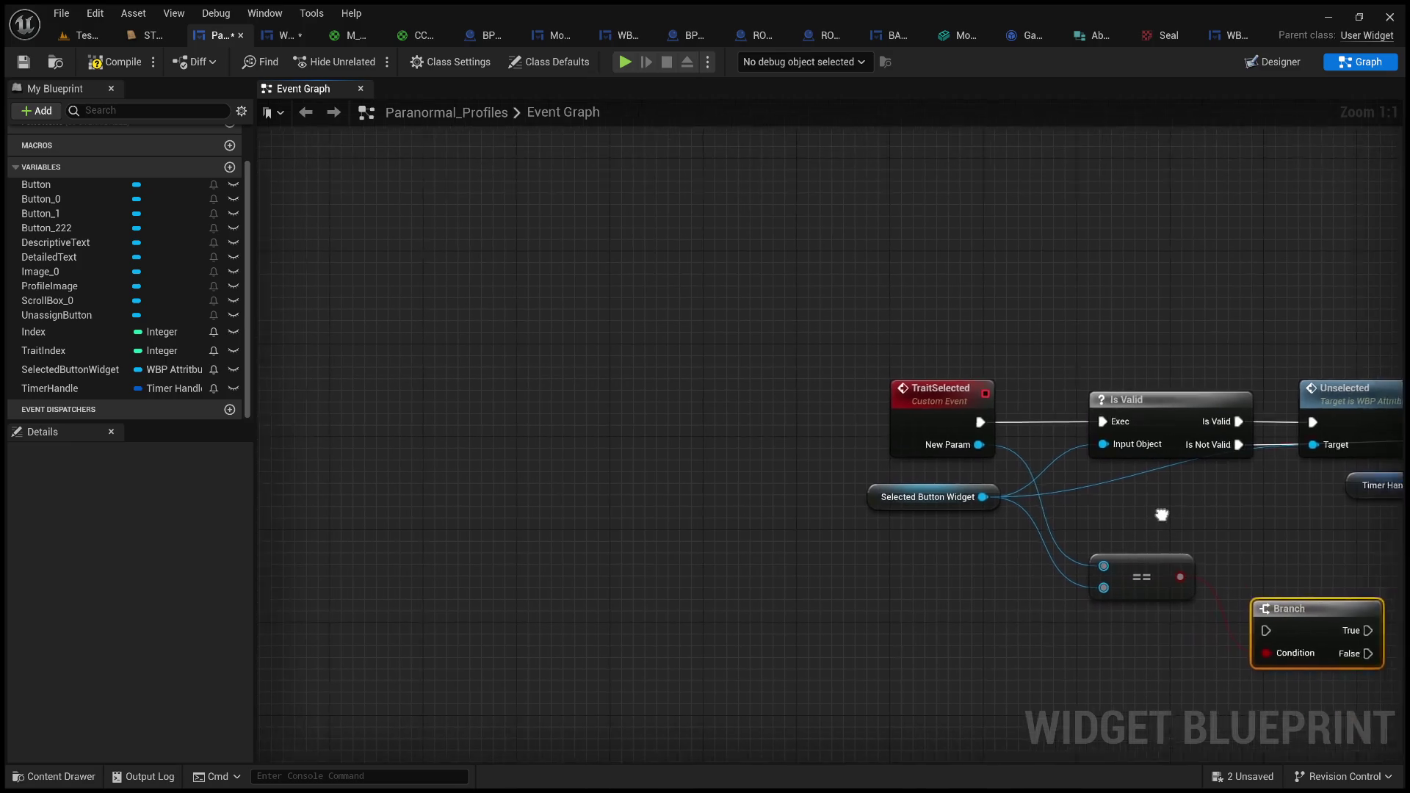
{"action": "left_click_drag", "start_coordinate": [1000, 591], "coordinate": [655, 607]}
{"action": "scroll", "coordinate": [897, 570], "scroll_direction": "up", "scroll_amount": 2}
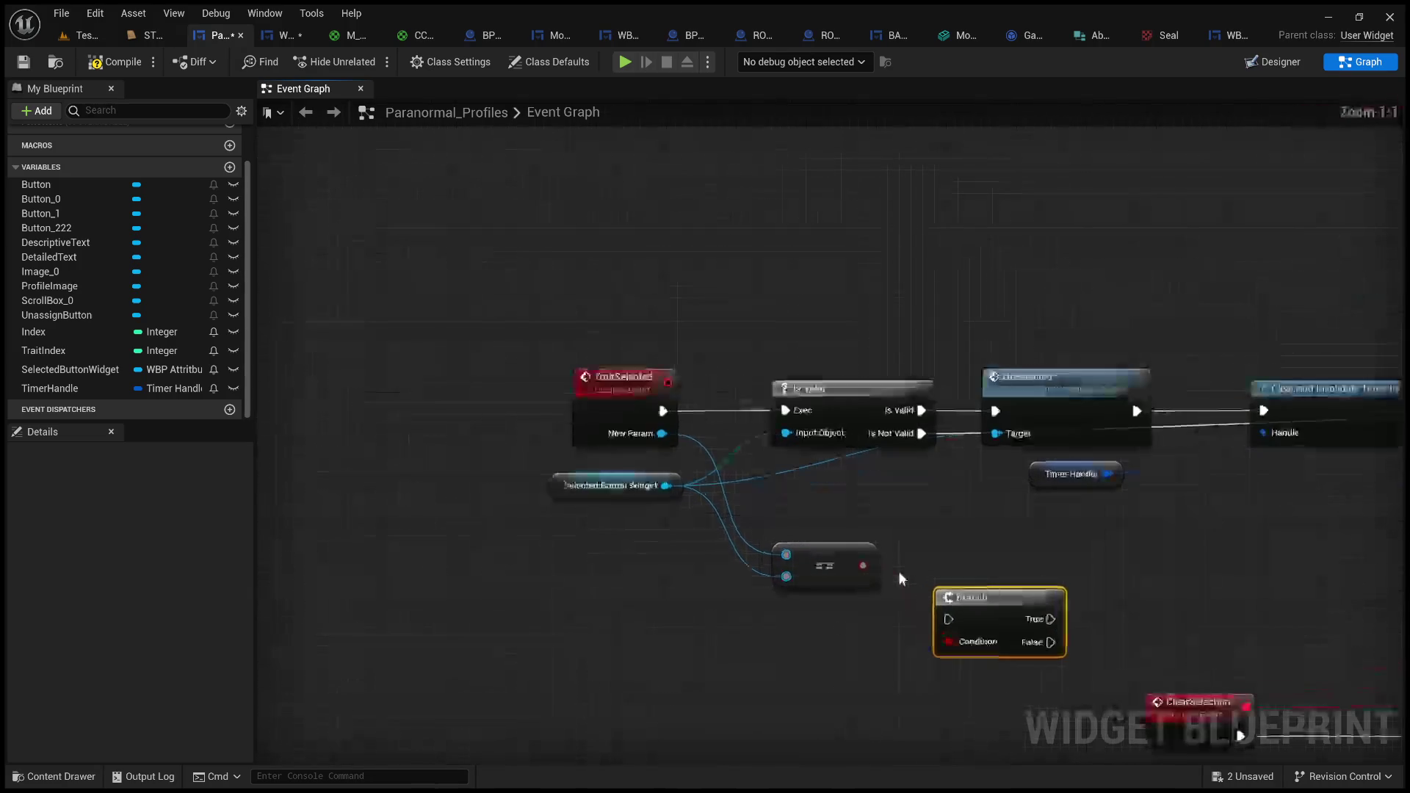
{"action": "left_click_drag", "start_coordinate": [897, 570], "coordinate": [1146, 562]}
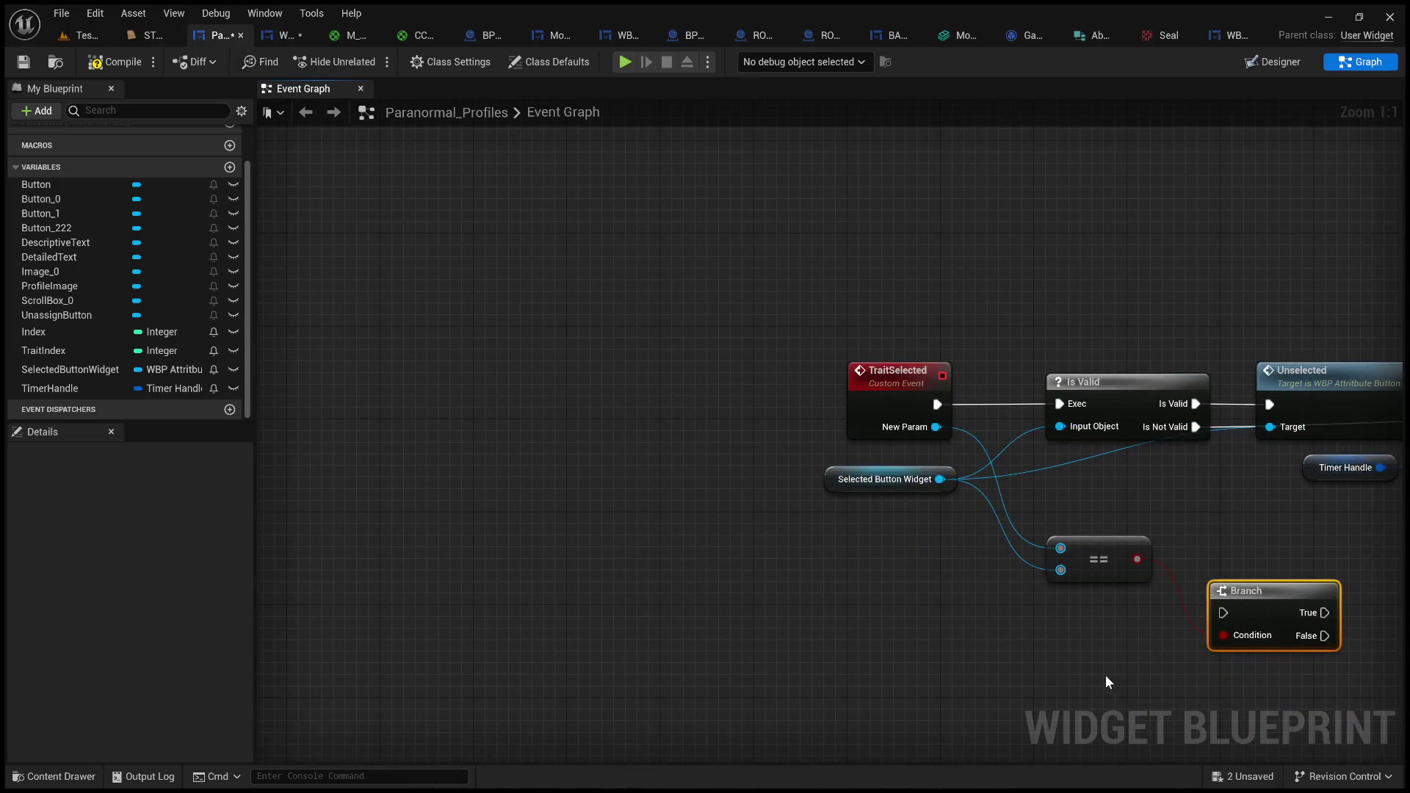
- Add a Branch after Is Valid: True to the timer clear, False to Unselected
{"action": "left_click_drag", "start_coordinate": [1109, 682], "coordinate": [782, 708]}
{"action": "mouse_move", "coordinate": [1017, 414]}
{"action": "left_mouse_down"}
{"action": "mouse_move", "coordinate": [1028, 329]}
{"action": "mouse_move", "coordinate": [1085, 249]}
{"action": "left_mouse_up"}
{"action": "mouse_move", "coordinate": [929, 641]}
{"action": "left_mouse_down"}
{"action": "mouse_move", "coordinate": [1034, 380]}
{"action": "mouse_move", "coordinate": [1020, 384]}
{"action": "left_mouse_up"}
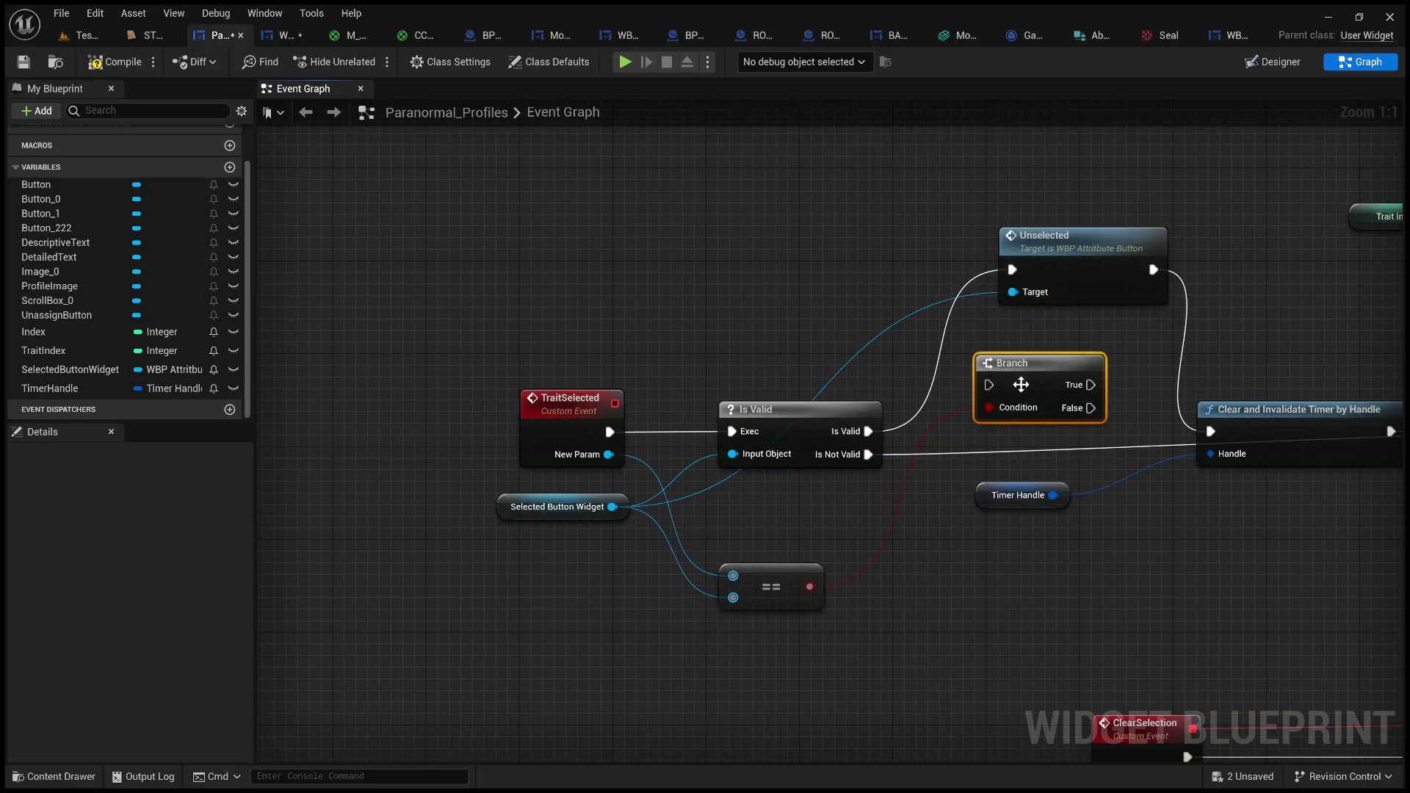
{"action": "left_click_drag", "start_coordinate": [868, 431], "coordinate": [989, 388]}
{"action": "left_click_drag", "start_coordinate": [1090, 385], "coordinate": [1211, 435]}
{"action": "mouse_move", "coordinate": [1090, 409]}
{"action": "left_mouse_down"}
{"action": "mouse_move", "coordinate": [977, 284]}
{"action": "mouse_move", "coordinate": [1012, 269]}
{"action": "left_mouse_up"}
{"action": "left_click_drag", "start_coordinate": [1034, 372], "coordinate": [966, 395]}
{"action": "mouse_move", "coordinate": [1103, 240]}
{"action": "left_mouse_down"}
{"action": "mouse_move", "coordinate": [1101, 566]}
{"action": "mouse_move", "coordinate": [1178, 527]}
{"action": "mouse_move", "coordinate": [1095, 500]}
{"action": "mouse_move", "coordinate": [1117, 470]}
{"action": "left_mouse_up"}
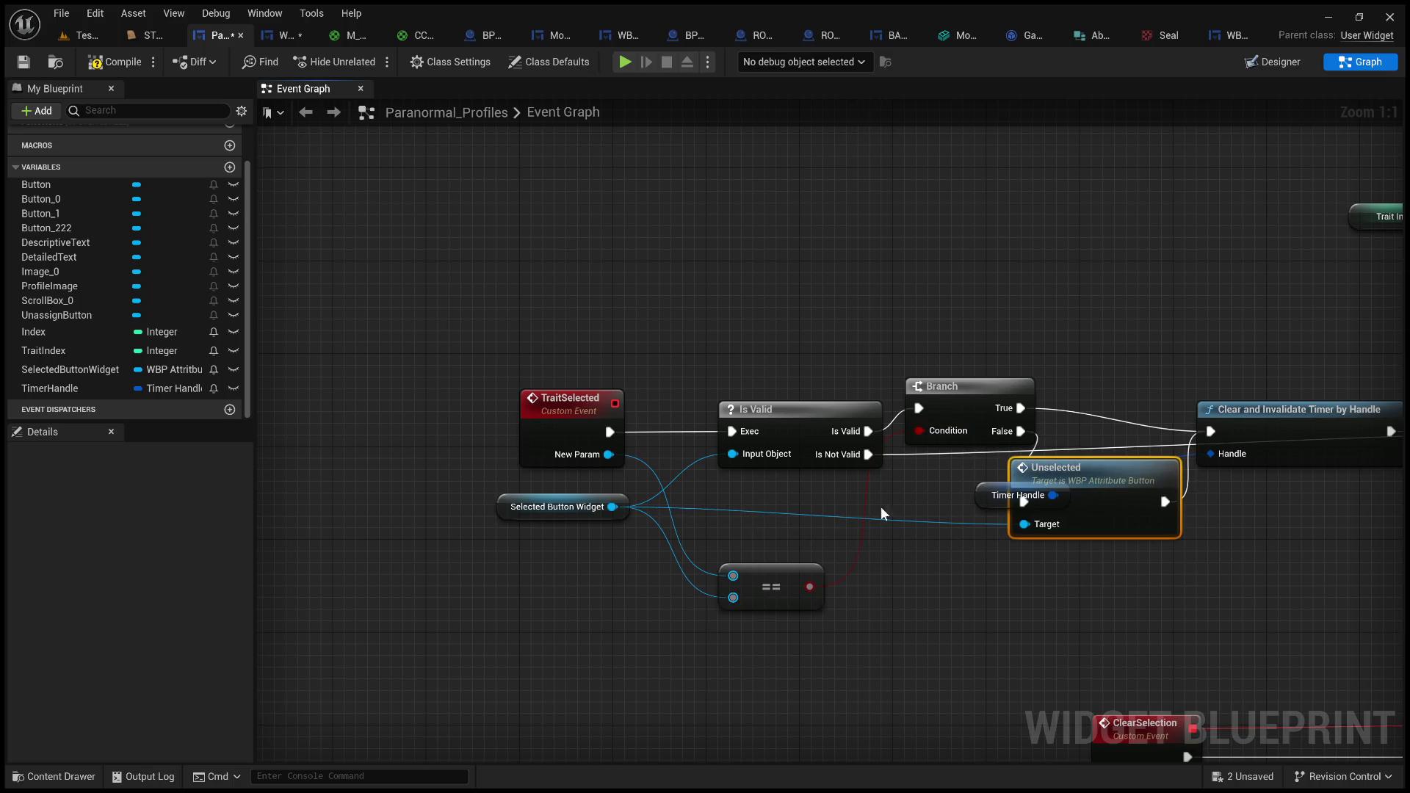
- Shift the TraitSelected group left and arrange the Branch and Unselected nodes beside Is Valid
{"action": "left_click_drag", "start_coordinate": [914, 583], "coordinate": [524, 302]}
{"action": "left_click_drag", "start_coordinate": [564, 403], "coordinate": [342, 393]}
{"action": "left_click", "coordinate": [558, 330]}
{"action": "mouse_move", "coordinate": [747, 374]}
{"action": "left_mouse_down"}
{"action": "mouse_move", "coordinate": [736, 396]}
{"action": "mouse_move", "coordinate": [749, 401]}
{"action": "left_mouse_up"}
{"action": "mouse_move", "coordinate": [1083, 486]}
{"action": "left_mouse_down"}
{"action": "mouse_move", "coordinate": [1019, 421]}
{"action": "mouse_move", "coordinate": [959, 419]}
{"action": "mouse_move", "coordinate": [920, 541]}
{"action": "mouse_move", "coordinate": [944, 552]}
{"action": "left_mouse_up"}
{"action": "scroll", "coordinate": [733, 512], "scroll_direction": "down", "scroll_amount": 2}
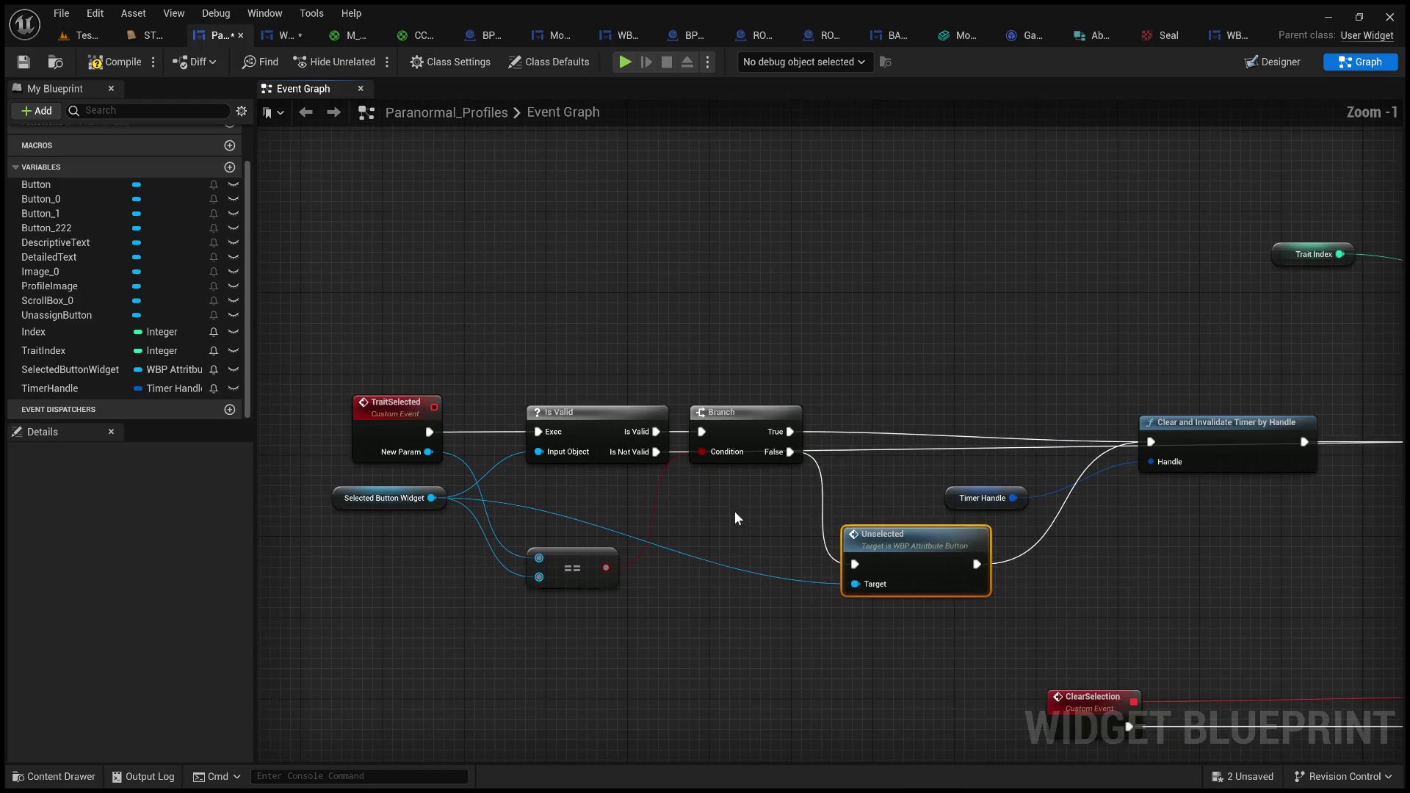
- Compile and save the Paranormal_Profiles widget blueprint
{"action": "scroll", "coordinate": [616, 250], "scroll_direction": "down", "scroll_amount": 2}
{"action": "scroll", "coordinate": [751, 332], "scroll_direction": "down", "scroll_amount": 3}
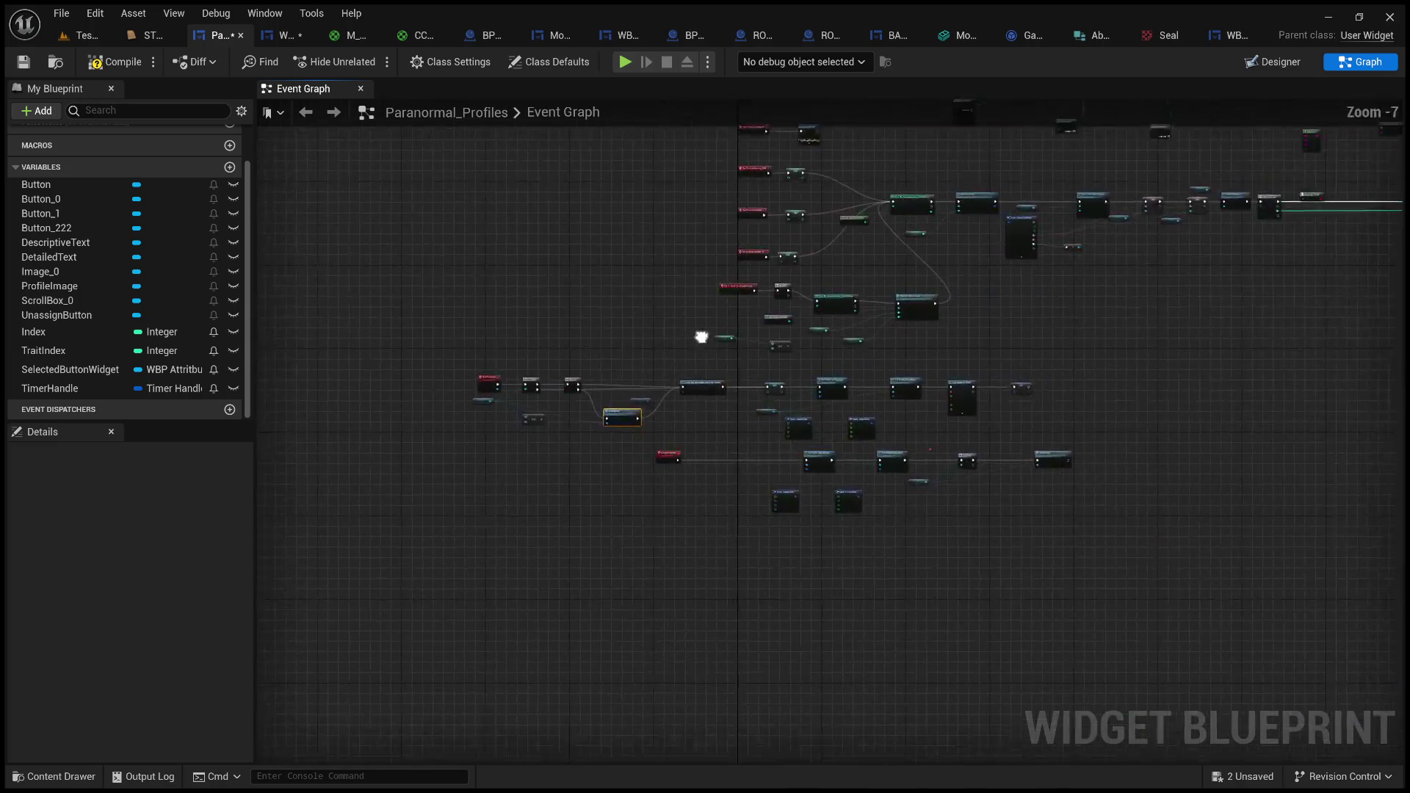
{"action": "mouse_move", "coordinate": [538, 403]}
{"action": "left_mouse_down"}
{"action": "mouse_move", "coordinate": [642, 421]}
{"action": "mouse_move", "coordinate": [409, 592]}
{"action": "mouse_move", "coordinate": [382, 506]}
{"action": "mouse_move", "coordinate": [448, 465]}
{"action": "mouse_move", "coordinate": [735, 475]}
{"action": "left_mouse_up"}
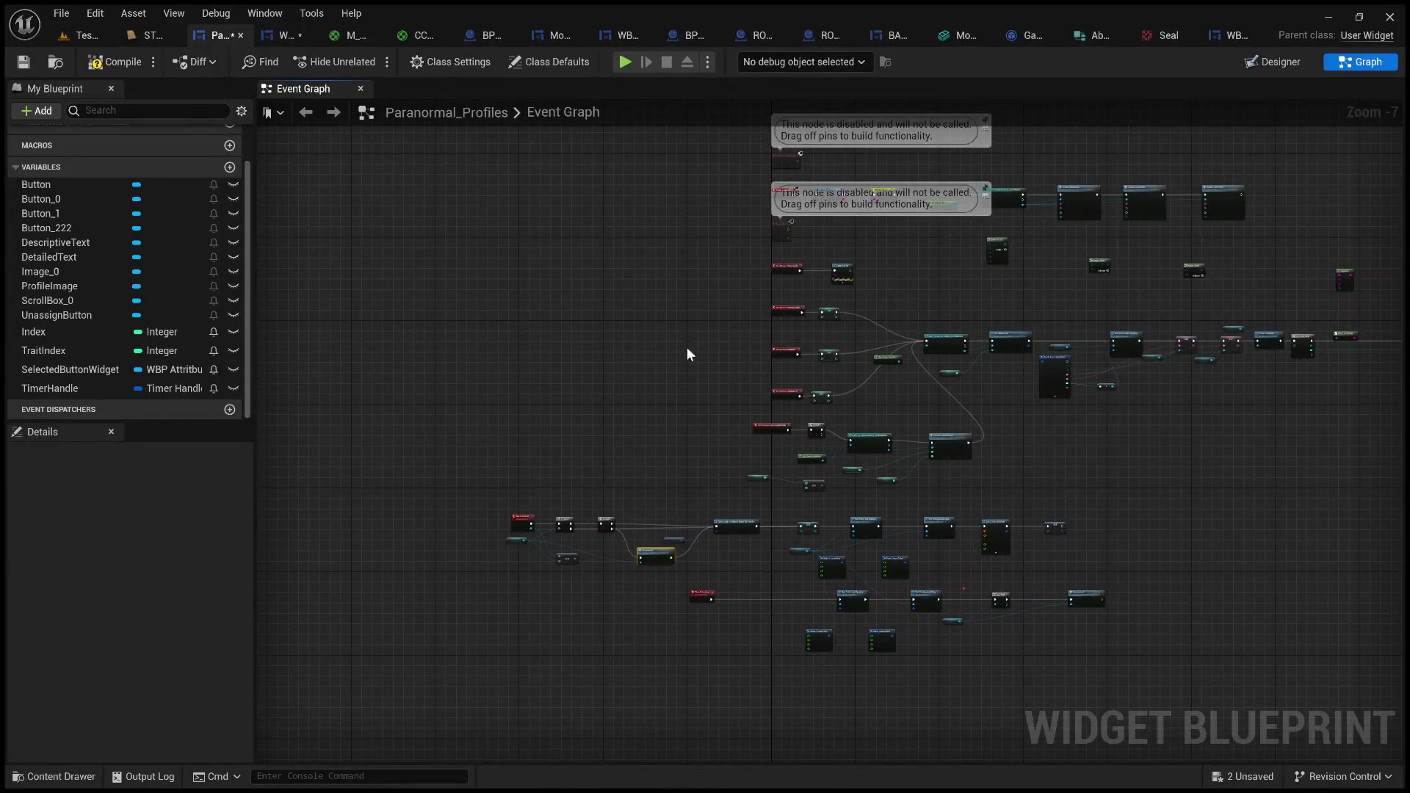
{"action": "left_click", "coordinate": [114, 62]}
{"action": "left_click", "coordinate": [23, 62]}
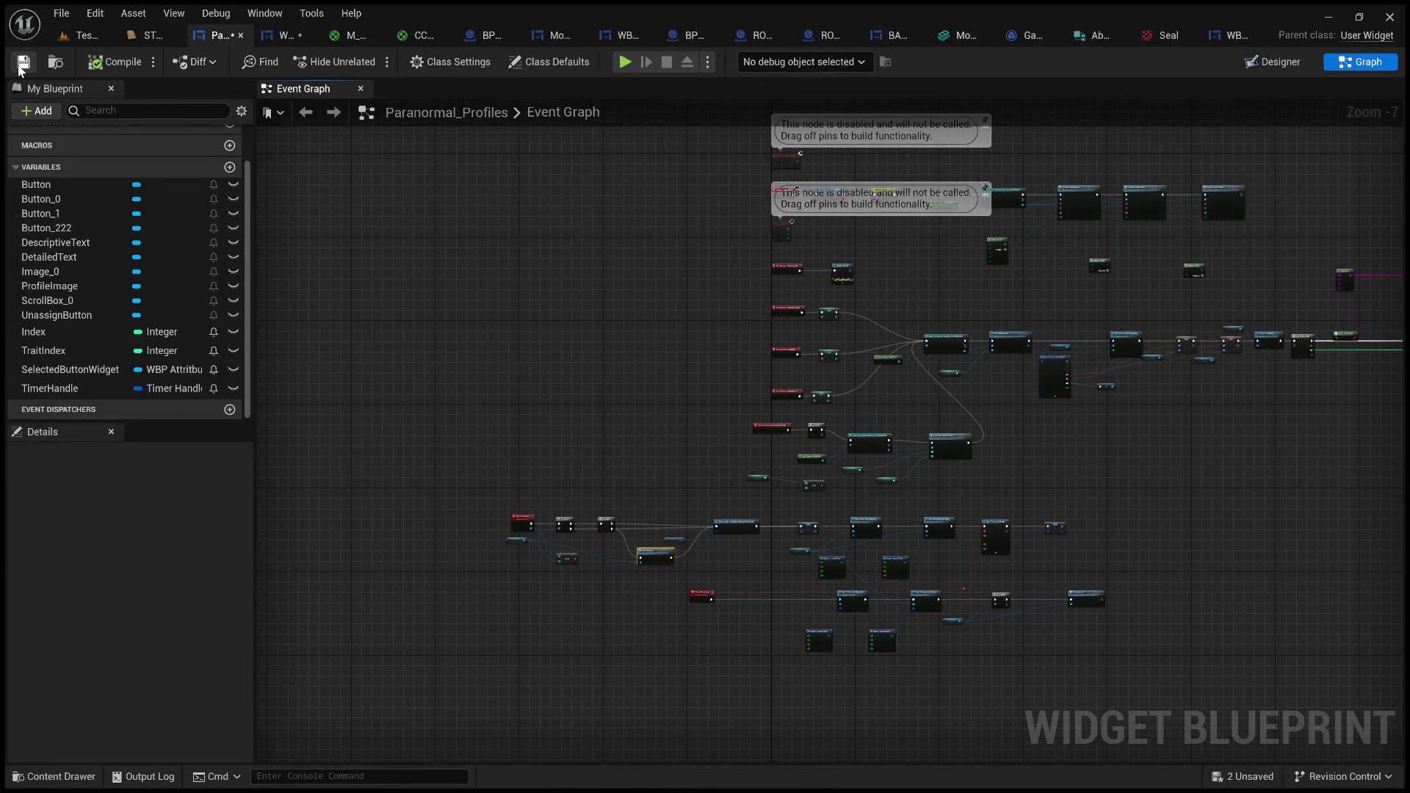
- Switch back to the test level and start play-in-editor
{"action": "scroll", "coordinate": [818, 461], "scroll_direction": "up", "scroll_amount": 5}
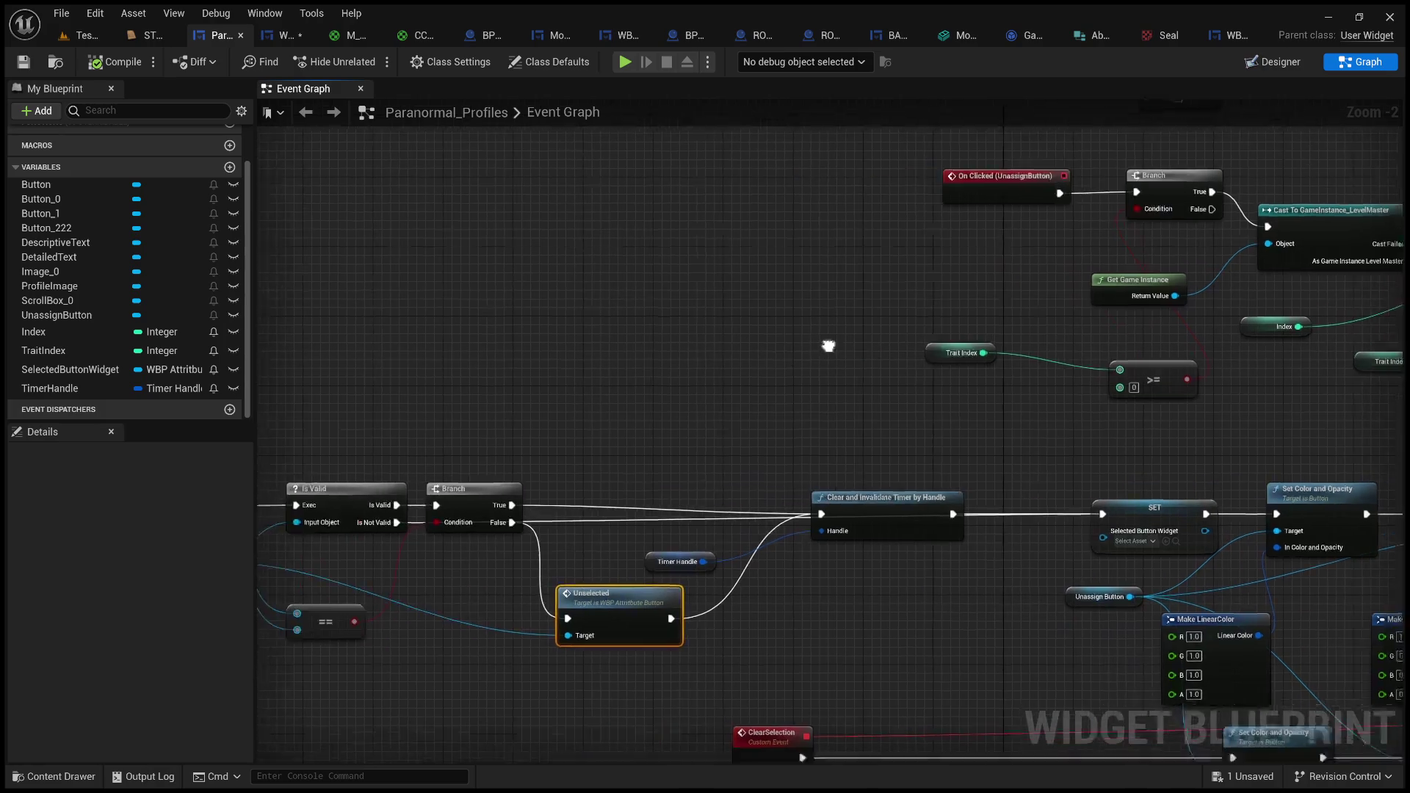
{"action": "left_click_drag", "start_coordinate": [628, 389], "coordinate": [719, 330]}
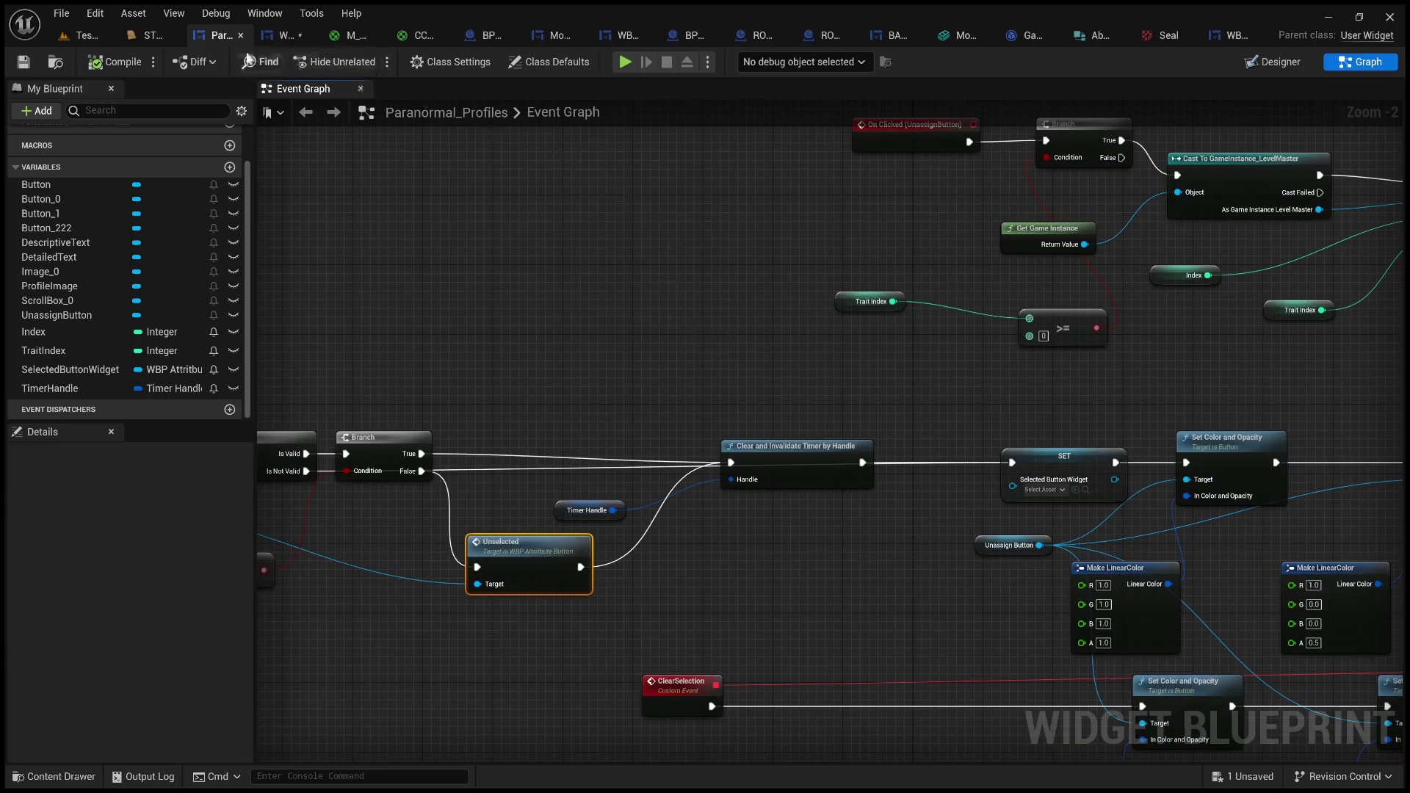
{"action": "mouse_move", "coordinate": [485, 292]}
{"action": "left_mouse_down"}
{"action": "mouse_move", "coordinate": [626, 276]}
{"action": "mouse_move", "coordinate": [1010, 280]}
{"action": "mouse_move", "coordinate": [513, 174]}
{"action": "left_mouse_up"}
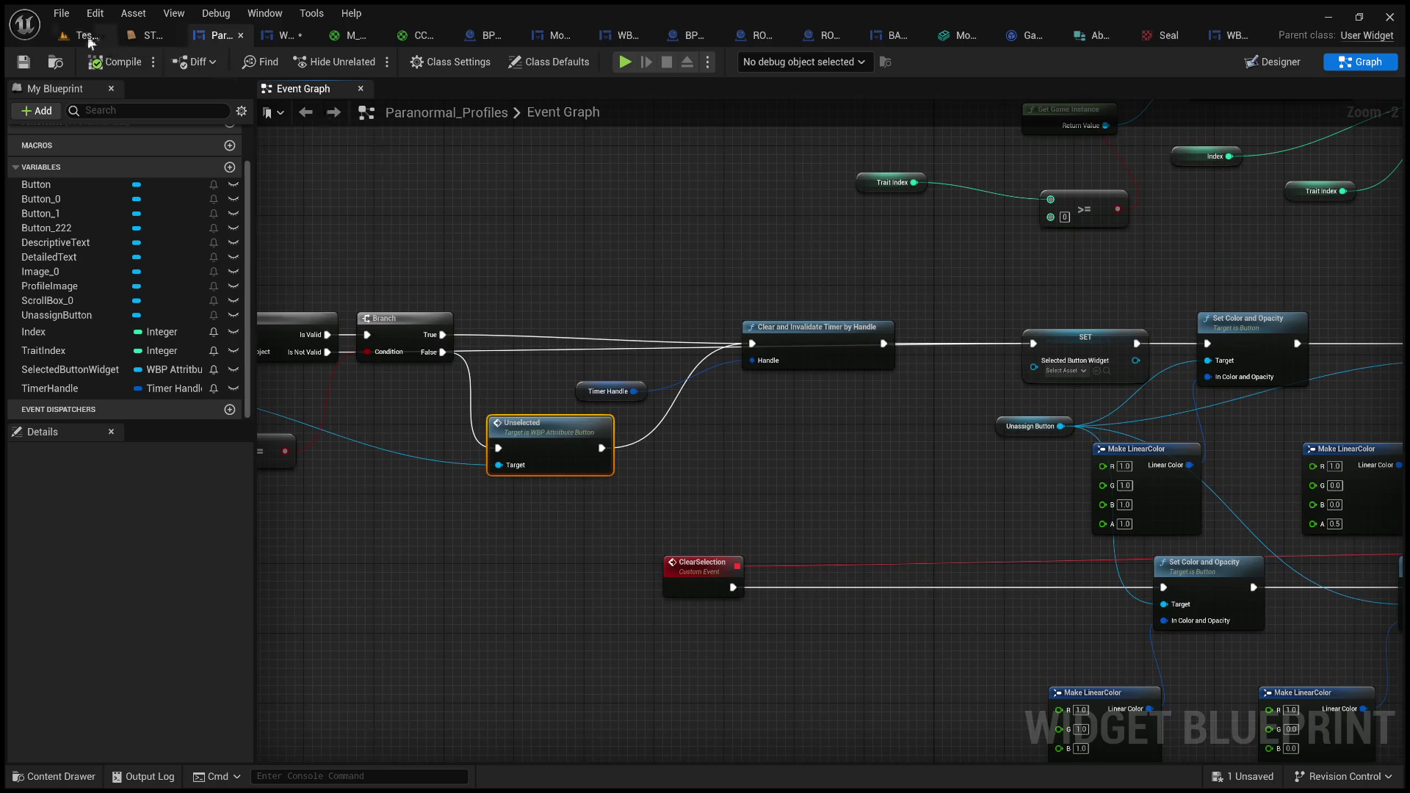
{"action": "left_click", "coordinate": [81, 35]}
{"action": "left_click", "coordinate": [367, 62]}
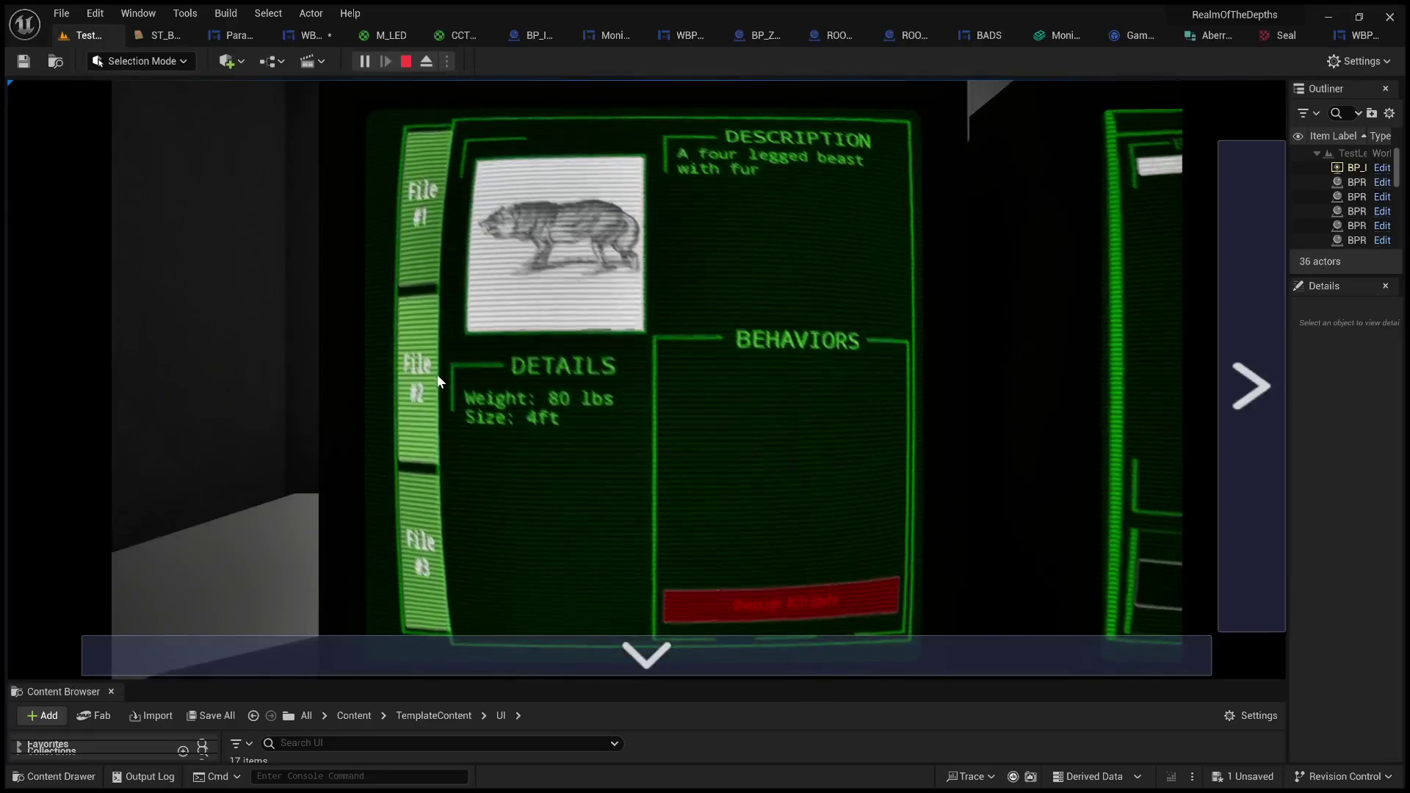
- Open the odd shaped wolf file and add its second behavior entry to the selection
{"action": "left_click", "coordinate": [418, 378]}
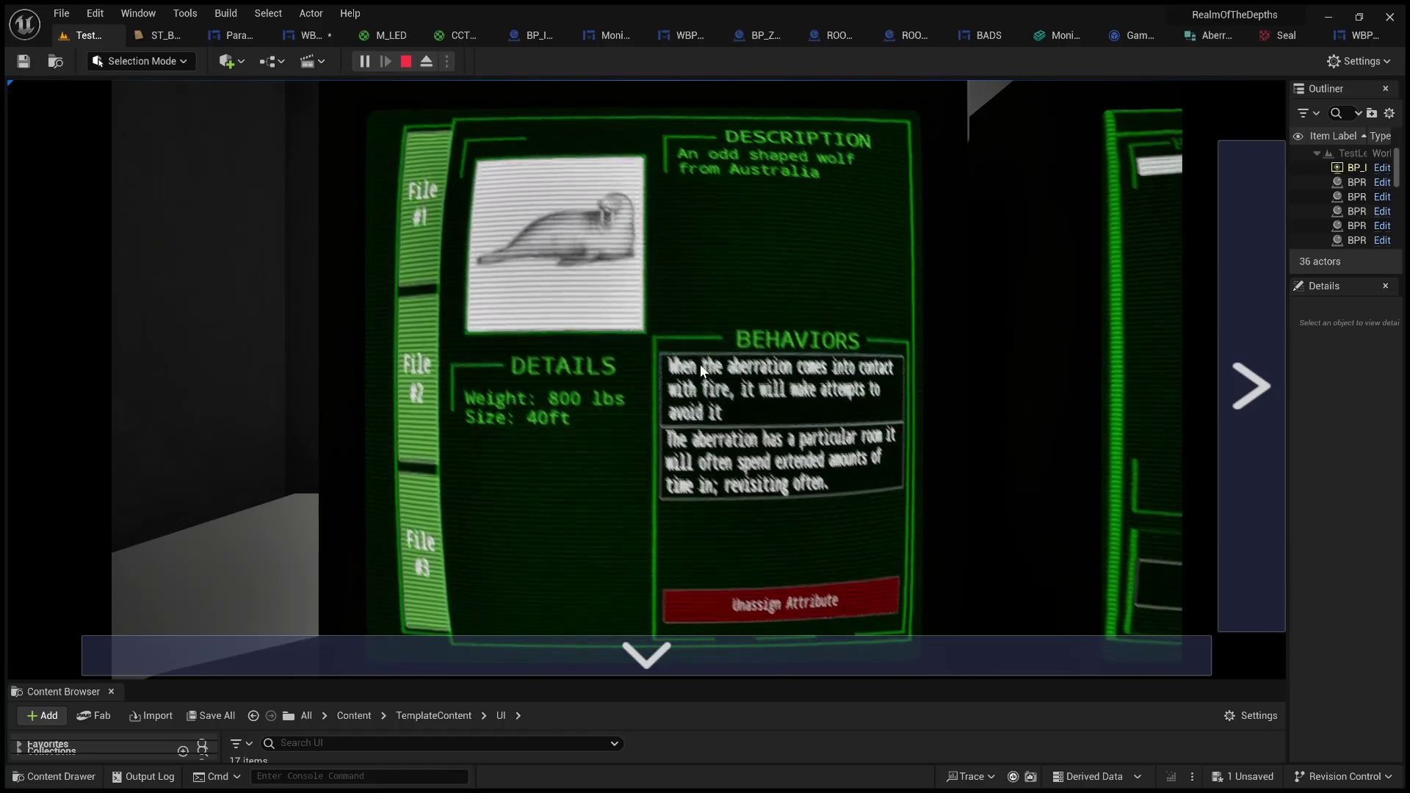
{"action": "left_click", "coordinate": [740, 463]}
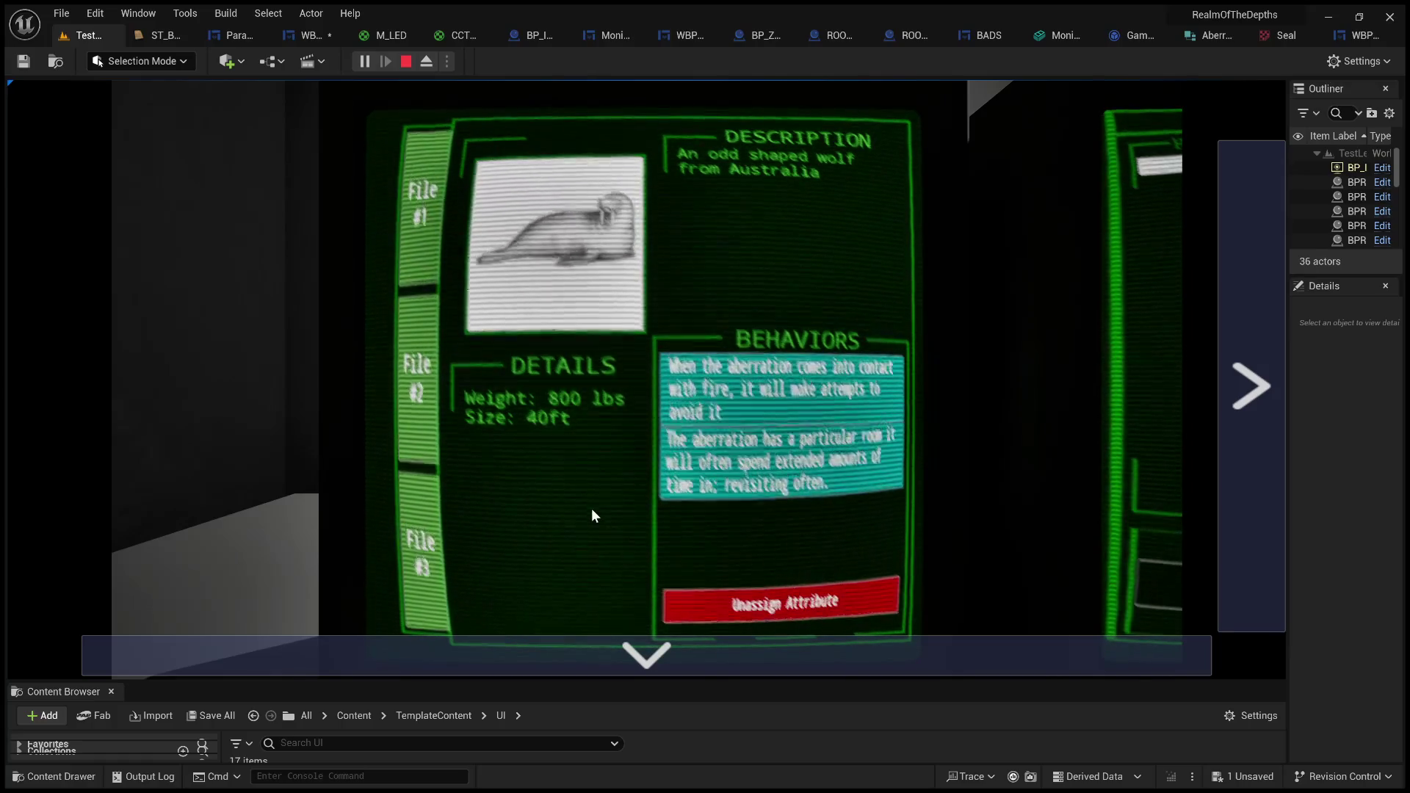
- Stop play and return to the Paranormal_Profiles Event Graph near TraitSelected
{"action": "left_click", "coordinate": [405, 62]}
{"action": "left_click", "coordinate": [216, 36]}
{"action": "scroll", "coordinate": [610, 406], "scroll_direction": "up", "scroll_amount": 3}
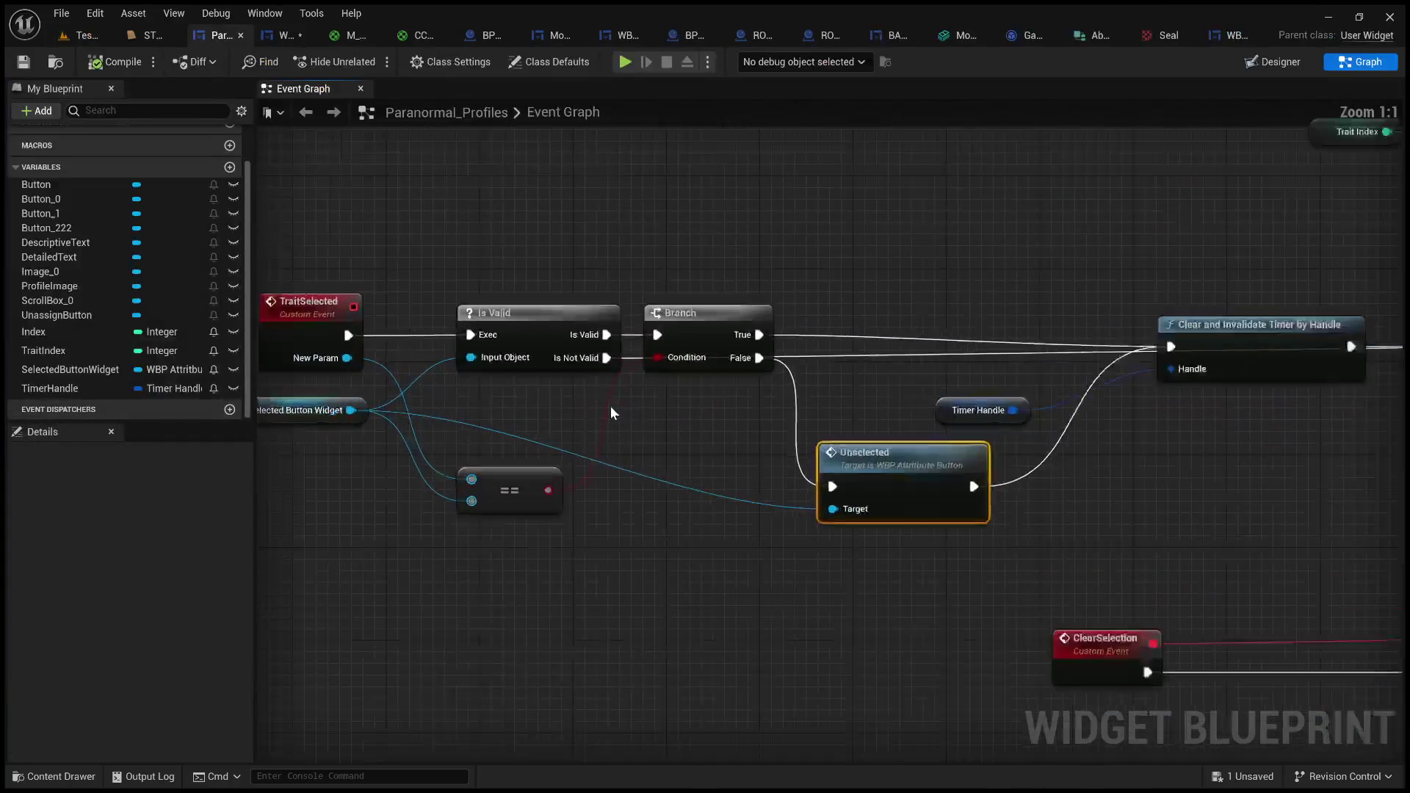
{"action": "left_click_drag", "start_coordinate": [699, 427], "coordinate": [874, 458]}
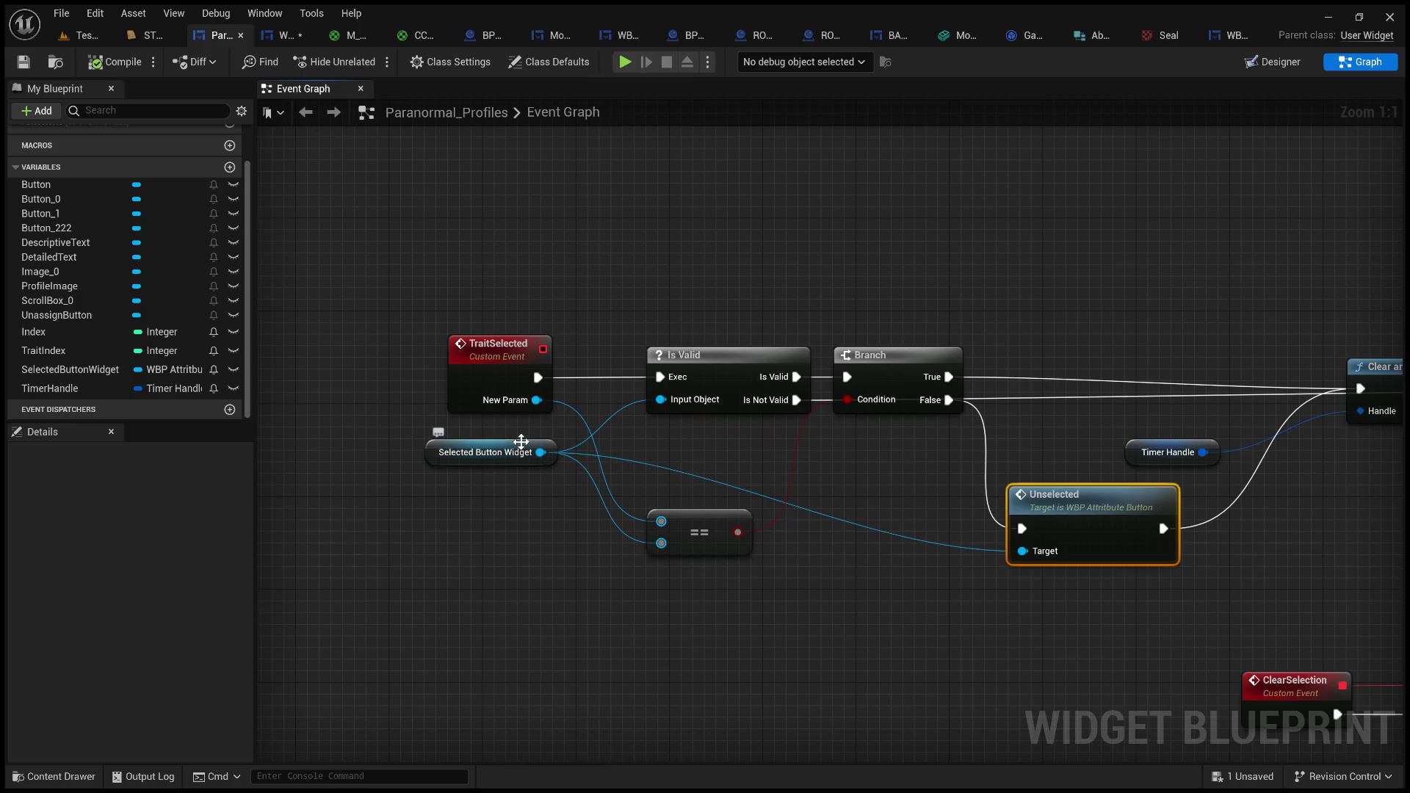
- Lower the Selected Button Widget node slightly and pull a new wire from its output
{"action": "mouse_move", "coordinate": [520, 441]}
{"action": "left_mouse_down"}
{"action": "mouse_move", "coordinate": [515, 493]}
{"action": "mouse_move", "coordinate": [532, 470]}
{"action": "left_mouse_up"}
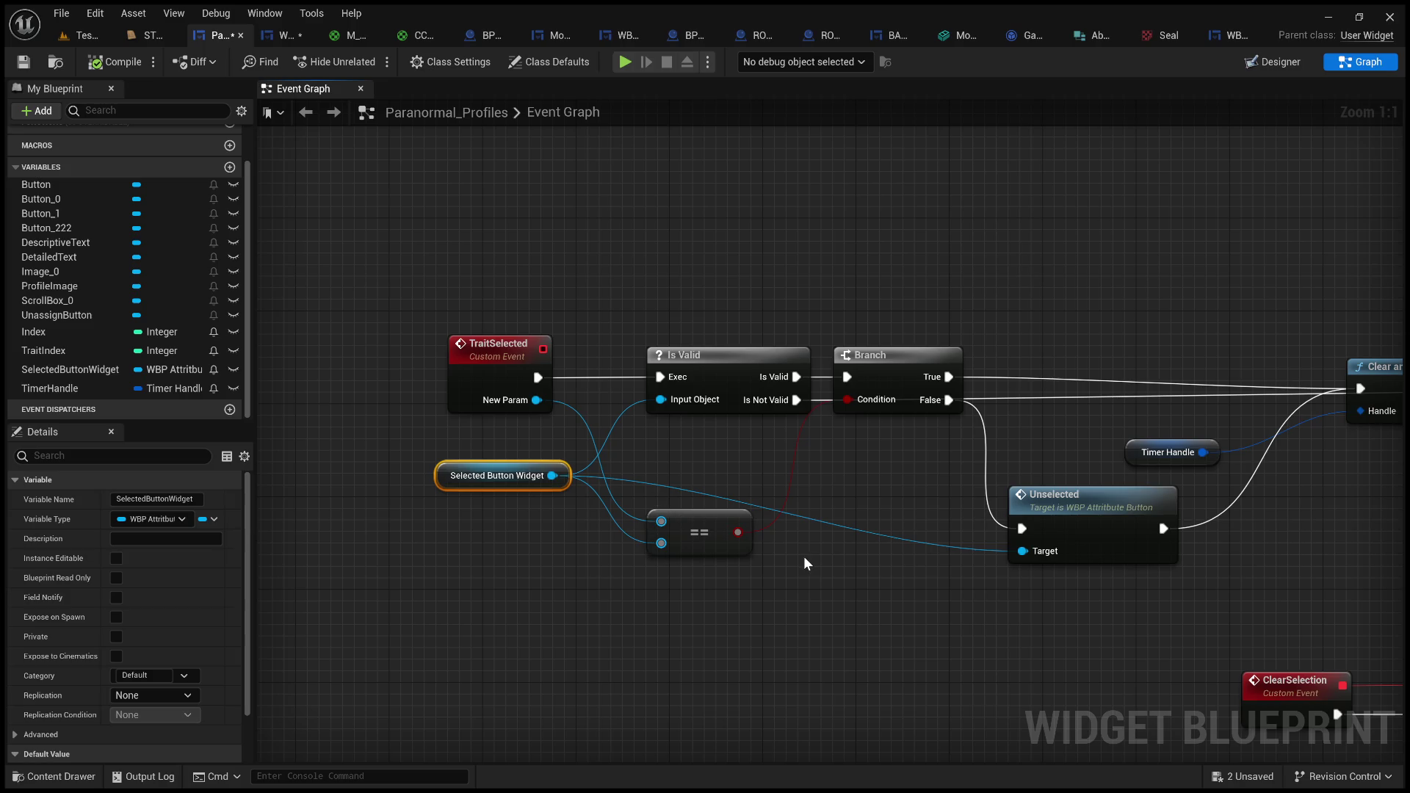
{"action": "mouse_move", "coordinate": [909, 433]}
{"action": "left_mouse_down"}
{"action": "mouse_move", "coordinate": [621, 434]}
{"action": "mouse_move", "coordinate": [908, 440]}
{"action": "left_mouse_up"}
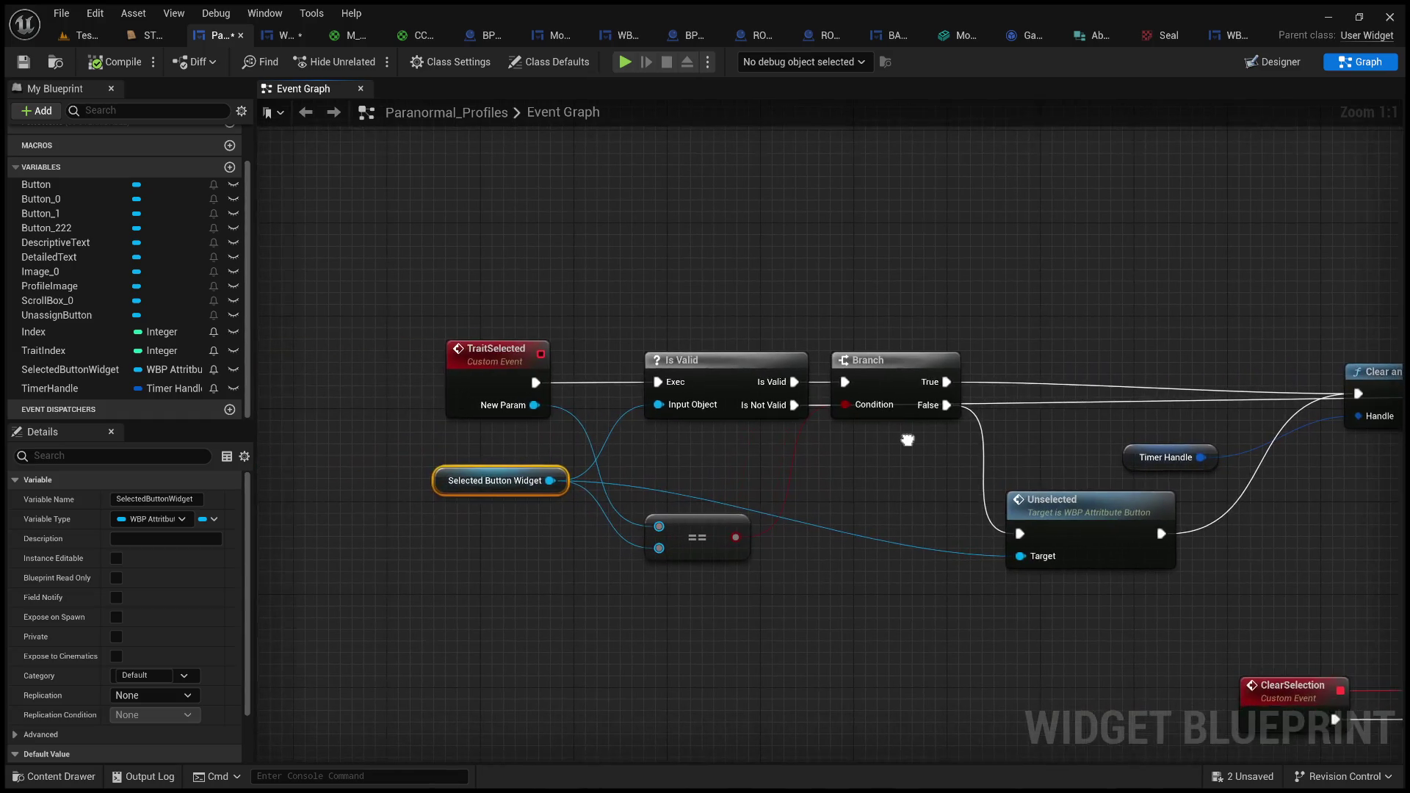
{"action": "left_click", "coordinate": [838, 443]}
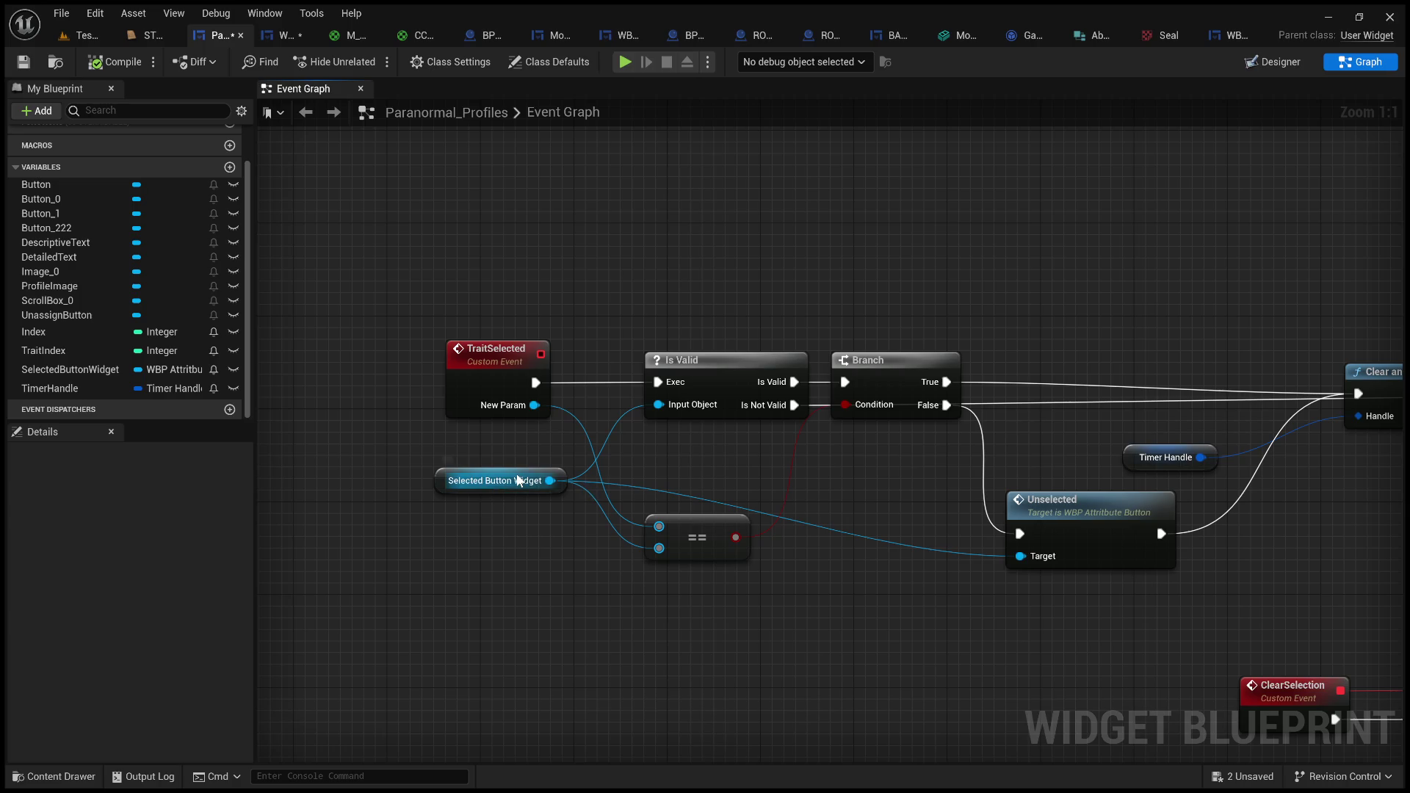
{"action": "left_click_drag", "start_coordinate": [822, 474], "coordinate": [729, 487]}
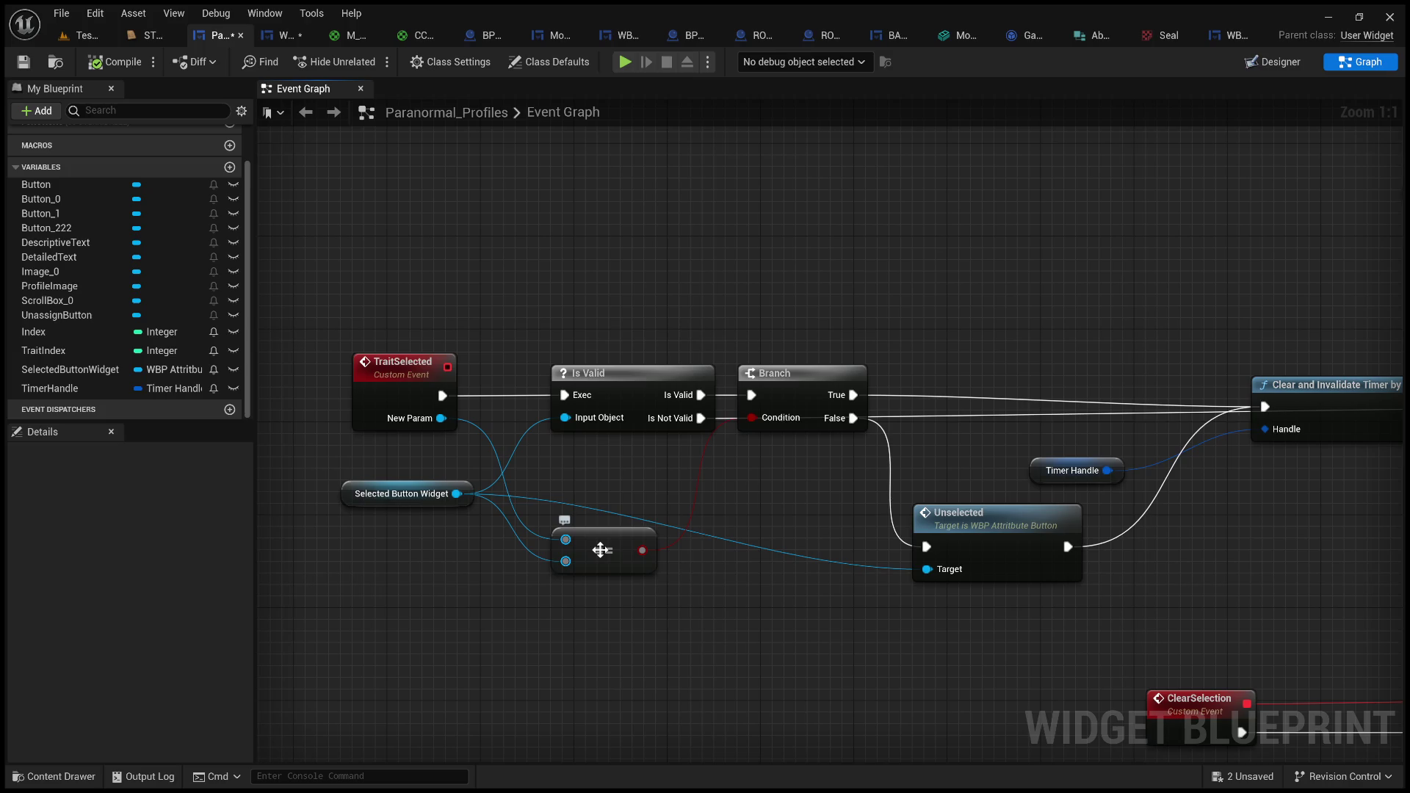
{"action": "left_click_drag", "start_coordinate": [456, 493], "coordinate": [519, 628]}
- Create a set-members node from the Timer Handle pin, then delete it as unwanted
{"action": "mouse_move", "coordinate": [677, 592]}
{"action": "left_mouse_down"}
{"action": "mouse_move", "coordinate": [646, 510]}
{"action": "mouse_move", "coordinate": [662, 530]}
{"action": "mouse_move", "coordinate": [768, 522]}
{"action": "left_mouse_up"}
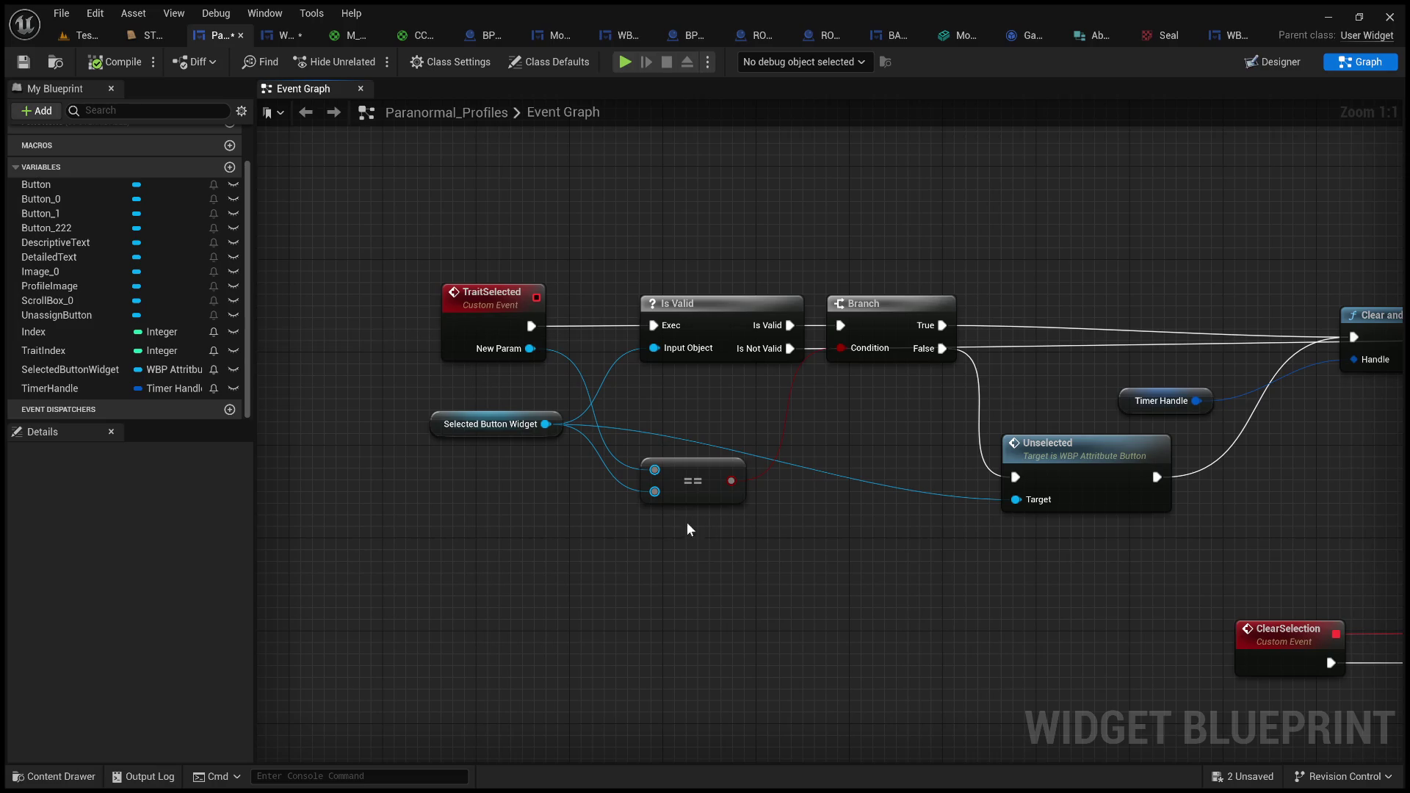
{"action": "left_click_drag", "start_coordinate": [605, 539], "coordinate": [498, 552]}
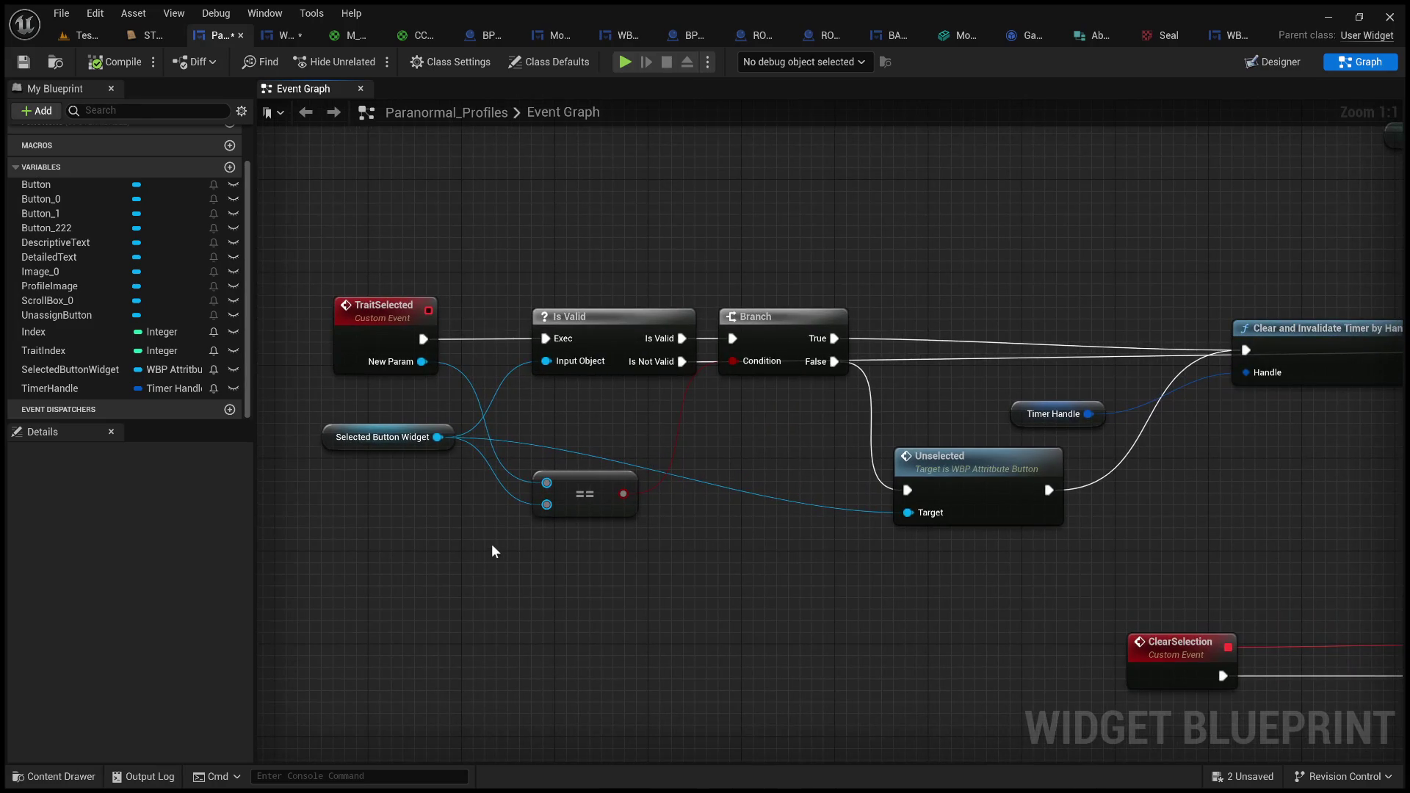
{"action": "mouse_move", "coordinate": [1086, 414]}
{"action": "left_mouse_down"}
{"action": "mouse_move", "coordinate": [1063, 292]}
{"action": "mouse_move", "coordinate": [1083, 413]}
{"action": "left_mouse_up"}
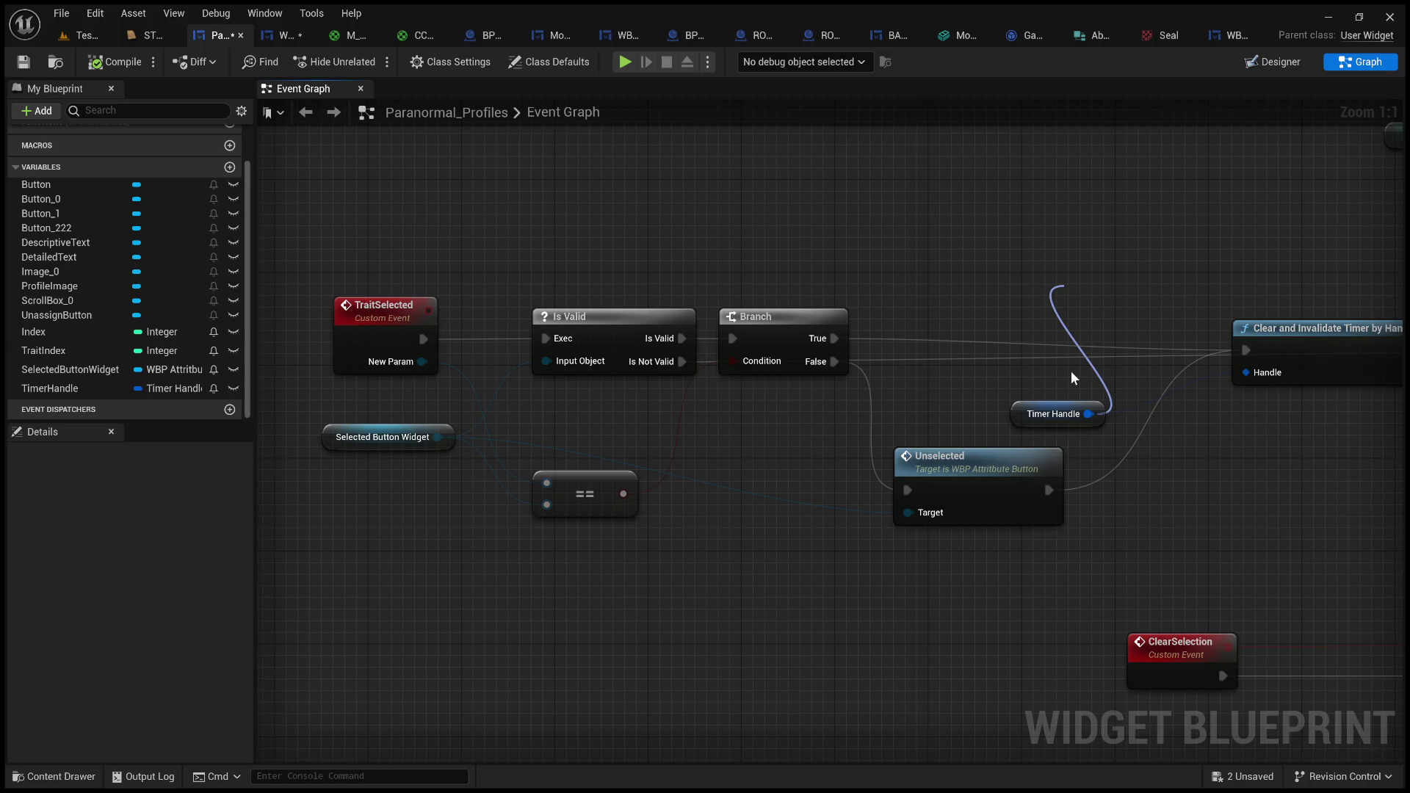
{"action": "left_click", "coordinate": [1139, 565]}
{"action": "mouse_move", "coordinate": [1128, 309]}
{"action": "left_mouse_down"}
{"action": "mouse_move", "coordinate": [1050, 217]}
{"action": "mouse_move", "coordinate": [979, 233]}
{"action": "mouse_move", "coordinate": [1072, 212]}
{"action": "left_mouse_up"}
{"action": "key", "text": "Delete"}
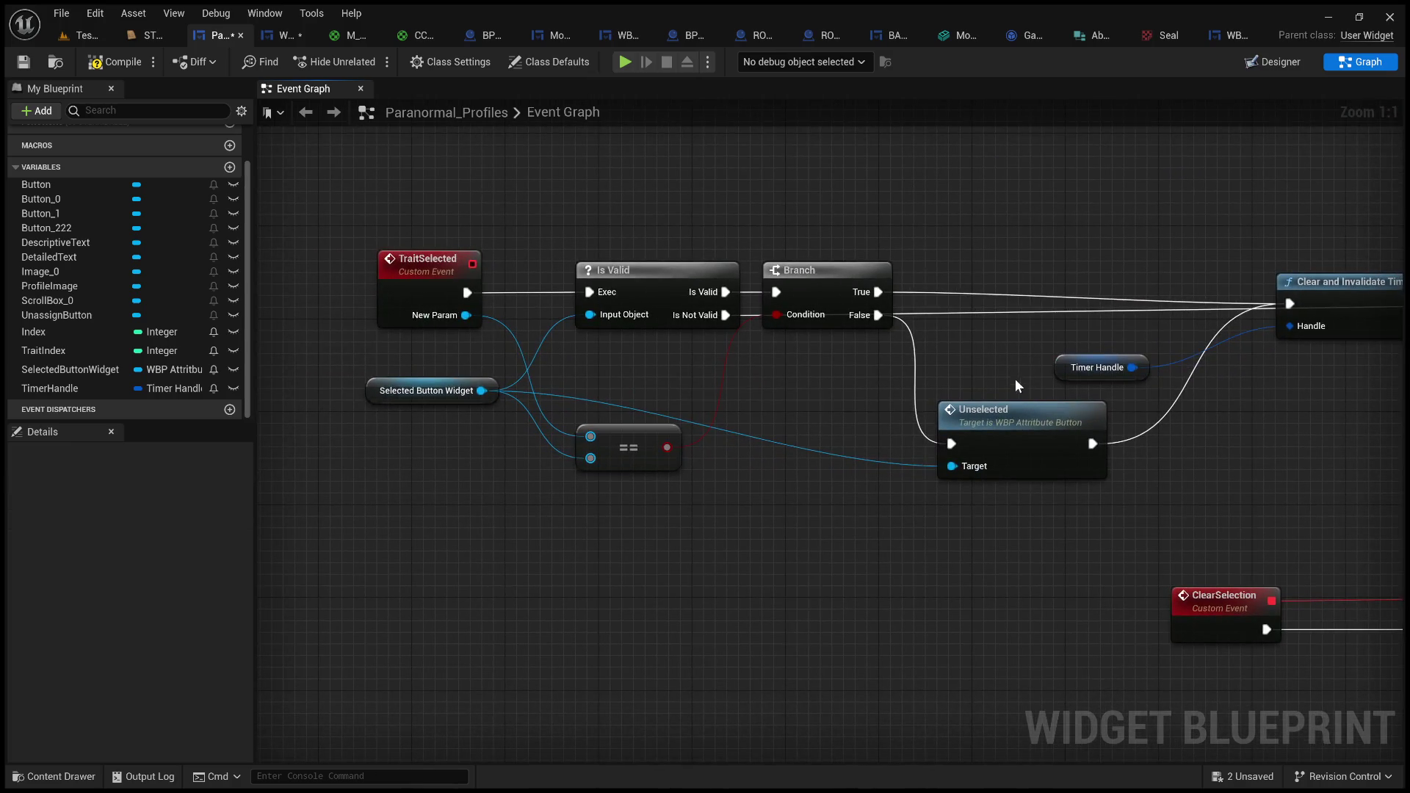
- Check the Timer Handle variable near Clear and Invalidate Timer, then lower the Selected Button Widget getter
{"action": "scroll", "coordinate": [950, 376], "scroll_direction": "down", "scroll_amount": 5}
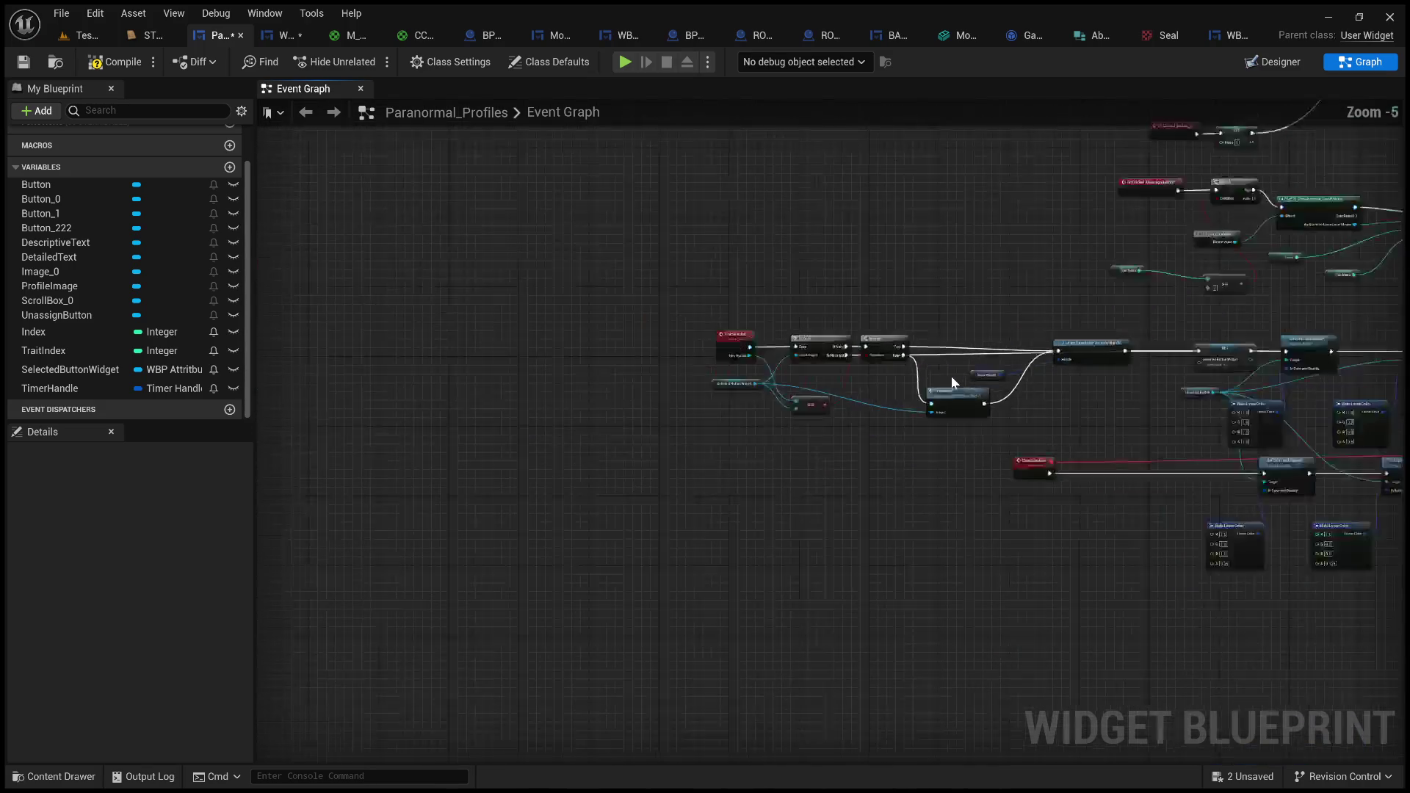
{"action": "scroll", "coordinate": [950, 376], "scroll_direction": "up", "scroll_amount": 5}
{"action": "scroll", "coordinate": [961, 425], "scroll_direction": "down", "scroll_amount": 1}
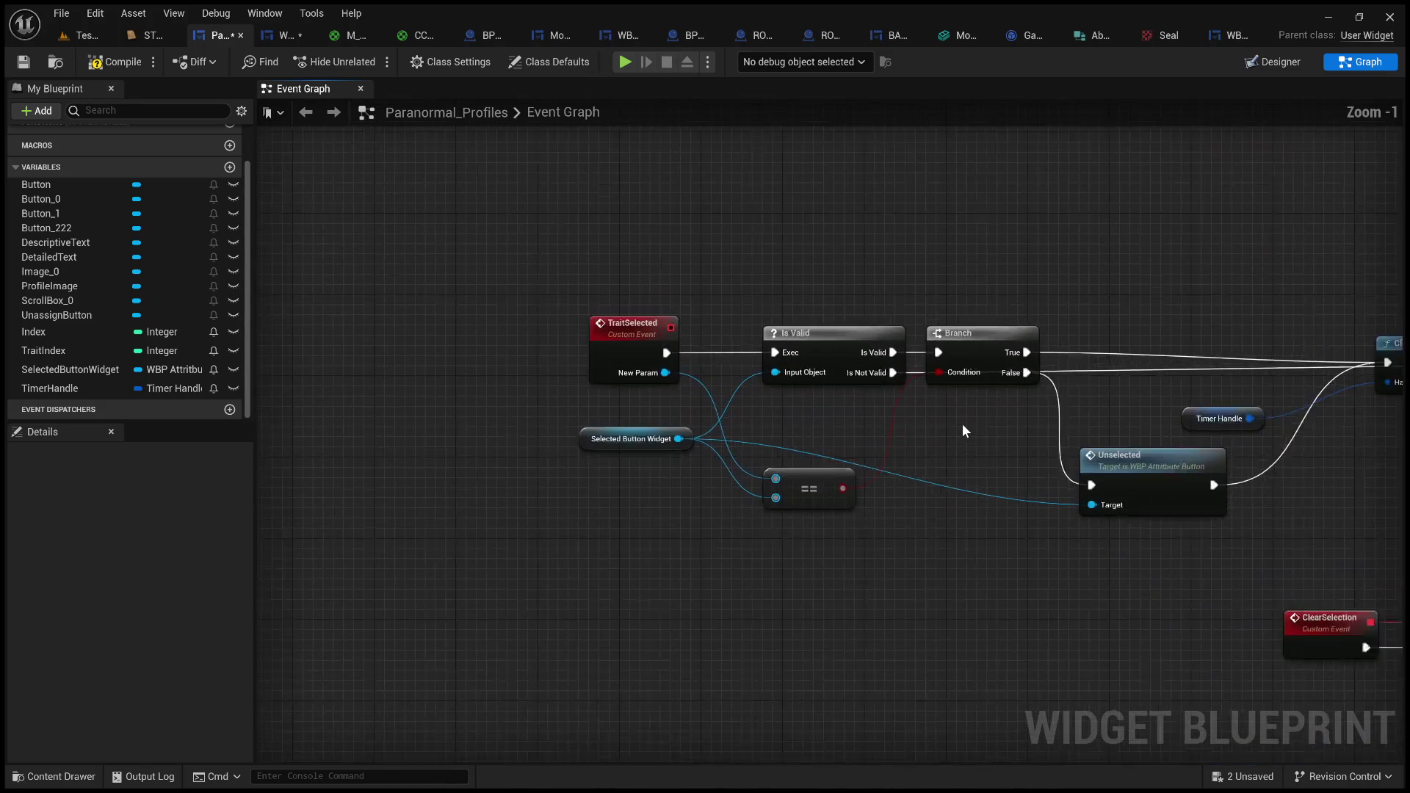
{"action": "scroll", "coordinate": [955, 424], "scroll_direction": "up", "scroll_amount": 1}
{"action": "scroll", "coordinate": [917, 425], "scroll_direction": "down", "scroll_amount": 4}
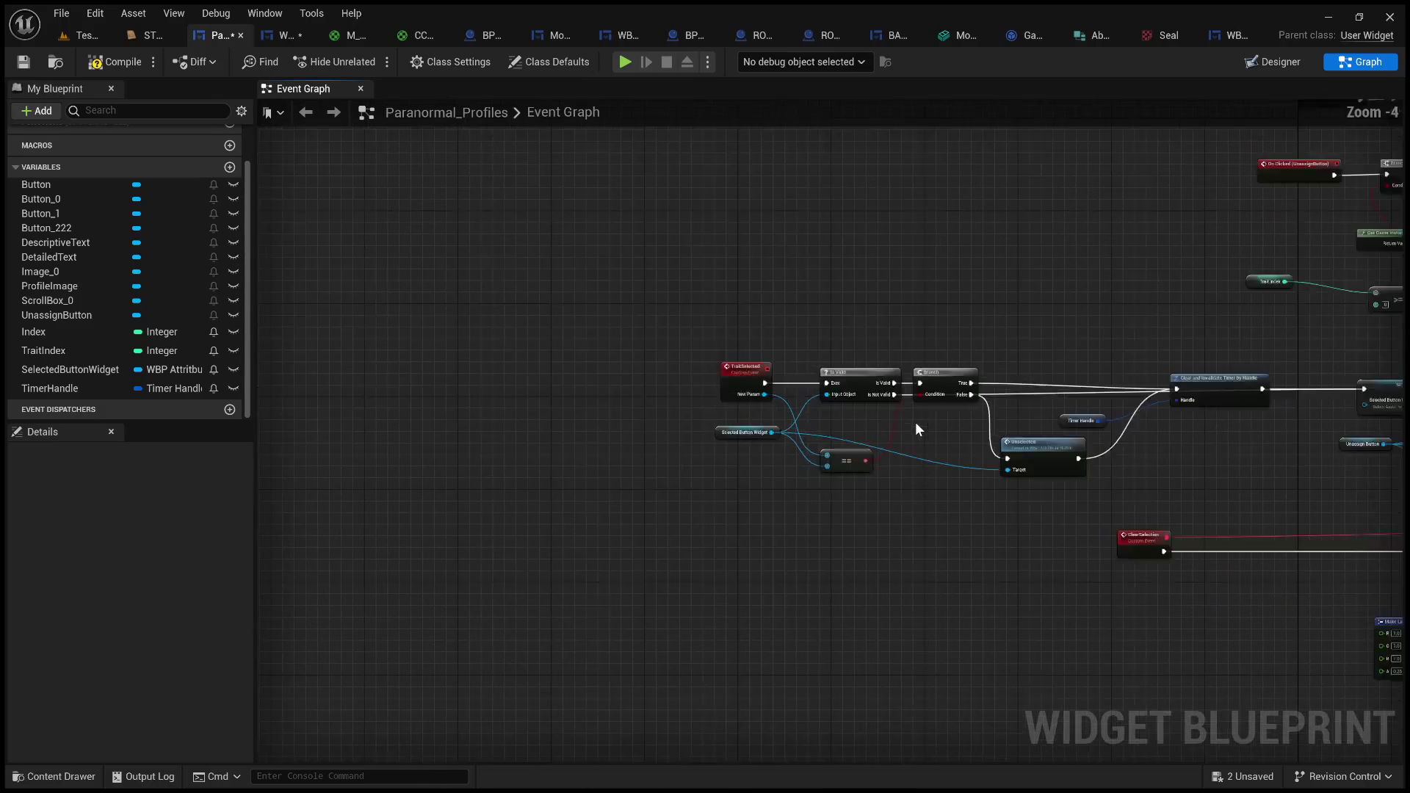
{"action": "scroll", "coordinate": [915, 421], "scroll_direction": "up", "scroll_amount": 5}
{"action": "left_click_drag", "start_coordinate": [917, 425], "coordinate": [511, 396]}
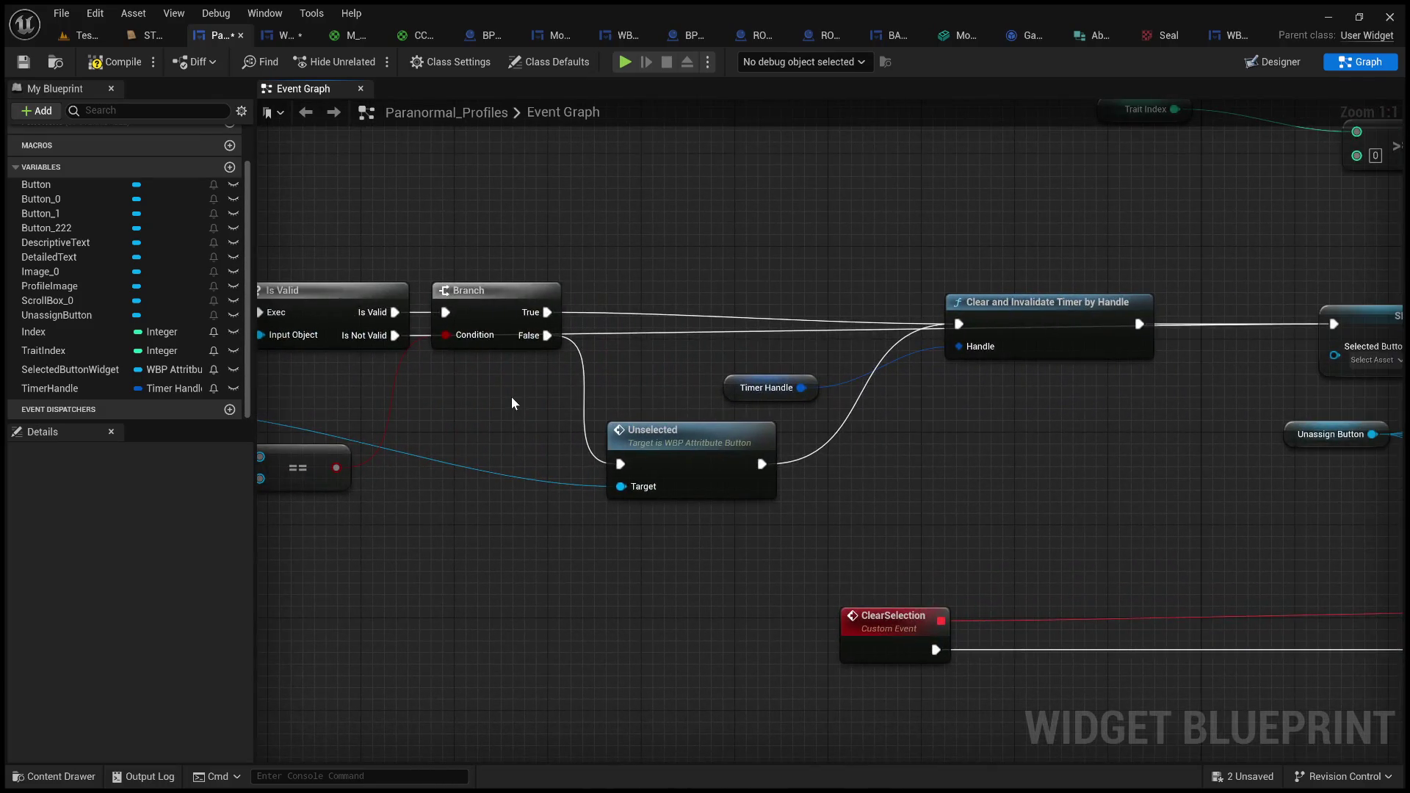
{"action": "left_click", "coordinate": [767, 390]}
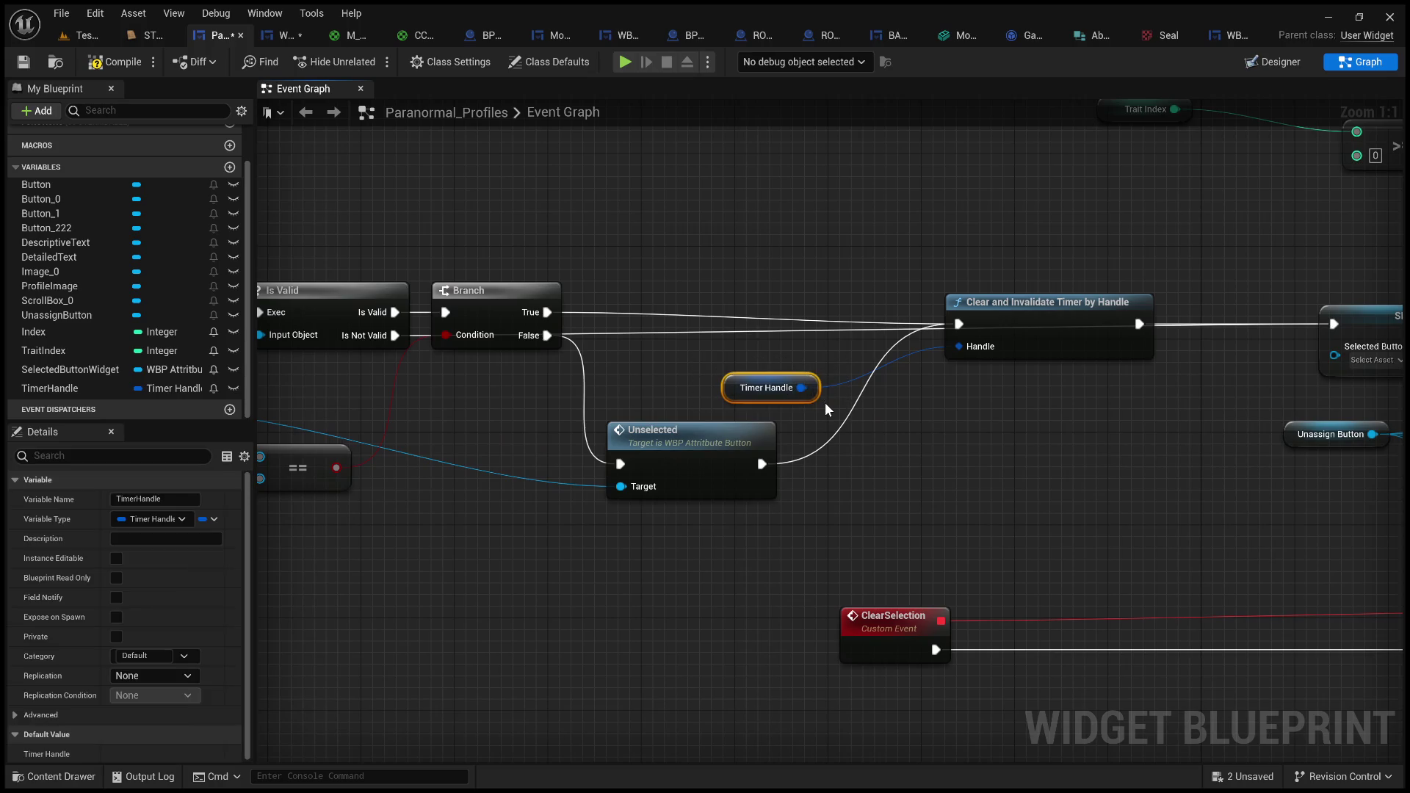
{"action": "left_click", "coordinate": [701, 391]}
{"action": "left_click_drag", "start_coordinate": [690, 390], "coordinate": [946, 377]}
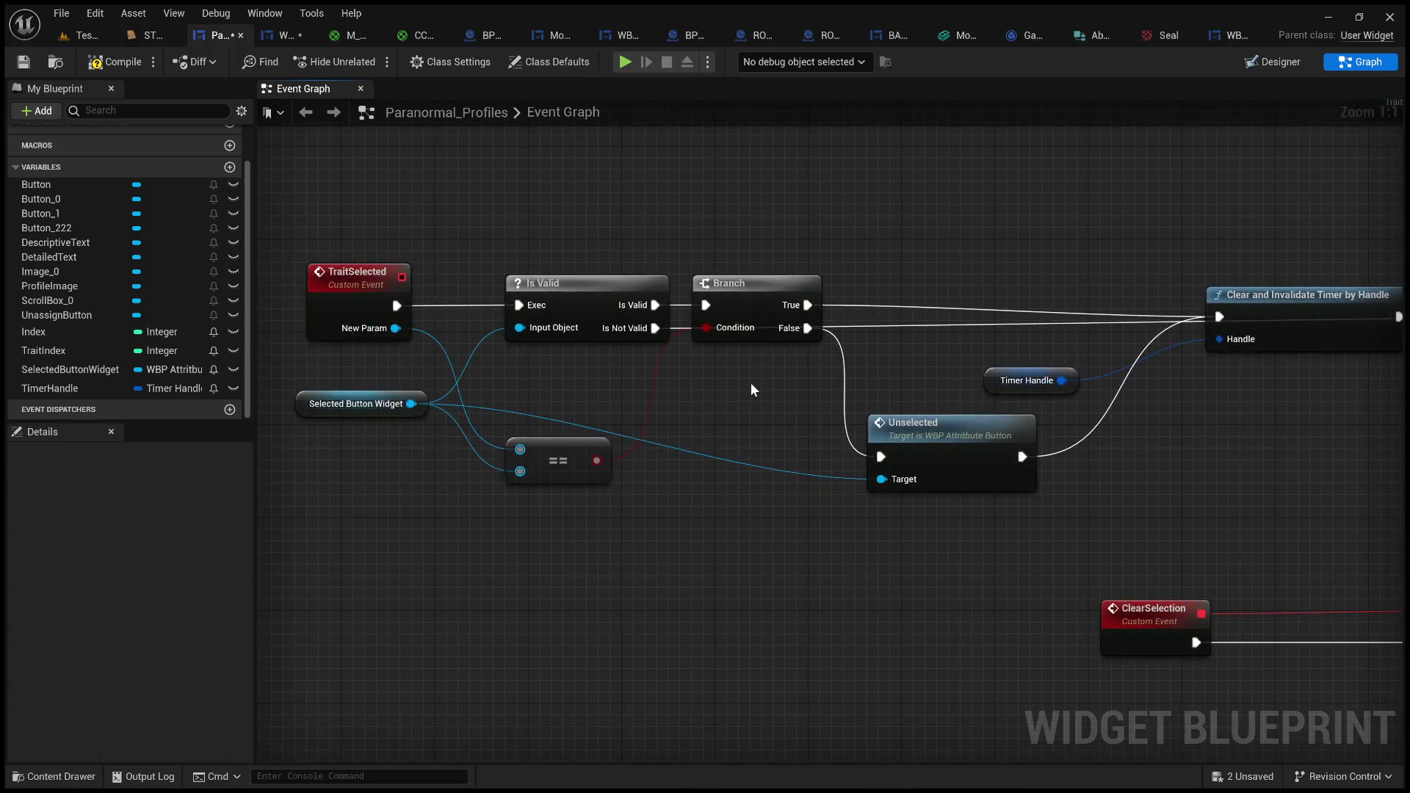
{"action": "left_click_drag", "start_coordinate": [751, 384], "coordinate": [932, 385]}
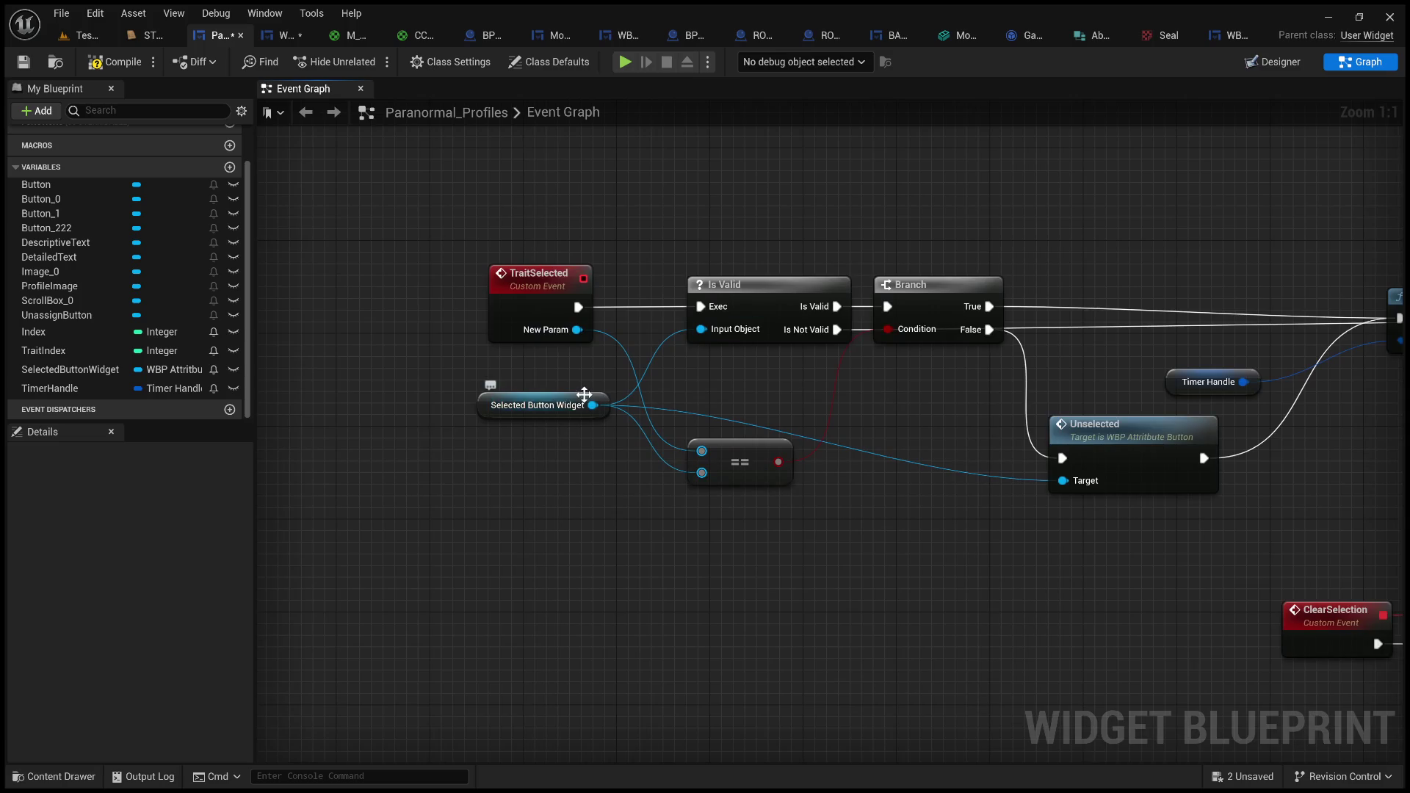
{"action": "left_click_drag", "start_coordinate": [580, 405], "coordinate": [561, 495]}
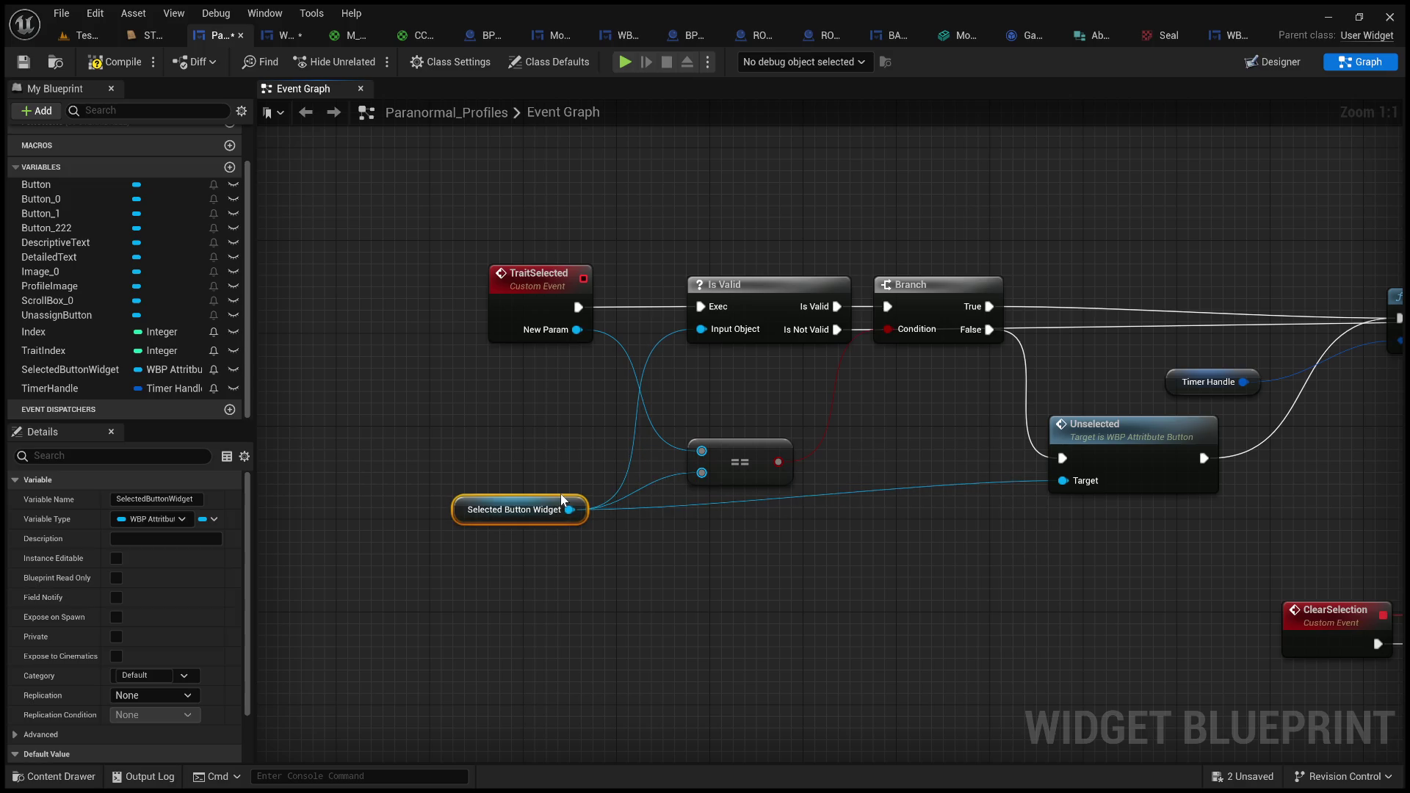
{"action": "left_click", "coordinate": [531, 433]}
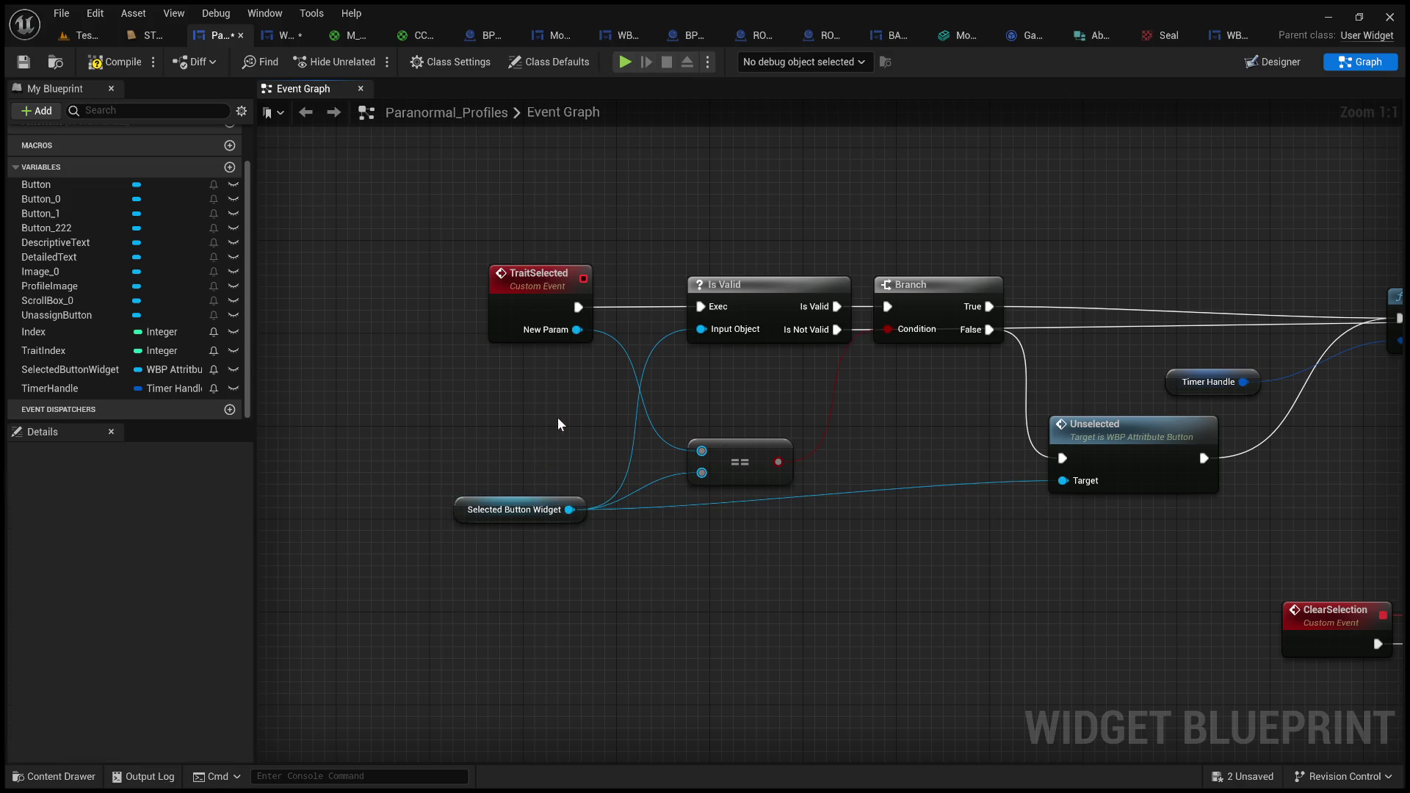
{"action": "left_click_drag", "start_coordinate": [557, 416], "coordinate": [516, 410]}
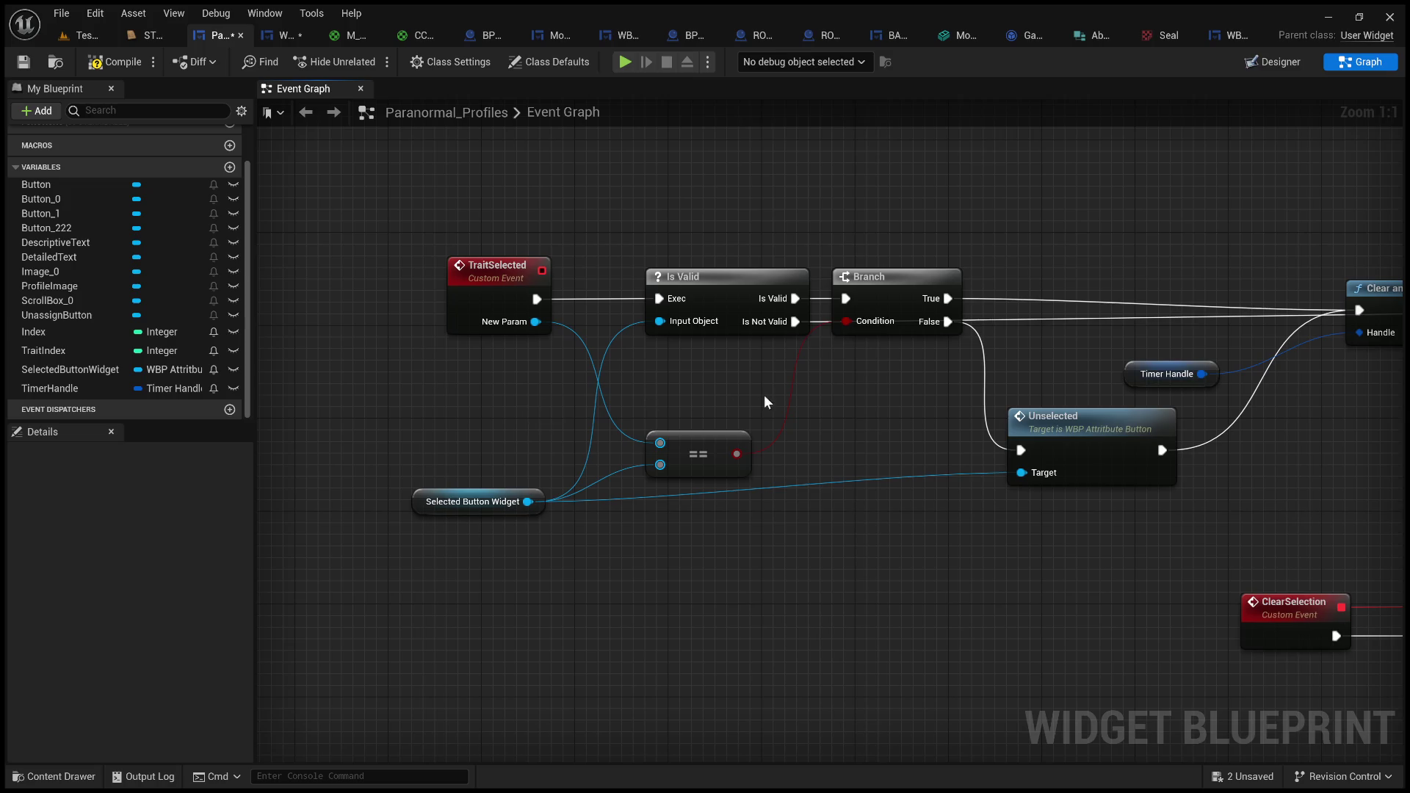
- Delete the == equality check and the Branch node from the TraitSelected chain
{"action": "mouse_move", "coordinate": [868, 390]}
{"action": "left_mouse_down"}
{"action": "mouse_move", "coordinate": [916, 390]}
{"action": "mouse_move", "coordinate": [735, 221]}
{"action": "mouse_move", "coordinate": [660, 184]}
{"action": "mouse_move", "coordinate": [544, 171]}
{"action": "mouse_move", "coordinate": [645, 355]}
{"action": "mouse_move", "coordinate": [1048, 460]}
{"action": "mouse_move", "coordinate": [927, 362]}
{"action": "mouse_move", "coordinate": [945, 369]}
{"action": "mouse_move", "coordinate": [645, 346]}
{"action": "mouse_move", "coordinate": [810, 380]}
{"action": "left_mouse_up"}
{"action": "scroll", "coordinate": [645, 346], "scroll_direction": "down", "scroll_amount": 3}
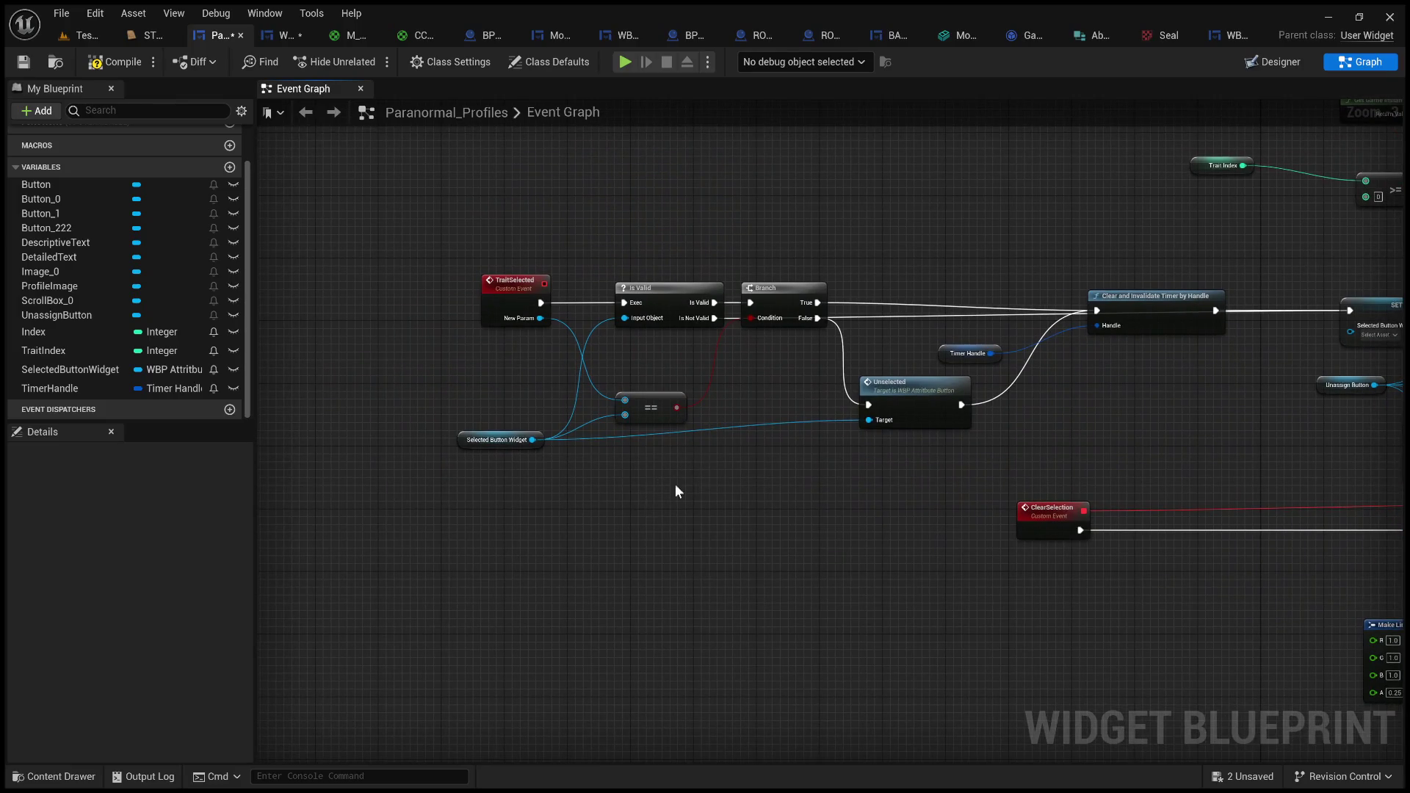
{"action": "key", "text": "Delete"}
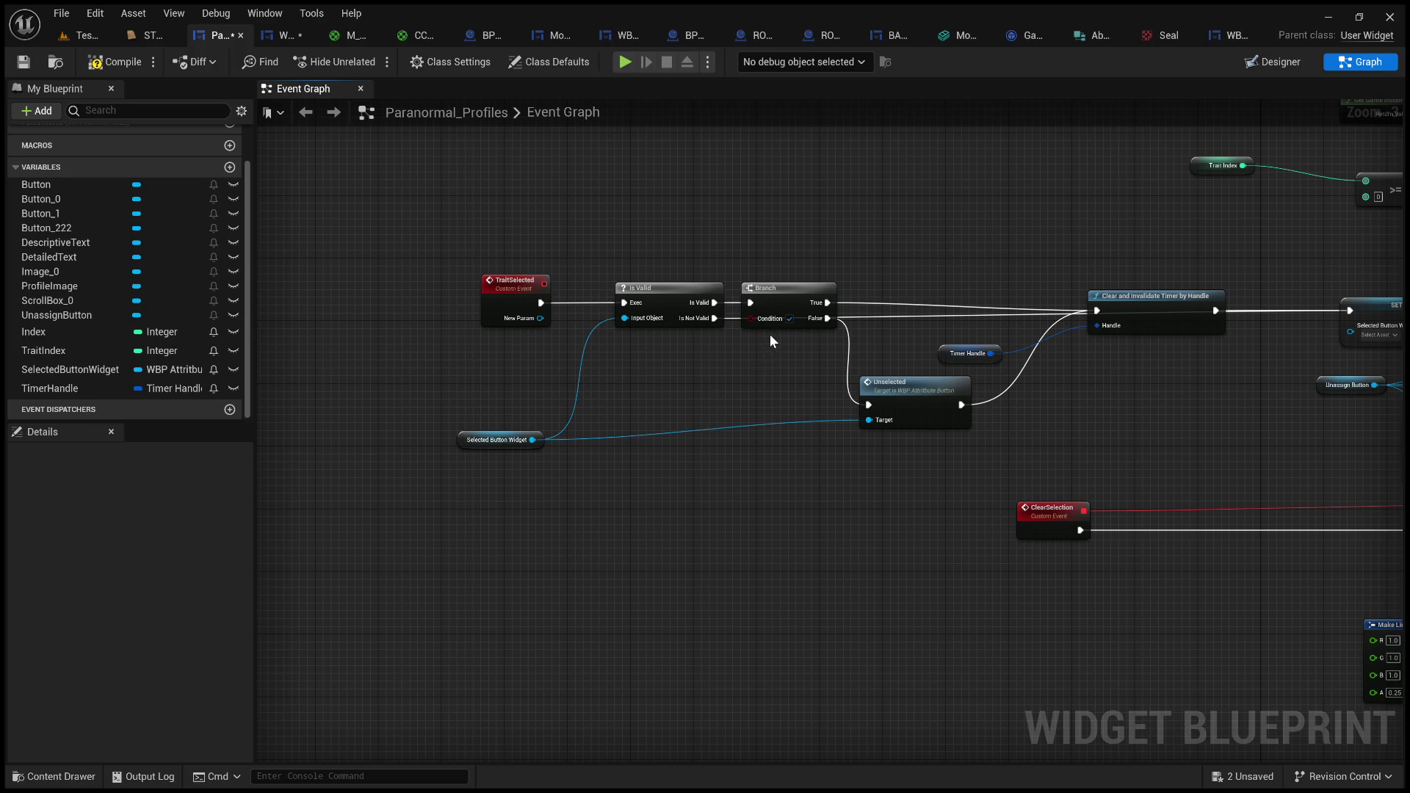
{"action": "scroll", "coordinate": [770, 333], "scroll_direction": "up", "scroll_amount": 1}
{"action": "left_click", "coordinate": [788, 277]}
{"action": "key", "text": "Delete"}
- Move Unselected into the Branch's old spot and run it from Is Valid's valid output
{"action": "mouse_move", "coordinate": [960, 402]}
{"action": "left_mouse_down"}
{"action": "mouse_move", "coordinate": [849, 304]}
{"action": "mouse_move", "coordinate": [851, 269]}
{"action": "mouse_move", "coordinate": [854, 282]}
{"action": "left_mouse_up"}
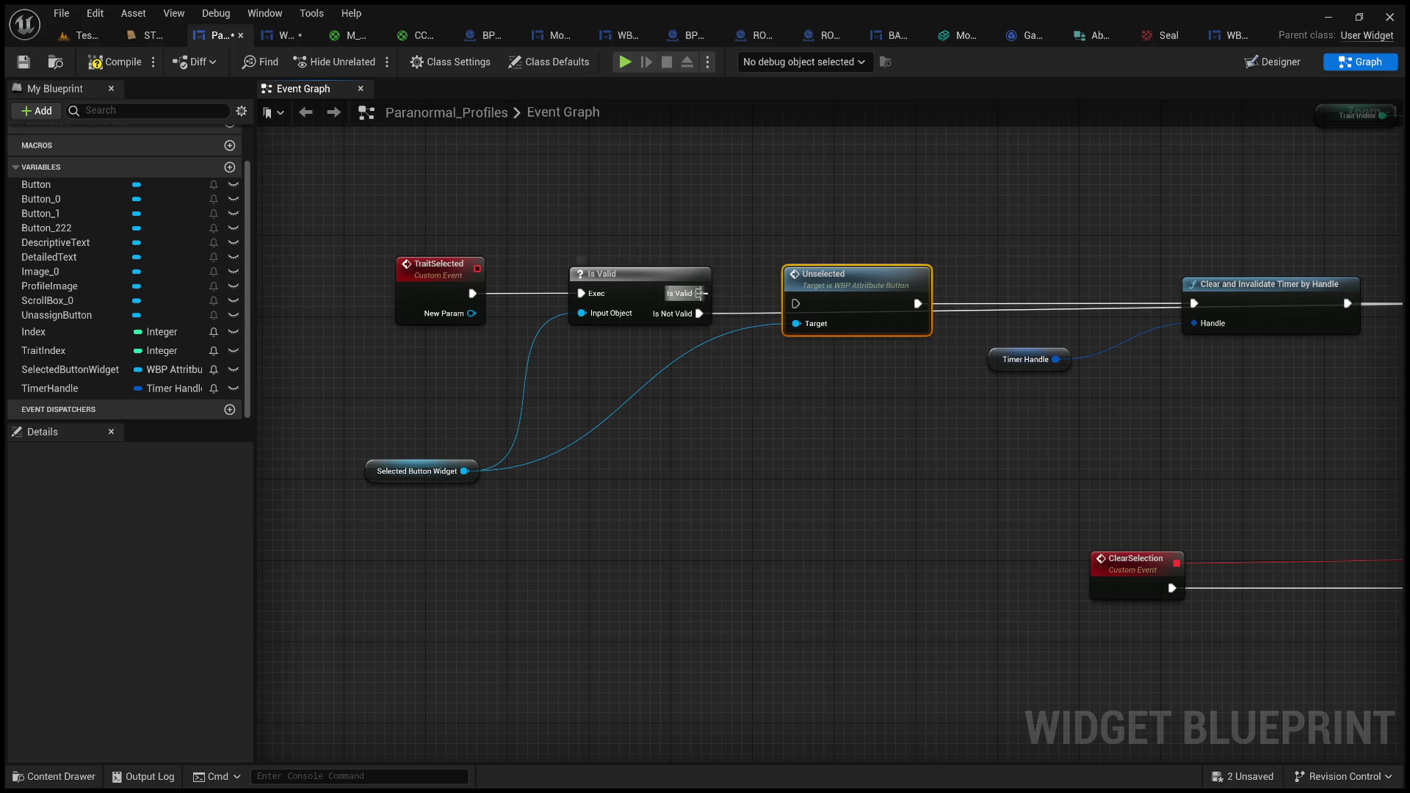
{"action": "mouse_move", "coordinate": [699, 293]}
{"action": "left_mouse_down"}
{"action": "mouse_move", "coordinate": [813, 307]}
{"action": "mouse_move", "coordinate": [802, 304]}
{"action": "left_mouse_up"}
{"action": "scroll", "coordinate": [1132, 468], "scroll_direction": "down", "scroll_amount": 2}
- Add a SET Selected Button Widget node running after Unselected, fed by the getter
{"action": "scroll", "coordinate": [779, 421], "scroll_direction": "up", "scroll_amount": 4}
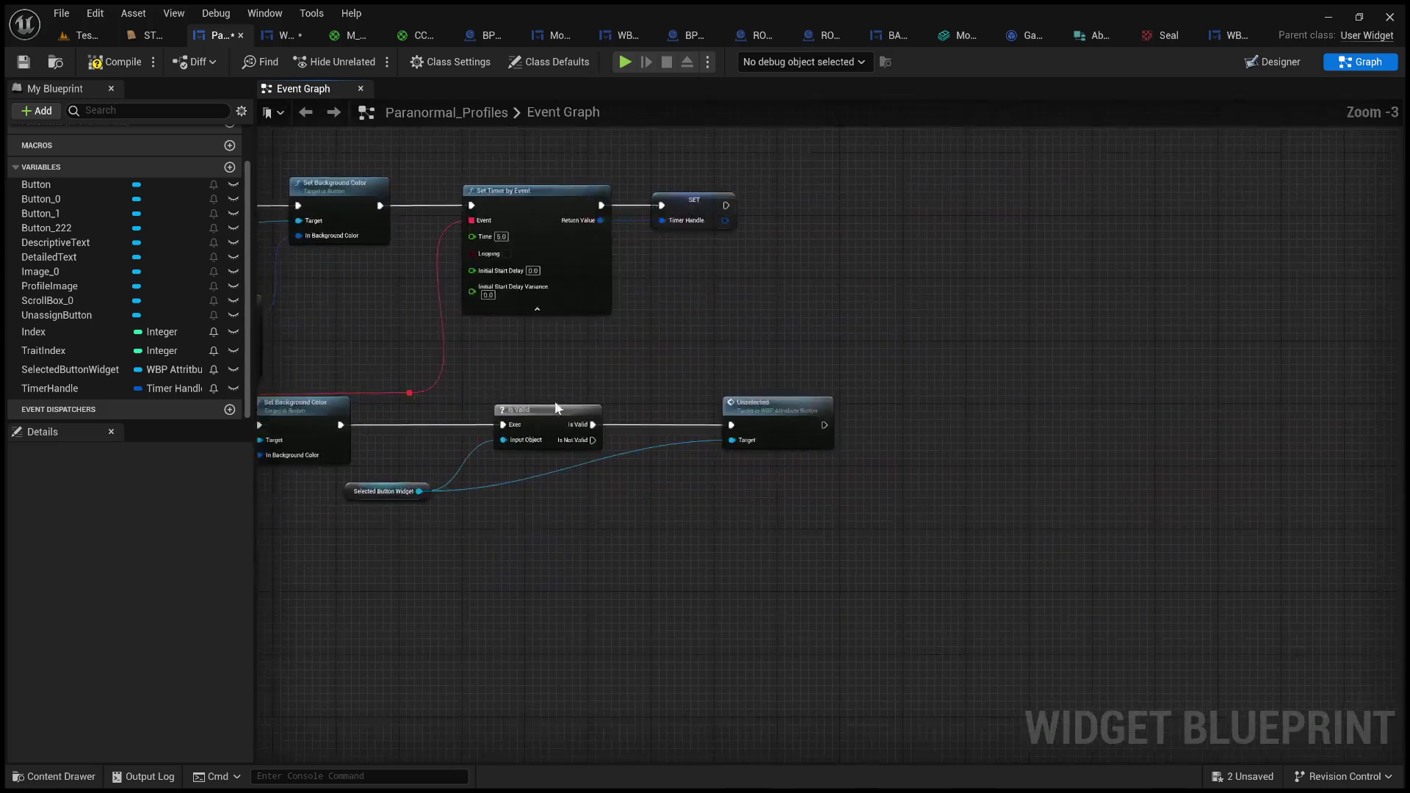
{"action": "left_click_drag", "start_coordinate": [785, 399], "coordinate": [626, 403]}
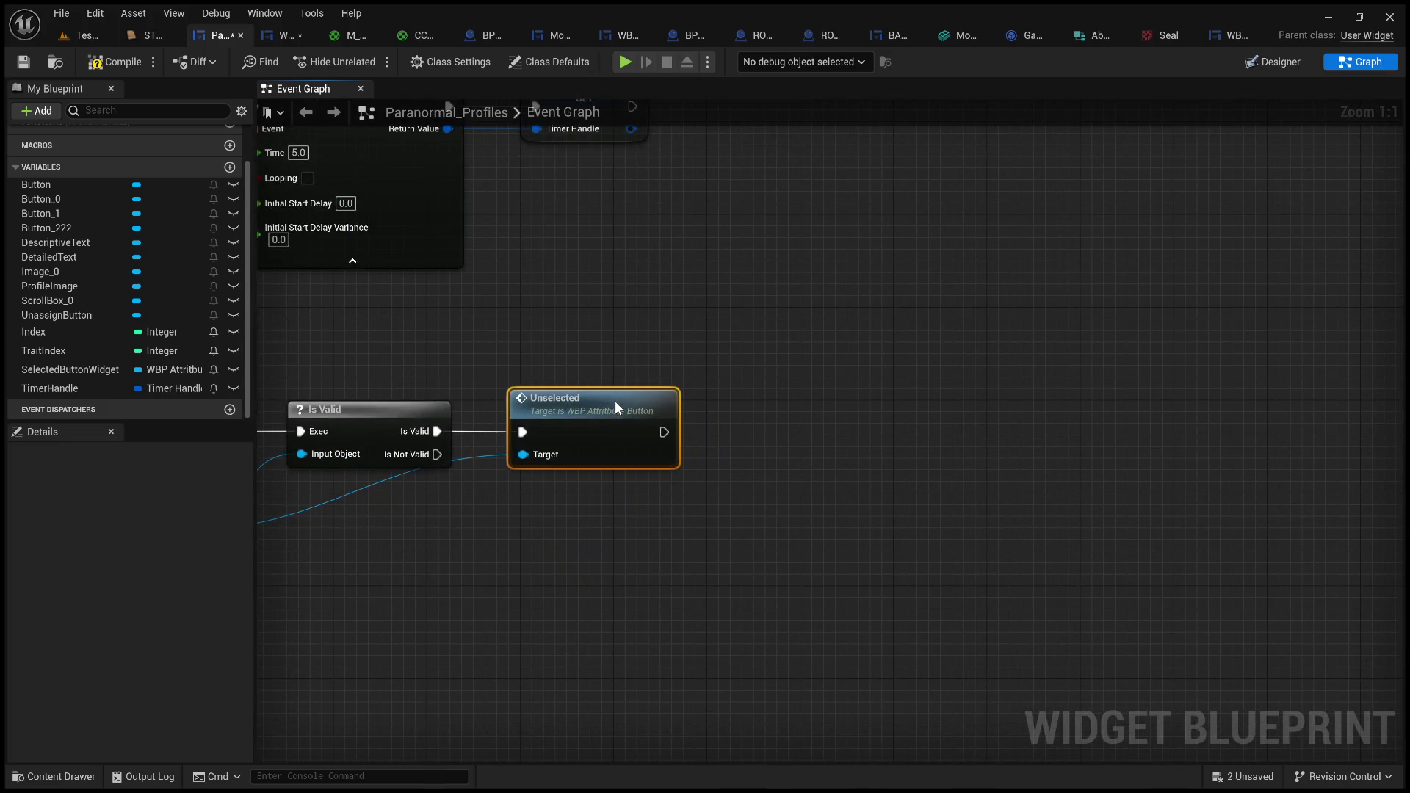
{"action": "mouse_move", "coordinate": [464, 380]}
{"action": "left_mouse_down"}
{"action": "mouse_move", "coordinate": [1109, 285]}
{"action": "mouse_move", "coordinate": [1085, 295]}
{"action": "left_mouse_up"}
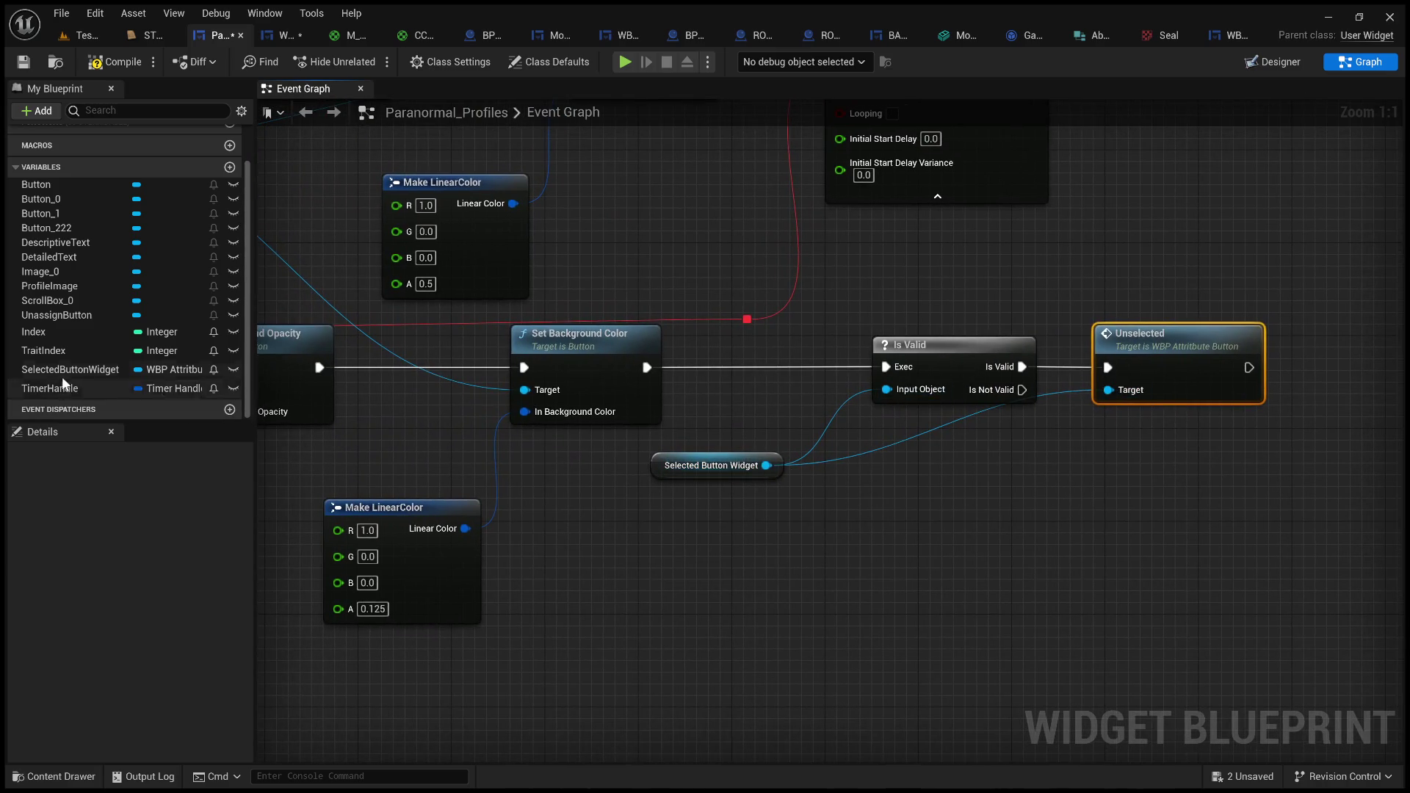
{"action": "scroll", "coordinate": [72, 325], "scroll_direction": "up", "scroll_amount": 2}
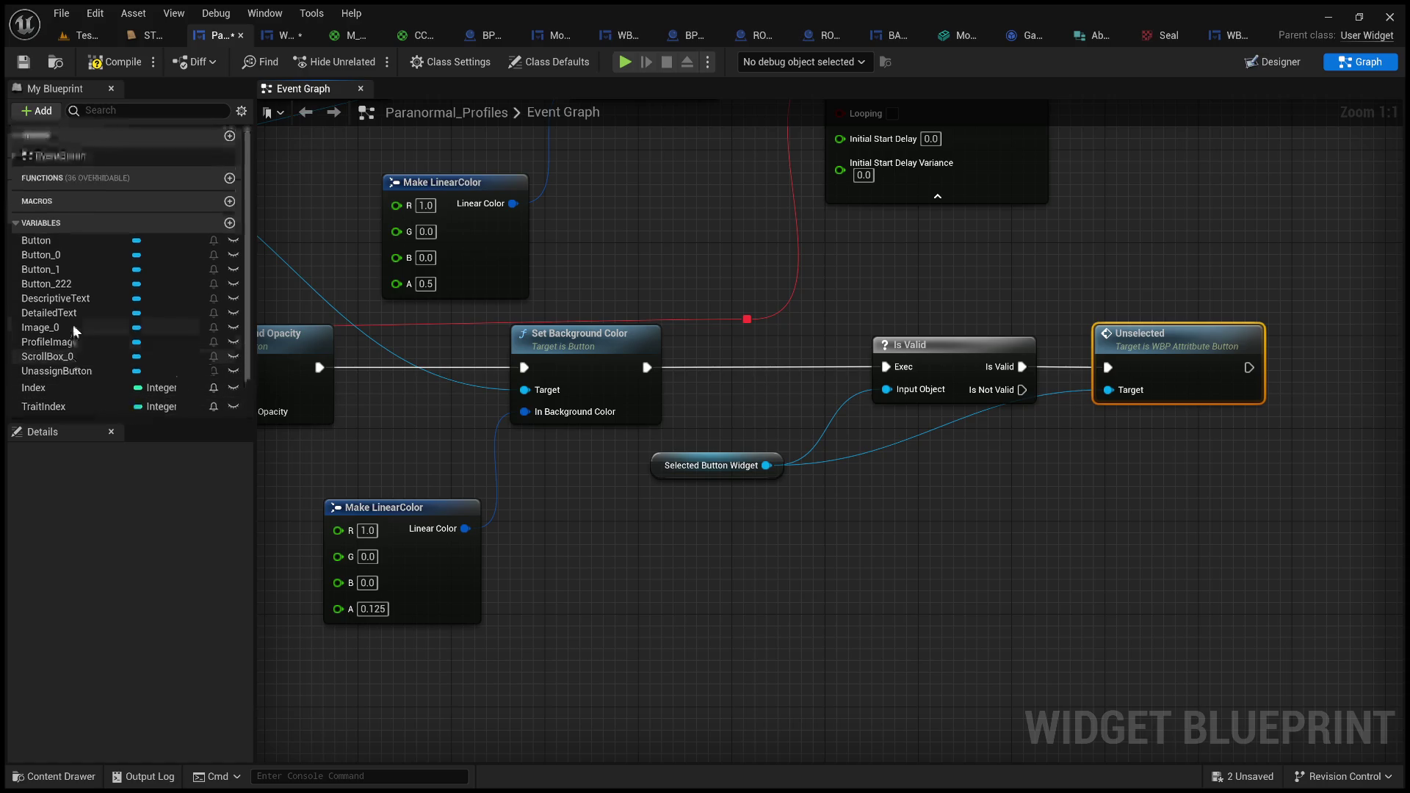
{"action": "scroll", "coordinate": [88, 350], "scroll_direction": "down", "scroll_amount": 2}
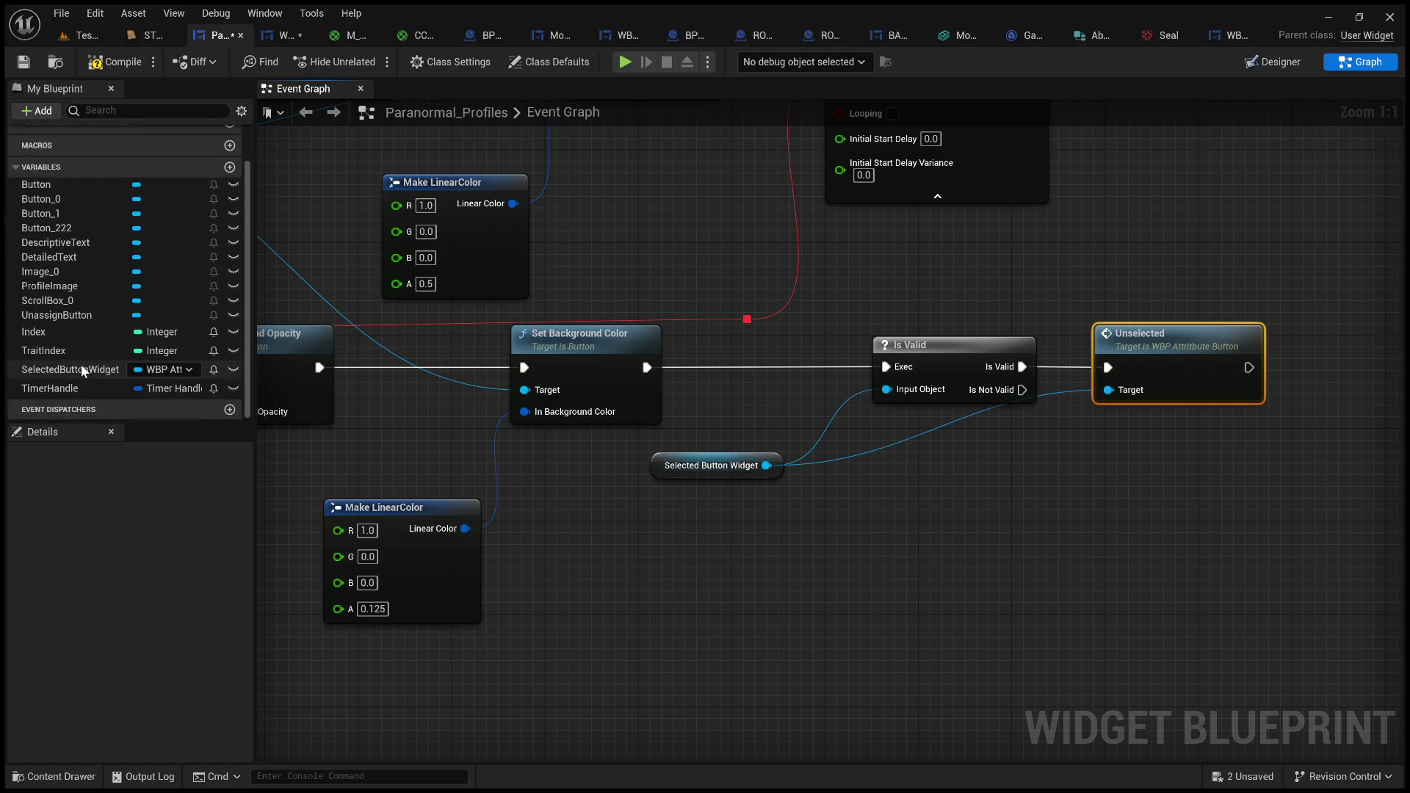
{"action": "left_click", "coordinate": [81, 368]}
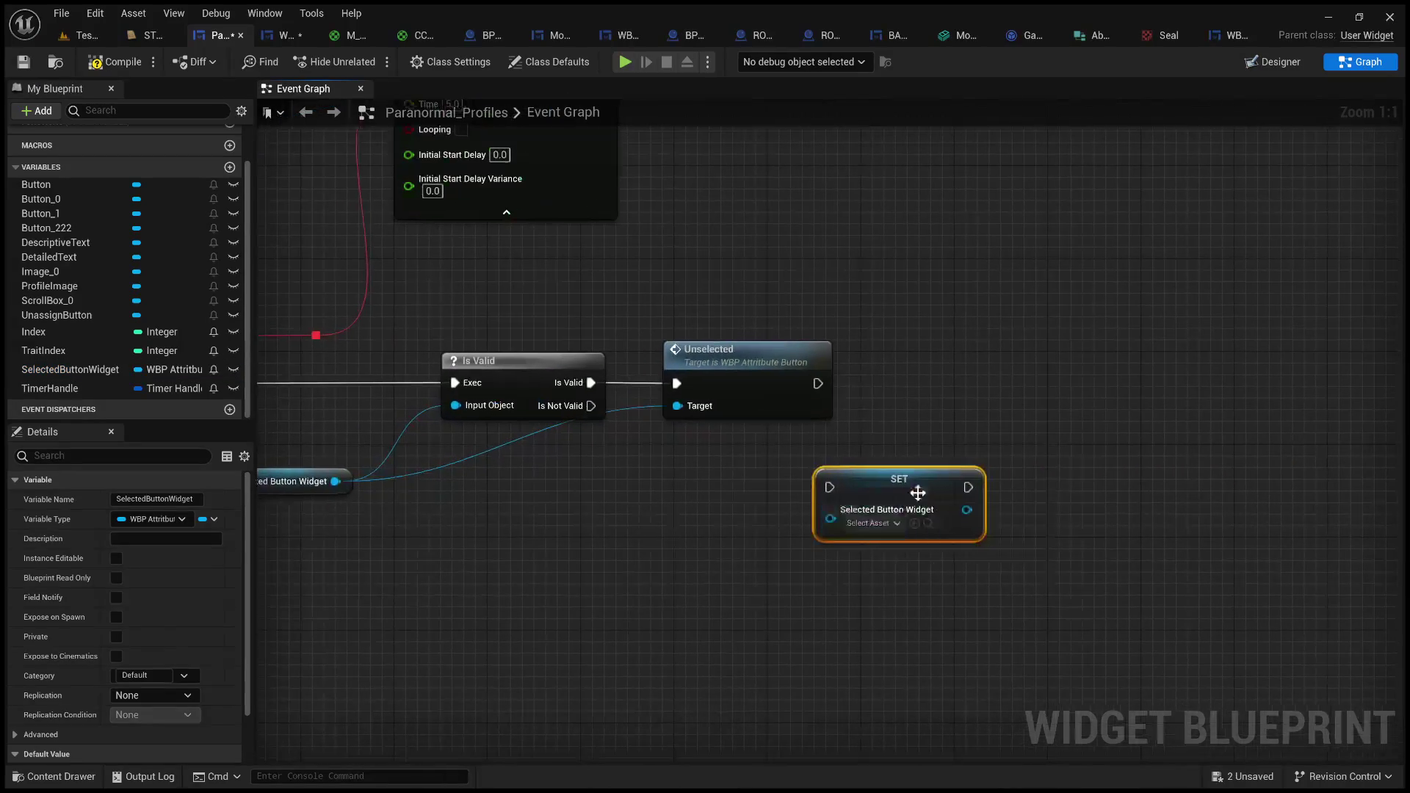
{"action": "left_click_drag", "start_coordinate": [918, 476], "coordinate": [980, 363]}
{"action": "left_click_drag", "start_coordinate": [826, 384], "coordinate": [955, 381]}
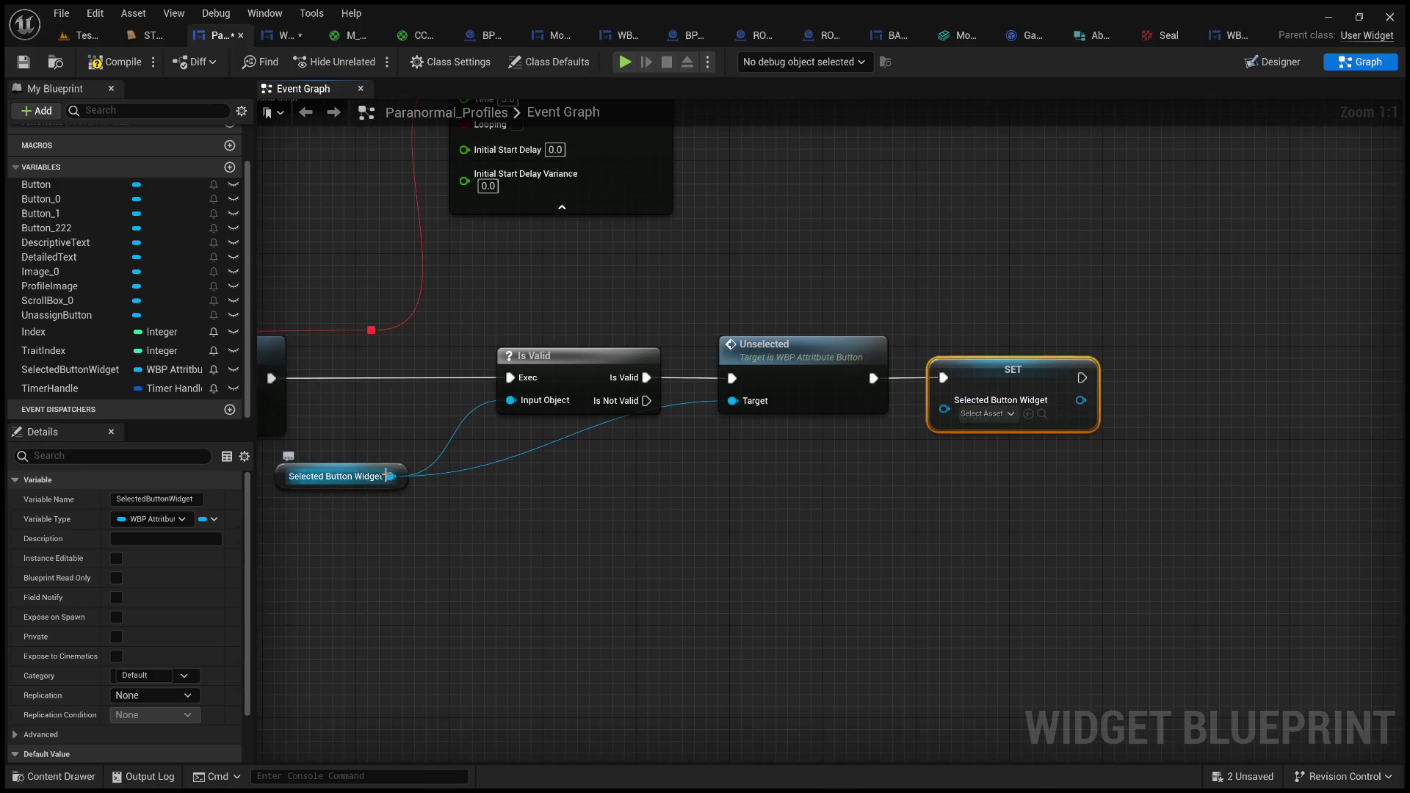
{"action": "mouse_move", "coordinate": [389, 476]}
{"action": "left_mouse_down"}
{"action": "mouse_move", "coordinate": [859, 439]}
{"action": "mouse_move", "coordinate": [956, 416]}
{"action": "left_mouse_up"}
- Remove the wire into the SET node's value, then compile and save the widget blueprint
{"action": "left_click", "coordinate": [883, 456]}
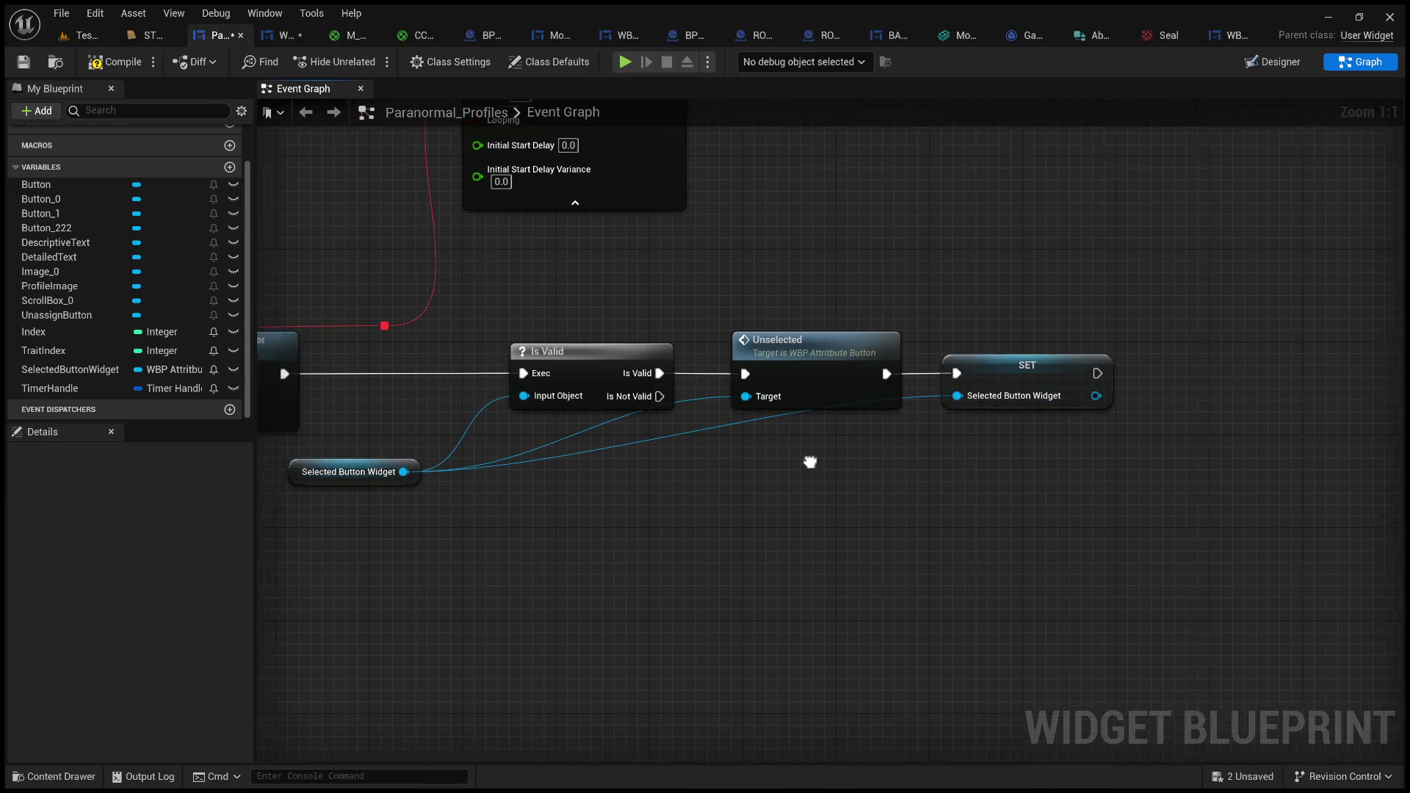
{"action": "left_click_drag", "start_coordinate": [811, 463], "coordinate": [1059, 434]}
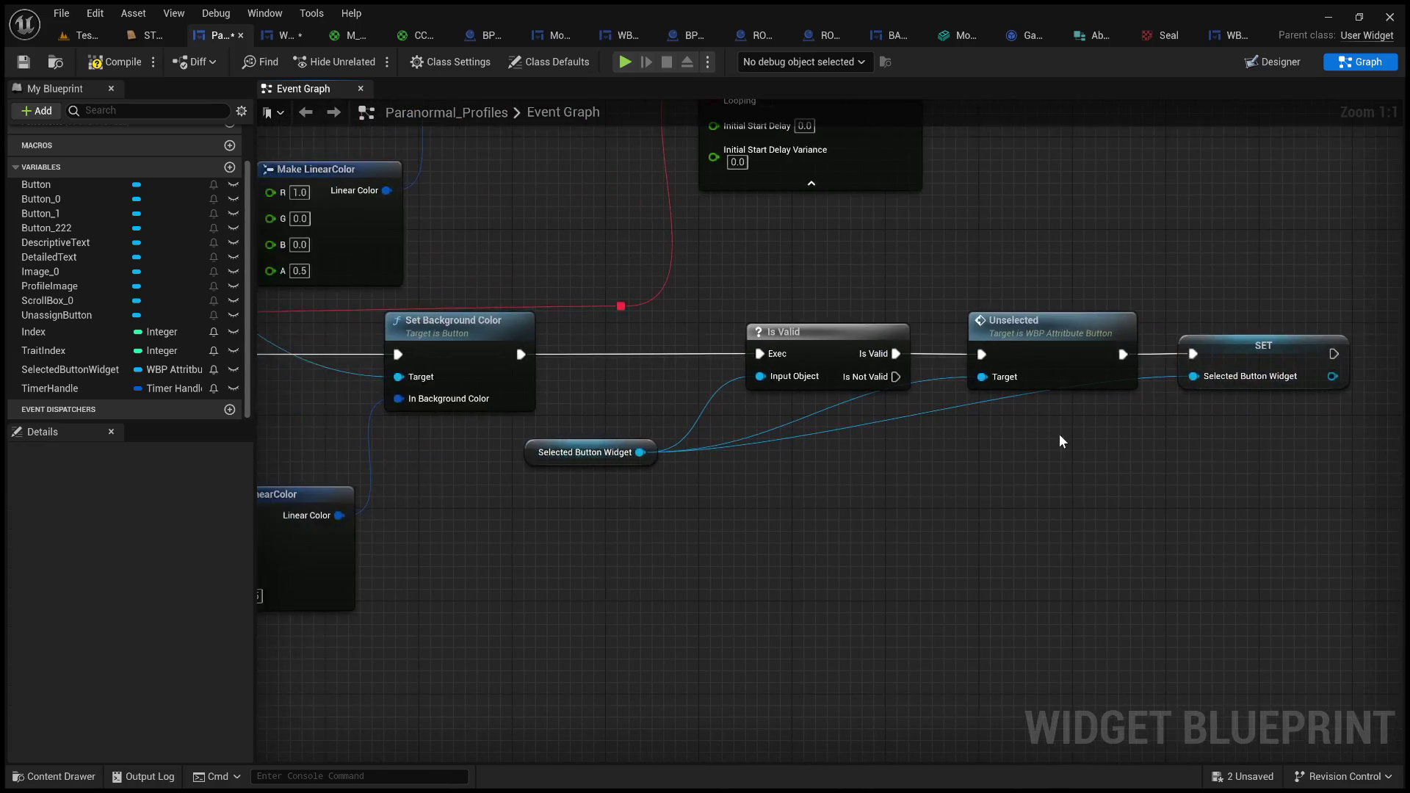
{"action": "double_click", "coordinate": [950, 403]}
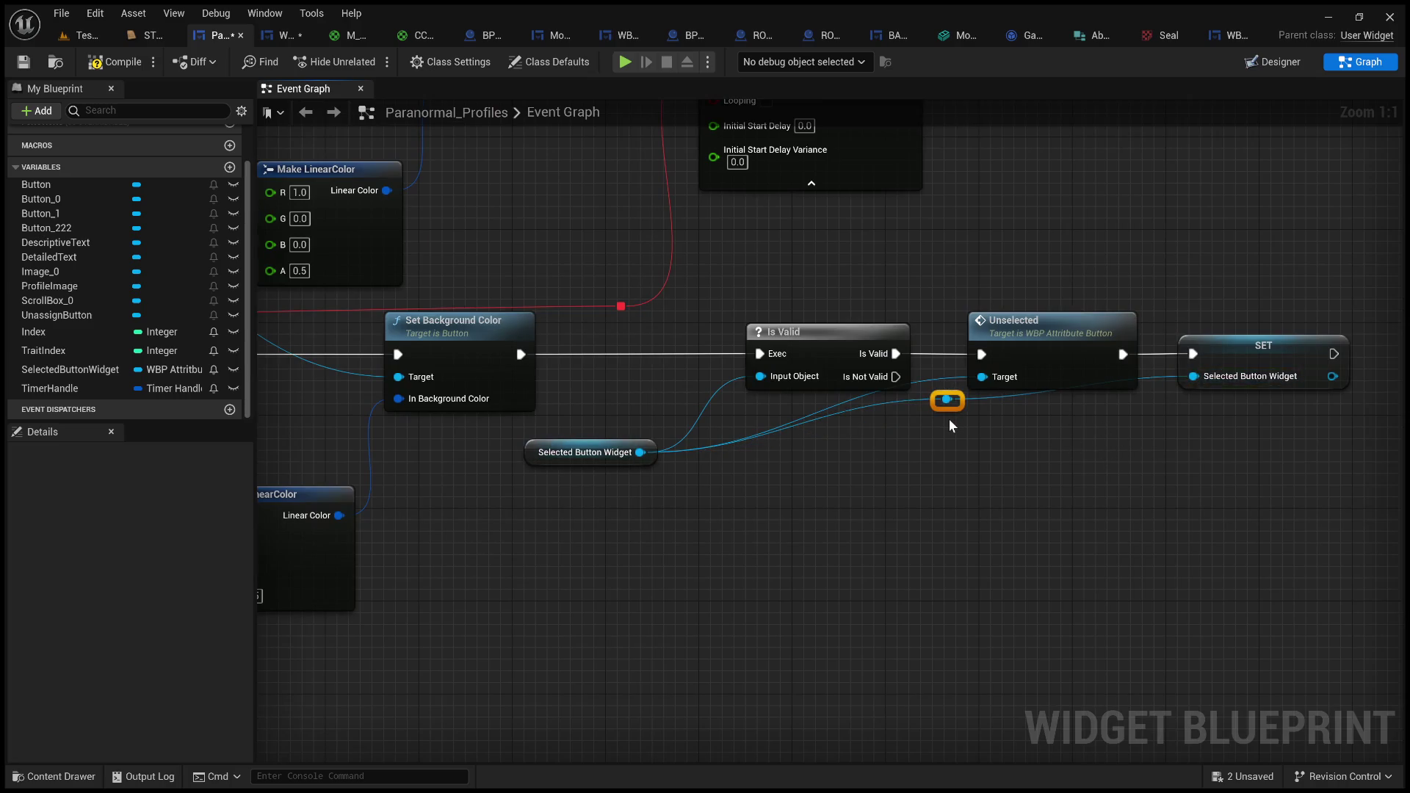
{"action": "key", "text": "Delete"}
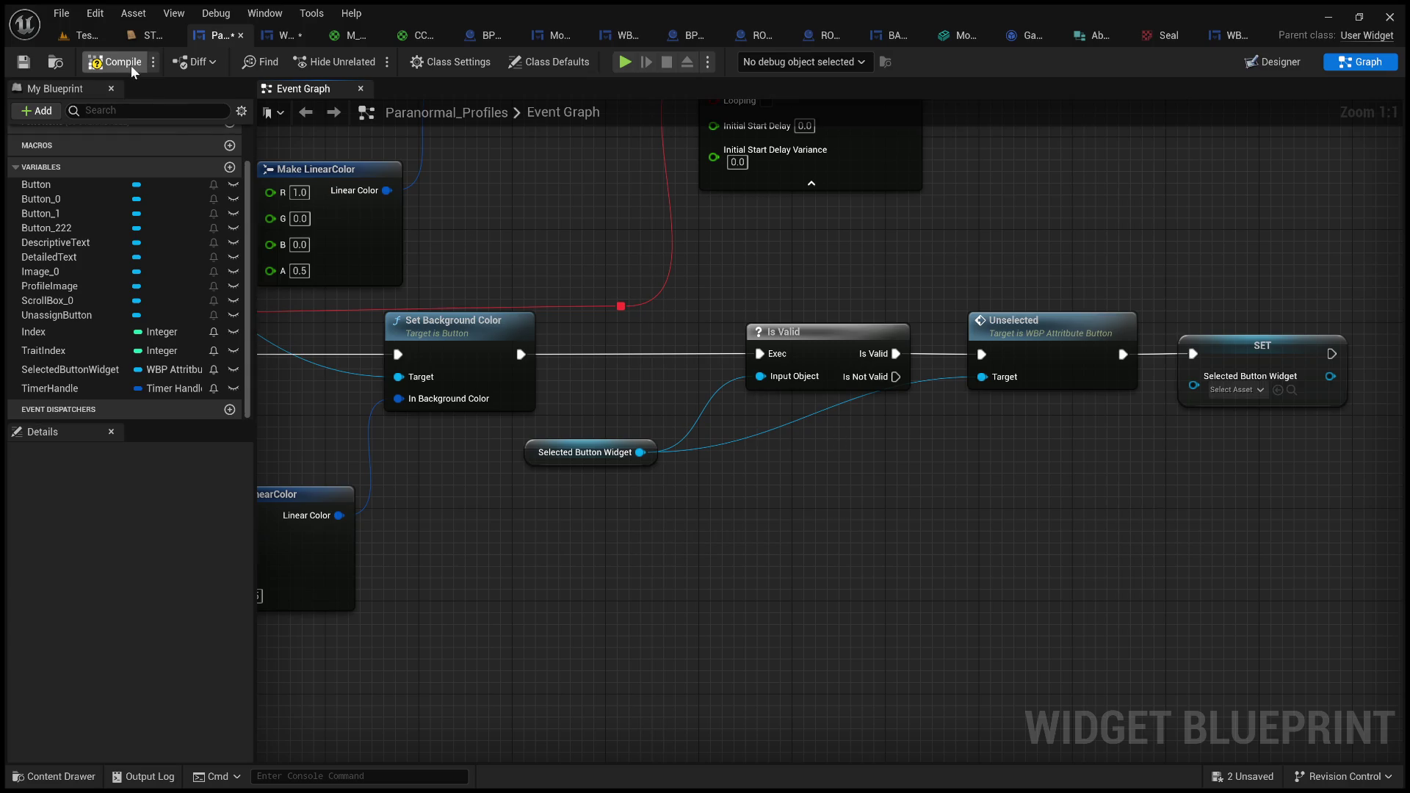
{"action": "left_click", "coordinate": [110, 61]}
{"action": "left_click", "coordinate": [24, 62]}
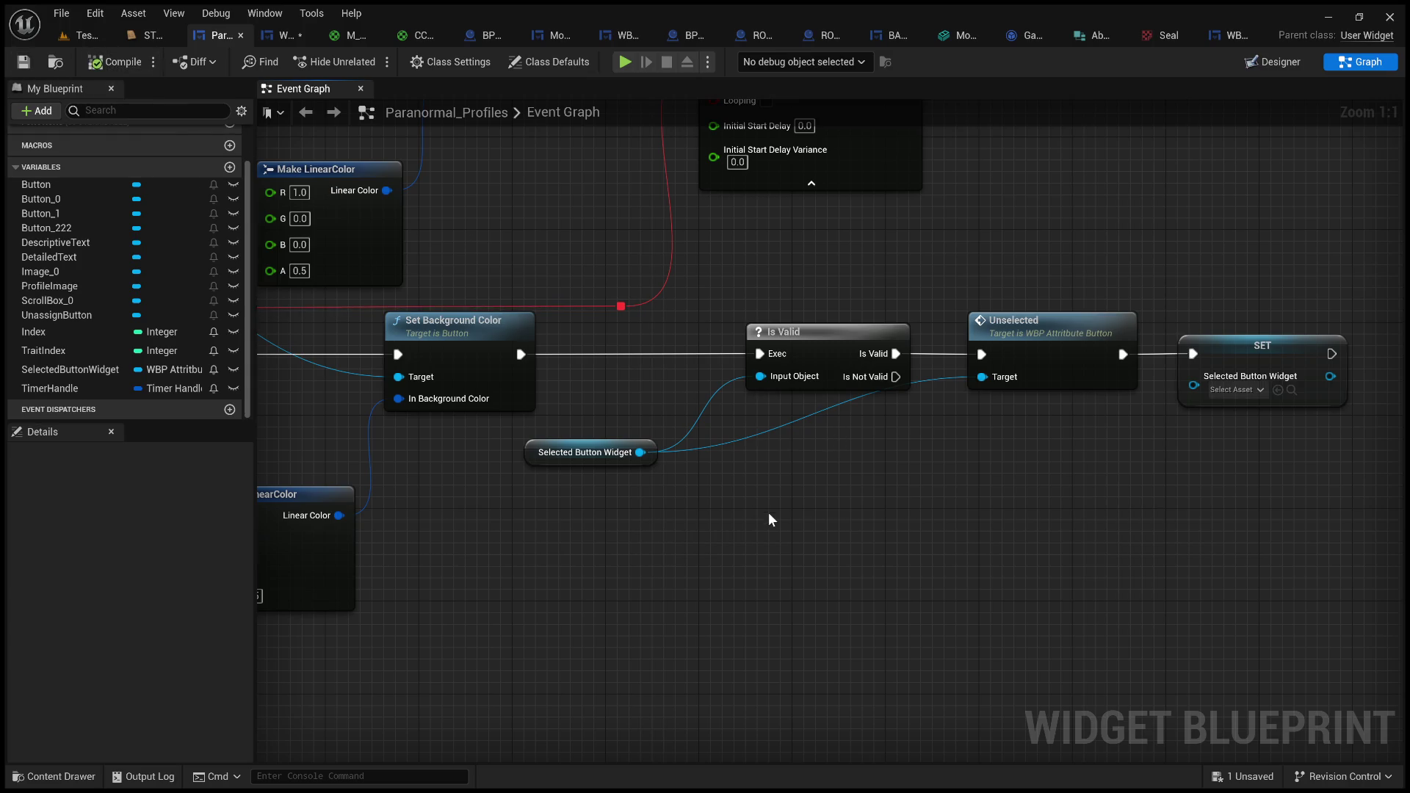
{"action": "left_click_drag", "start_coordinate": [695, 512], "coordinate": [751, 536]}
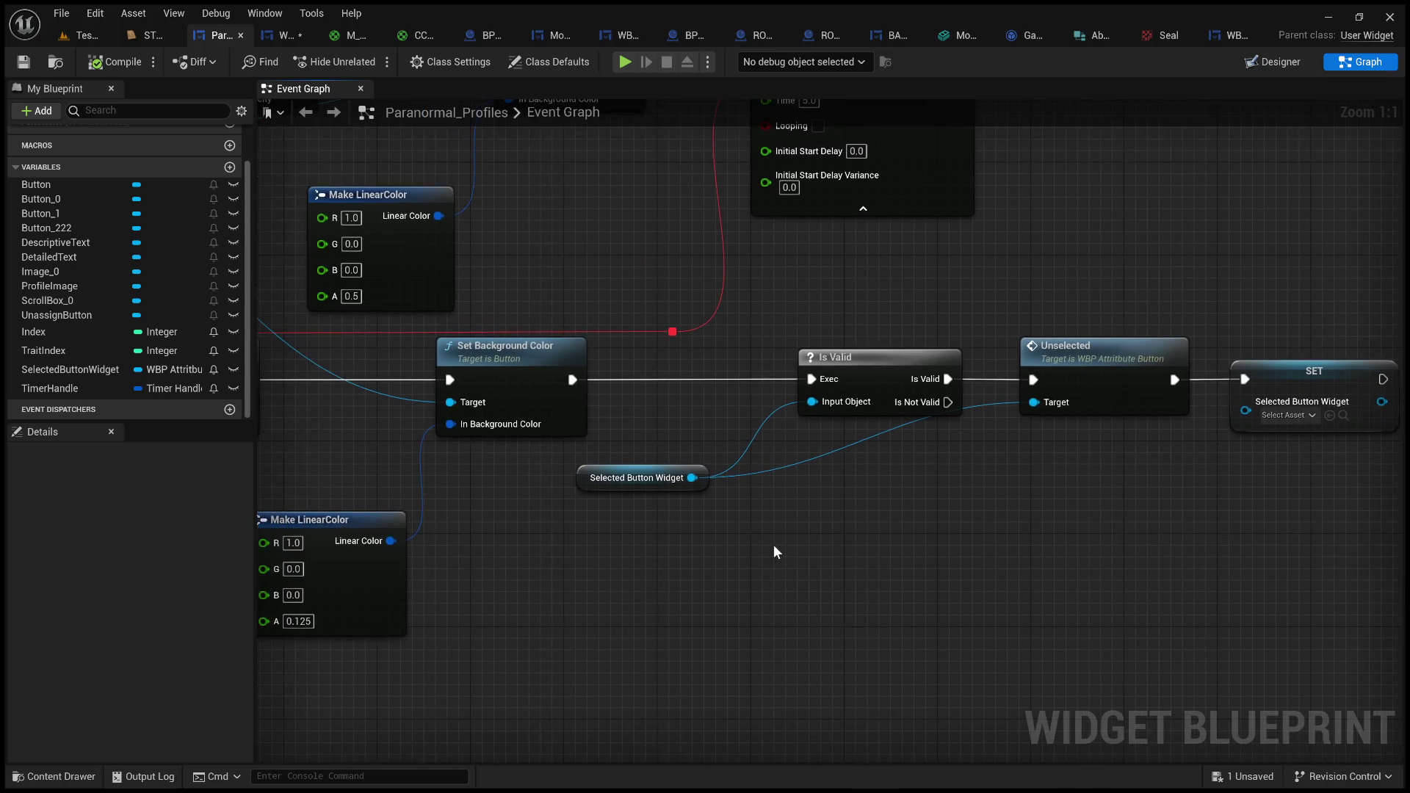
{"action": "left_click", "coordinate": [87, 35]}
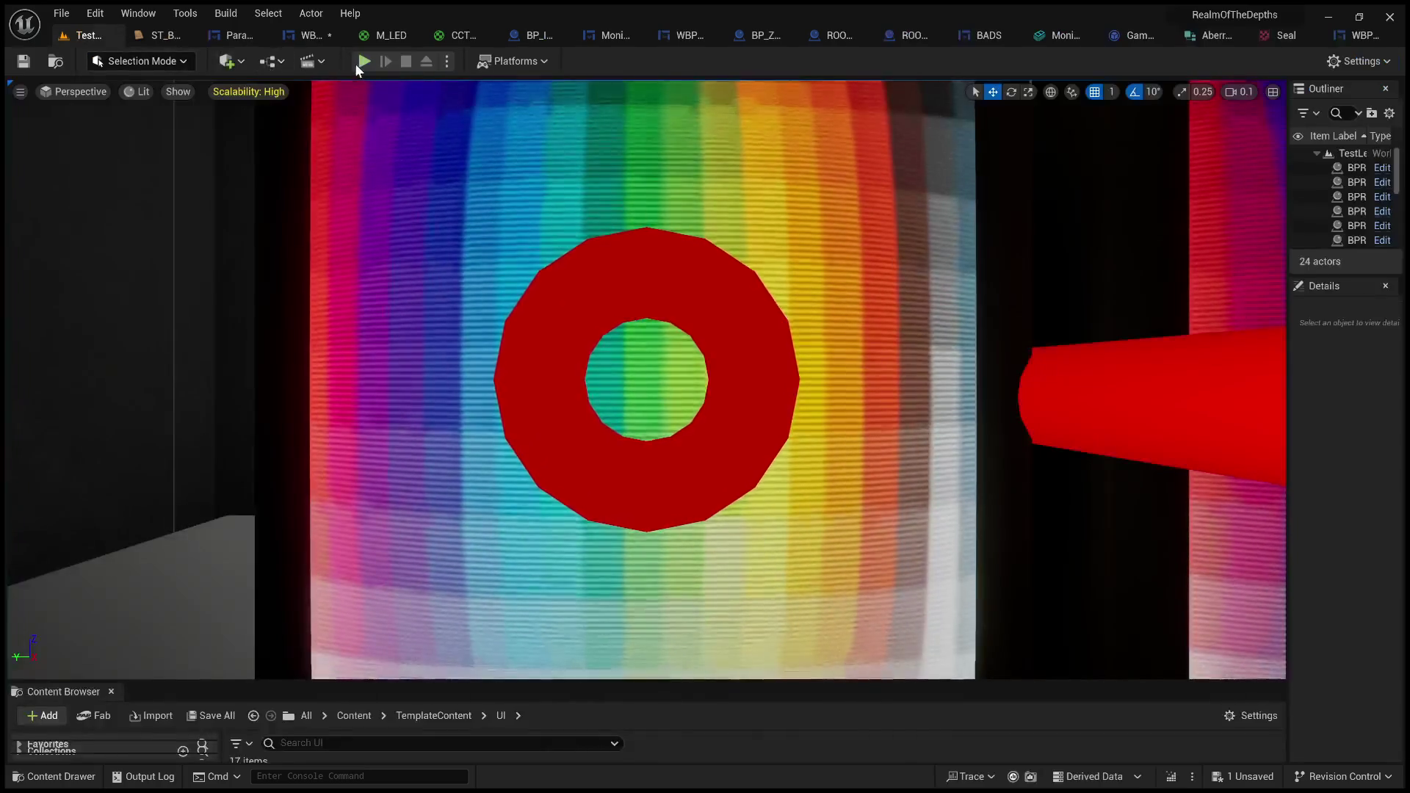
{"action": "left_click", "coordinate": [358, 63]}
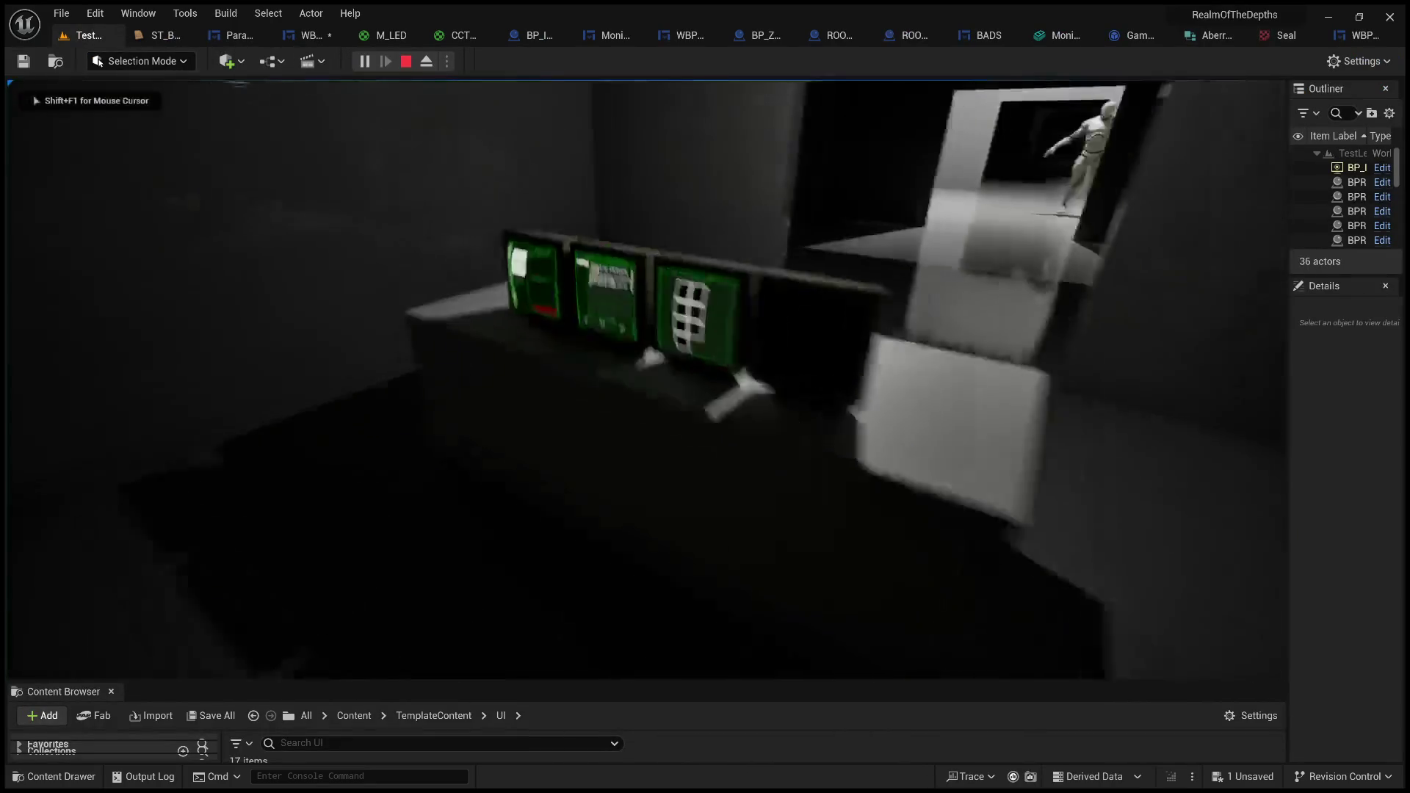
{"action": "left_click", "coordinate": [649, 103]}
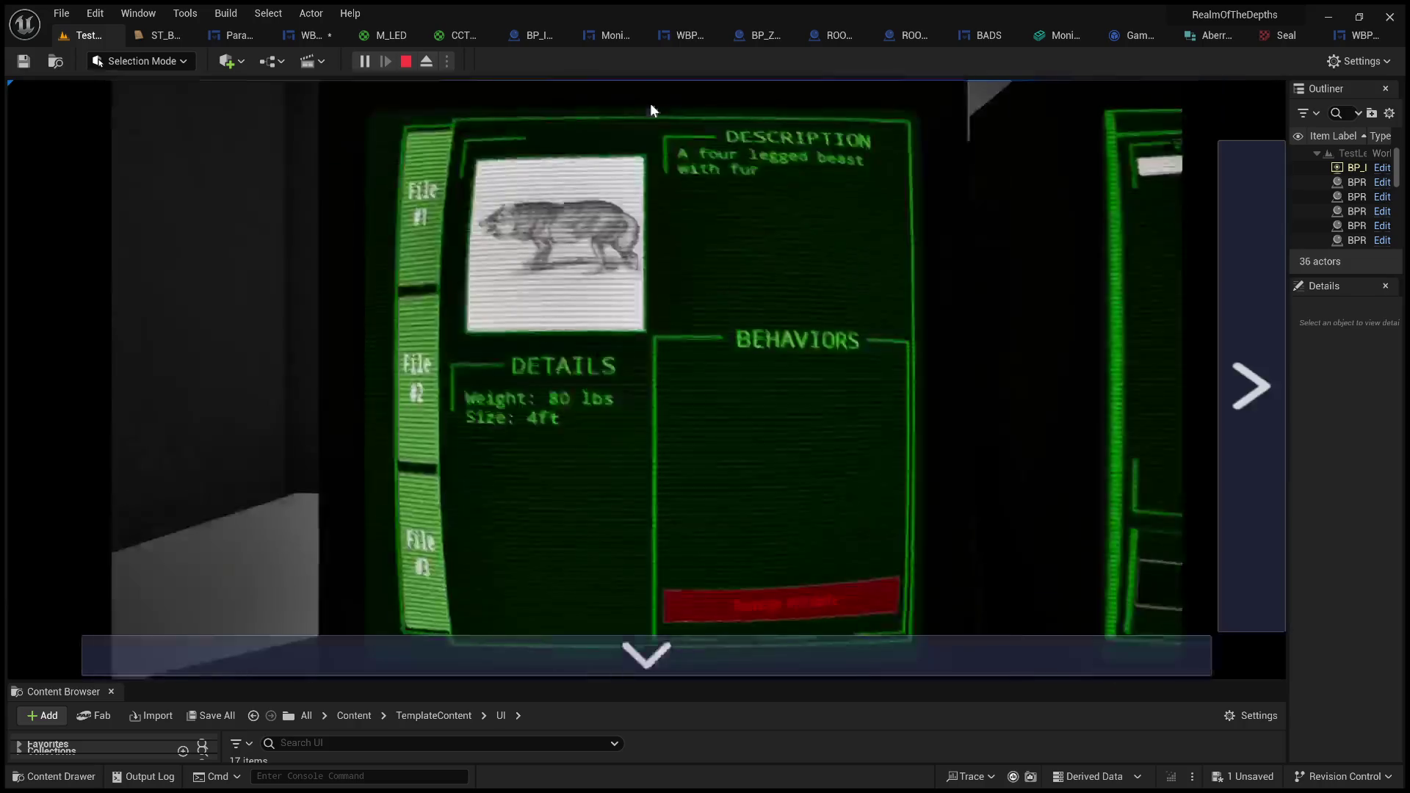
{"action": "left_click", "coordinate": [432, 352]}
{"action": "left_click", "coordinate": [786, 437]}
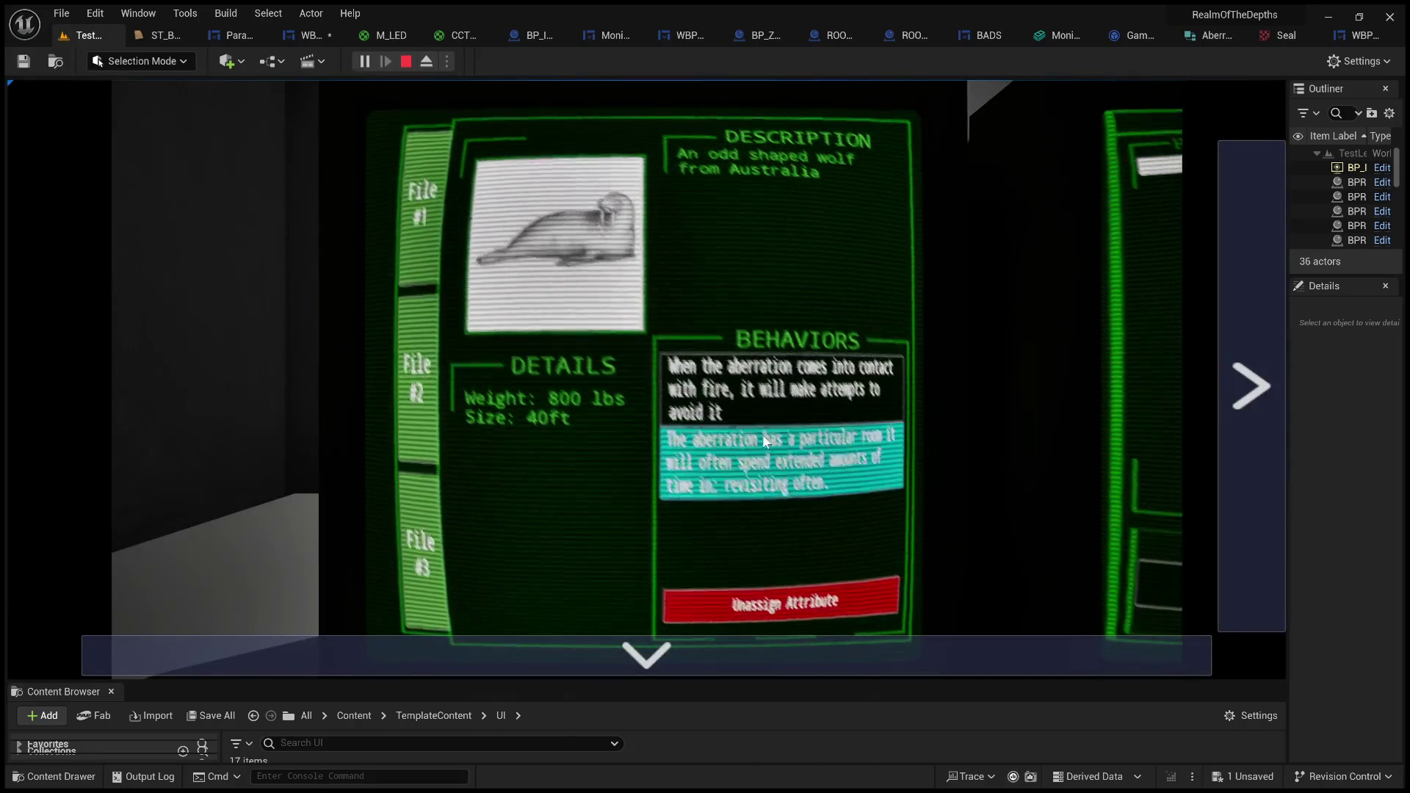
{"action": "left_click", "coordinate": [789, 475]}
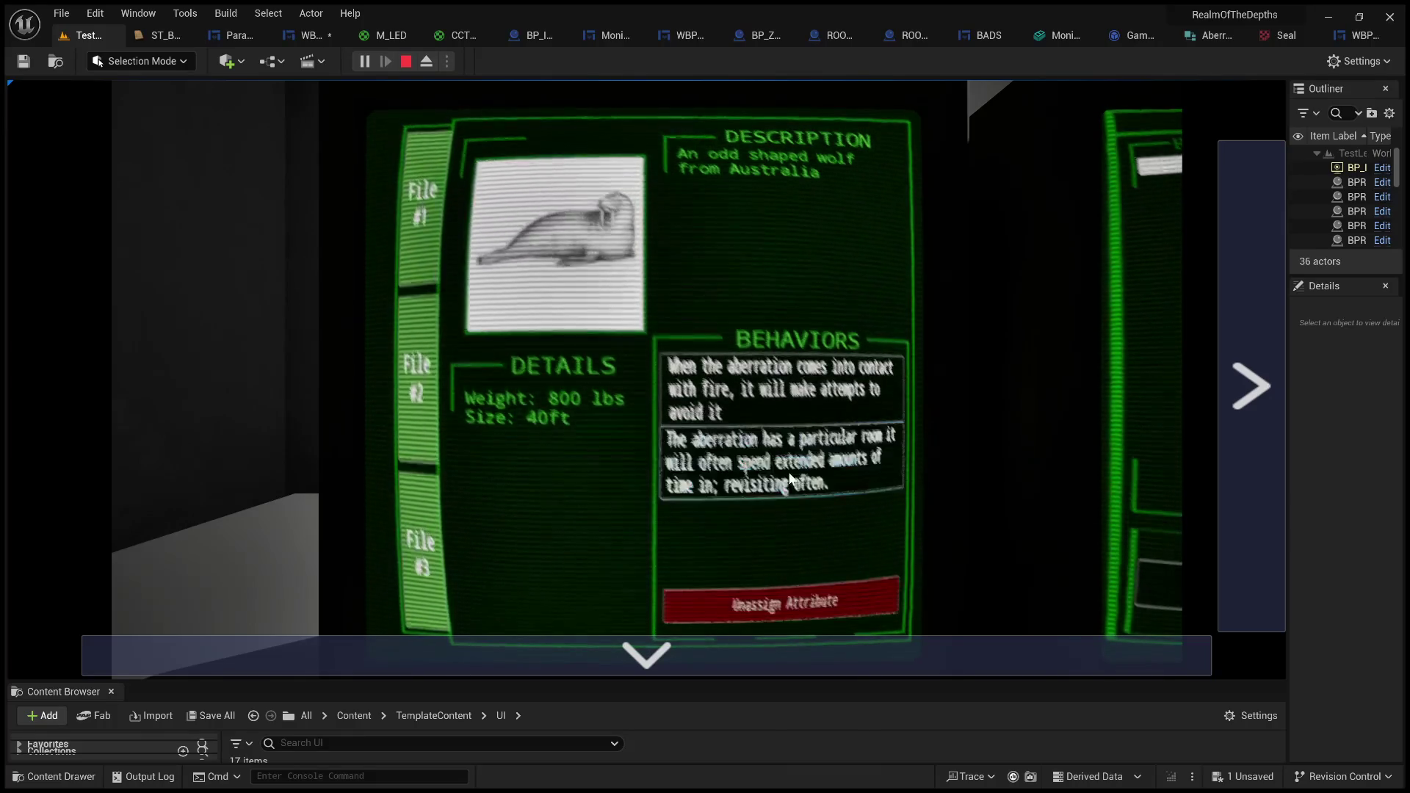
{"action": "left_click", "coordinate": [789, 473]}
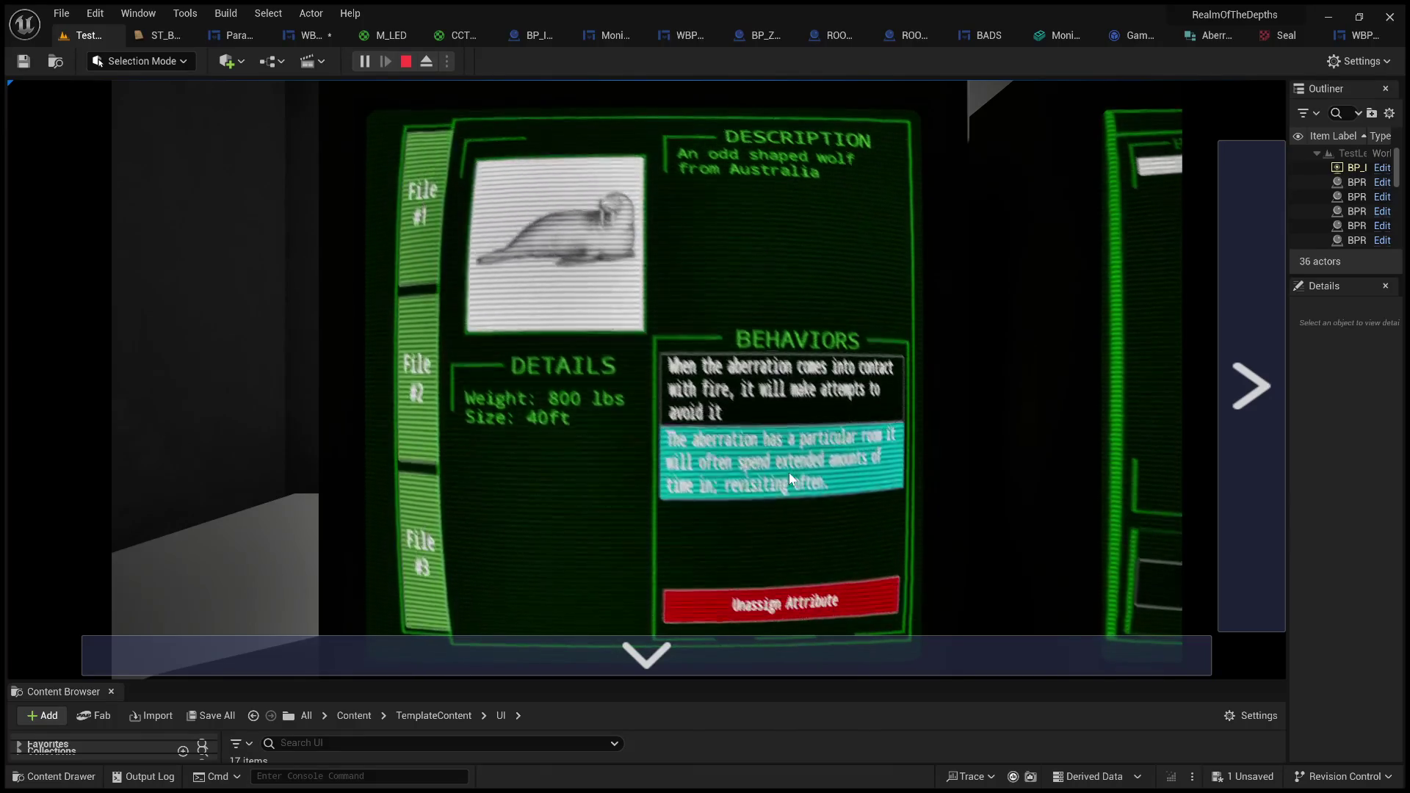
{"action": "left_click", "coordinate": [803, 377]}
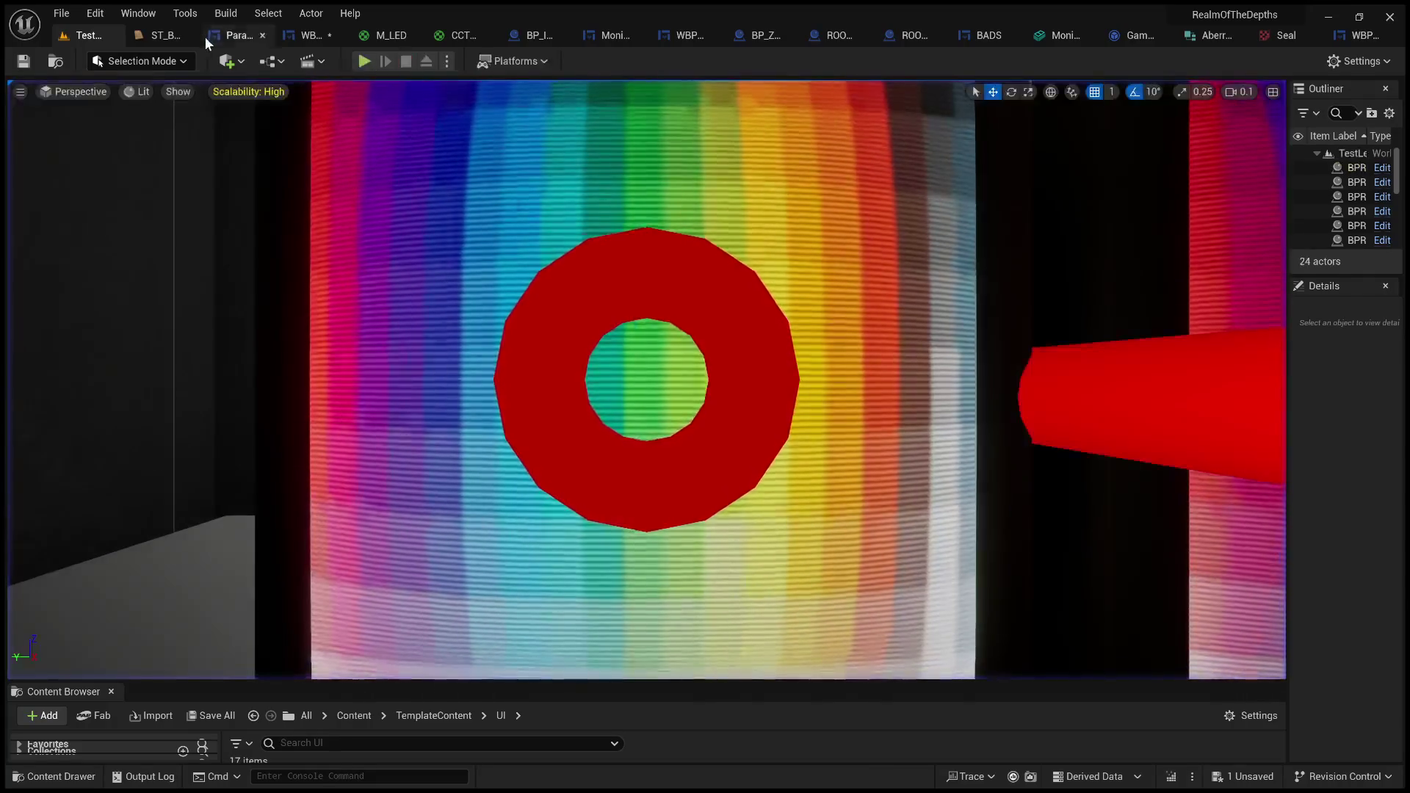
{"action": "left_click", "coordinate": [204, 36]}
{"action": "left_click", "coordinate": [218, 31]}
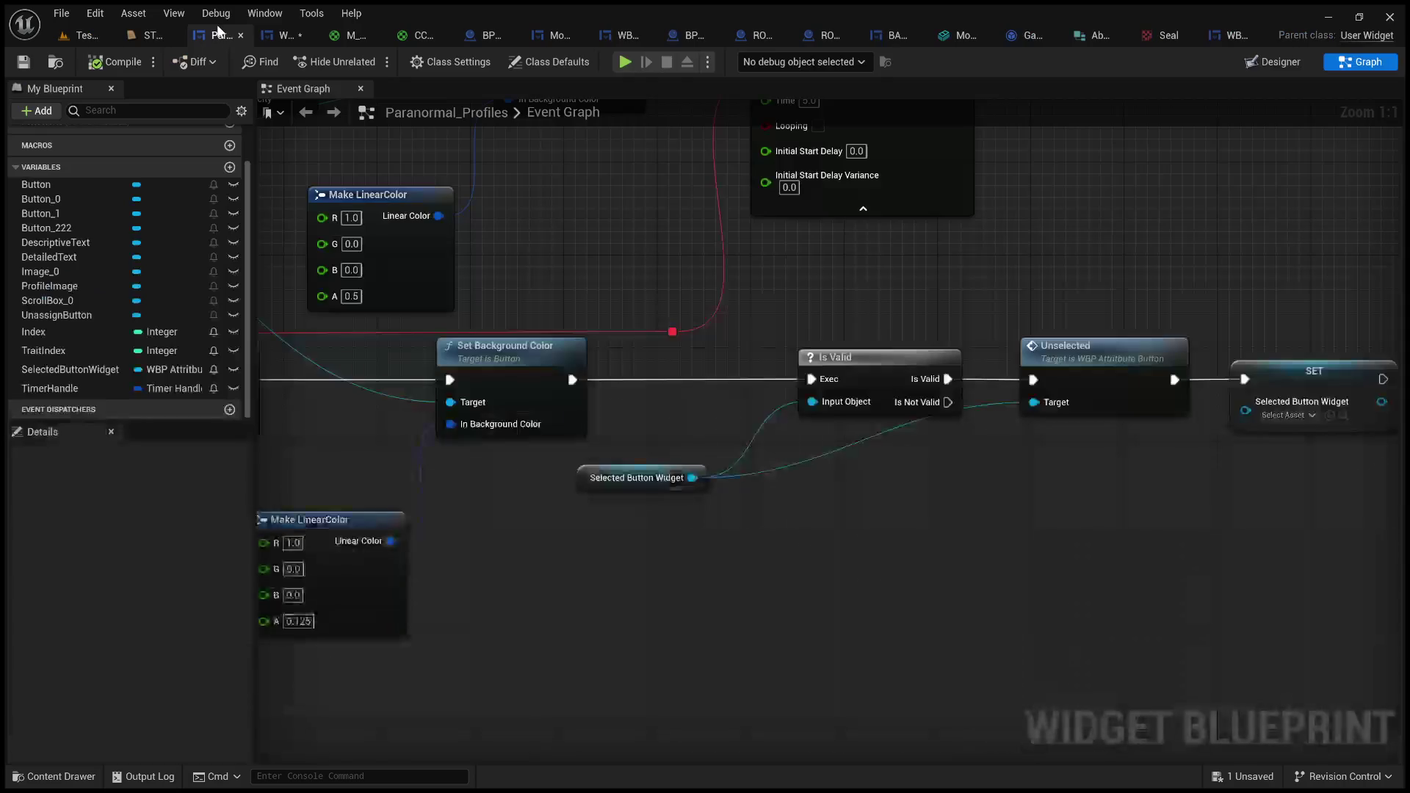
- Restore Selected Button Widget as the input to Is Valid's Input Object
{"action": "mouse_move", "coordinate": [441, 220]}
{"action": "left_mouse_down"}
{"action": "mouse_move", "coordinate": [519, 321]}
{"action": "mouse_move", "coordinate": [1070, 459]}
{"action": "mouse_move", "coordinate": [617, 390]}
{"action": "mouse_move", "coordinate": [818, 482]}
{"action": "left_mouse_up"}
{"action": "mouse_move", "coordinate": [892, 344]}
{"action": "left_mouse_down"}
{"action": "mouse_move", "coordinate": [914, 323]}
{"action": "mouse_move", "coordinate": [910, 335]}
{"action": "left_mouse_up"}
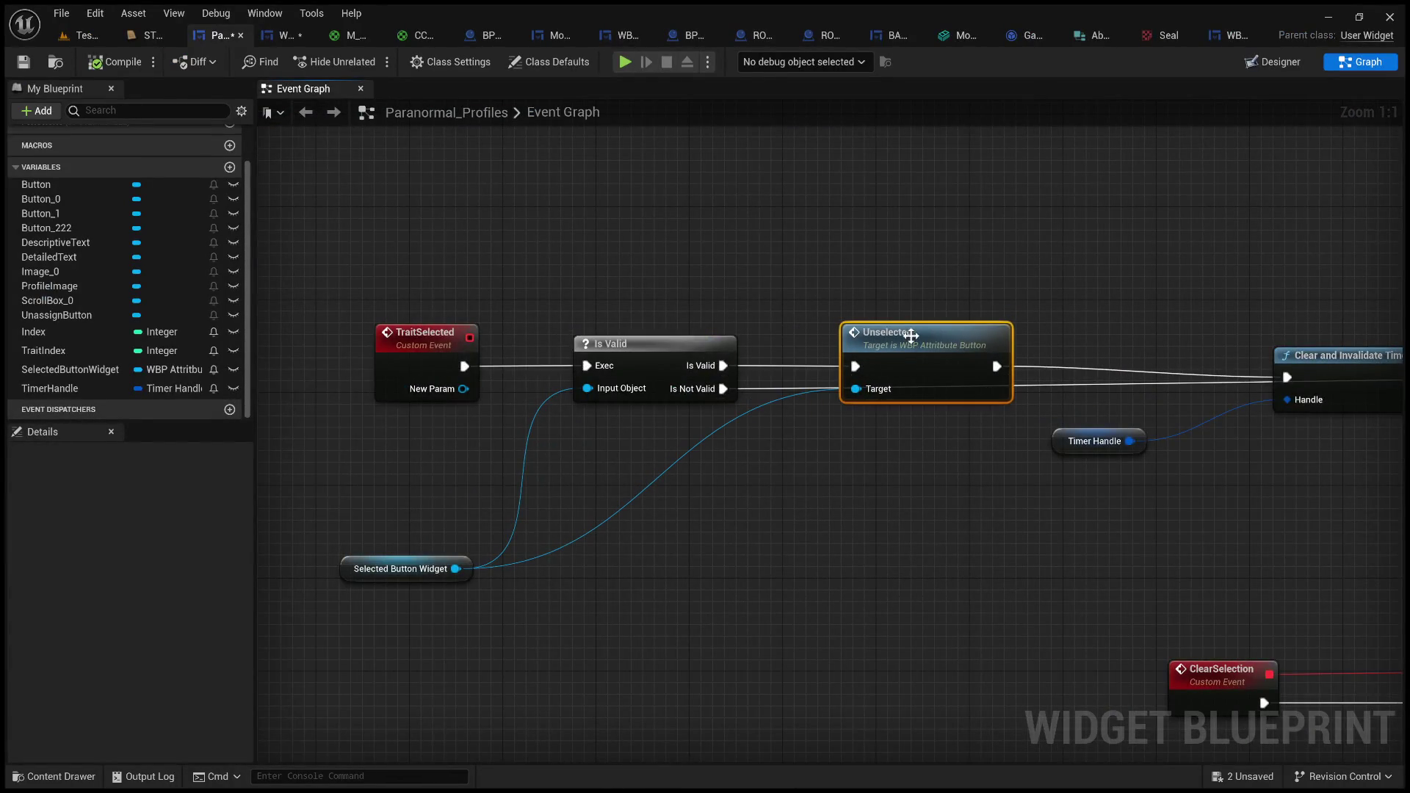
{"action": "left_click", "coordinate": [839, 484]}
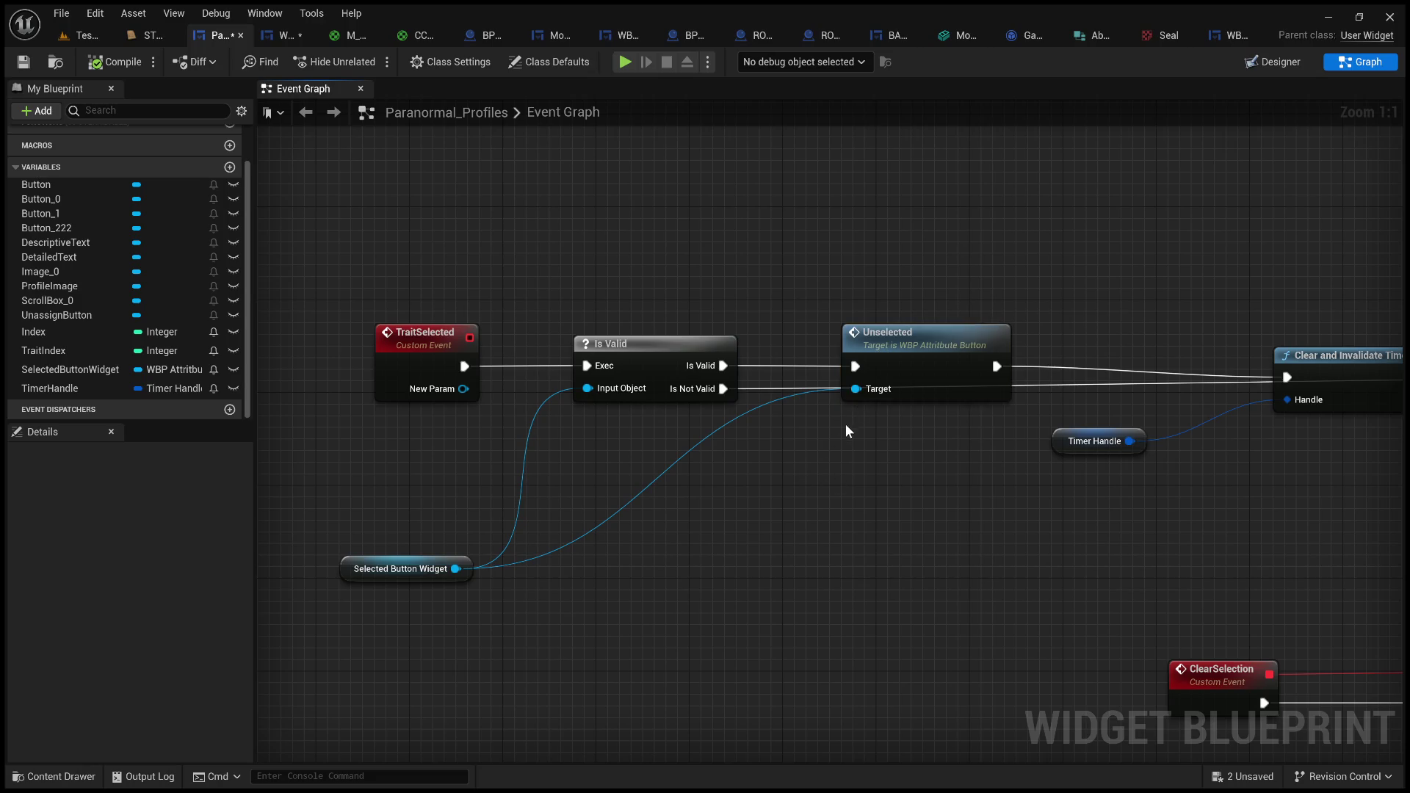
{"action": "mouse_move", "coordinate": [843, 431]}
{"action": "left_mouse_down"}
{"action": "mouse_move", "coordinate": [931, 459]}
{"action": "mouse_move", "coordinate": [799, 461]}
{"action": "left_mouse_up"}
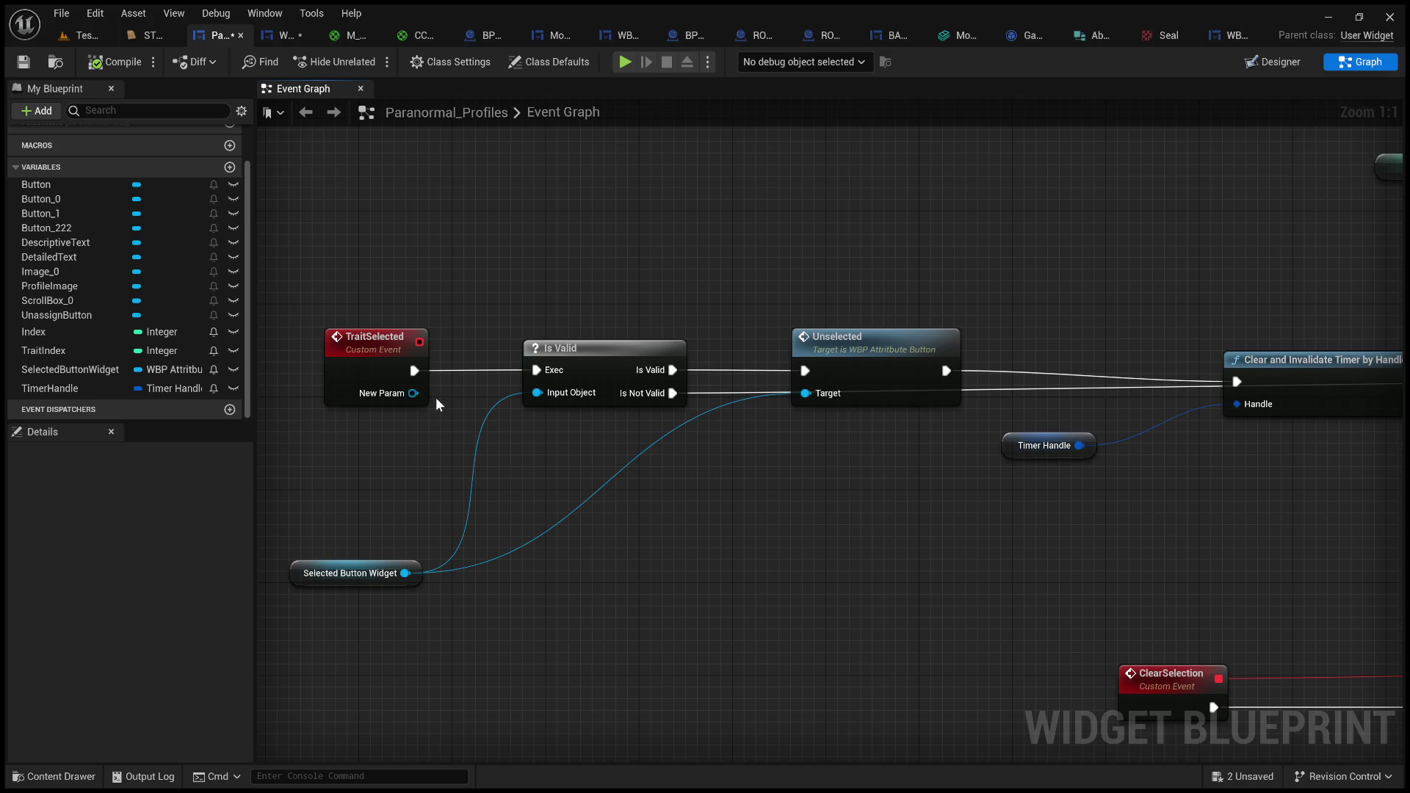
{"action": "left_click_drag", "start_coordinate": [413, 393], "coordinate": [537, 393]}
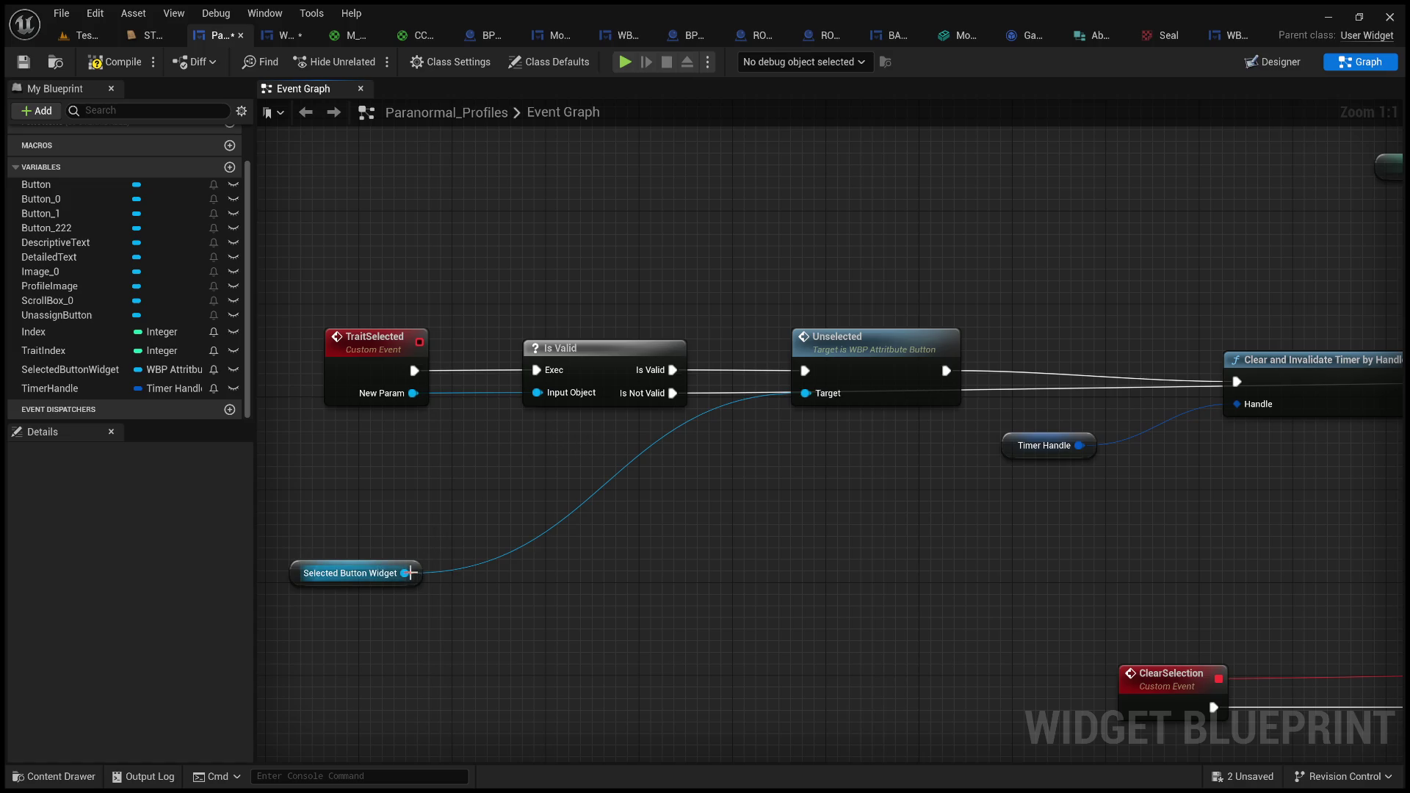
{"action": "mouse_move", "coordinate": [404, 572]}
{"action": "left_mouse_down"}
{"action": "mouse_move", "coordinate": [507, 404]}
{"action": "mouse_move", "coordinate": [536, 402]}
{"action": "mouse_move", "coordinate": [541, 472]}
{"action": "mouse_move", "coordinate": [537, 396]}
{"action": "left_mouse_up"}
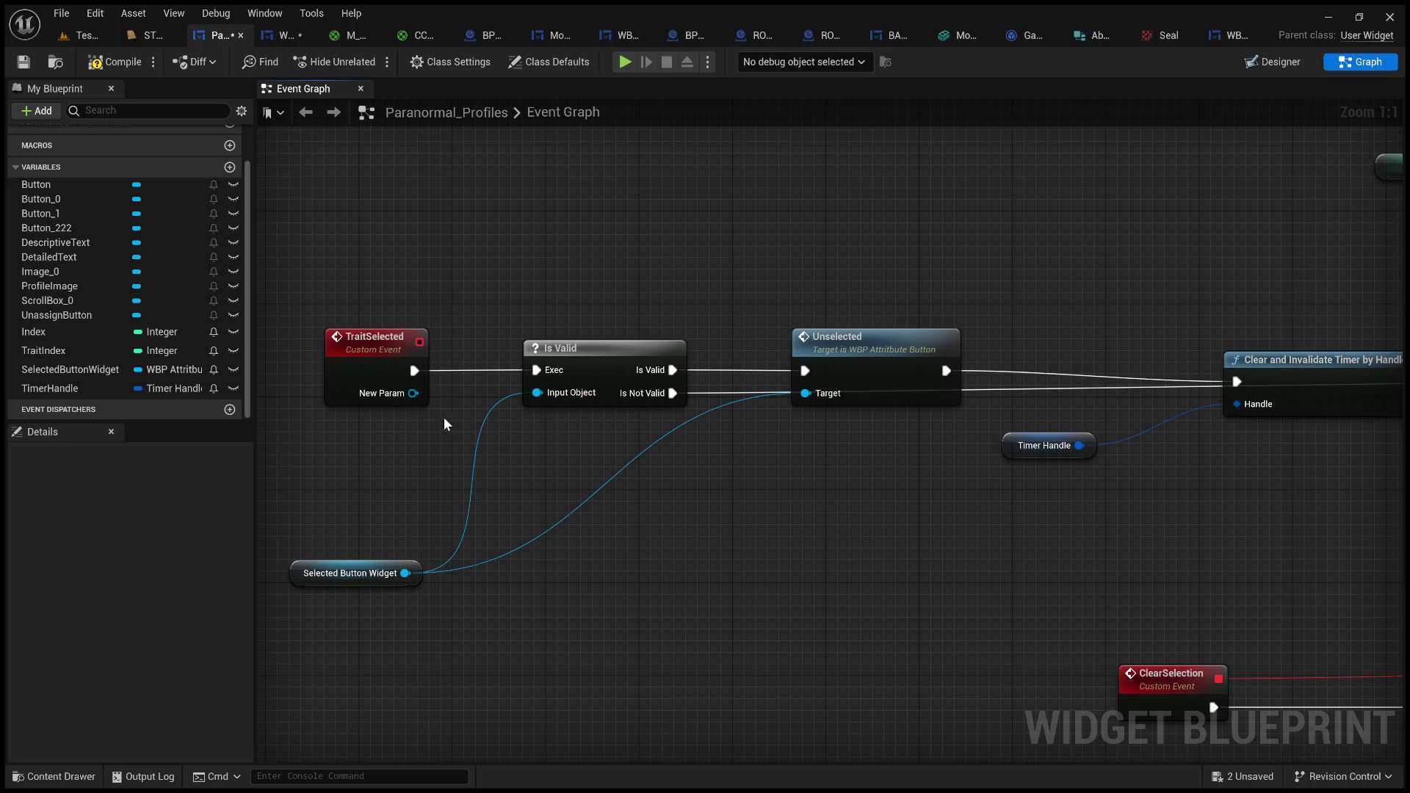
- Wire TraitSelected's New Param into the SET node and compile Paranormal_Profiles
{"action": "scroll", "coordinate": [404, 401], "scroll_direction": "down", "scroll_amount": 3}
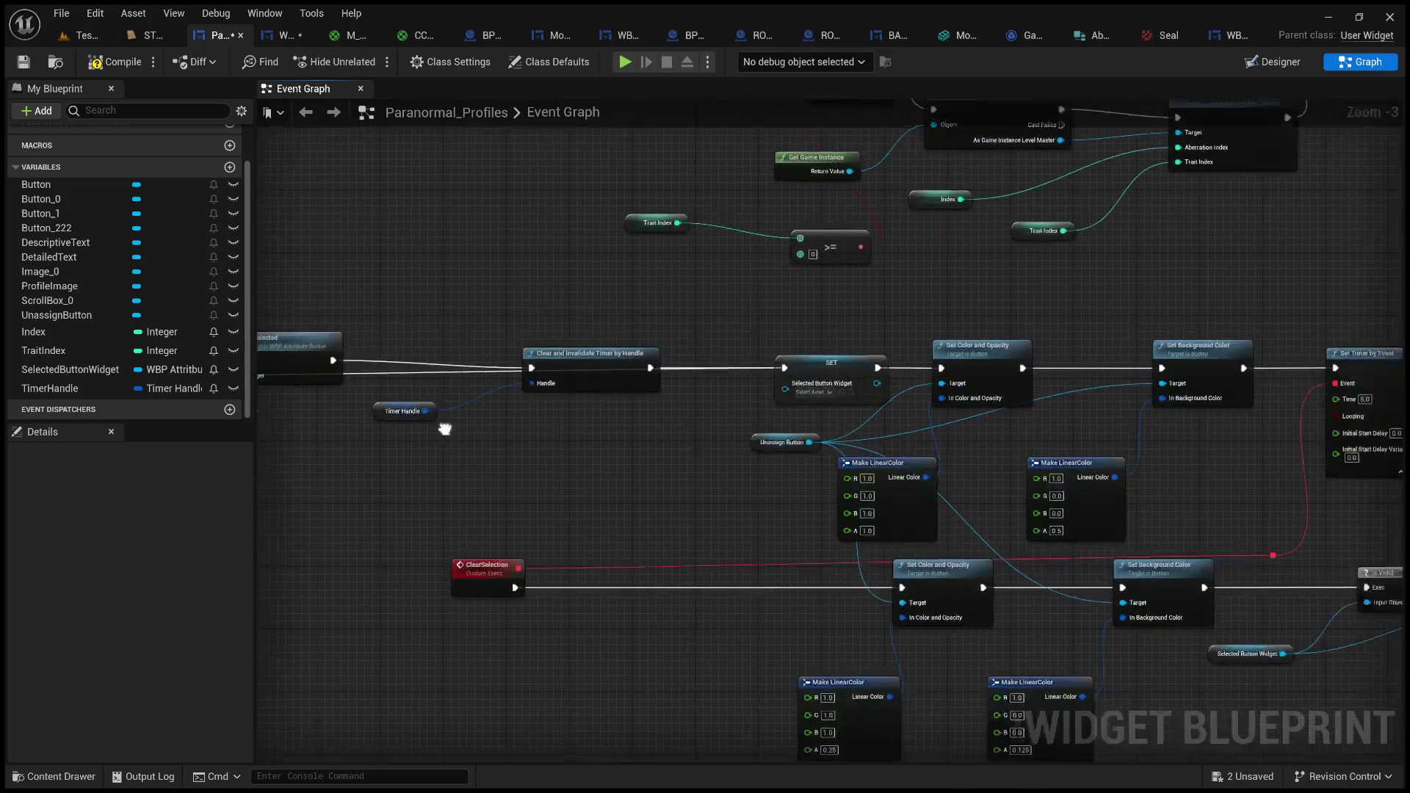
{"action": "mouse_move", "coordinate": [284, 419]}
{"action": "left_mouse_down"}
{"action": "mouse_move", "coordinate": [623, 448]}
{"action": "mouse_move", "coordinate": [601, 462]}
{"action": "left_mouse_up"}
{"action": "scroll", "coordinate": [623, 448], "scroll_direction": "down", "scroll_amount": 1}
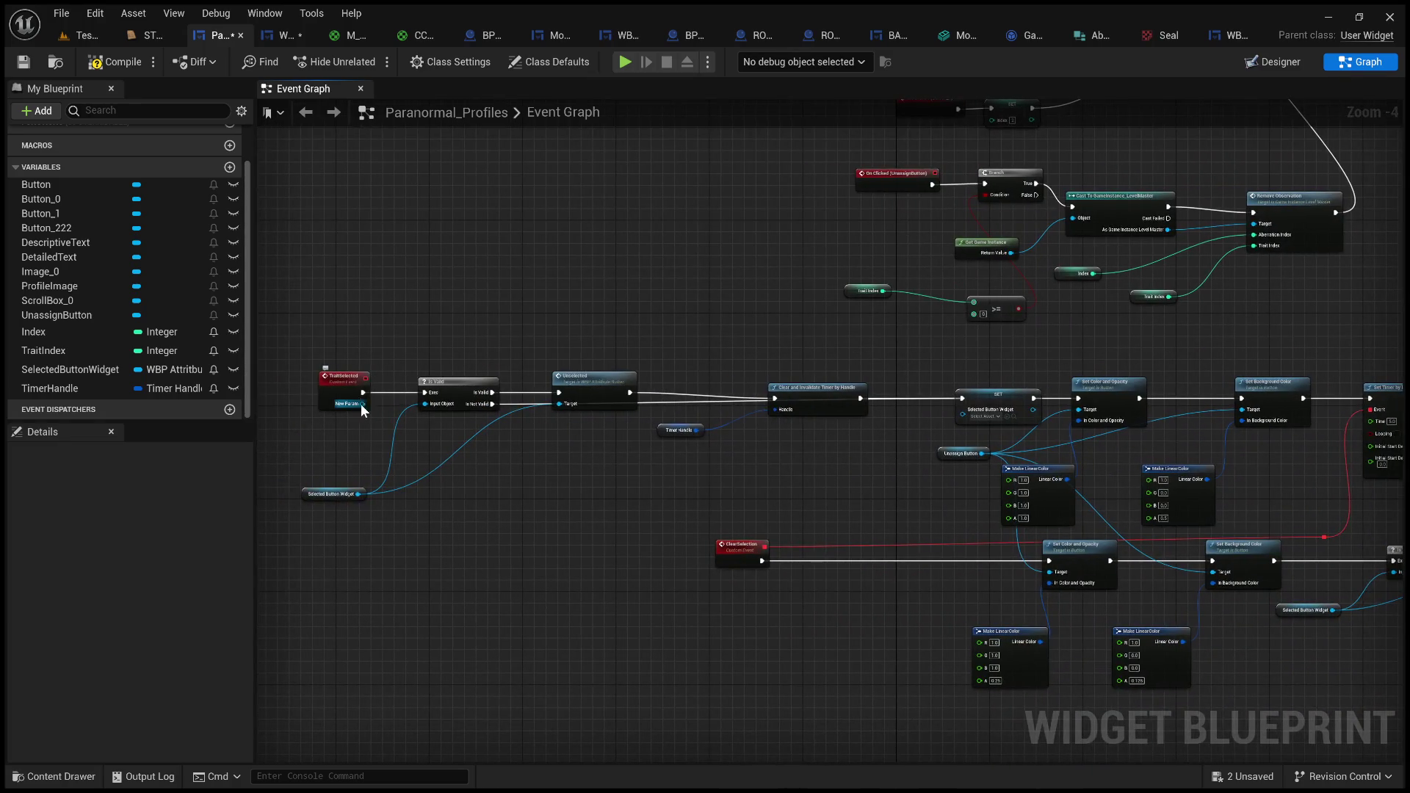
{"action": "left_click_drag", "start_coordinate": [361, 405], "coordinate": [956, 422]}
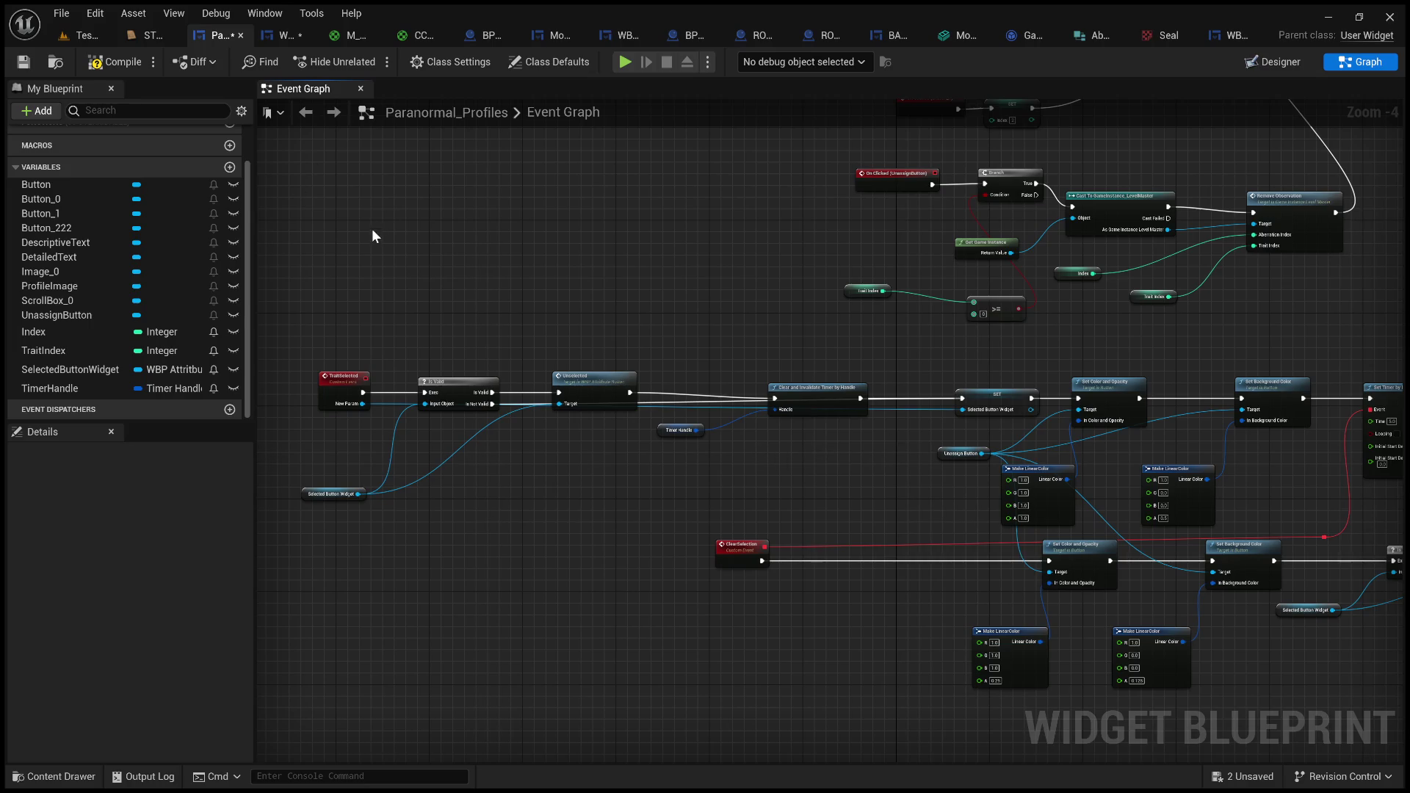
{"action": "scroll", "coordinate": [547, 280], "scroll_direction": "up", "scroll_amount": 2}
{"action": "mouse_move", "coordinate": [510, 271]}
{"action": "left_mouse_down"}
{"action": "mouse_move", "coordinate": [456, 258]}
{"action": "mouse_move", "coordinate": [890, 187]}
{"action": "left_mouse_up"}
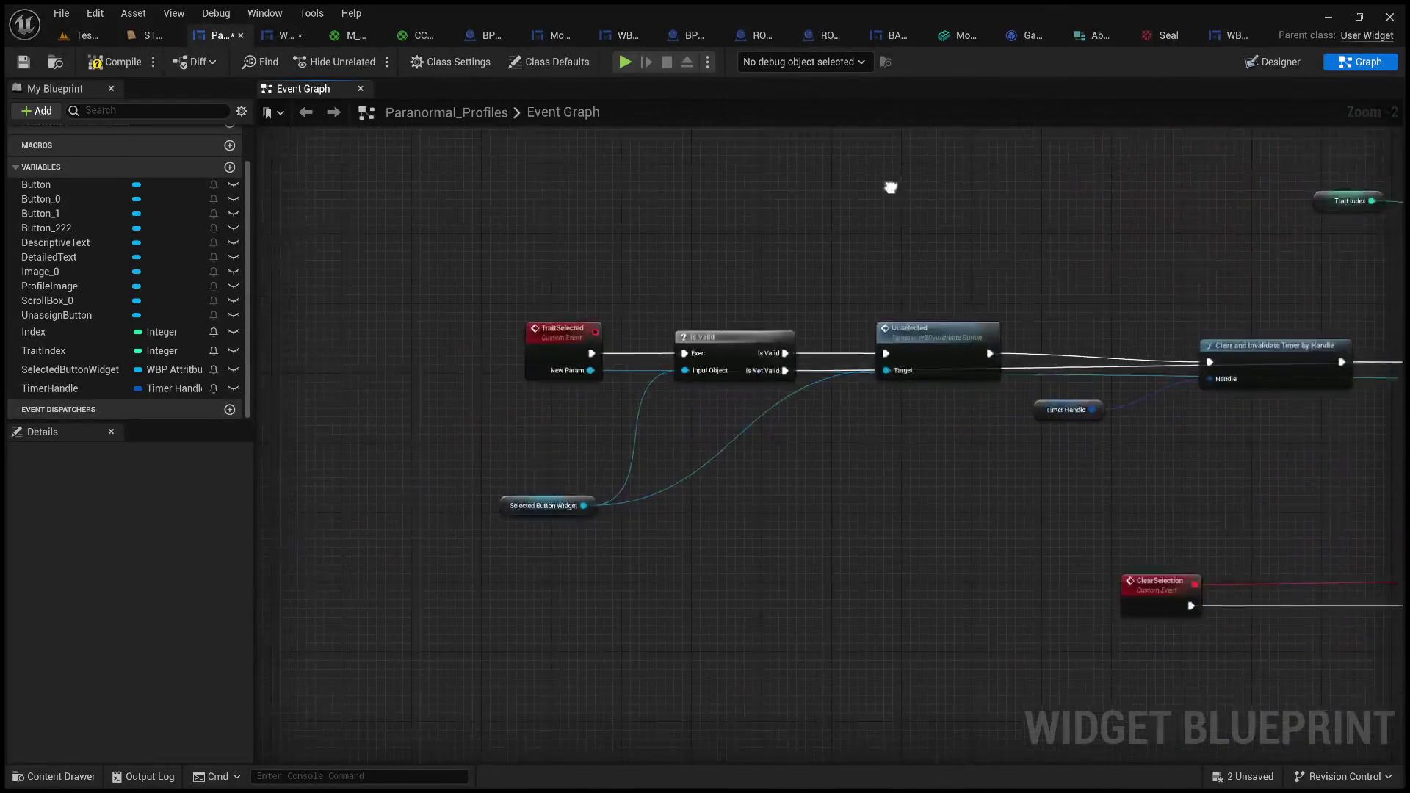
{"action": "scroll", "coordinate": [885, 276], "scroll_direction": "up", "scroll_amount": 2}
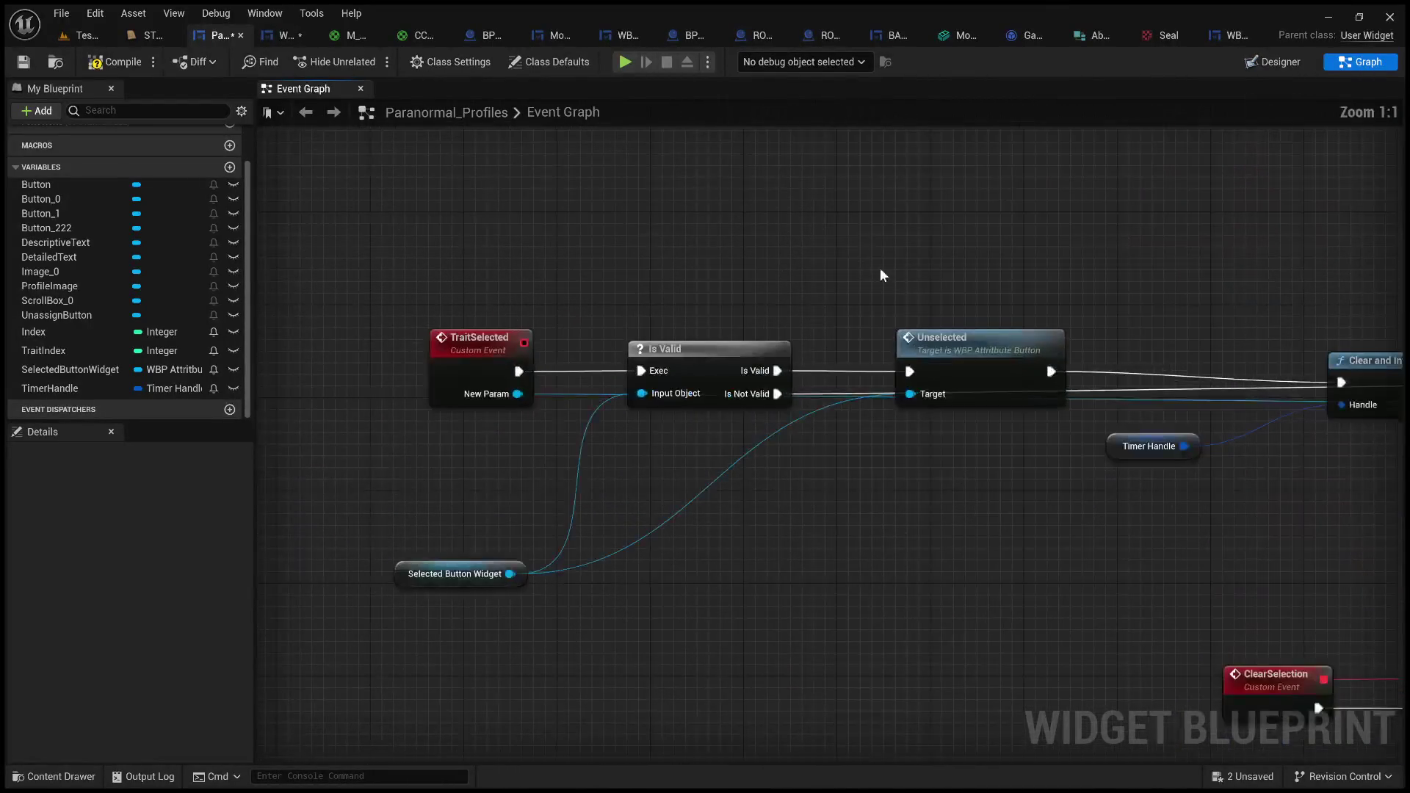
{"action": "left_click", "coordinate": [94, 70]}
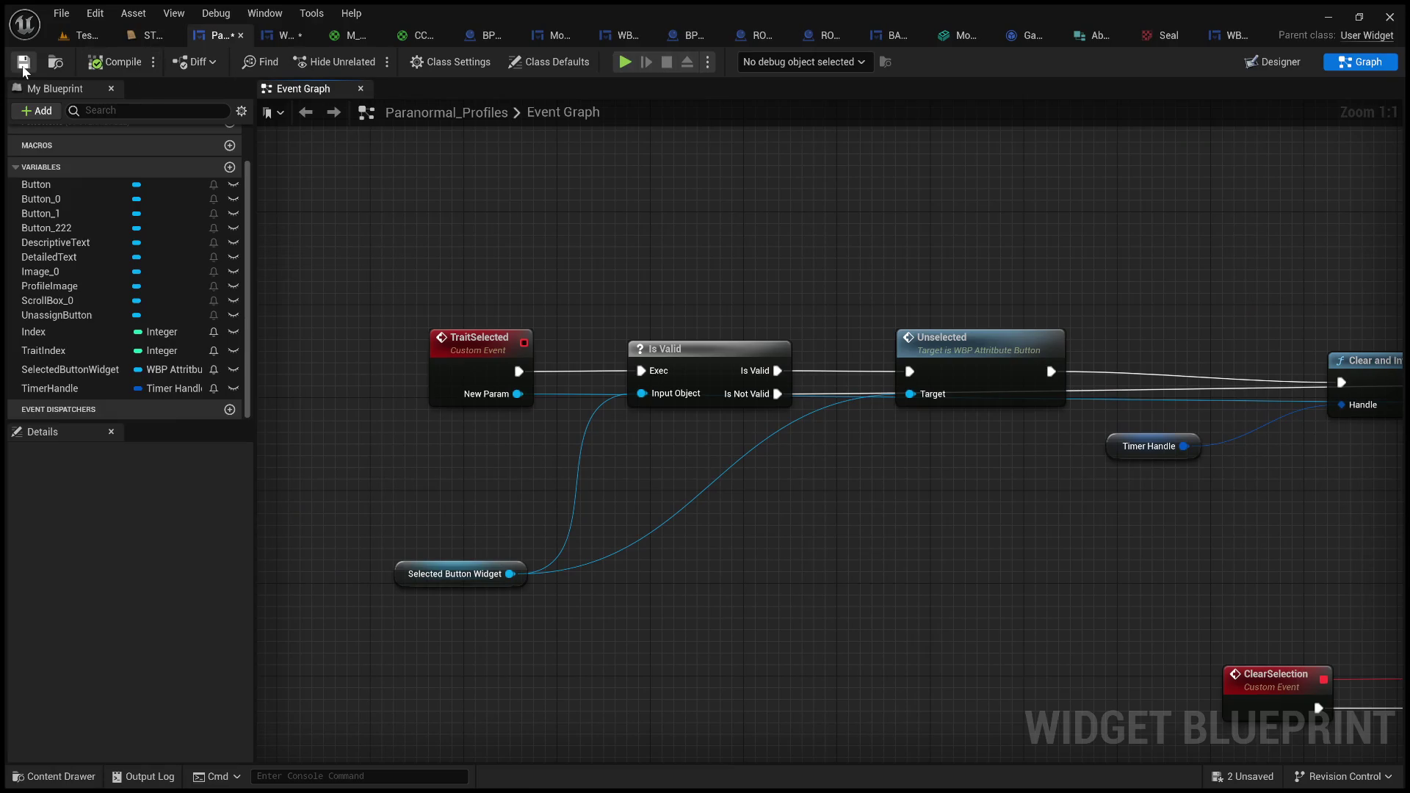
{"action": "mouse_move", "coordinate": [1028, 477]}
{"action": "left_mouse_down"}
{"action": "mouse_move", "coordinate": [271, 479]}
{"action": "mouse_move", "coordinate": [875, 205]}
{"action": "mouse_move", "coordinate": [999, 209]}
{"action": "mouse_move", "coordinate": [733, 192]}
{"action": "mouse_move", "coordinate": [653, 206]}
{"action": "left_mouse_up"}
- Start a play session at the terminal and unassign the researcher-awareness behavior from File #1
{"action": "left_click", "coordinate": [73, 37]}
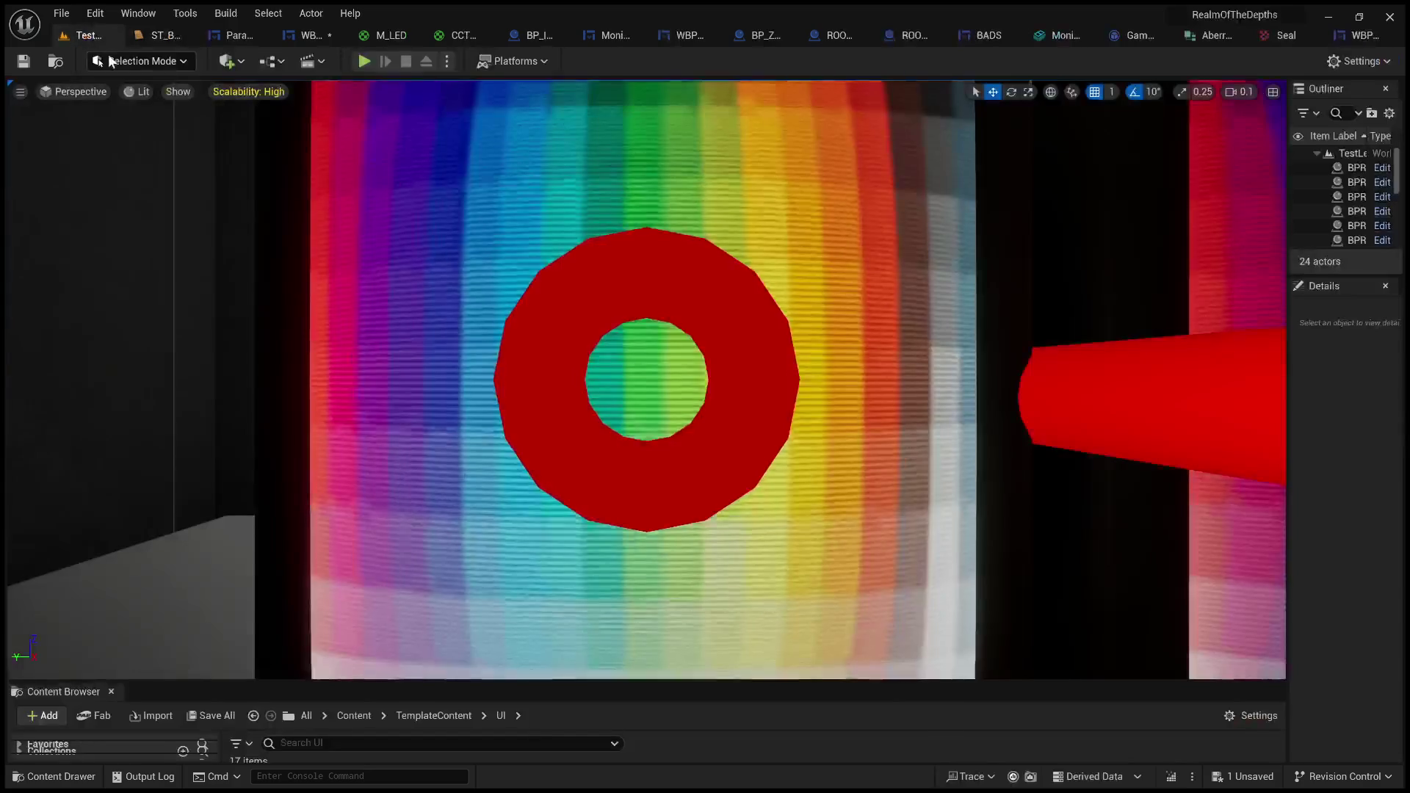
{"action": "left_click", "coordinate": [385, 113]}
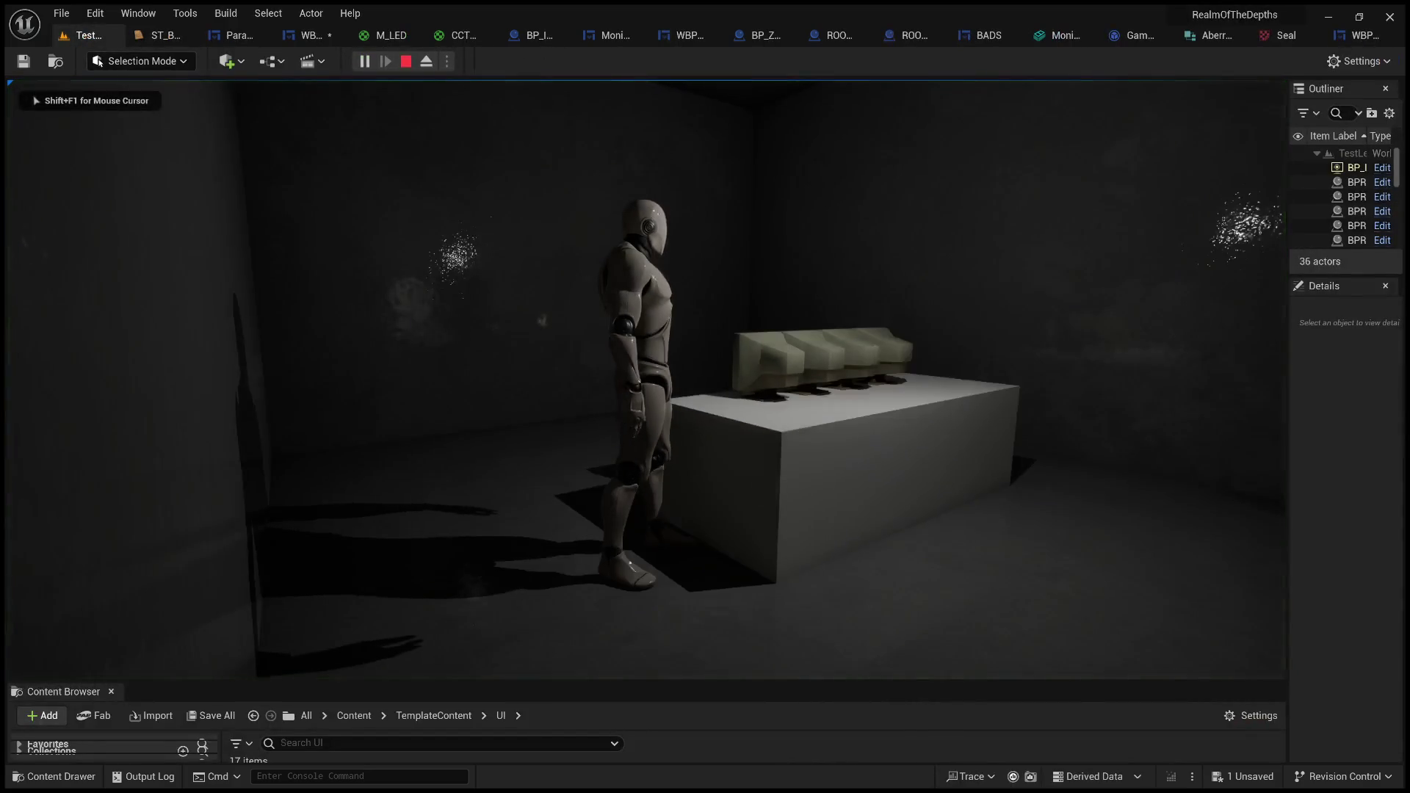
{"action": "key", "text": "e"}
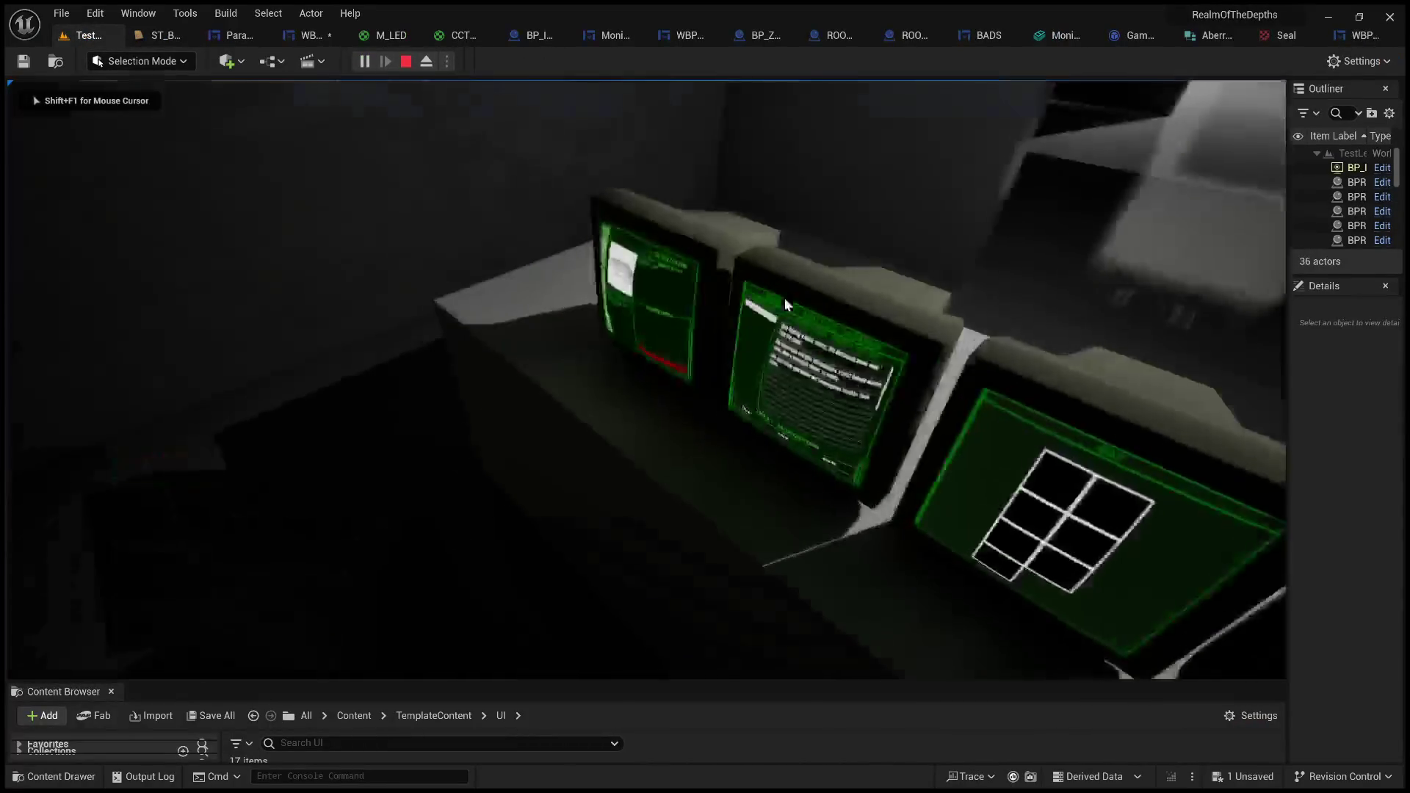
{"action": "left_click", "coordinate": [784, 298]}
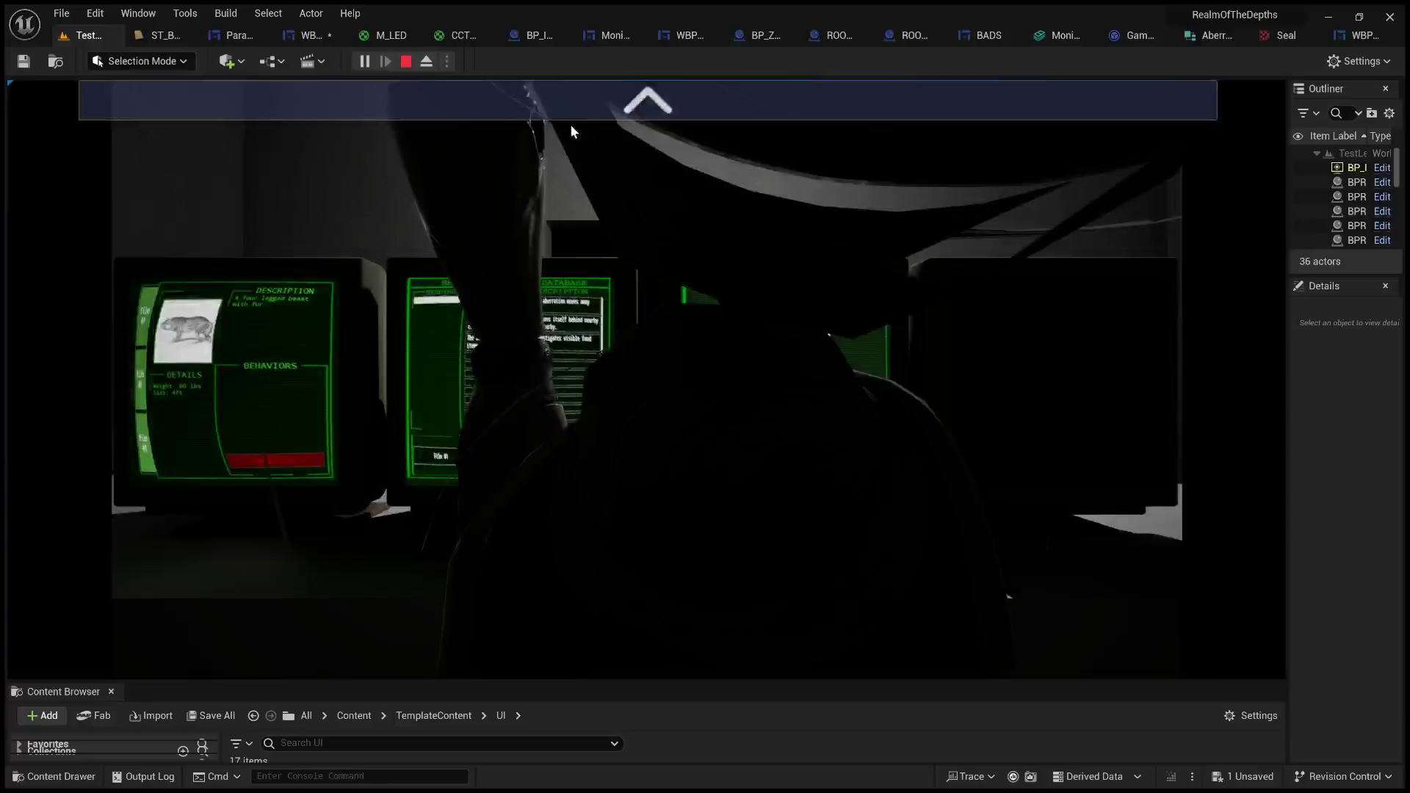
{"action": "left_click", "coordinate": [424, 312]}
{"action": "left_click", "coordinate": [432, 214]}
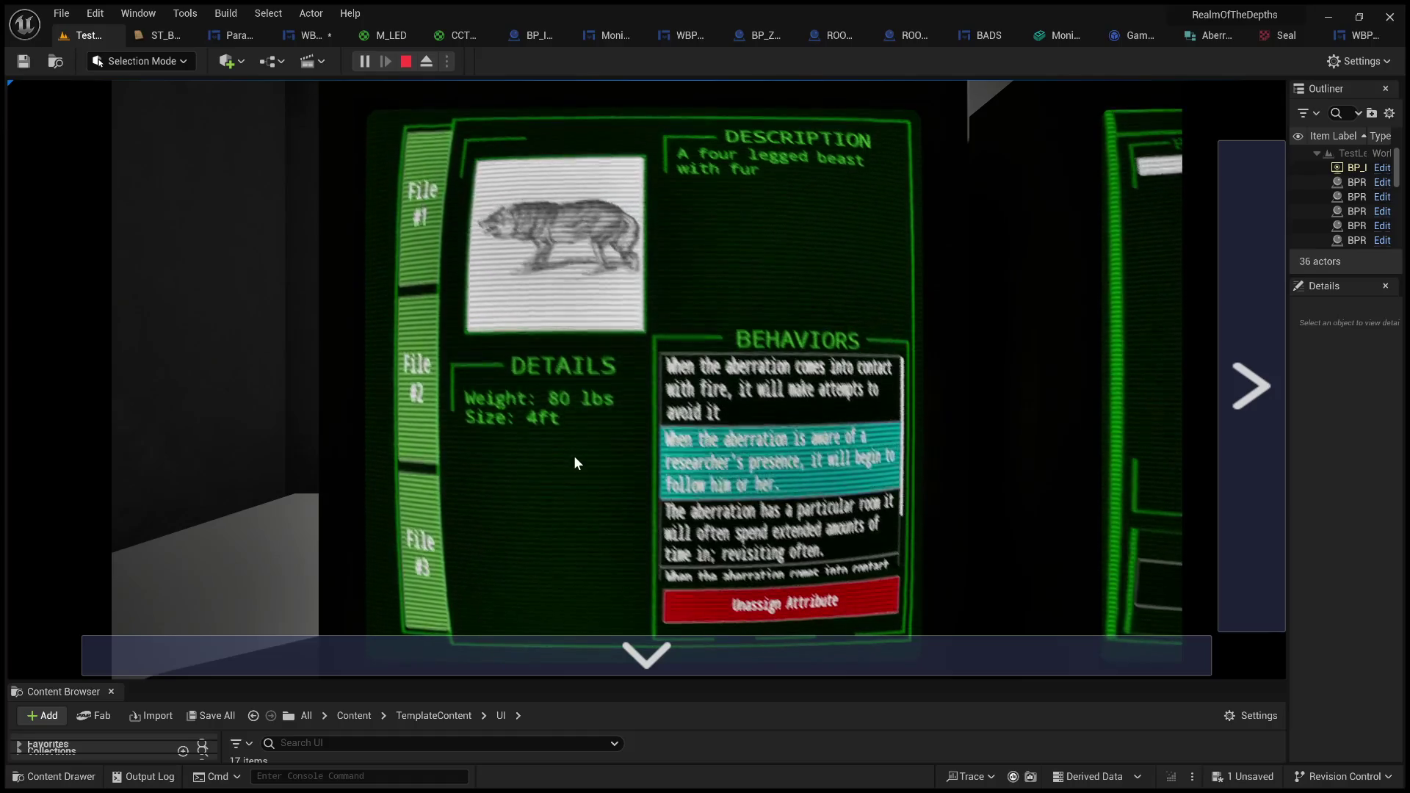
{"action": "left_click", "coordinate": [781, 605]}
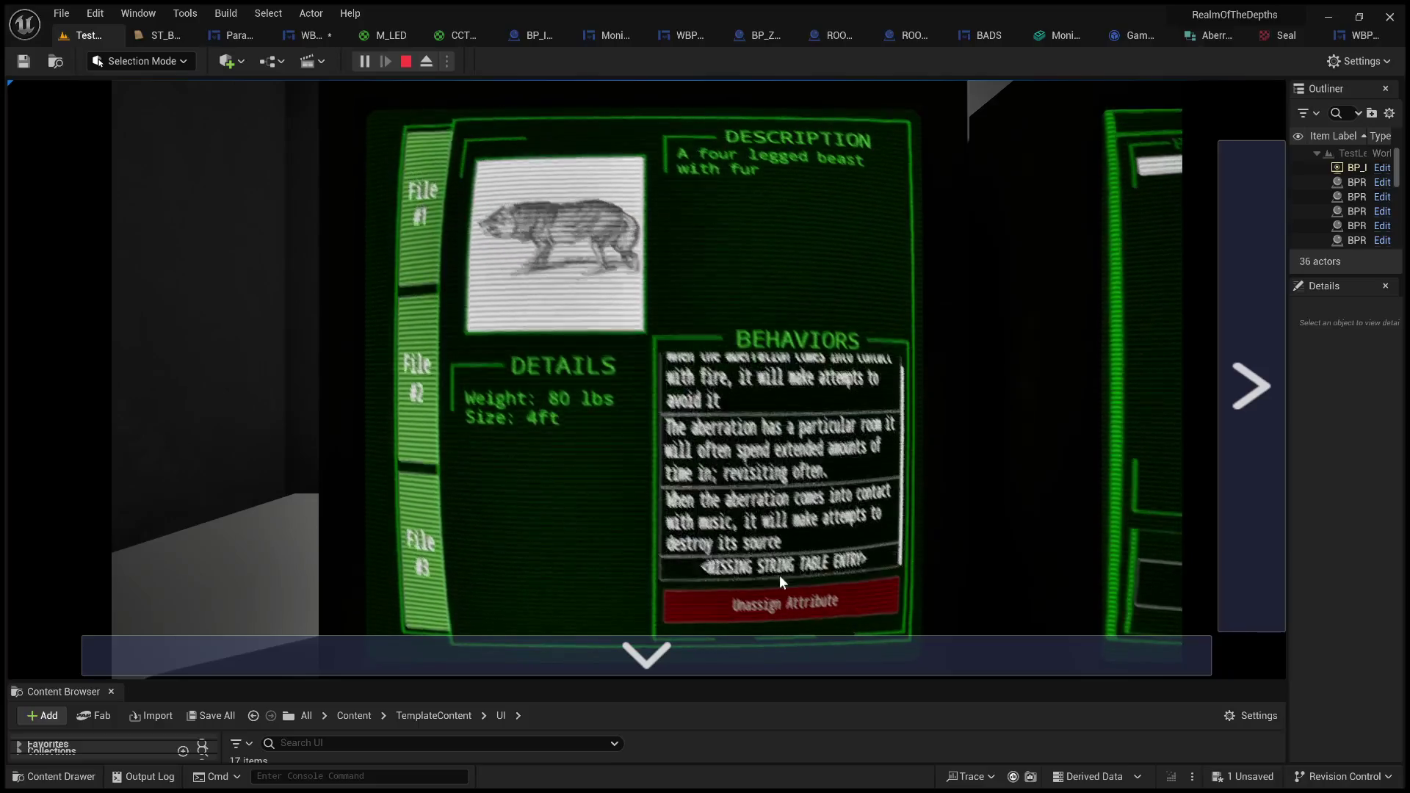
- Unassign the particular-room and music behaviors from the same file
{"action": "left_click", "coordinate": [768, 451]}
{"action": "left_click", "coordinate": [763, 408]}
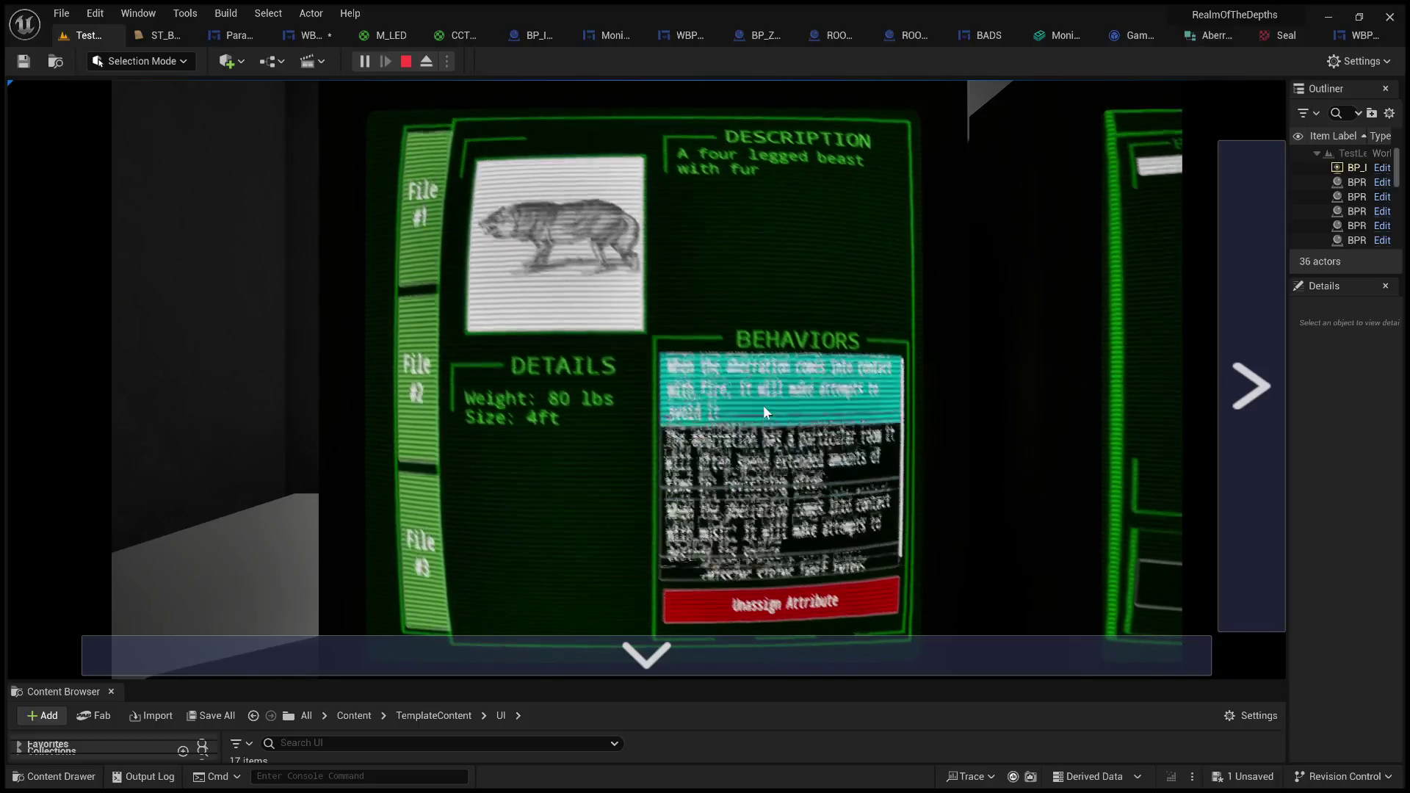
{"action": "left_click", "coordinate": [771, 470]}
{"action": "left_click", "coordinate": [780, 540]}
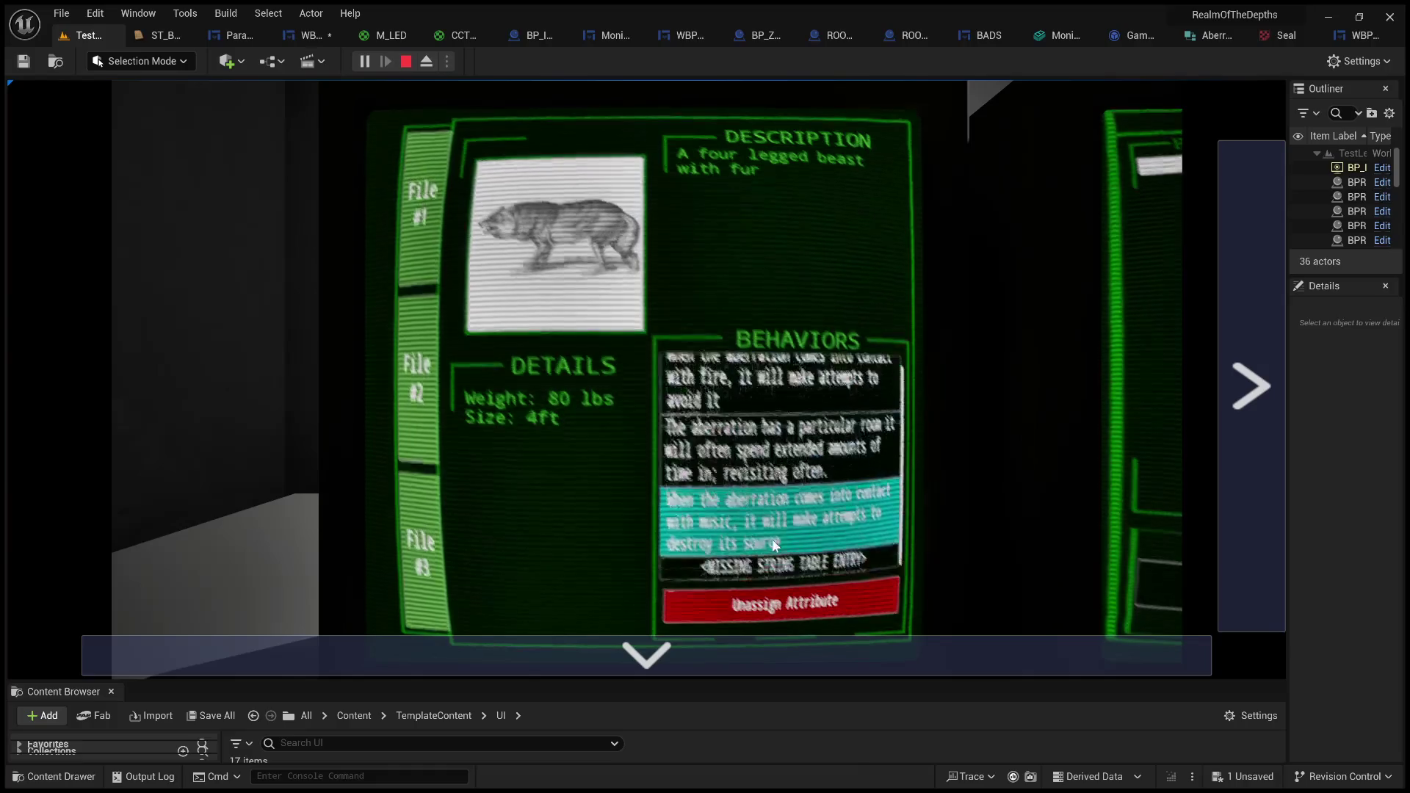
{"action": "key", "text": "Up"}
{"action": "left_click", "coordinate": [786, 598]}
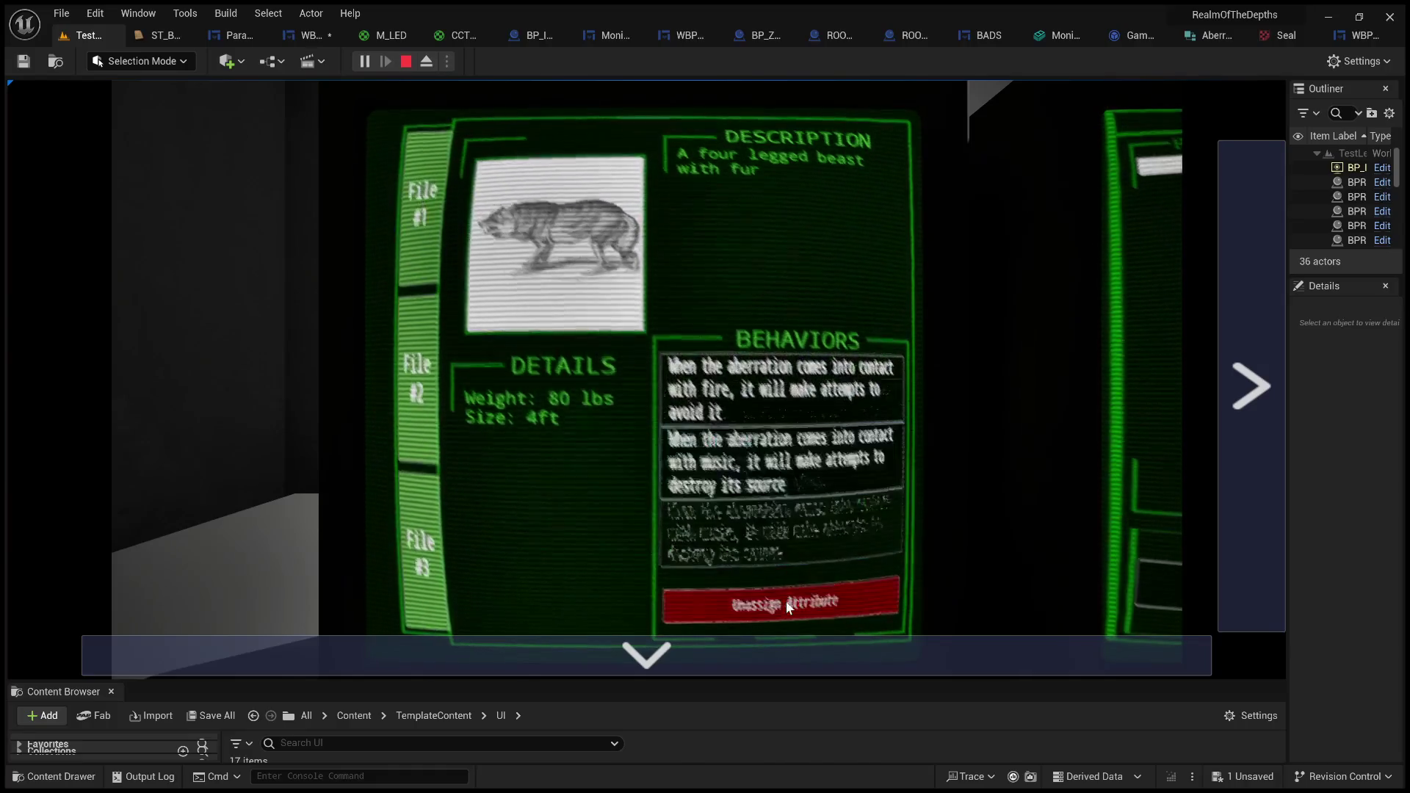
{"action": "key", "text": "Down"}
{"action": "left_click", "coordinate": [804, 605]}
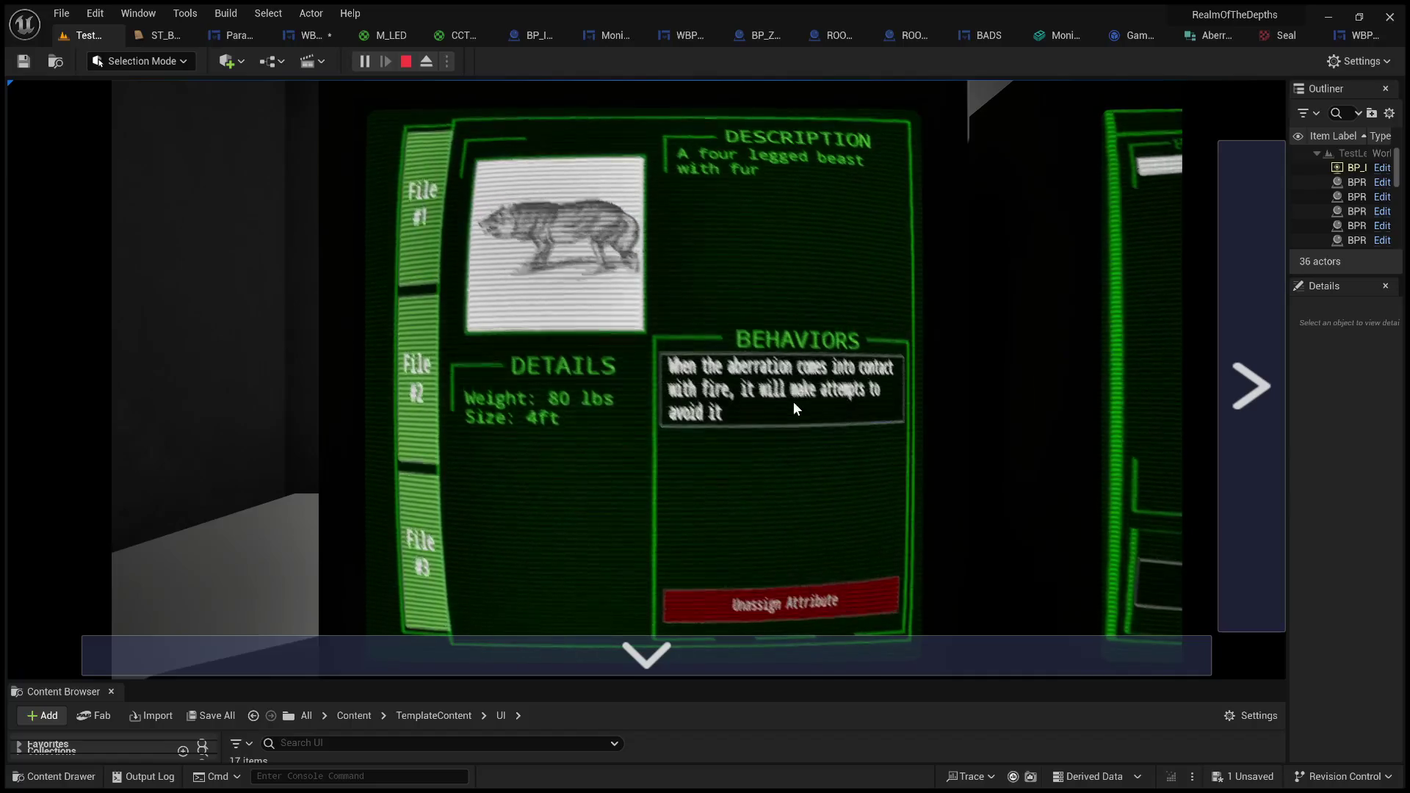
- Unassign the fire and particular-room behaviors from the walrus file
{"action": "left_click", "coordinate": [436, 303]}
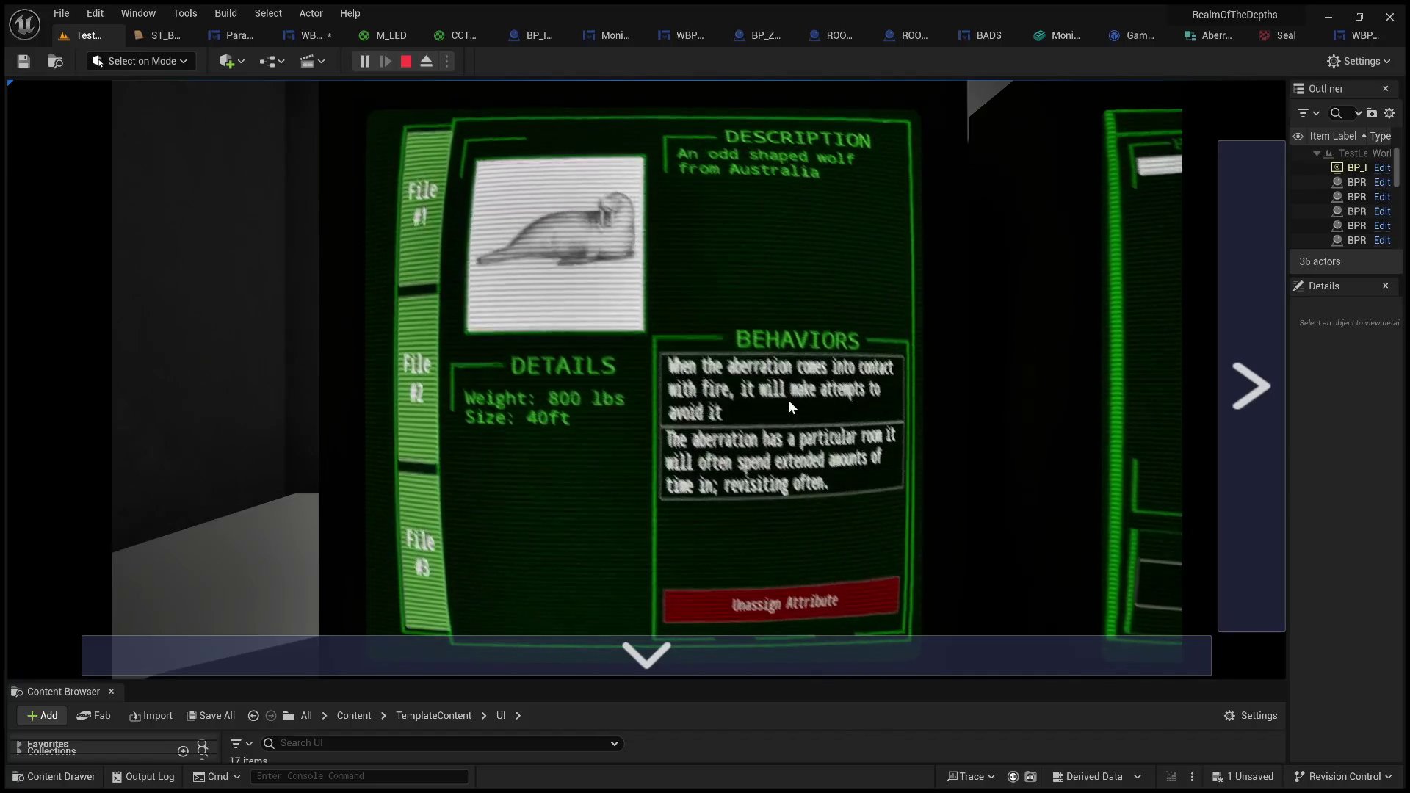
{"action": "left_click", "coordinate": [787, 396]}
{"action": "left_click", "coordinate": [789, 598]}
{"action": "key", "text": "Down"}
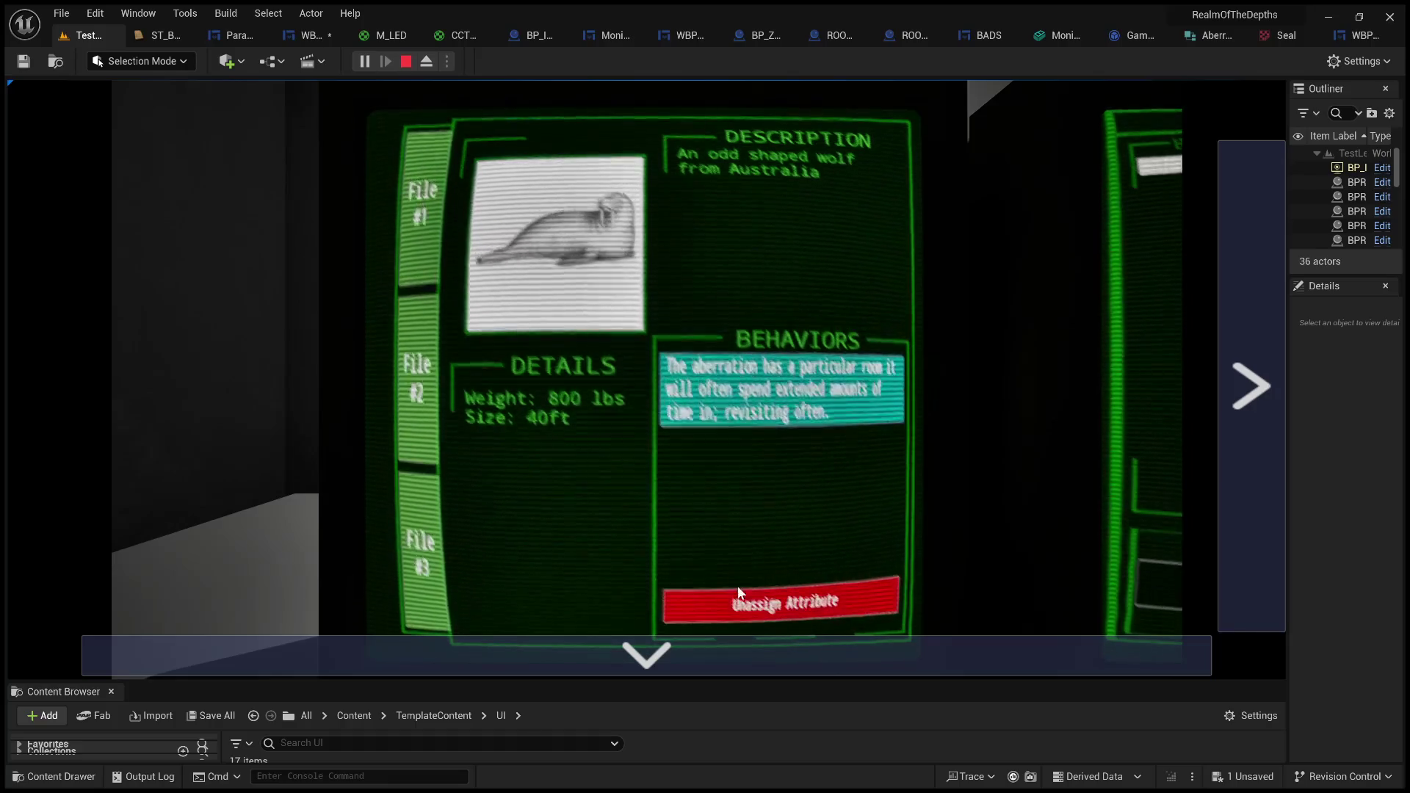
{"action": "left_click", "coordinate": [796, 587]}
- Unassign the fire and researcher-awareness behaviors from the friendly fellow's file
{"action": "left_click", "coordinate": [426, 558]}
{"action": "left_click", "coordinate": [812, 587]}
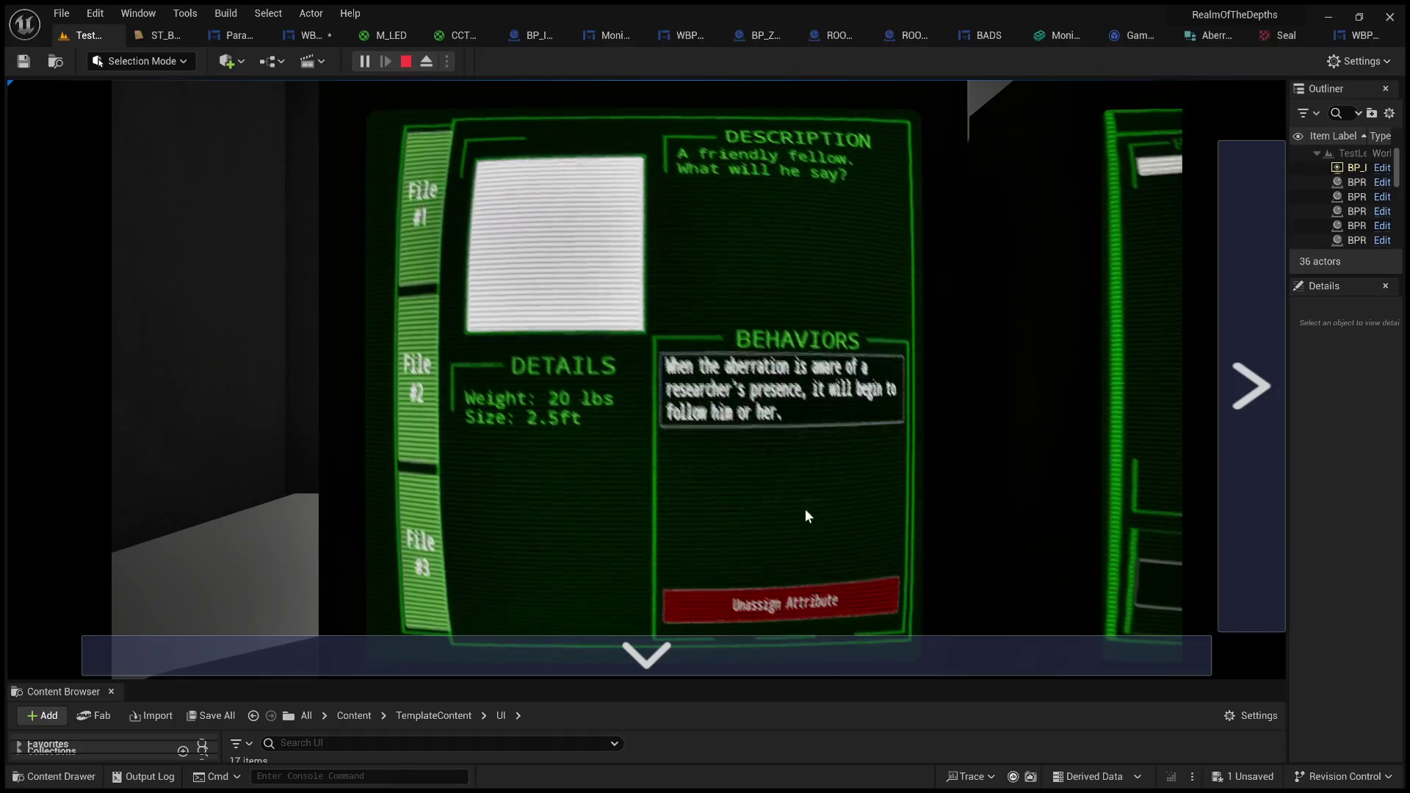
{"action": "key", "text": "Down"}
{"action": "left_click", "coordinate": [800, 588]}
- Cycle through the creature files back to the four-legged beast, then stop the play session
{"action": "left_click", "coordinate": [441, 324]}
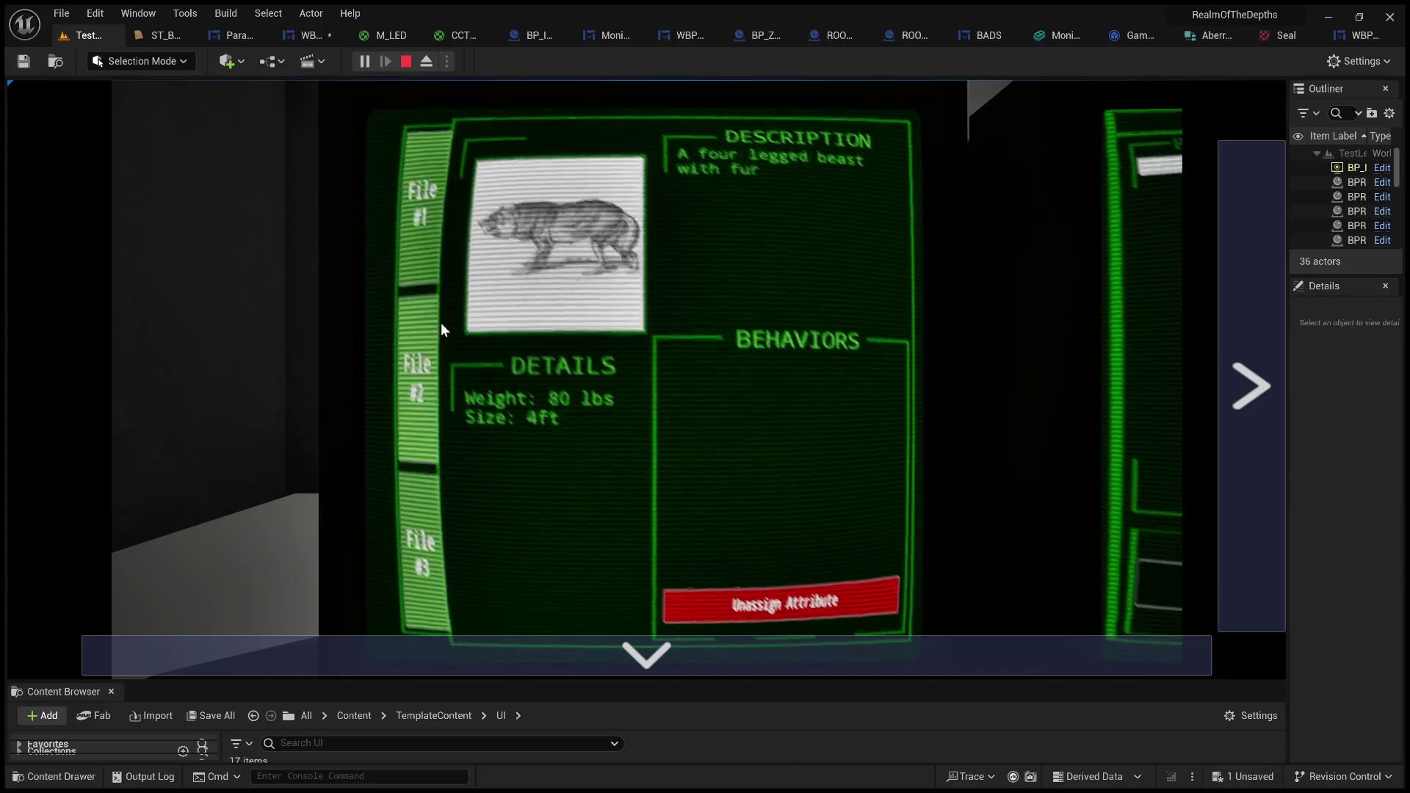
{"action": "left_click", "coordinate": [422, 558]}
{"action": "left_click", "coordinate": [422, 213]}
{"action": "left_click", "coordinate": [430, 386]}
{"action": "left_click", "coordinate": [422, 558]}
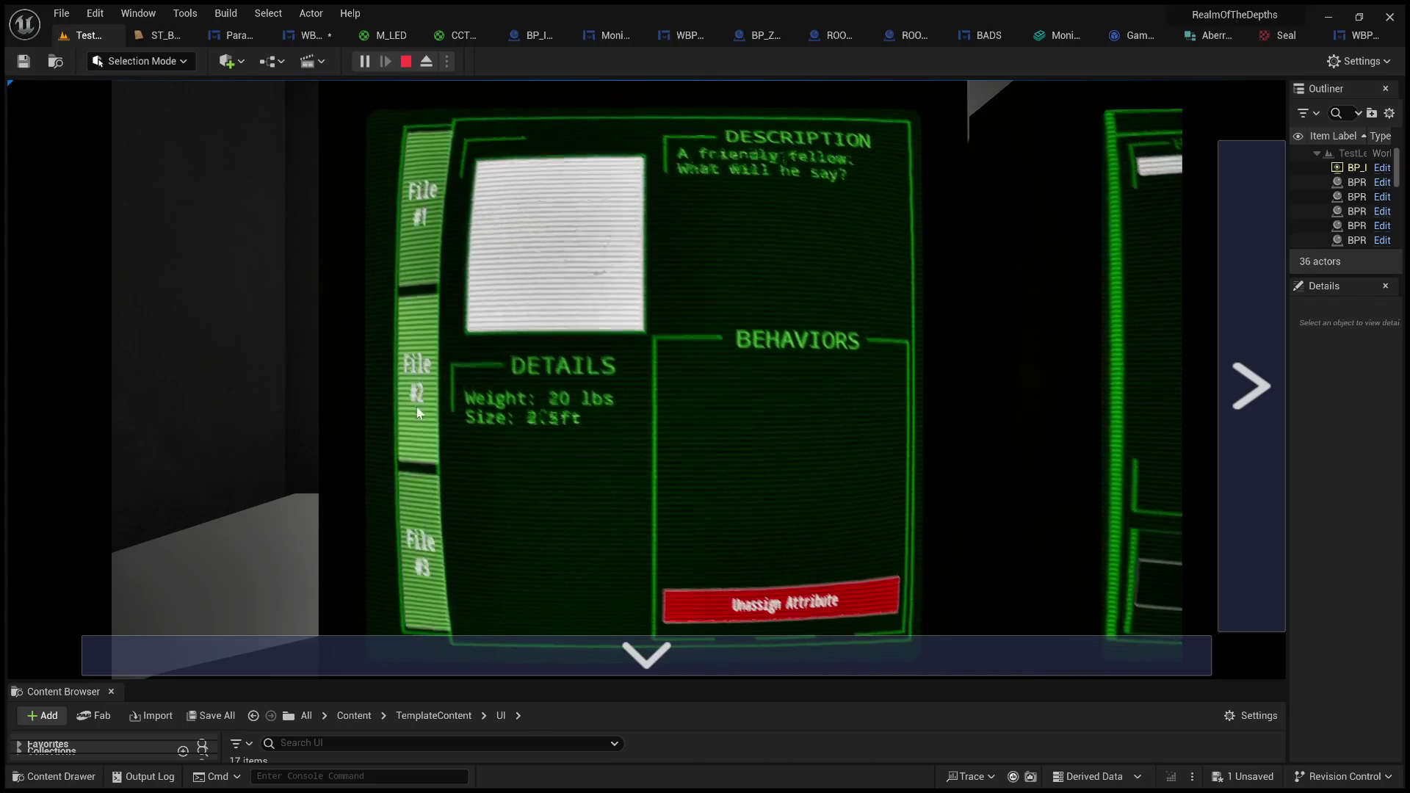
{"action": "left_click", "coordinate": [413, 228]}
{"action": "left_click", "coordinate": [419, 382]}
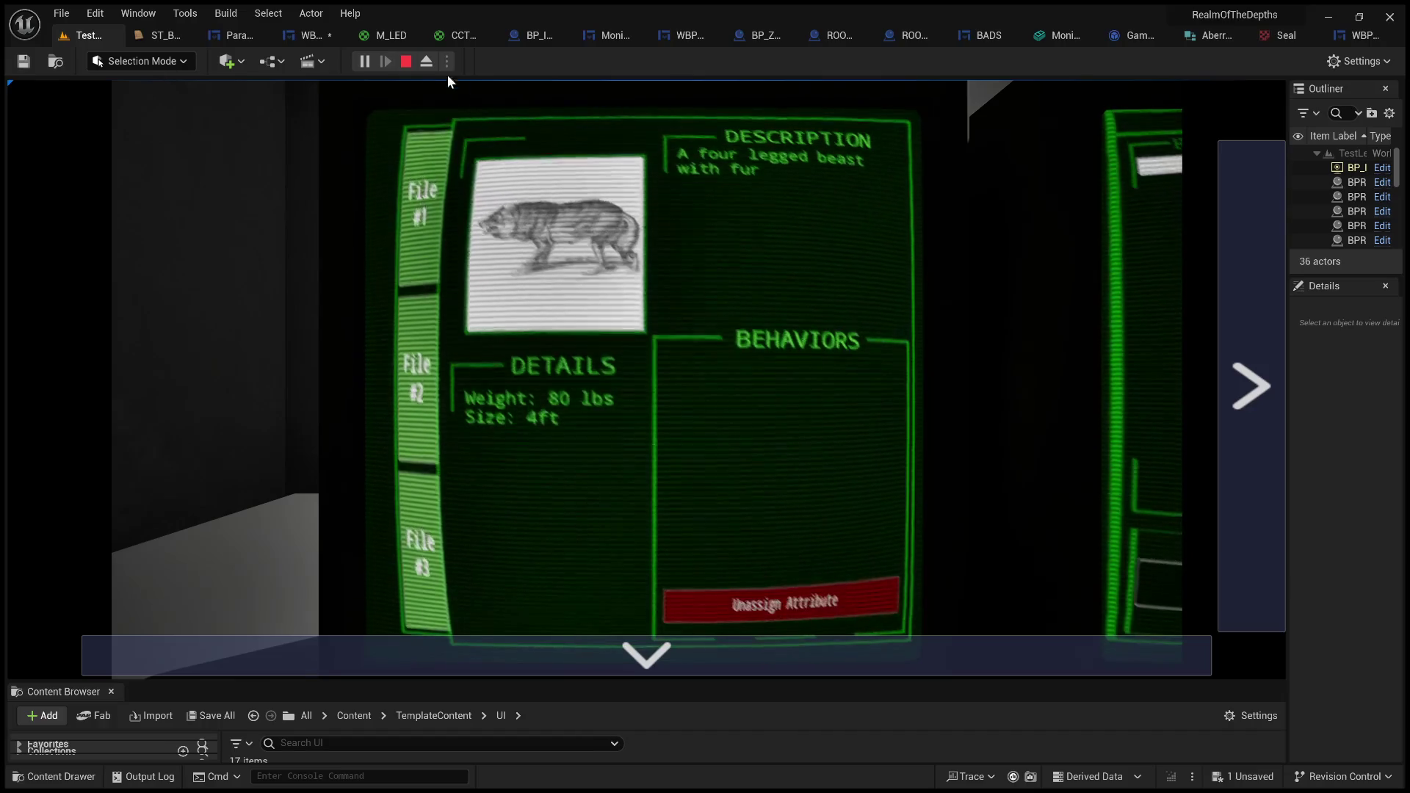
{"action": "left_click", "coordinate": [407, 63]}
{"action": "left_click", "coordinate": [57, 16]}
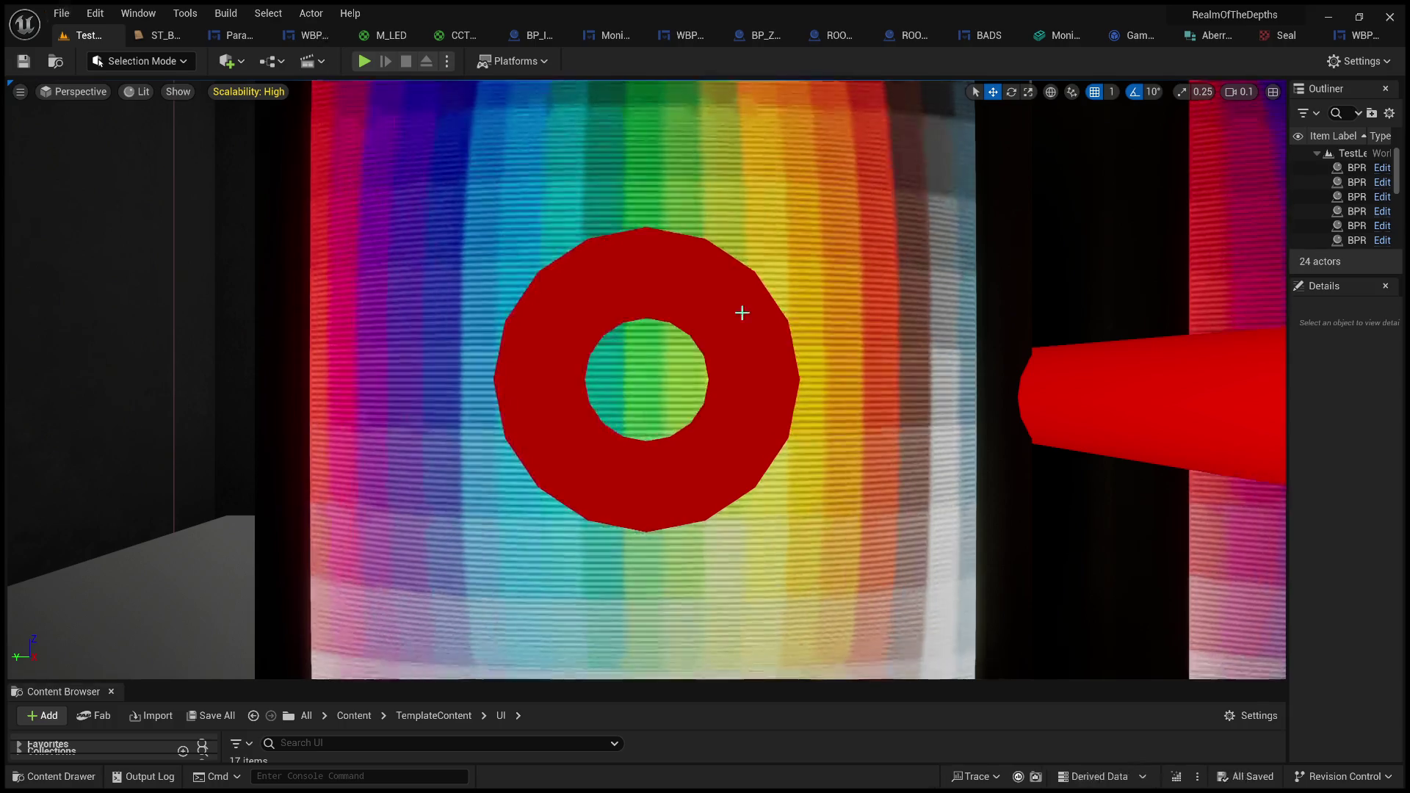
- Look over Paranormal_Profiles, WBP_AttributeButton and BP_InteractableTerminal, then view the BADS widget's Designer layout
{"action": "mouse_move", "coordinate": [743, 312]}
{"action": "left_mouse_down"}
{"action": "mouse_move", "coordinate": [764, 286]}
{"action": "mouse_move", "coordinate": [757, 326]}
{"action": "left_mouse_up"}
{"action": "left_click", "coordinate": [239, 31]}
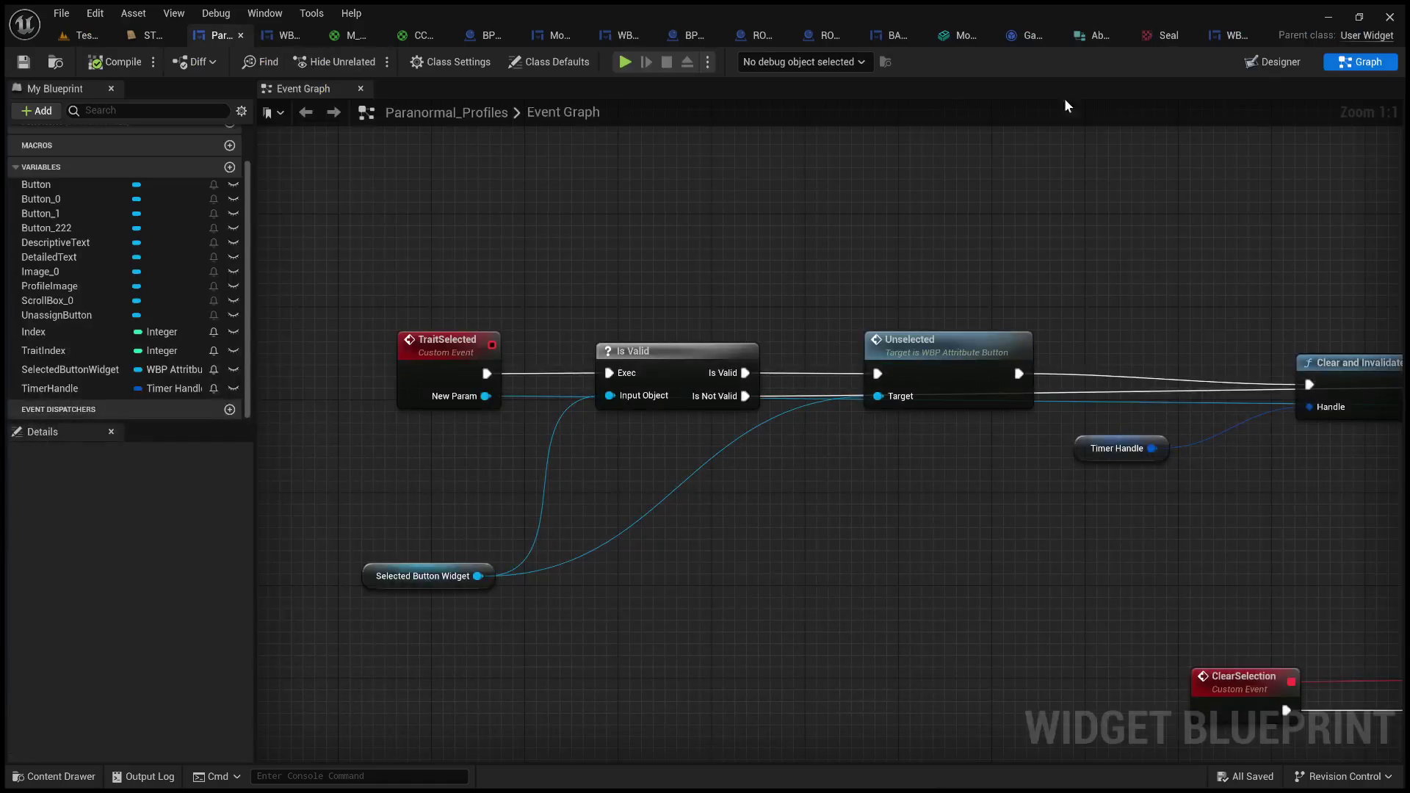
{"action": "left_click", "coordinate": [1273, 62]}
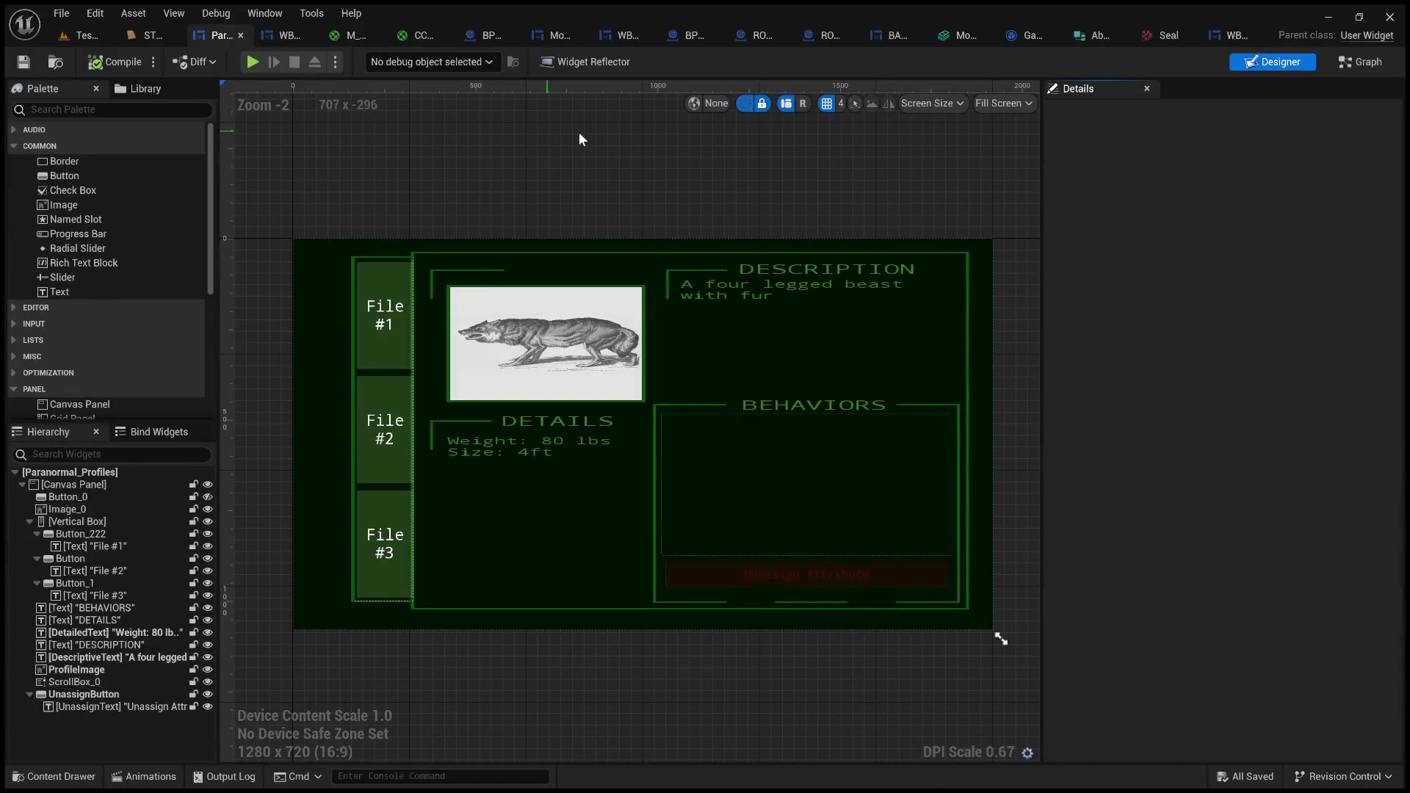
{"action": "left_click", "coordinate": [269, 28]}
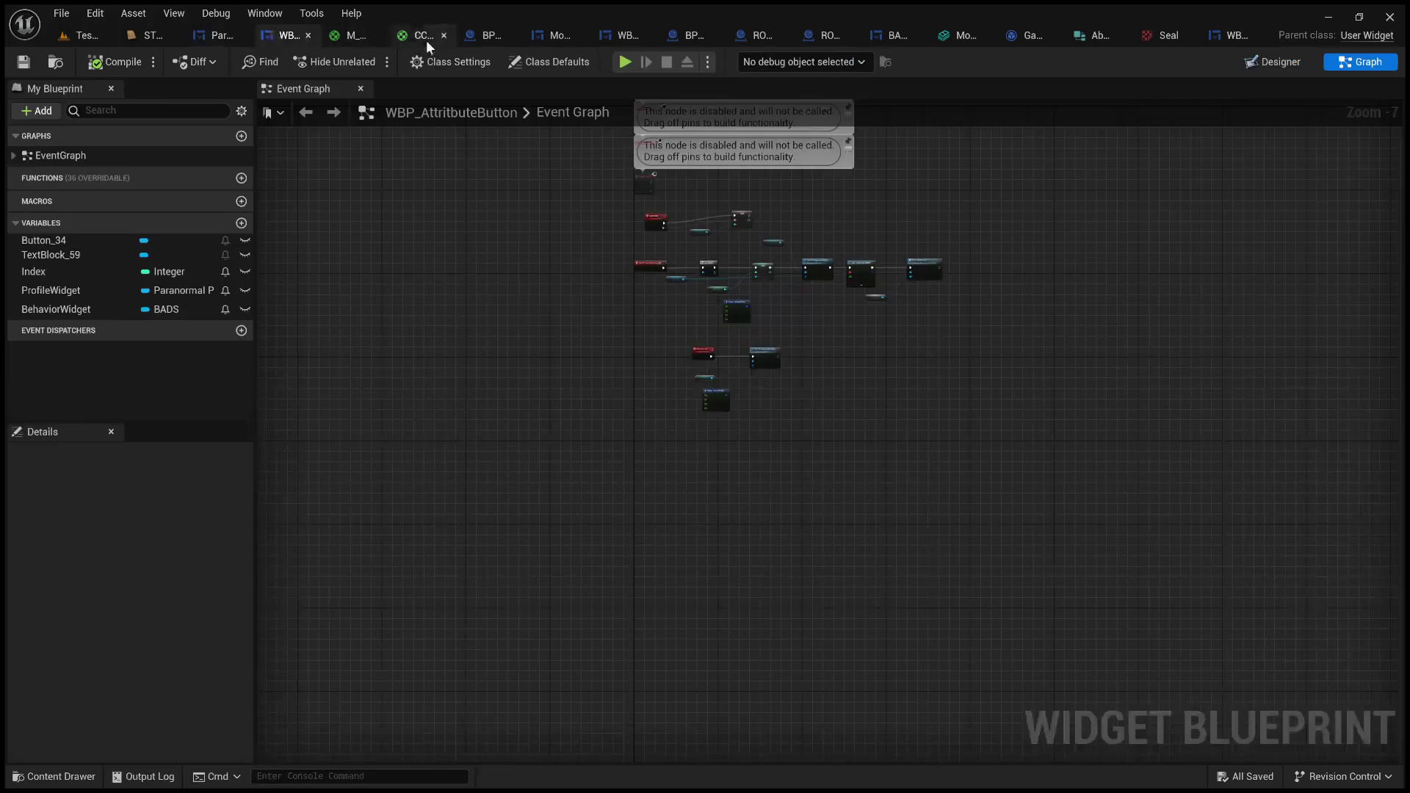
{"action": "left_click", "coordinate": [478, 37]}
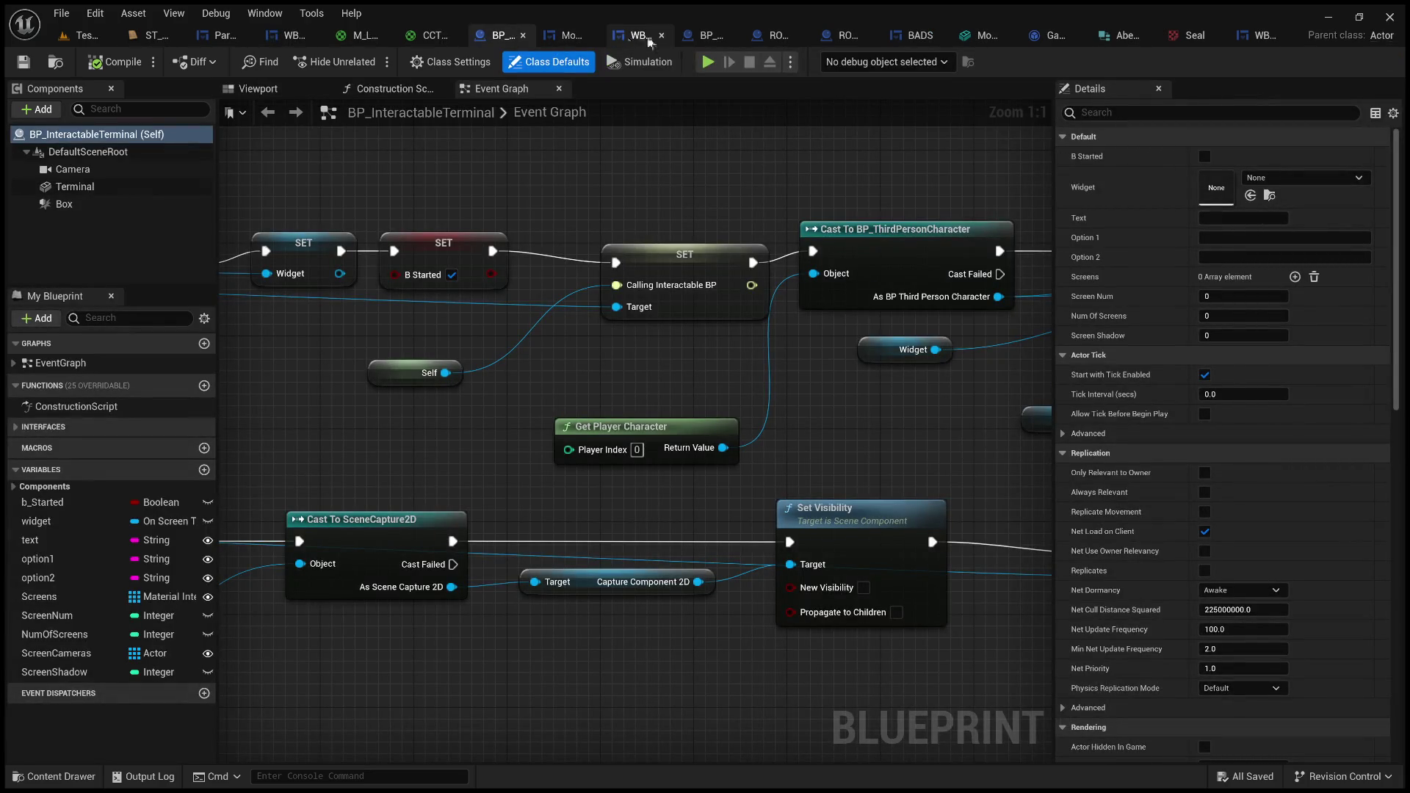
{"action": "left_click", "coordinate": [924, 39]}
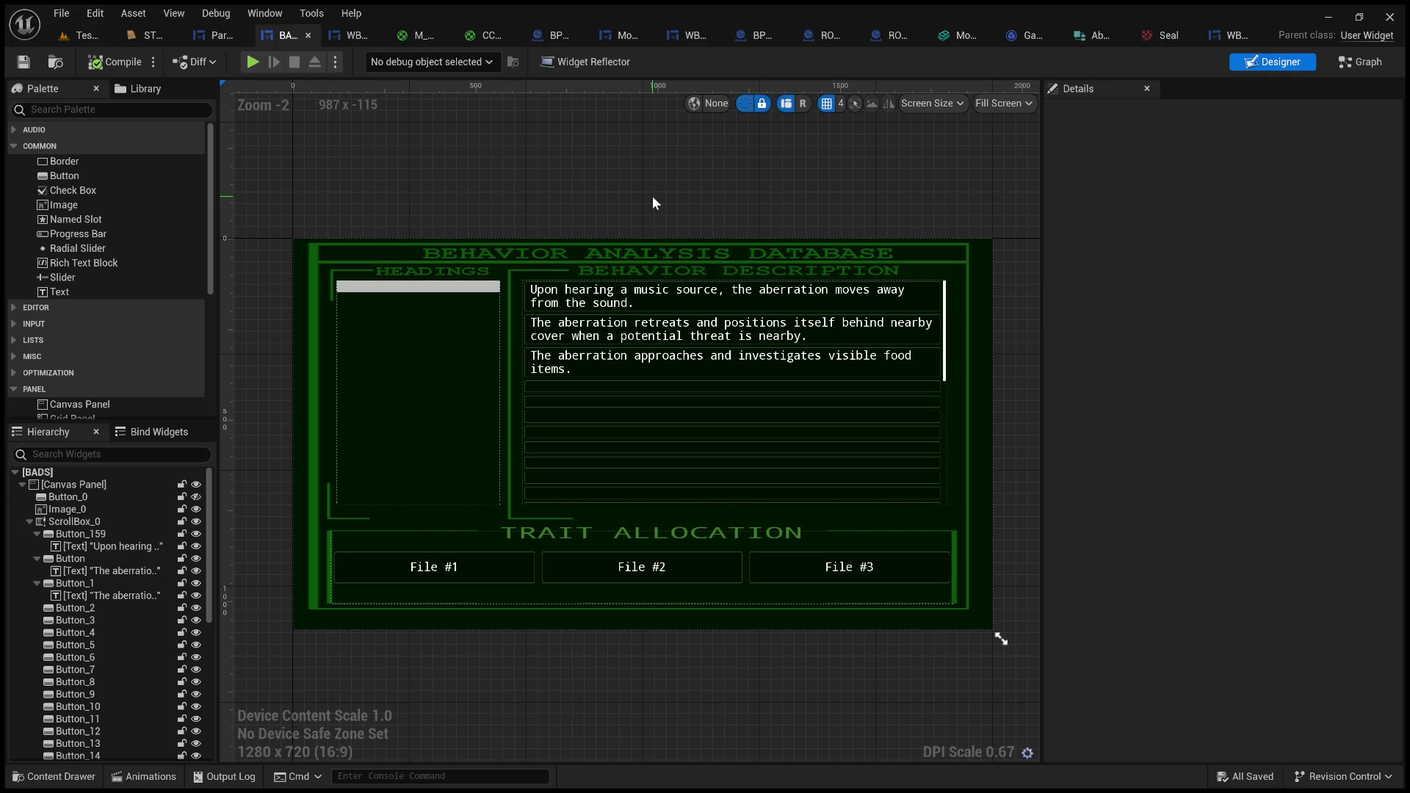
- Select the description buttons Button_159 through Button_30 in the Hierarchy and delete them
{"action": "left_click", "coordinate": [694, 297]}
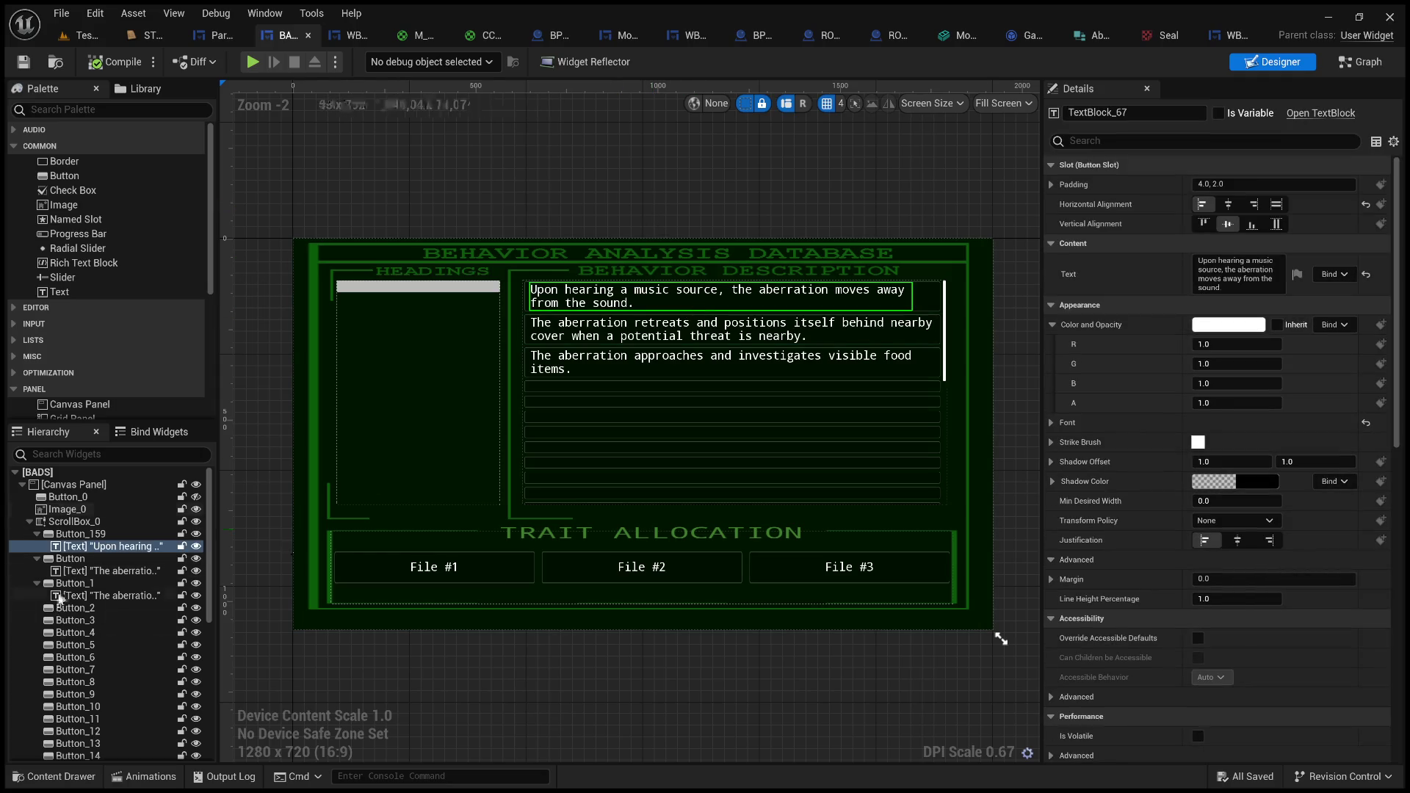
{"action": "left_click", "coordinate": [73, 534]}
{"action": "scroll", "coordinate": [89, 641], "scroll_direction": "down", "scroll_amount": 5}
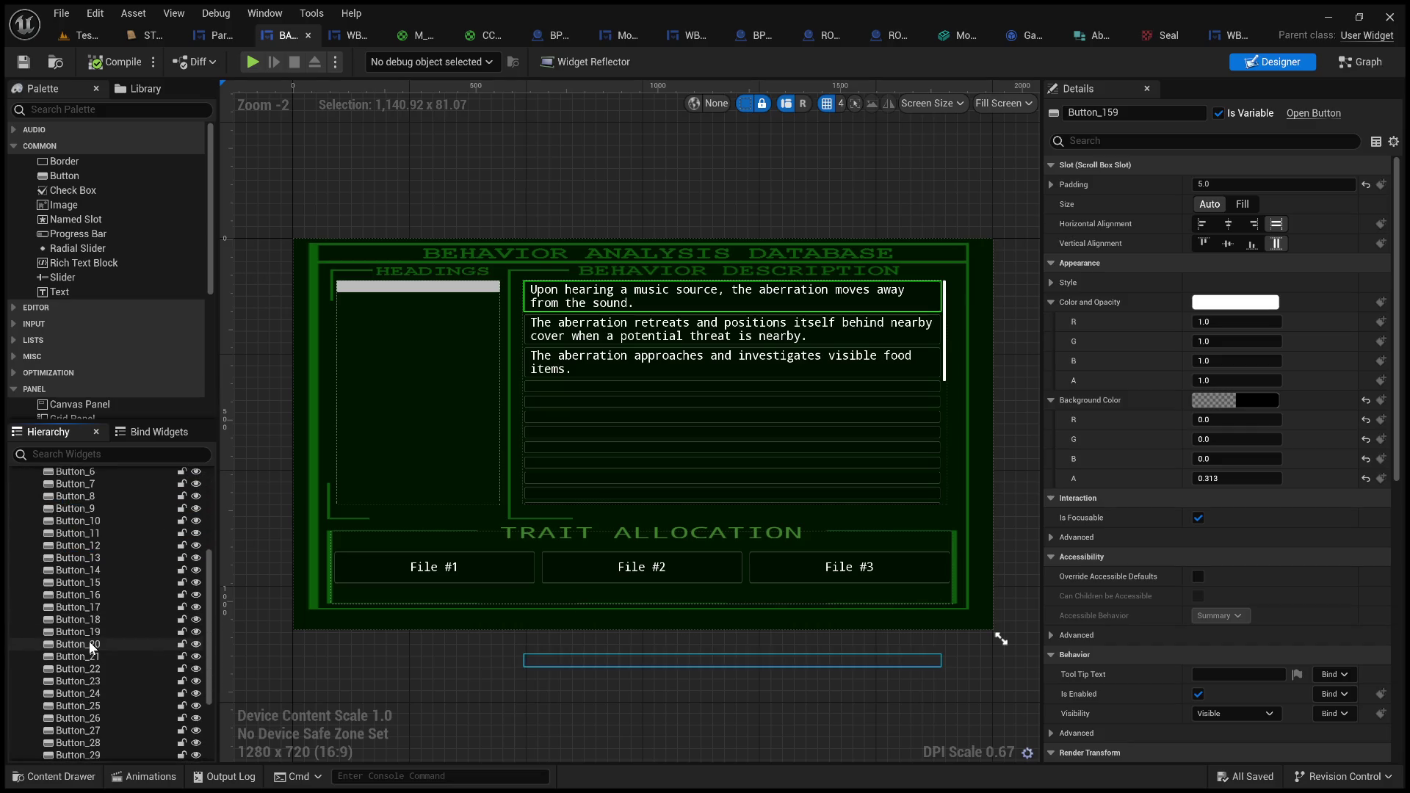
{"action": "scroll", "coordinate": [88, 635], "scroll_direction": "down", "scroll_amount": 5}
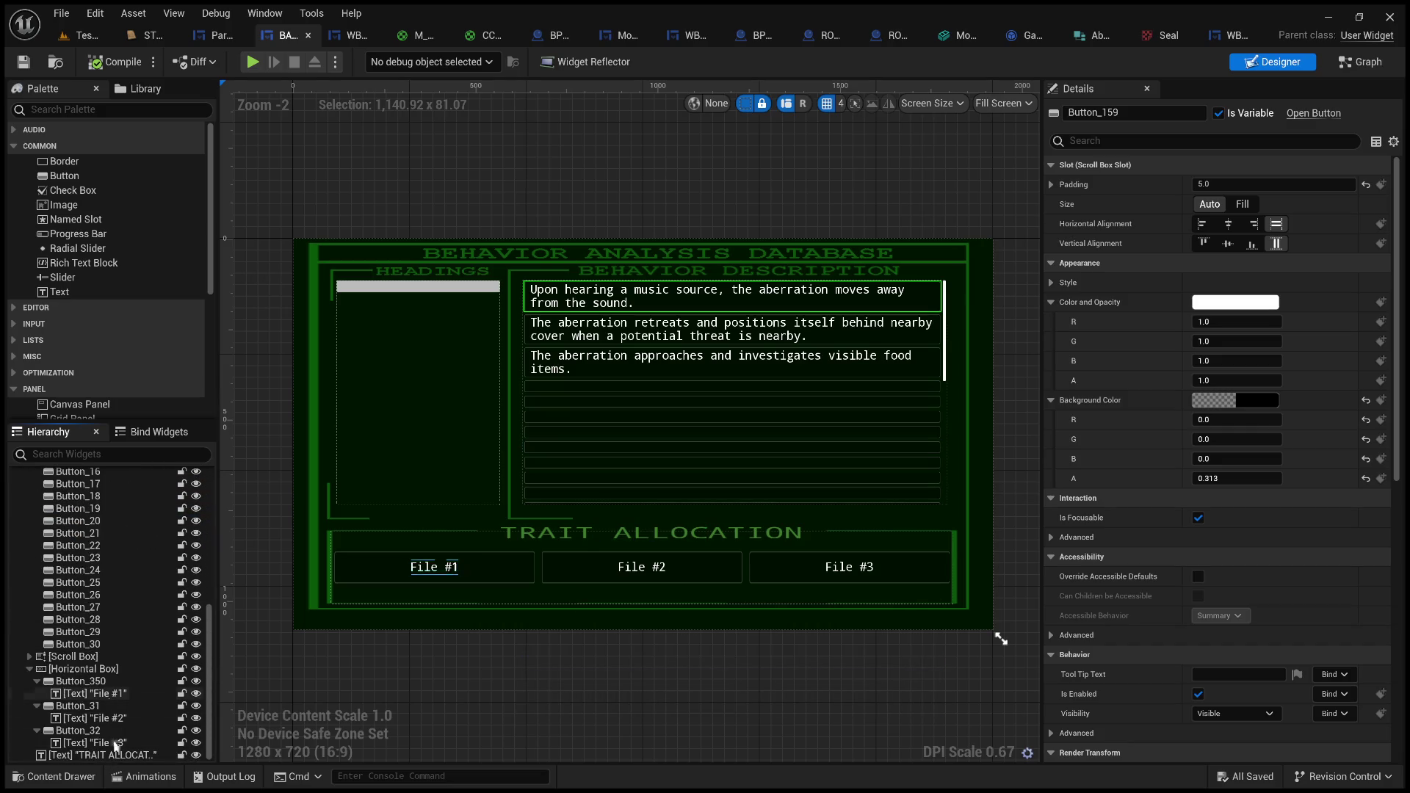
{"action": "scroll", "coordinate": [102, 647], "scroll_direction": "up", "scroll_amount": 1}
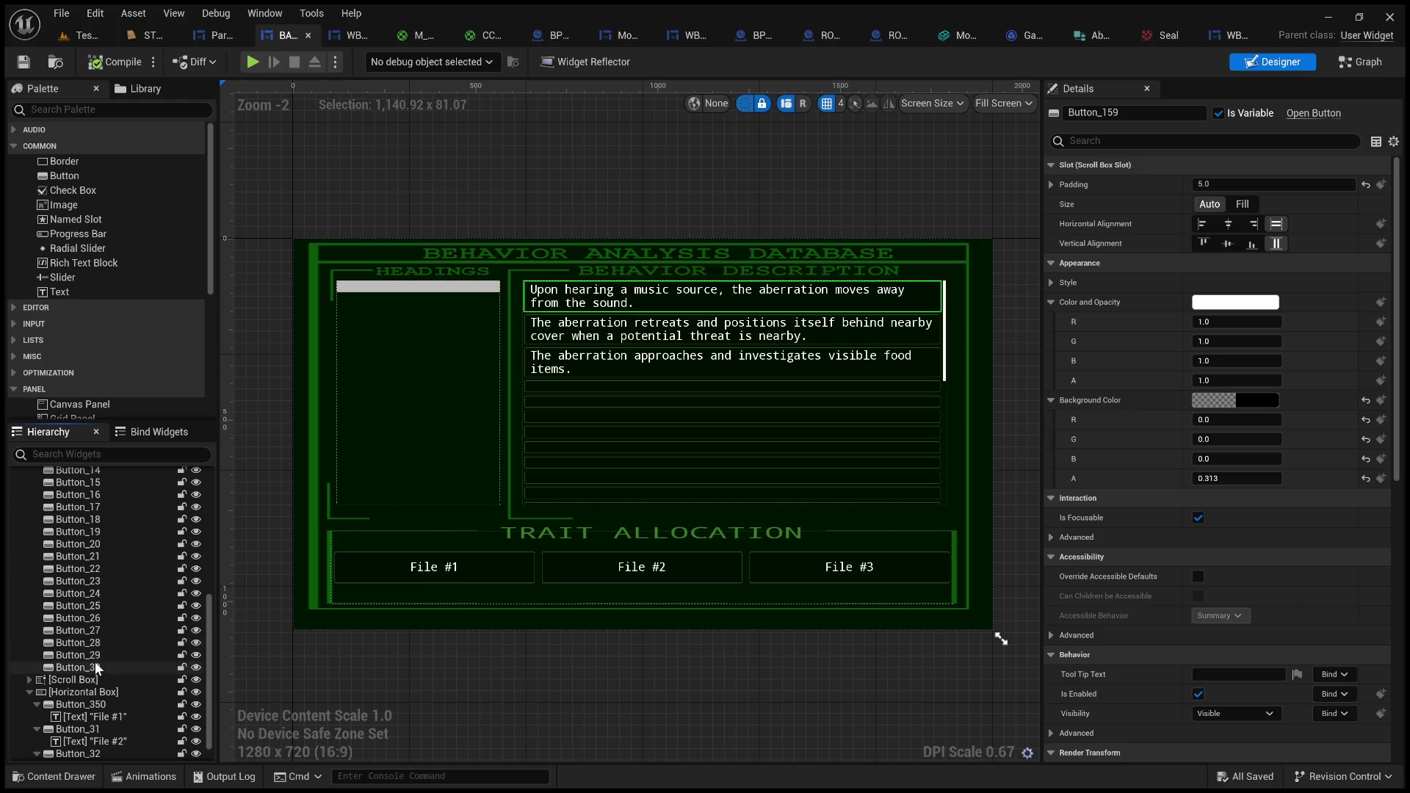
{"action": "left_click", "coordinate": [99, 666], "text": "shift"}
{"action": "key", "text": "Delete"}
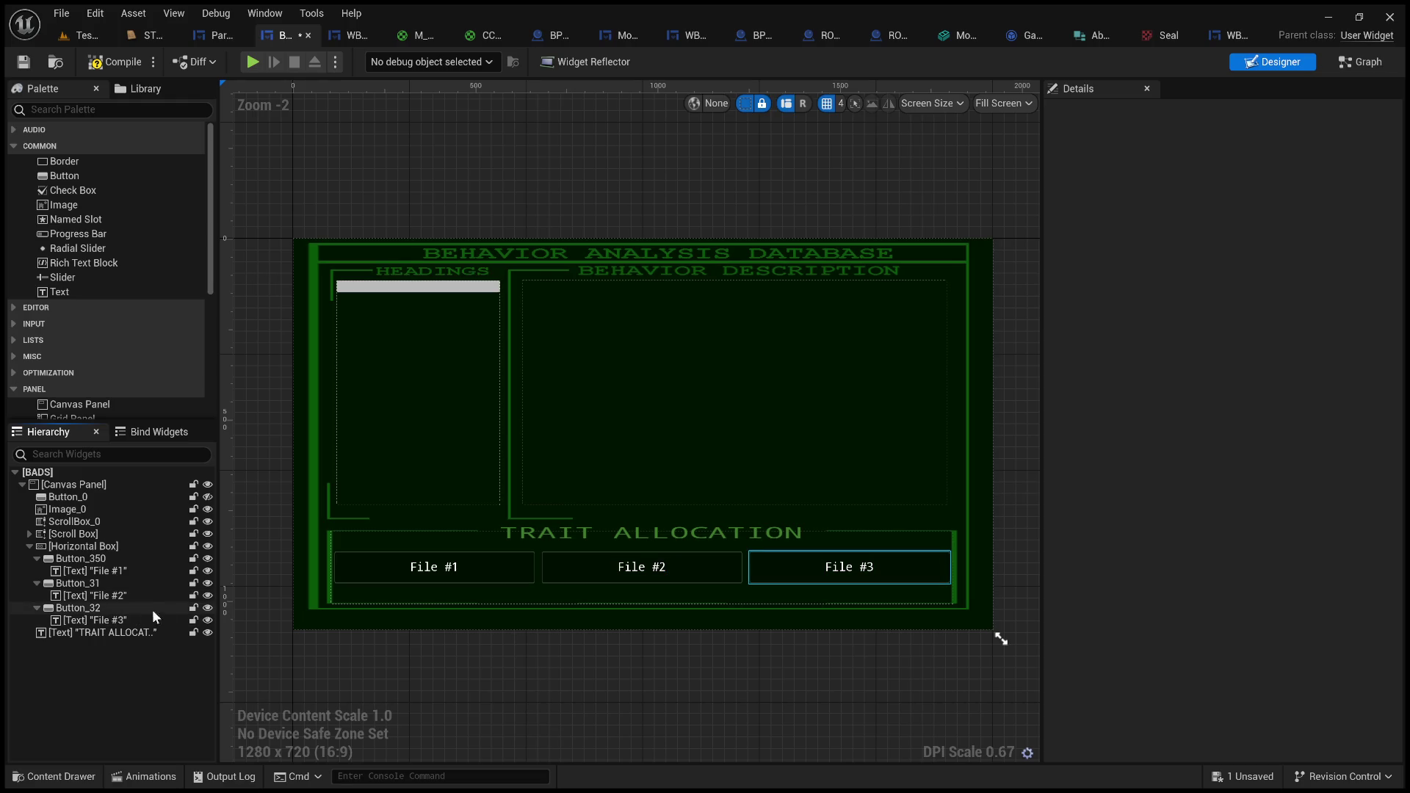
- Inspect the BADS event graph's Event Pre Construct and Event Construct nodes
{"action": "left_click", "coordinate": [1370, 66]}
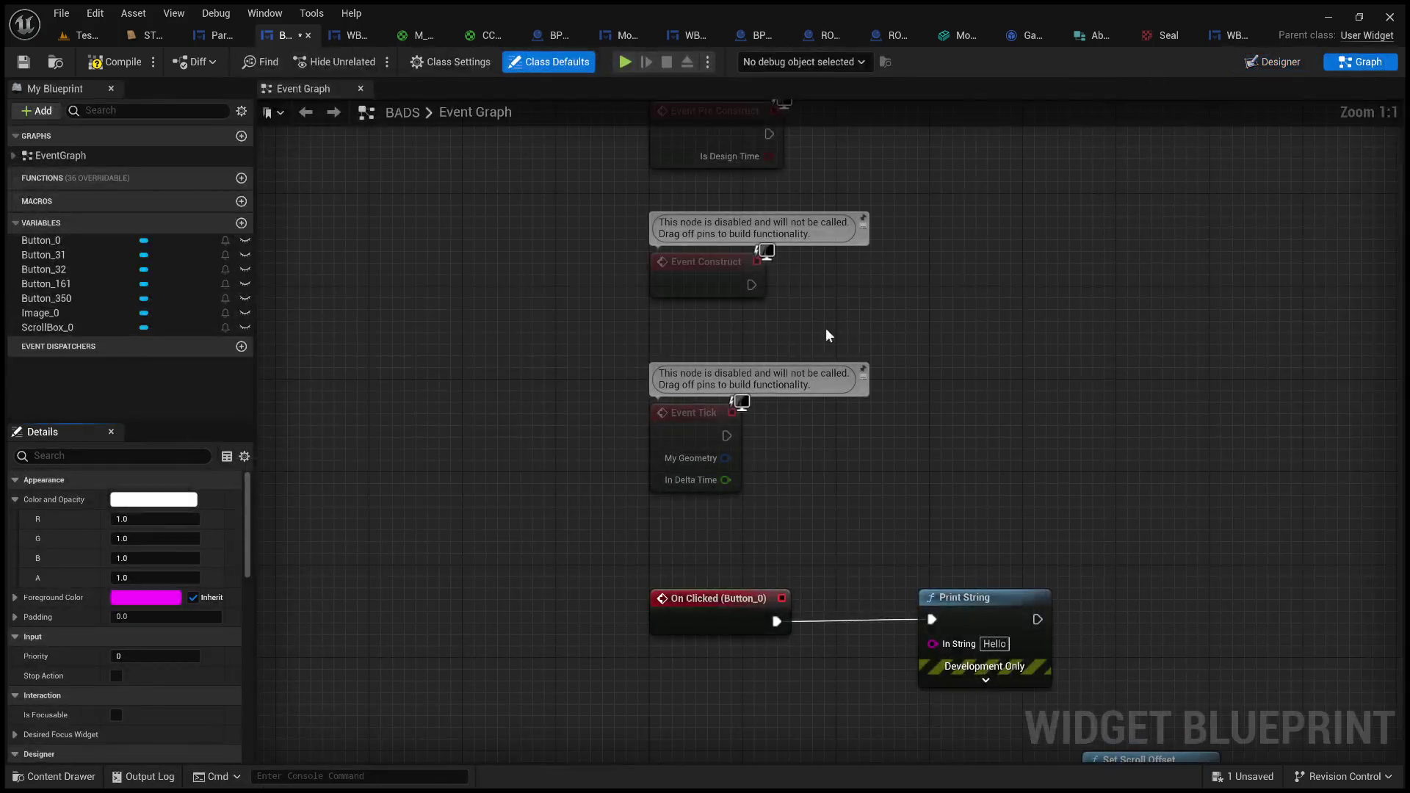
{"action": "scroll", "coordinate": [825, 335], "scroll_direction": "down", "scroll_amount": 3}
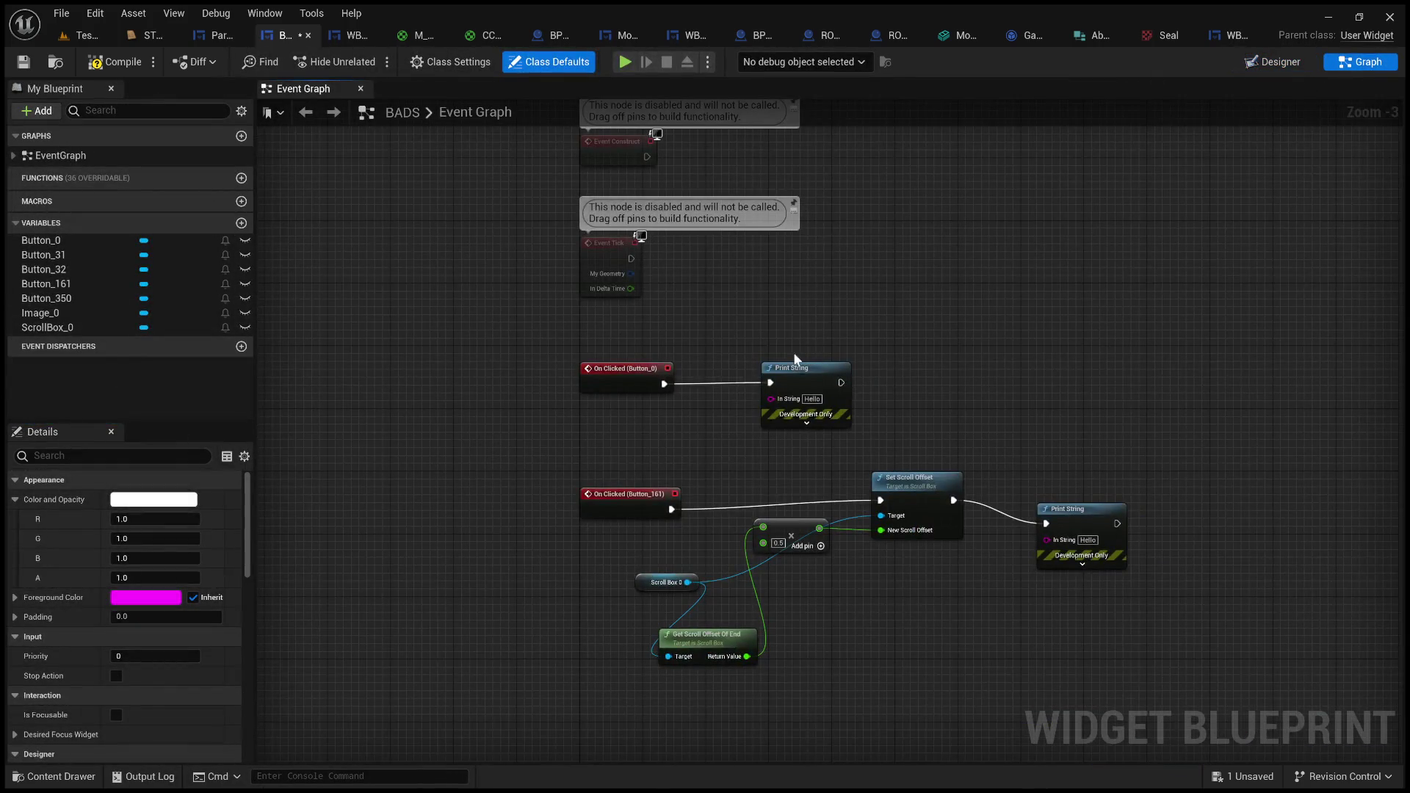
{"action": "mouse_move", "coordinate": [897, 358]}
{"action": "left_mouse_down"}
{"action": "mouse_move", "coordinate": [550, 164]}
{"action": "mouse_move", "coordinate": [771, 456]}
{"action": "mouse_move", "coordinate": [928, 365]}
{"action": "mouse_move", "coordinate": [821, 135]}
{"action": "mouse_move", "coordinate": [737, 519]}
{"action": "left_mouse_up"}
{"action": "scroll", "coordinate": [737, 519], "scroll_direction": "up", "scroll_amount": 1}
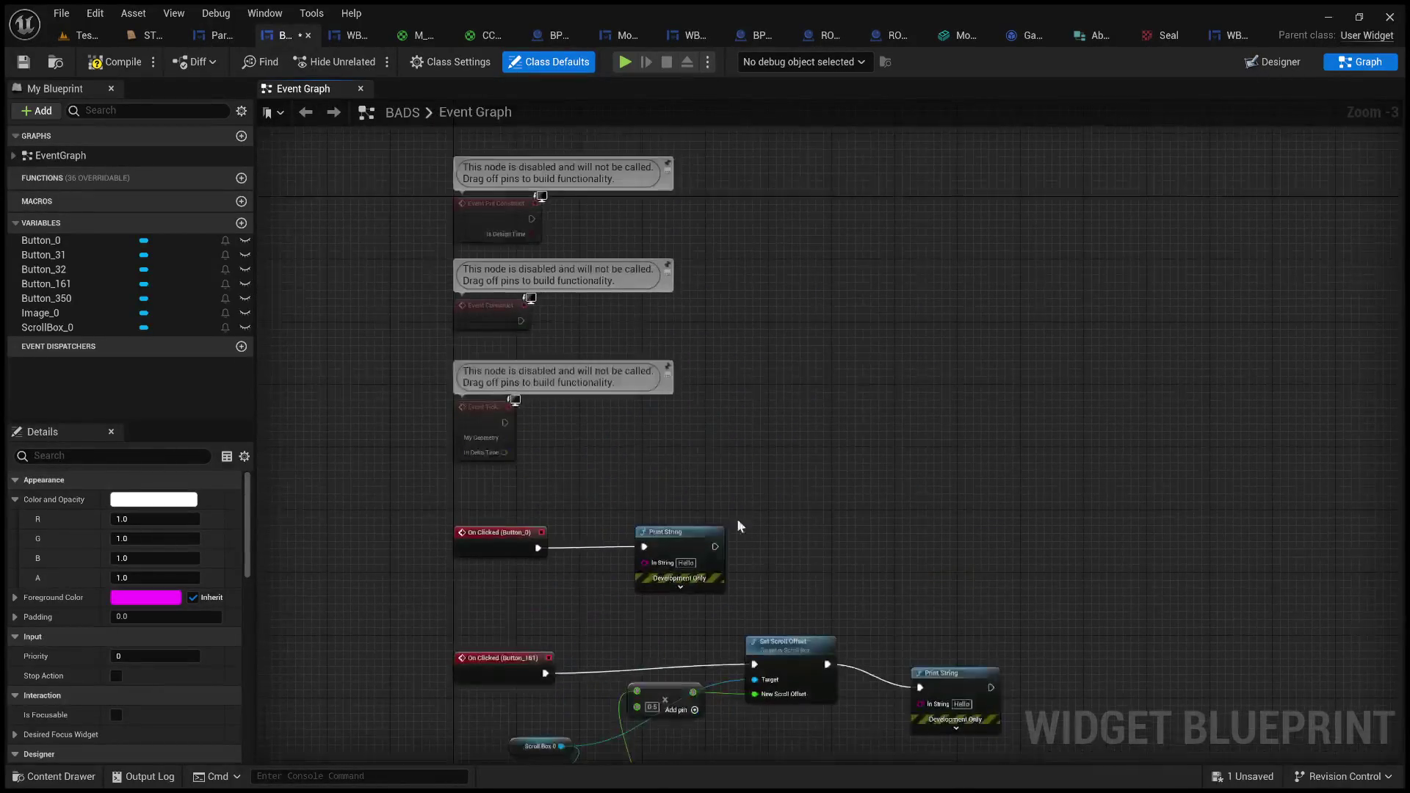
{"action": "scroll", "coordinate": [601, 420], "scroll_direction": "up", "scroll_amount": 2}
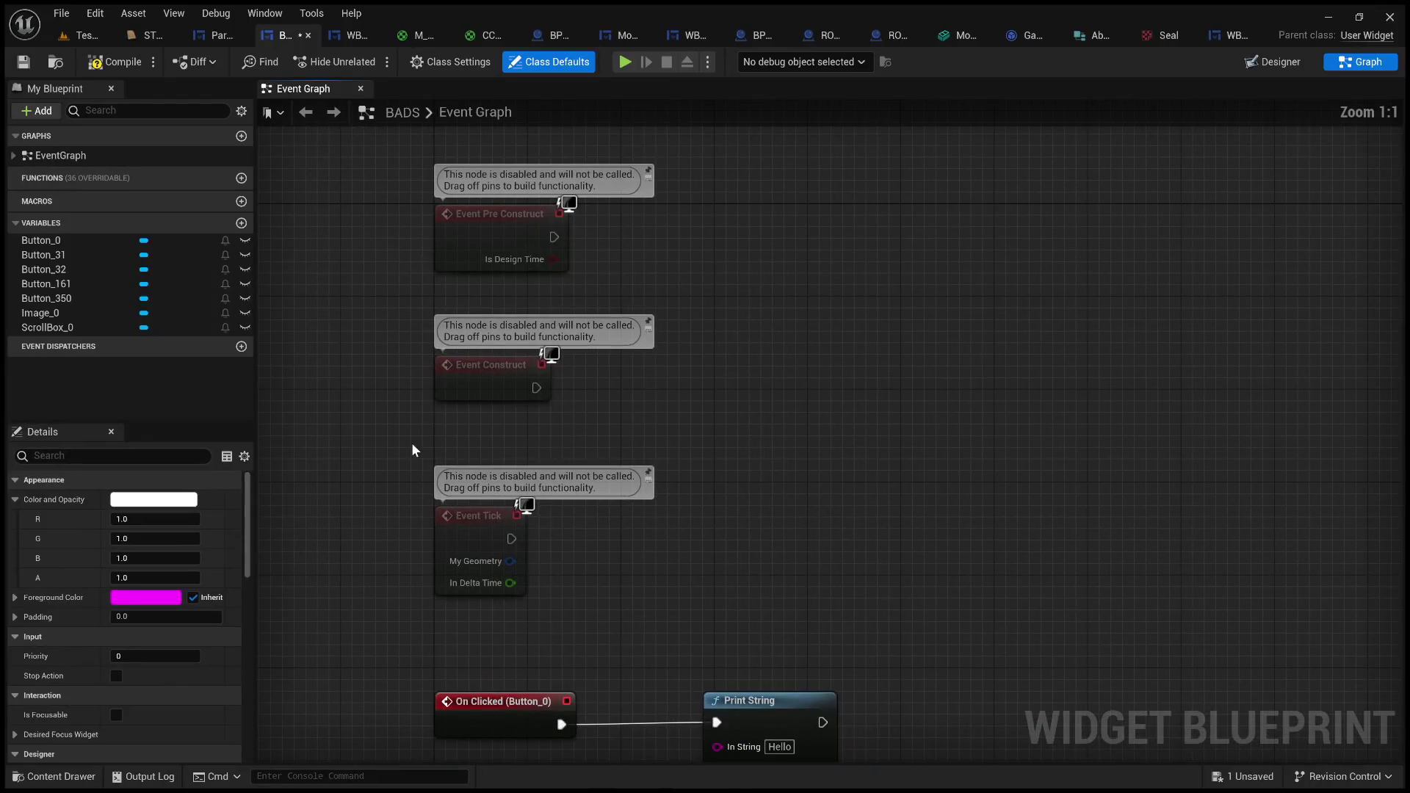
{"action": "mouse_move", "coordinate": [395, 422]}
{"action": "left_mouse_down"}
{"action": "mouse_move", "coordinate": [743, 275]}
{"action": "mouse_move", "coordinate": [746, 308]}
{"action": "left_mouse_up"}
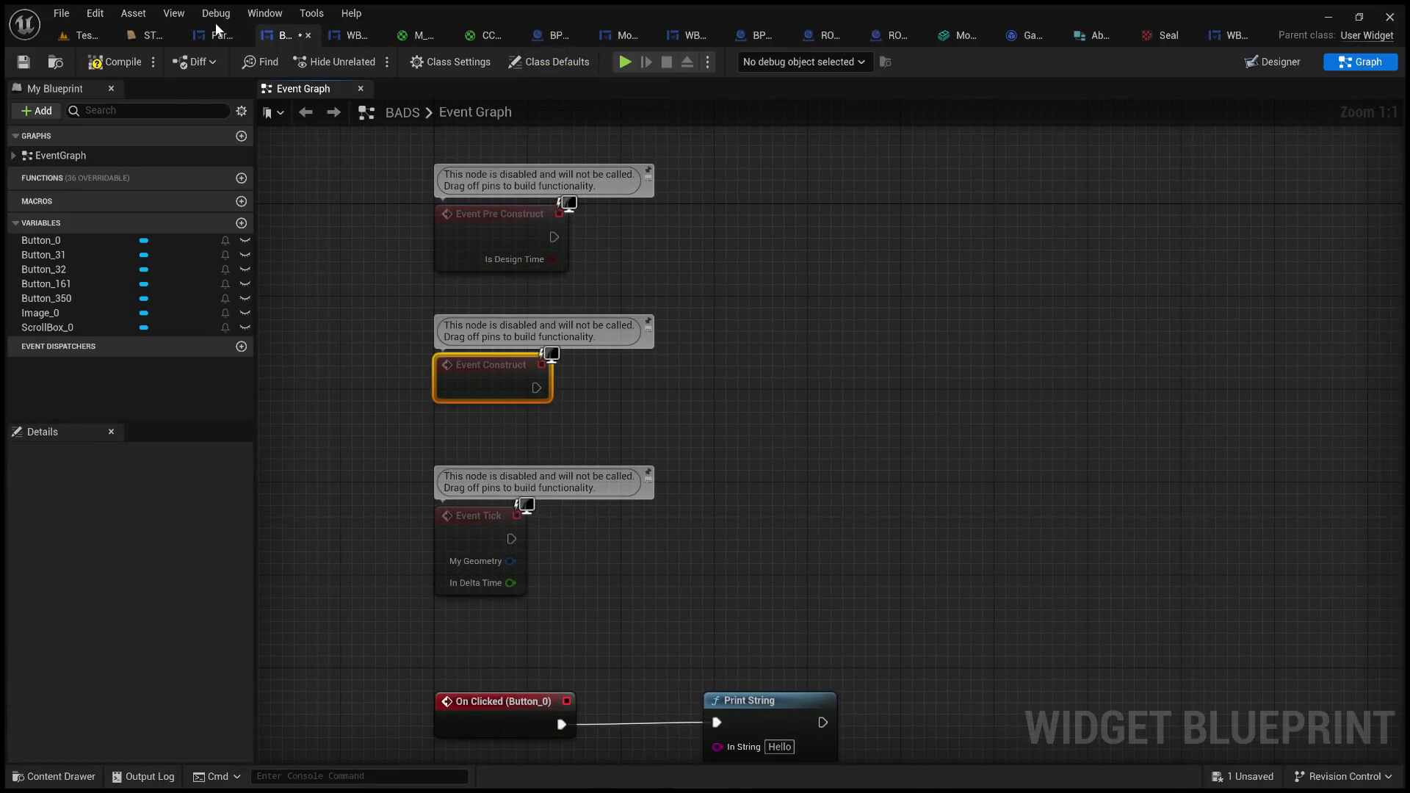
- Inspect Paranormal_Profiles' Get Game Instance and Cast To GameInstance_LevelMaster nodes, then return to the level editor
{"action": "left_click", "coordinate": [219, 36]}
{"action": "left_click", "coordinate": [1360, 62]}
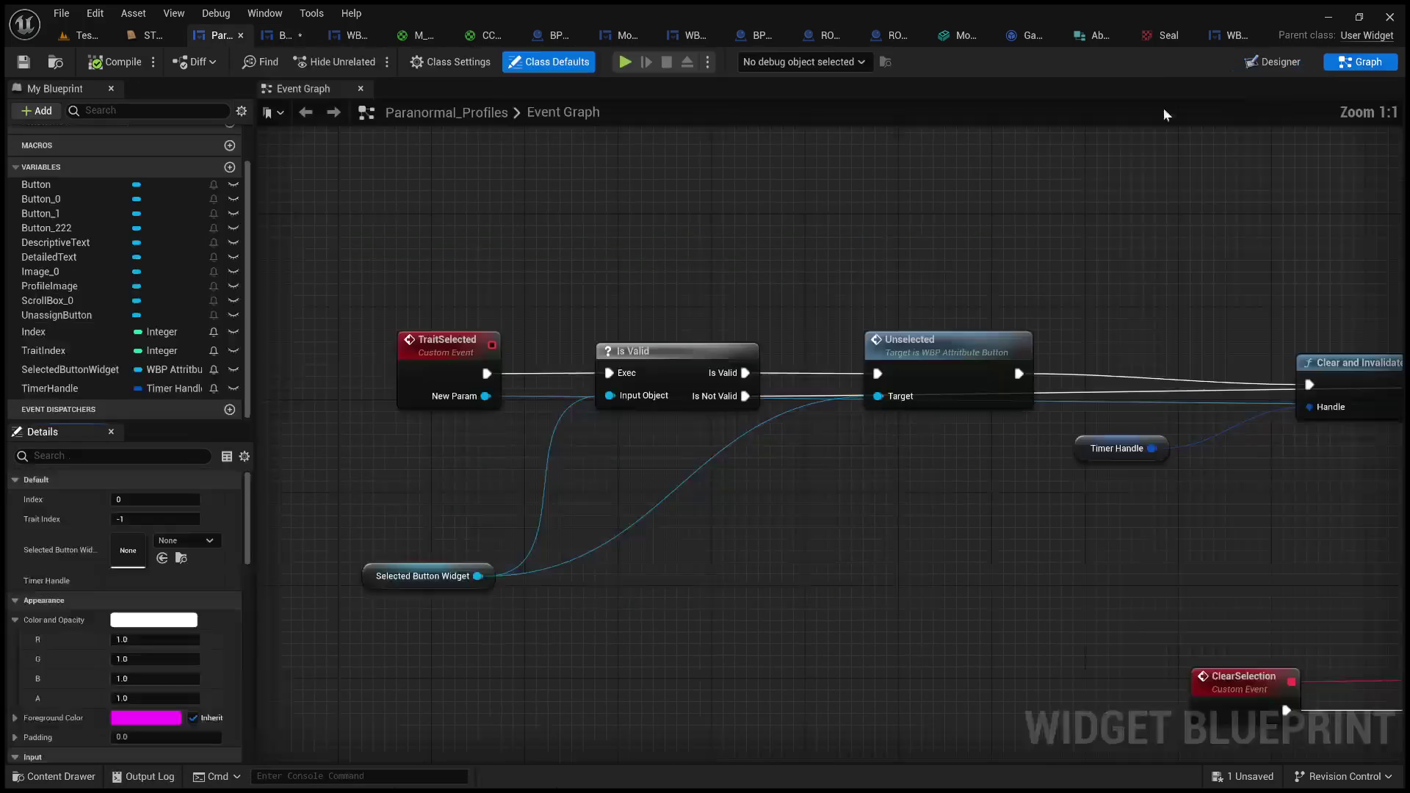
{"action": "scroll", "coordinate": [749, 223], "scroll_direction": "down", "scroll_amount": 4}
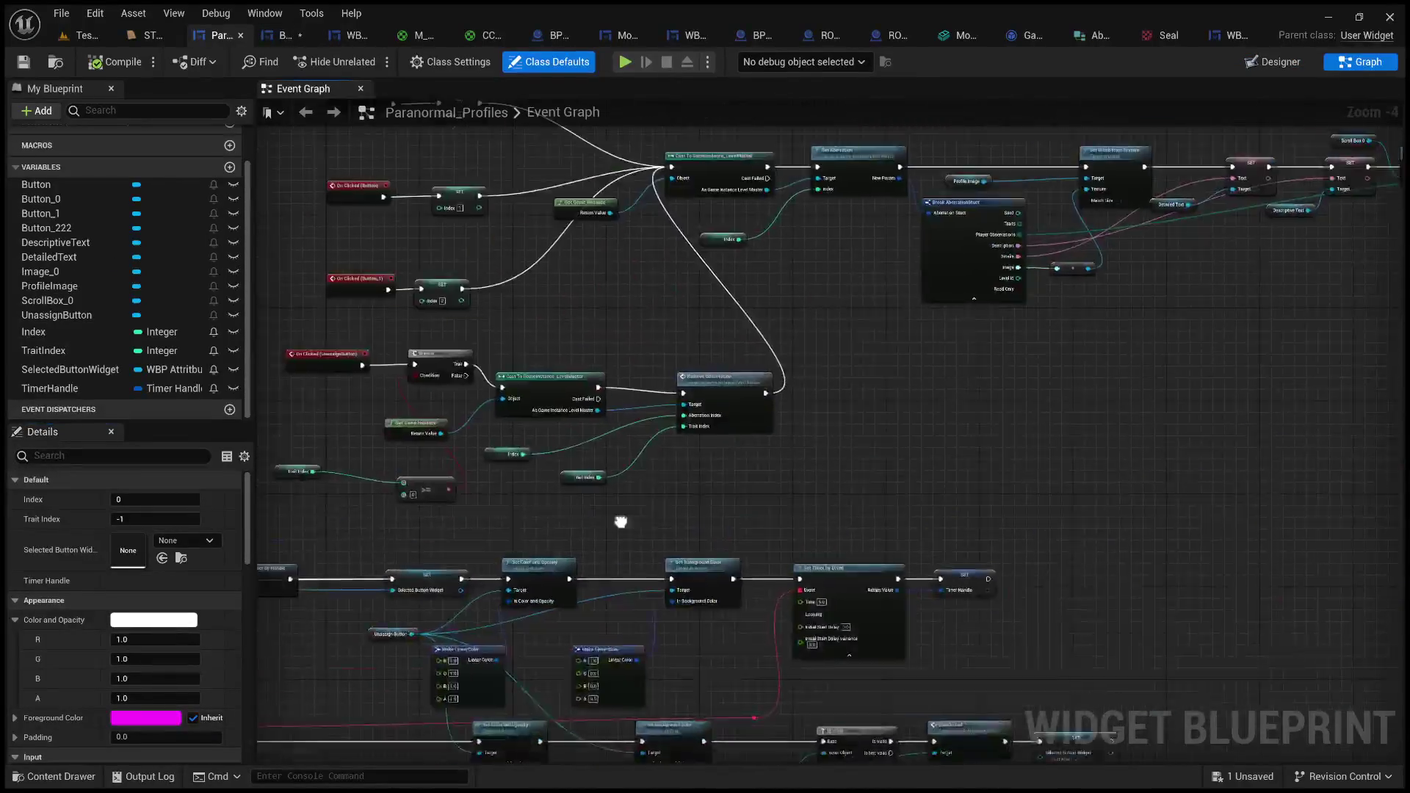
{"action": "scroll", "coordinate": [614, 424], "scroll_direction": "up", "scroll_amount": 3}
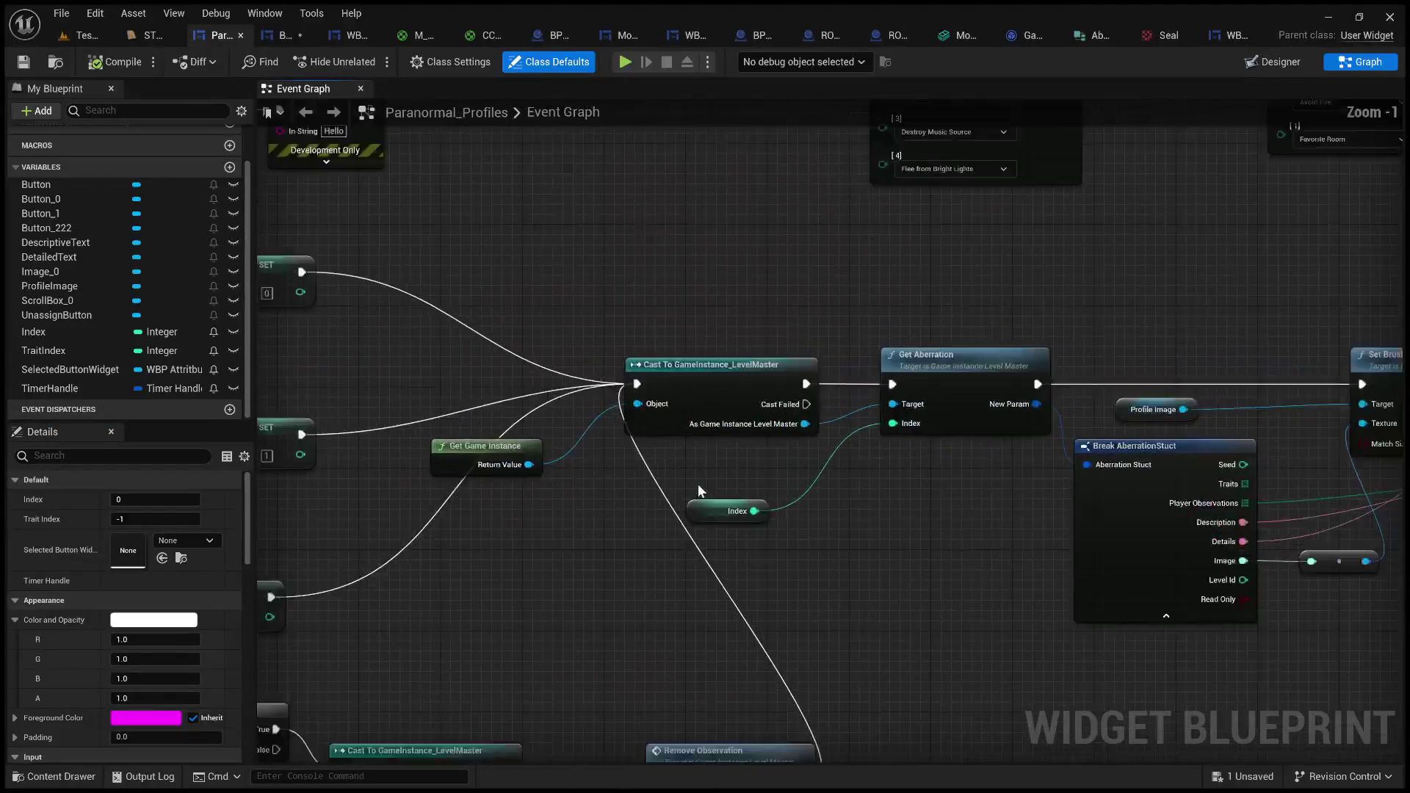
{"action": "scroll", "coordinate": [698, 490], "scroll_direction": "up", "scroll_amount": 1}
{"action": "left_click", "coordinate": [540, 435]}
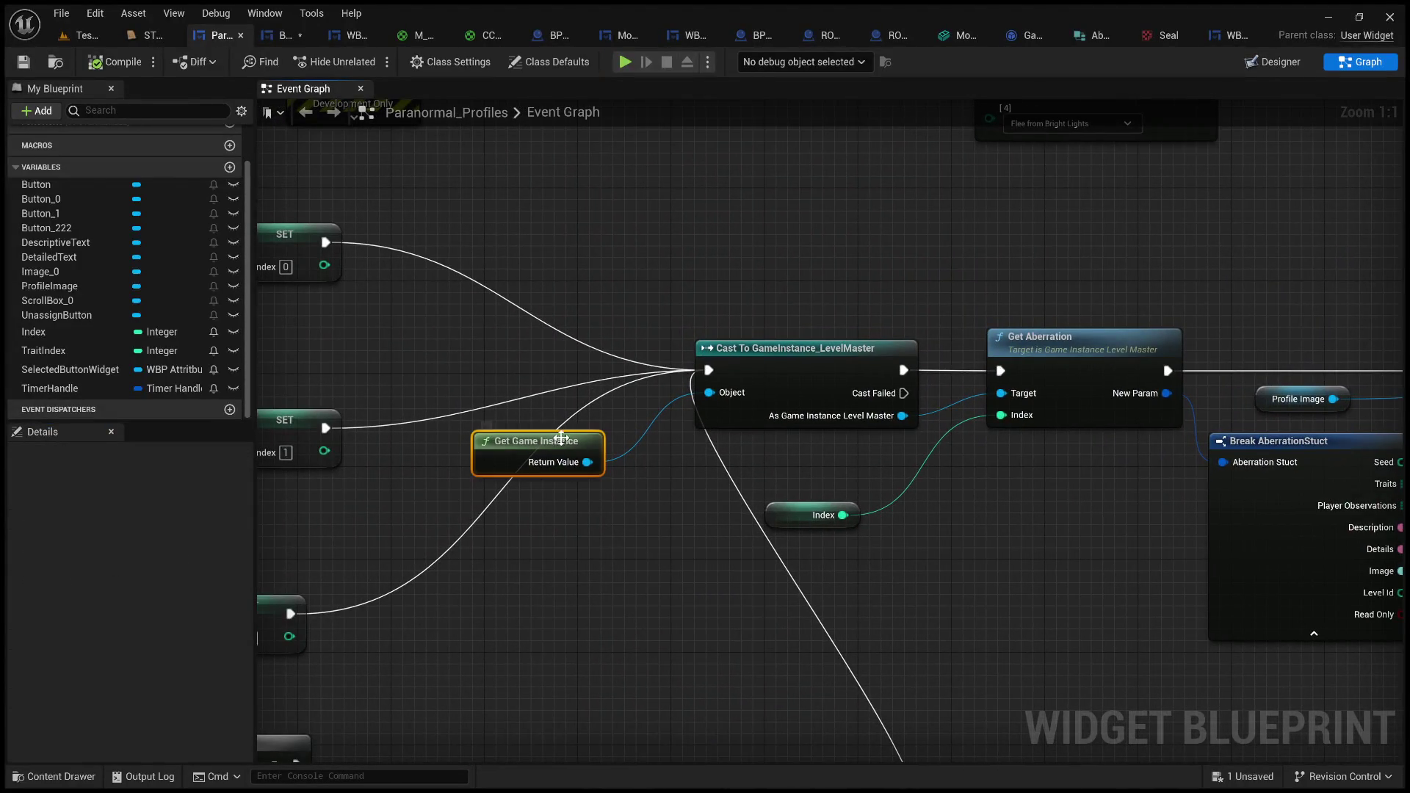
{"action": "left_click", "coordinate": [793, 384], "text": "ctrl"}
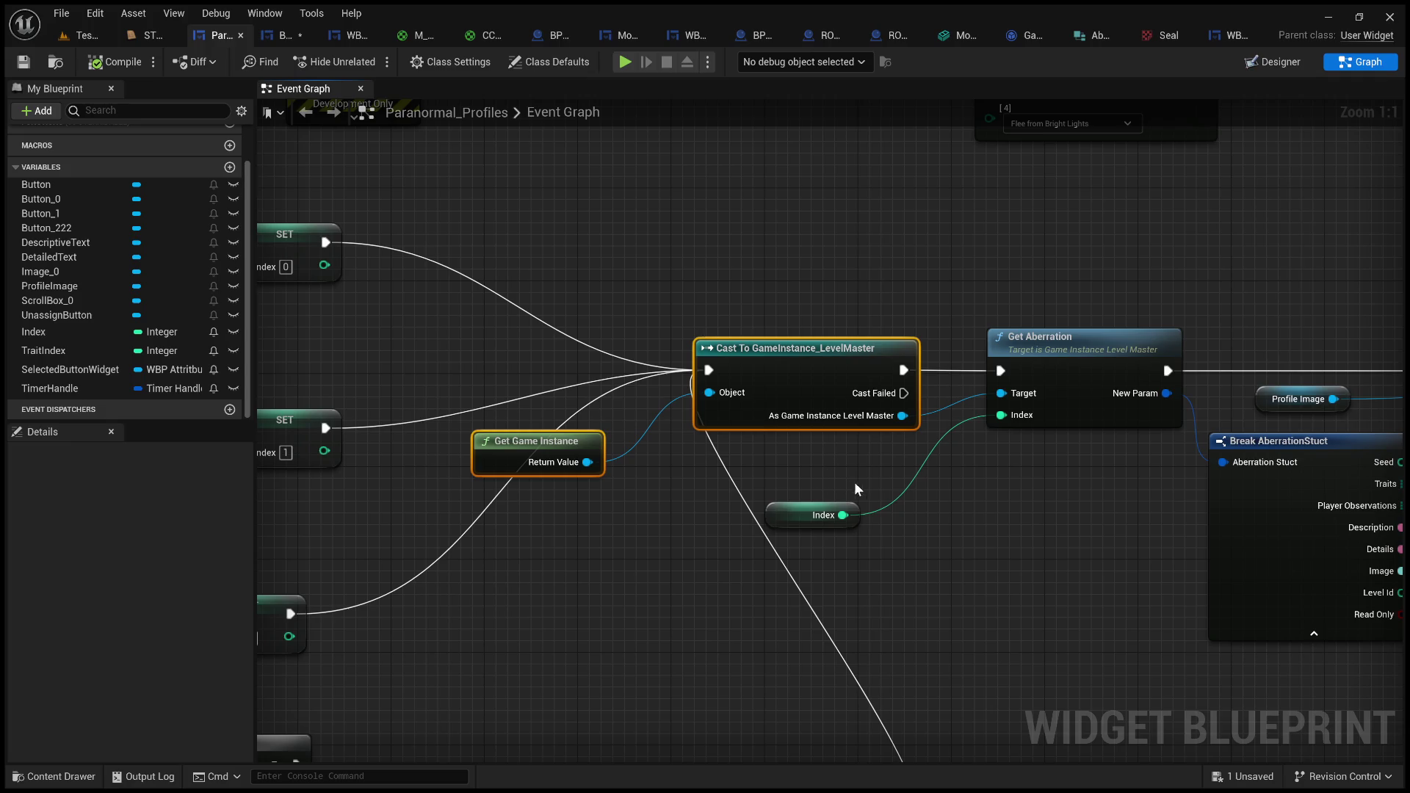
{"action": "left_click_drag", "start_coordinate": [822, 476], "coordinate": [706, 481]}
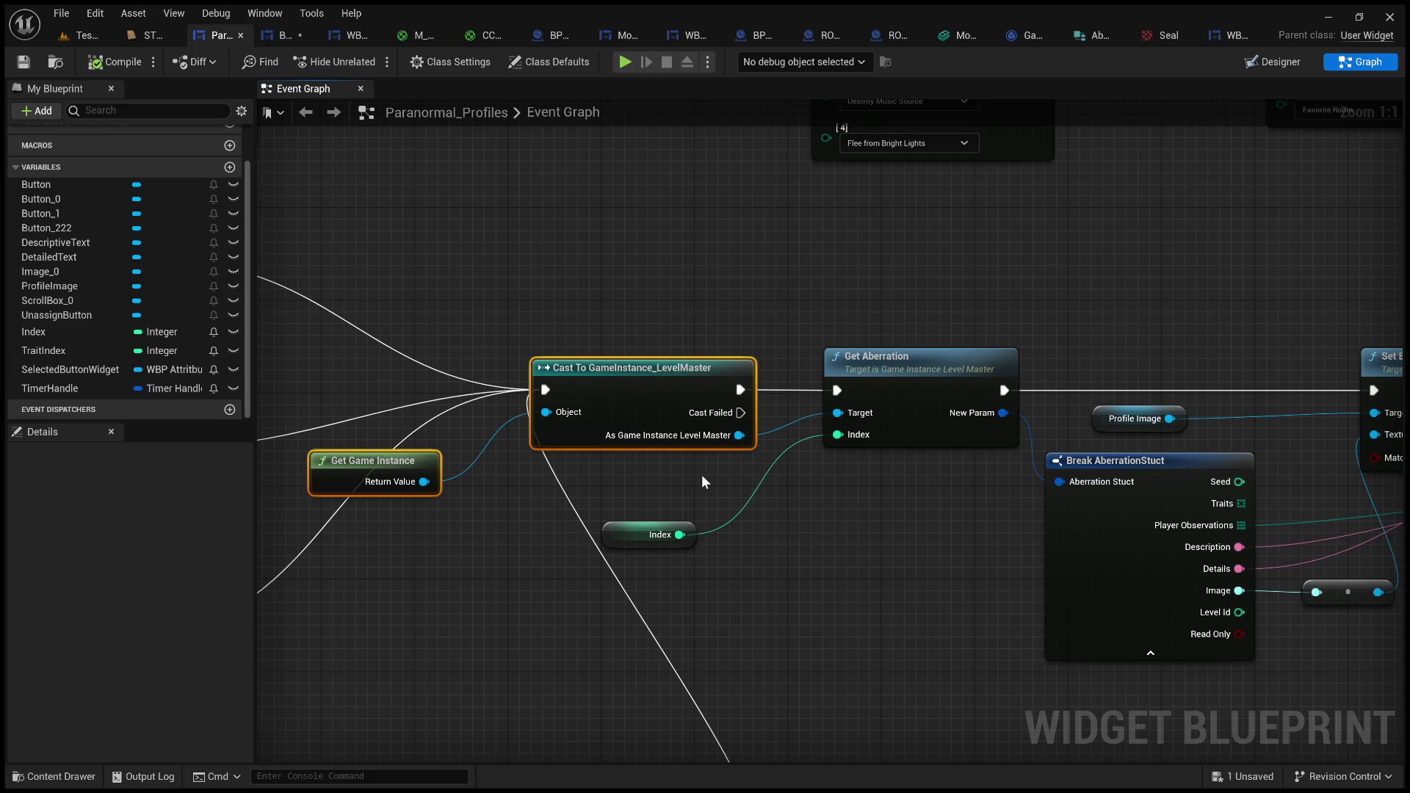
{"action": "mouse_move", "coordinate": [702, 474]}
{"action": "left_mouse_down"}
{"action": "mouse_move", "coordinate": [591, 405]}
{"action": "mouse_move", "coordinate": [629, 400]}
{"action": "mouse_move", "coordinate": [689, 441]}
{"action": "mouse_move", "coordinate": [769, 411]}
{"action": "mouse_move", "coordinate": [434, 406]}
{"action": "left_mouse_up"}
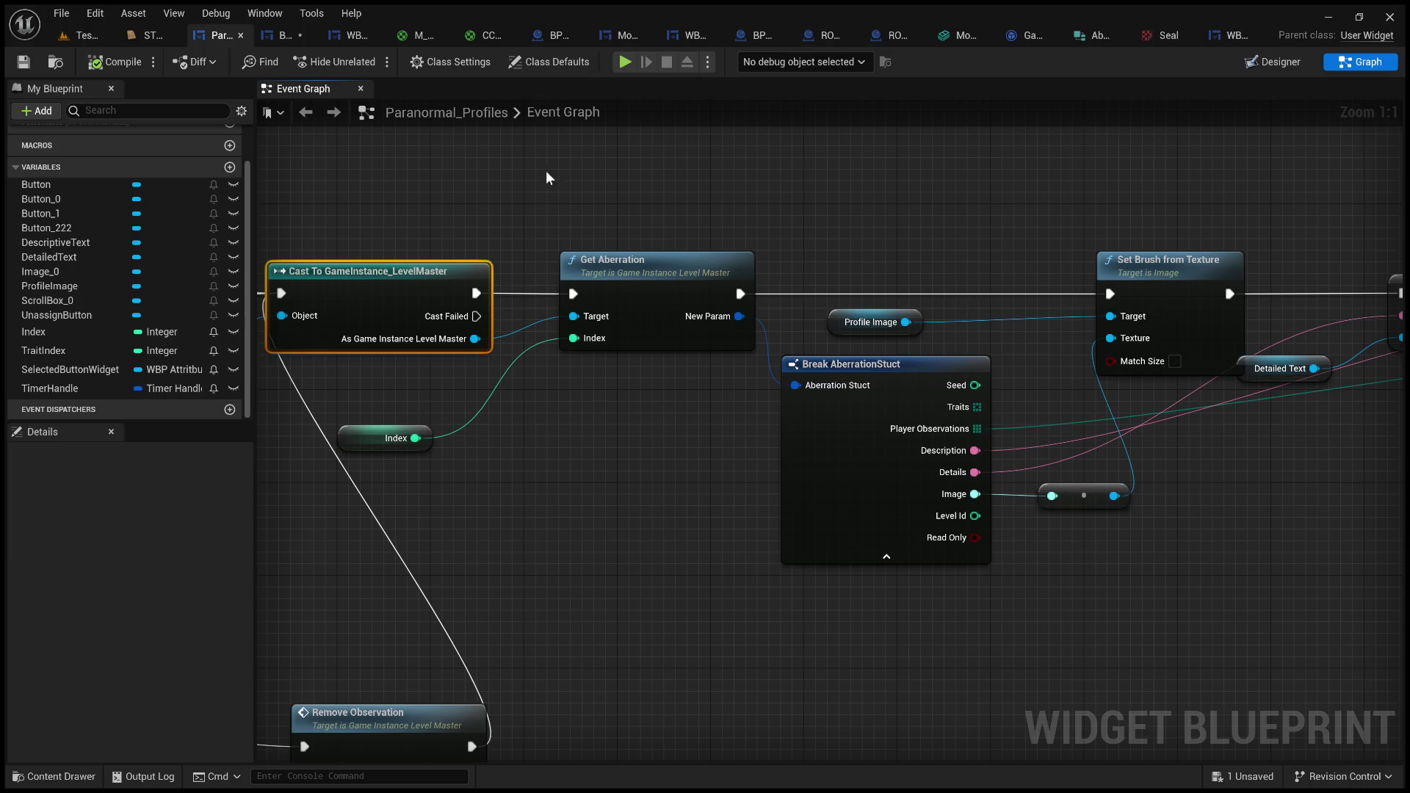
{"action": "left_click", "coordinate": [86, 39]}
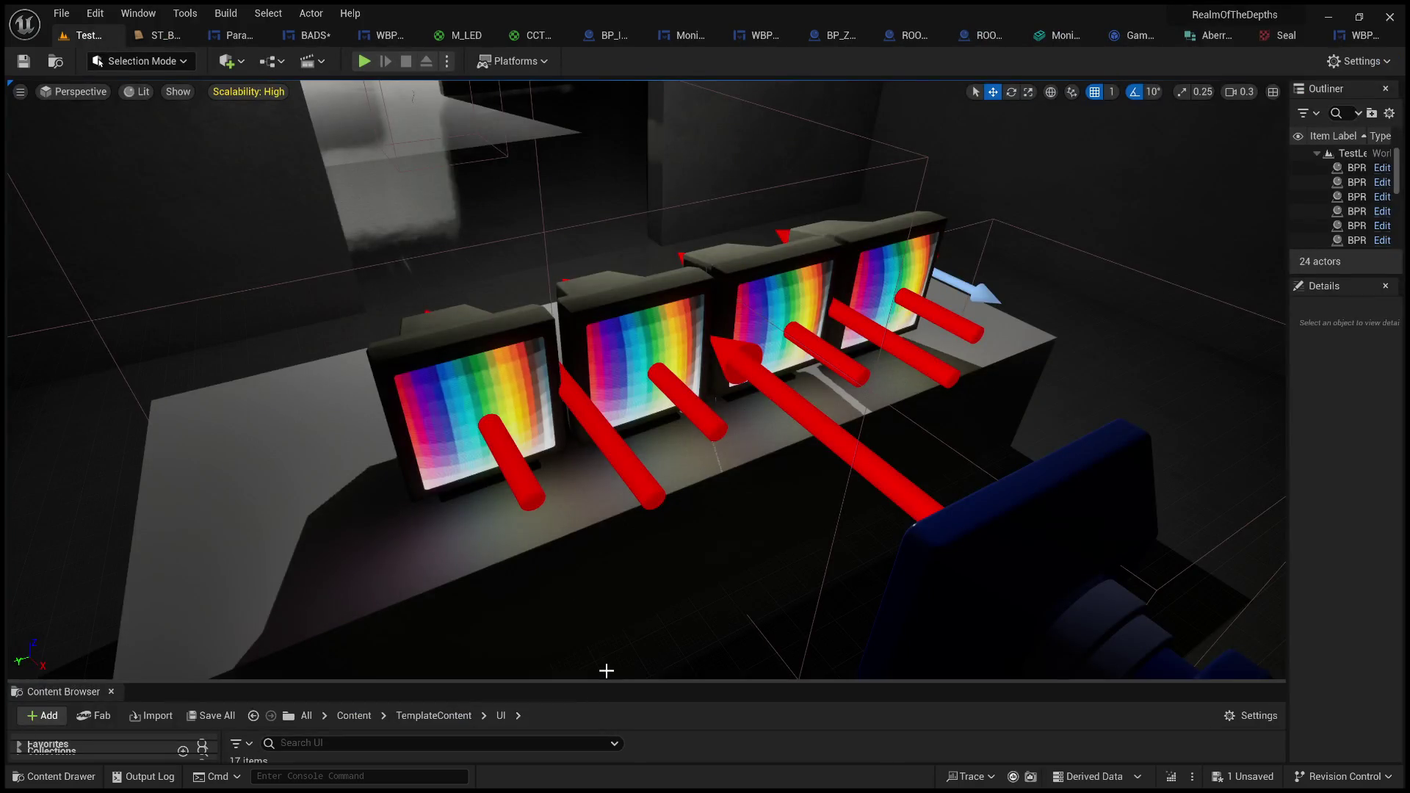
- Enlarge the Content Browser and briefly view the AberrationStuct structure
{"action": "left_click_drag", "start_coordinate": [605, 680], "coordinate": [623, 261]}
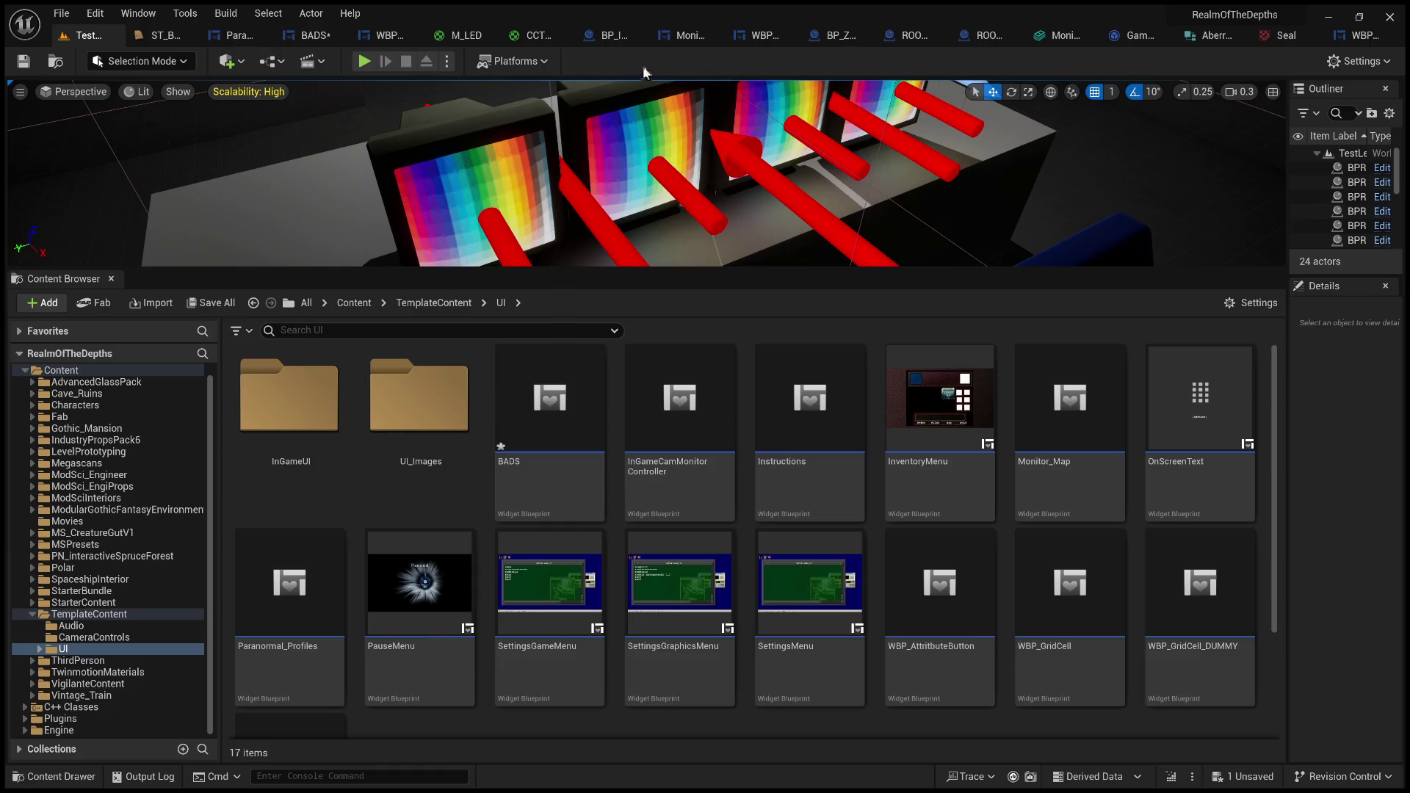
{"action": "left_click", "coordinate": [1210, 37]}
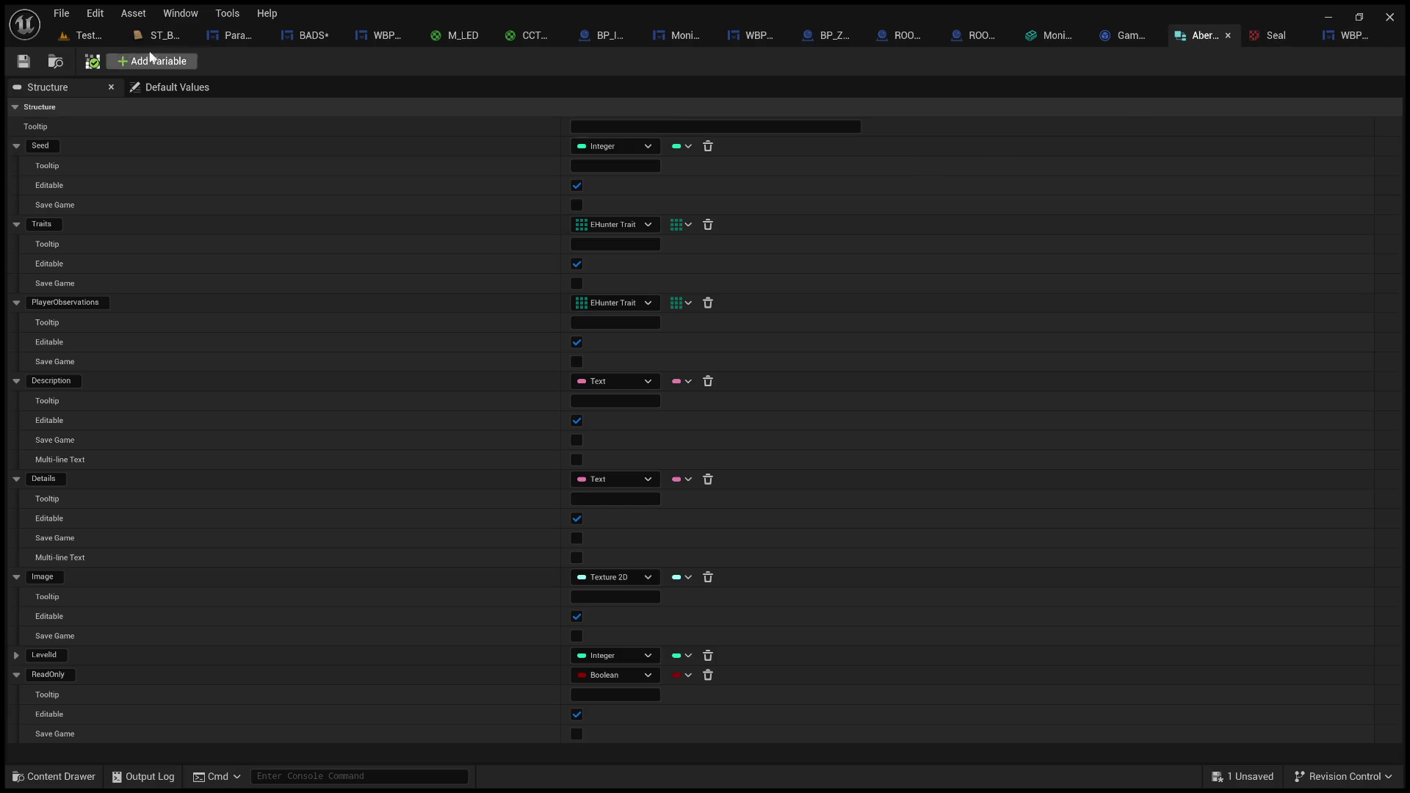
{"action": "left_click", "coordinate": [85, 35]}
- Browse to Content > LevelPrototyping > LevelMaster and open GameInstance_LevelMaster
{"action": "left_click", "coordinate": [433, 302]}
{"action": "left_click", "coordinate": [360, 302]}
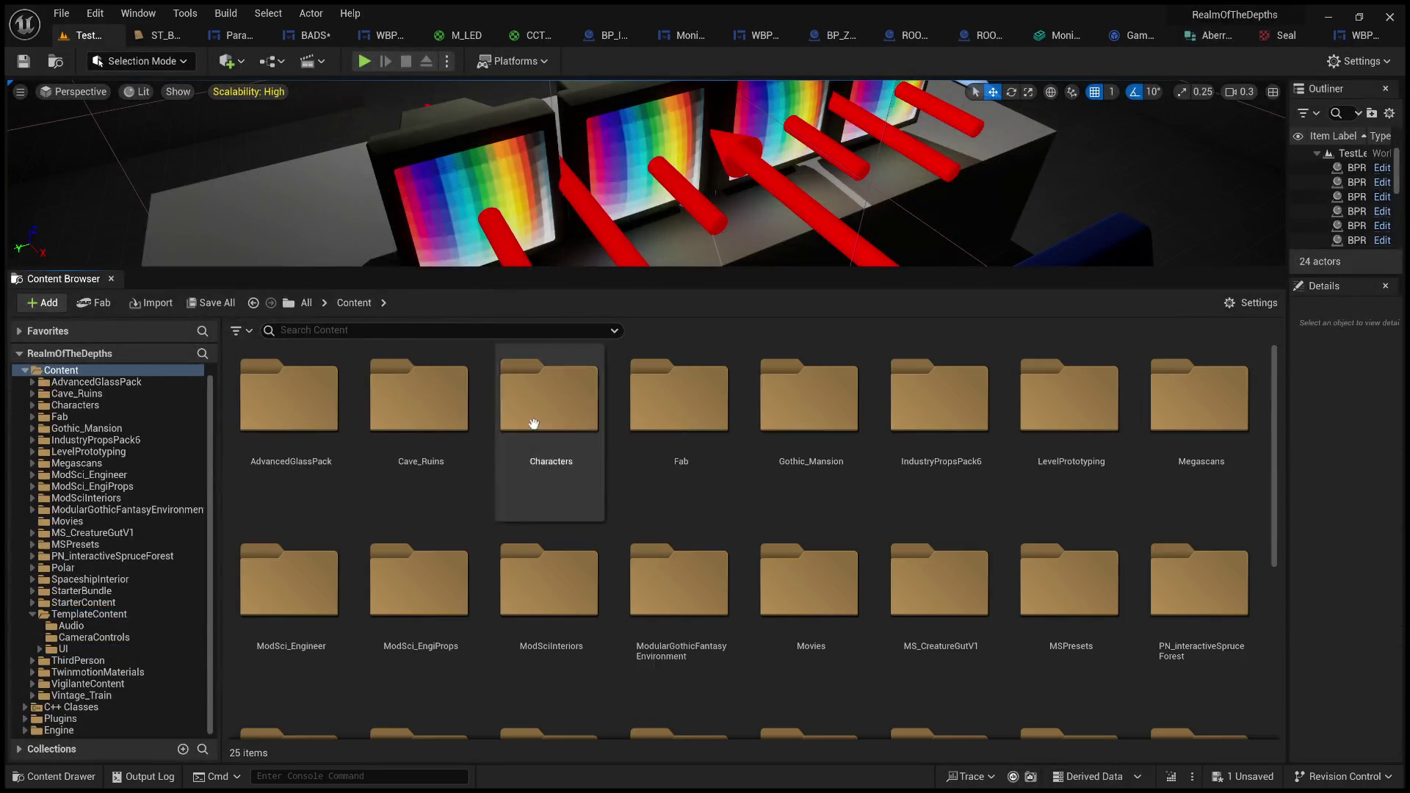
{"action": "scroll", "coordinate": [755, 559], "scroll_direction": "down", "scroll_amount": 2}
{"action": "scroll", "coordinate": [852, 601], "scroll_direction": "down", "scroll_amount": 2}
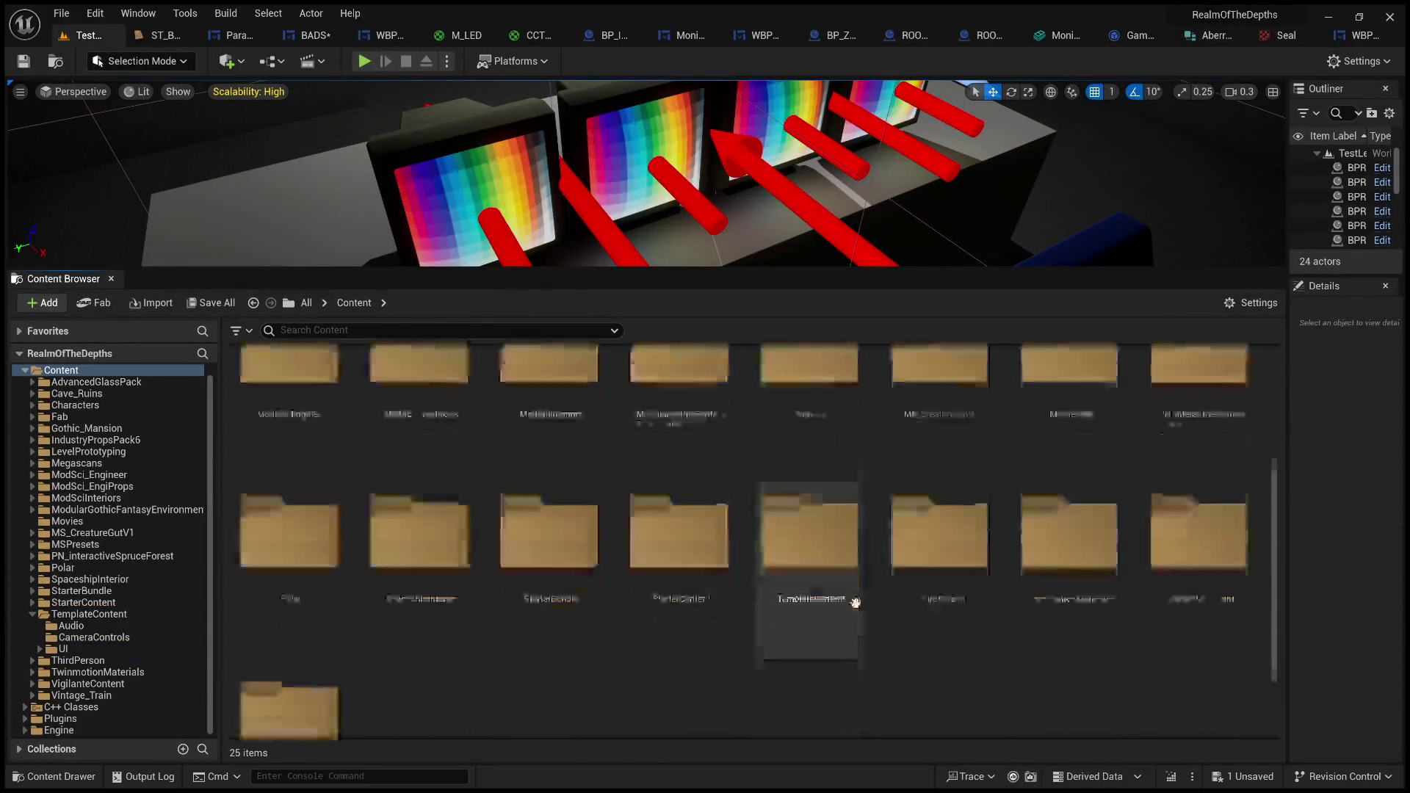
{"action": "scroll", "coordinate": [574, 597], "scroll_direction": "up", "scroll_amount": 5}
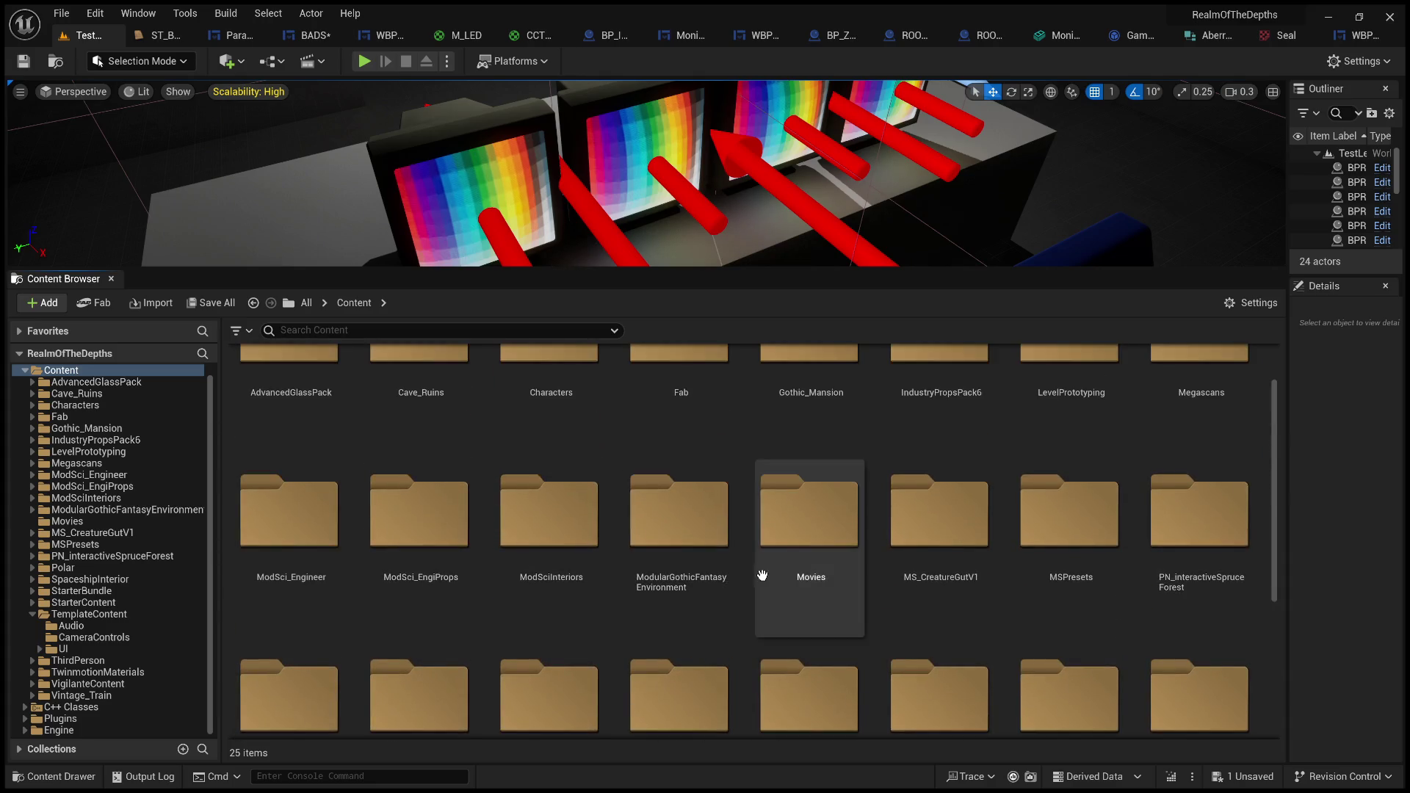
{"action": "double_click", "coordinate": [1082, 397]}
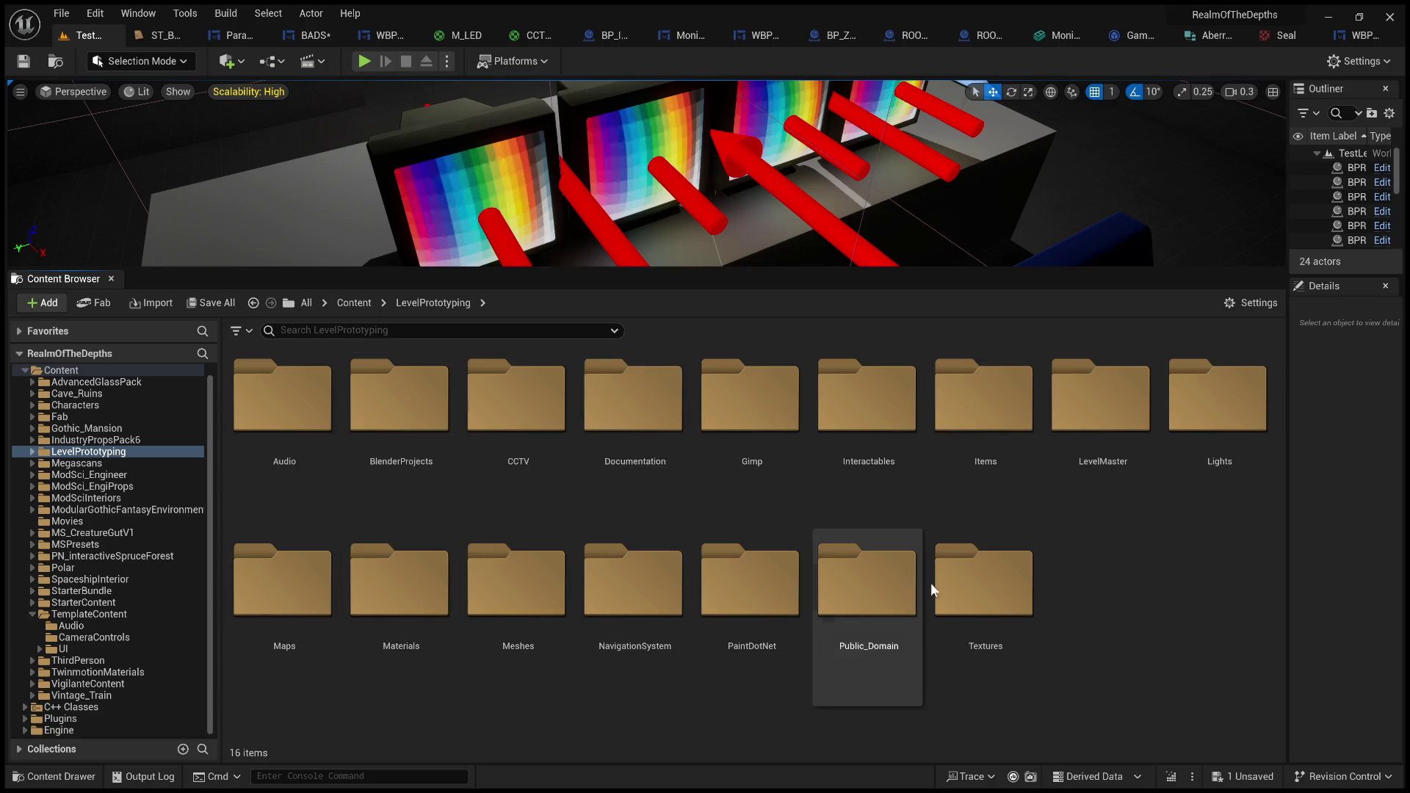
{"action": "double_click", "coordinate": [1082, 444]}
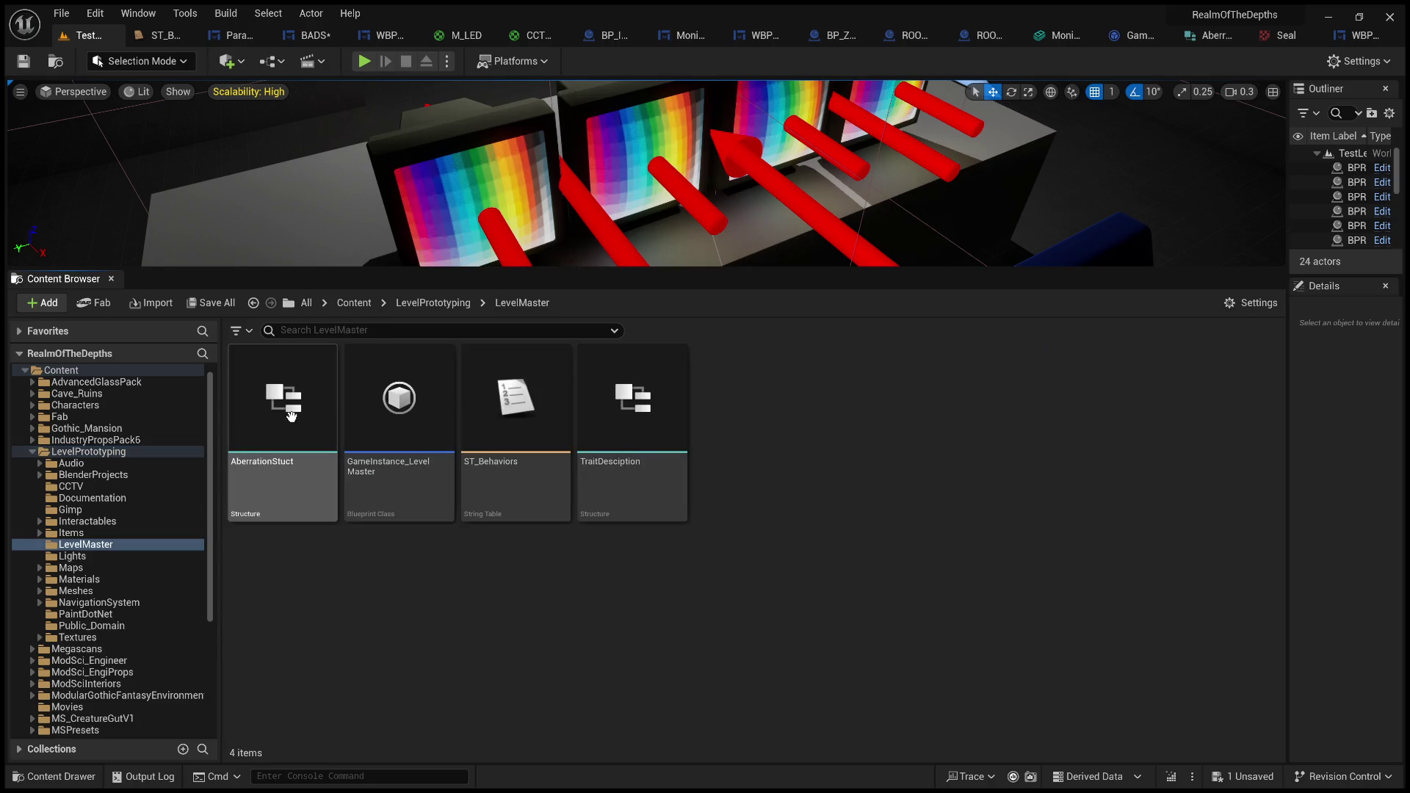
{"action": "double_click", "coordinate": [383, 448]}
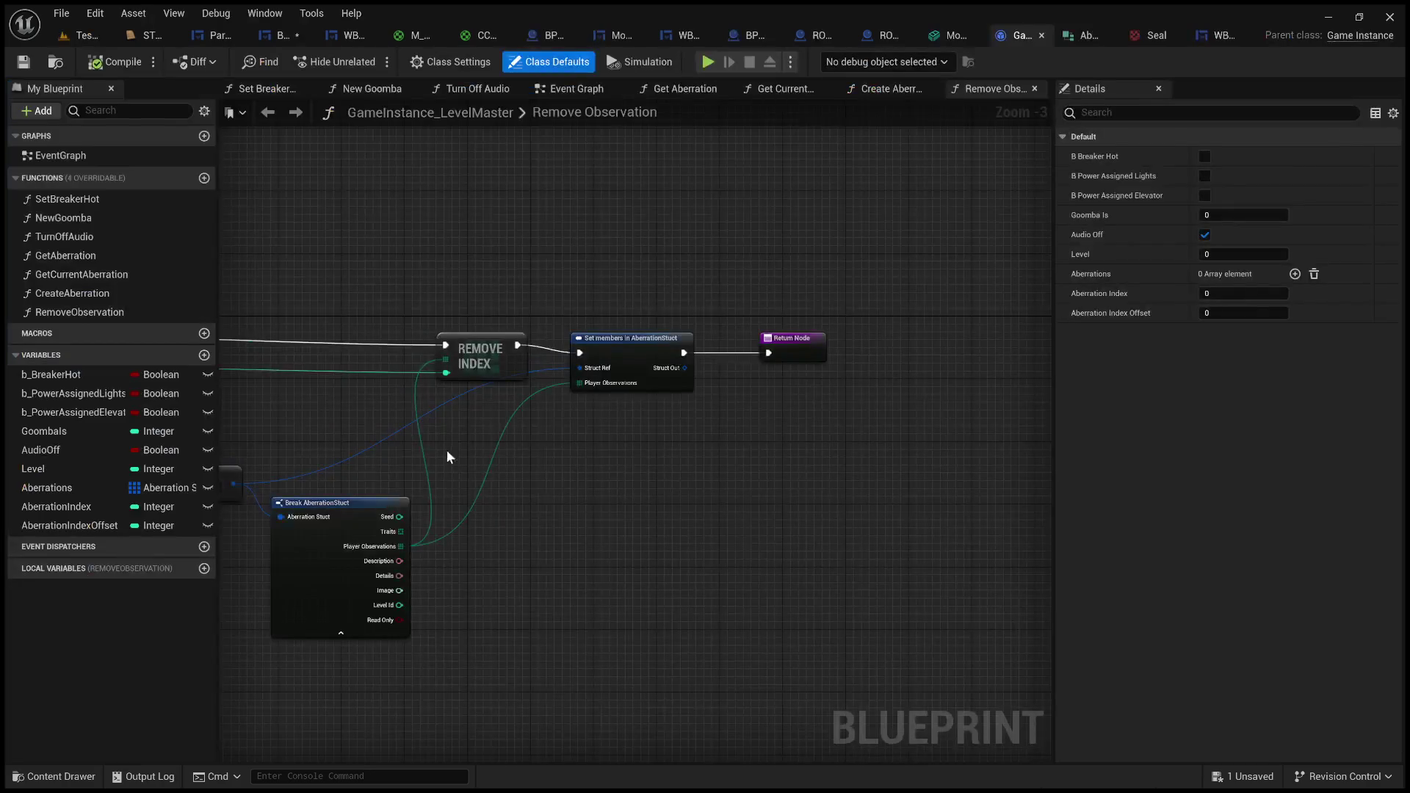
{"action": "left_click", "coordinate": [204, 355]}
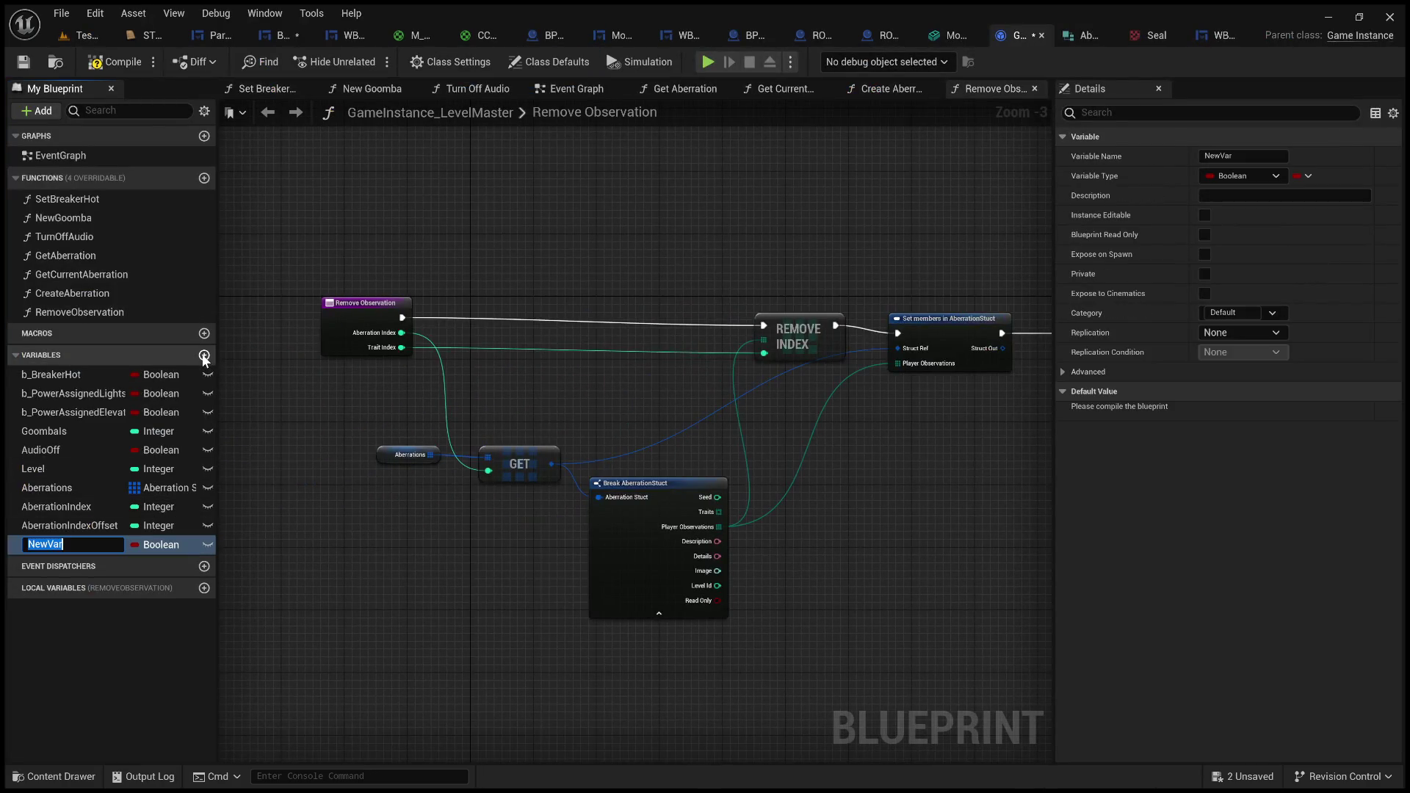
{"action": "type", "text": "Ooi"}
{"action": "key", "text": "BackSpace"}
{"action": "key", "text": "BackSpace"}
{"action": "type", "text": "ns"}
{"action": "key", "text": "Return"}
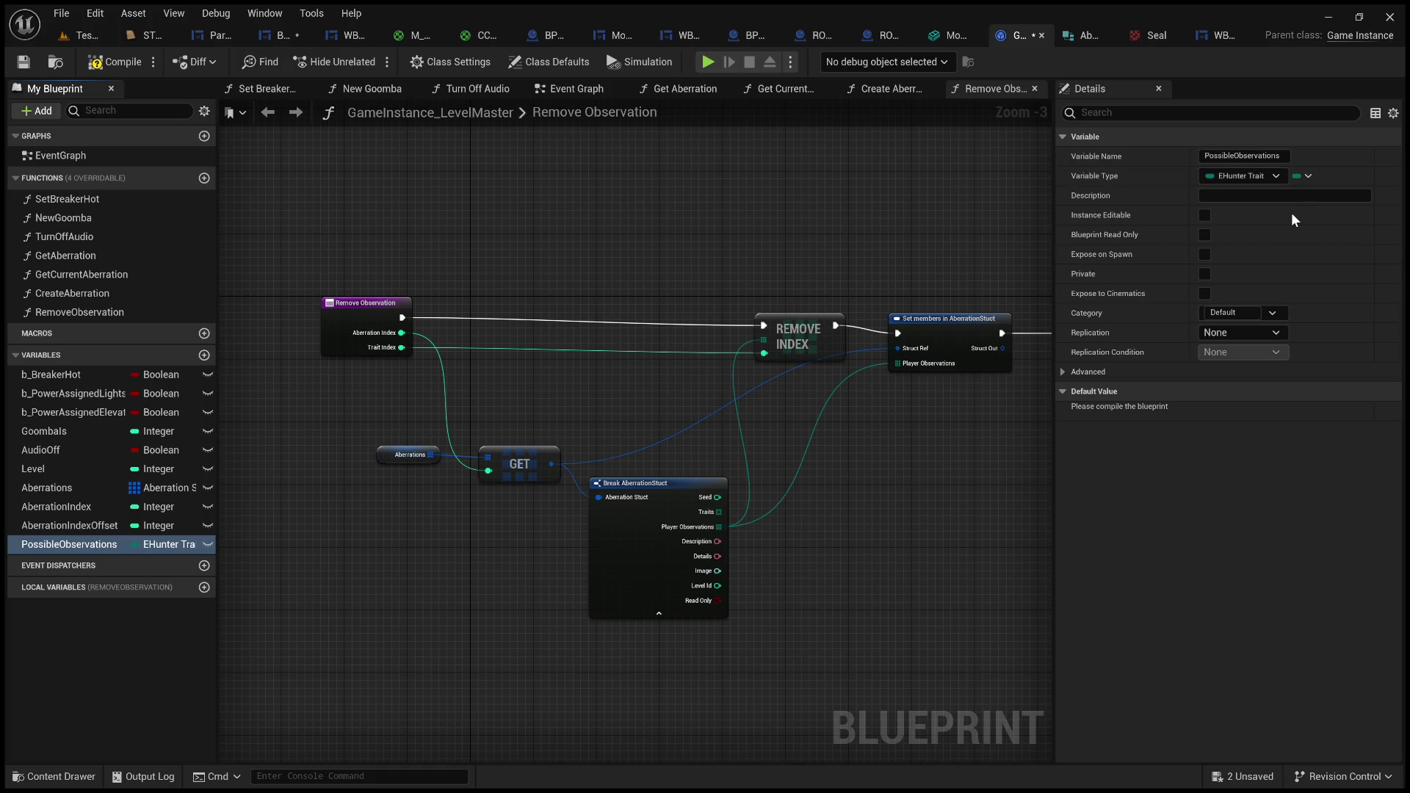
{"action": "left_click", "coordinate": [117, 63]}
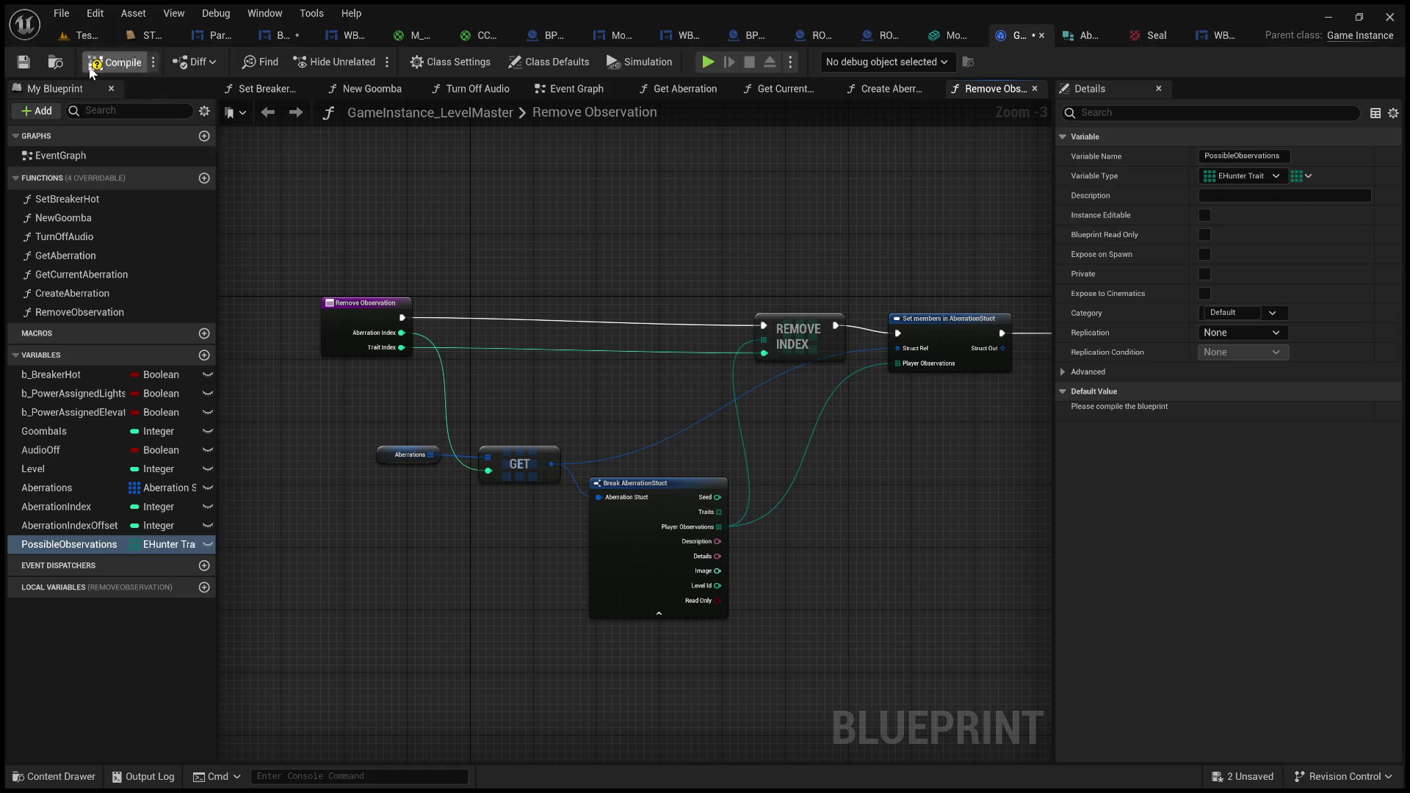
{"action": "mouse_move", "coordinate": [520, 263]}
{"action": "left_mouse_down"}
{"action": "mouse_move", "coordinate": [566, 248]}
{"action": "mouse_move", "coordinate": [489, 250]}
{"action": "mouse_move", "coordinate": [552, 218]}
{"action": "mouse_move", "coordinate": [532, 419]}
{"action": "mouse_move", "coordinate": [560, 394]}
{"action": "mouse_move", "coordinate": [547, 351]}
{"action": "left_mouse_up"}
{"action": "scroll", "coordinate": [552, 219], "scroll_direction": "down", "scroll_amount": 2}
{"action": "scroll", "coordinate": [533, 423], "scroll_direction": "up", "scroll_amount": 2}
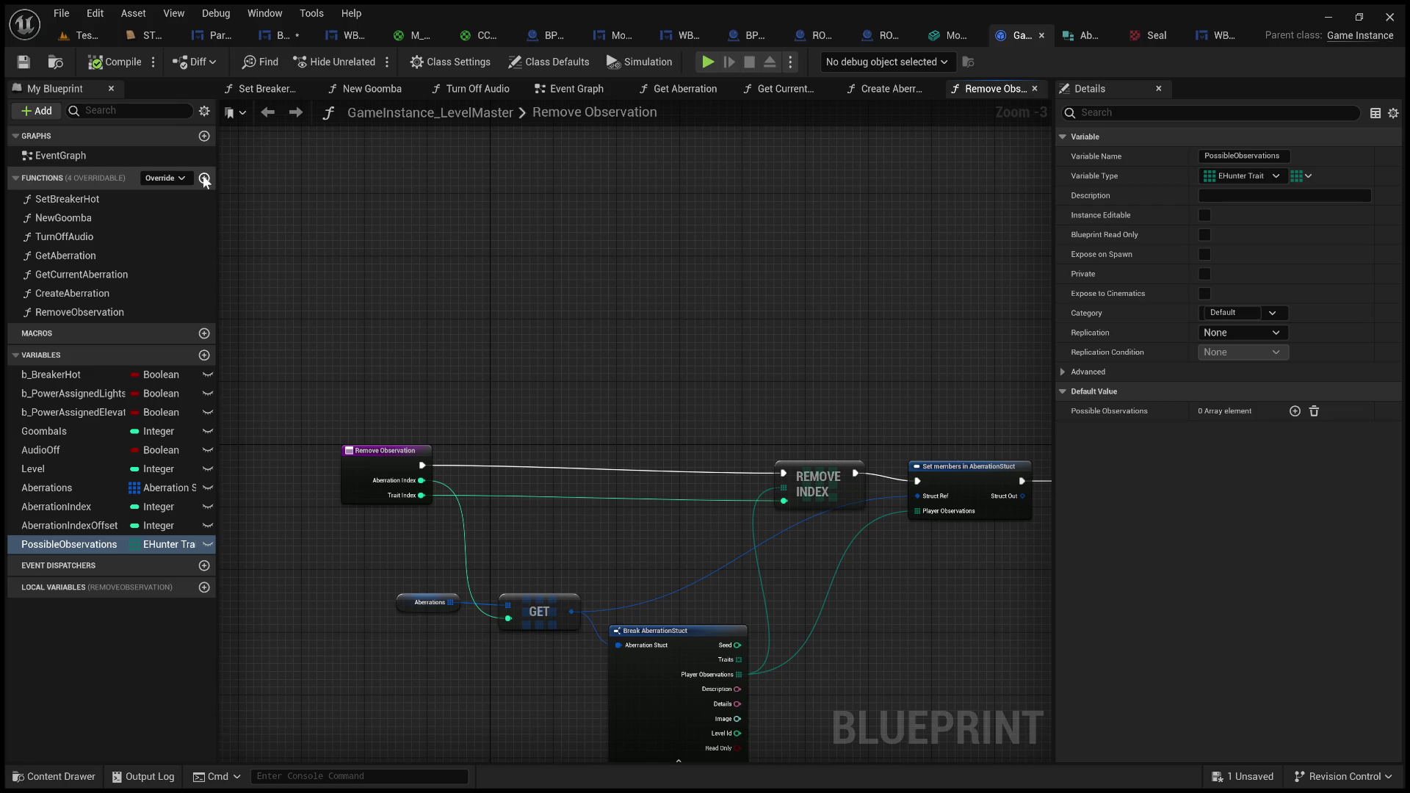
{"action": "left_click_drag", "start_coordinate": [432, 248], "coordinate": [570, 307]}
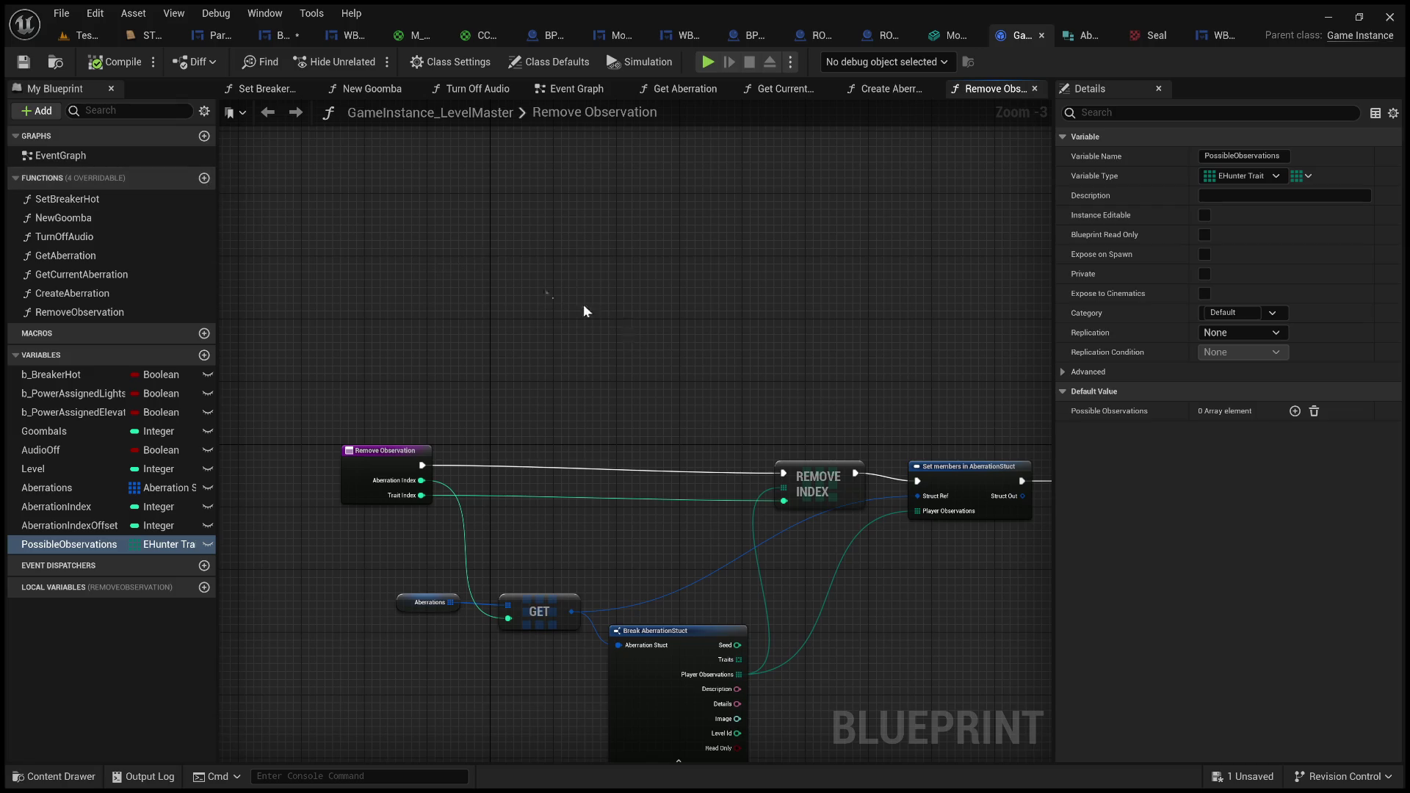
{"action": "mouse_move", "coordinate": [487, 259]}
{"action": "left_mouse_down"}
{"action": "mouse_move", "coordinate": [599, 264]}
{"action": "mouse_move", "coordinate": [755, 375]}
{"action": "left_mouse_up"}
{"action": "left_click_drag", "start_coordinate": [548, 239], "coordinate": [615, 304]}
{"action": "left_click", "coordinate": [89, 34]}
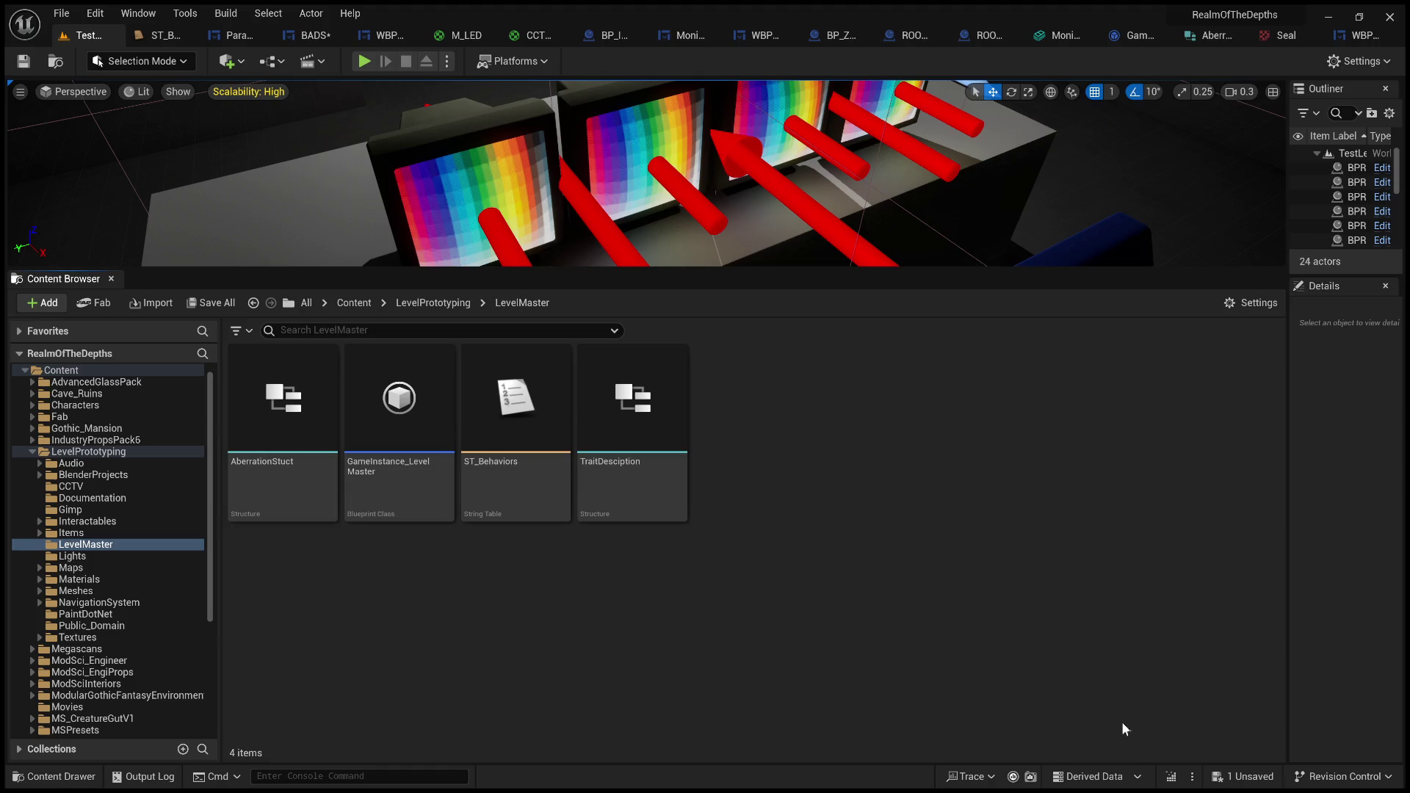
- Name the new structure asset PossibleObservation and open it for editing
{"action": "type", "text": "P"}
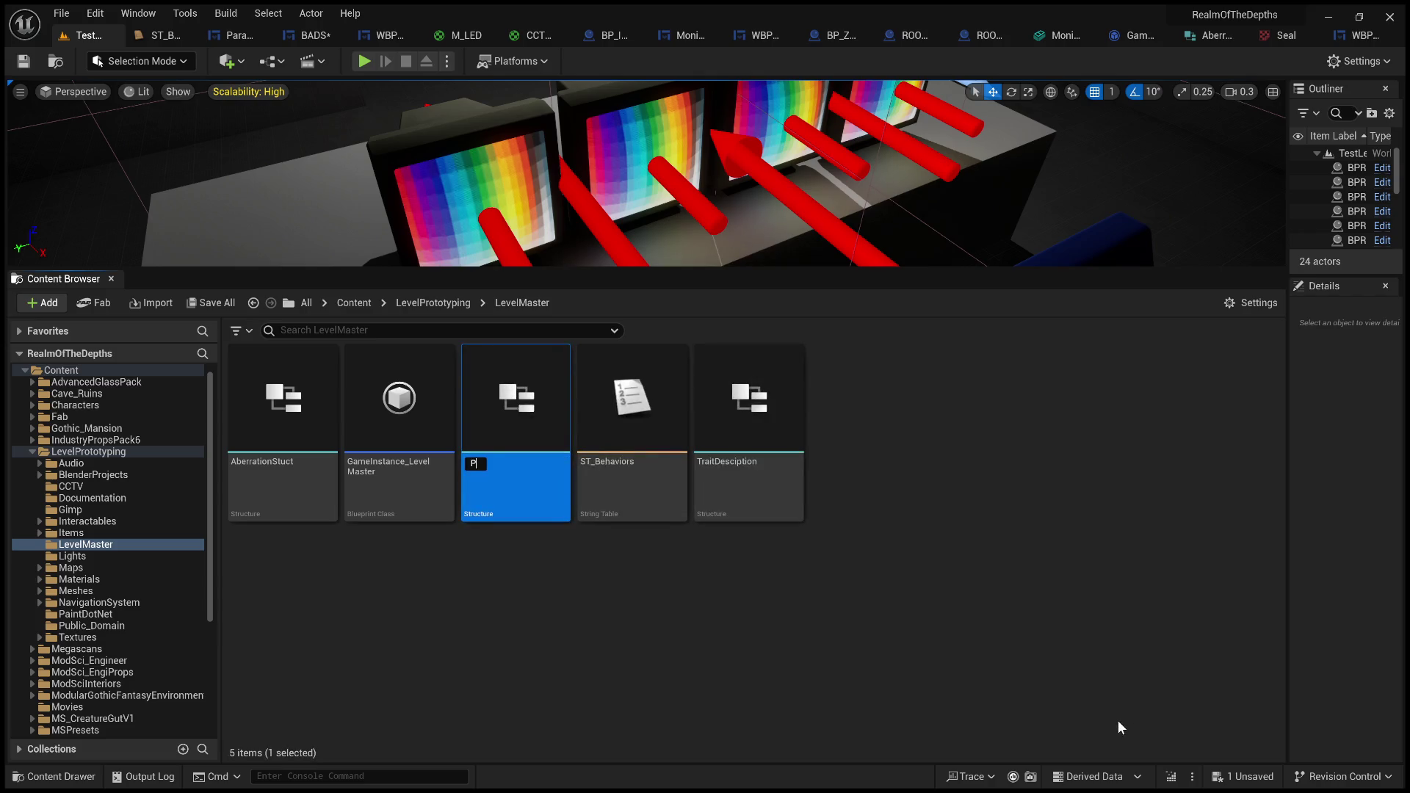
{"action": "type", "text": "ossibleObservation"}
{"action": "key", "text": "Return"}
{"action": "double_click", "coordinate": [526, 444]}
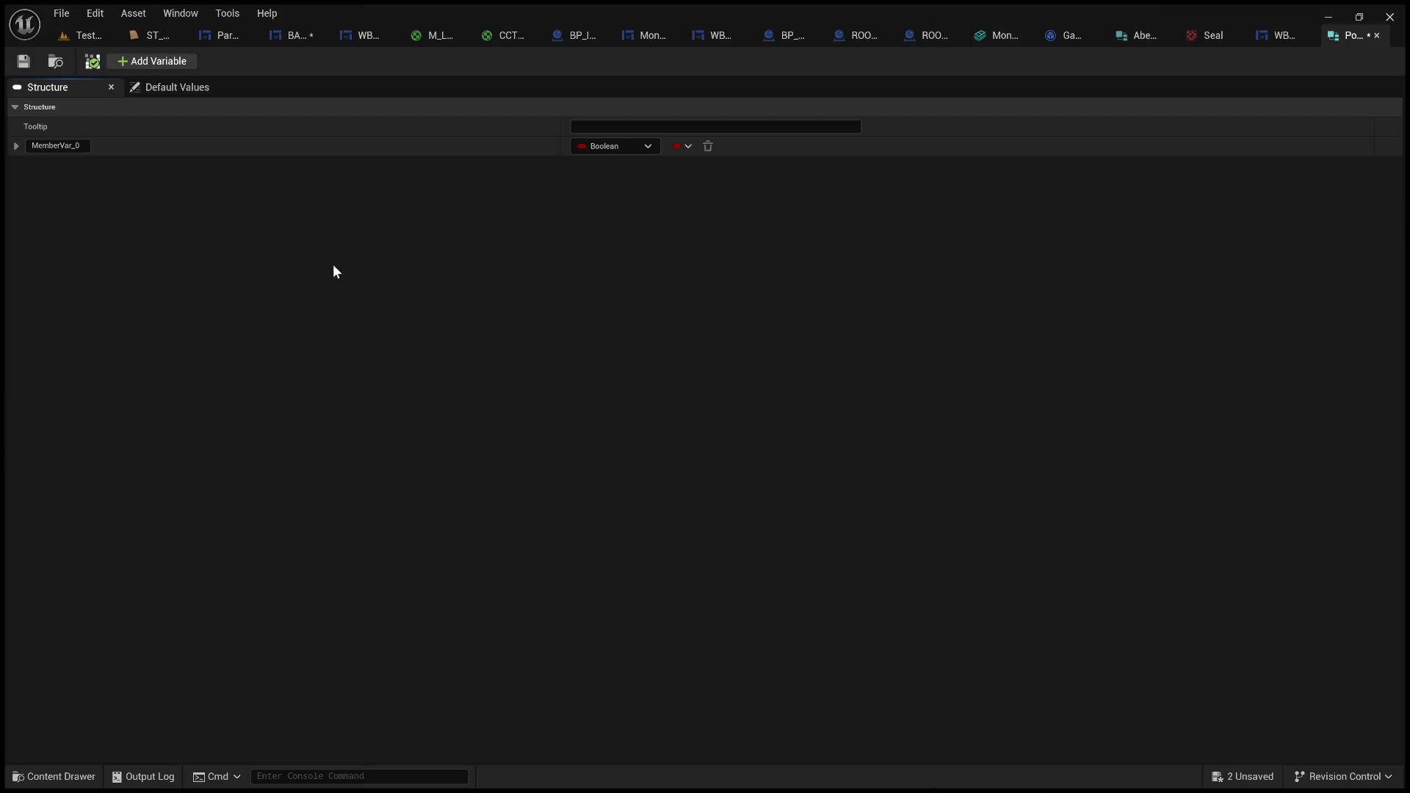
- Rename the first member to Observation, type EHunter Trait, and add a second member
{"action": "left_click", "coordinate": [76, 146]}
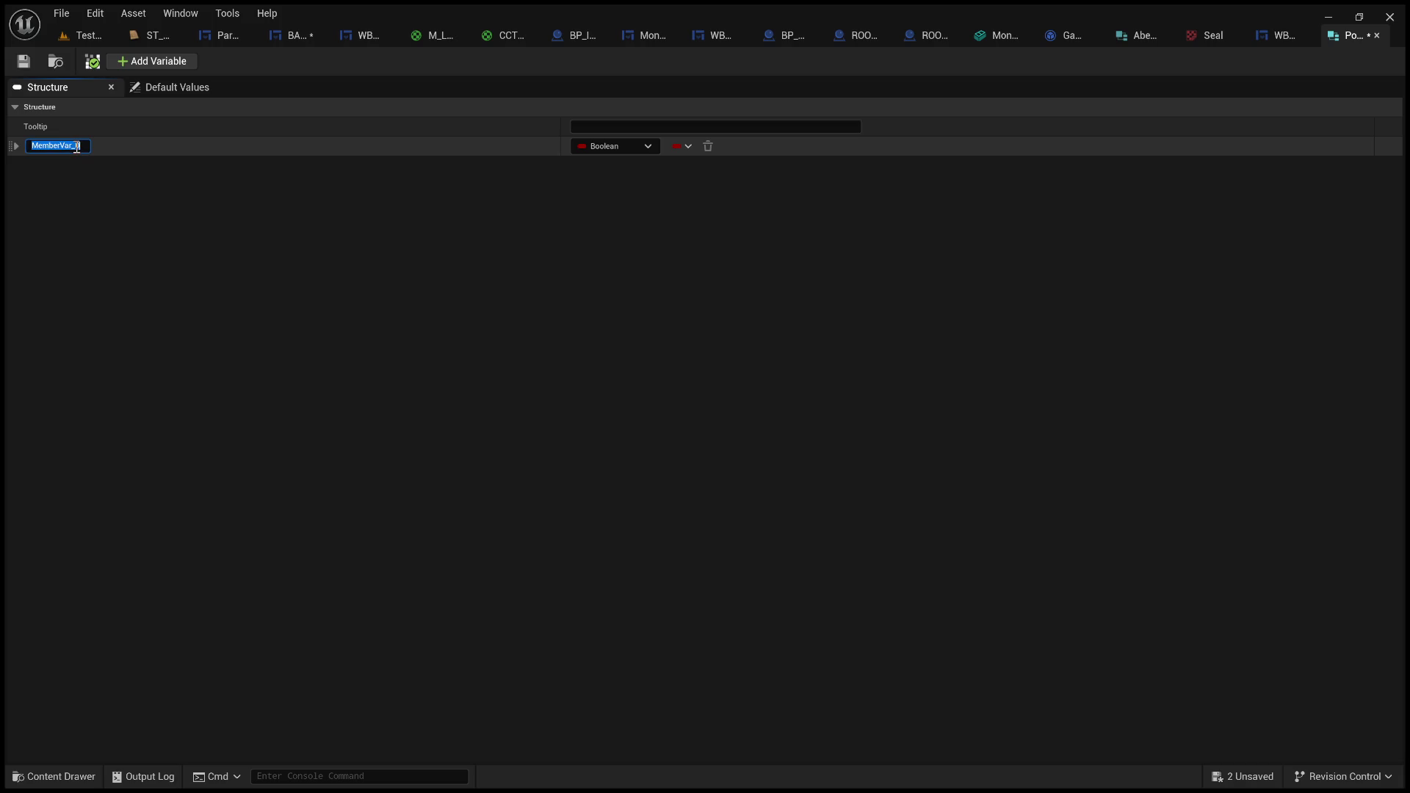
{"action": "type", "text": "Observ"}
{"action": "type", "text": "ationTex"}
{"action": "type", "text": "t"}
{"action": "key", "text": "BackSpace"}
{"action": "key", "text": "BackSpace"}
{"action": "key", "text": "BackSpace"}
{"action": "key", "text": "Return"}
{"action": "left_click", "coordinate": [601, 150], "text": "shift"}
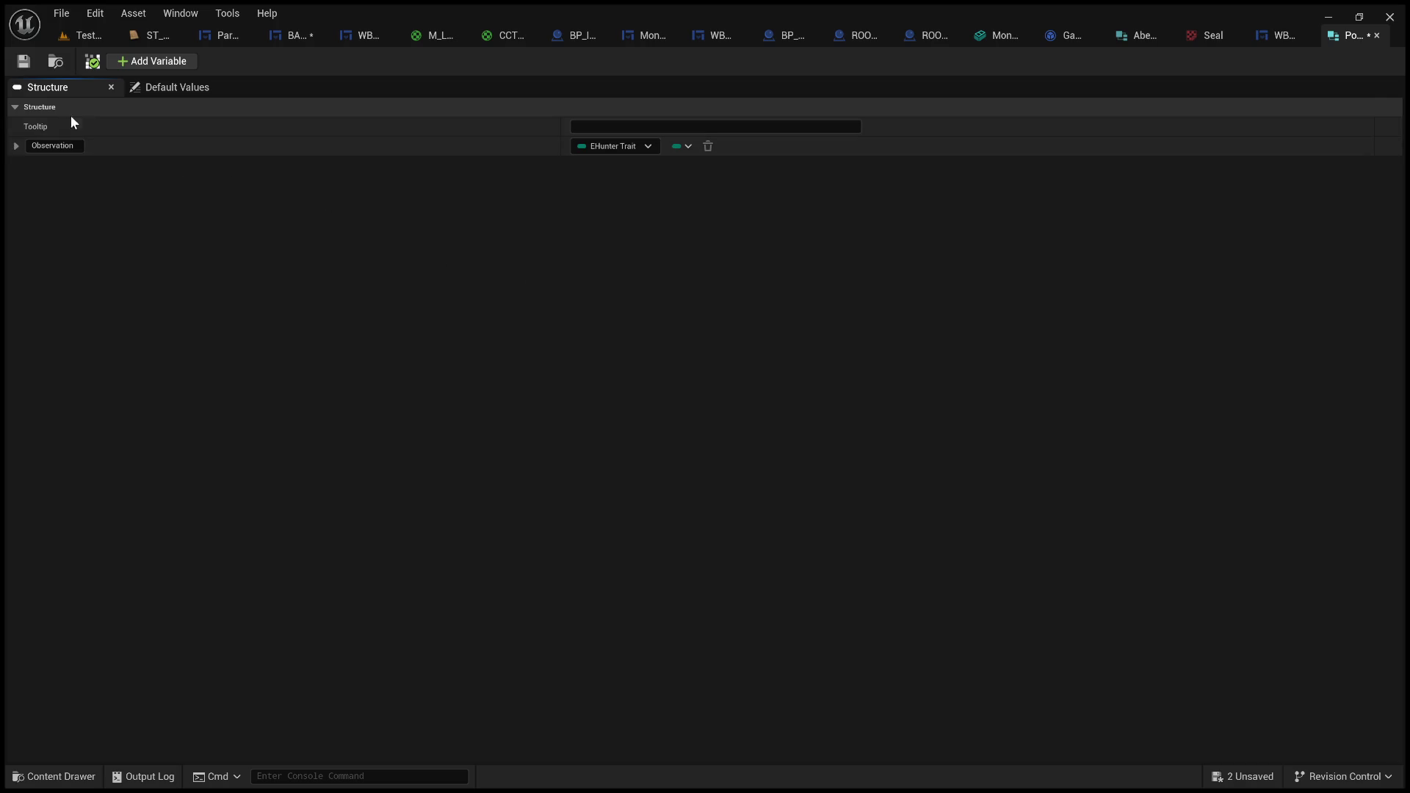
{"action": "left_click", "coordinate": [158, 63]}
{"action": "left_click", "coordinate": [78, 163]}
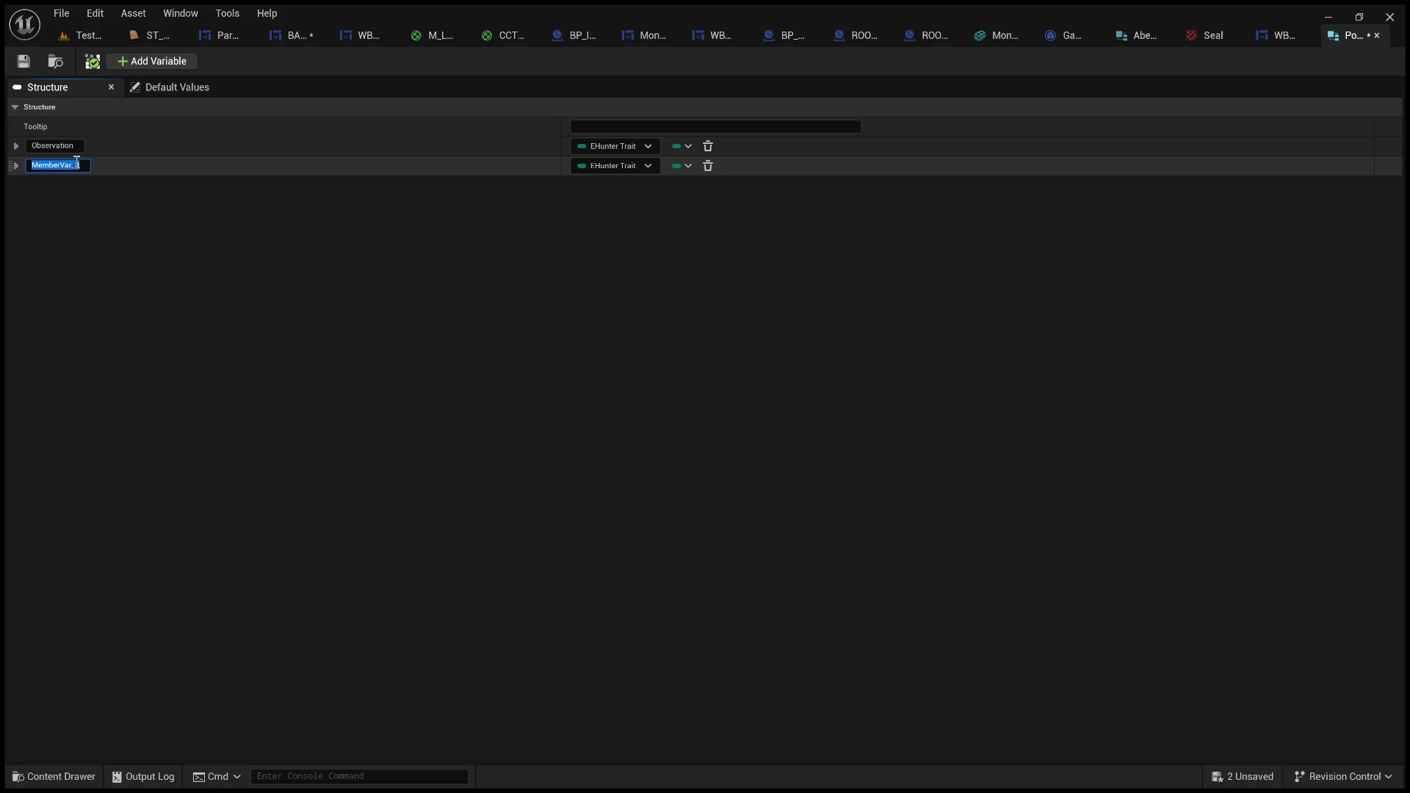
- Name the second member PlayerPrediction, then go back to the level editor's Content Browser
{"action": "type", "text": "Assig"}
{"action": "key", "text": "BackSpace"}
{"action": "key", "text": "BackSpace"}
{"action": "key", "text": "BackSpace"}
{"action": "type", "text": "Player"}
{"action": "type", "text": "A"}
{"action": "key", "text": "BackSpace"}
{"action": "key", "text": "BackSpace"}
{"action": "key", "text": "BackSpace"}
{"action": "type", "text": "Player"}
{"action": "type", "text": "A"}
{"action": "type", "text": "ssigned"}
{"action": "key", "text": "BackSpace"}
{"action": "key", "text": "BackSpace"}
{"action": "key", "text": "BackSpace"}
{"action": "key", "text": "Return"}
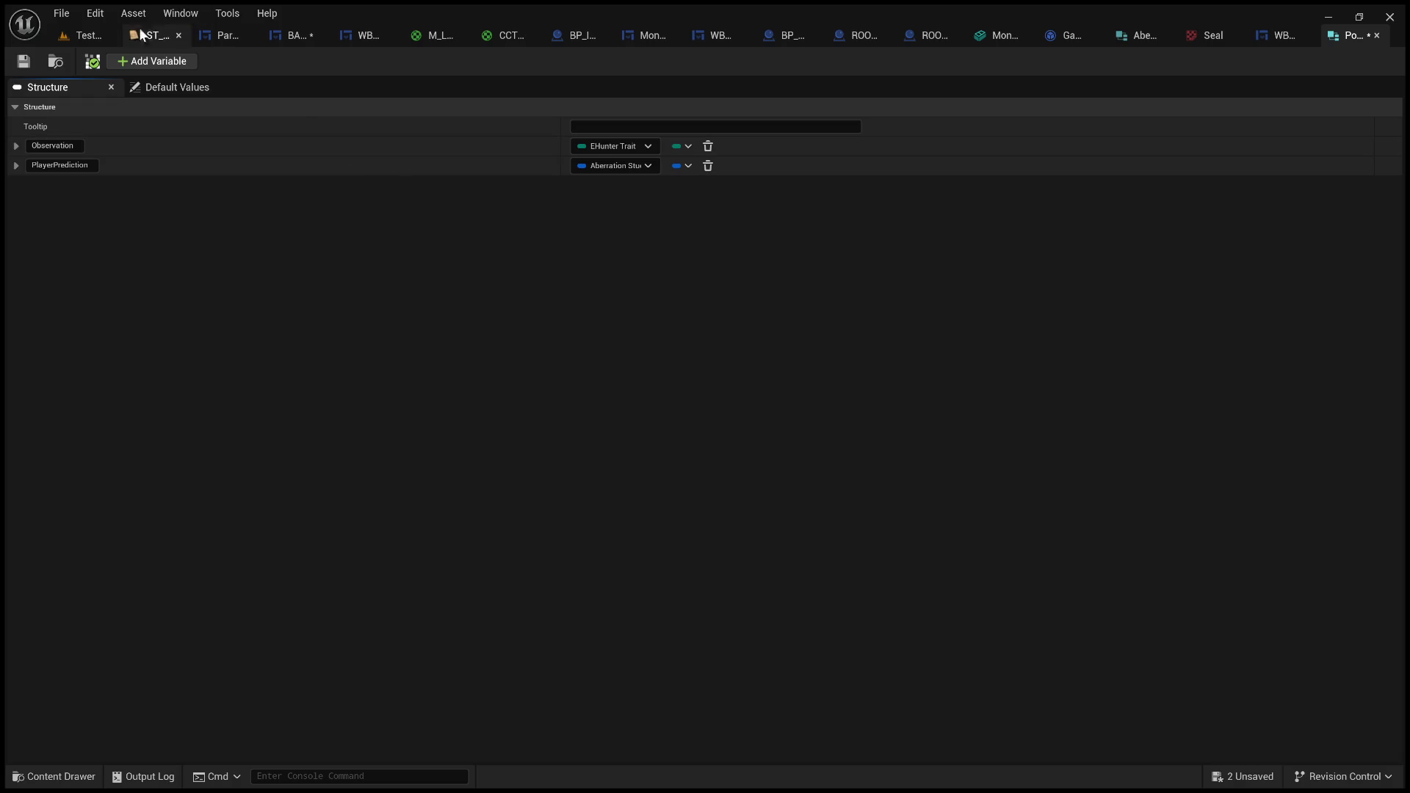
{"action": "left_click", "coordinate": [88, 36]}
- Open AberrationStuct and place its and PossibleObservation's tabs beside ST_Behaviors
{"action": "left_click", "coordinate": [316, 445]}
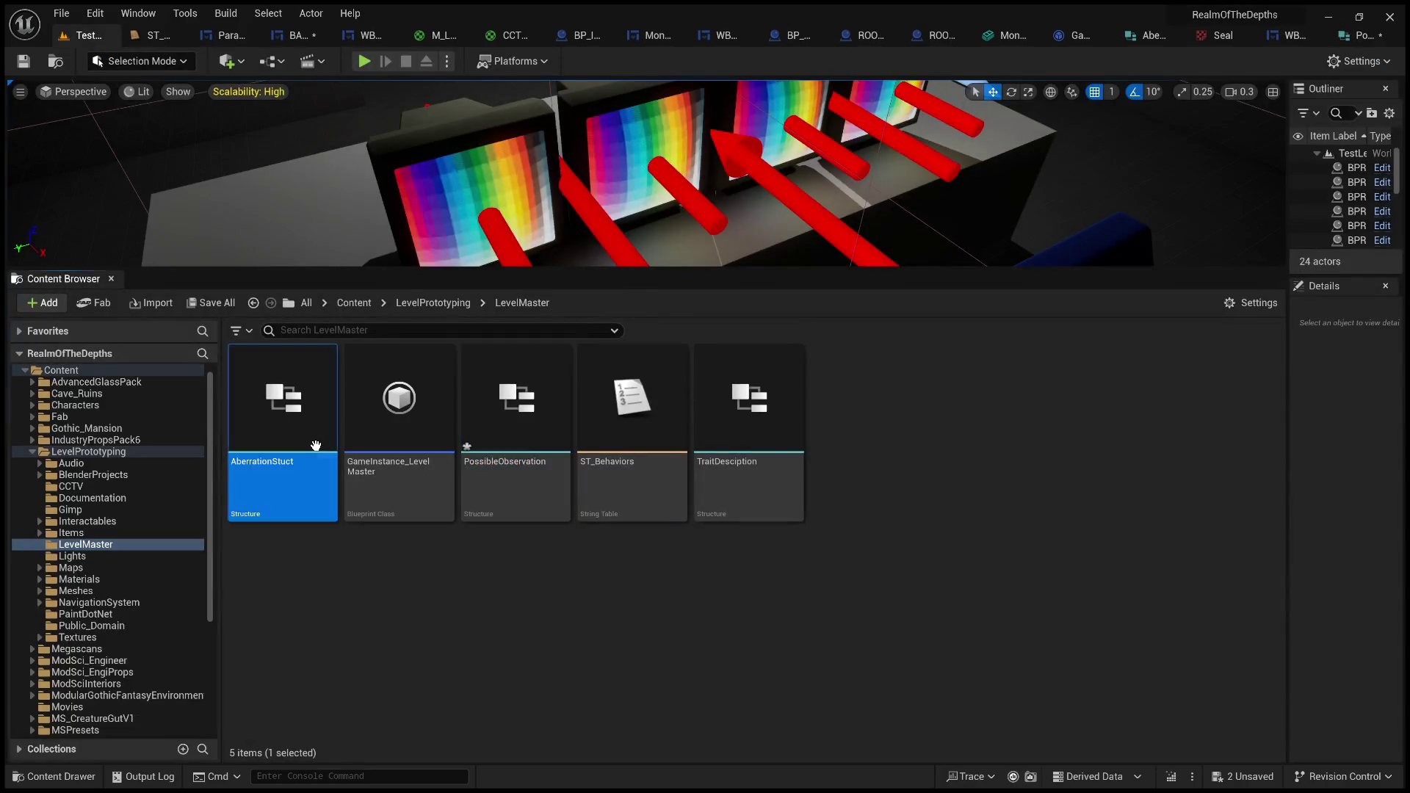
{"action": "double_click", "coordinate": [315, 445]}
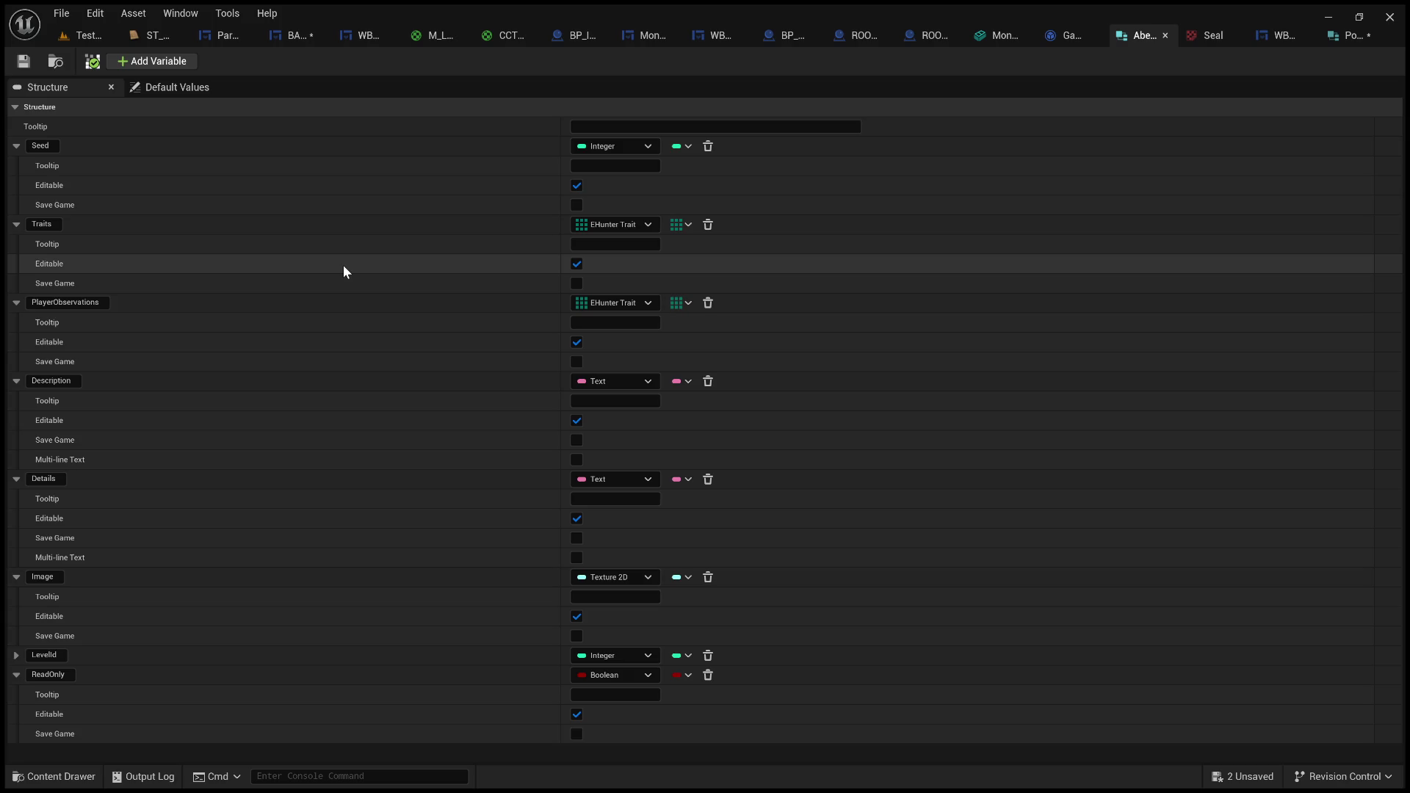
{"action": "left_click", "coordinate": [150, 41]}
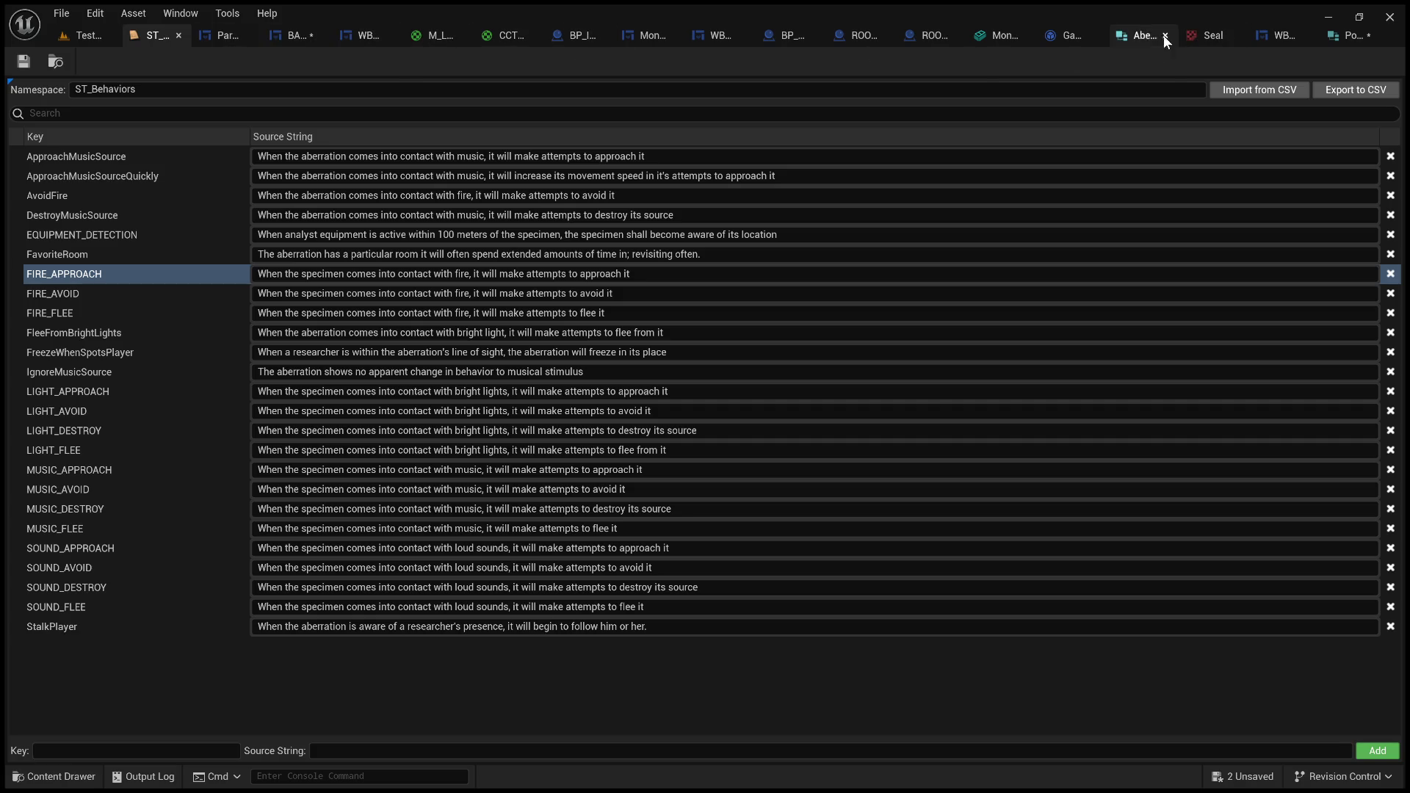
{"action": "left_click_drag", "start_coordinate": [1163, 35], "coordinate": [216, 42]}
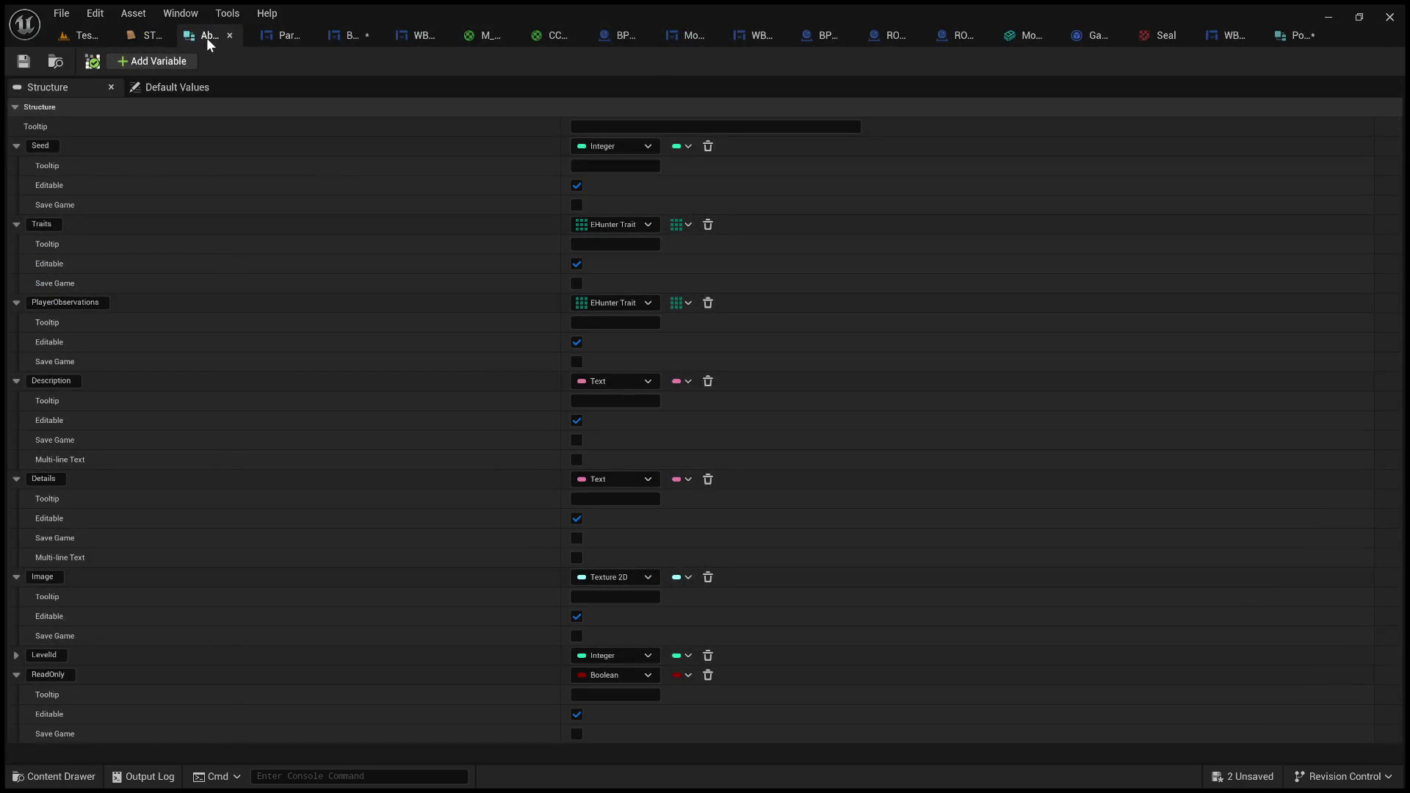
{"action": "left_click_drag", "start_coordinate": [1296, 35], "coordinate": [201, 36]}
- Close the Monitor_Map, WBP_GridCell, BP_ZoomTerminal, ROOM_Constructor, other room and BP_InteractableTerminal editors
{"action": "left_click", "coordinate": [787, 38]}
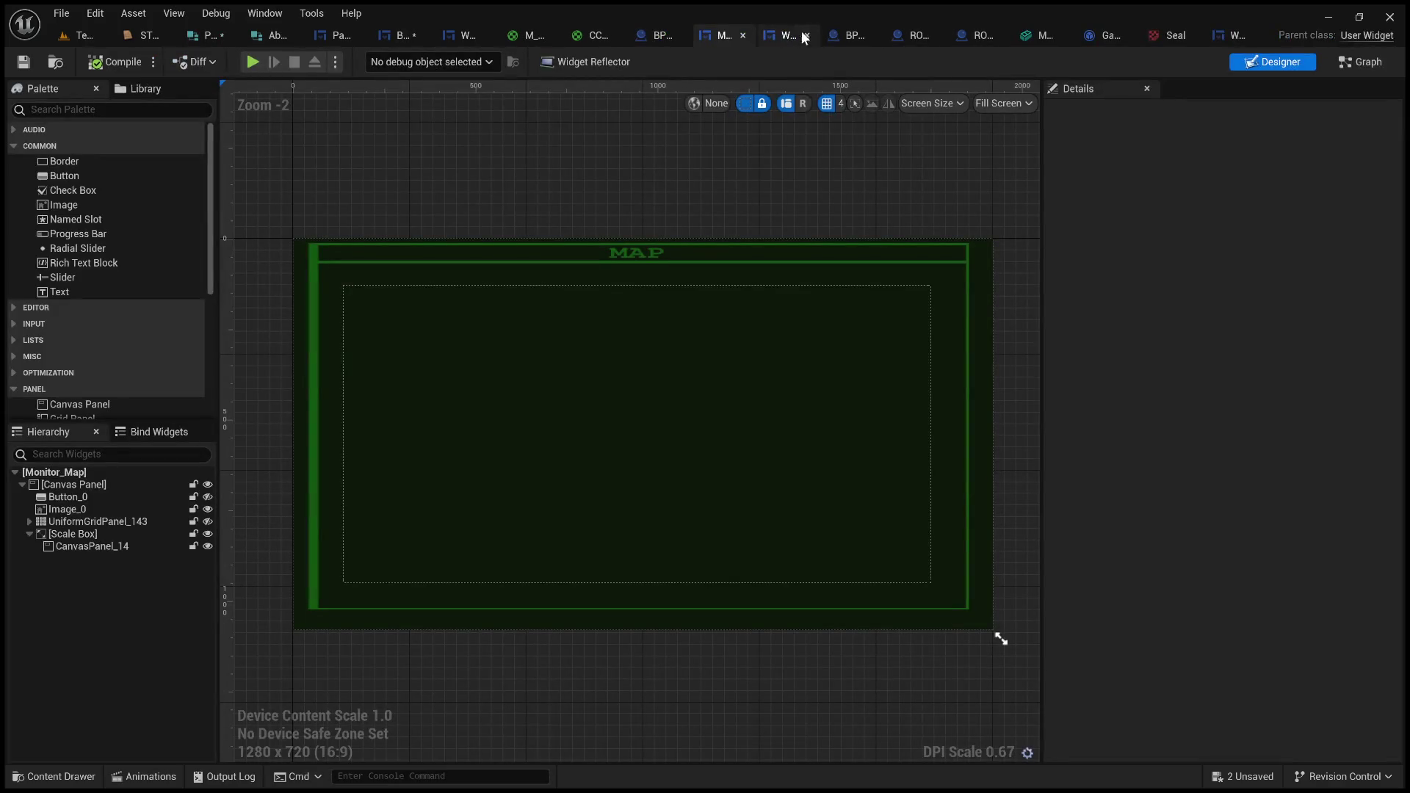
{"action": "middle_click", "coordinate": [721, 33]}
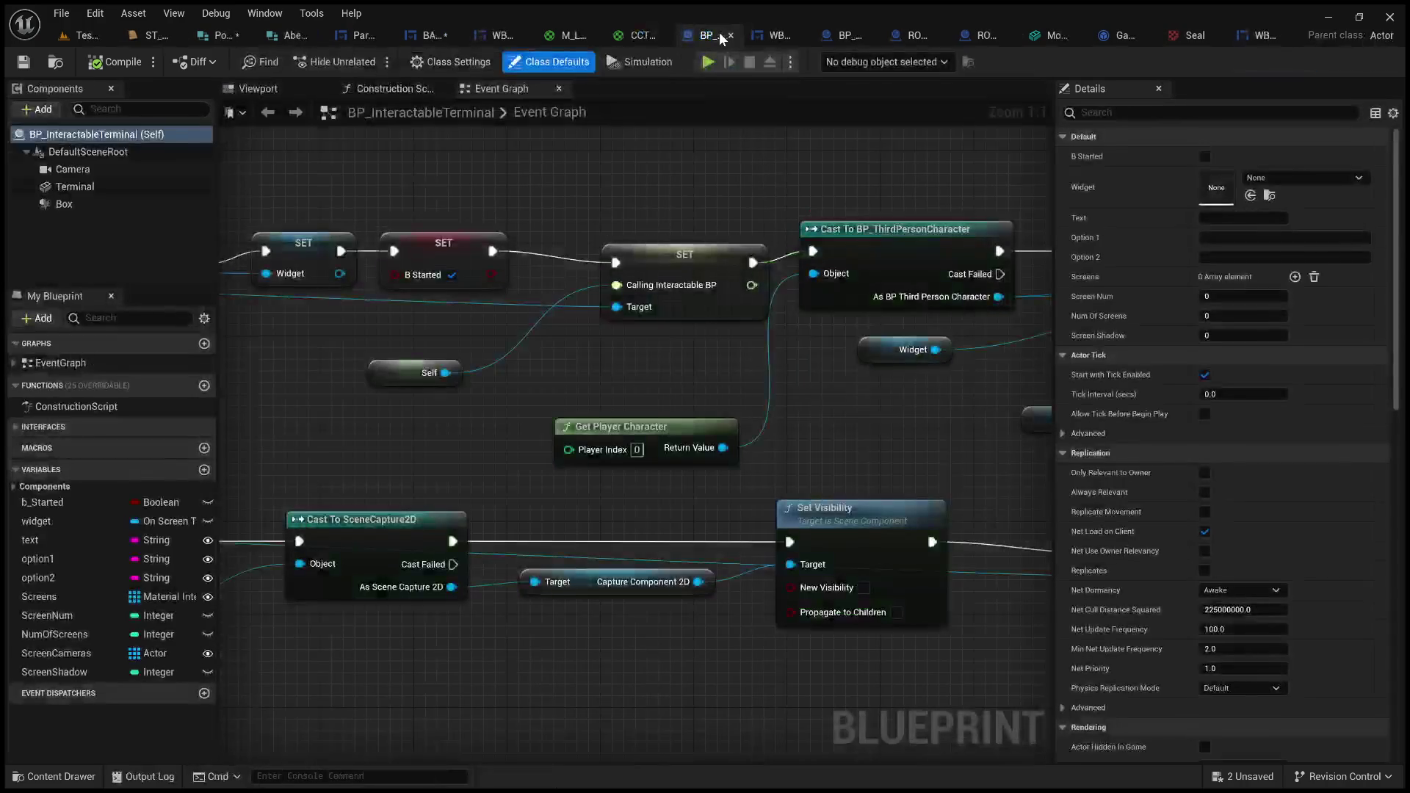
{"action": "left_click", "coordinate": [759, 37]}
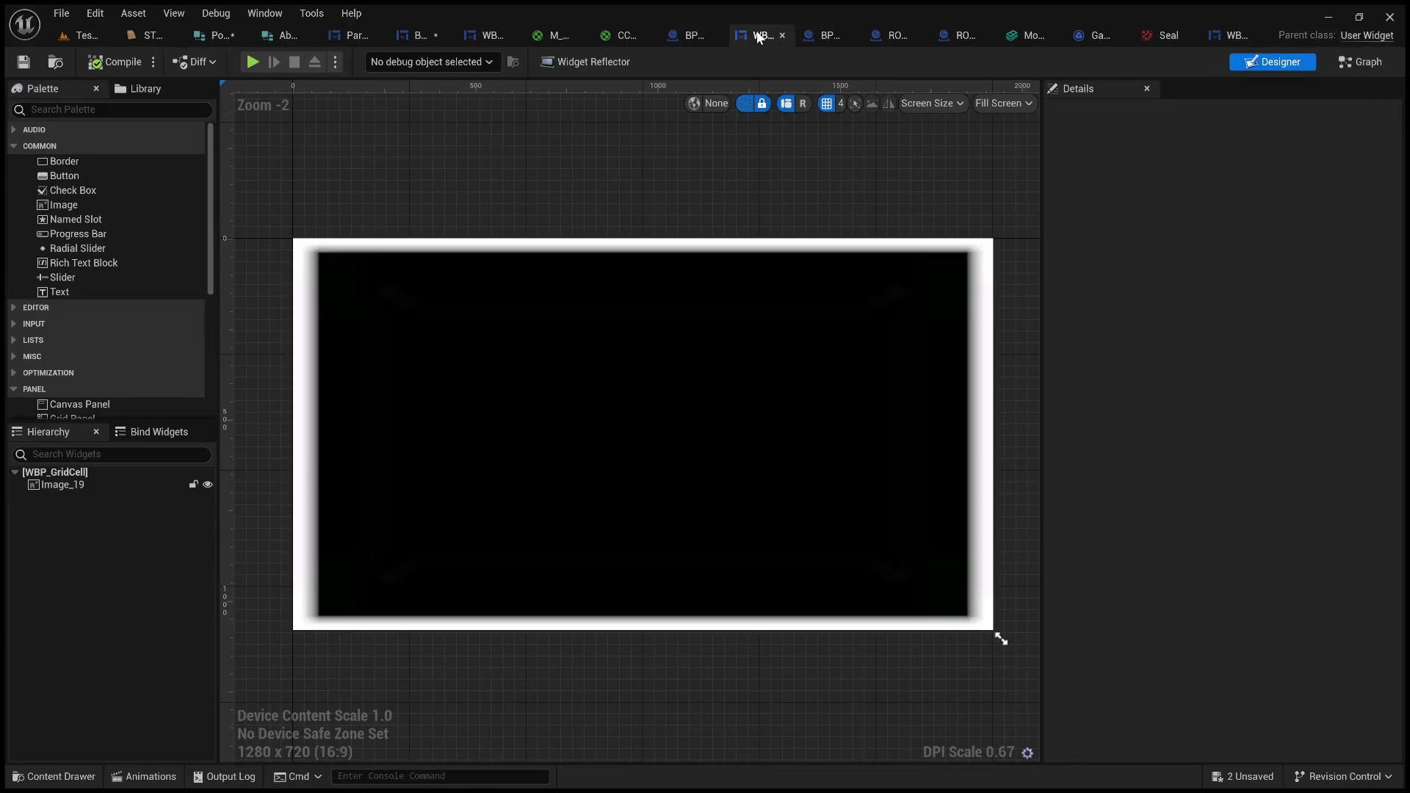
{"action": "middle_click", "coordinate": [758, 37]}
{"action": "left_click", "coordinate": [803, 35]}
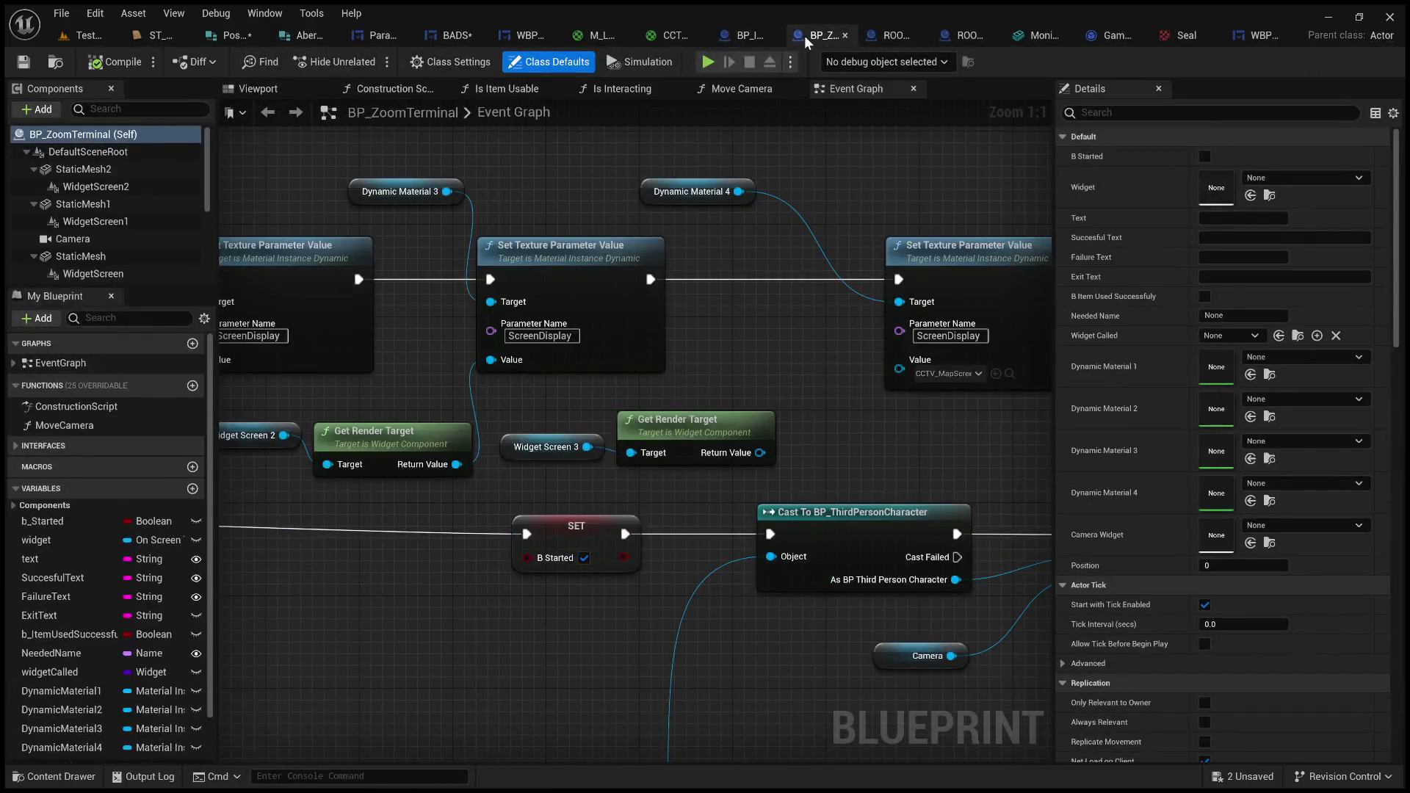
{"action": "middle_click", "coordinate": [804, 35]}
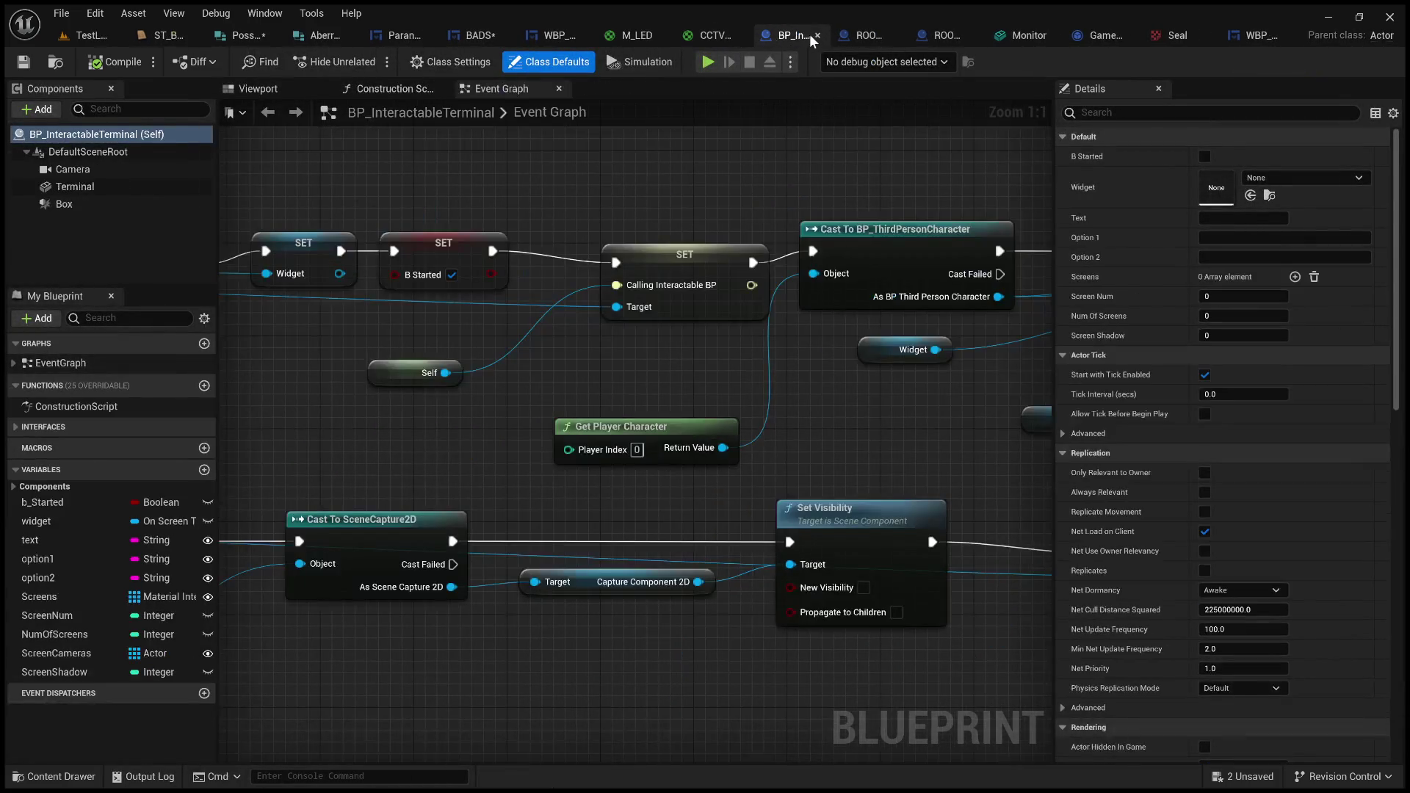
{"action": "left_click", "coordinate": [855, 37]}
{"action": "middle_click", "coordinate": [855, 37]}
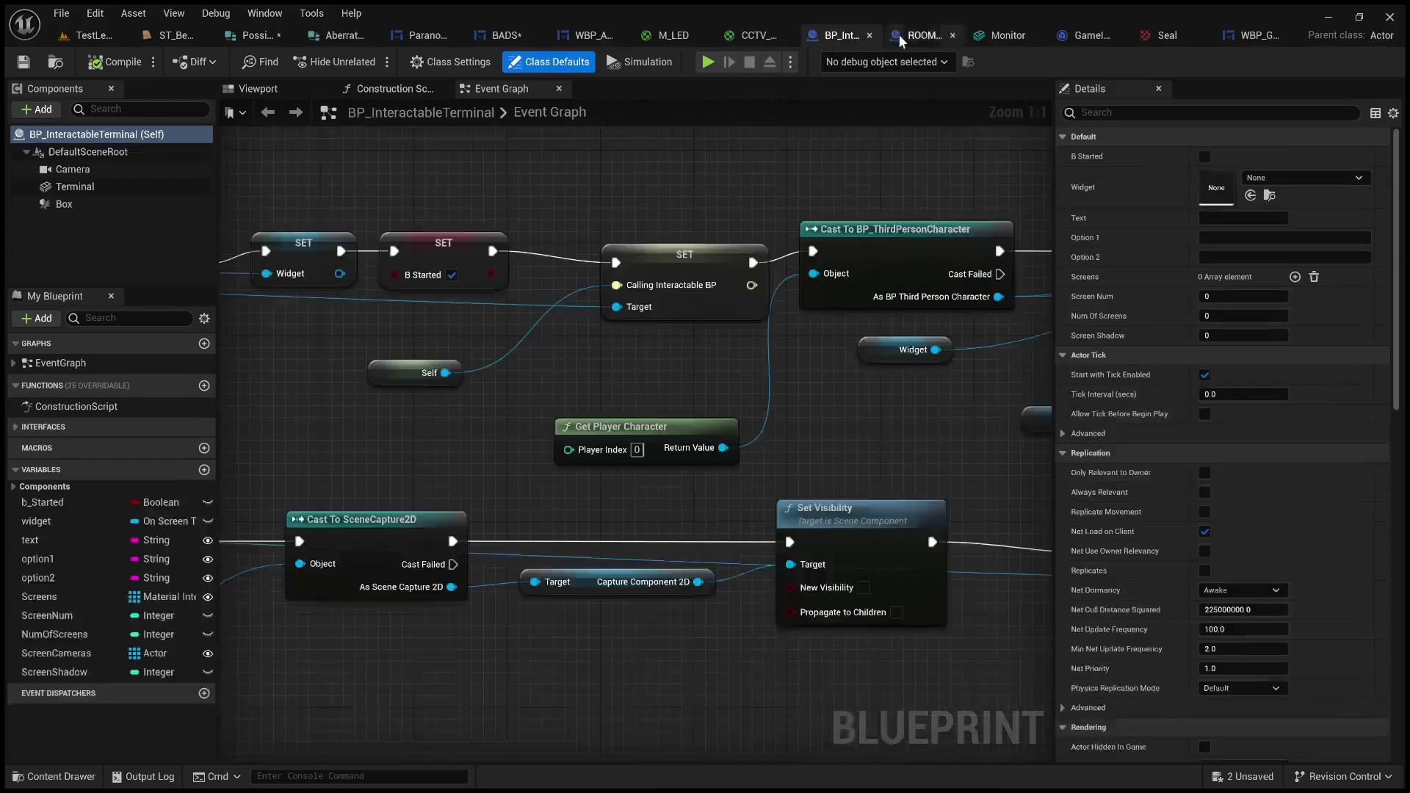
{"action": "left_click", "coordinate": [918, 38]}
{"action": "middle_click", "coordinate": [919, 38]}
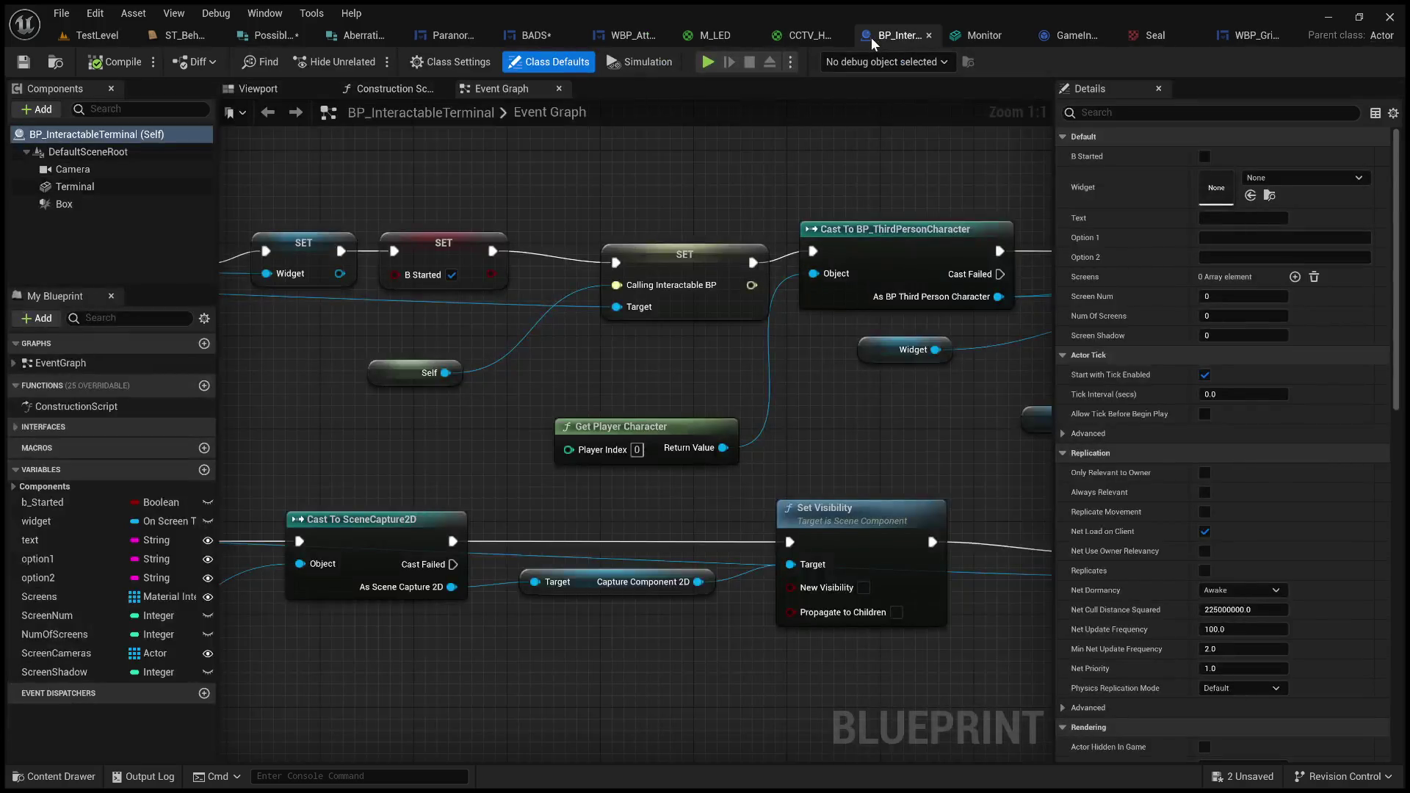
{"action": "middle_click", "coordinate": [874, 36]}
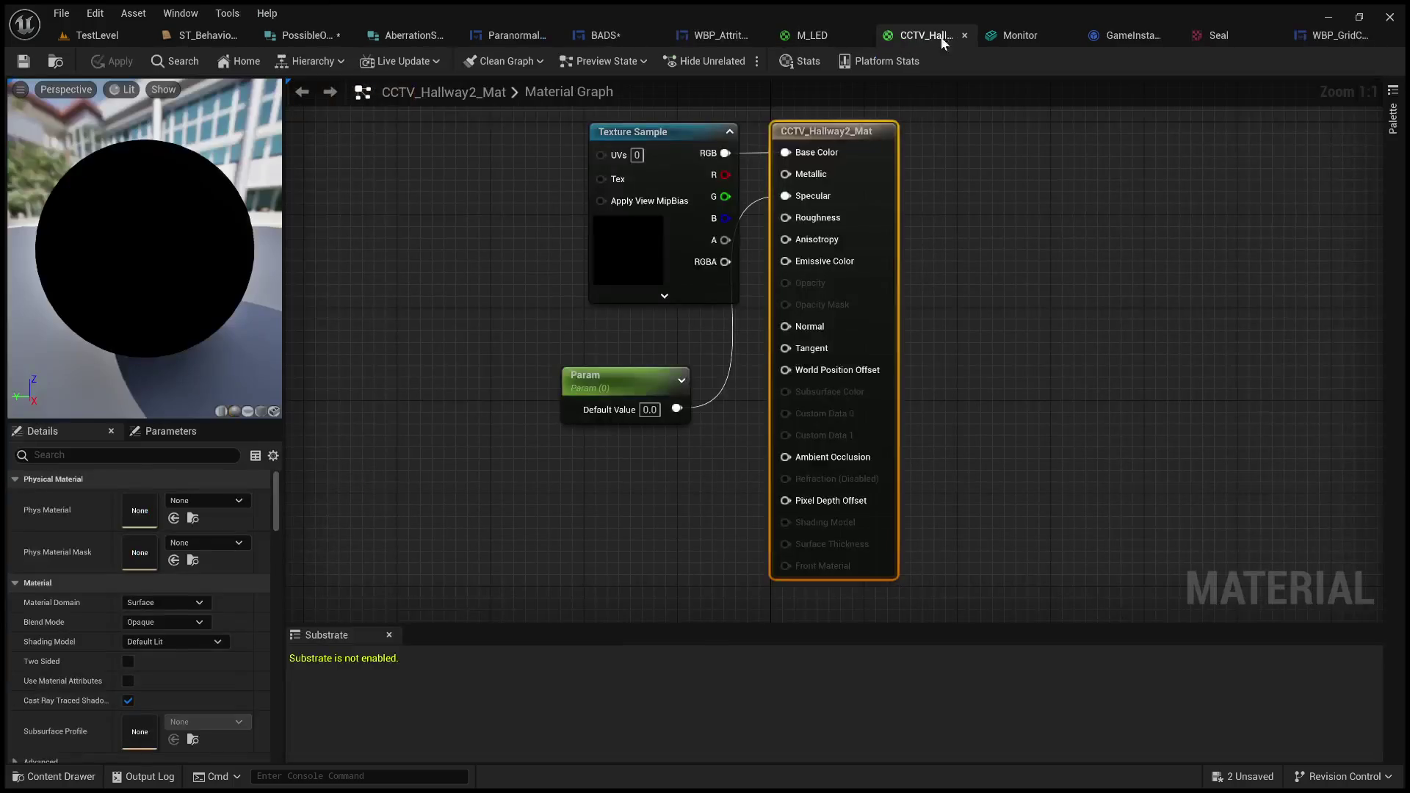
- Close the Monitor, CCTV_Hallway2_Mat, Seal texture, WBP_GridCellButton and M_LED editors
{"action": "left_click", "coordinate": [994, 38]}
{"action": "middle_click", "coordinate": [994, 38]}
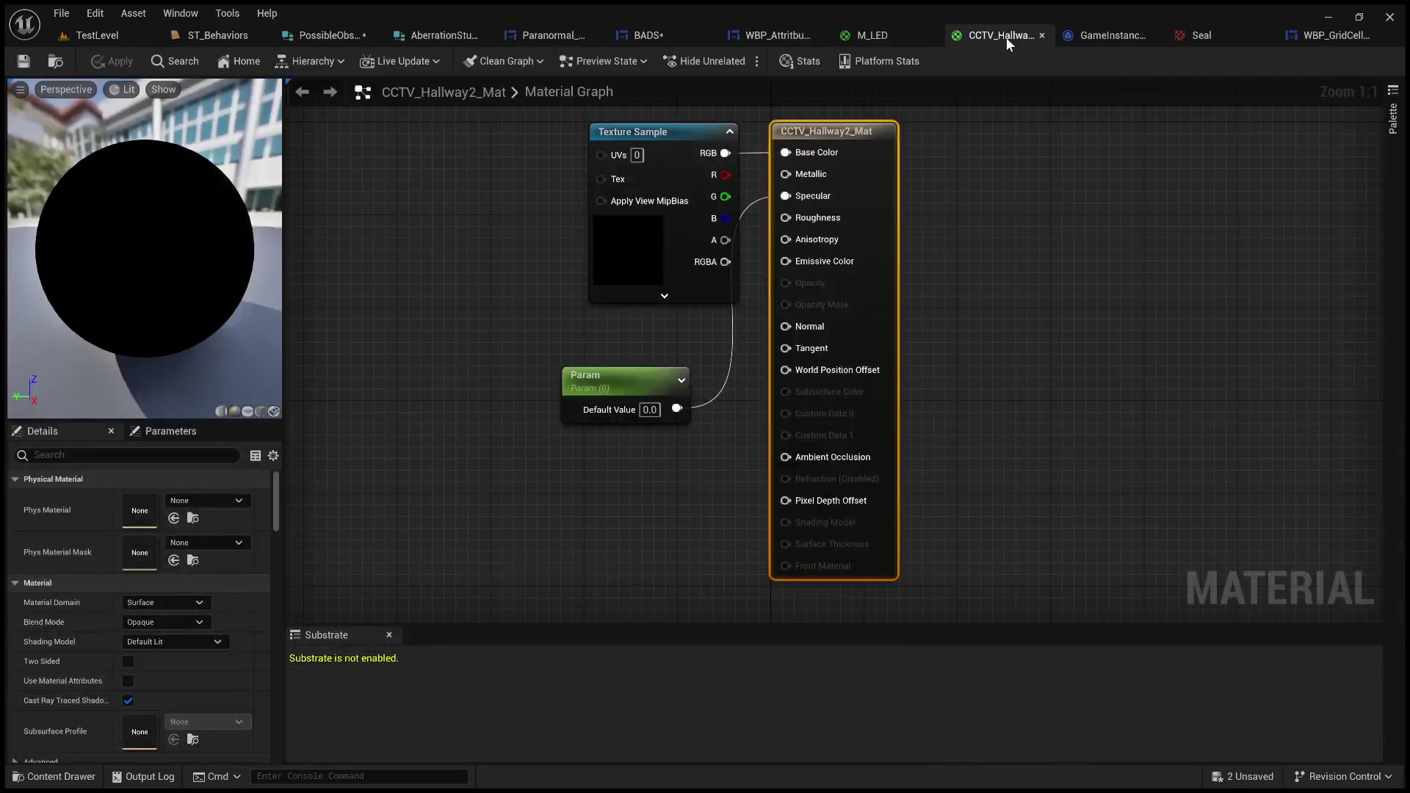
{"action": "middle_click", "coordinate": [1006, 37]}
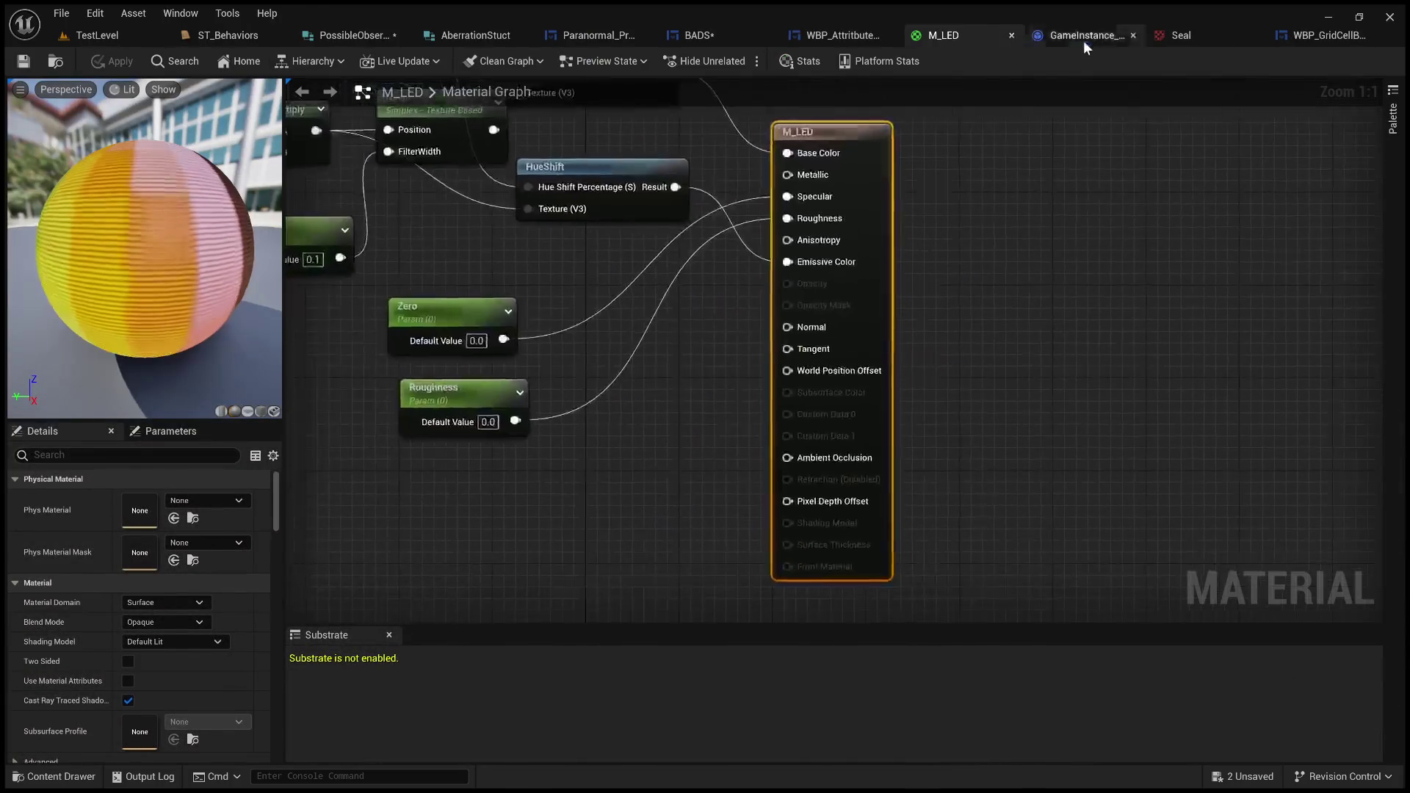
{"action": "left_click", "coordinate": [1082, 41]}
{"action": "left_click", "coordinate": [1102, 36]}
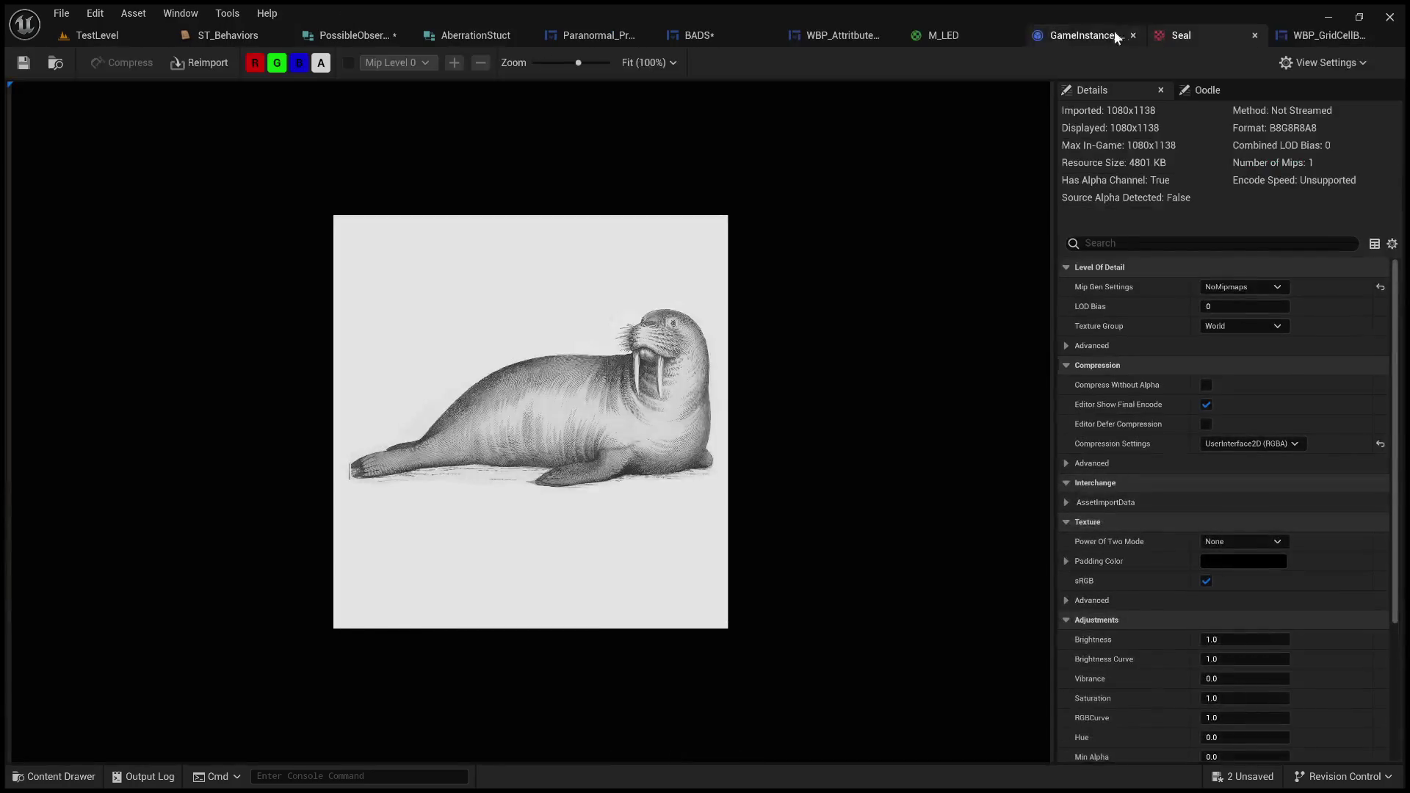
{"action": "left_click", "coordinate": [1133, 35]}
{"action": "left_click", "coordinate": [1175, 39]}
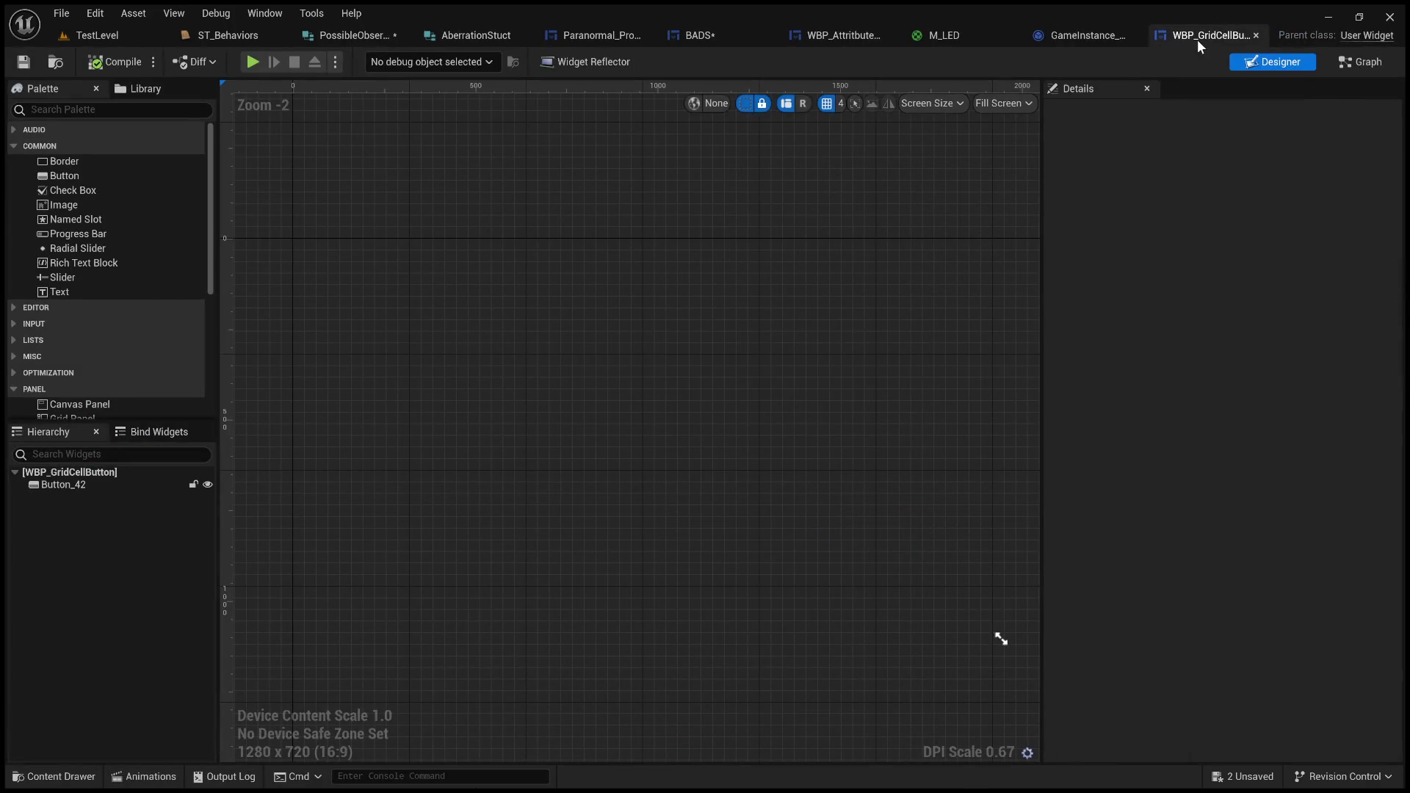
{"action": "middle_click", "coordinate": [1197, 39]}
{"action": "left_click", "coordinate": [1109, 38]}
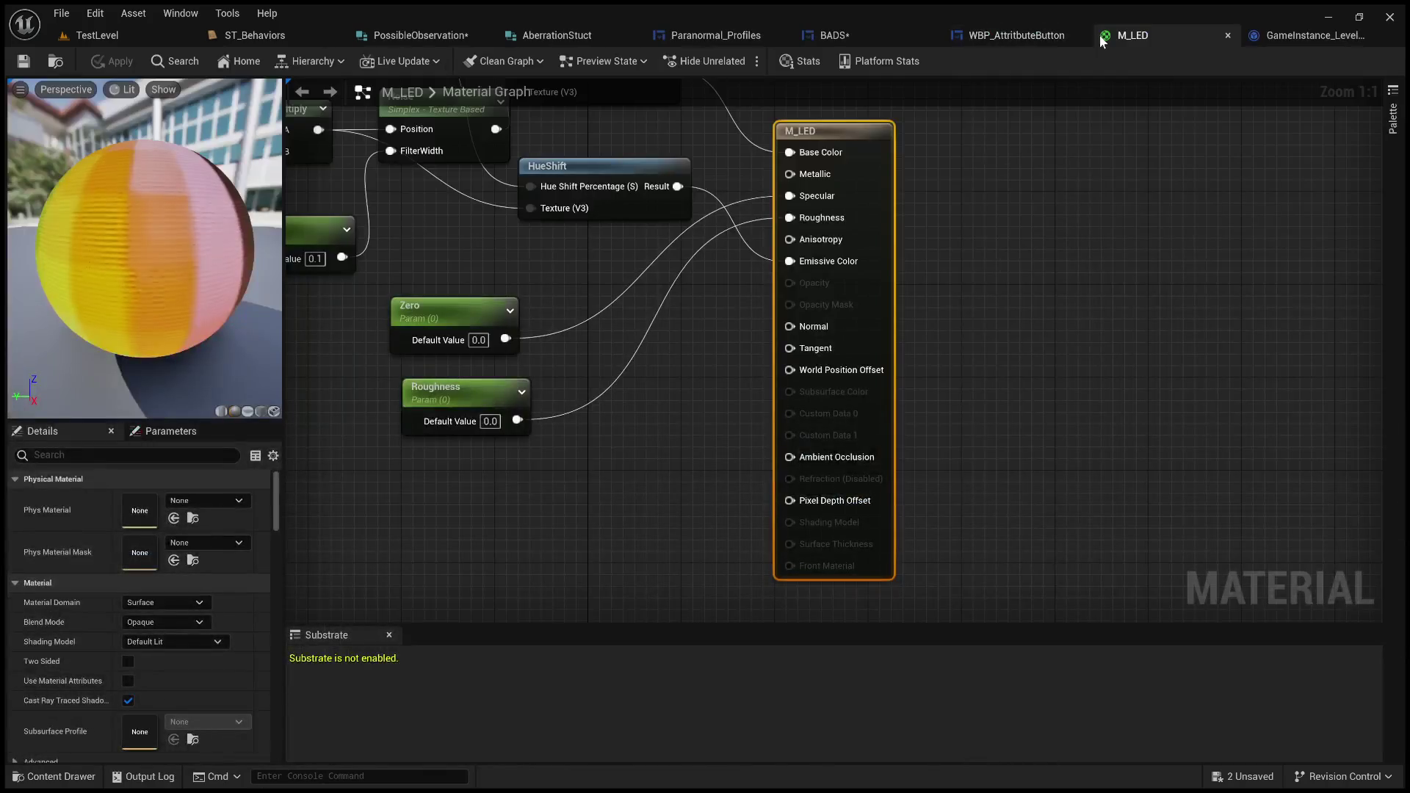
{"action": "middle_click", "coordinate": [1128, 38]}
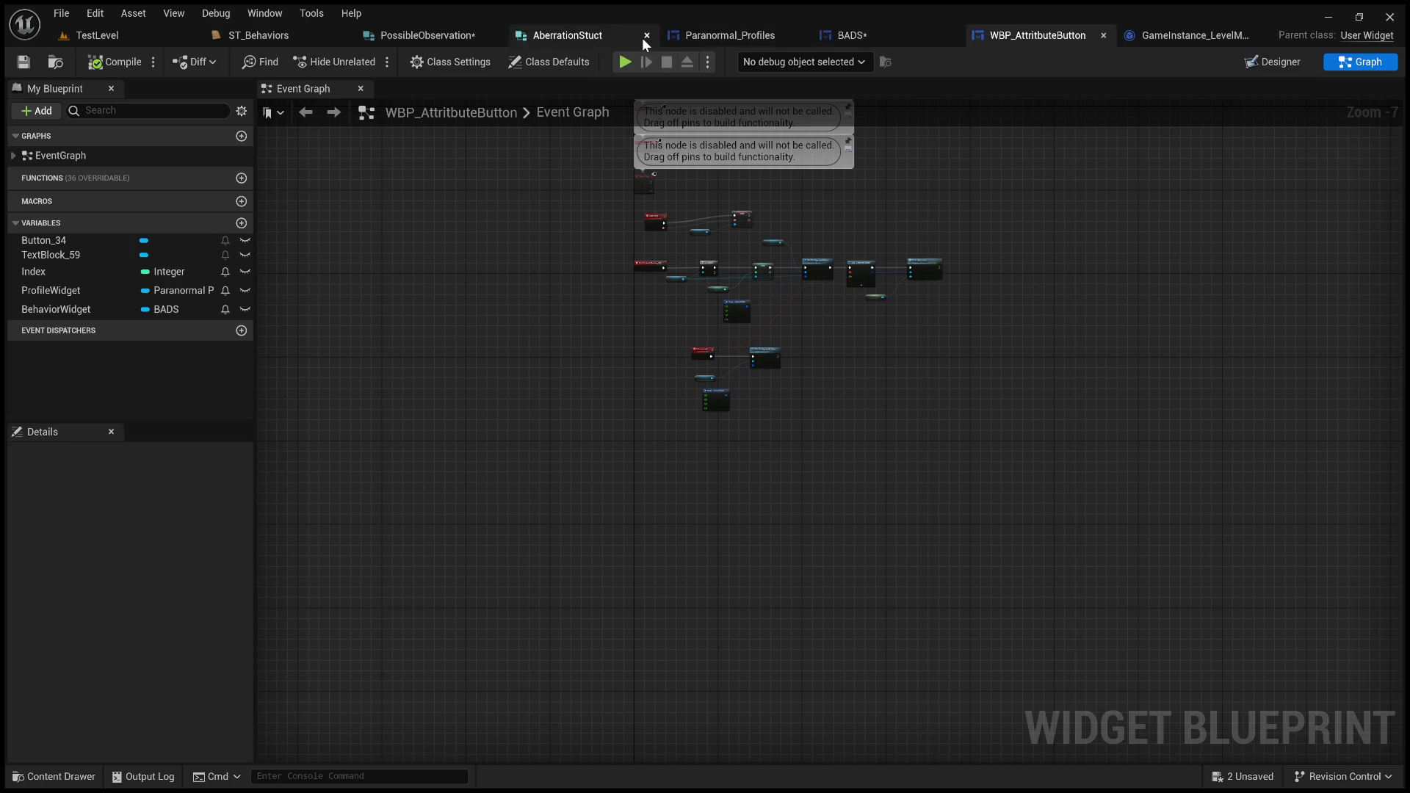
- Save the PossibleObservation structure and return to the GameInstance_LevelMaster graph
{"action": "left_click", "coordinate": [412, 35]}
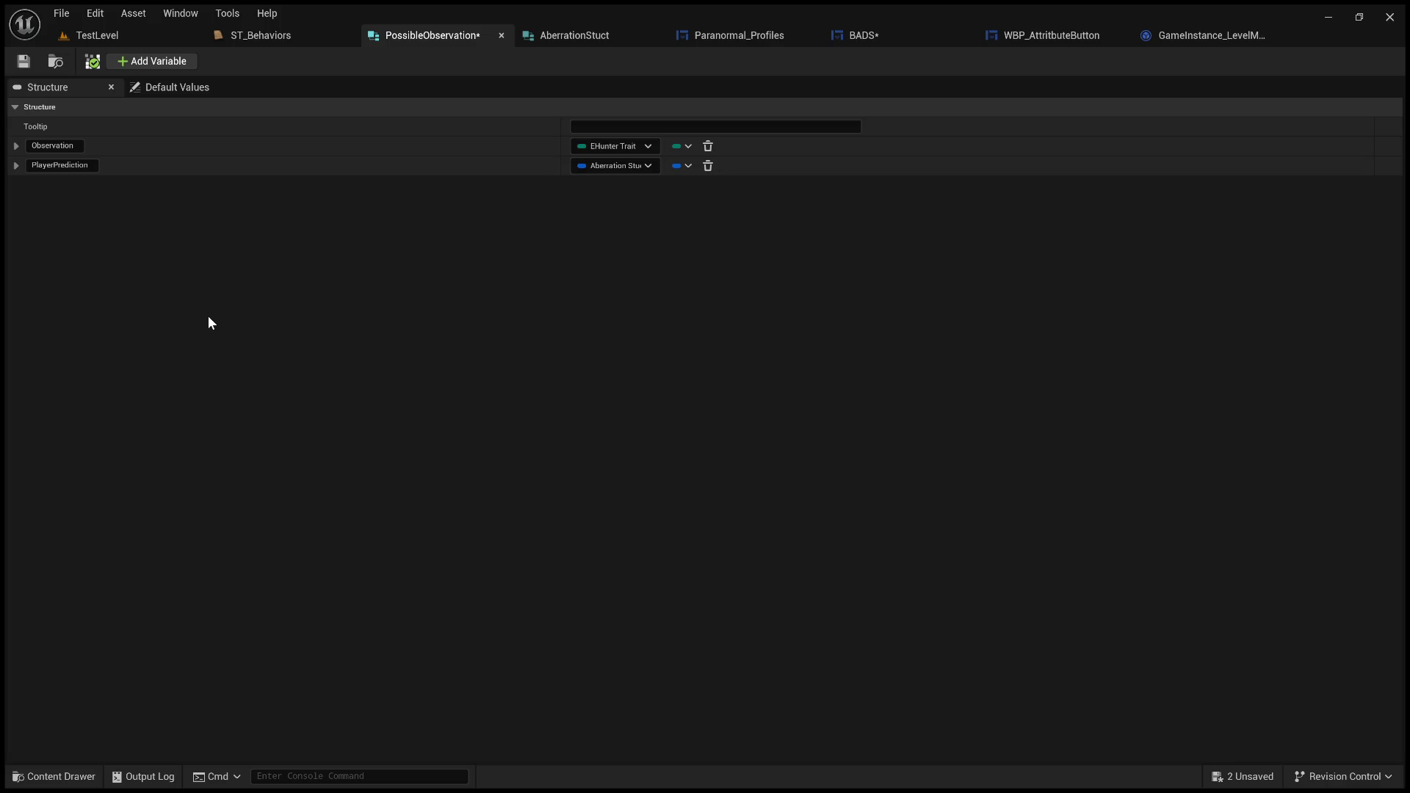
{"action": "left_click", "coordinate": [19, 66]}
{"action": "left_click", "coordinate": [602, 36]}
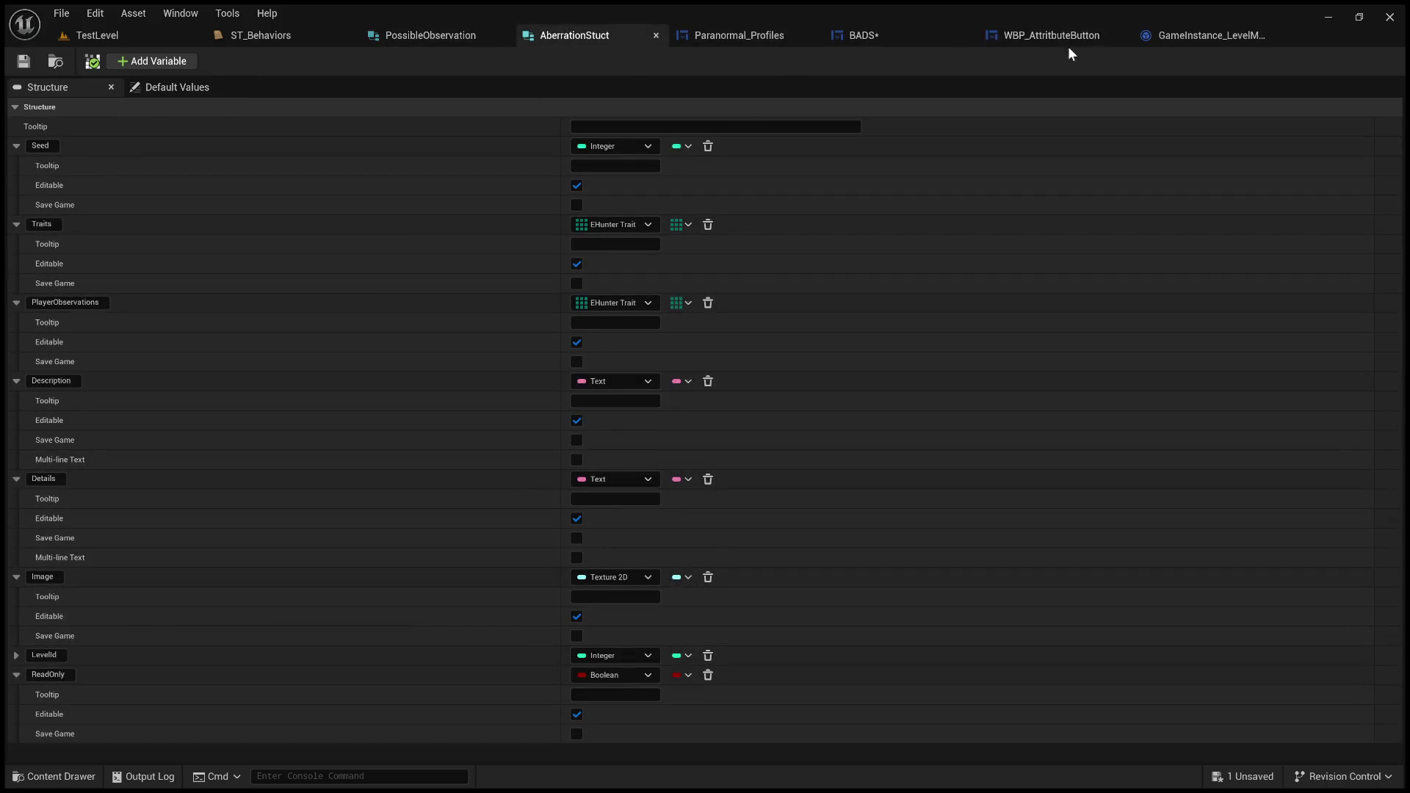
{"action": "left_click", "coordinate": [1205, 36]}
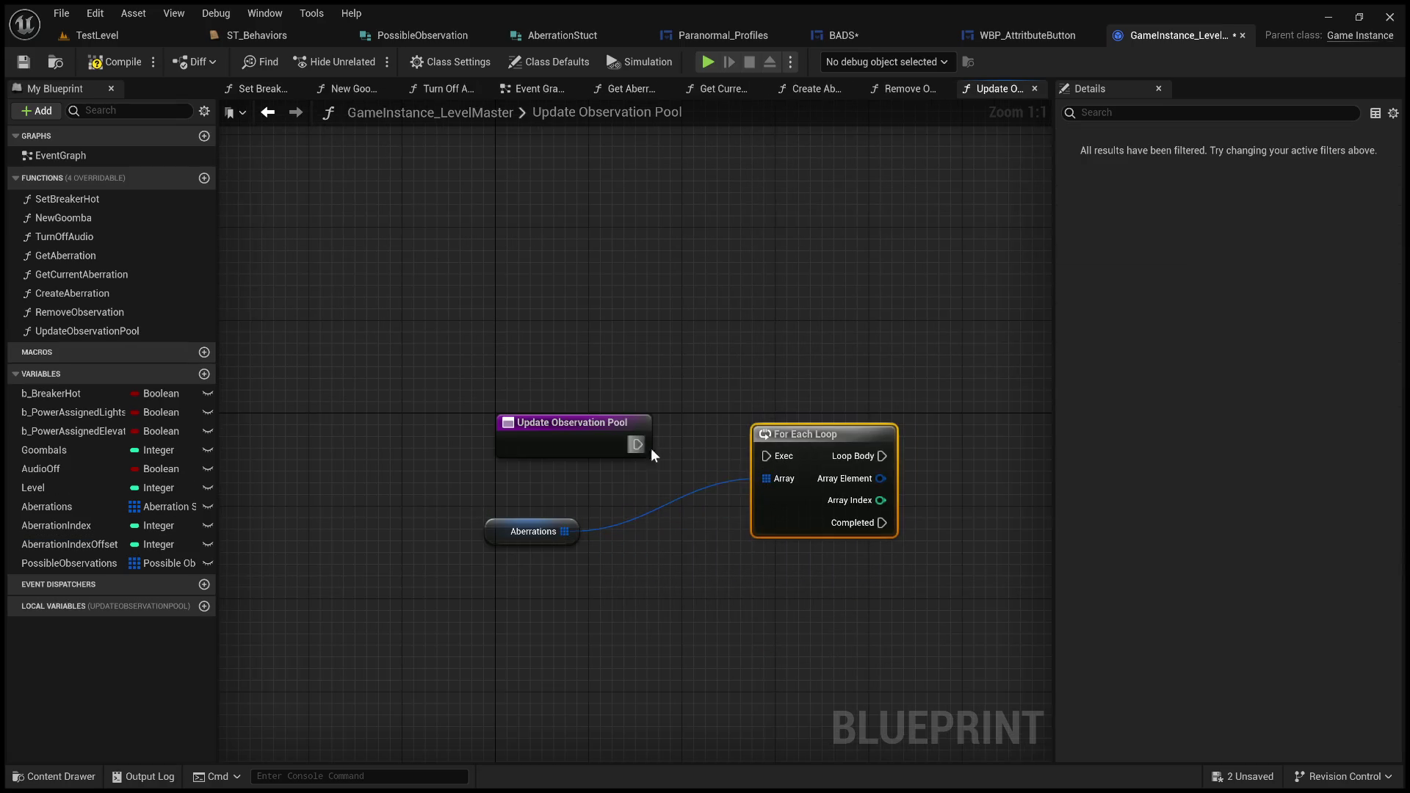
- Wire Update Observation Pool into the loop and add an ADDUNIQUE on Possible Observations
{"action": "mouse_move", "coordinate": [650, 450]}
{"action": "left_mouse_down"}
{"action": "mouse_move", "coordinate": [767, 456]}
{"action": "mouse_move", "coordinate": [717, 423]}
{"action": "left_mouse_up"}
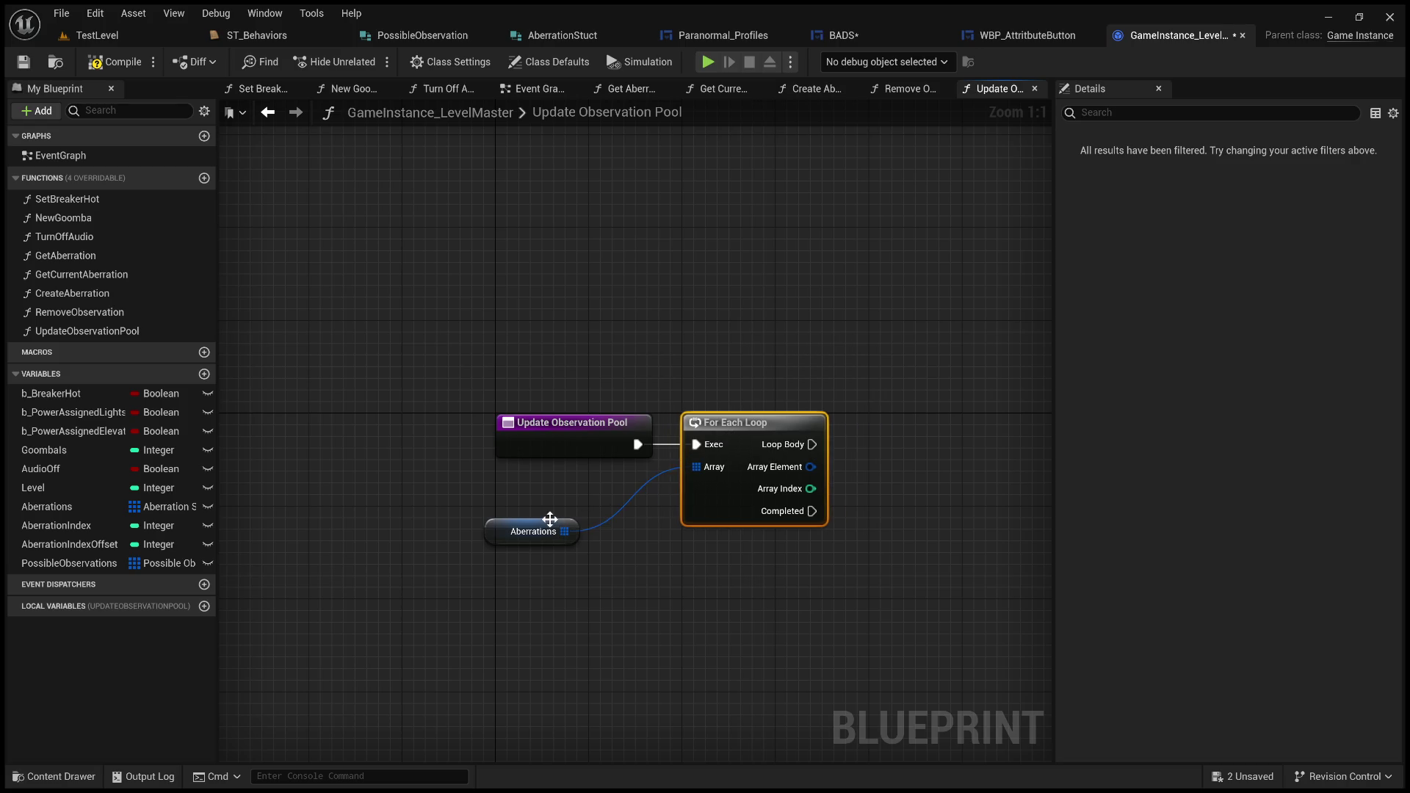
{"action": "left_click_drag", "start_coordinate": [547, 521], "coordinate": [558, 490]}
{"action": "left_click_drag", "start_coordinate": [607, 535], "coordinate": [351, 545]}
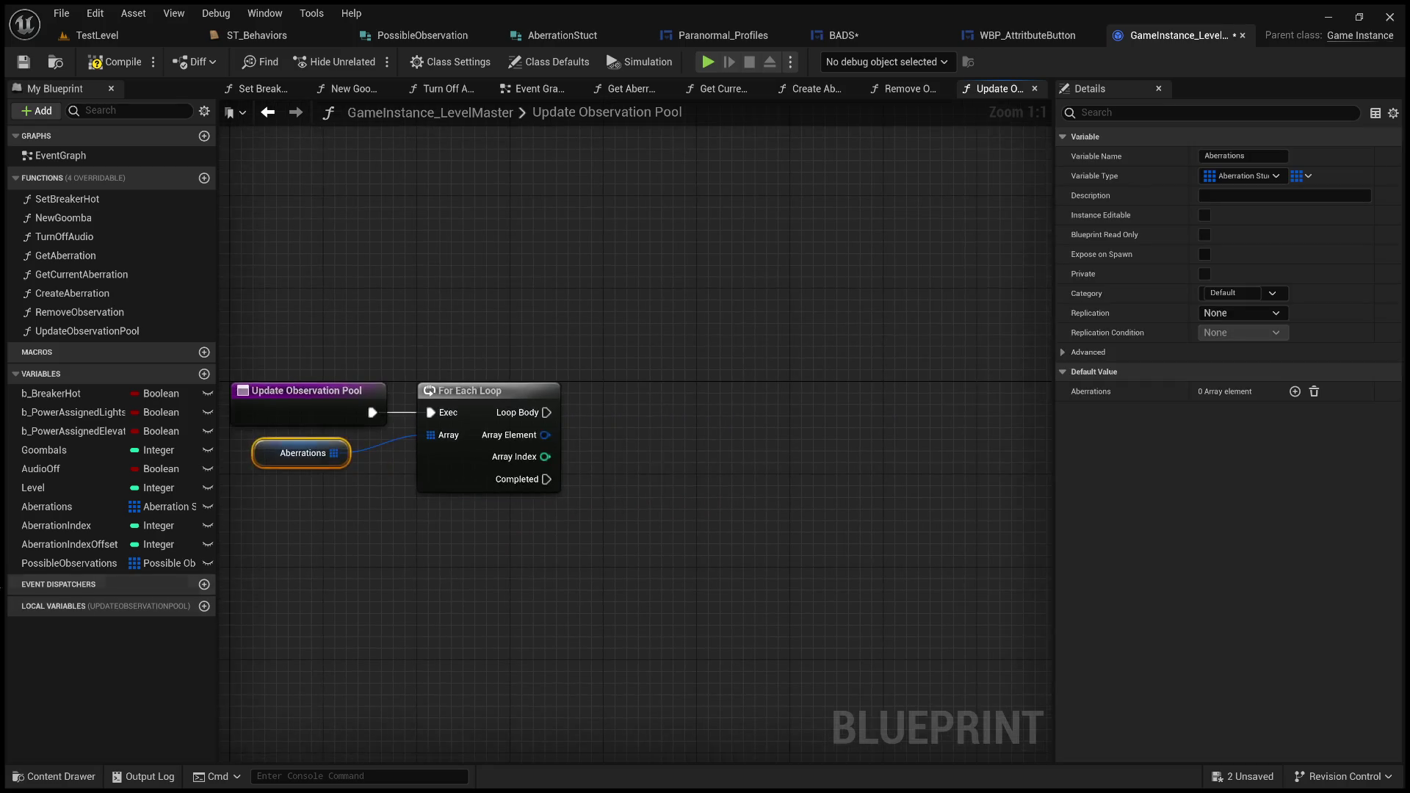
{"action": "left_click", "coordinate": [74, 563]}
{"action": "left_click_drag", "start_coordinate": [707, 535], "coordinate": [646, 506]}
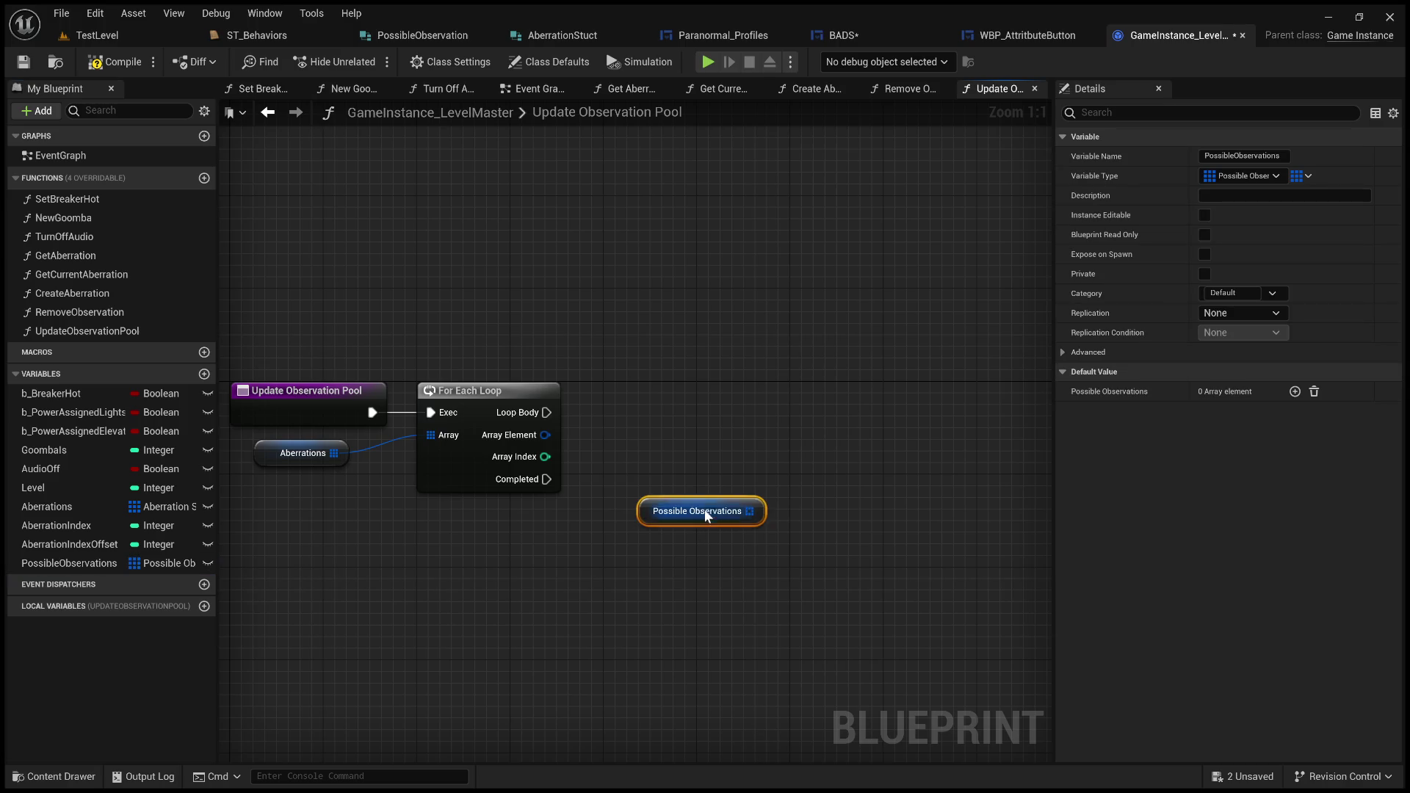
{"action": "mouse_move", "coordinate": [768, 517]}
{"action": "left_mouse_down"}
{"action": "mouse_move", "coordinate": [606, 579]}
{"action": "mouse_move", "coordinate": [676, 507]}
{"action": "left_mouse_up"}
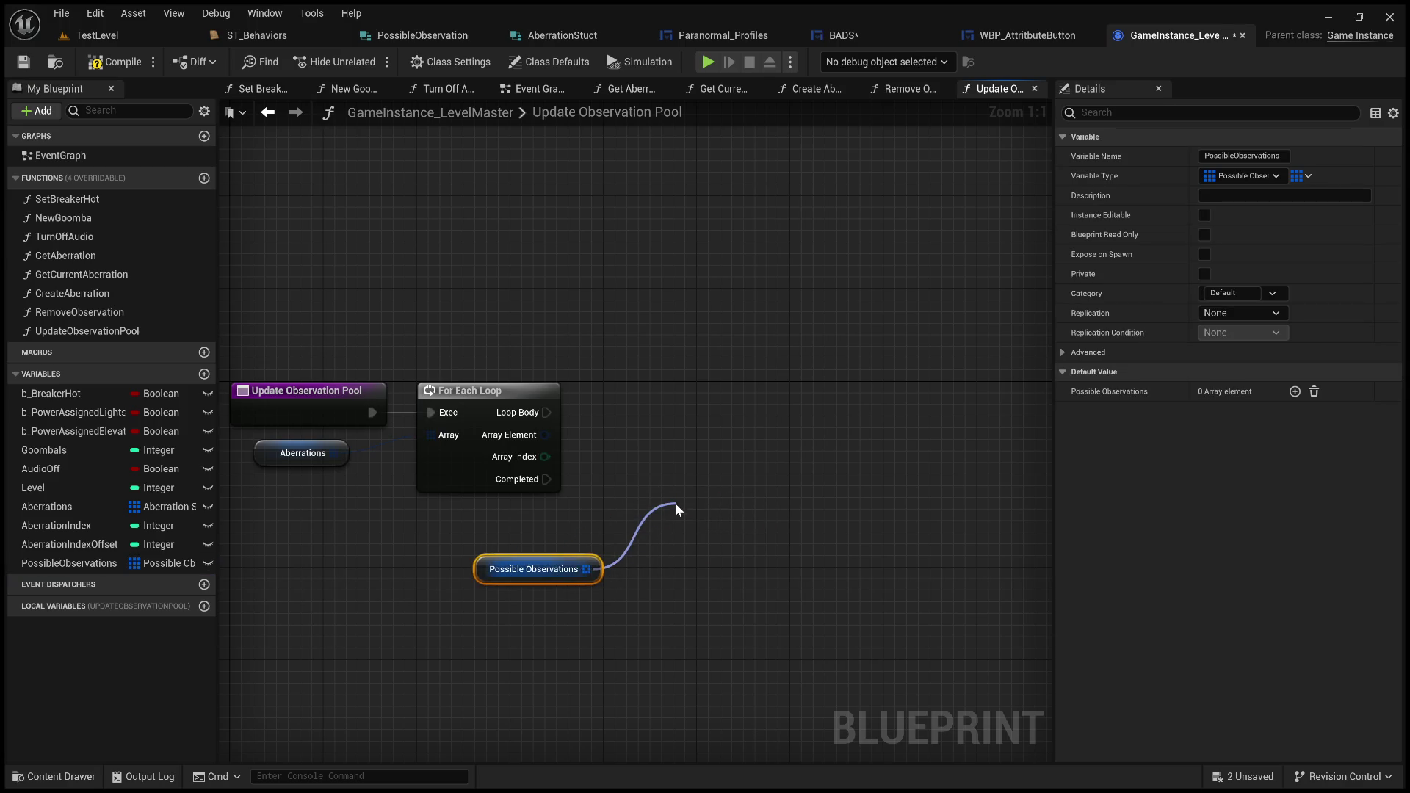
{"action": "left_click", "coordinate": [756, 319]}
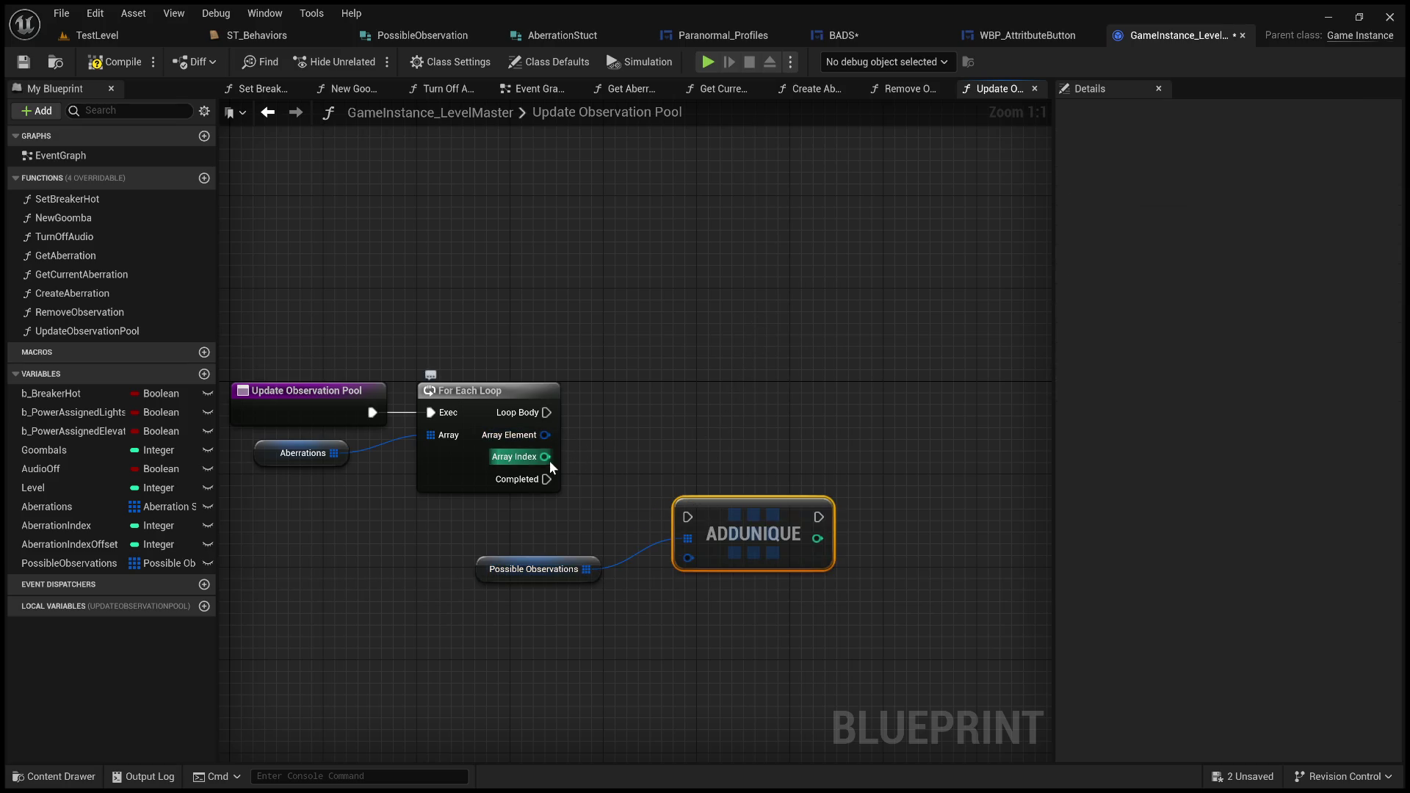
- Break each loop Array Element with a Break AberrationStuct node showing all pins
{"action": "left_click_drag", "start_coordinate": [545, 434], "coordinate": [690, 424]}
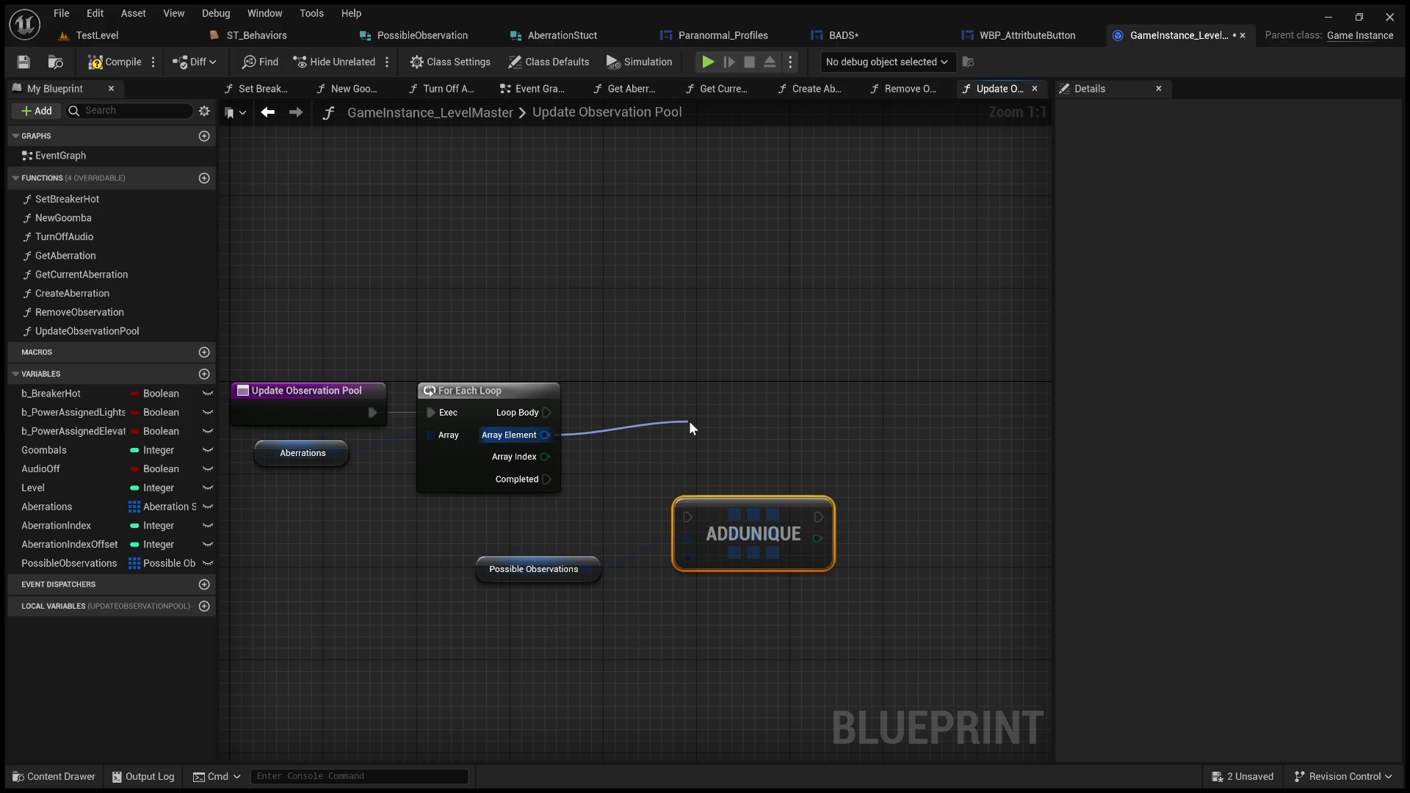
{"action": "left_click_drag", "start_coordinate": [689, 423], "coordinate": [688, 422]}
{"action": "left_click", "coordinate": [739, 578]}
{"action": "left_click_drag", "start_coordinate": [741, 569], "coordinate": [986, 580]}
{"action": "left_click", "coordinate": [784, 487]}
{"action": "mouse_move", "coordinate": [749, 429]}
{"action": "left_mouse_down"}
{"action": "mouse_move", "coordinate": [712, 405]}
{"action": "mouse_move", "coordinate": [711, 451]}
{"action": "mouse_move", "coordinate": [710, 424]}
{"action": "left_mouse_up"}
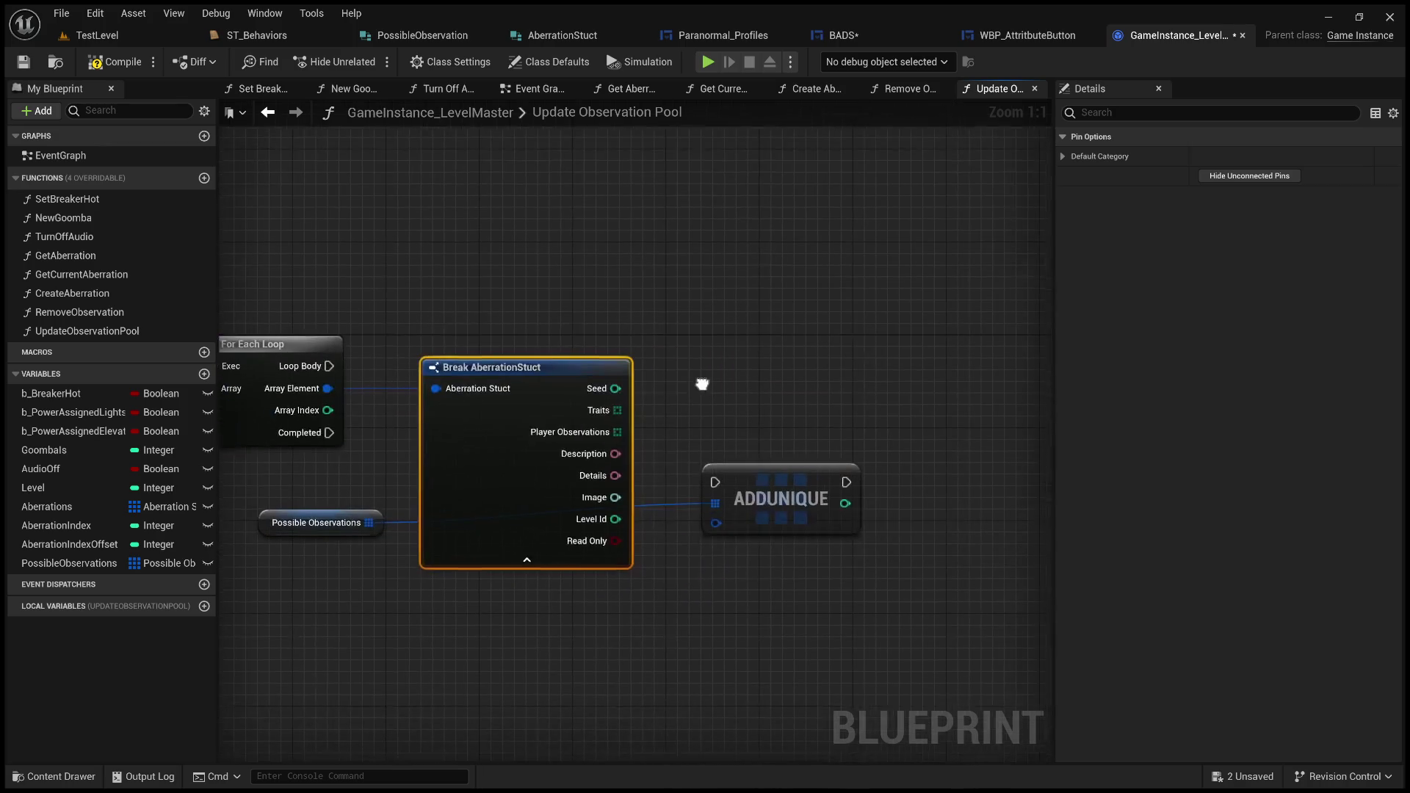
{"action": "left_click_drag", "start_coordinate": [782, 491], "coordinate": [874, 431]}
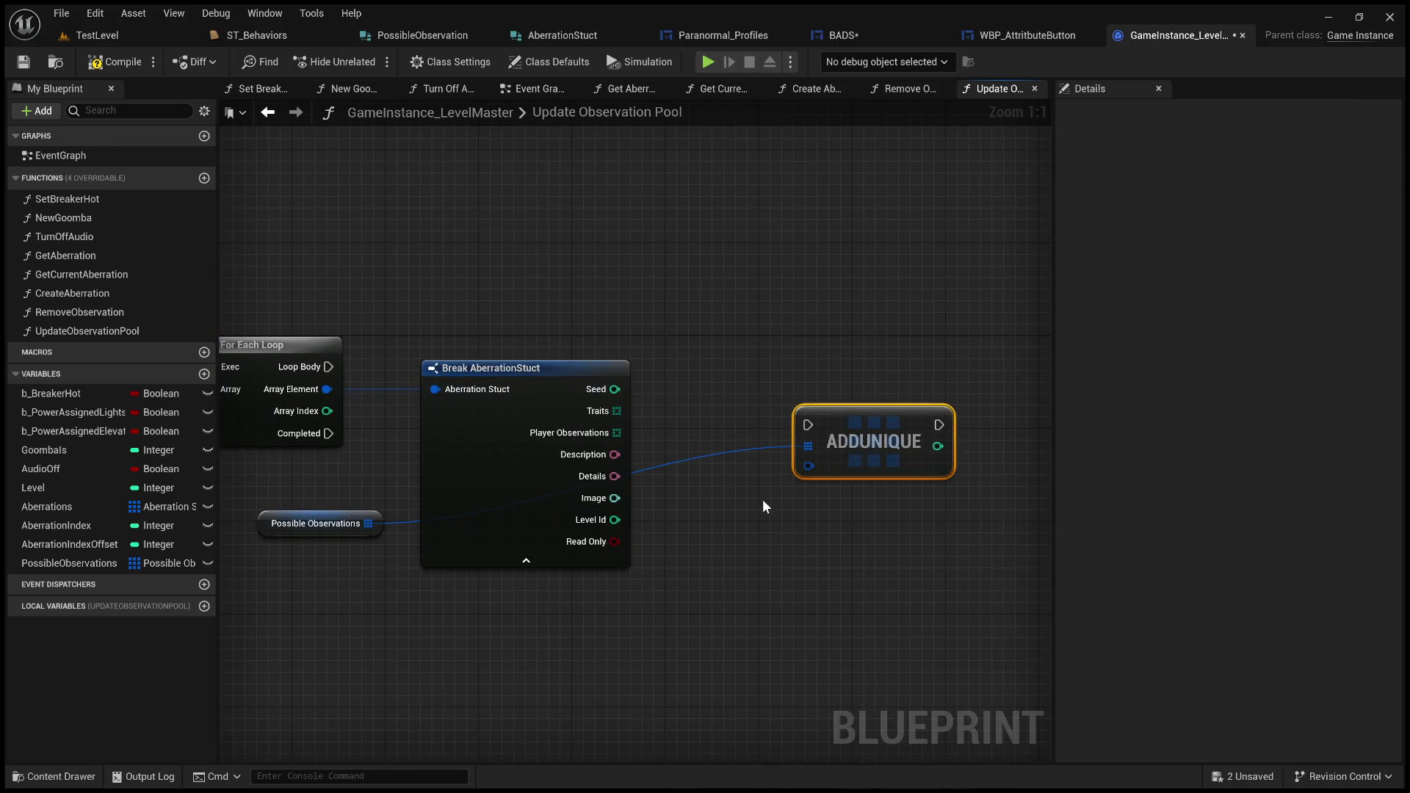
- Feed a Make PossibleObservation node into ADDUNIQUE's item input
{"action": "left_click_drag", "start_coordinate": [808, 466], "coordinate": [754, 534]}
{"action": "left_click", "coordinate": [826, 382]}
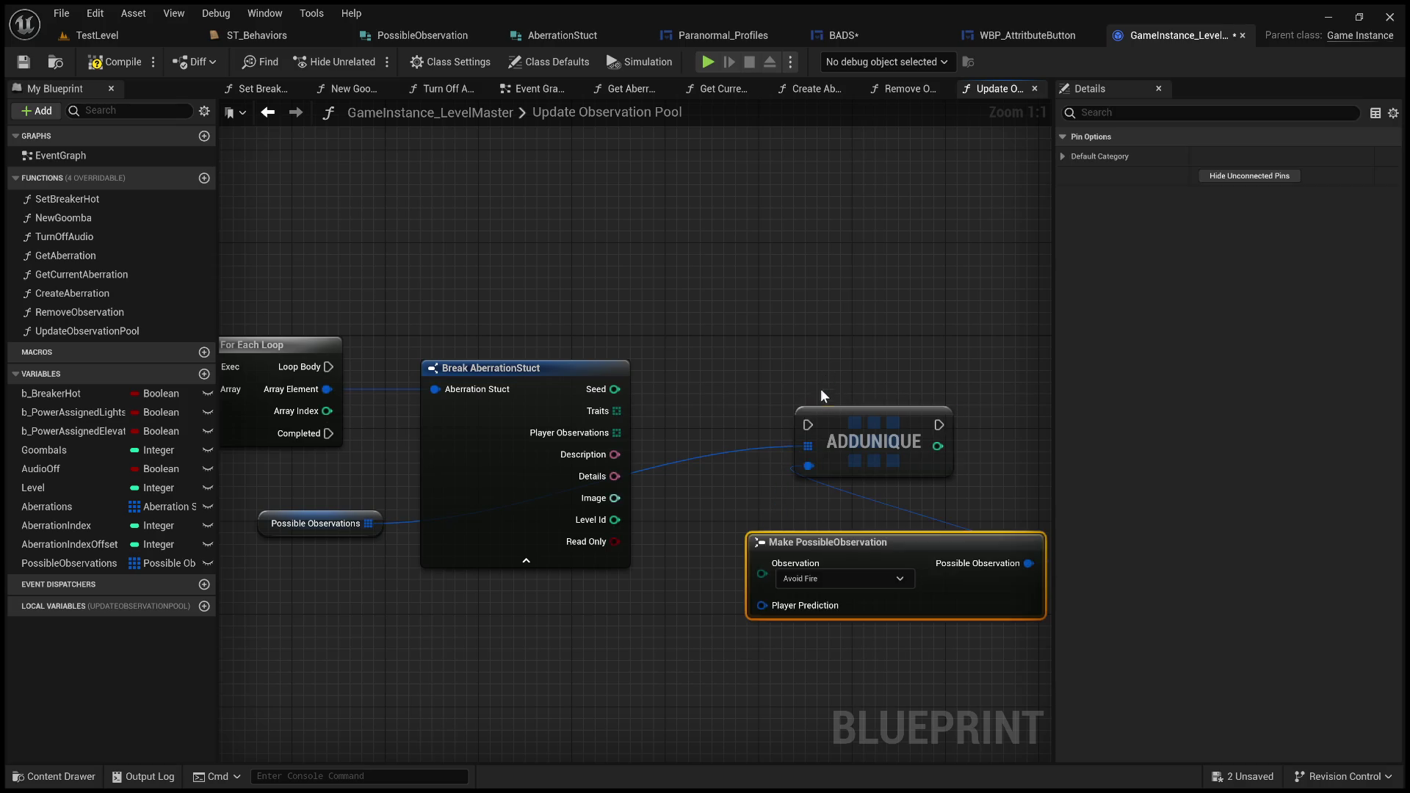
{"action": "left_click_drag", "start_coordinate": [773, 512], "coordinate": [505, 538]}
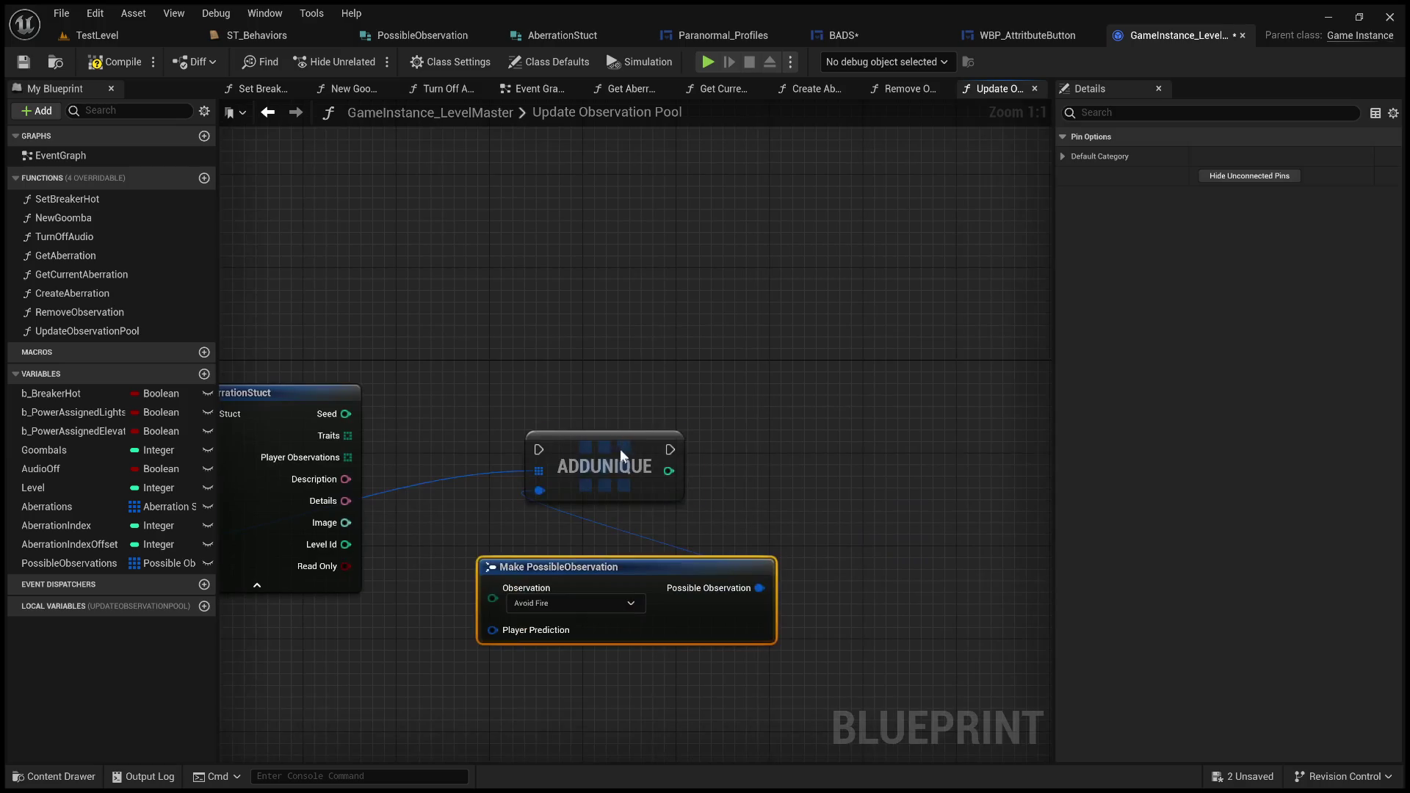
{"action": "left_click_drag", "start_coordinate": [624, 452], "coordinate": [878, 464]}
{"action": "left_click", "coordinate": [617, 578]}
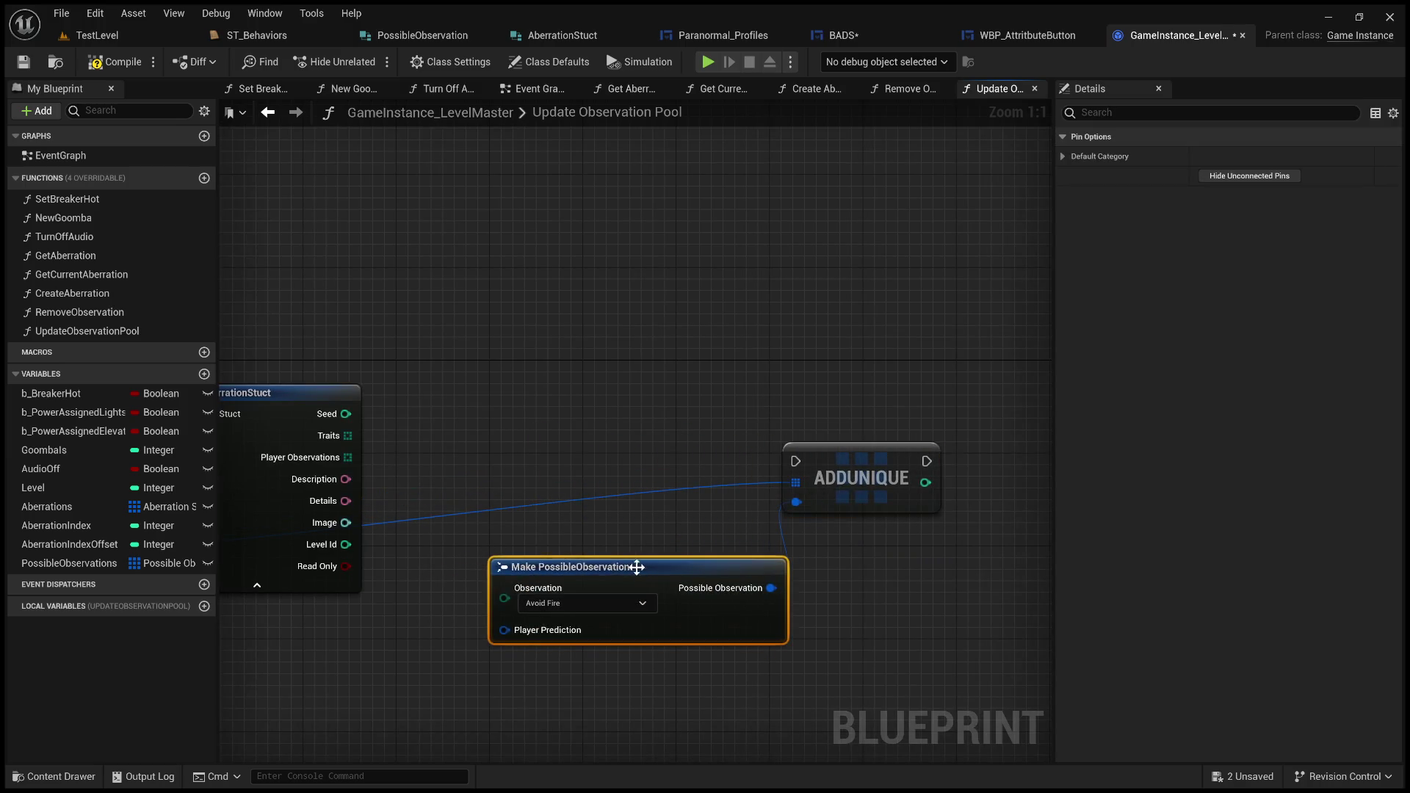
{"action": "mouse_move", "coordinate": [380, 454]}
{"action": "left_mouse_down"}
{"action": "mouse_move", "coordinate": [610, 371]}
{"action": "mouse_move", "coordinate": [844, 383]}
{"action": "mouse_move", "coordinate": [752, 387]}
{"action": "mouse_move", "coordinate": [533, 351]}
{"action": "mouse_move", "coordinate": [650, 359]}
{"action": "mouse_move", "coordinate": [777, 459]}
{"action": "left_mouse_up"}
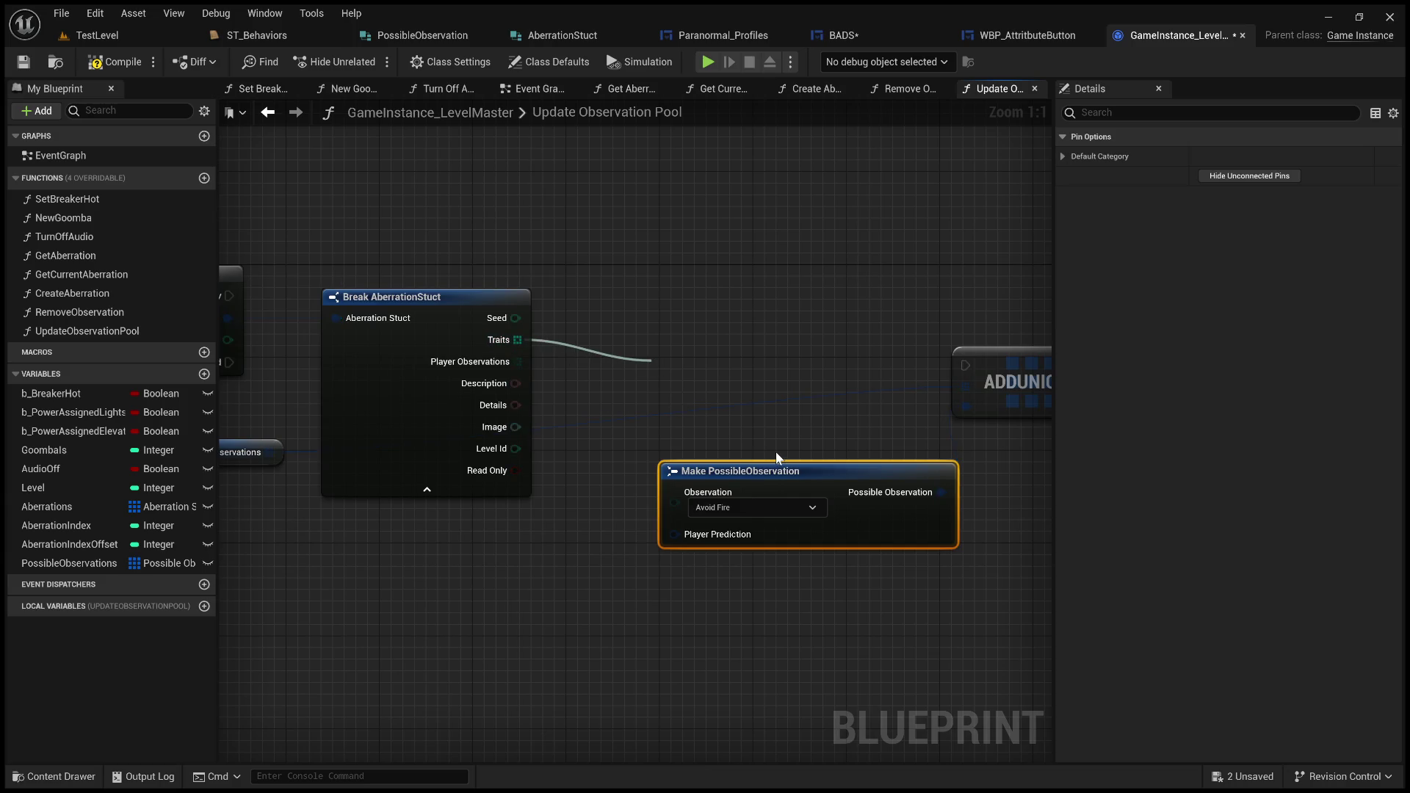
- Add a For Each Loop over the aberration's Traits array
{"action": "left_click", "coordinate": [775, 452]}
{"action": "mouse_move", "coordinate": [740, 368]}
{"action": "left_mouse_down"}
{"action": "mouse_move", "coordinate": [738, 287]}
{"action": "mouse_move", "coordinate": [526, 318]}
{"action": "left_mouse_up"}
{"action": "mouse_move", "coordinate": [664, 353]}
{"action": "left_mouse_down"}
{"action": "mouse_move", "coordinate": [794, 342]}
{"action": "mouse_move", "coordinate": [834, 408]}
{"action": "left_mouse_up"}
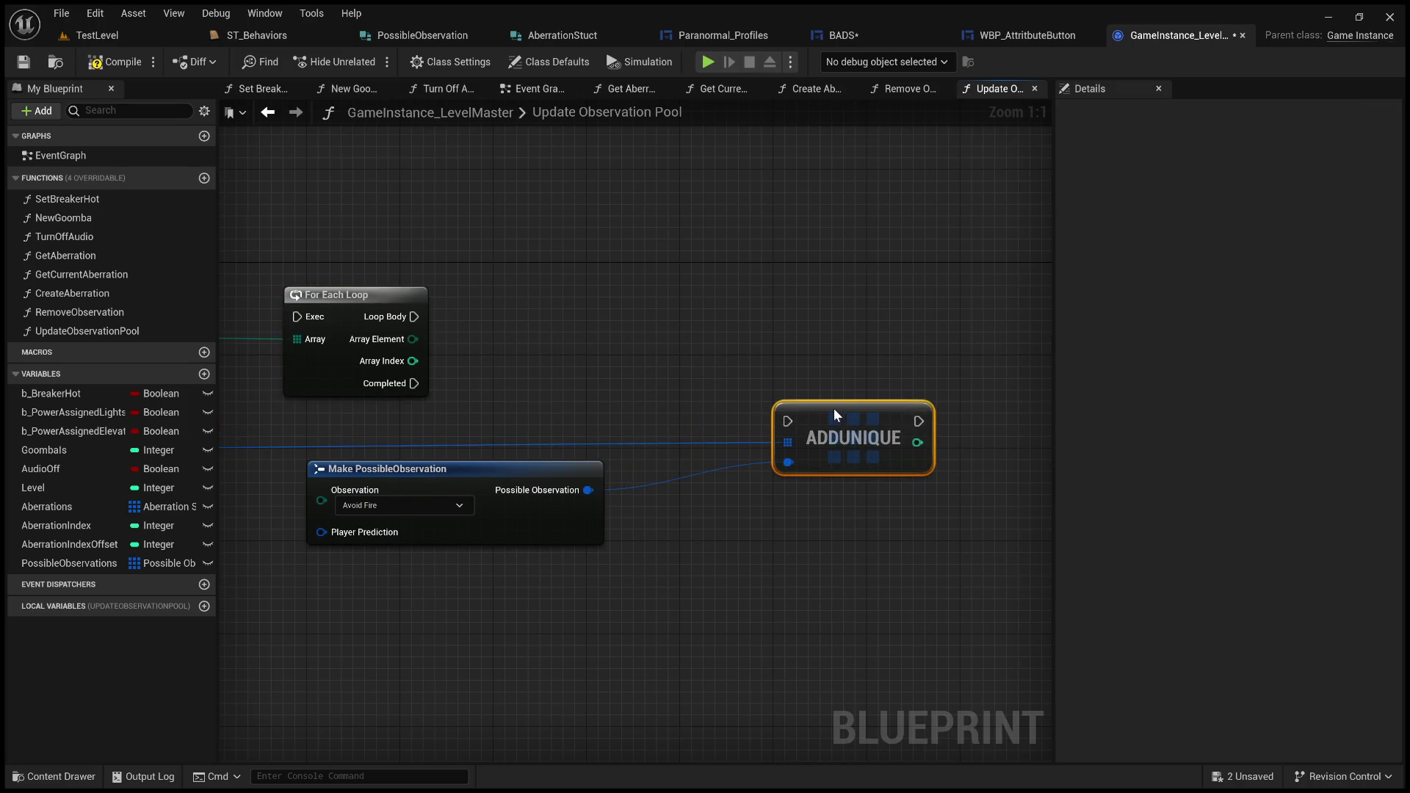
{"action": "mouse_move", "coordinate": [566, 393]}
{"action": "left_mouse_down"}
{"action": "mouse_move", "coordinate": [1013, 346]}
{"action": "mouse_move", "coordinate": [766, 382]}
{"action": "left_mouse_up"}
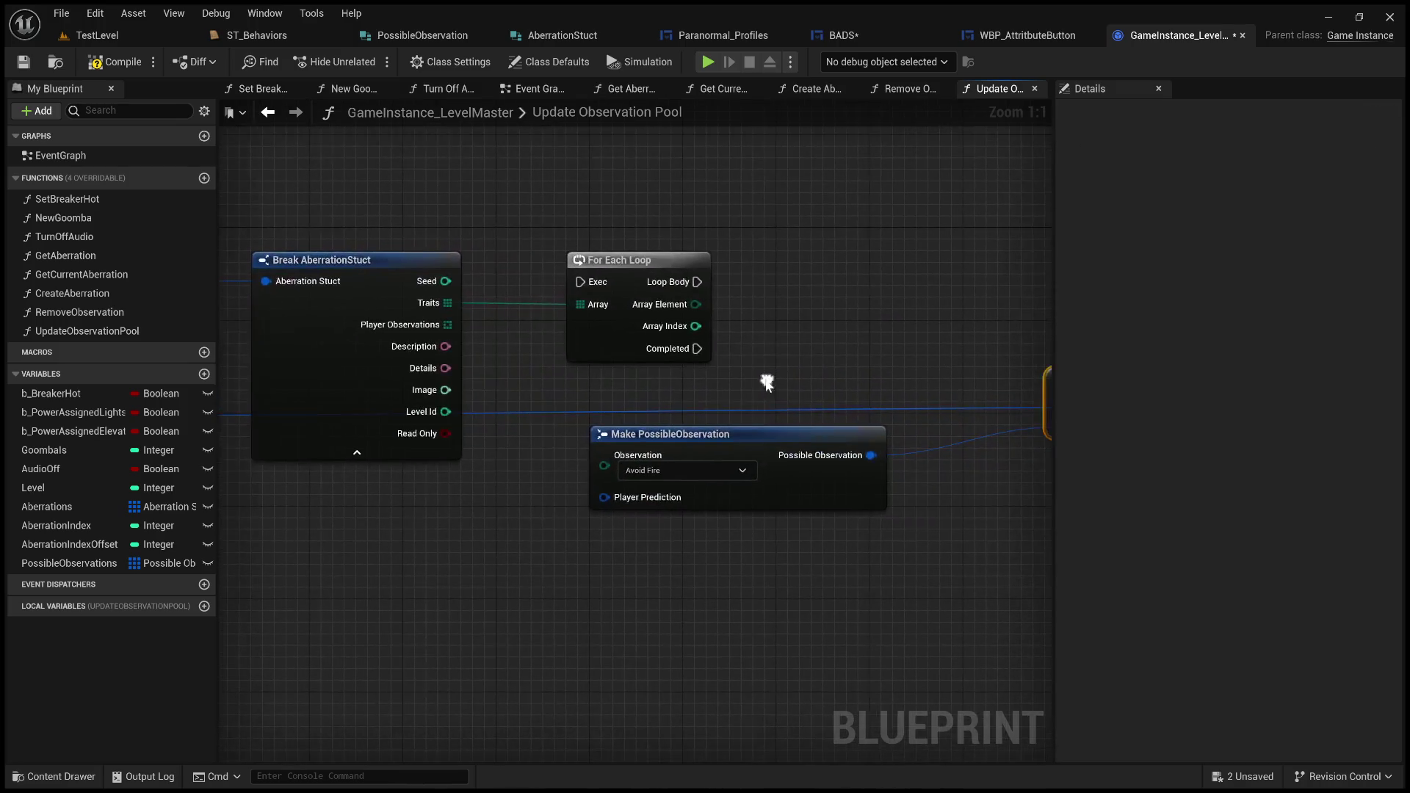
- Connect the Traits loop's Array Element to Make PossibleObservation's Observation input
{"action": "mouse_move", "coordinate": [695, 304]}
{"action": "left_mouse_down"}
{"action": "mouse_move", "coordinate": [609, 426]}
{"action": "mouse_move", "coordinate": [611, 470]}
{"action": "left_mouse_up"}
{"action": "mouse_move", "coordinate": [704, 450]}
{"action": "left_mouse_down"}
{"action": "mouse_move", "coordinate": [875, 342]}
{"action": "mouse_move", "coordinate": [877, 301]}
{"action": "left_mouse_up"}
{"action": "left_click_drag", "start_coordinate": [792, 367], "coordinate": [695, 423]}
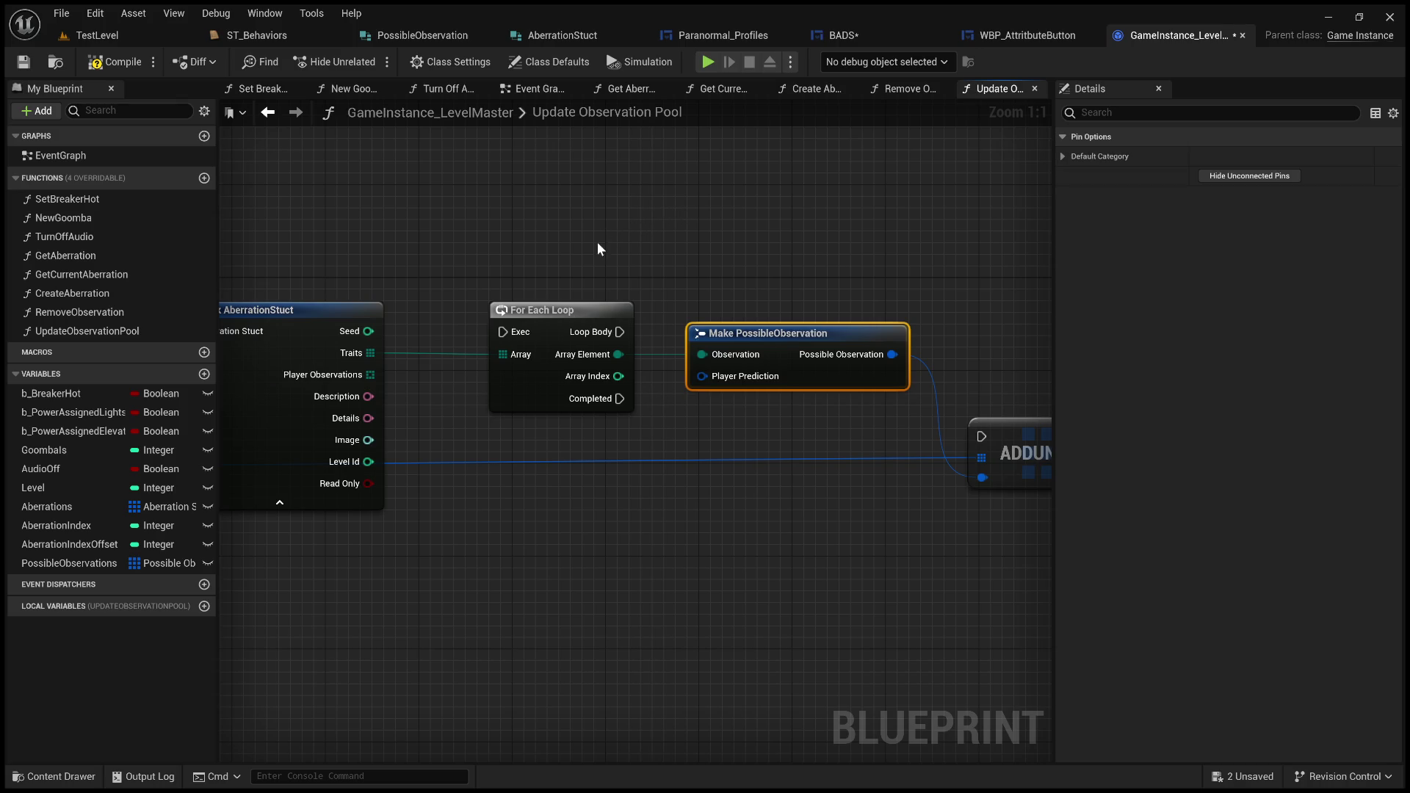
- Run the Traits loop from the outer aberration loop's Loop Body
{"action": "mouse_move", "coordinate": [562, 255]}
{"action": "left_mouse_down"}
{"action": "mouse_move", "coordinate": [1020, 233]}
{"action": "mouse_move", "coordinate": [671, 251]}
{"action": "left_mouse_up"}
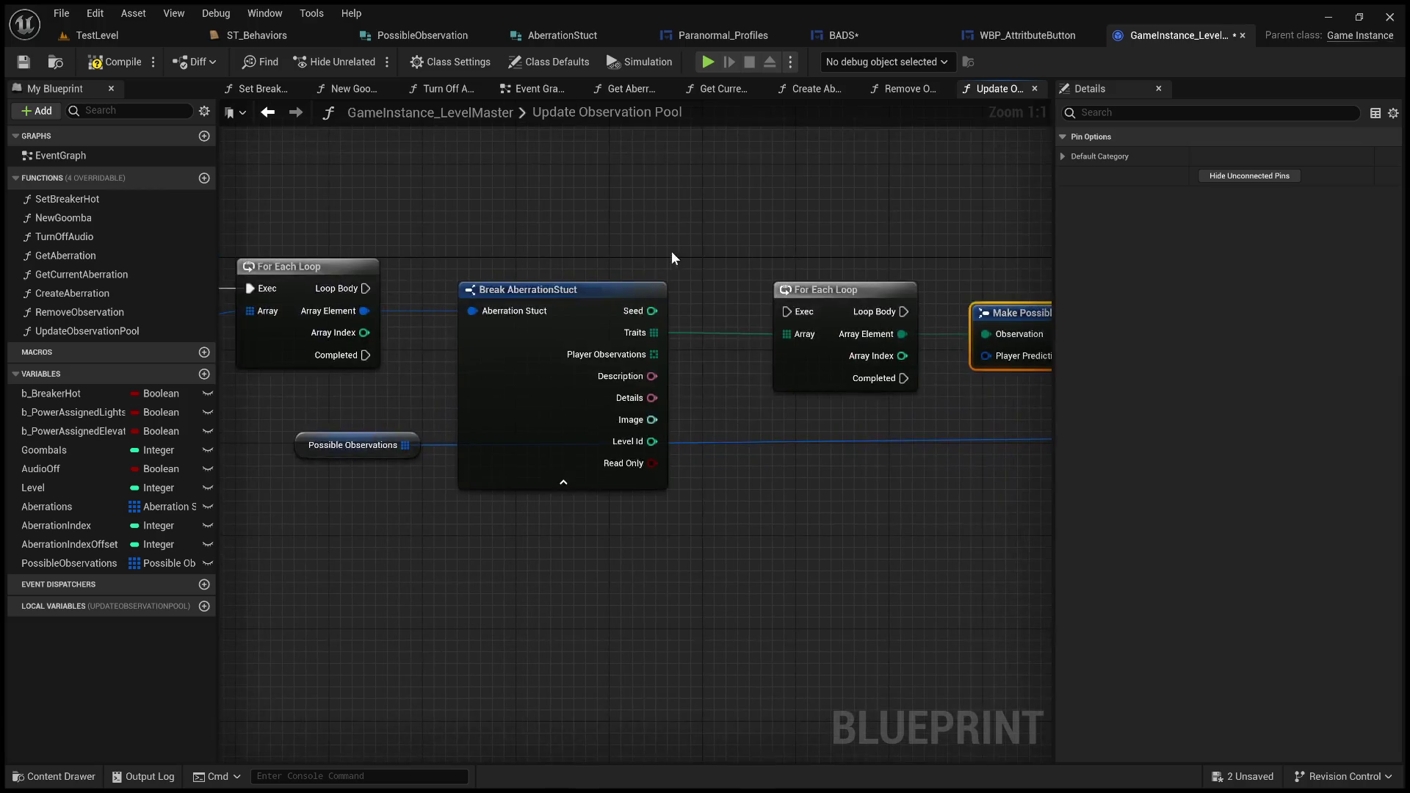
{"action": "mouse_move", "coordinate": [365, 287]}
{"action": "left_mouse_down"}
{"action": "mouse_move", "coordinate": [818, 310]}
{"action": "mouse_move", "coordinate": [827, 269]}
{"action": "left_mouse_up"}
{"action": "left_click", "coordinate": [764, 213]}
- Drive ADDUNIQUE's exec input from the Traits loop's Loop Body
{"action": "left_click_drag", "start_coordinate": [764, 213], "coordinate": [290, 257]}
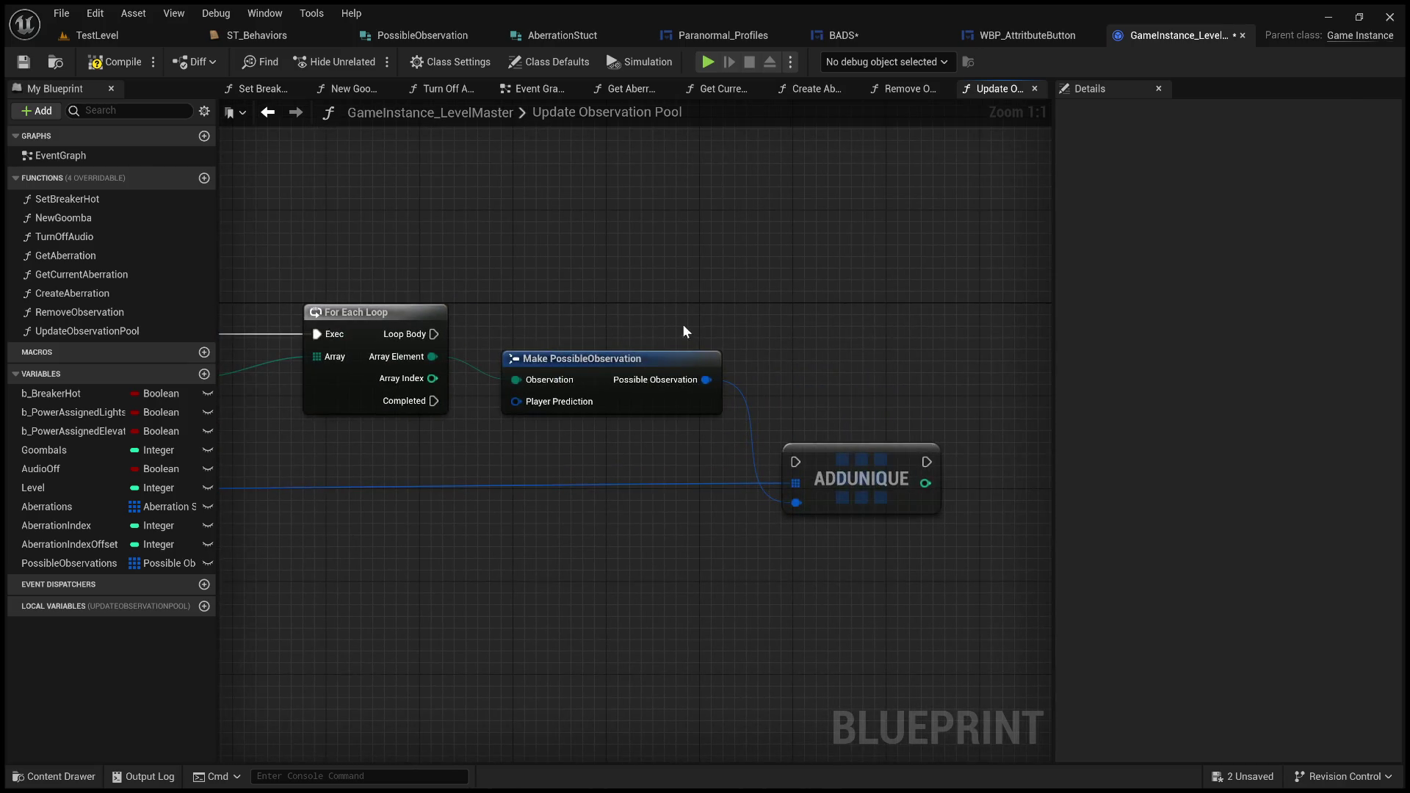
{"action": "mouse_move", "coordinate": [850, 452]}
{"action": "left_mouse_down"}
{"action": "mouse_move", "coordinate": [877, 380]}
{"action": "mouse_move", "coordinate": [869, 319]}
{"action": "mouse_move", "coordinate": [859, 439]}
{"action": "mouse_move", "coordinate": [886, 325]}
{"action": "left_mouse_up"}
{"action": "mouse_move", "coordinate": [433, 334]}
{"action": "left_mouse_down"}
{"action": "mouse_move", "coordinate": [811, 337]}
{"action": "mouse_move", "coordinate": [820, 323]}
{"action": "left_mouse_up"}
{"action": "left_click_drag", "start_coordinate": [728, 441], "coordinate": [843, 404]}
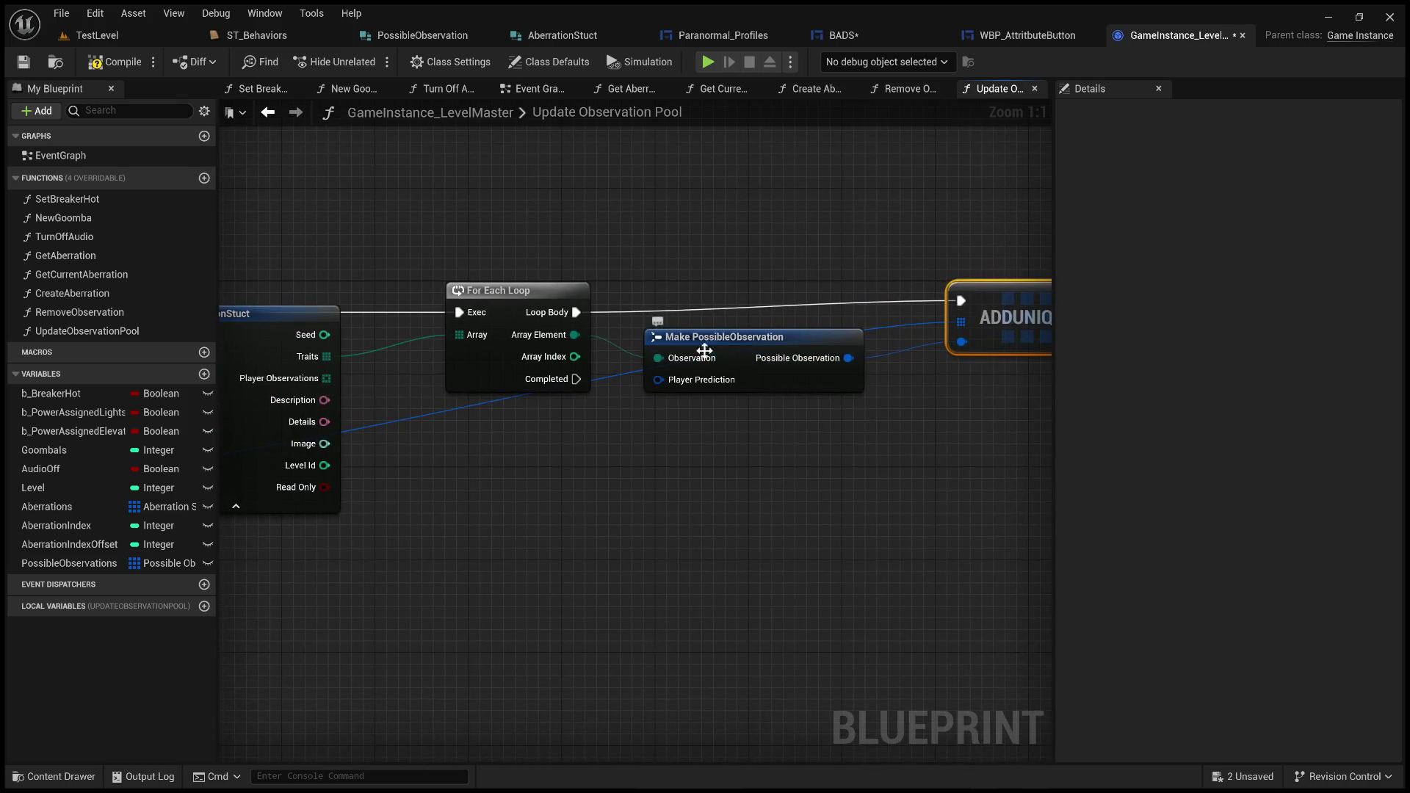
{"action": "left_click_drag", "start_coordinate": [569, 441], "coordinate": [690, 440]}
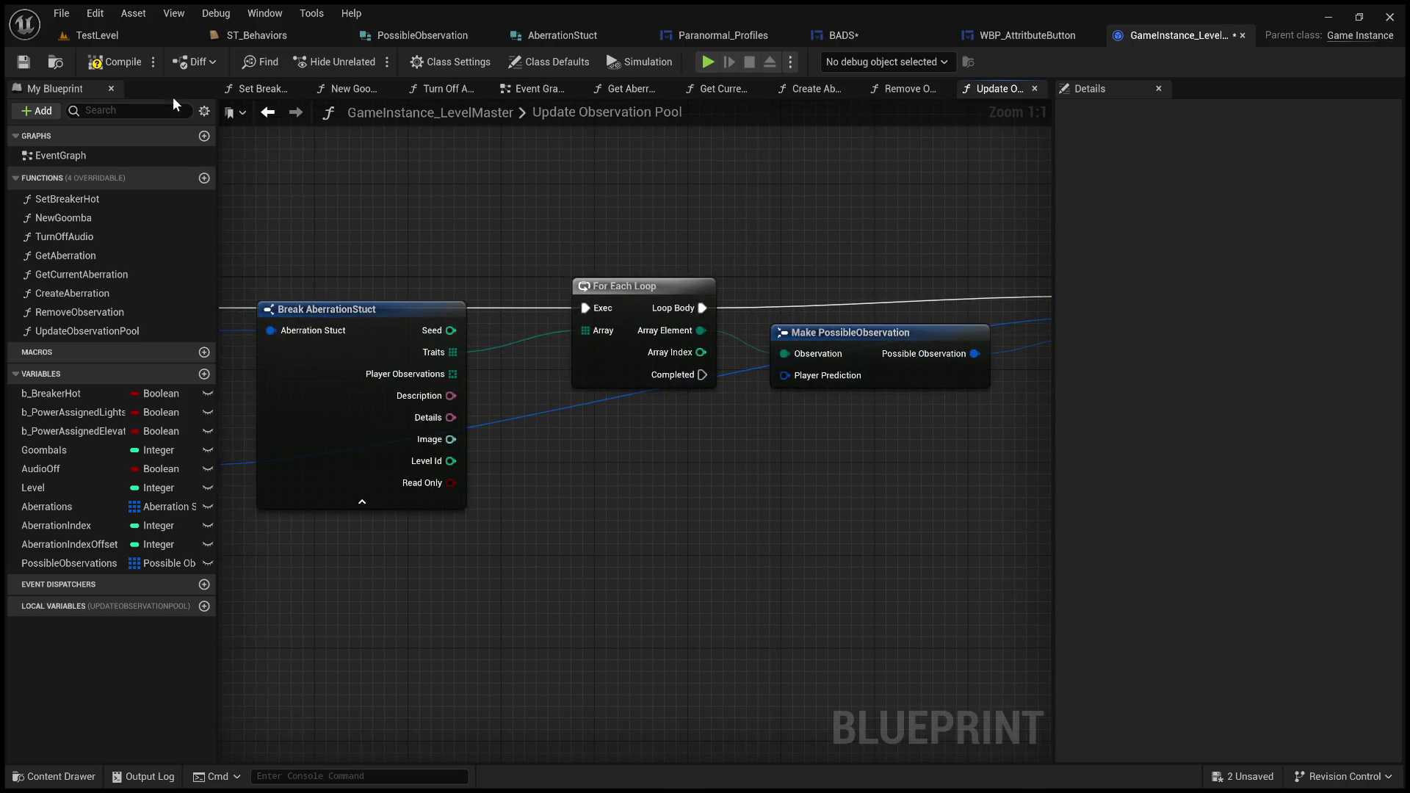
{"action": "left_click", "coordinate": [425, 35]}
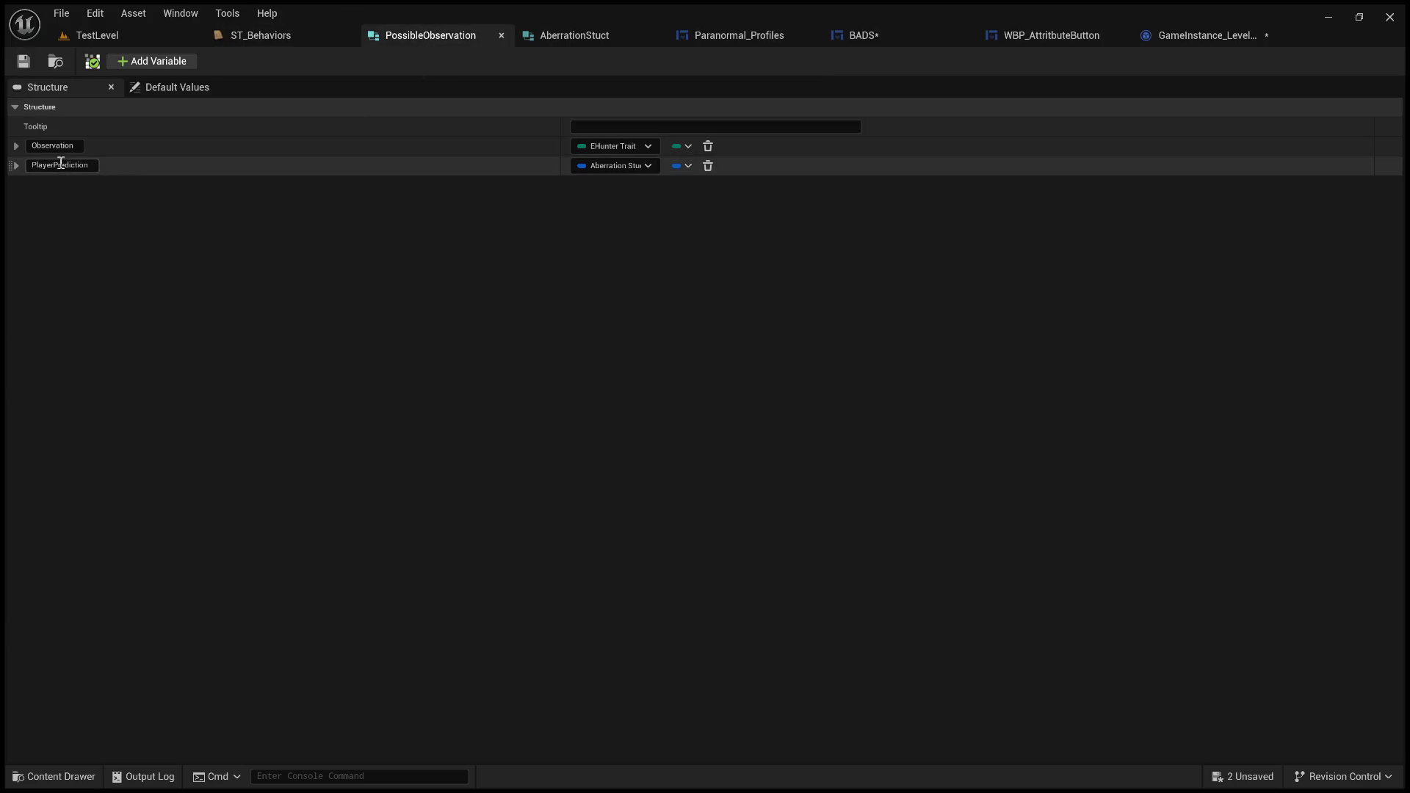
- Add a new struct member and rename it from its default name to Actual
{"action": "left_click", "coordinate": [162, 63]}
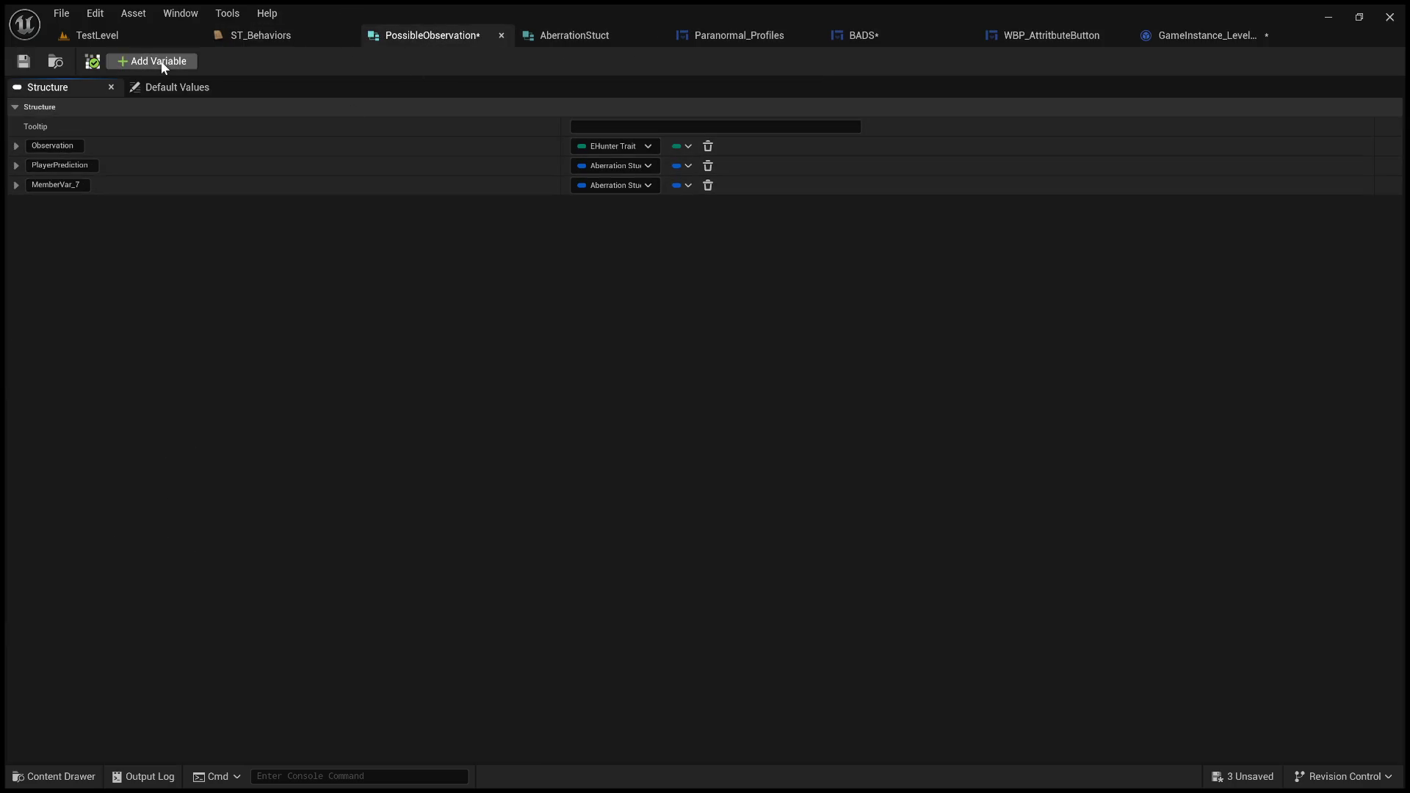
{"action": "left_click", "coordinate": [65, 184]}
{"action": "type", "text": "Actua"}
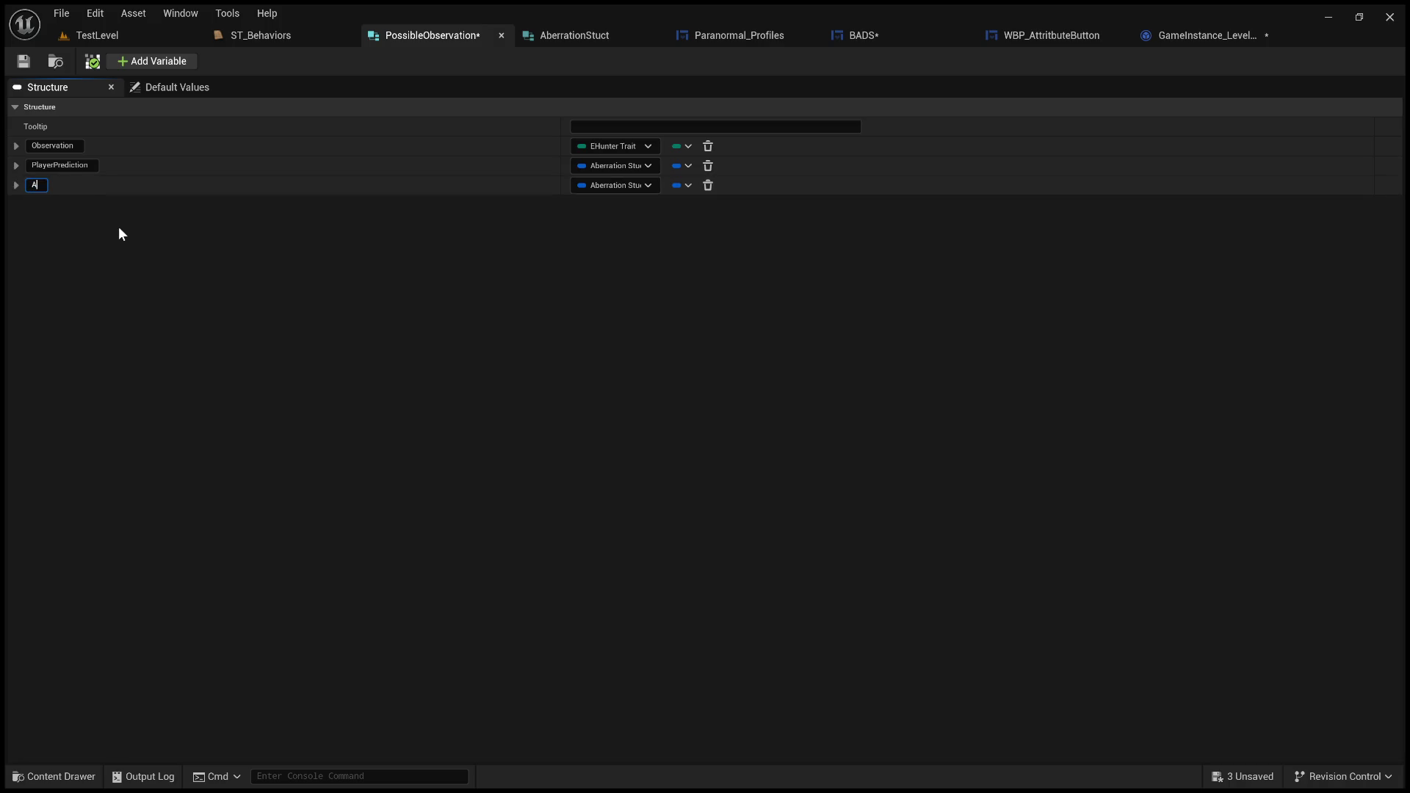
{"action": "type", "text": "lAb"}
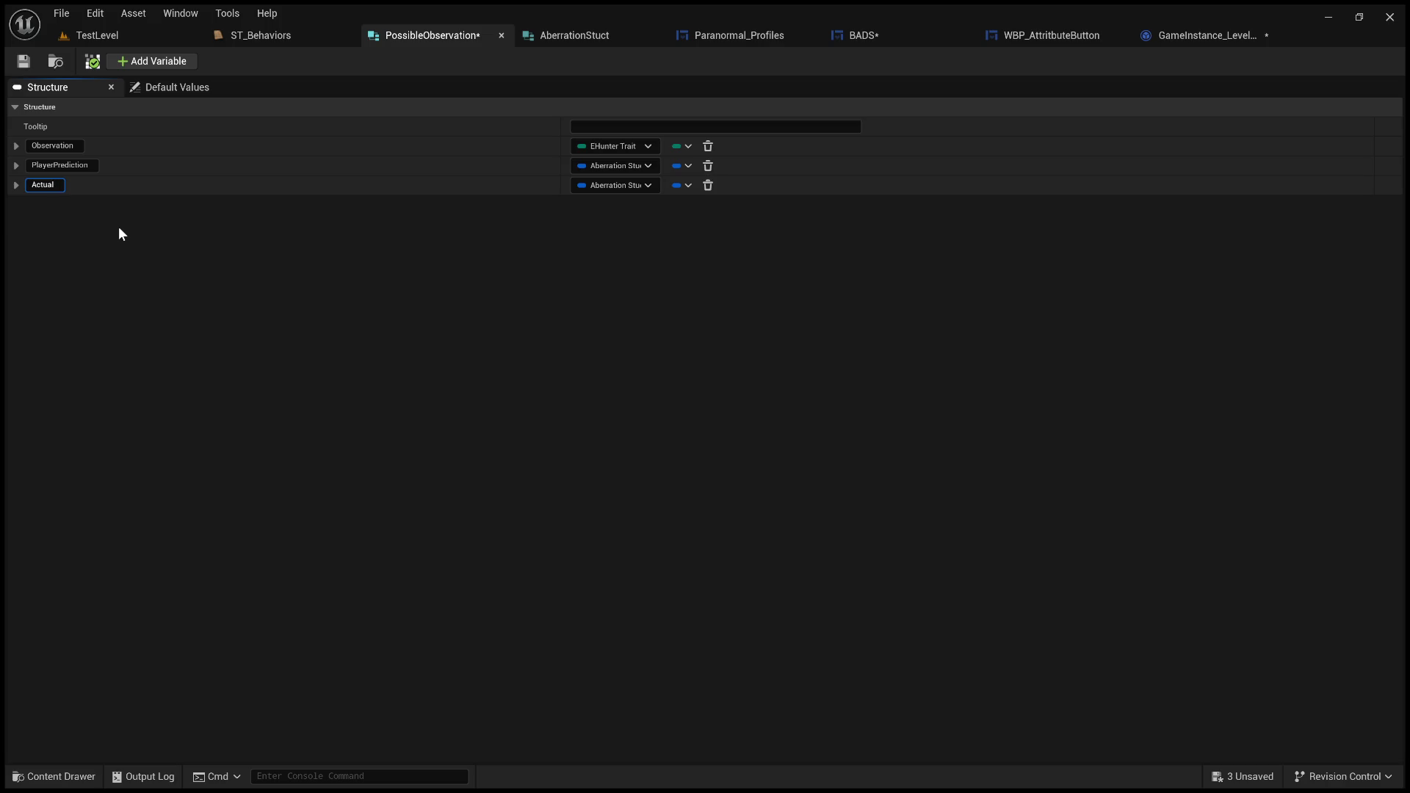
- Rename PossibleObservation's third member to ActualOwningAberrations and save the structure
{"action": "type", "text": "Ab"}
{"action": "key", "text": "BackSpace"}
{"action": "key", "text": "BackSpace"}
{"action": "key", "text": "BackSpace"}
{"action": "type", "text": "Owning"}
{"action": "type", "text": "A"}
{"action": "key", "text": "Home"}
{"action": "type", "text": "Actual"}
{"action": "key", "text": "Return"}
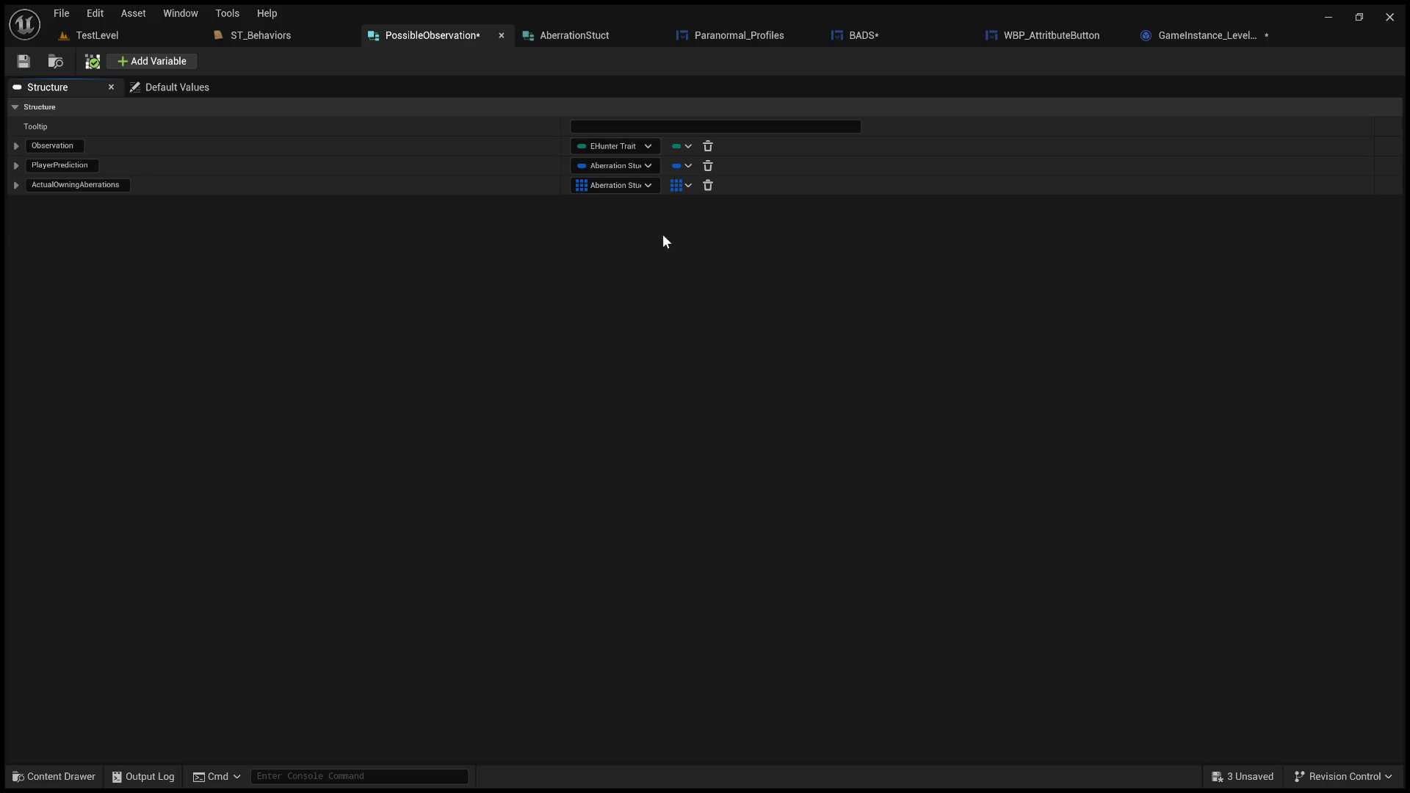
{"action": "left_click", "coordinate": [21, 64]}
- Check how Actual Owning Aberrations wires into the Update Observation Pool graph, then return to PossibleObservation
{"action": "left_click", "coordinate": [530, 40]}
{"action": "left_click", "coordinate": [729, 39]}
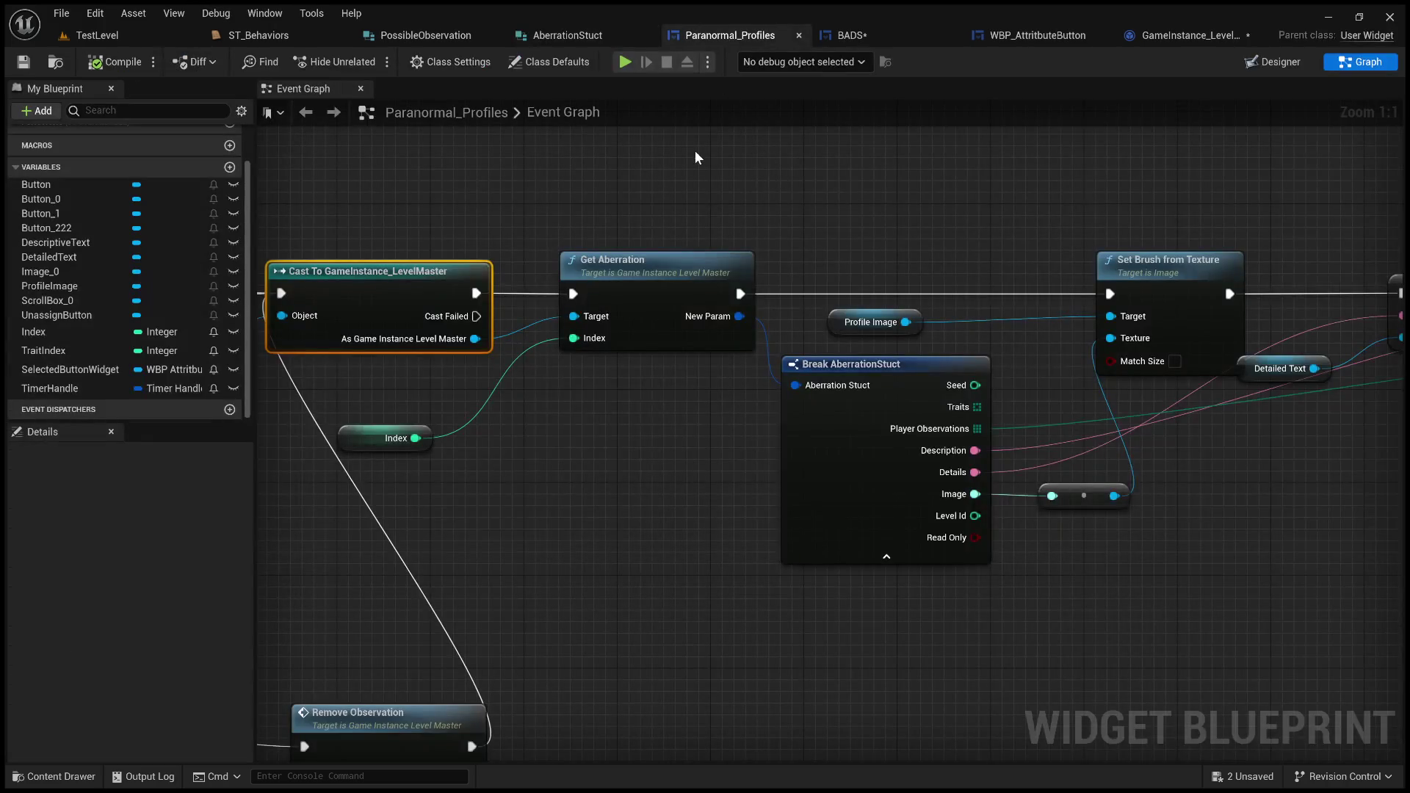
{"action": "left_click", "coordinate": [862, 41]}
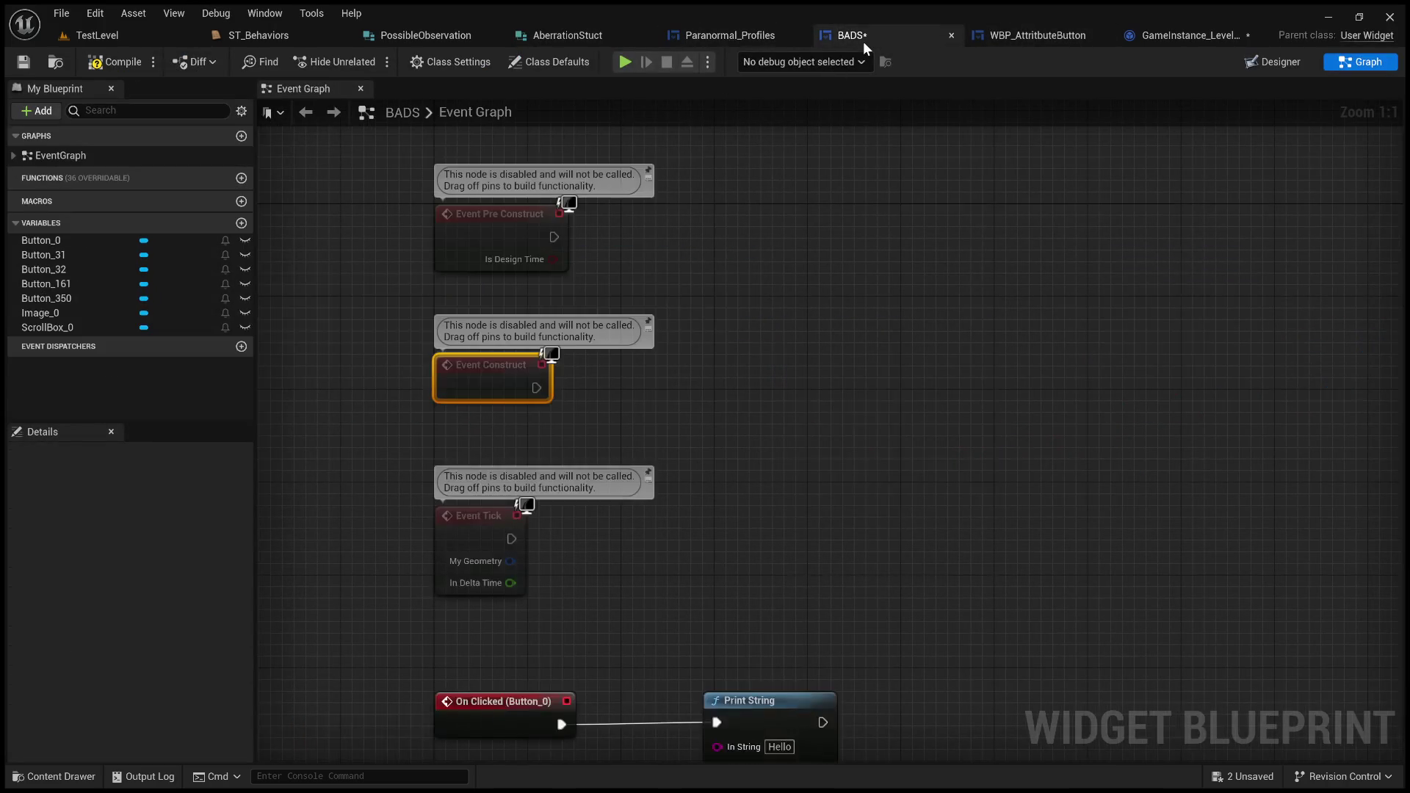
{"action": "left_click", "coordinate": [1169, 34]}
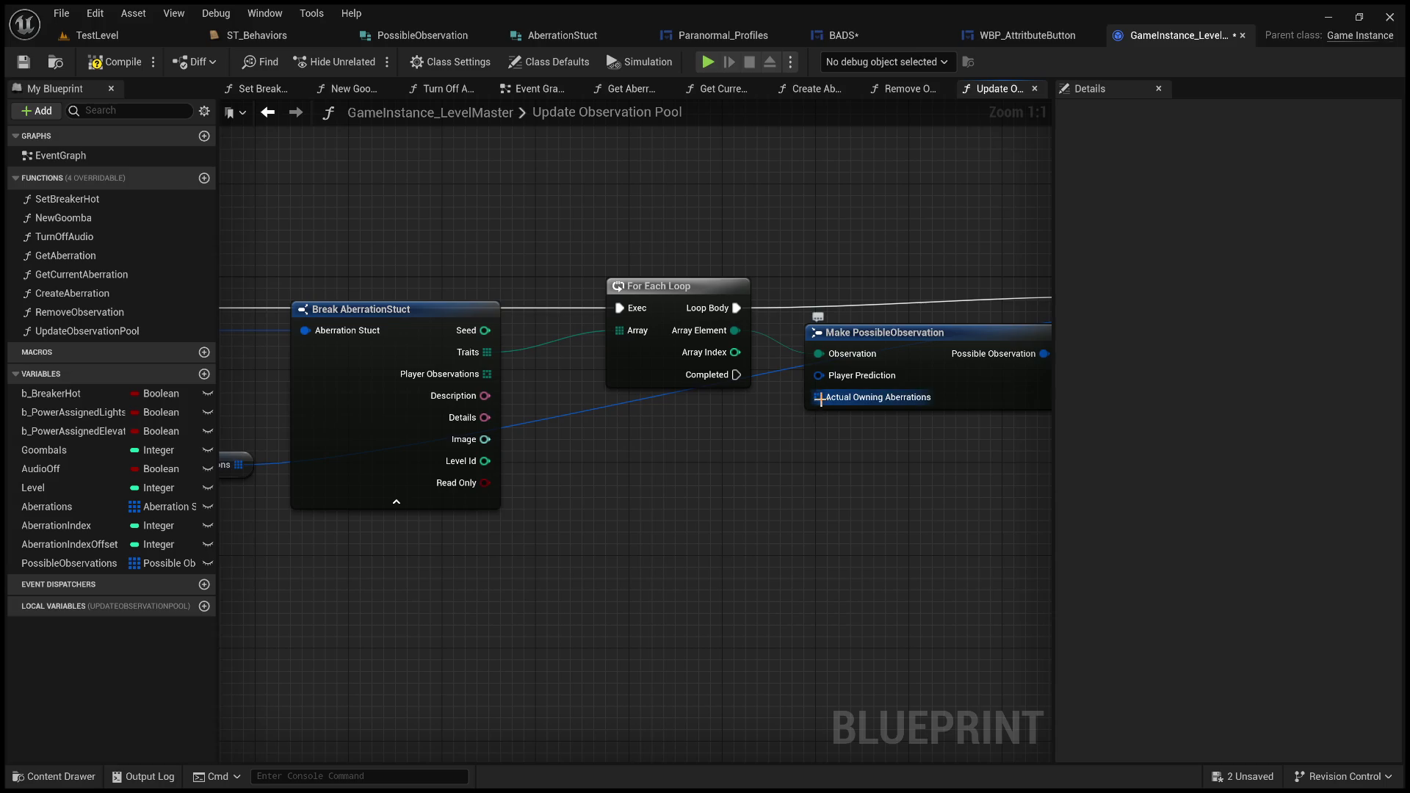
{"action": "left_click_drag", "start_coordinate": [819, 399], "coordinate": [729, 497]}
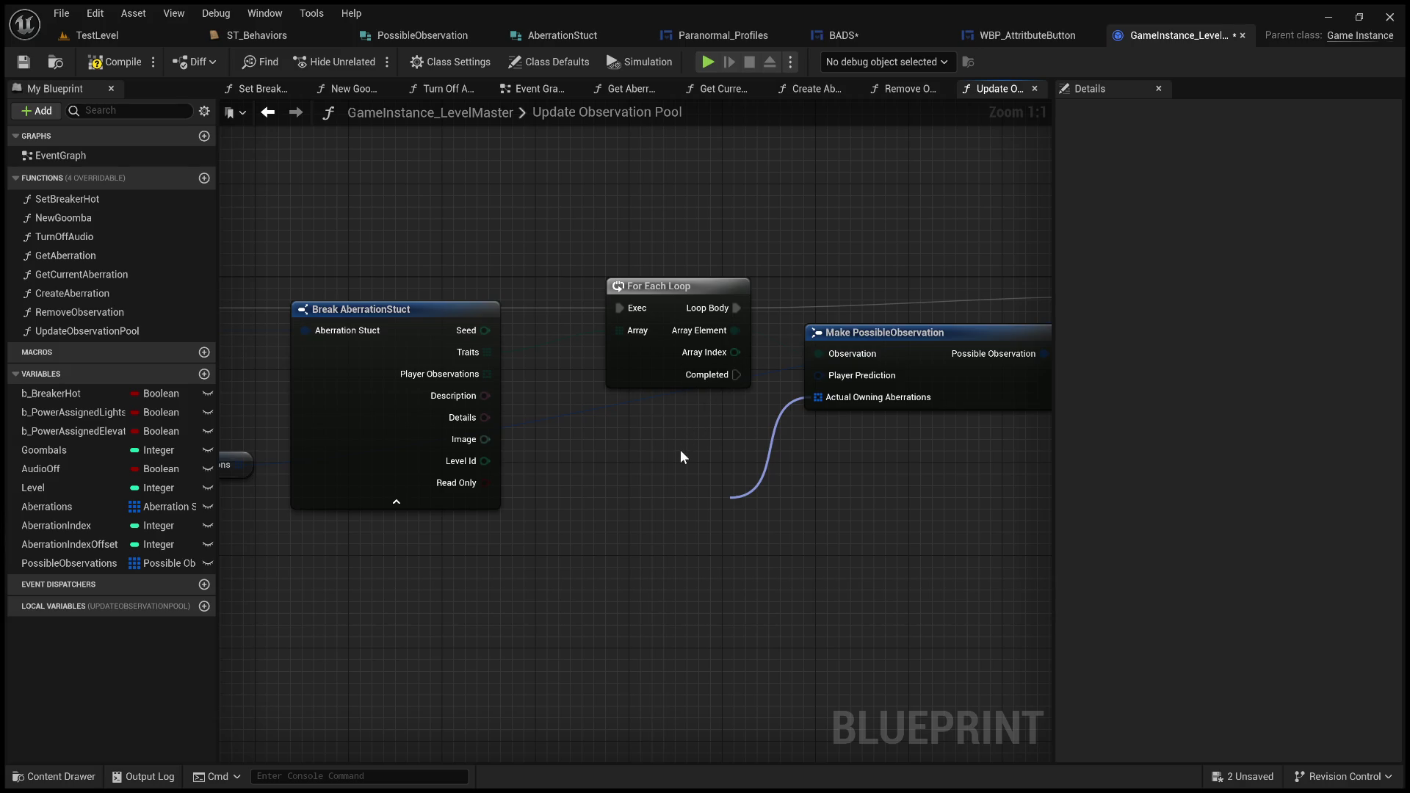
{"action": "key", "text": "Escape"}
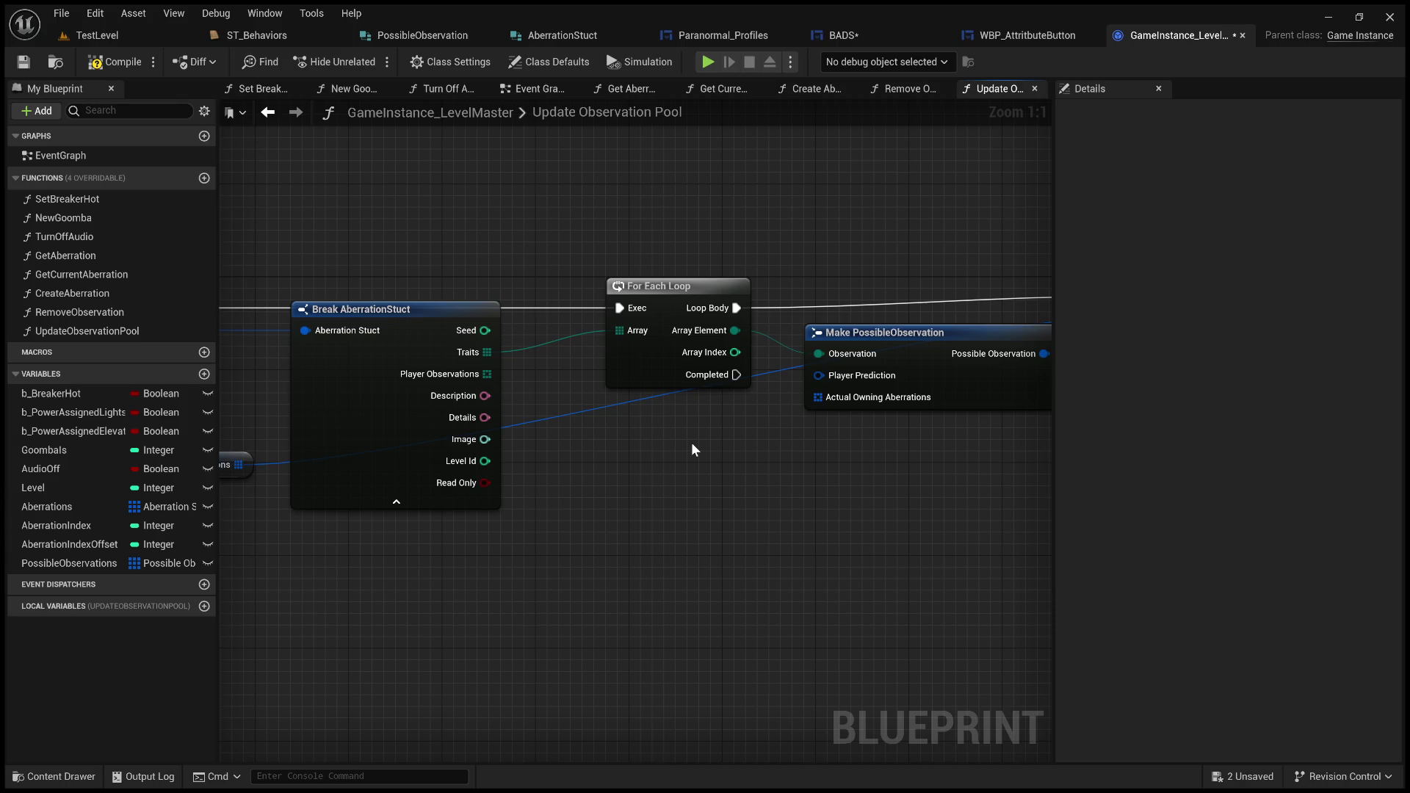
{"action": "left_click", "coordinate": [415, 35]}
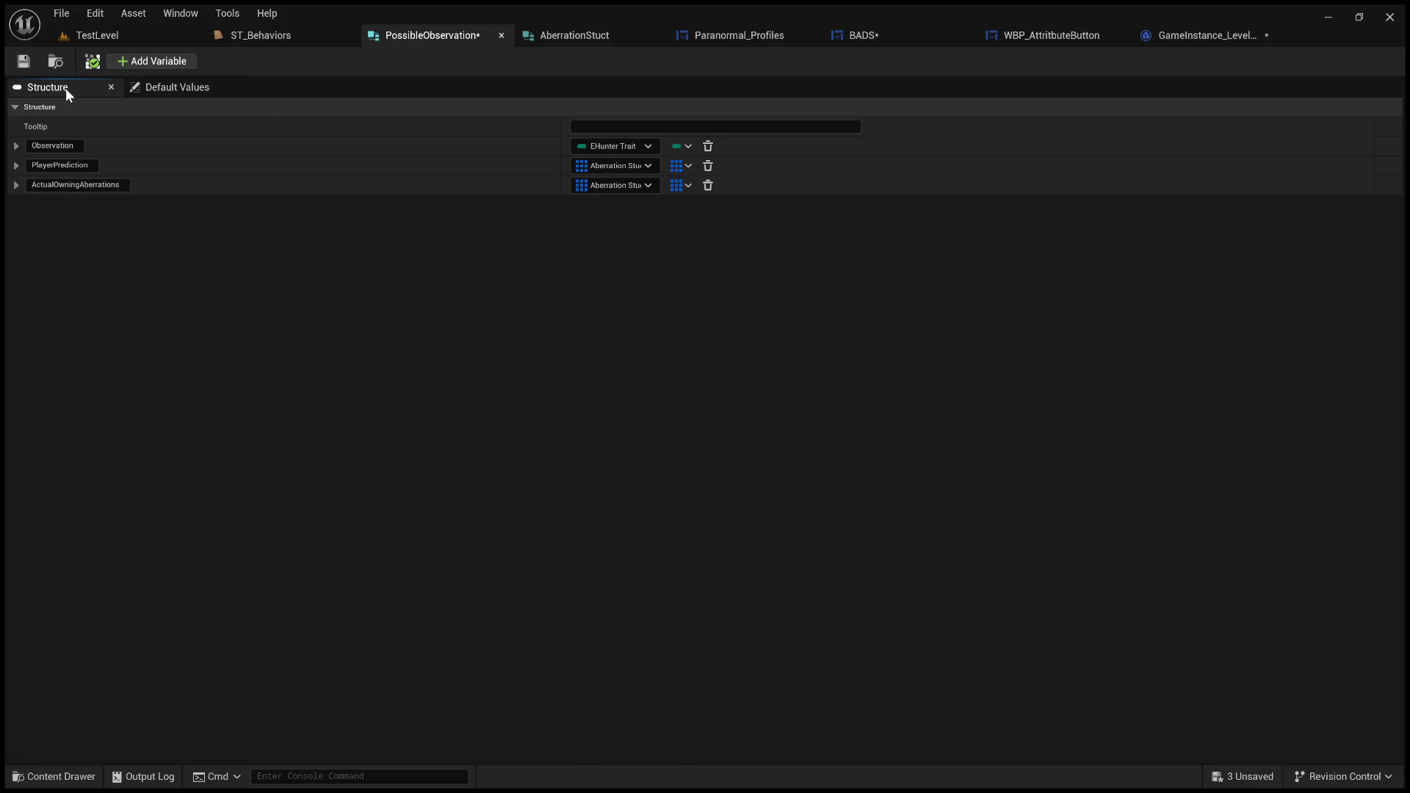
- Save PossibleObservation and look over the For Each Loop chain in Paranormal_Profiles
{"action": "left_click", "coordinate": [22, 61]}
{"action": "left_click", "coordinate": [568, 41]}
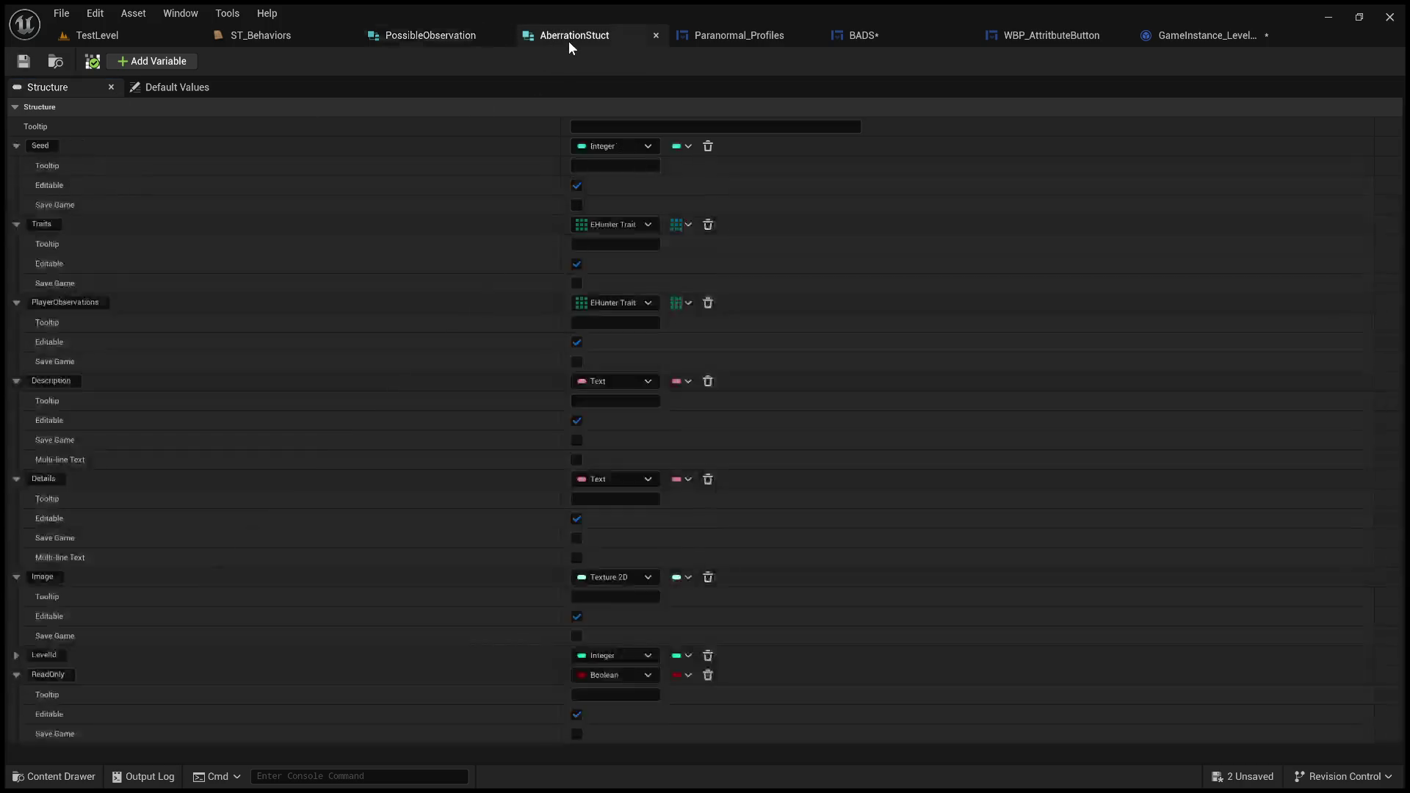
{"action": "left_click", "coordinate": [765, 38]}
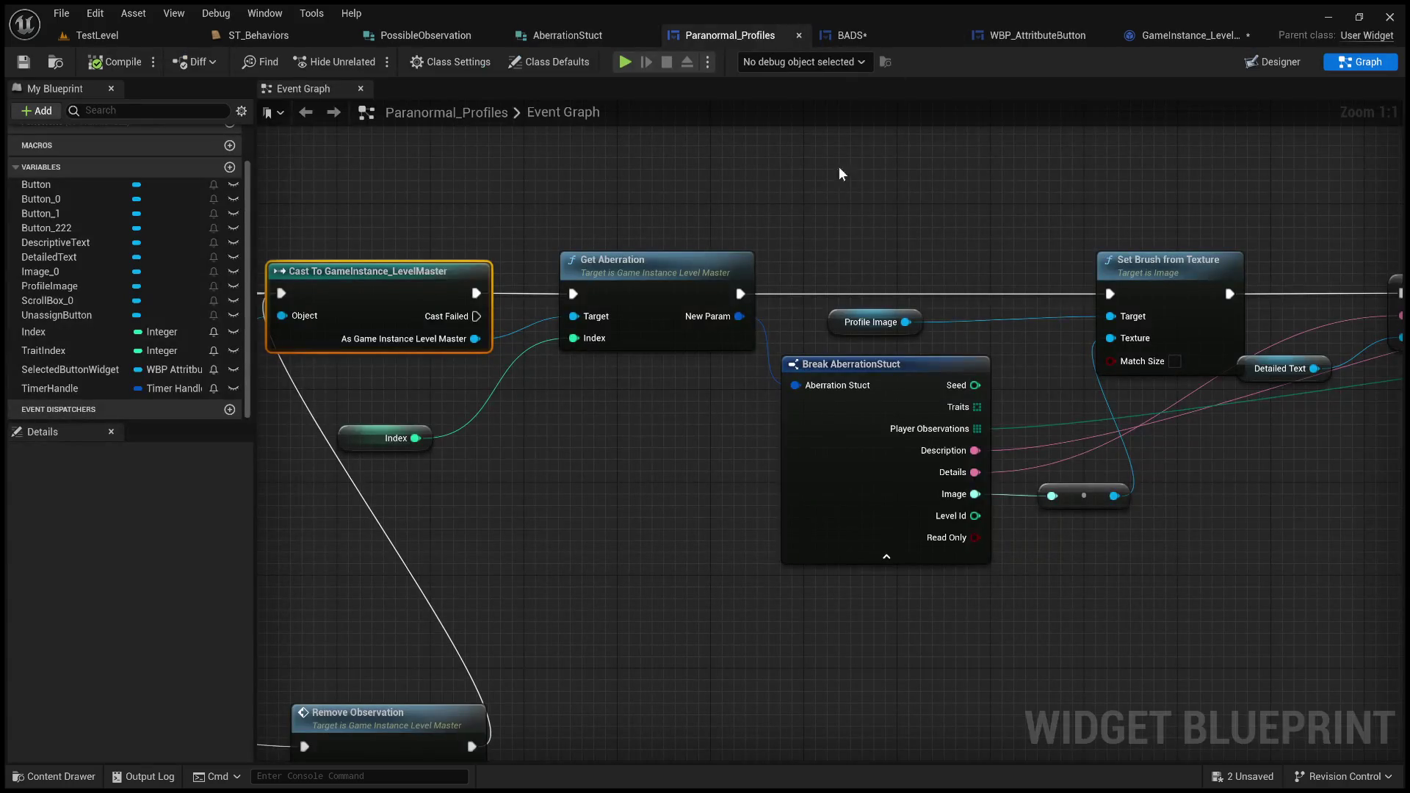
{"action": "mouse_move", "coordinate": [923, 174]}
{"action": "left_mouse_down"}
{"action": "mouse_move", "coordinate": [512, 156]}
{"action": "mouse_move", "coordinate": [272, 246]}
{"action": "mouse_move", "coordinate": [228, 382]}
{"action": "mouse_move", "coordinate": [296, 398]}
{"action": "mouse_move", "coordinate": [456, 387]}
{"action": "left_mouse_up"}
- Return to the Update Observation Pool graph and bring the AddUnique node into view
{"action": "left_click", "coordinate": [1158, 38]}
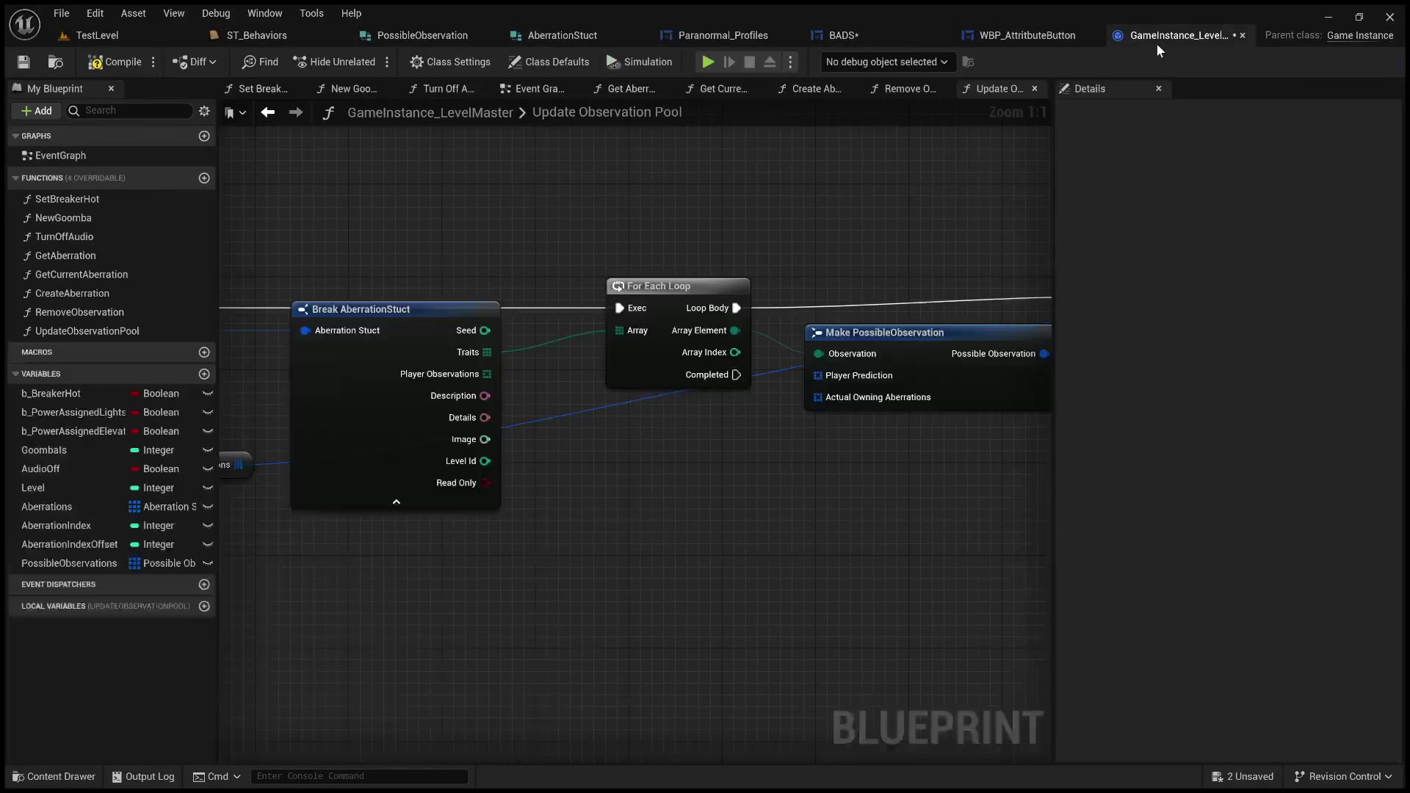
{"action": "mouse_move", "coordinate": [791, 283]}
{"action": "left_mouse_down"}
{"action": "mouse_move", "coordinate": [972, 207]}
{"action": "mouse_move", "coordinate": [913, 248]}
{"action": "left_mouse_up"}
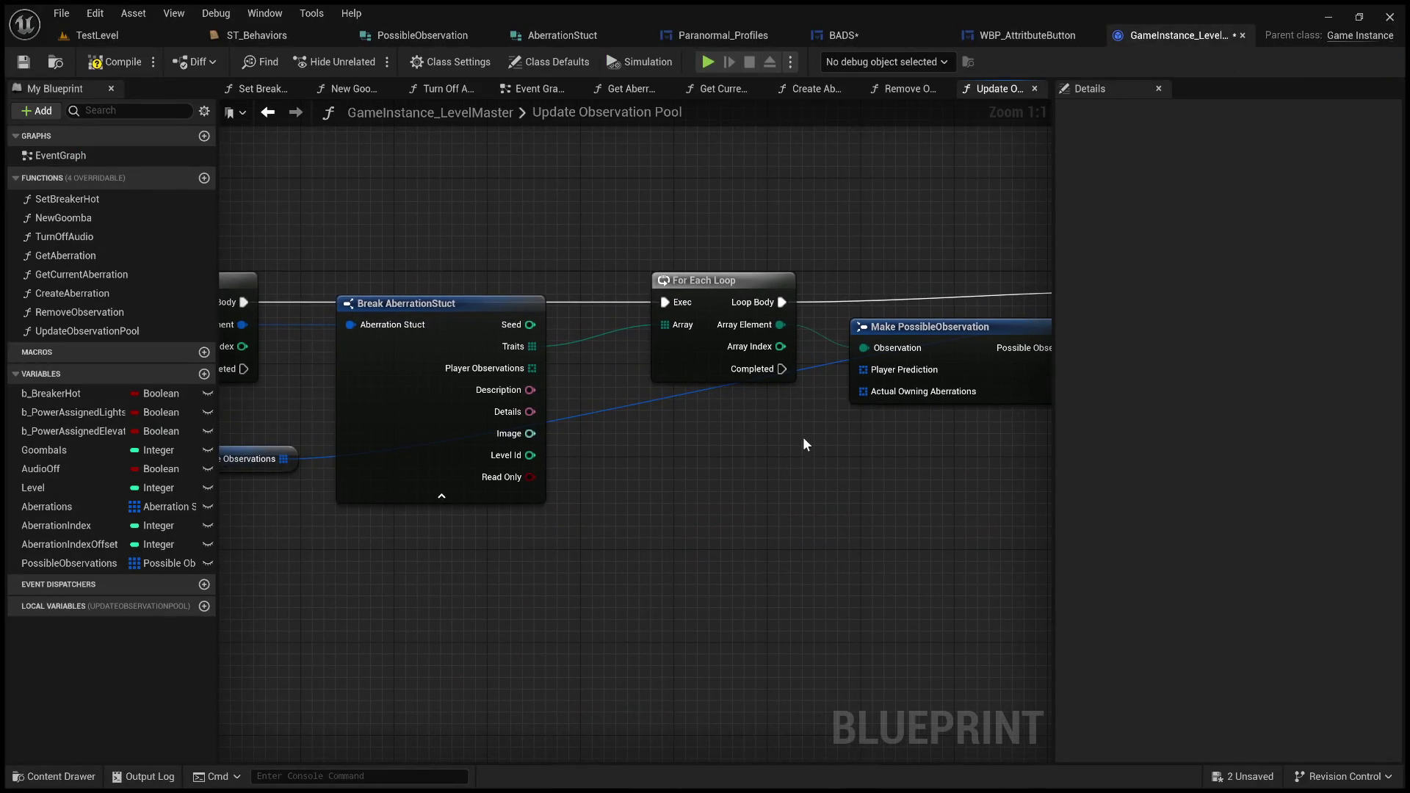
{"action": "mouse_move", "coordinate": [737, 444]}
{"action": "left_mouse_down"}
{"action": "mouse_move", "coordinate": [803, 463]}
{"action": "mouse_move", "coordinate": [765, 464]}
{"action": "left_mouse_up"}
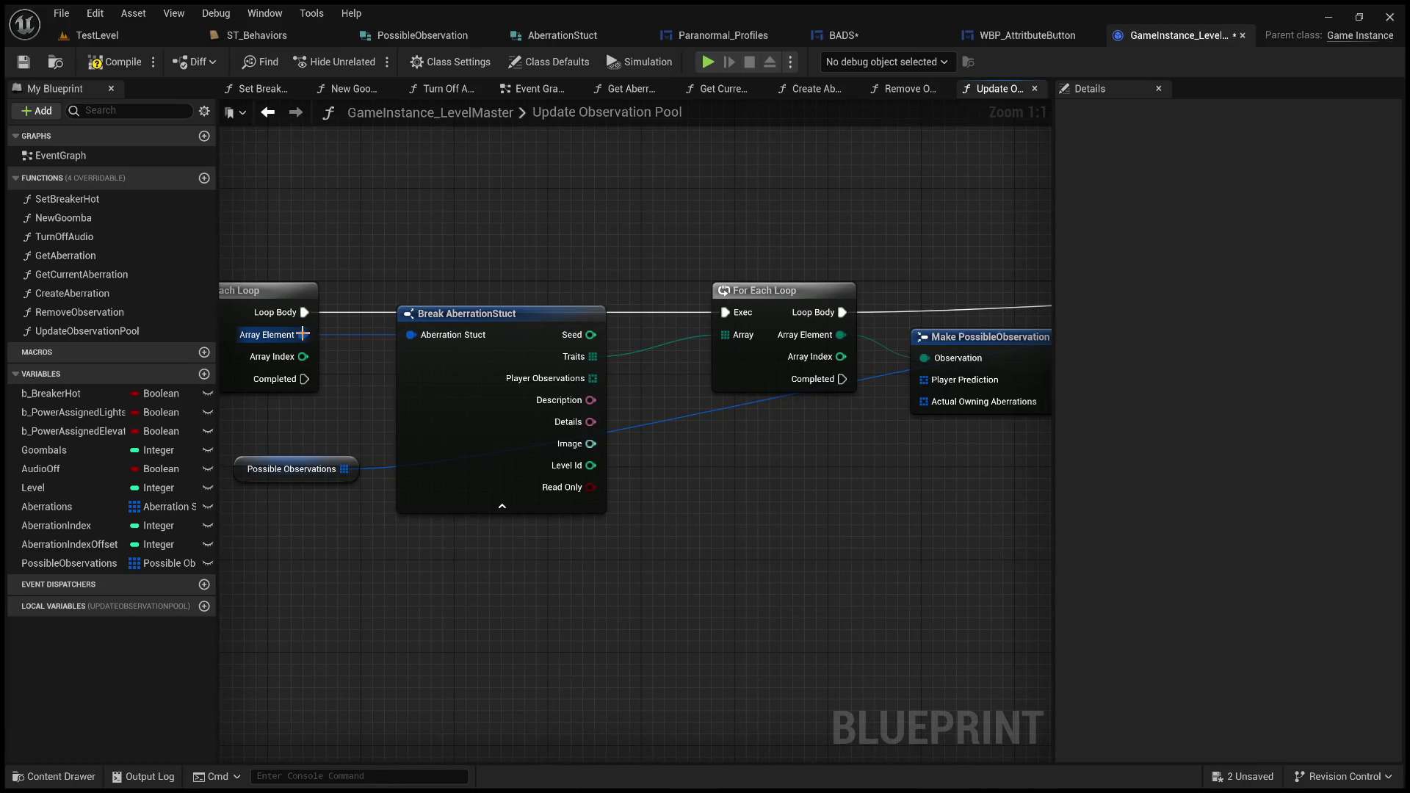
{"action": "mouse_move", "coordinate": [781, 458]}
{"action": "left_mouse_down"}
{"action": "mouse_move", "coordinate": [786, 522]}
{"action": "mouse_move", "coordinate": [507, 550]}
{"action": "mouse_move", "coordinate": [1098, 506]}
{"action": "mouse_move", "coordinate": [393, 540]}
{"action": "mouse_move", "coordinate": [581, 536]}
{"action": "left_mouse_up"}
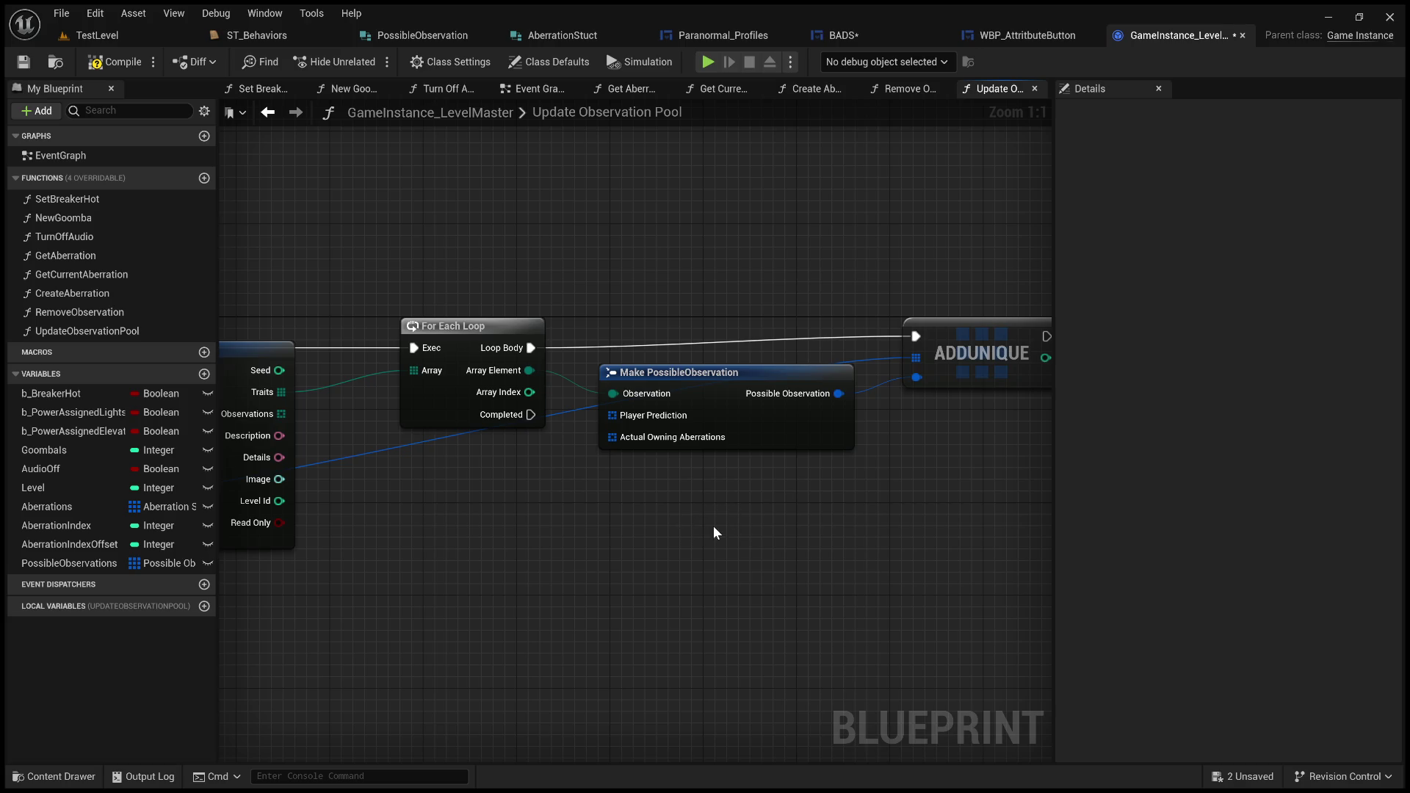
{"action": "left_click_drag", "start_coordinate": [712, 525], "coordinate": [584, 506]}
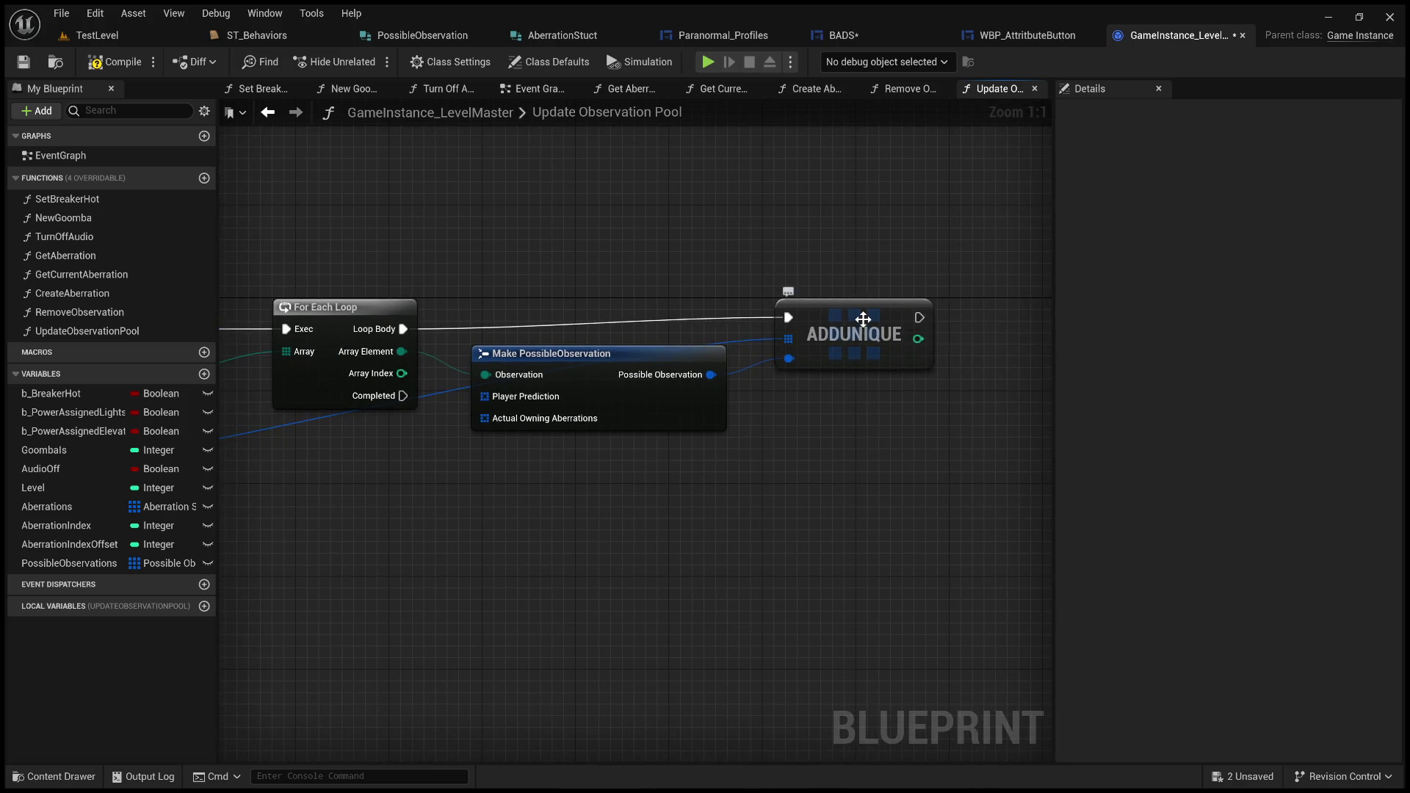
{"action": "mouse_move", "coordinate": [642, 495]}
{"action": "left_mouse_down"}
{"action": "mouse_move", "coordinate": [781, 469]}
{"action": "mouse_move", "coordinate": [714, 466]}
{"action": "mouse_move", "coordinate": [869, 460]}
{"action": "mouse_move", "coordinate": [576, 466]}
{"action": "mouse_move", "coordinate": [1035, 437]}
{"action": "mouse_move", "coordinate": [1312, 397]}
{"action": "mouse_move", "coordinate": [1402, 367]}
{"action": "mouse_move", "coordinate": [975, 466]}
{"action": "mouse_move", "coordinate": [708, 482]}
{"action": "mouse_move", "coordinate": [759, 465]}
{"action": "mouse_move", "coordinate": [910, 466]}
{"action": "mouse_move", "coordinate": [606, 491]}
{"action": "mouse_move", "coordinate": [736, 497]}
{"action": "mouse_move", "coordinate": [866, 450]}
{"action": "mouse_move", "coordinate": [826, 442]}
{"action": "mouse_move", "coordinate": [863, 452]}
{"action": "left_mouse_up"}
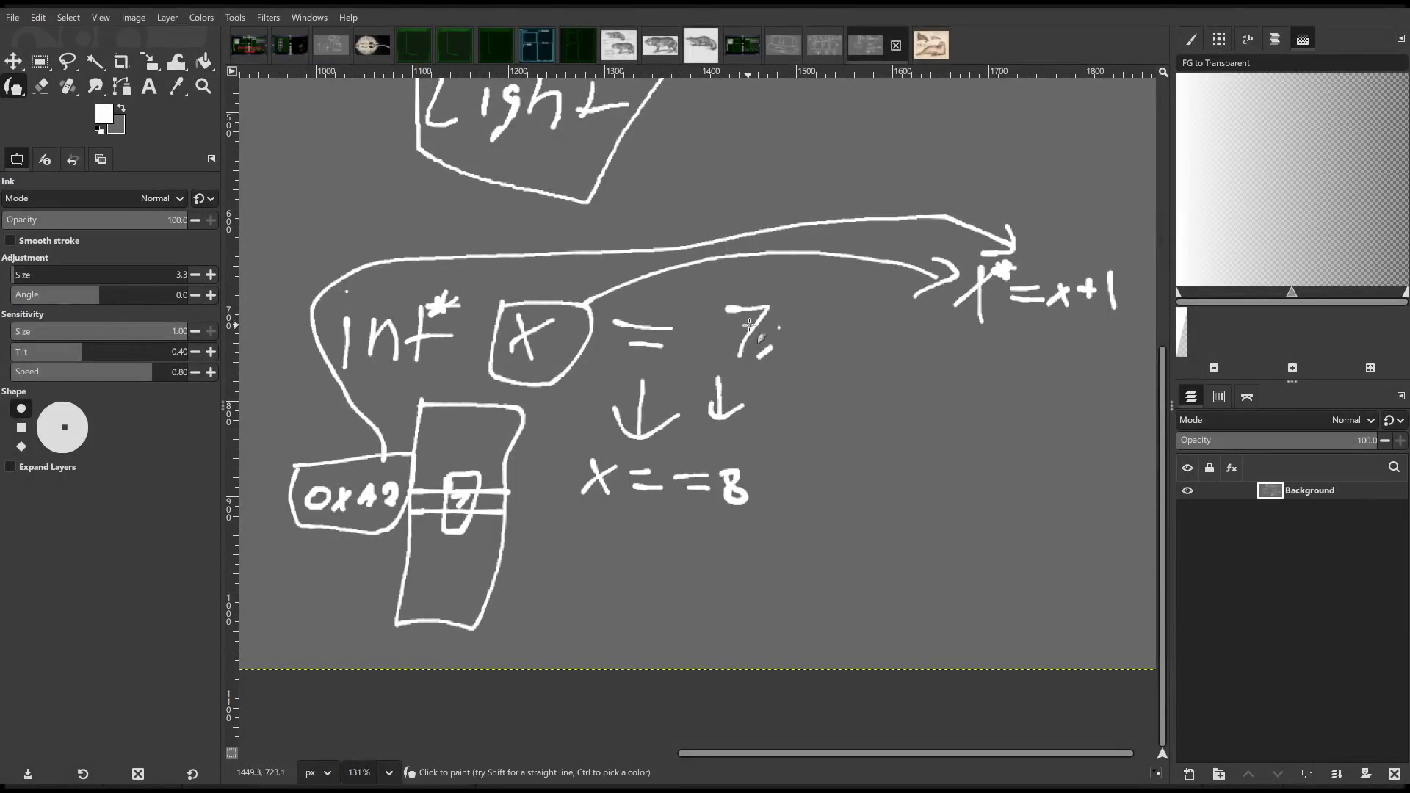
- Create a new blank image and sketch a box with an arrow pointing up at it
{"action": "scroll", "coordinate": [756, 319], "scroll_direction": "down", "scroll_amount": 5, "text": "ctrl"}
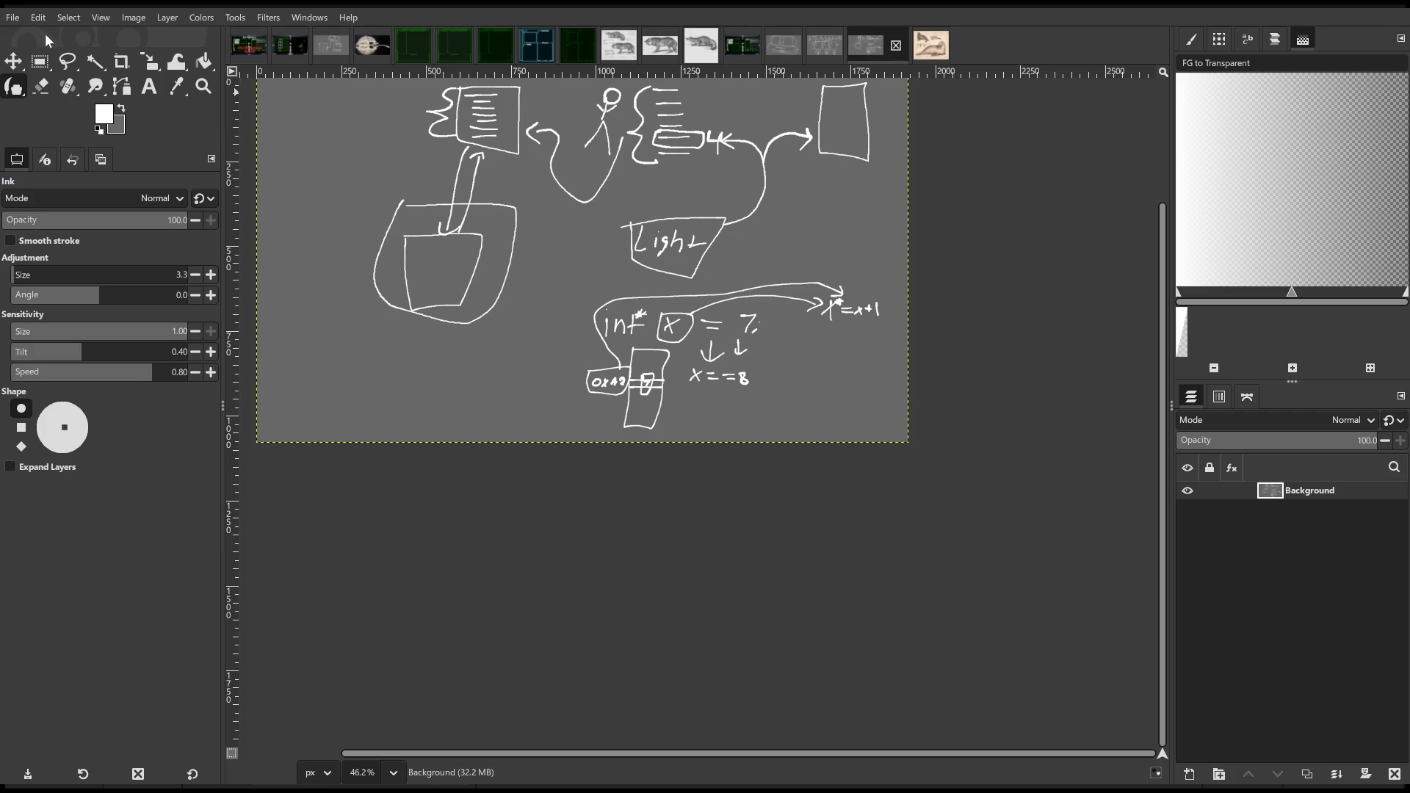
{"action": "key", "text": "ctrl+n"}
{"action": "key", "text": "Return"}
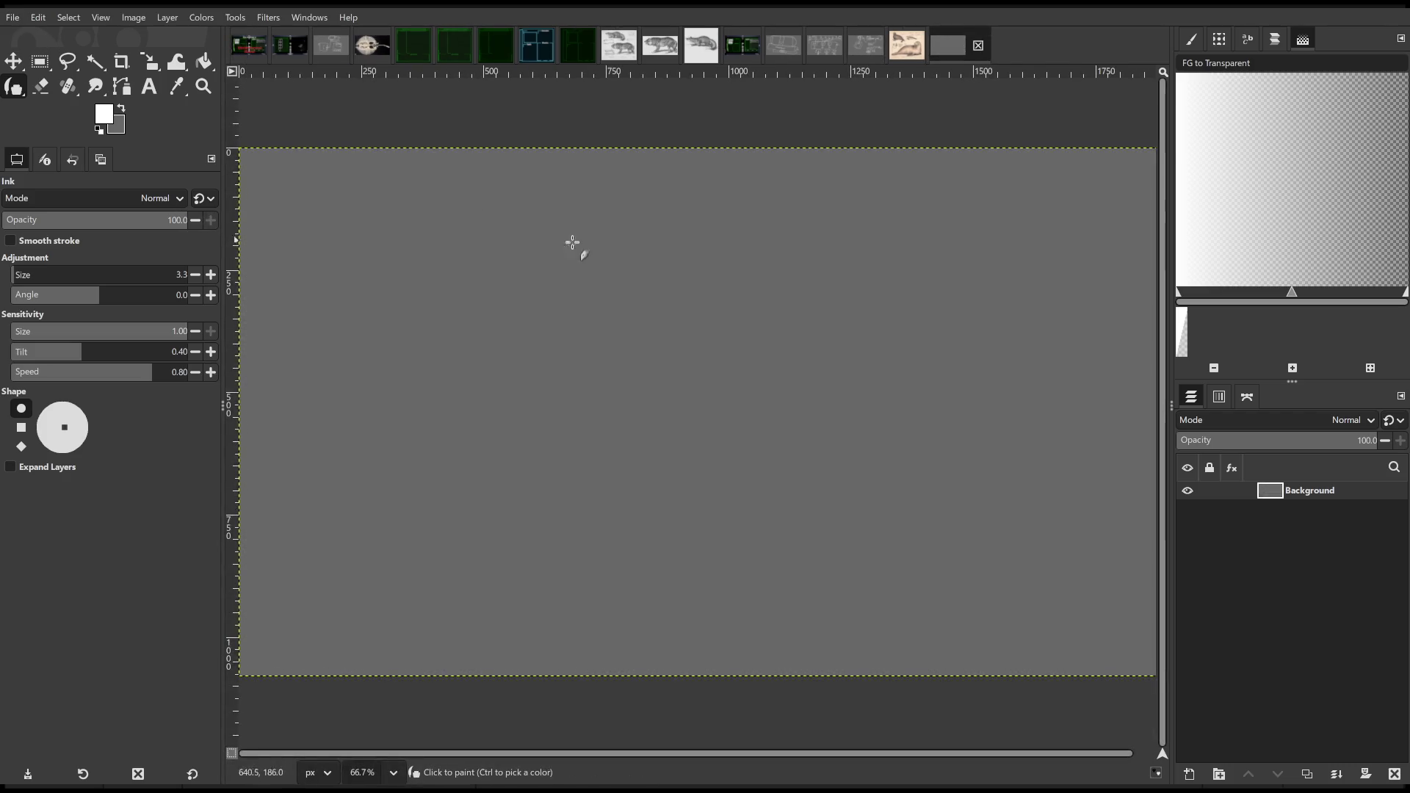
{"action": "scroll", "coordinate": [583, 289], "scroll_direction": "down", "scroll_amount": 1, "text": "ctrl"}
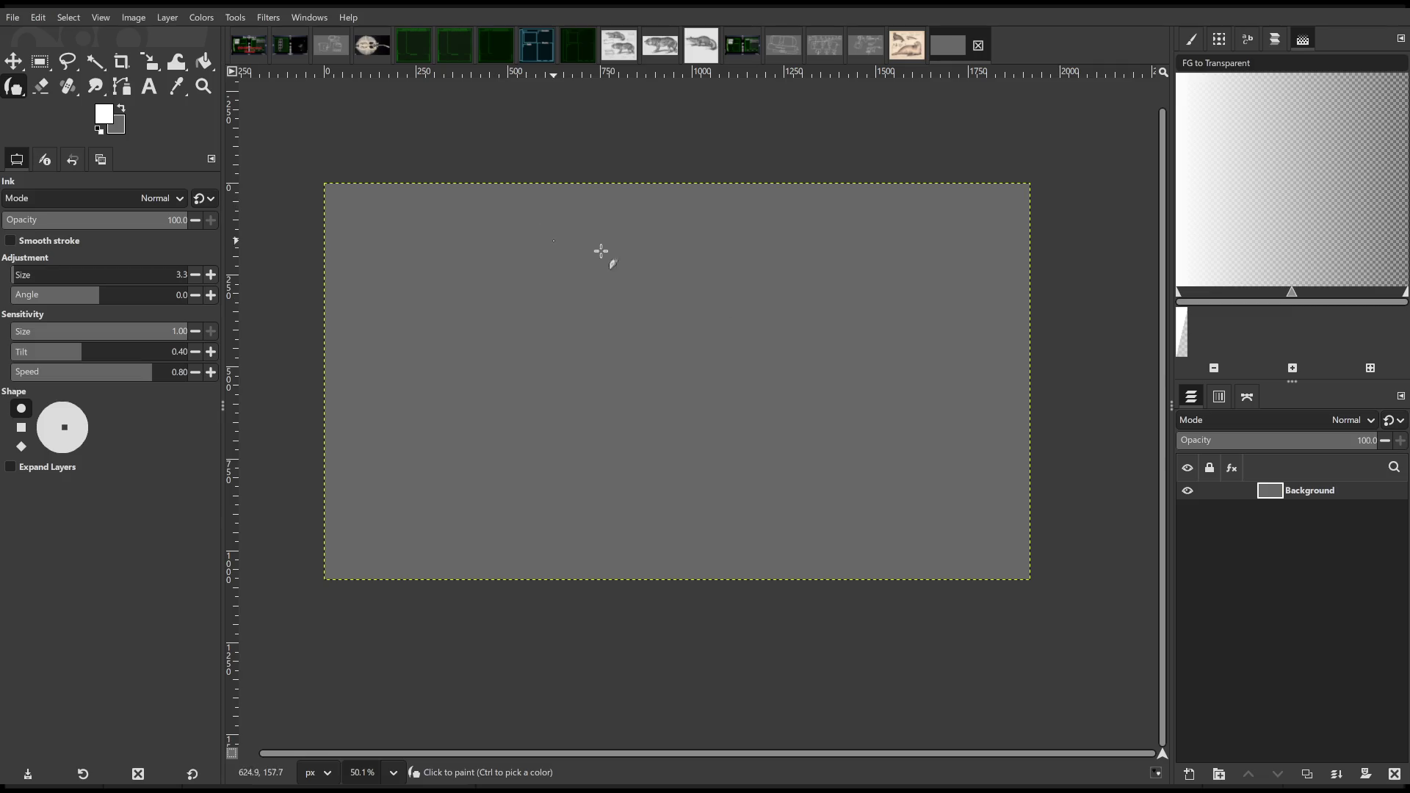
{"action": "scroll", "coordinate": [608, 265], "scroll_direction": "left", "scroll_amount": 2}
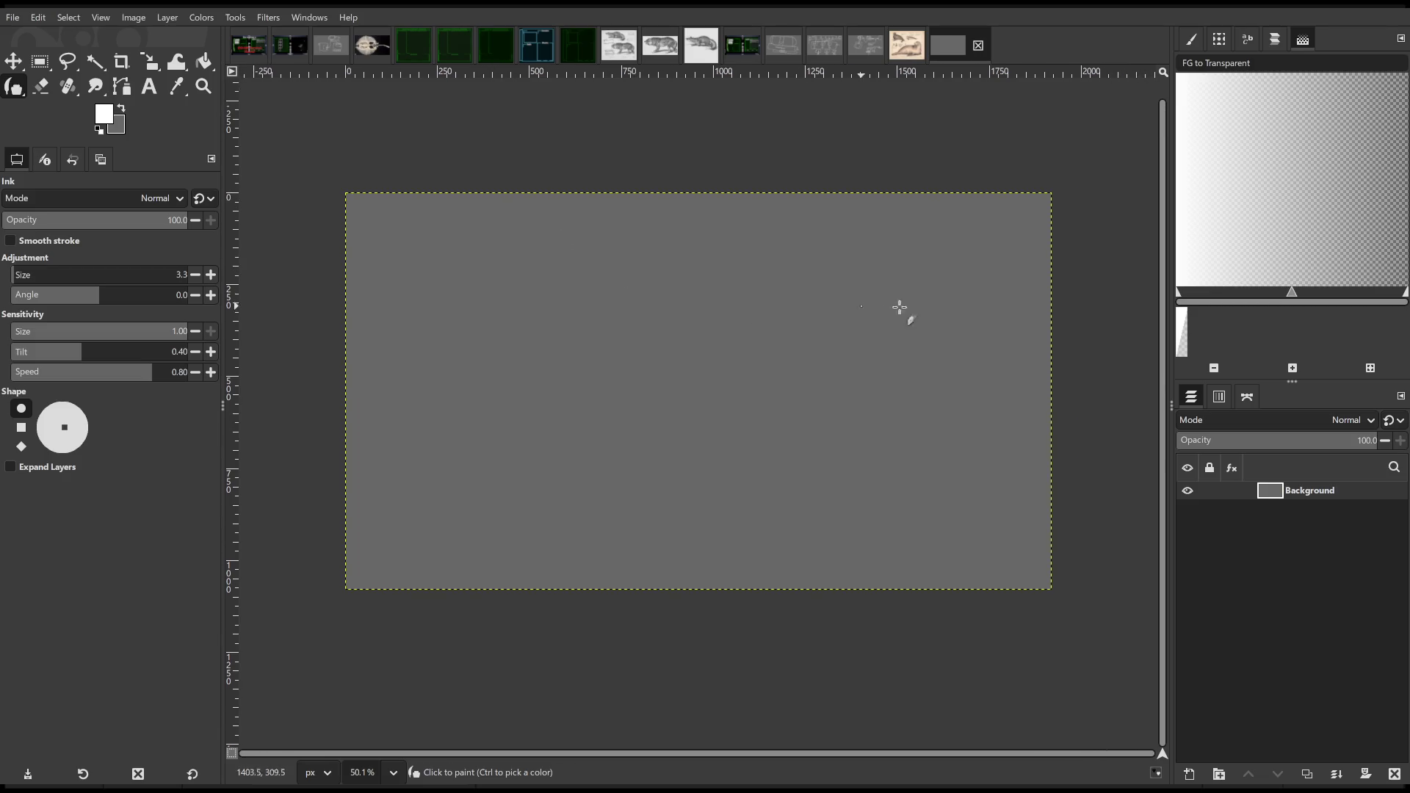
{"action": "mouse_move", "coordinate": [855, 259]}
{"action": "left_mouse_down"}
{"action": "mouse_move", "coordinate": [837, 346]}
{"action": "mouse_move", "coordinate": [923, 397]}
{"action": "mouse_move", "coordinate": [931, 261]}
{"action": "mouse_move", "coordinate": [856, 261]}
{"action": "left_mouse_up"}
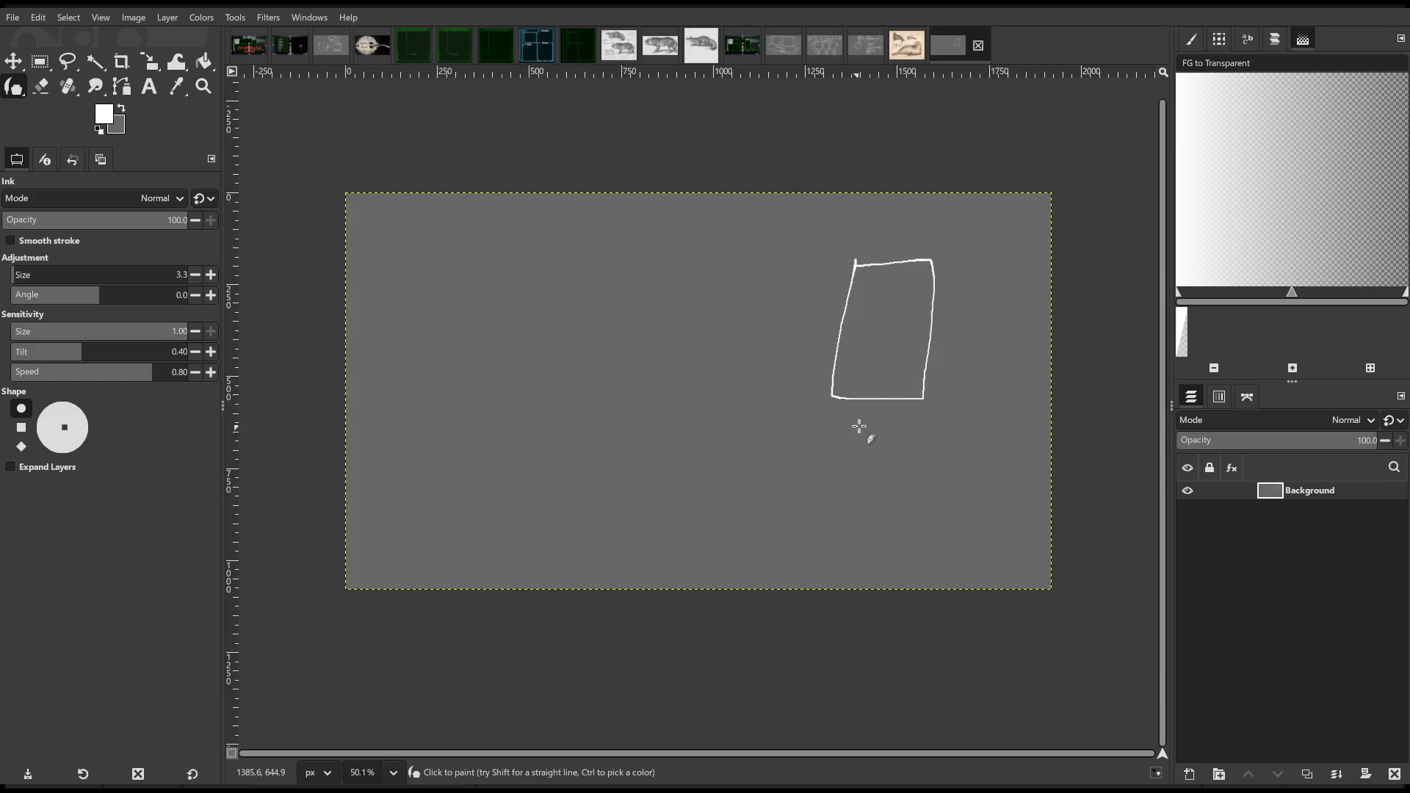
{"action": "mouse_move", "coordinate": [869, 420]}
{"action": "left_mouse_down"}
{"action": "mouse_move", "coordinate": [883, 437]}
{"action": "mouse_move", "coordinate": [846, 486]}
{"action": "mouse_move", "coordinate": [858, 500]}
{"action": "mouse_move", "coordinate": [956, 500]}
{"action": "left_mouse_up"}
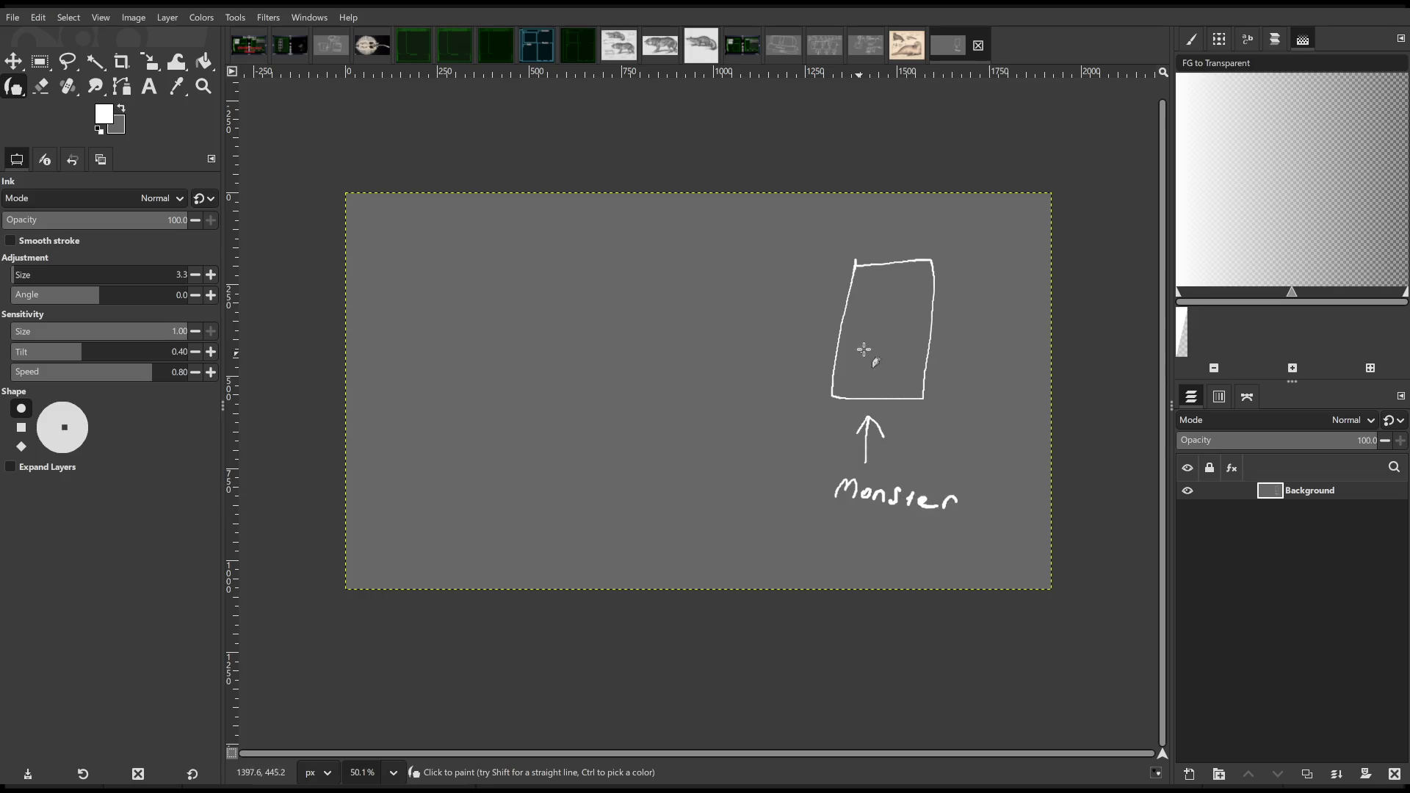
- Write A, B and C inside the Monster box, leaving empty canvas on the left in view
{"action": "scroll", "coordinate": [898, 323], "scroll_direction": "up", "scroll_amount": 1}
{"action": "scroll", "coordinate": [844, 330], "scroll_direction": "right", "scroll_amount": 3}
{"action": "scroll", "coordinate": [844, 330], "scroll_direction": "up", "scroll_amount": 1}
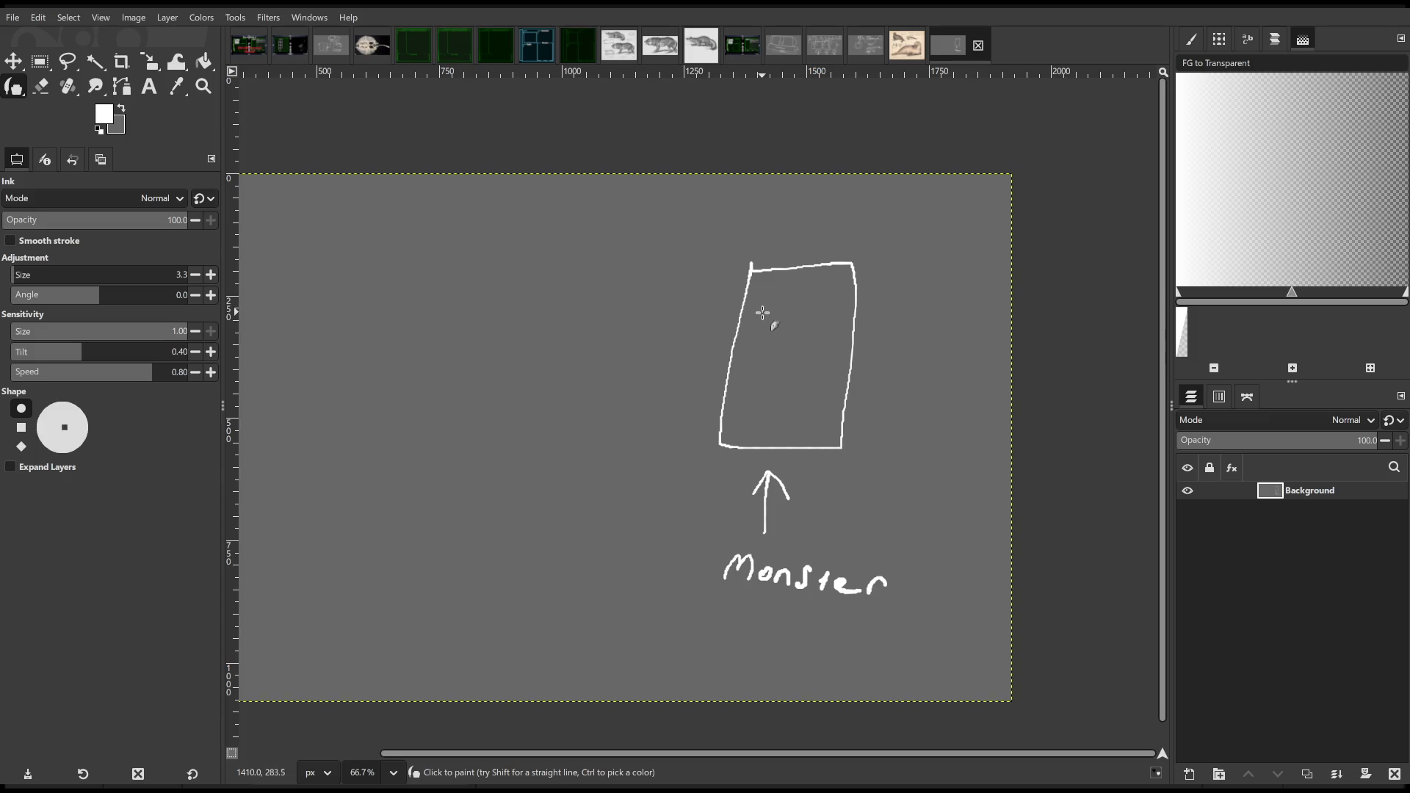
{"action": "mouse_move", "coordinate": [761, 314]}
{"action": "left_mouse_down"}
{"action": "mouse_move", "coordinate": [777, 300]}
{"action": "mouse_move", "coordinate": [765, 334]}
{"action": "mouse_move", "coordinate": [777, 385]}
{"action": "left_mouse_up"}
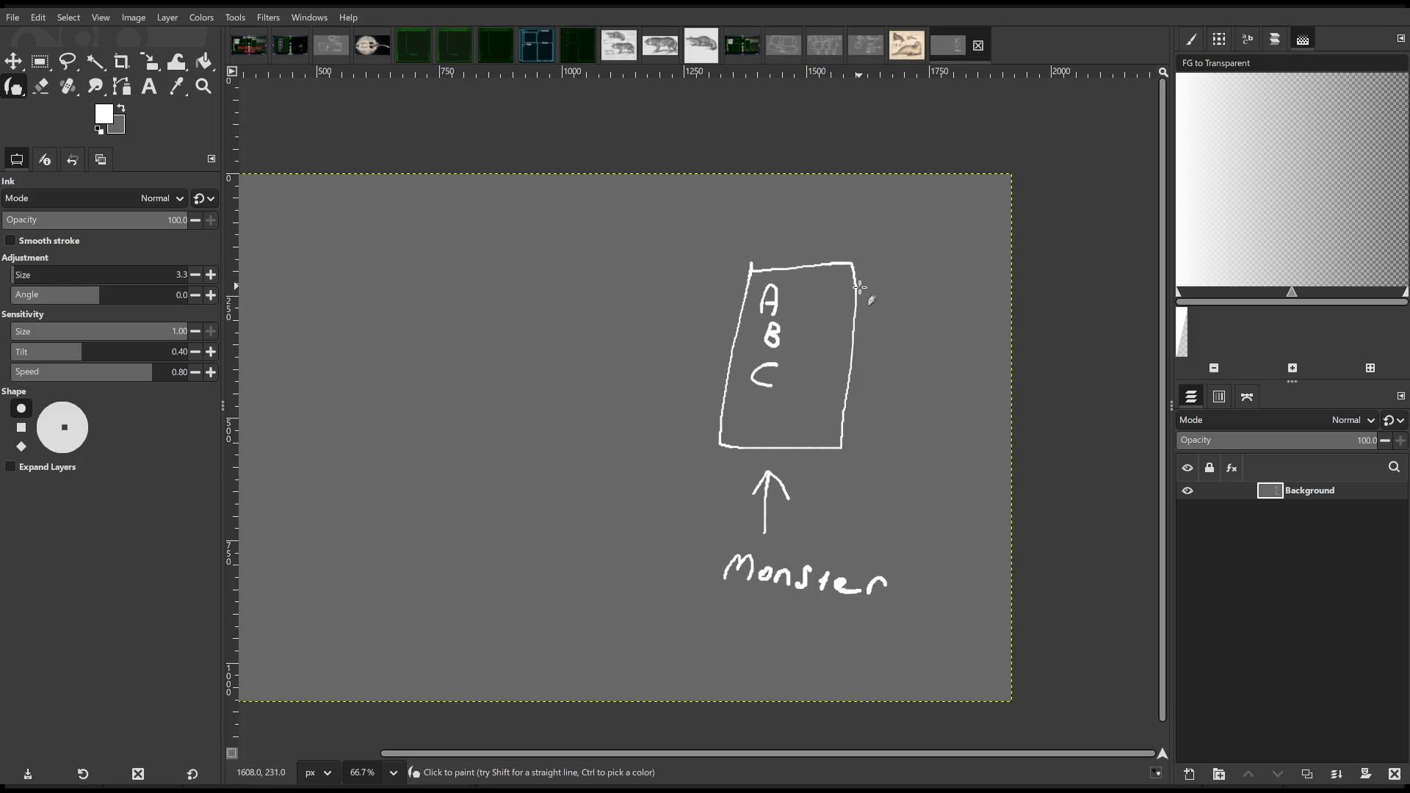
{"action": "left_click_drag", "start_coordinate": [604, 342], "coordinate": [755, 331]}
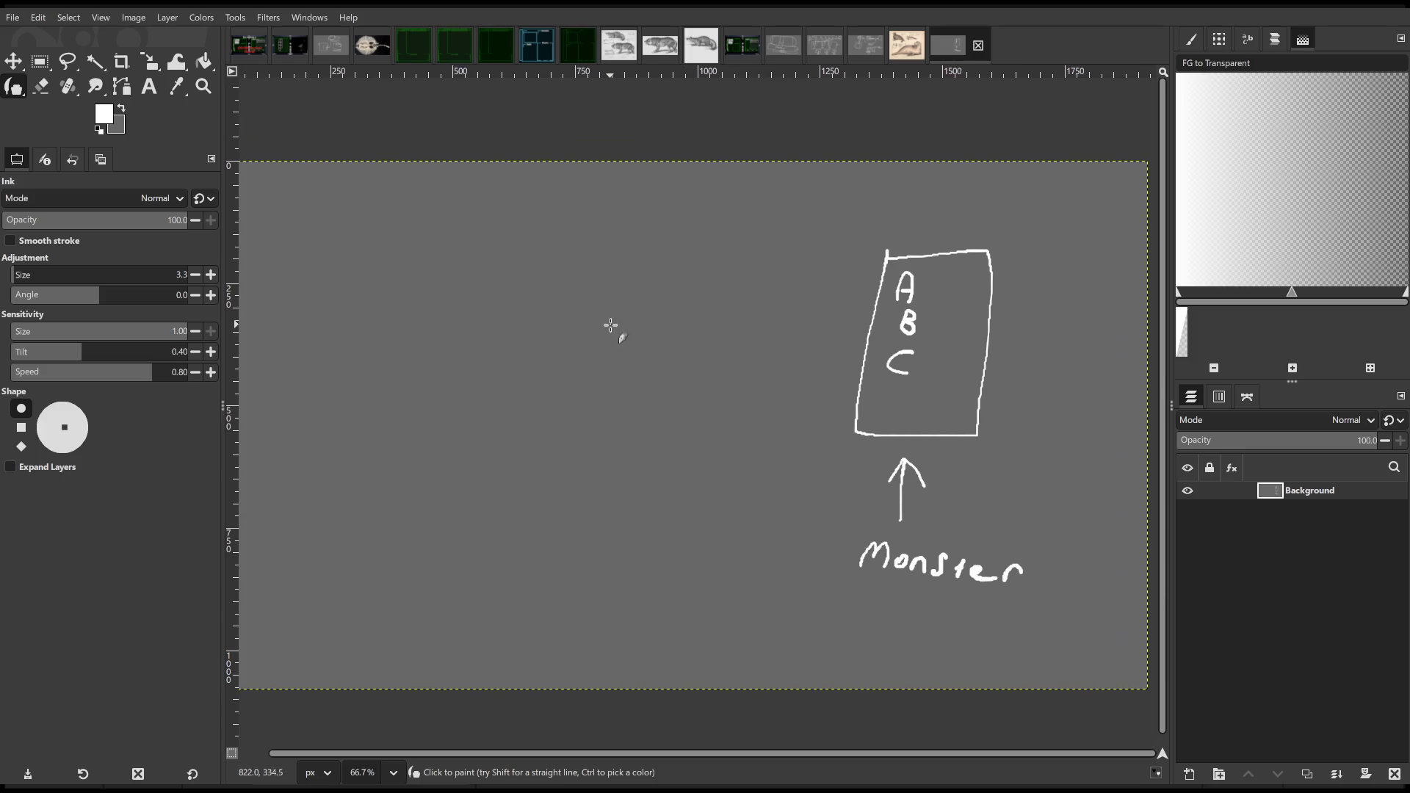
{"action": "mouse_move", "coordinate": [610, 325]}
{"action": "left_mouse_down"}
{"action": "mouse_move", "coordinate": [668, 325]}
{"action": "mouse_move", "coordinate": [721, 286]}
{"action": "left_mouse_up"}
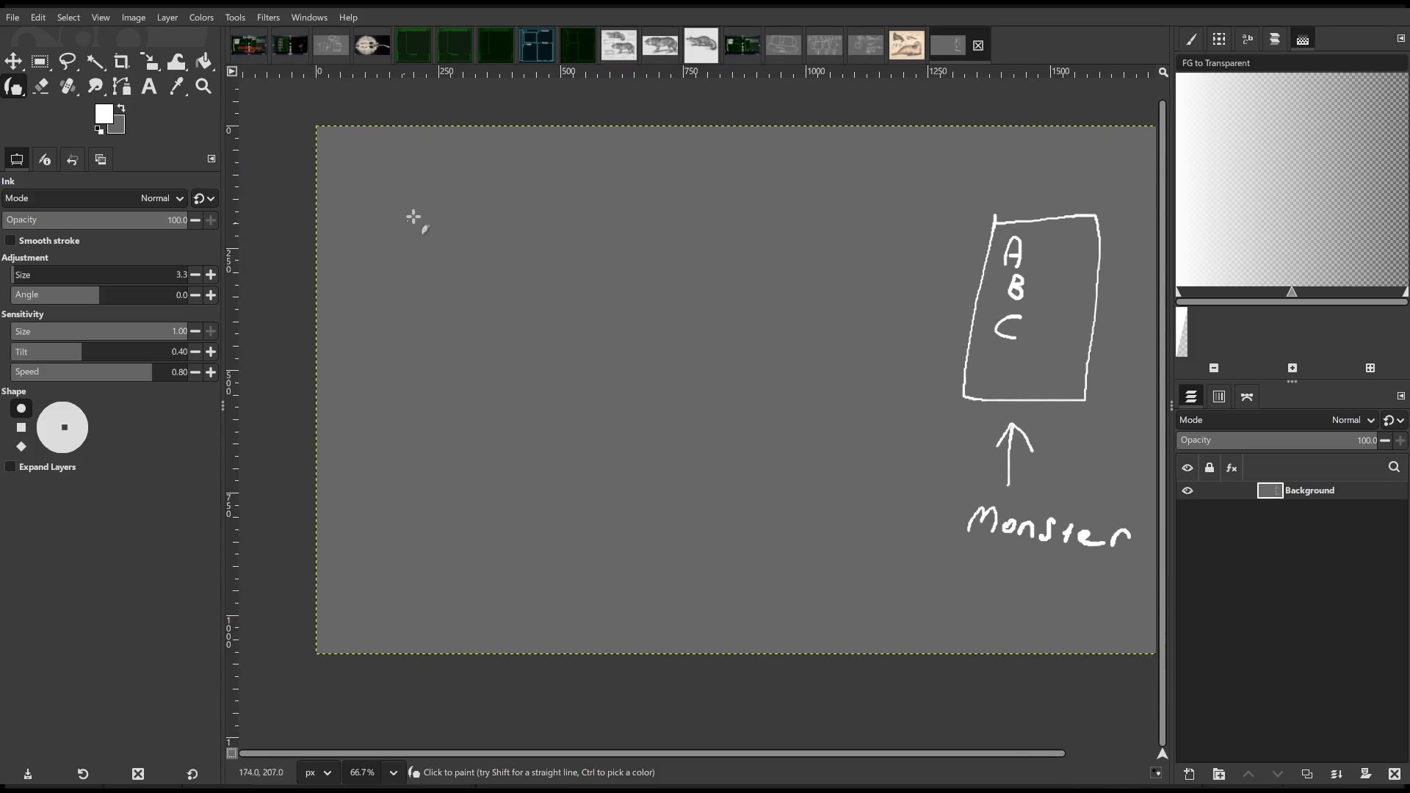
- Draw a left box starting with A and a middle box listing D, E, F
{"action": "mouse_move", "coordinate": [409, 203]}
{"action": "left_mouse_down"}
{"action": "mouse_move", "coordinate": [406, 285]}
{"action": "mouse_move", "coordinate": [528, 400]}
{"action": "mouse_move", "coordinate": [546, 176]}
{"action": "mouse_move", "coordinate": [417, 186]}
{"action": "mouse_move", "coordinate": [409, 238]}
{"action": "left_mouse_up"}
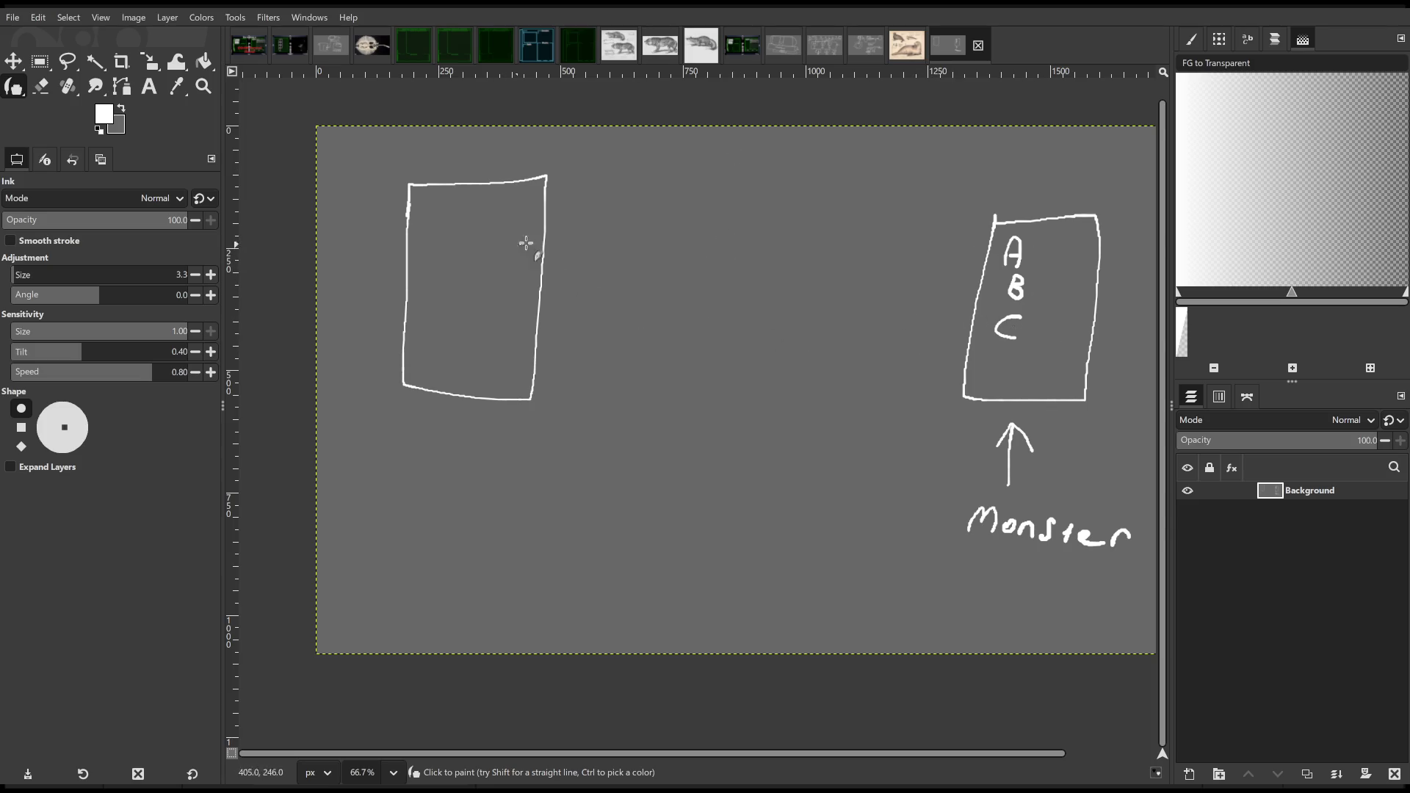
{"action": "mouse_move", "coordinate": [418, 237]}
{"action": "left_mouse_down"}
{"action": "mouse_move", "coordinate": [435, 234]}
{"action": "mouse_move", "coordinate": [419, 279]}
{"action": "mouse_move", "coordinate": [422, 266]}
{"action": "mouse_move", "coordinate": [438, 313]}
{"action": "left_mouse_up"}
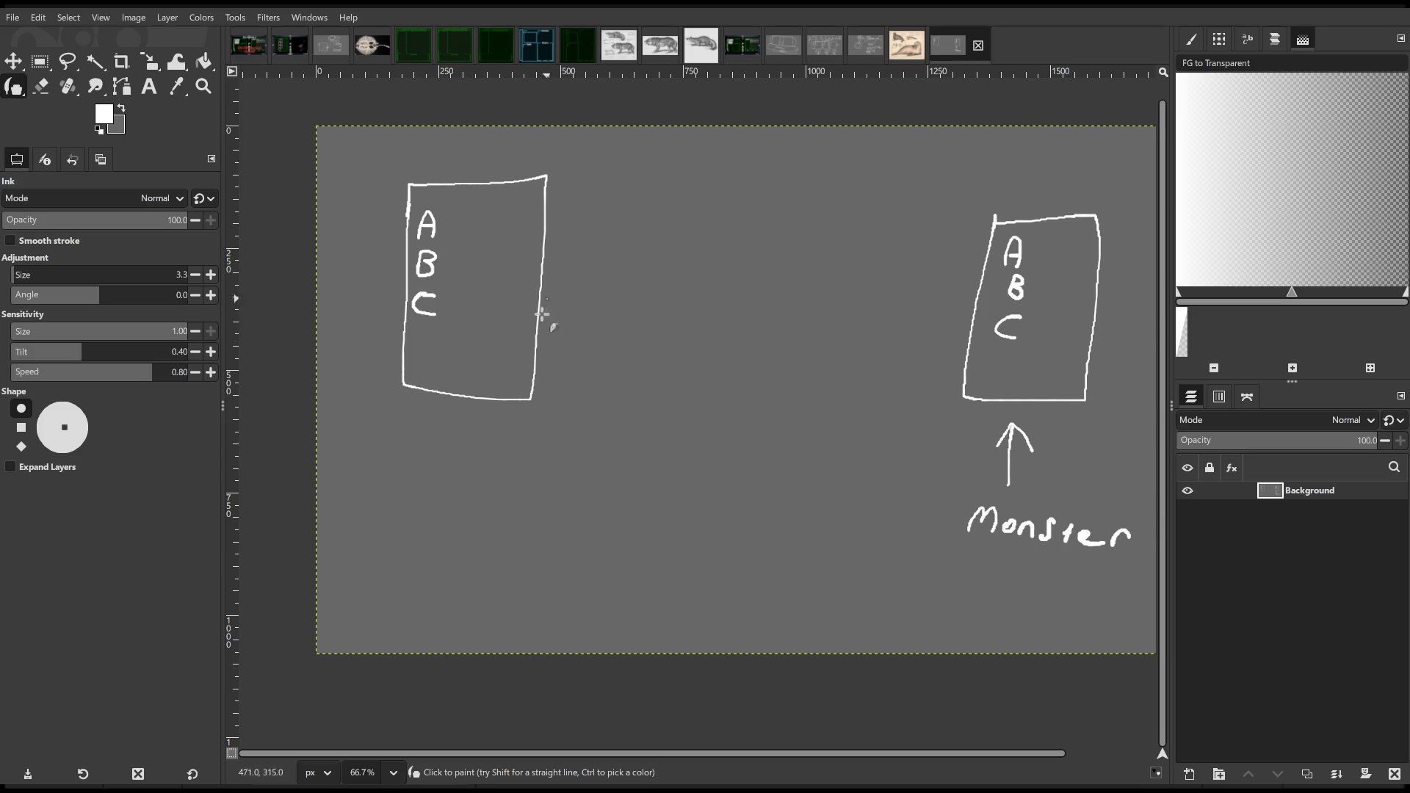
{"action": "left_click_drag", "start_coordinate": [778, 235], "coordinate": [663, 287]}
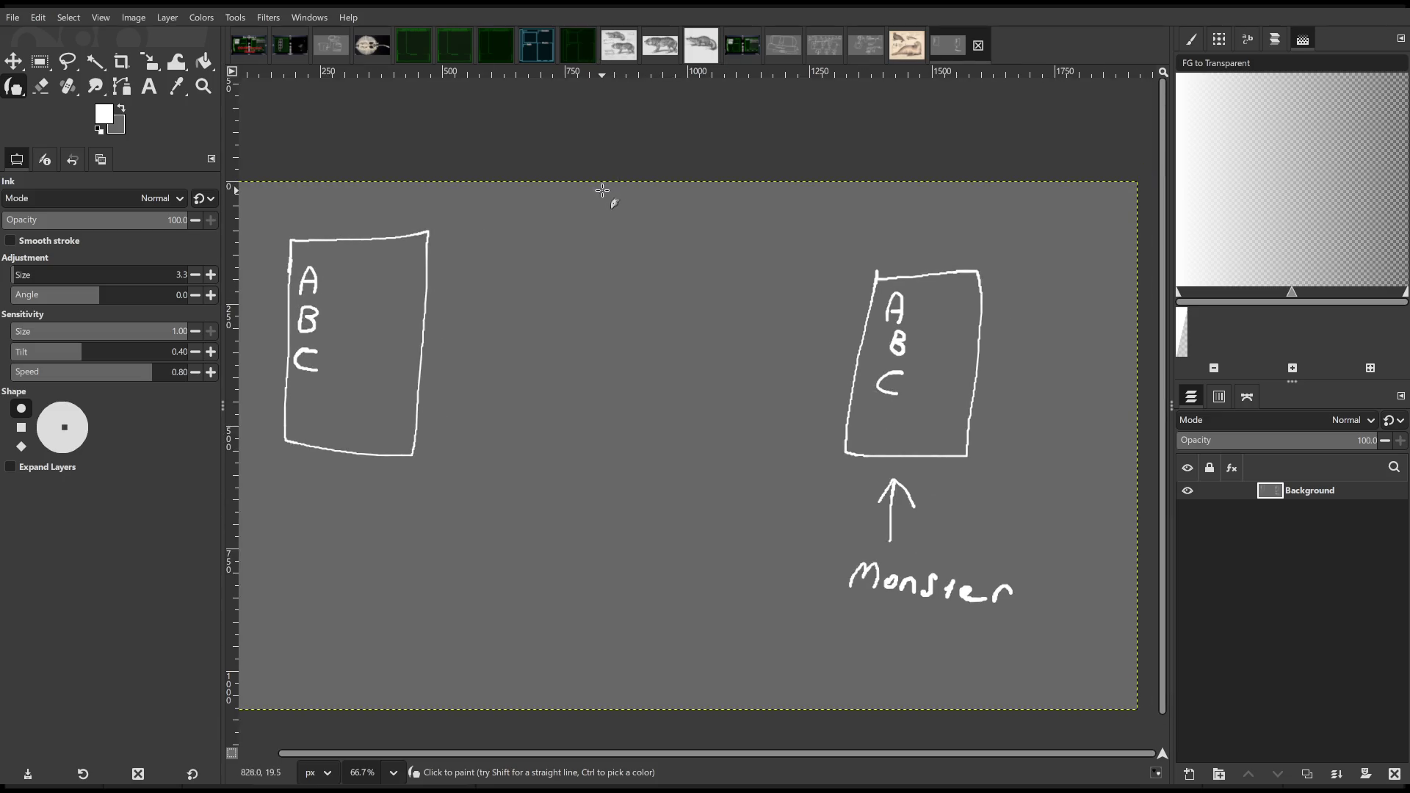
{"action": "mouse_move", "coordinate": [600, 185]}
{"action": "left_mouse_down"}
{"action": "mouse_move", "coordinate": [590, 327]}
{"action": "mouse_move", "coordinate": [704, 341]}
{"action": "mouse_move", "coordinate": [717, 223]}
{"action": "mouse_move", "coordinate": [646, 191]}
{"action": "mouse_move", "coordinate": [601, 191]}
{"action": "mouse_move", "coordinate": [616, 230]}
{"action": "left_mouse_up"}
{"action": "left_click_drag", "start_coordinate": [615, 204], "coordinate": [610, 264]}
{"action": "mouse_move", "coordinate": [613, 246]}
{"action": "left_mouse_down"}
{"action": "mouse_move", "coordinate": [624, 263]}
{"action": "mouse_move", "coordinate": [607, 292]}
{"action": "mouse_move", "coordinate": [622, 268]}
{"action": "mouse_move", "coordinate": [619, 279]}
{"action": "left_mouse_up"}
{"action": "left_click_drag", "start_coordinate": [614, 331], "coordinate": [768, 276]}
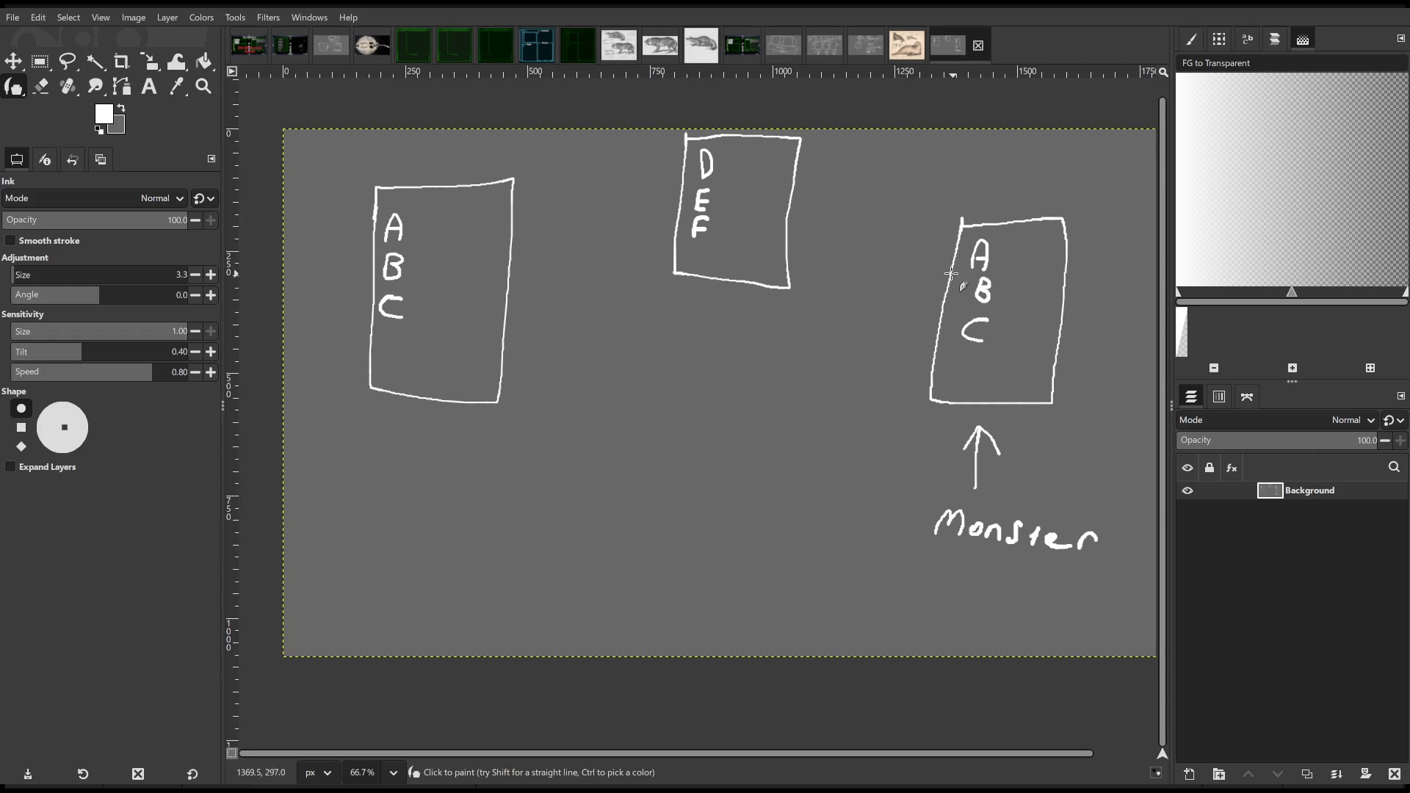
- Draw arrows from Monster to DEF and DEF to the left box, adding E, F and the Player label
{"action": "mouse_move", "coordinate": [949, 275]}
{"action": "left_mouse_down"}
{"action": "mouse_move", "coordinate": [794, 222]}
{"action": "mouse_move", "coordinate": [815, 245]}
{"action": "left_mouse_up"}
{"action": "mouse_move", "coordinate": [767, 188]}
{"action": "left_mouse_down"}
{"action": "mouse_move", "coordinate": [623, 213]}
{"action": "mouse_move", "coordinate": [625, 230]}
{"action": "left_mouse_up"}
{"action": "left_click_drag", "start_coordinate": [473, 308], "coordinate": [470, 327]}
{"action": "mouse_move", "coordinate": [471, 310]}
{"action": "left_mouse_down"}
{"action": "mouse_move", "coordinate": [484, 309]}
{"action": "mouse_move", "coordinate": [472, 355]}
{"action": "mouse_move", "coordinate": [482, 343]}
{"action": "left_mouse_up"}
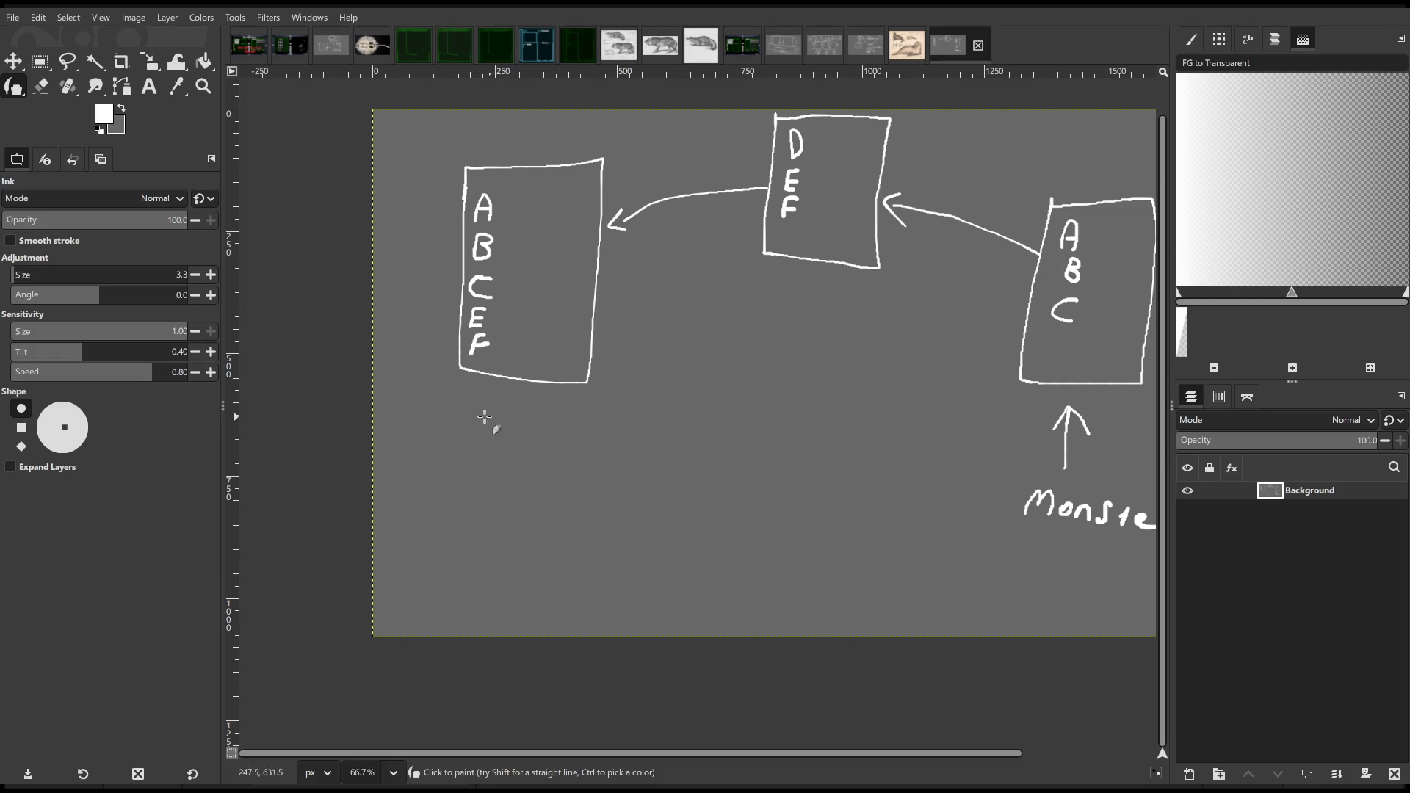
{"action": "mouse_move", "coordinate": [482, 415]}
{"action": "left_mouse_down"}
{"action": "mouse_move", "coordinate": [513, 416]}
{"action": "mouse_move", "coordinate": [456, 503]}
{"action": "mouse_move", "coordinate": [465, 485]}
{"action": "mouse_move", "coordinate": [505, 499]}
{"action": "left_mouse_up"}
{"action": "mouse_move", "coordinate": [512, 485]}
{"action": "left_mouse_down"}
{"action": "mouse_move", "coordinate": [529, 487]}
{"action": "mouse_move", "coordinate": [506, 515]}
{"action": "mouse_move", "coordinate": [601, 489]}
{"action": "left_mouse_up"}
- Try a Player-to-Monster arrow and tick marks beside A and B, then undo both
{"action": "scroll", "coordinate": [617, 440], "scroll_direction": "right", "scroll_amount": 3}
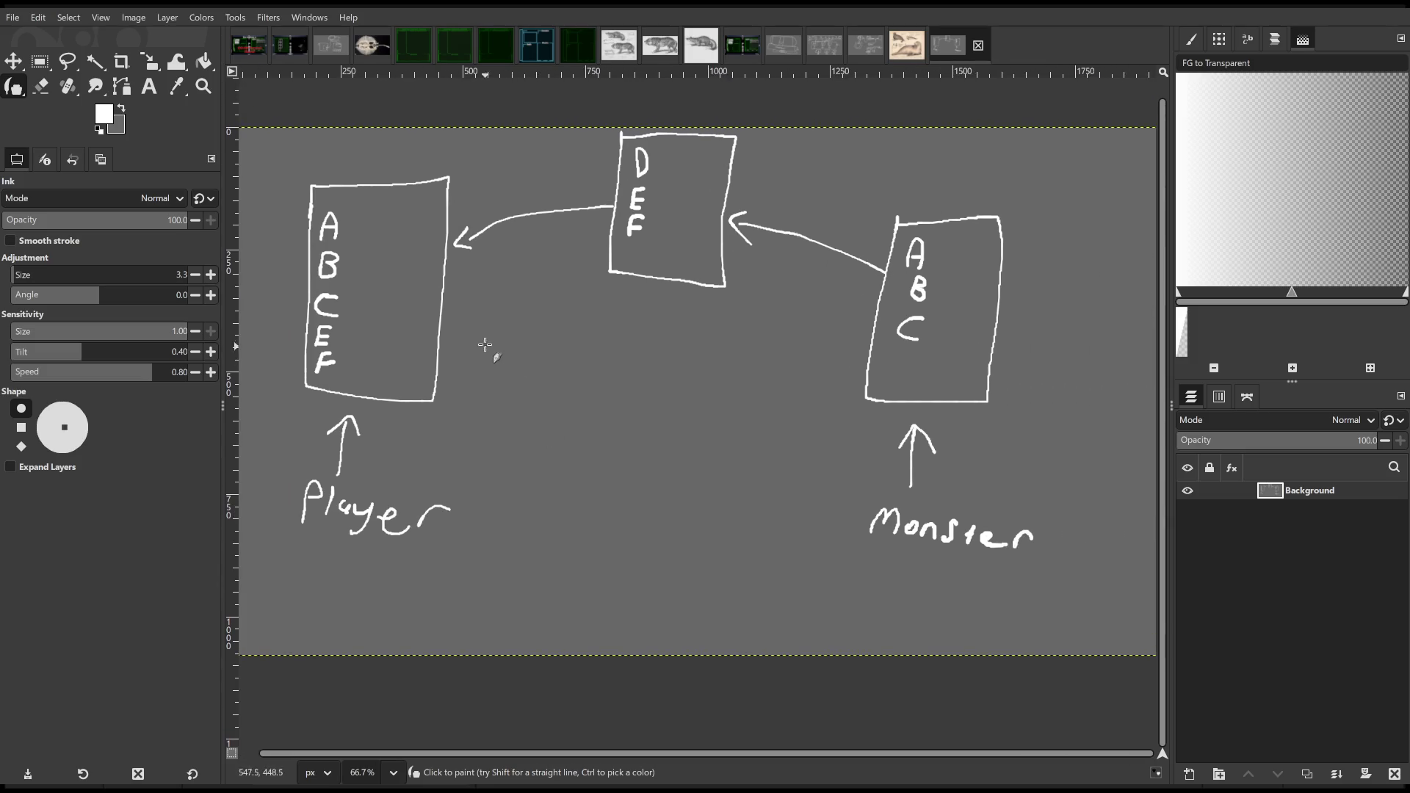
{"action": "mouse_move", "coordinate": [447, 334]}
{"action": "left_mouse_down"}
{"action": "mouse_move", "coordinate": [874, 339]}
{"action": "mouse_move", "coordinate": [858, 358]}
{"action": "left_mouse_up"}
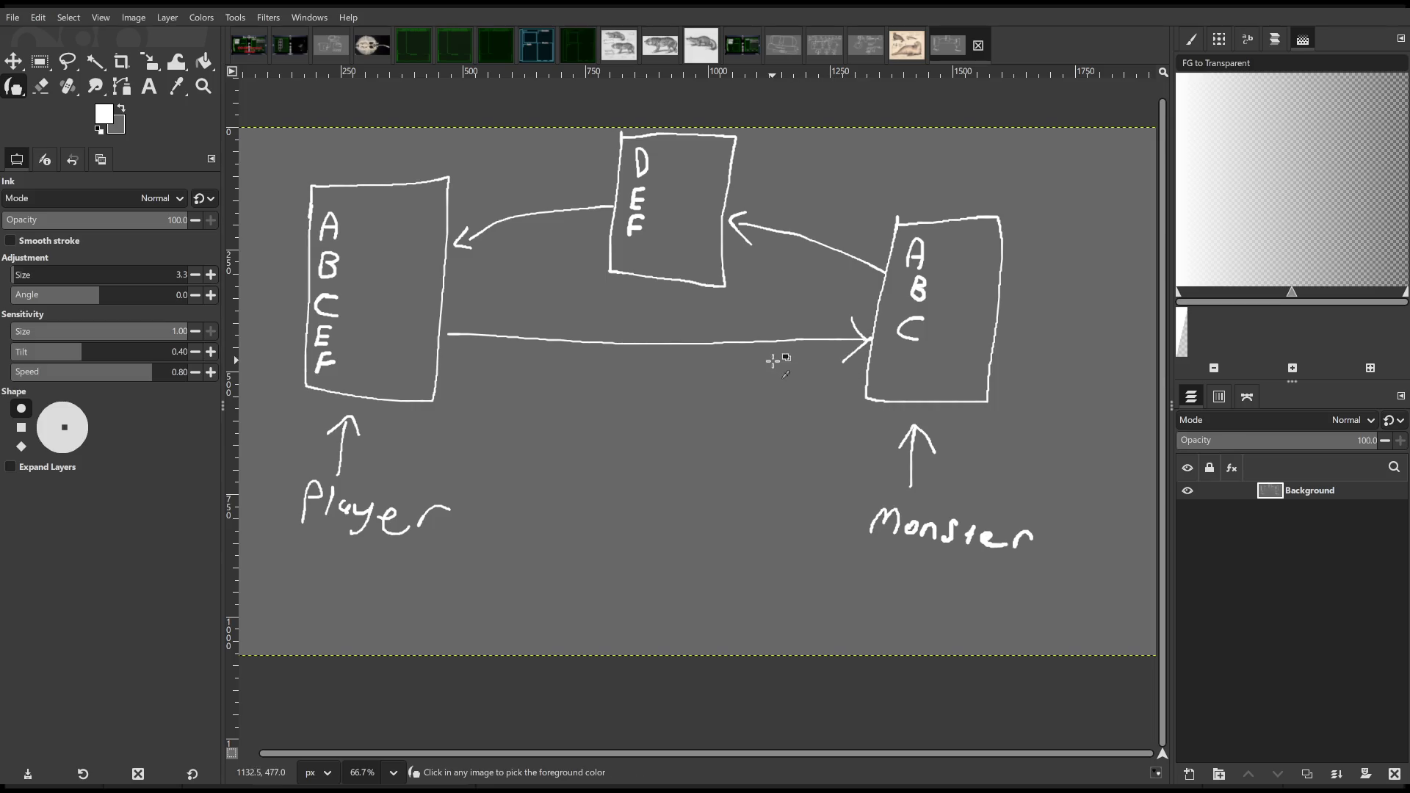
{"action": "key", "text": "ctrl+z"}
{"action": "key", "text": "ctrl+z"}
{"action": "mouse_move", "coordinate": [343, 226]}
{"action": "left_mouse_down"}
{"action": "mouse_move", "coordinate": [362, 223]}
{"action": "mouse_move", "coordinate": [367, 247]}
{"action": "left_mouse_up"}
{"action": "key", "text": "ctrl+z"}
{"action": "key", "text": "ctrl+z"}
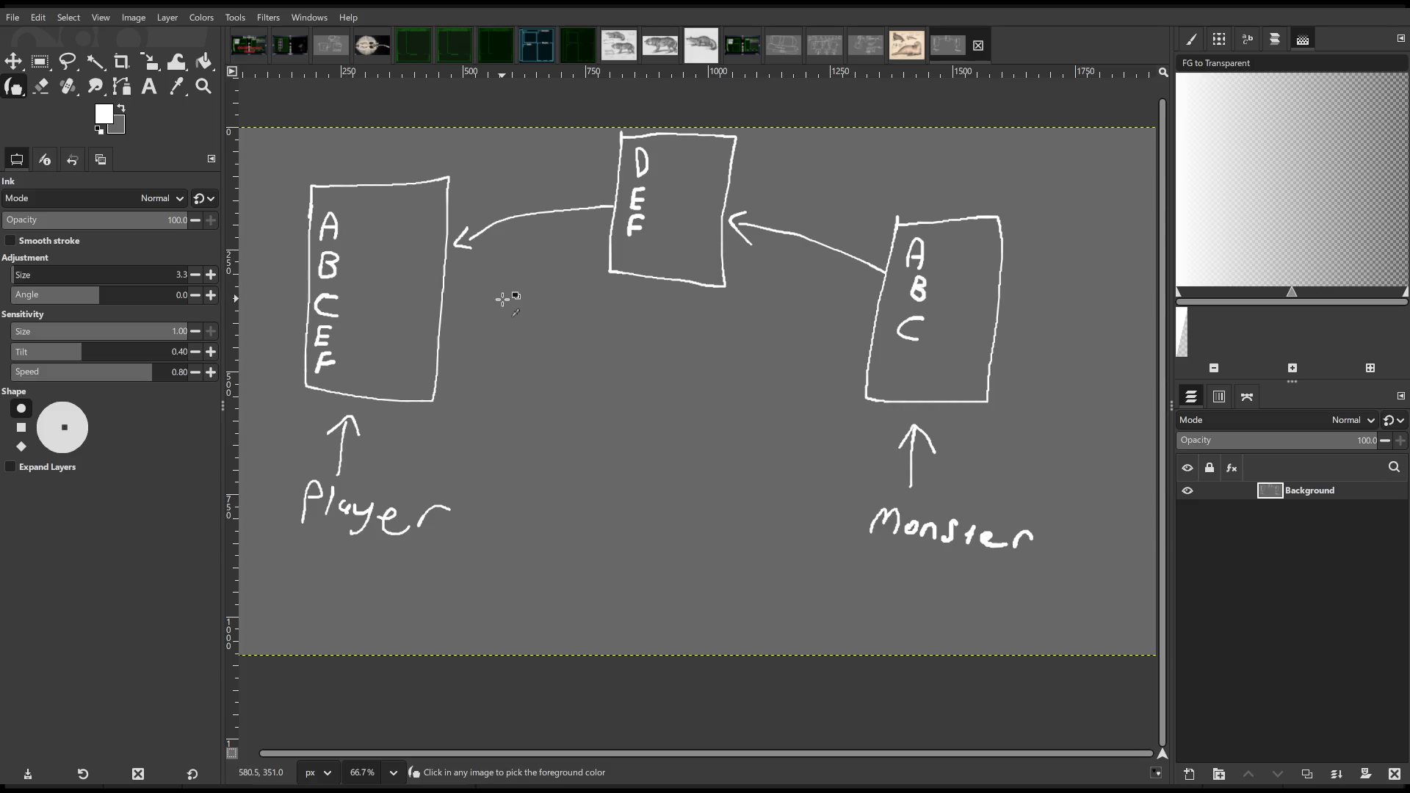
- Box the Player's A and draw an arrow curving up out of it
{"action": "mouse_move", "coordinate": [664, 296]}
{"action": "left_mouse_down"}
{"action": "mouse_move", "coordinate": [709, 331]}
{"action": "mouse_move", "coordinate": [834, 321]}
{"action": "left_mouse_up"}
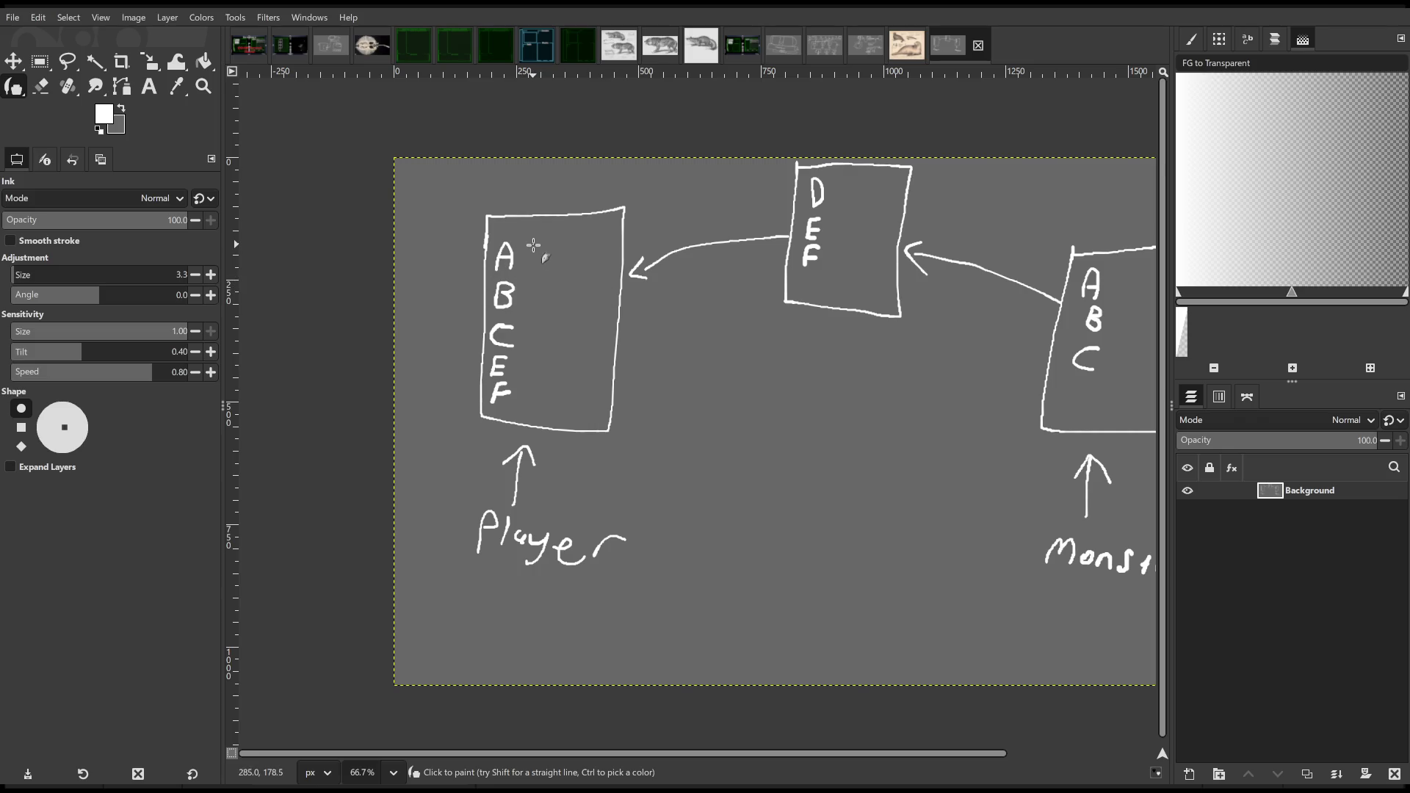
{"action": "mouse_move", "coordinate": [614, 261]}
{"action": "left_mouse_down"}
{"action": "mouse_move", "coordinate": [640, 266]}
{"action": "mouse_move", "coordinate": [606, 266]}
{"action": "left_mouse_up"}
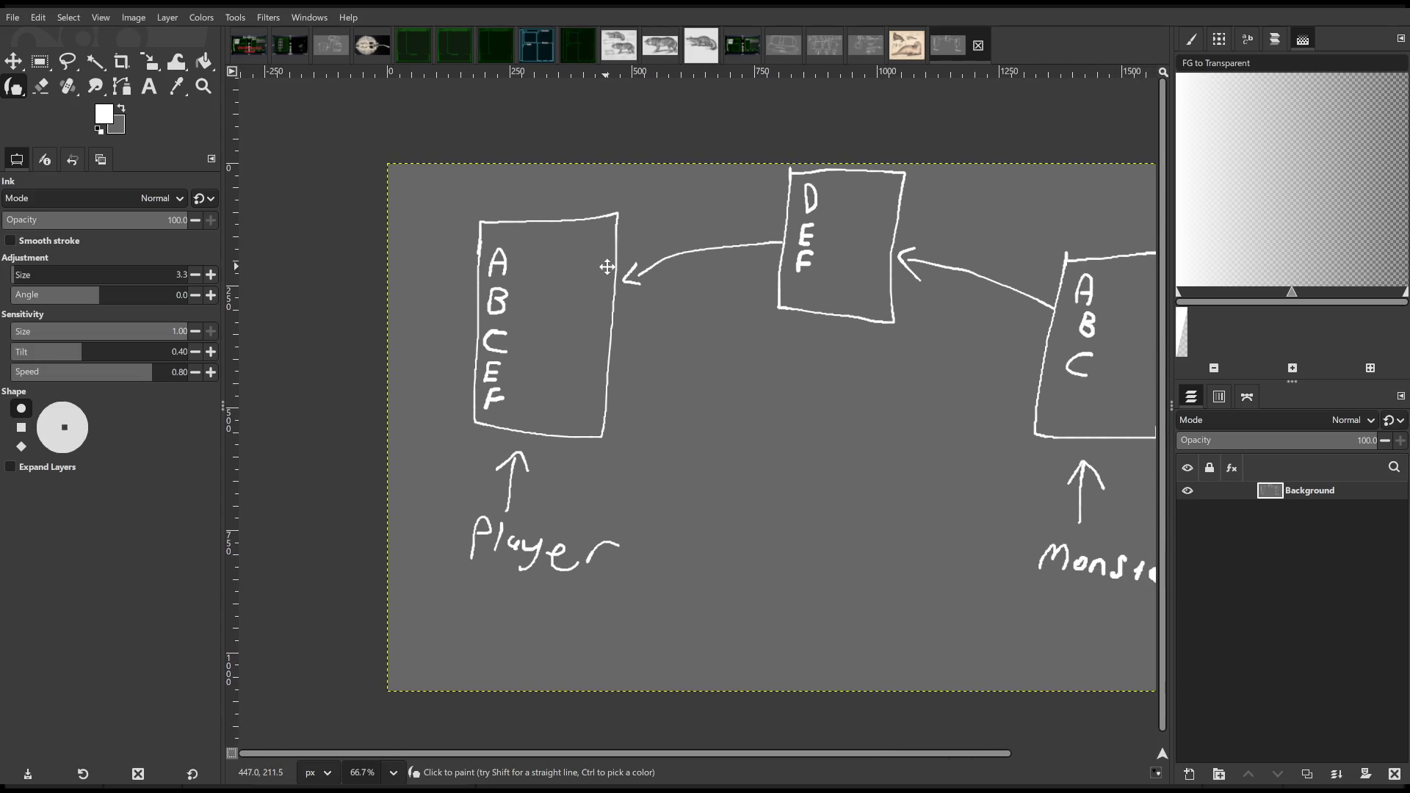
{"action": "mouse_move", "coordinate": [697, 287]}
{"action": "left_mouse_down"}
{"action": "mouse_move", "coordinate": [526, 271]}
{"action": "mouse_move", "coordinate": [676, 306]}
{"action": "mouse_move", "coordinate": [626, 302]}
{"action": "left_mouse_up"}
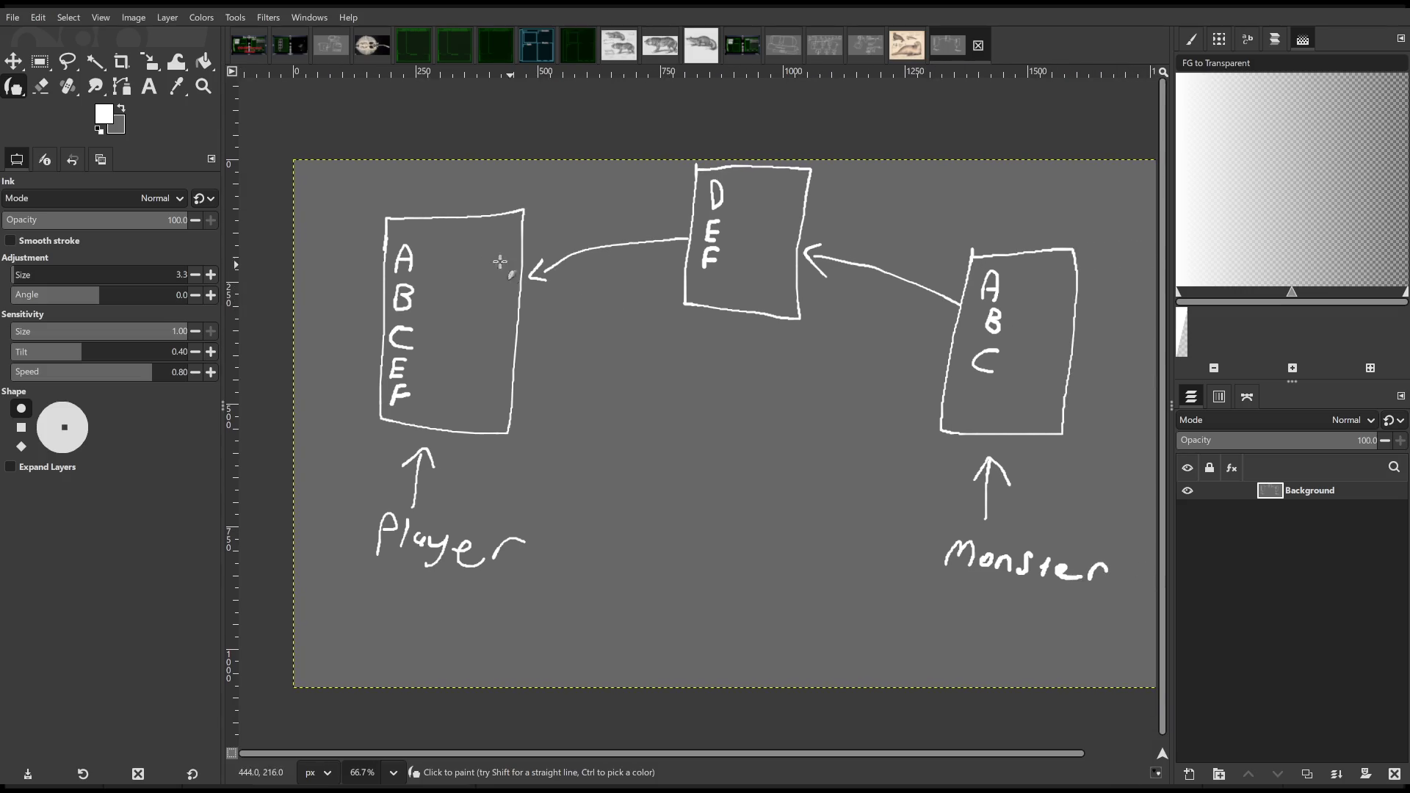
{"action": "mouse_move", "coordinate": [369, 236]}
{"action": "left_mouse_down"}
{"action": "mouse_move", "coordinate": [370, 255]}
{"action": "mouse_move", "coordinate": [424, 273]}
{"action": "mouse_move", "coordinate": [441, 241]}
{"action": "mouse_move", "coordinate": [363, 238]}
{"action": "left_mouse_up"}
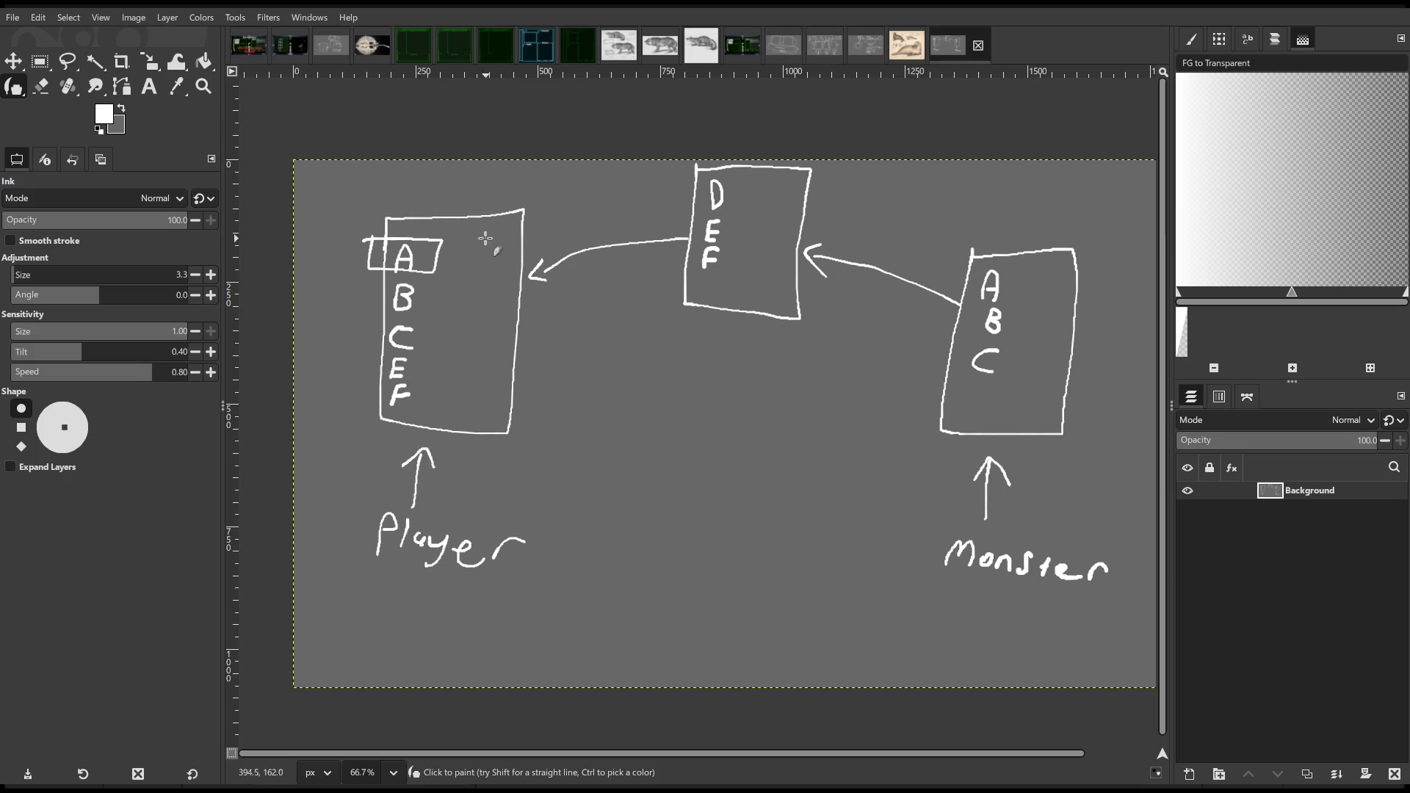
{"action": "mouse_move", "coordinate": [416, 237]}
{"action": "left_mouse_down"}
{"action": "mouse_move", "coordinate": [443, 194]}
{"action": "mouse_move", "coordinate": [459, 197]}
{"action": "left_mouse_up"}
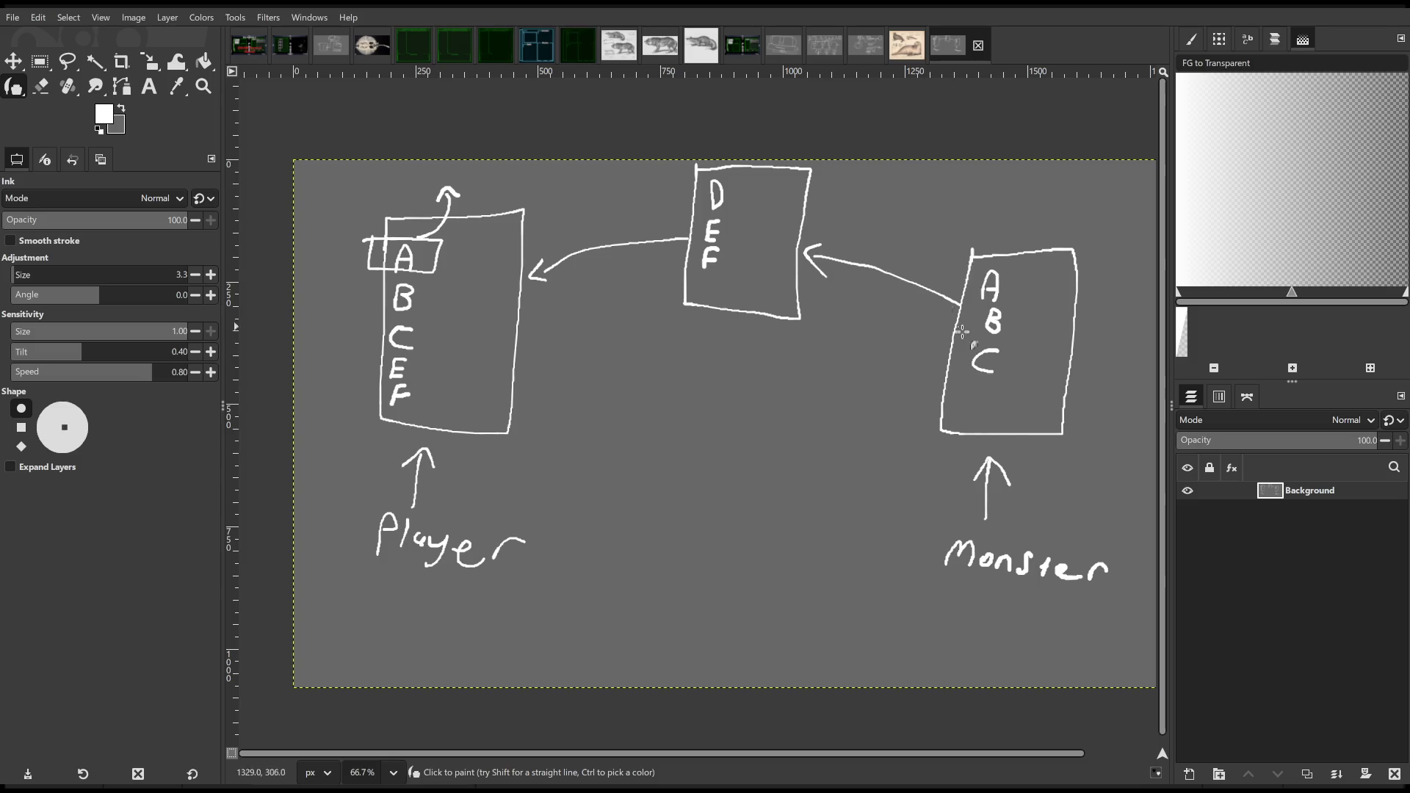
{"action": "left_click_drag", "start_coordinate": [921, 334], "coordinate": [687, 315]}
- Write the numbers 1, 2 and 3 beside the Monster label
{"action": "mouse_move", "coordinate": [878, 506]}
{"action": "left_mouse_down"}
{"action": "mouse_move", "coordinate": [874, 548]}
{"action": "mouse_move", "coordinate": [914, 524]}
{"action": "mouse_move", "coordinate": [923, 547]}
{"action": "mouse_move", "coordinate": [917, 572]}
{"action": "mouse_move", "coordinate": [887, 579]}
{"action": "left_mouse_up"}
{"action": "left_click_drag", "start_coordinate": [831, 523], "coordinate": [956, 544]}
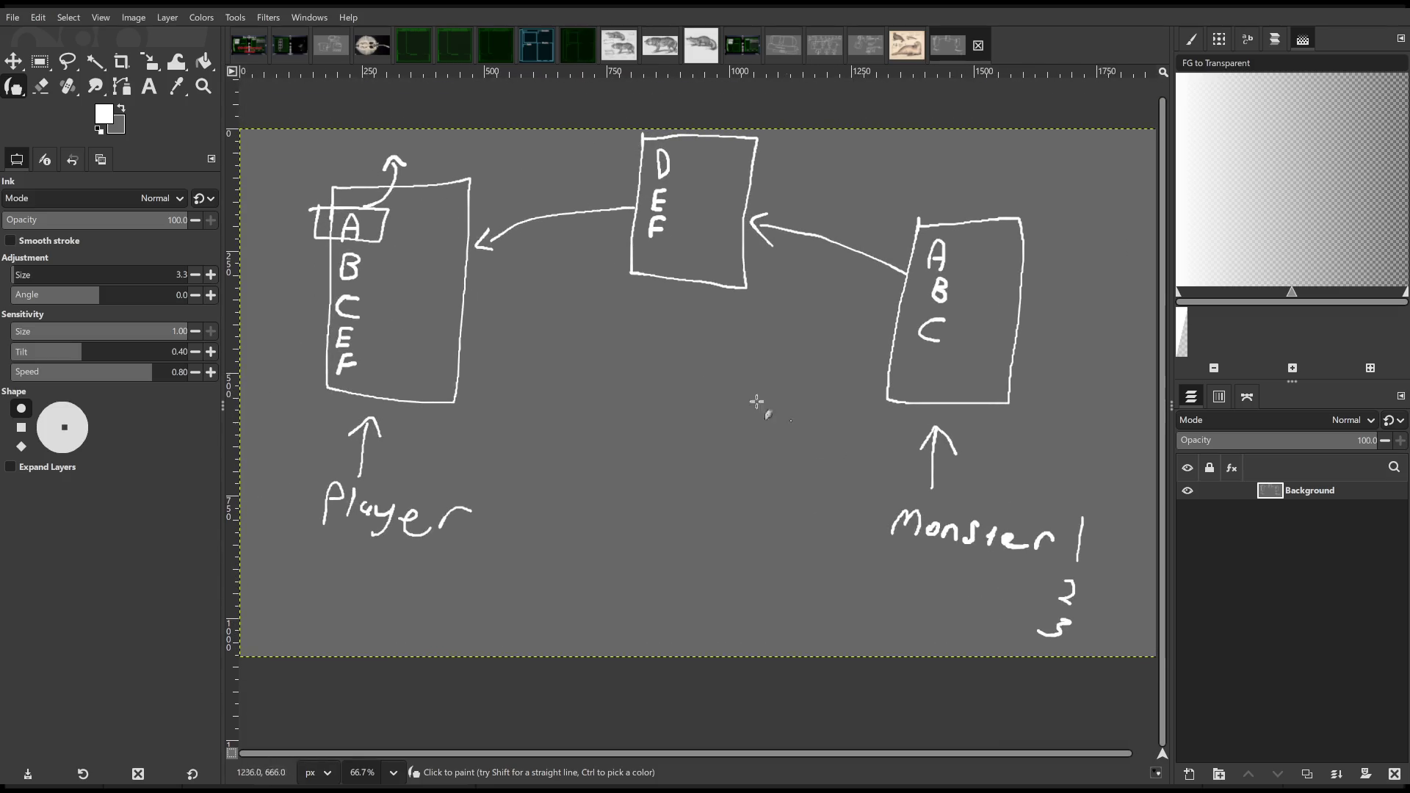
{"action": "left_click_drag", "start_coordinate": [431, 245], "coordinate": [554, 296]}
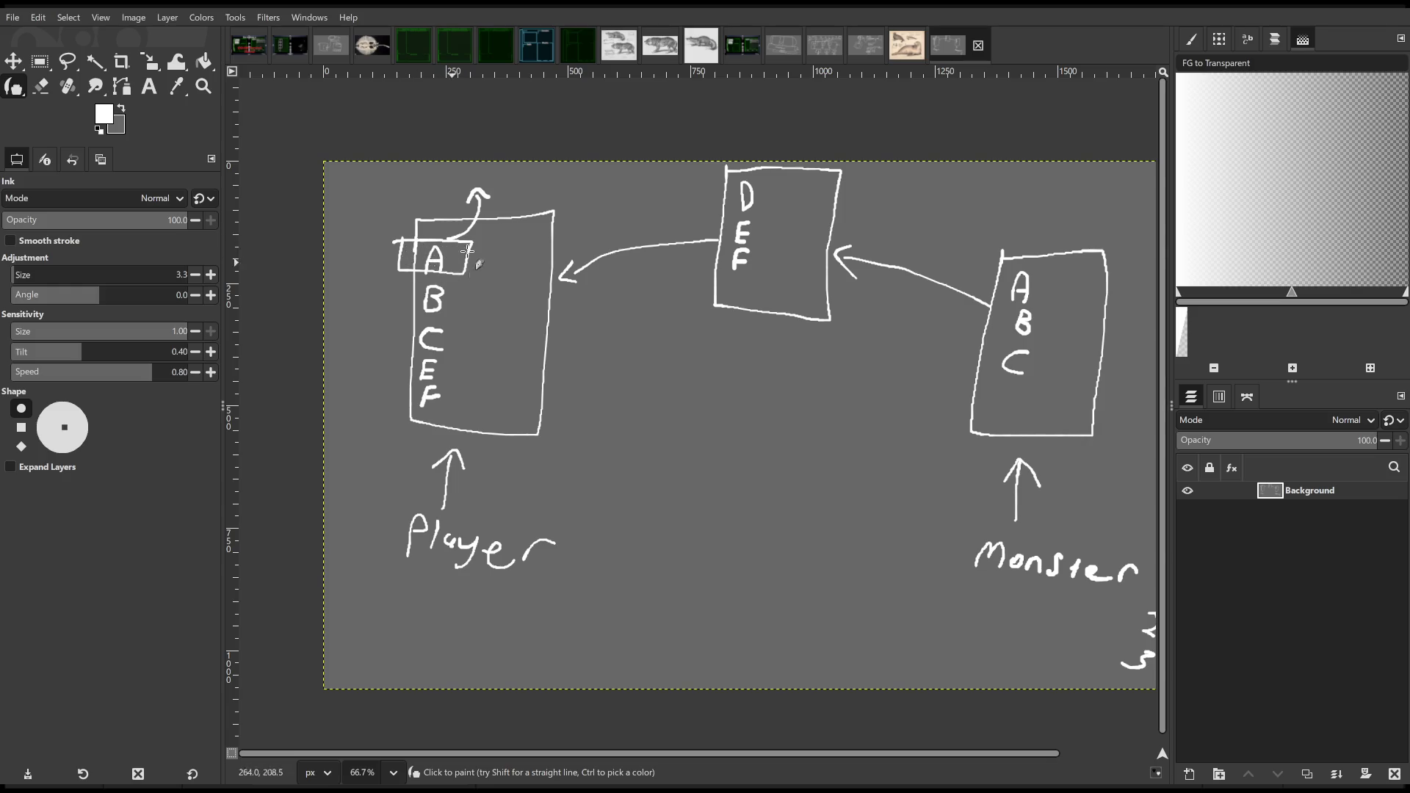
{"action": "mouse_move", "coordinate": [535, 244]}
{"action": "left_mouse_down"}
{"action": "mouse_move", "coordinate": [472, 261]}
{"action": "mouse_move", "coordinate": [411, 230]}
{"action": "mouse_move", "coordinate": [484, 278]}
{"action": "left_mouse_up"}
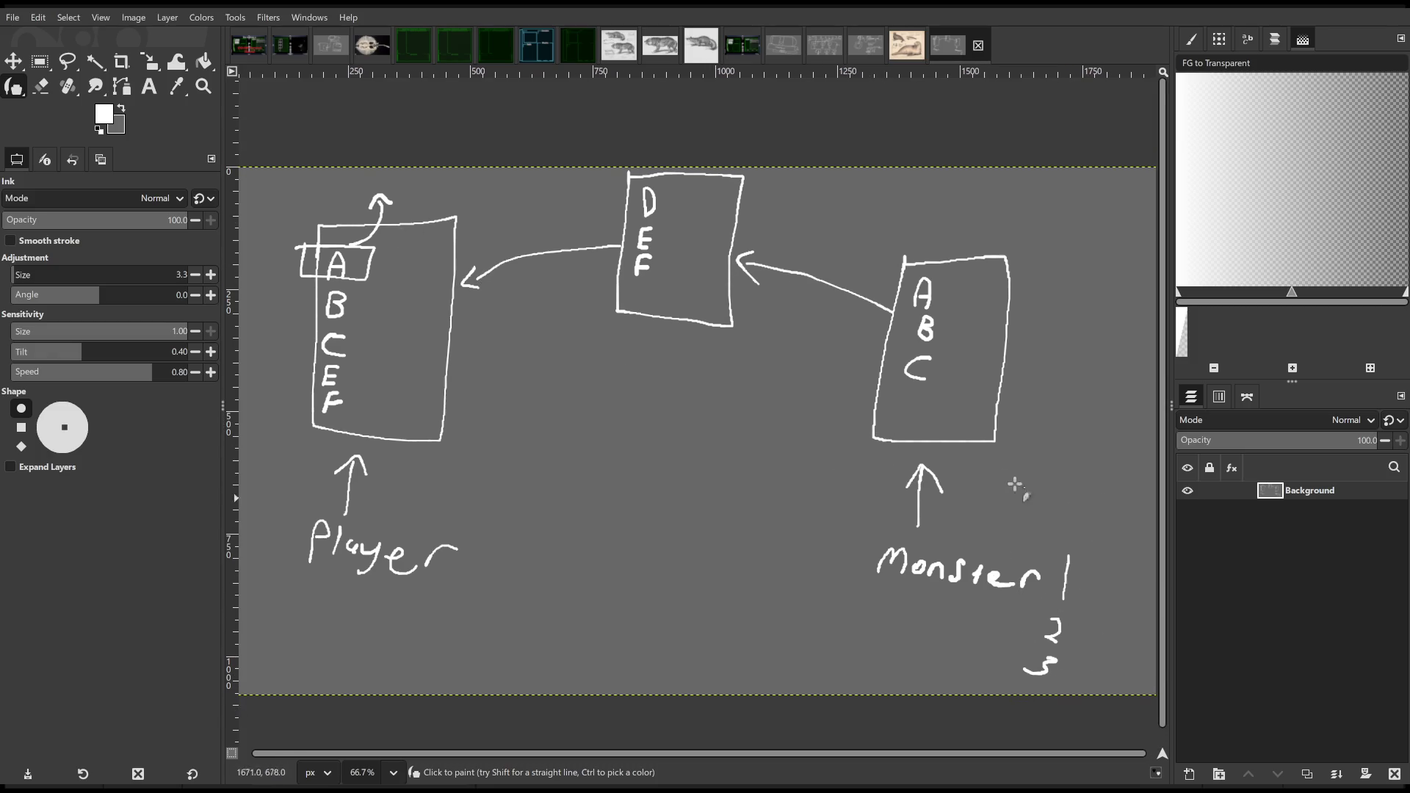
- Draw a small marked box above the Player list near the top of the diagram
{"action": "scroll", "coordinate": [954, 475], "scroll_direction": "left", "scroll_amount": 4}
{"action": "scroll", "coordinate": [955, 476], "scroll_direction": "up", "scroll_amount": 1}
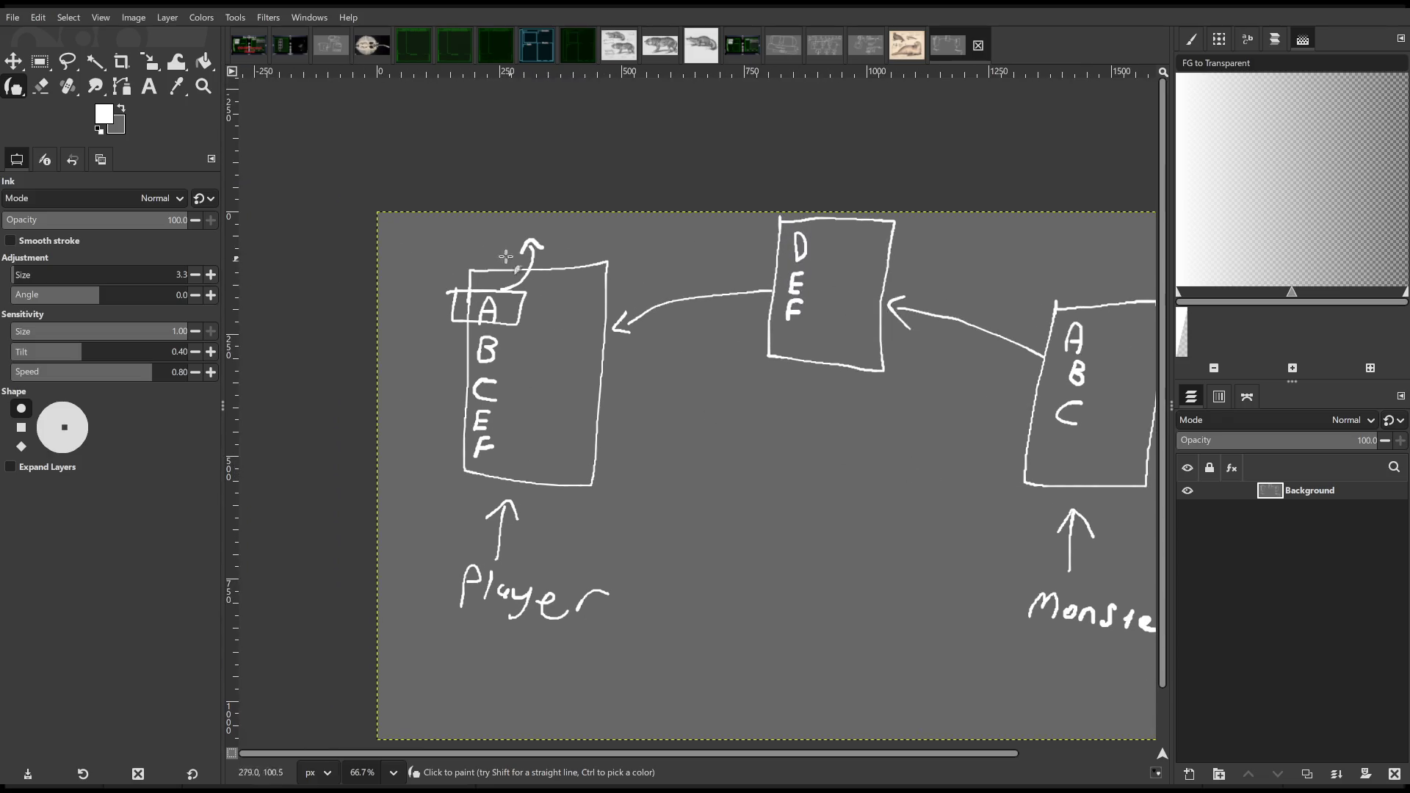
{"action": "mouse_move", "coordinate": [435, 220]}
{"action": "left_mouse_down"}
{"action": "mouse_move", "coordinate": [434, 243]}
{"action": "mouse_move", "coordinate": [470, 220]}
{"action": "mouse_move", "coordinate": [436, 220]}
{"action": "left_mouse_up"}
{"action": "left_click_drag", "start_coordinate": [445, 232], "coordinate": [460, 227]}
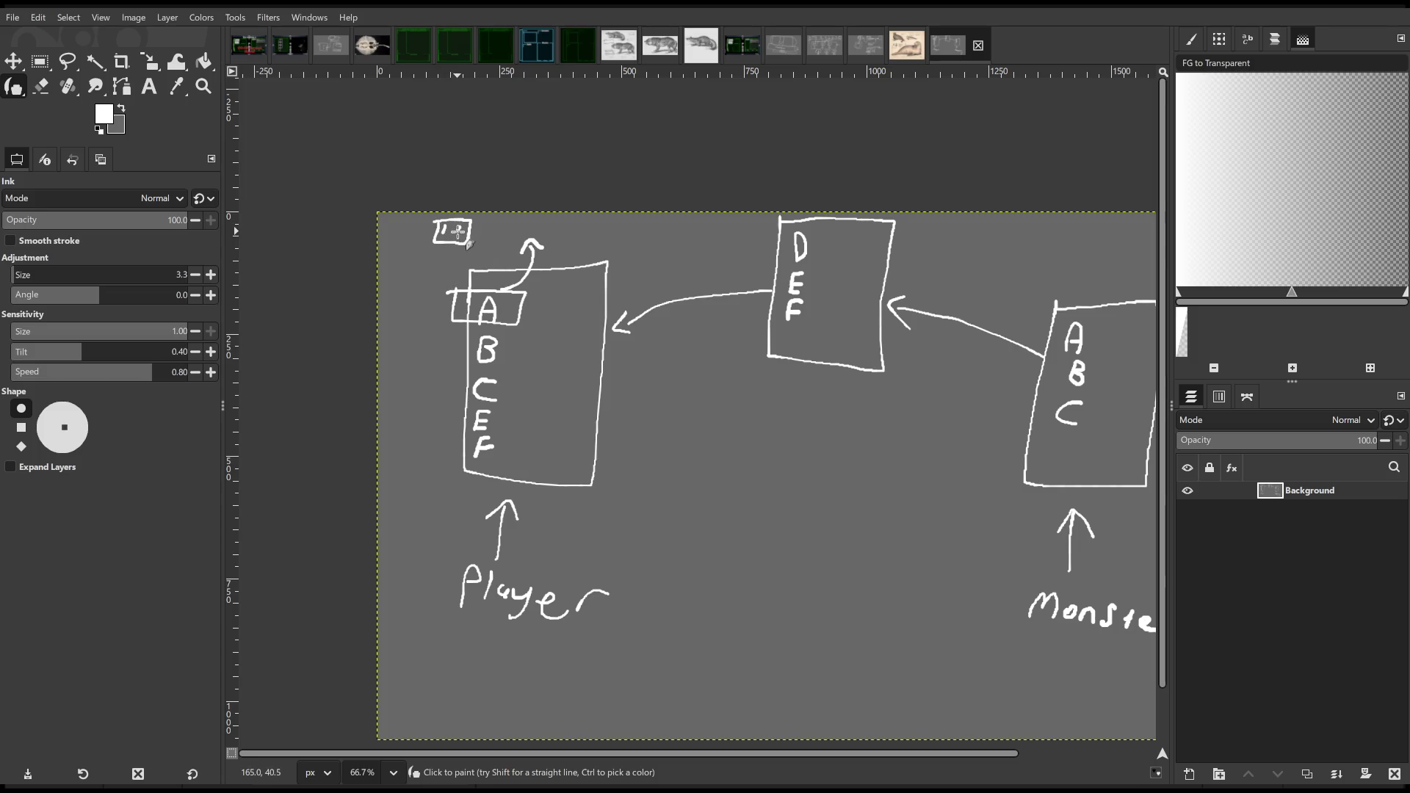
{"action": "scroll", "coordinate": [570, 236], "scroll_direction": "right", "scroll_amount": 2}
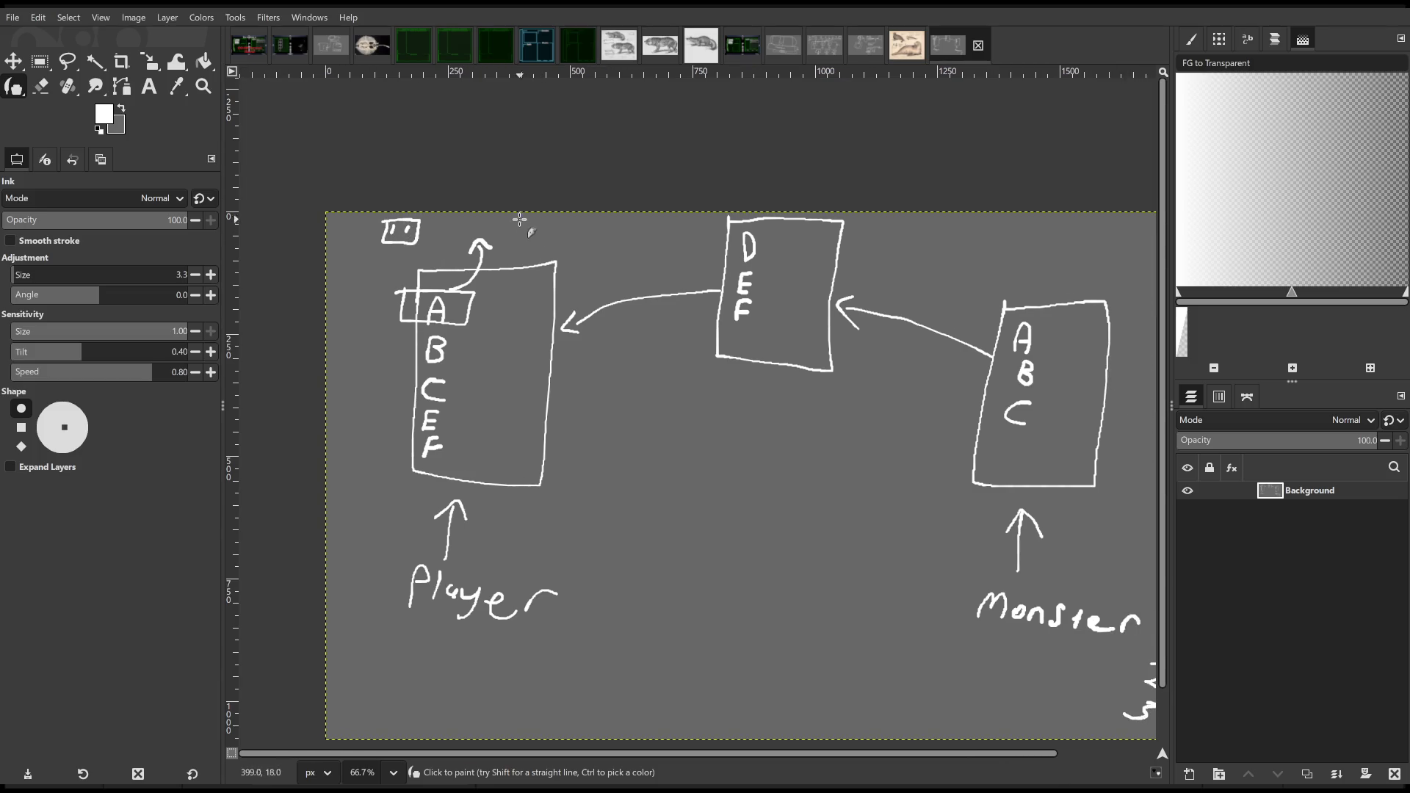
{"action": "mouse_move", "coordinate": [514, 217]}
{"action": "left_mouse_down"}
{"action": "mouse_move", "coordinate": [547, 245]}
{"action": "mouse_move", "coordinate": [586, 214]}
{"action": "mouse_move", "coordinate": [503, 215]}
{"action": "left_mouse_up"}
- Draw a second arrow leading left out of the DEF box
{"action": "scroll", "coordinate": [703, 307], "scroll_direction": "down", "scroll_amount": 4}
{"action": "scroll", "coordinate": [703, 307], "scroll_direction": "right", "scroll_amount": 8}
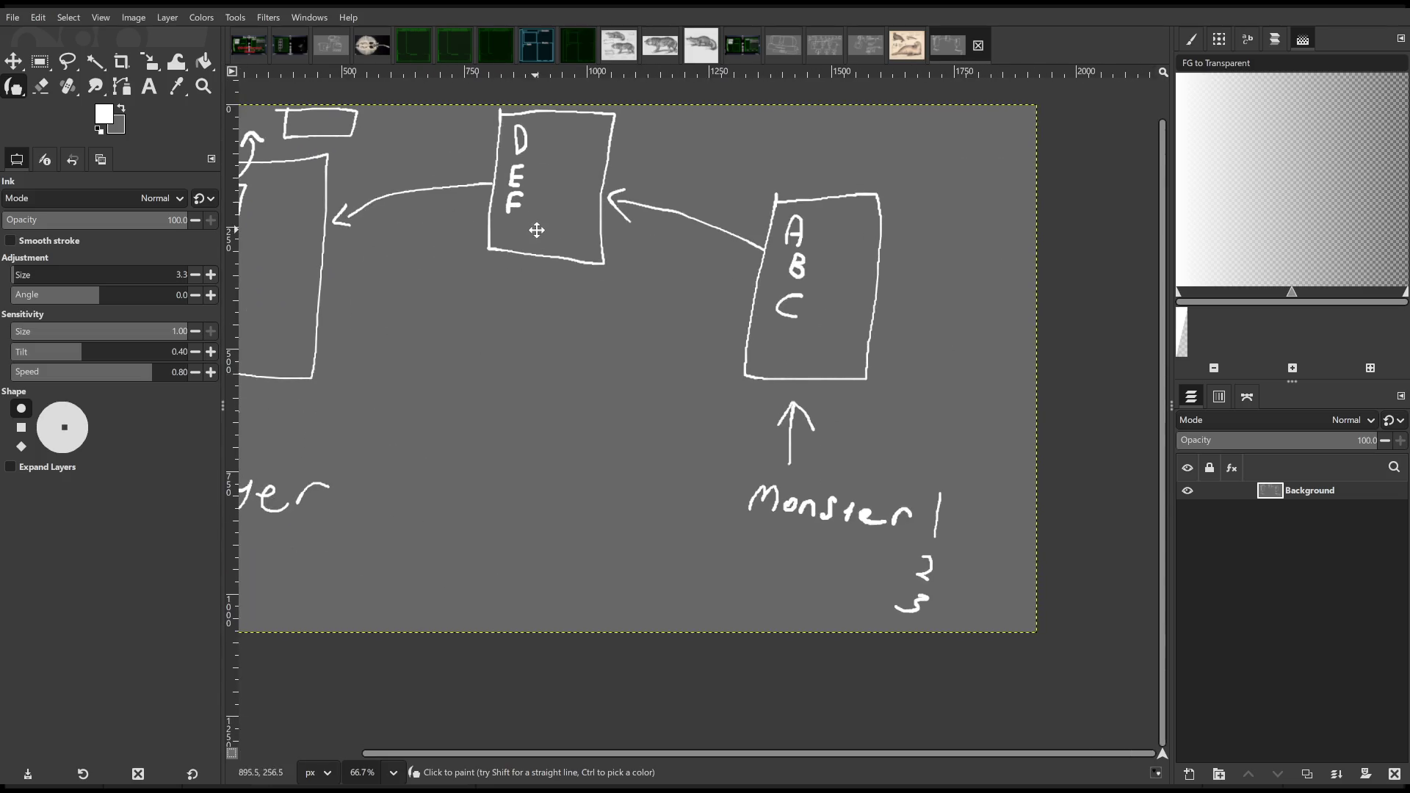
{"action": "scroll", "coordinate": [808, 527], "scroll_direction": "left", "scroll_amount": 2}
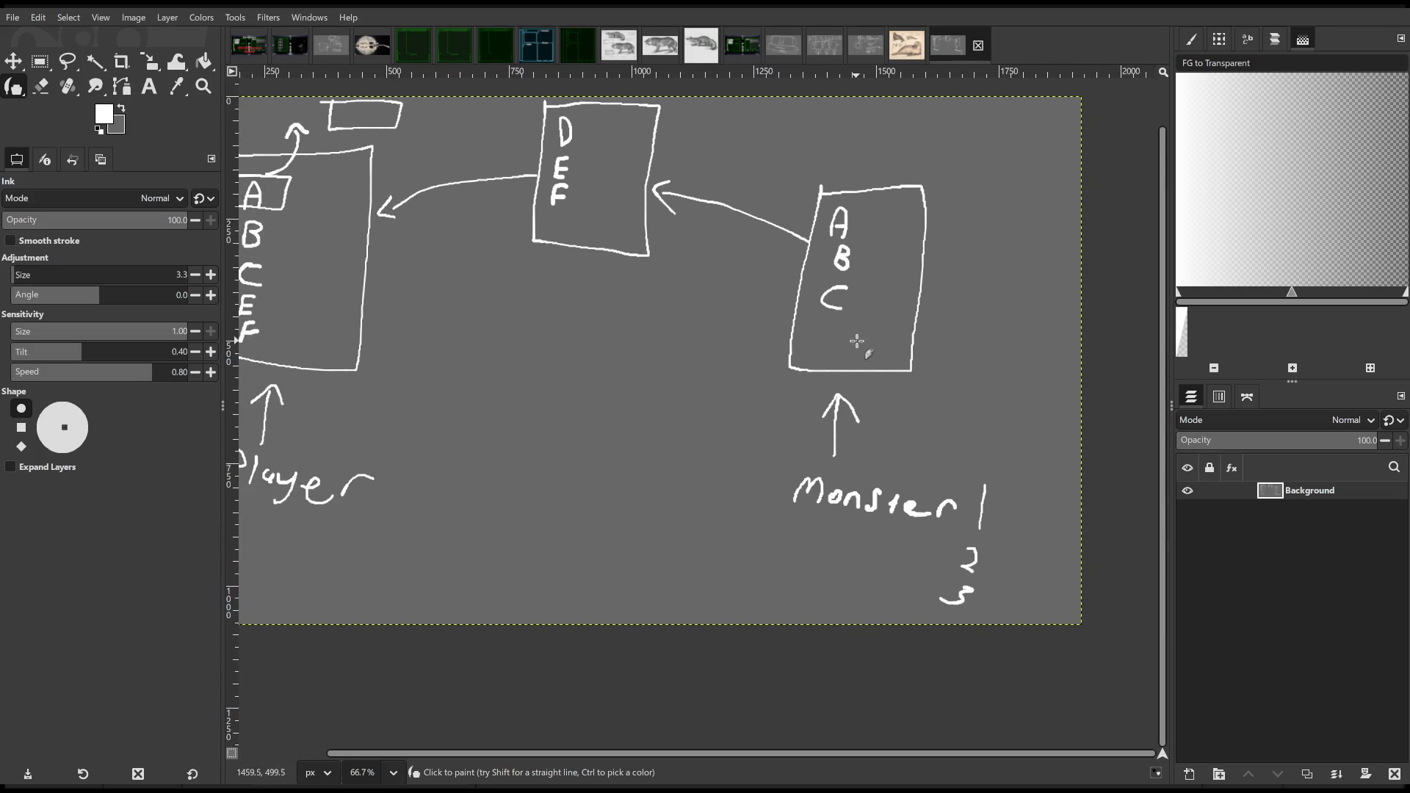
{"action": "scroll", "coordinate": [811, 519], "scroll_direction": "left", "scroll_amount": 7}
{"action": "scroll", "coordinate": [812, 520], "scroll_direction": "up", "scroll_amount": 2}
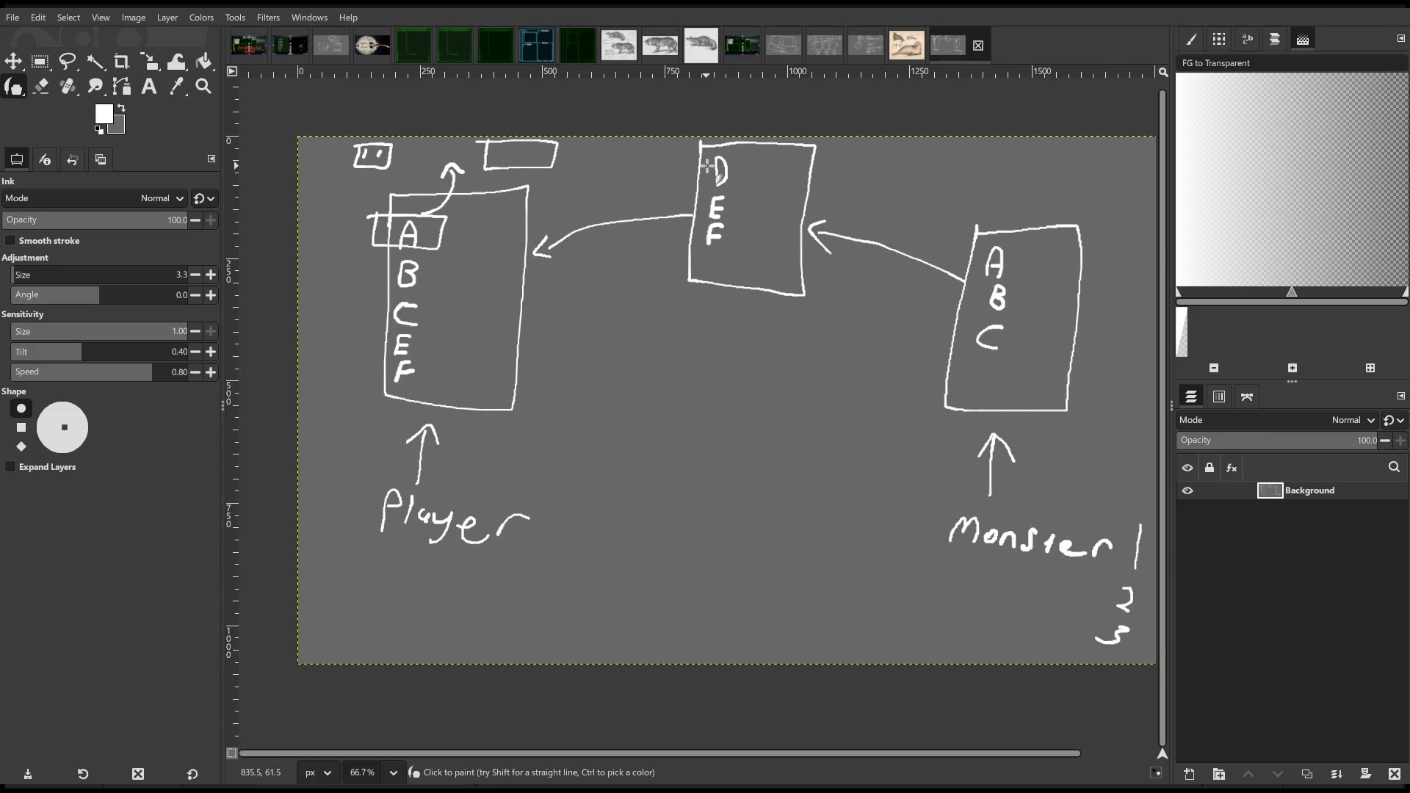
{"action": "mouse_move", "coordinate": [706, 167]}
{"action": "left_mouse_down"}
{"action": "mouse_move", "coordinate": [641, 179]}
{"action": "mouse_move", "coordinate": [648, 196]}
{"action": "left_mouse_up"}
{"action": "scroll", "coordinate": [655, 274], "scroll_direction": "up", "scroll_amount": 1}
{"action": "scroll", "coordinate": [624, 279], "scroll_direction": "right", "scroll_amount": 2}
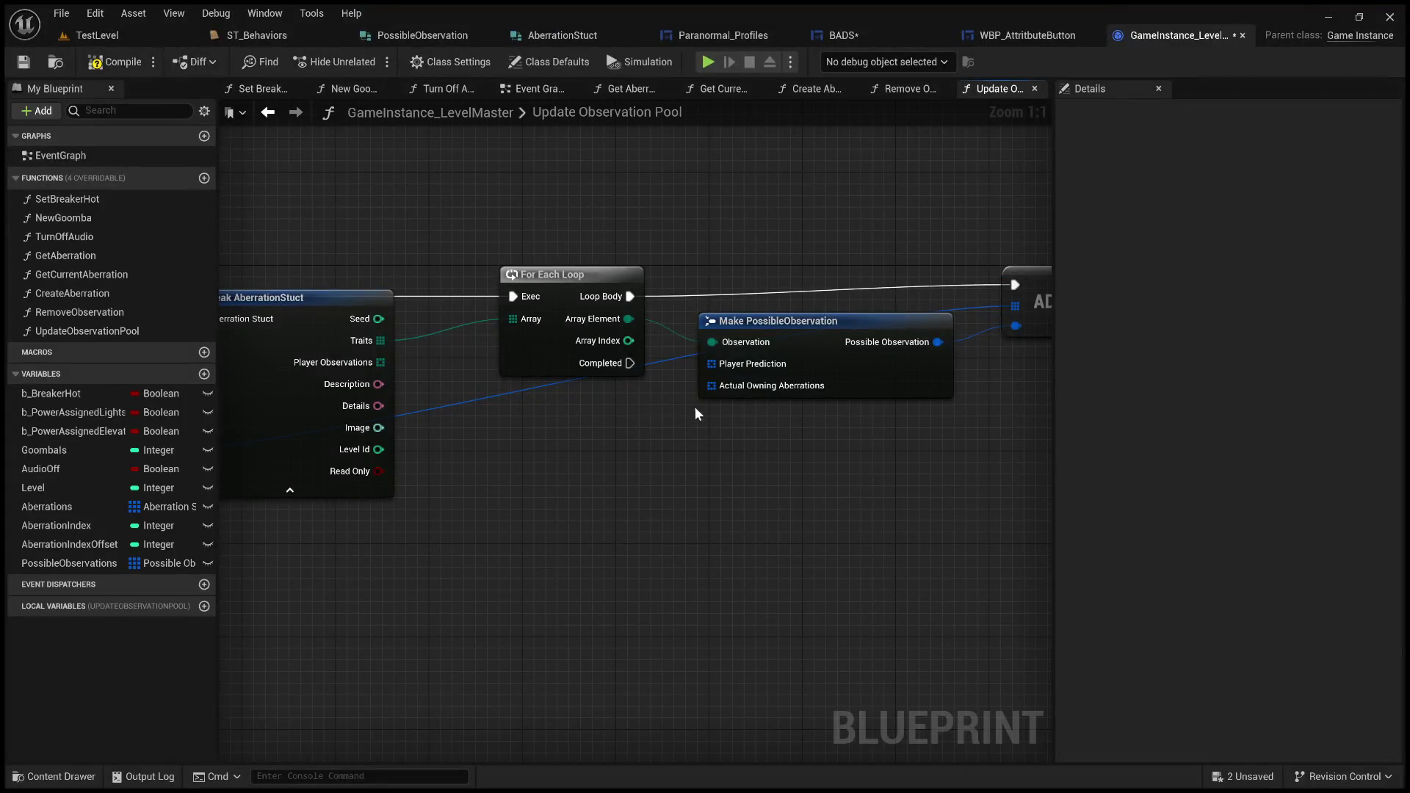
{"action": "left_click_drag", "start_coordinate": [696, 414], "coordinate": [952, 342]}
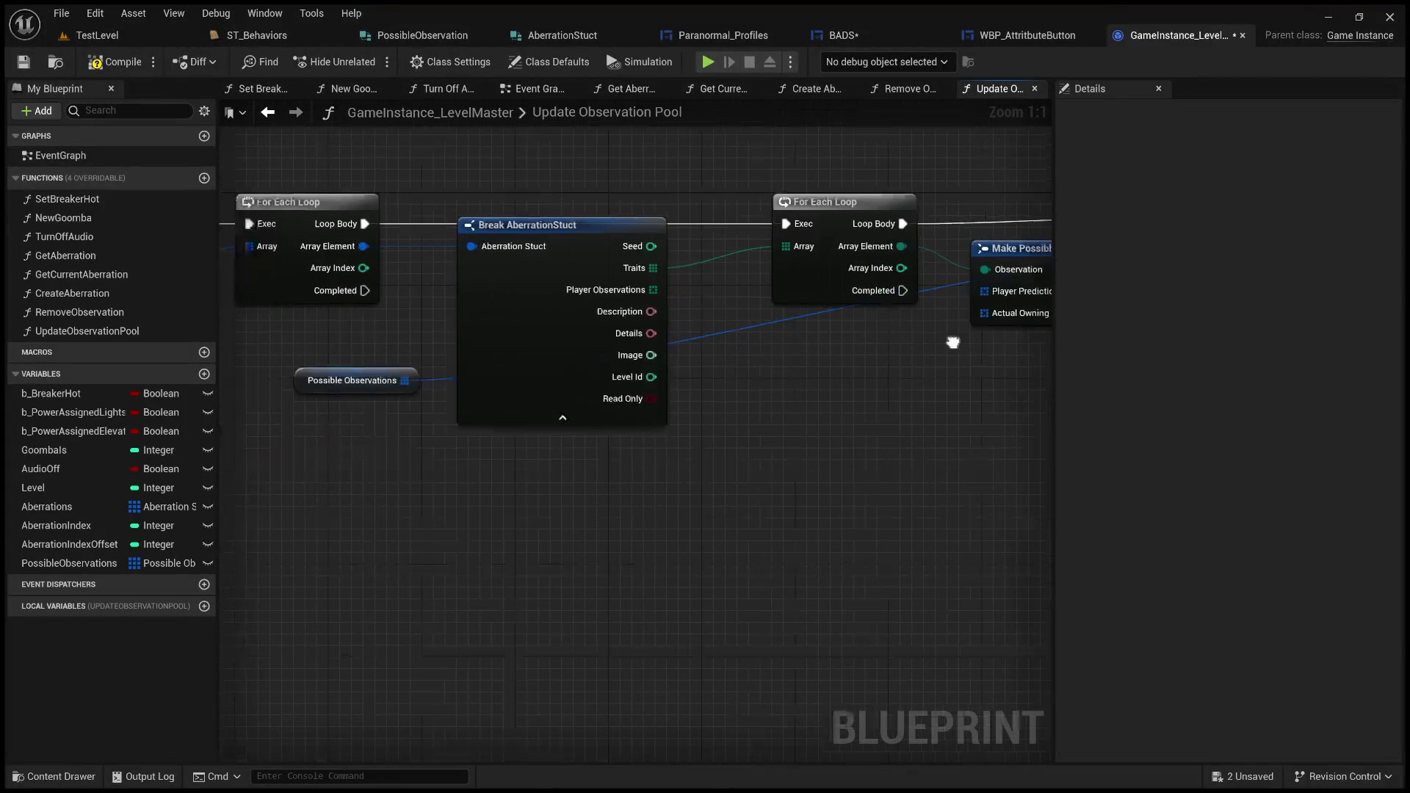
{"action": "left_click_drag", "start_coordinate": [749, 416], "coordinate": [999, 419]}
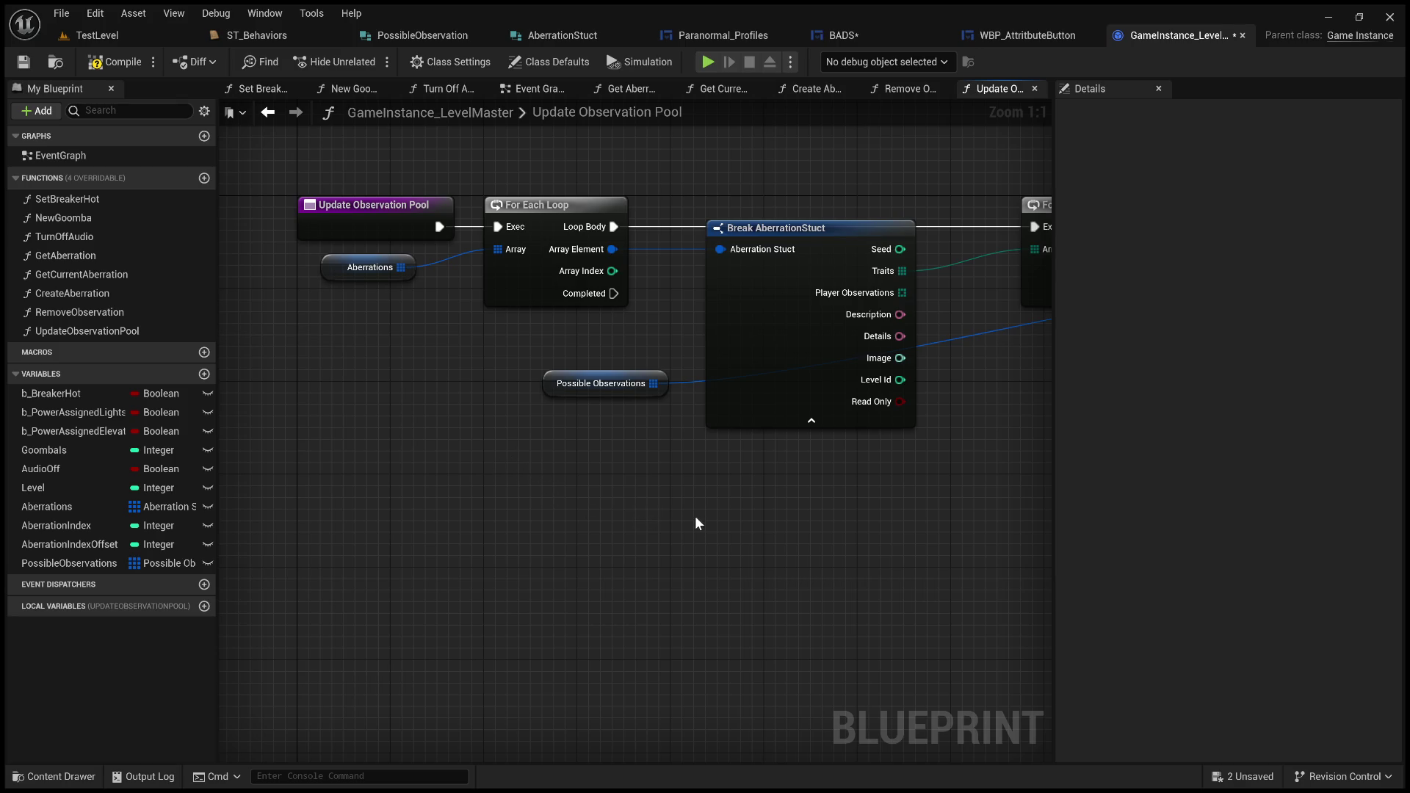
{"action": "left_click_drag", "start_coordinate": [695, 516], "coordinate": [428, 646]}
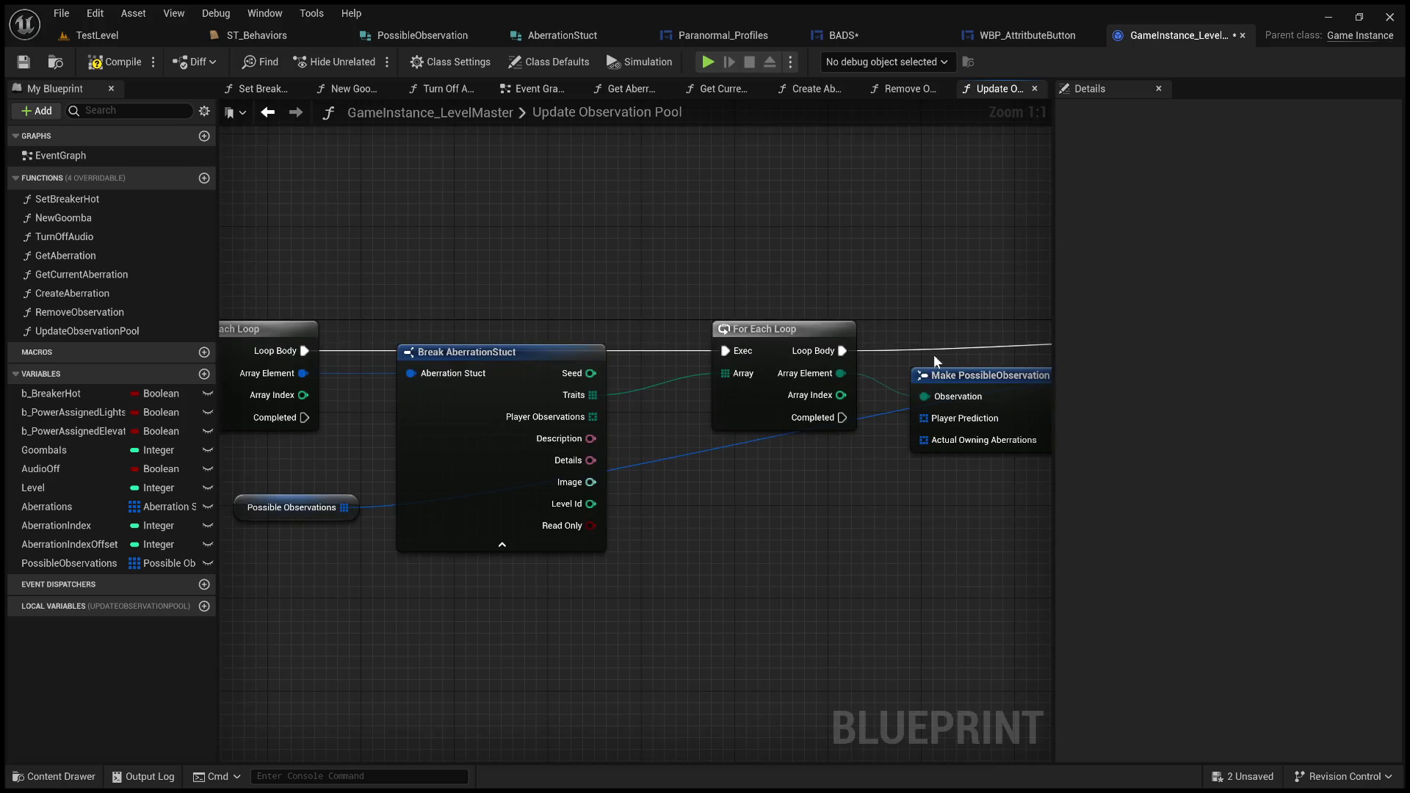
{"action": "mouse_move", "coordinate": [786, 285]}
{"action": "left_mouse_down"}
{"action": "mouse_move", "coordinate": [698, 294]}
{"action": "mouse_move", "coordinate": [797, 289]}
{"action": "mouse_move", "coordinate": [617, 293]}
{"action": "left_mouse_up"}
{"action": "scroll", "coordinate": [697, 295], "scroll_direction": "down", "scroll_amount": 1}
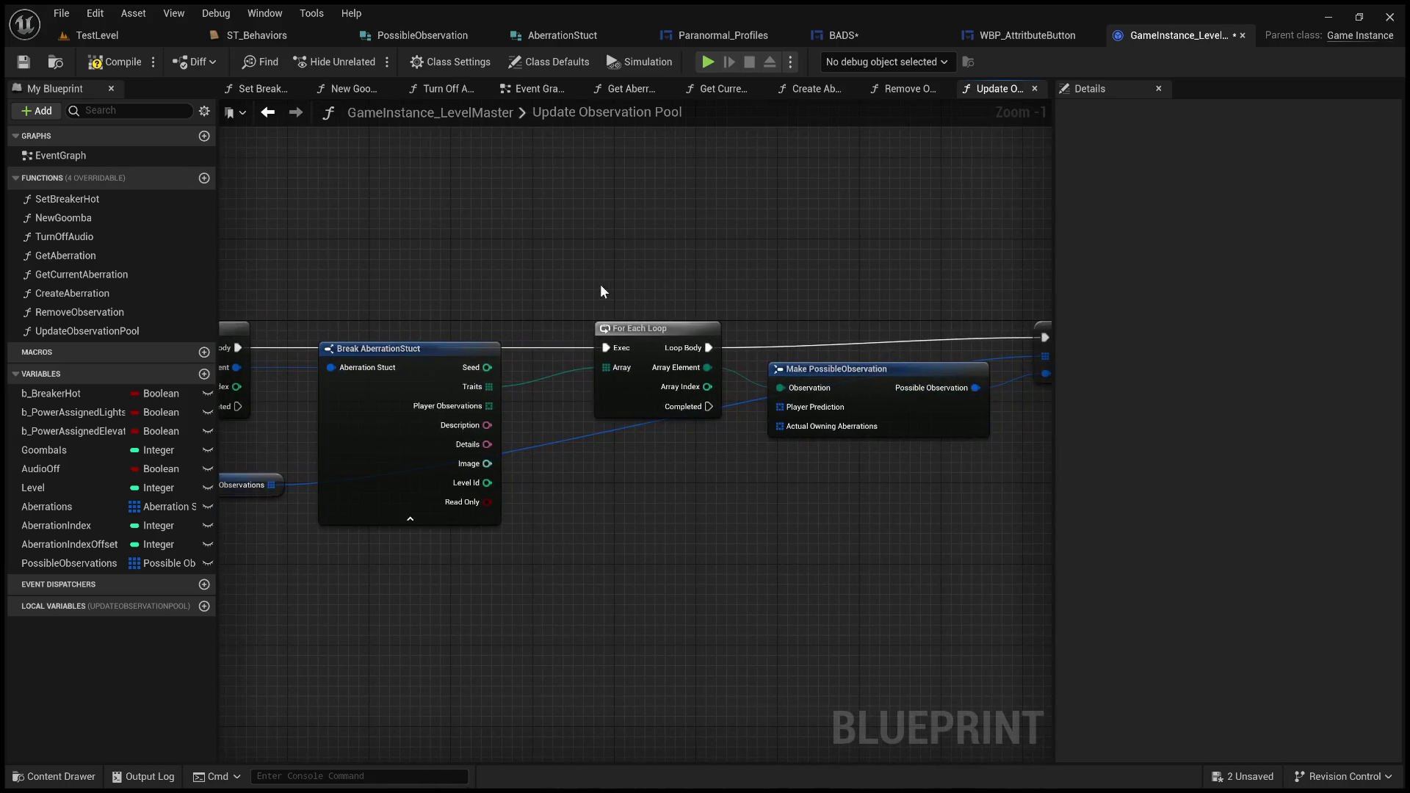
{"action": "left_click_drag", "start_coordinate": [431, 359], "coordinate": [430, 358]}
{"action": "left_click", "coordinate": [565, 406]}
{"action": "scroll", "coordinate": [565, 408], "scroll_direction": "up", "scroll_amount": 1}
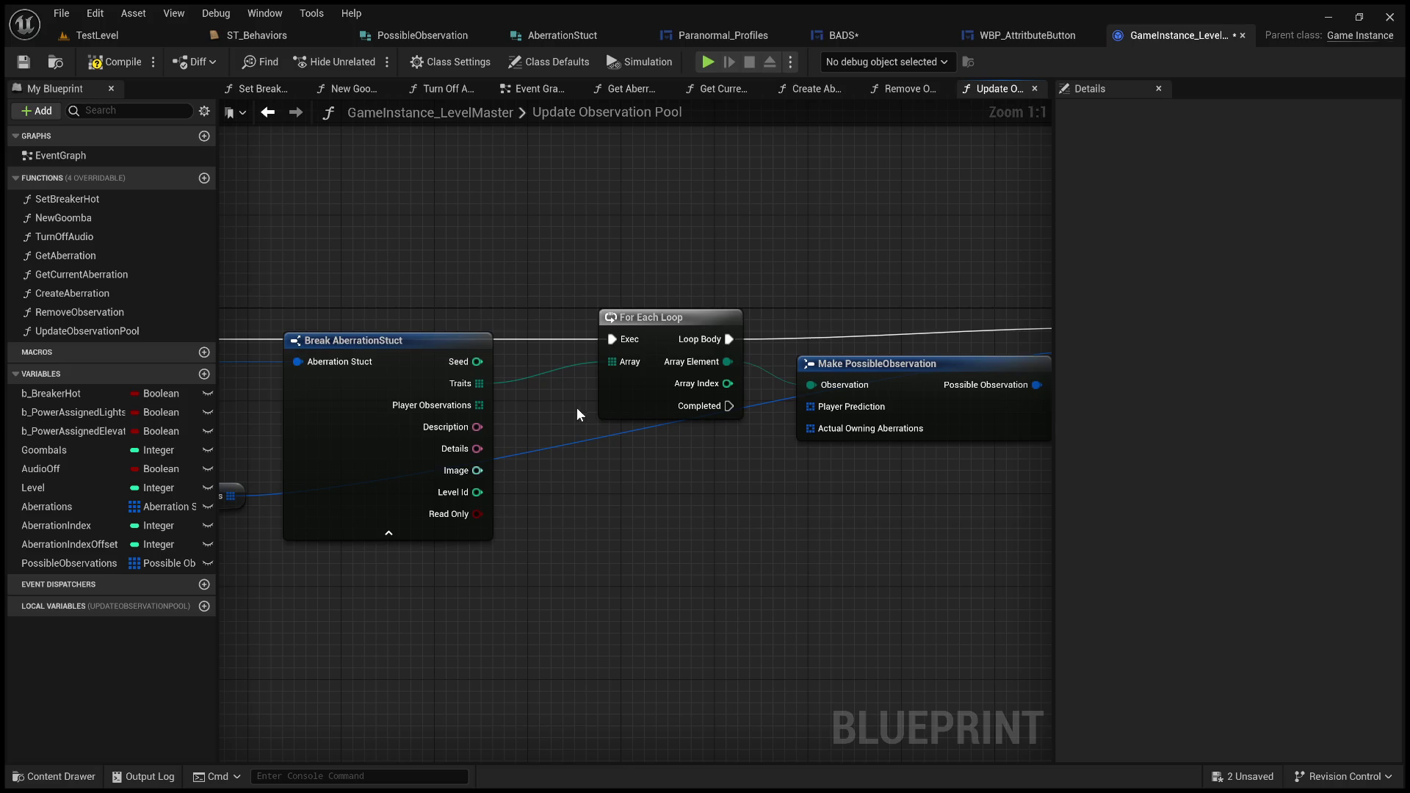
{"action": "mouse_move", "coordinate": [575, 408]}
{"action": "left_mouse_down"}
{"action": "mouse_move", "coordinate": [582, 347]}
{"action": "mouse_move", "coordinate": [576, 454]}
{"action": "mouse_move", "coordinate": [486, 419]}
{"action": "left_mouse_up"}
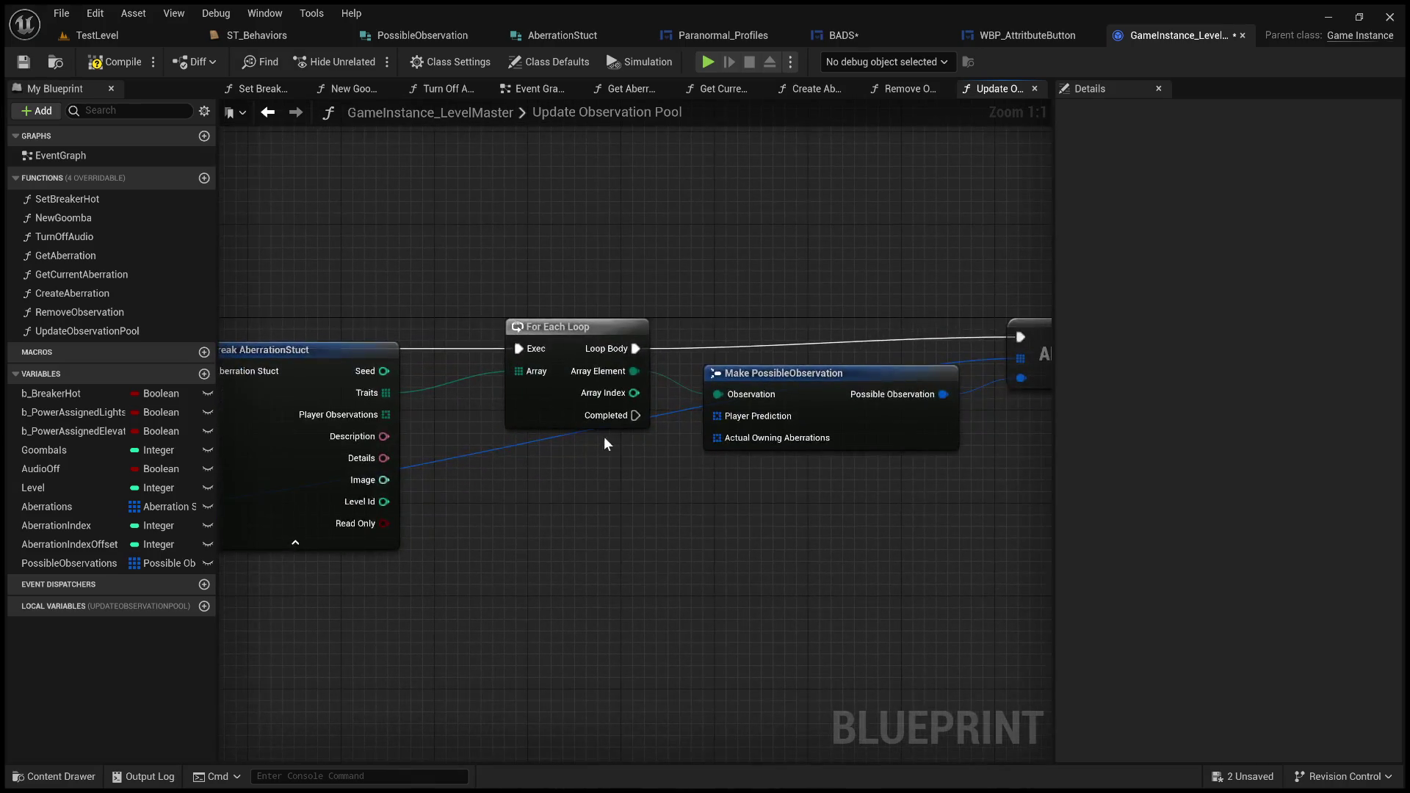
{"action": "left_click_drag", "start_coordinate": [604, 436], "coordinate": [409, 434]}
{"action": "left_click_drag", "start_coordinate": [504, 465], "coordinate": [637, 493]}
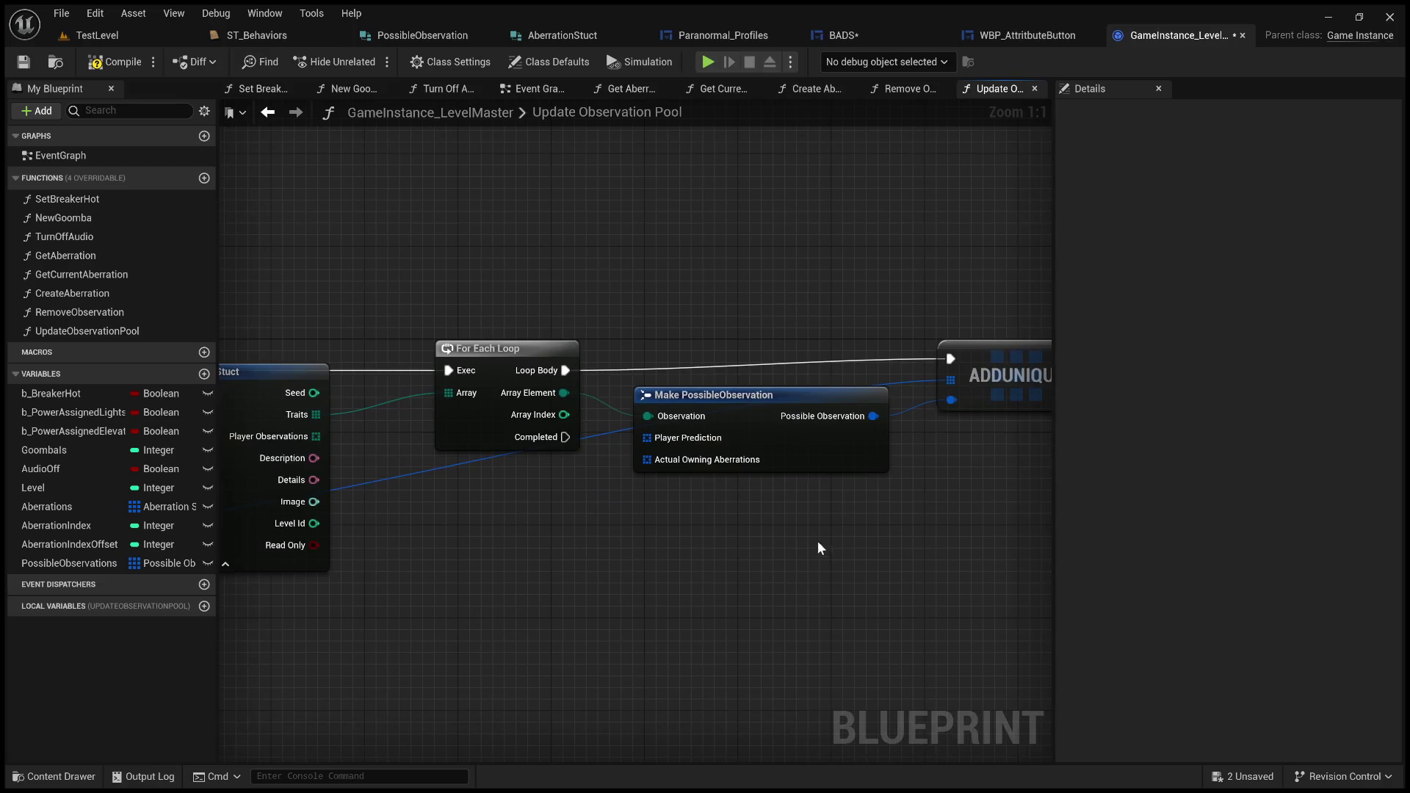
{"action": "left_click_drag", "start_coordinate": [818, 543], "coordinate": [791, 528]}
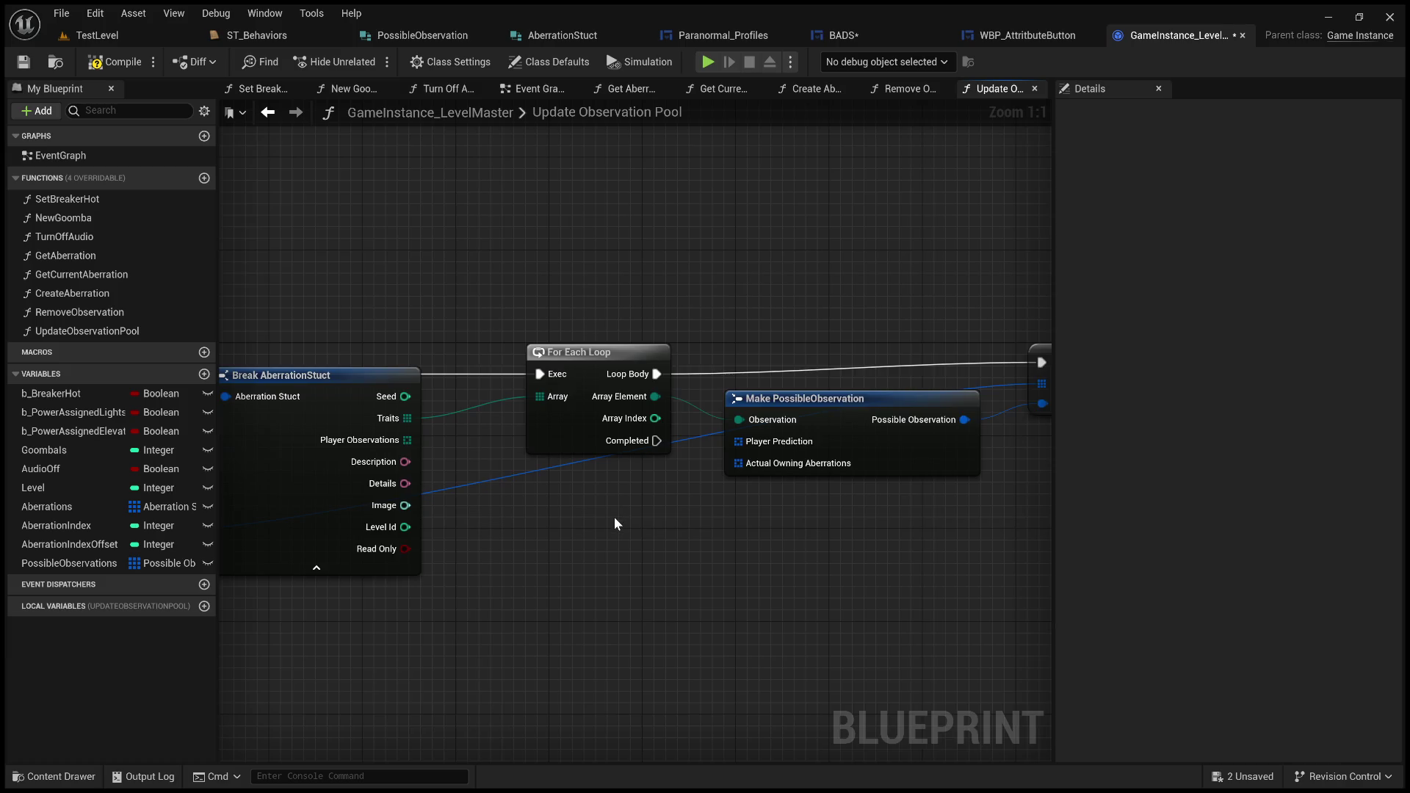
{"action": "mouse_move", "coordinate": [615, 522]}
{"action": "left_mouse_down"}
{"action": "mouse_move", "coordinate": [677, 454]}
{"action": "mouse_move", "coordinate": [715, 463]}
{"action": "mouse_move", "coordinate": [771, 425]}
{"action": "mouse_move", "coordinate": [813, 428]}
{"action": "left_mouse_up"}
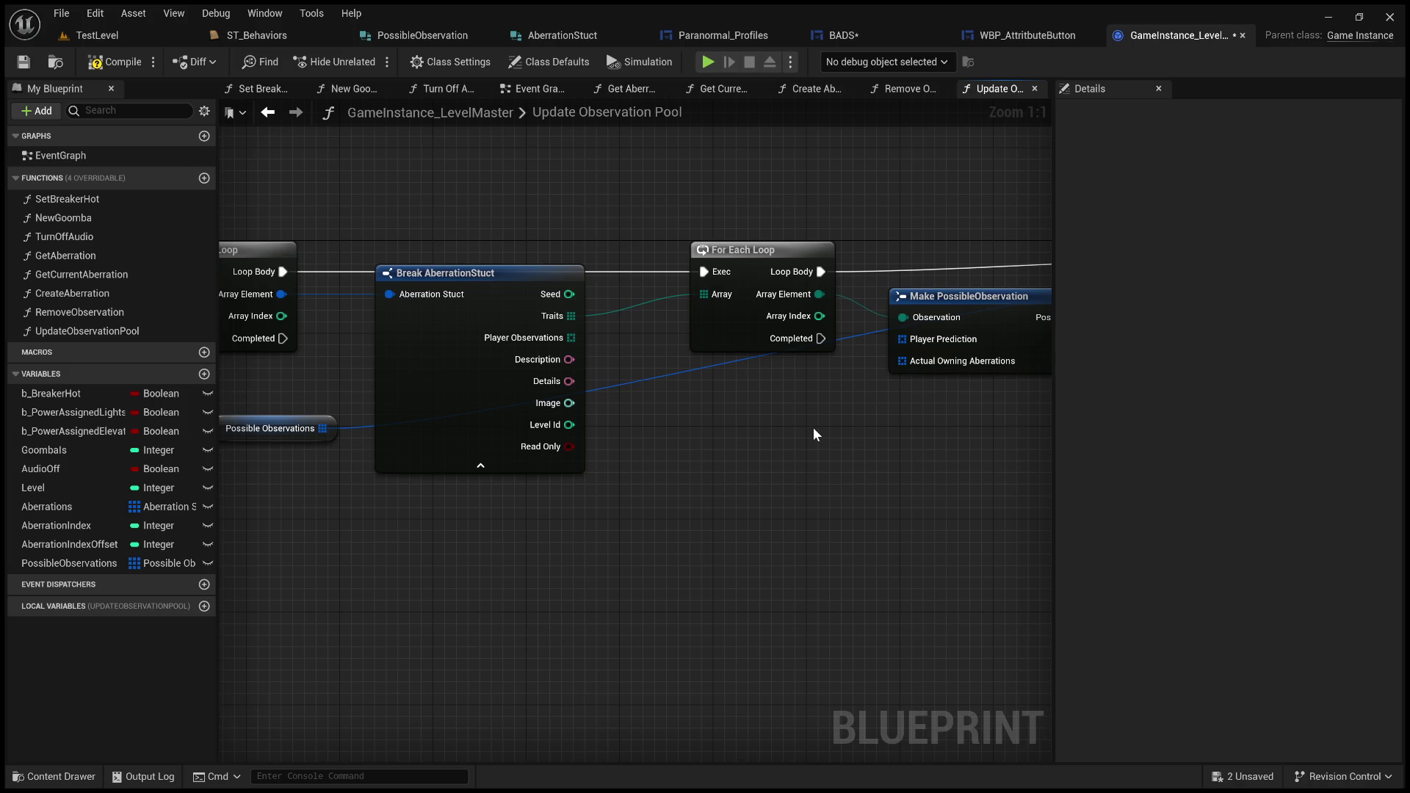
{"action": "left_click_drag", "start_coordinate": [813, 427], "coordinate": [854, 423]}
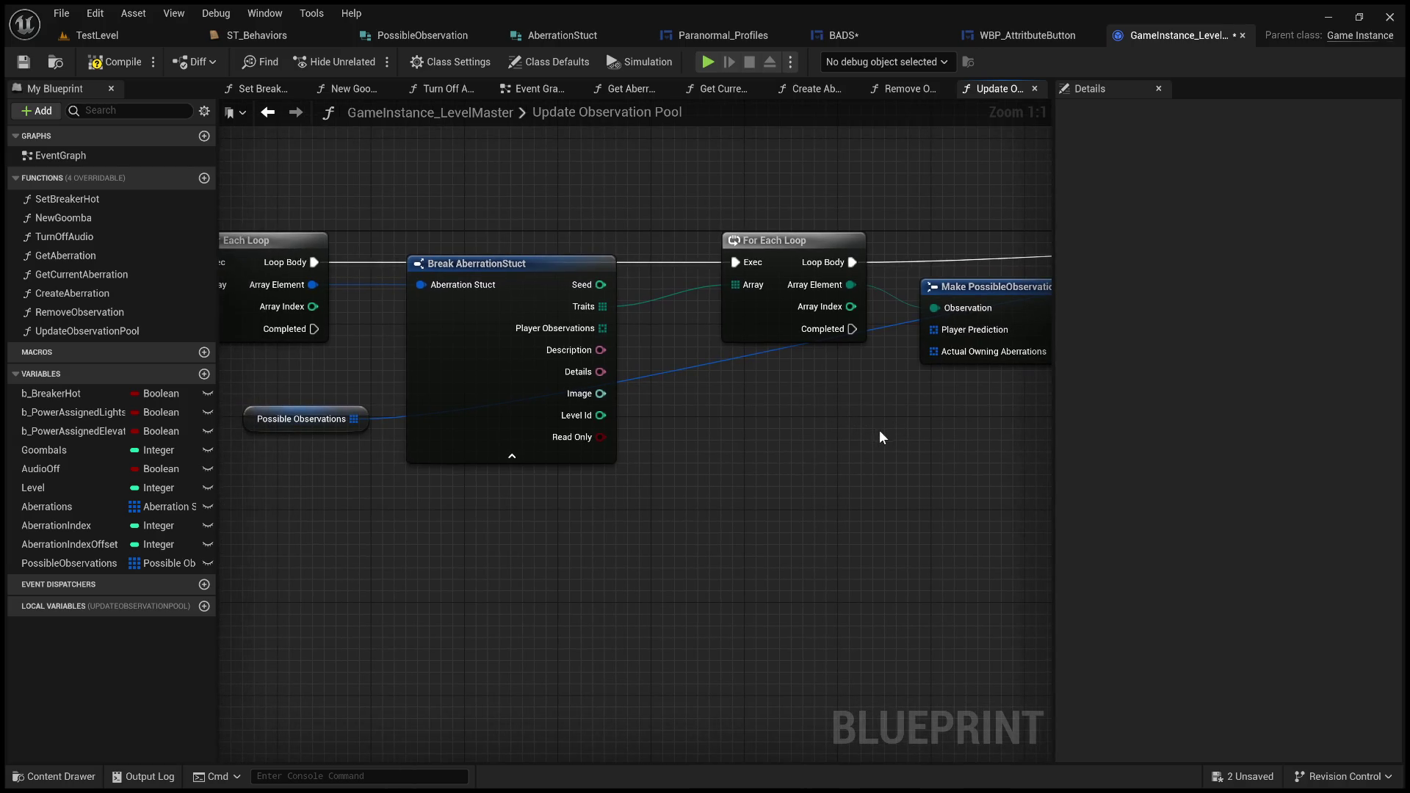
{"action": "mouse_move", "coordinate": [896, 434]}
{"action": "left_mouse_down"}
{"action": "mouse_move", "coordinate": [940, 425]}
{"action": "mouse_move", "coordinate": [873, 478]}
{"action": "mouse_move", "coordinate": [667, 519]}
{"action": "left_mouse_up"}
- Move Make PossibleObservation below the inner For Each Loop, then pan back to the graph's start
{"action": "left_click_drag", "start_coordinate": [722, 382], "coordinate": [697, 512]}
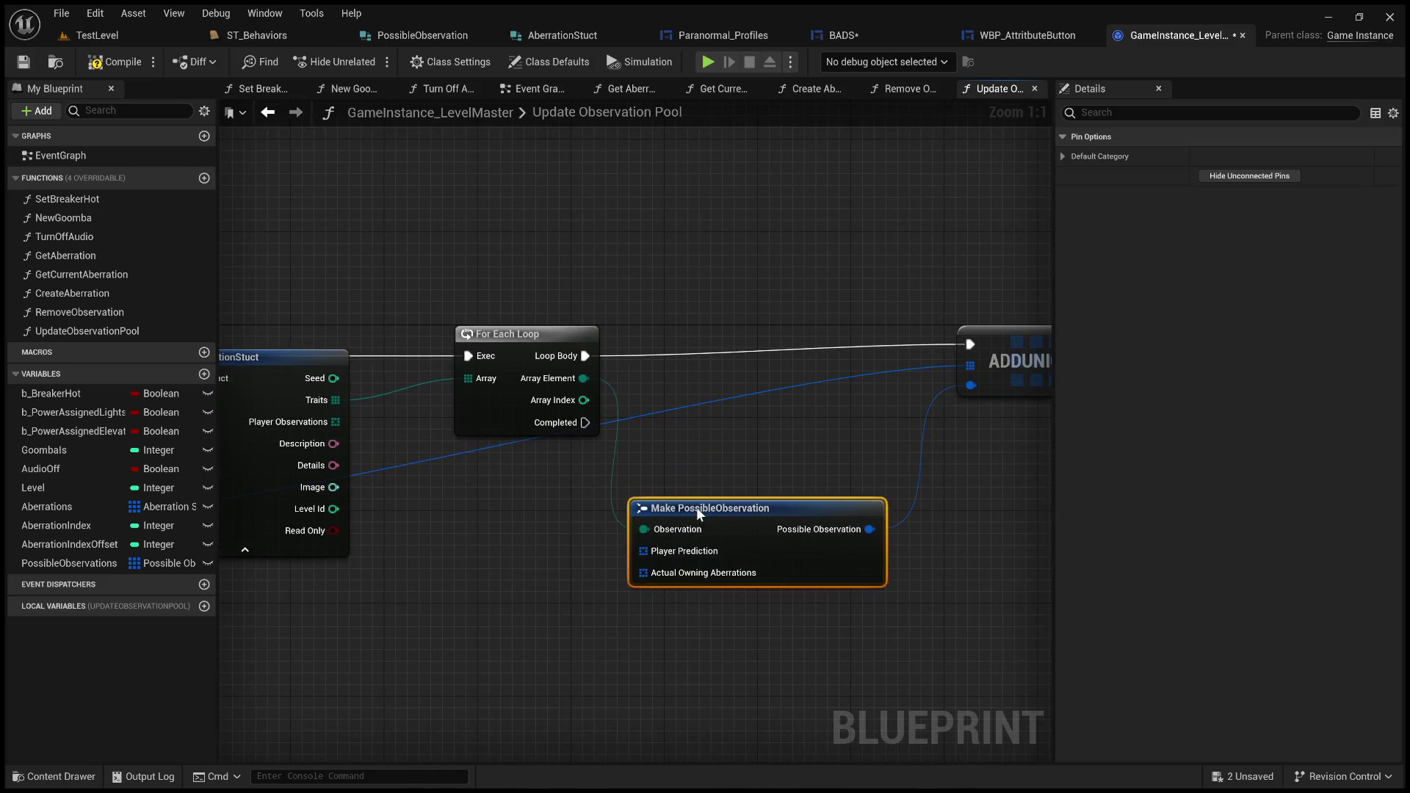
{"action": "left_click", "coordinate": [738, 443]}
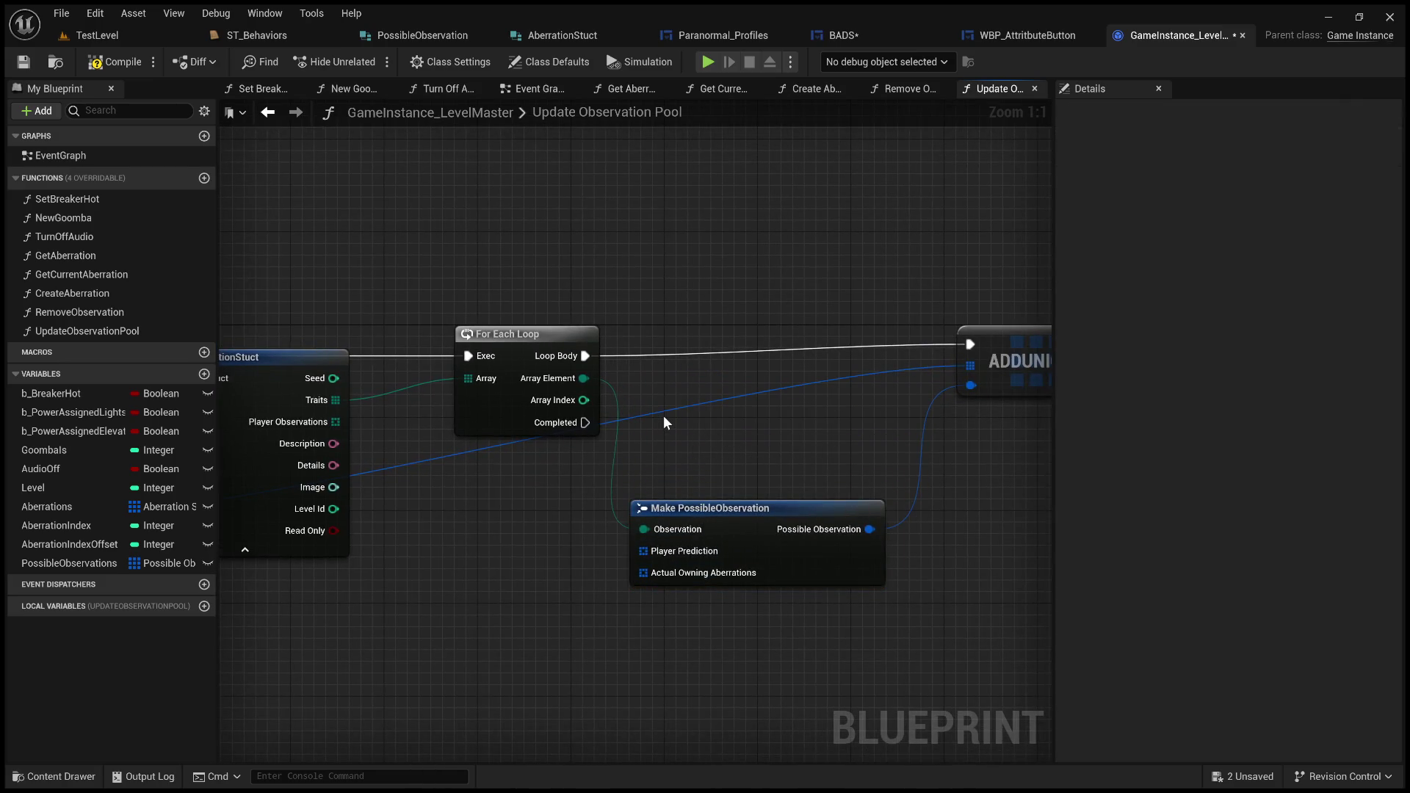
{"action": "left_click_drag", "start_coordinate": [664, 416], "coordinate": [850, 484]}
{"action": "mouse_move", "coordinate": [764, 465]}
{"action": "left_mouse_down"}
{"action": "mouse_move", "coordinate": [786, 446]}
{"action": "mouse_move", "coordinate": [658, 475]}
{"action": "left_mouse_up"}
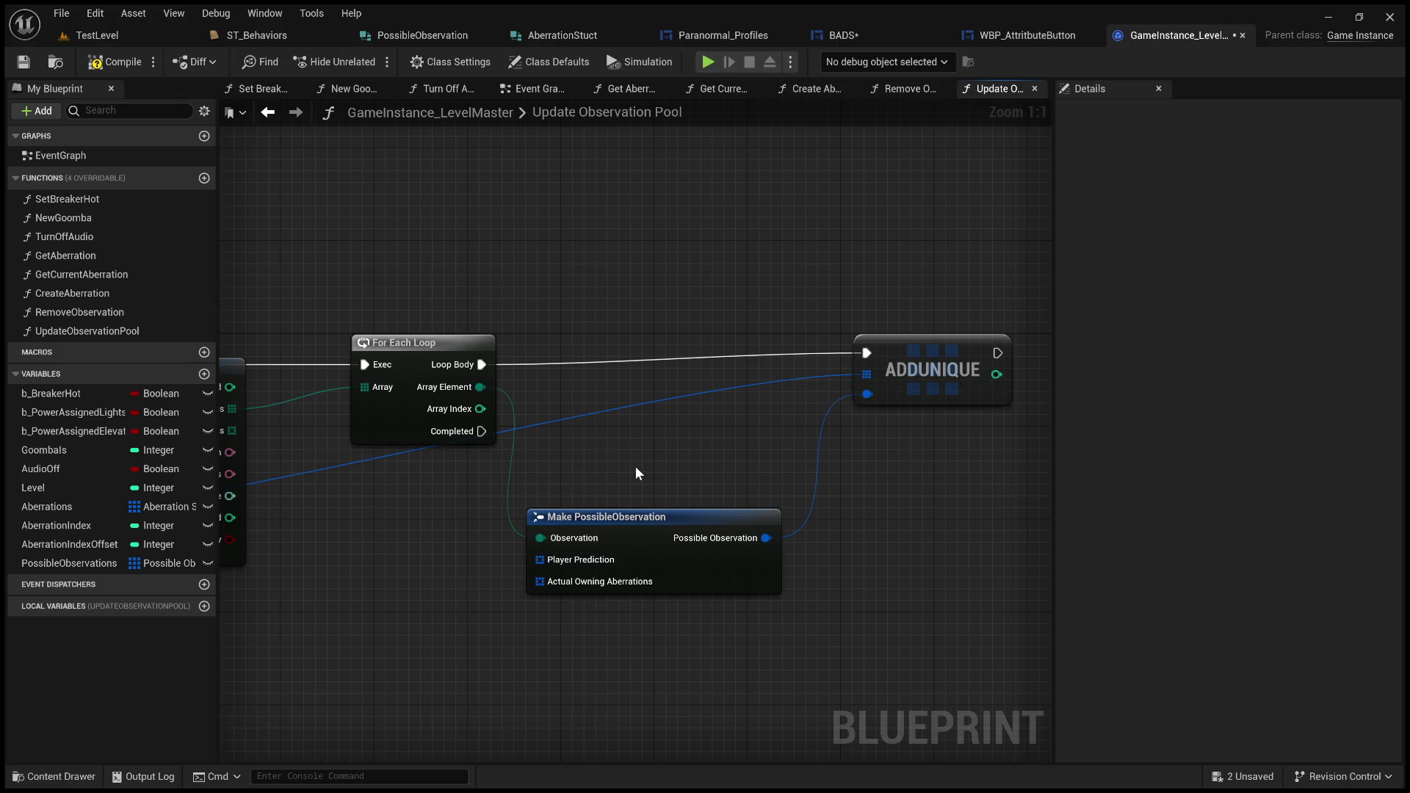
{"action": "mouse_move", "coordinate": [636, 466]}
{"action": "left_mouse_down"}
{"action": "mouse_move", "coordinate": [818, 442]}
{"action": "mouse_move", "coordinate": [554, 376]}
{"action": "mouse_move", "coordinate": [725, 346]}
{"action": "mouse_move", "coordinate": [596, 329]}
{"action": "mouse_move", "coordinate": [773, 326]}
{"action": "left_mouse_up"}
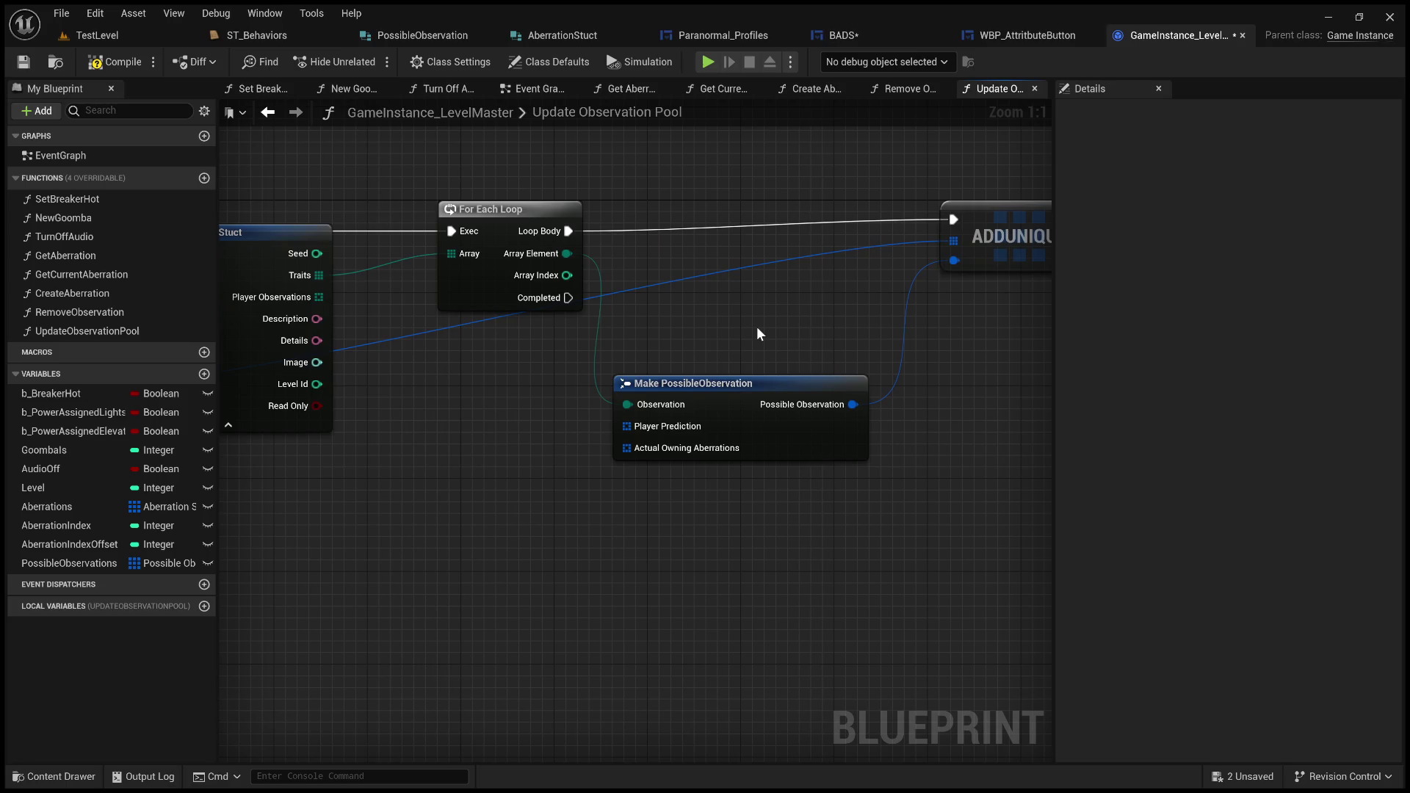
{"action": "mouse_move", "coordinate": [760, 334]}
{"action": "left_mouse_down"}
{"action": "mouse_move", "coordinate": [807, 310]}
{"action": "mouse_move", "coordinate": [781, 332]}
{"action": "mouse_move", "coordinate": [1040, 348]}
{"action": "left_mouse_up"}
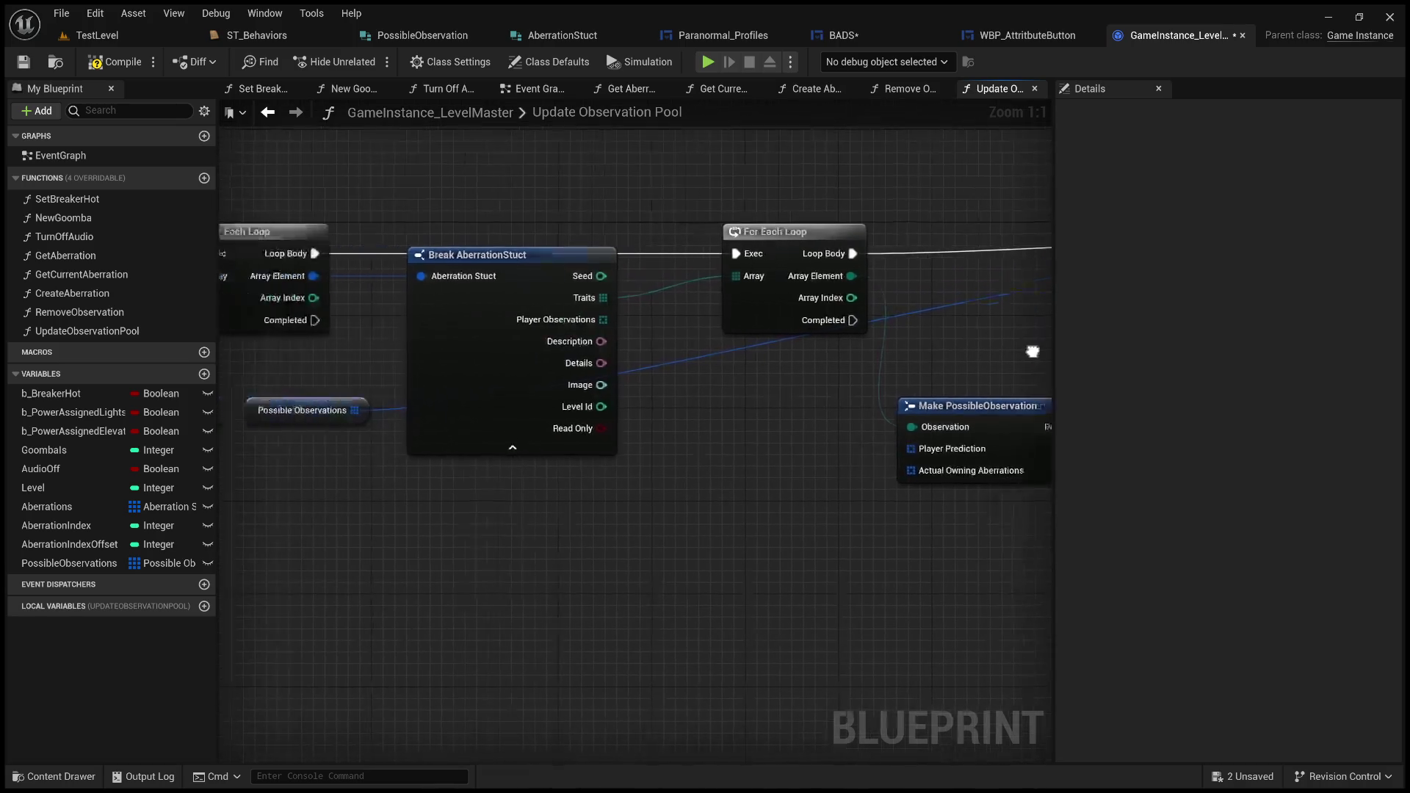
{"action": "mouse_move", "coordinate": [514, 330]}
{"action": "left_mouse_down"}
{"action": "mouse_move", "coordinate": [992, 363]}
{"action": "mouse_move", "coordinate": [1013, 314]}
{"action": "mouse_move", "coordinate": [899, 359]}
{"action": "mouse_move", "coordinate": [724, 349]}
{"action": "mouse_move", "coordinate": [752, 333]}
{"action": "mouse_move", "coordinate": [645, 346]}
{"action": "mouse_move", "coordinate": [1012, 346]}
{"action": "mouse_move", "coordinate": [697, 360]}
{"action": "mouse_move", "coordinate": [982, 394]}
{"action": "mouse_move", "coordinate": [1098, 386]}
{"action": "left_mouse_up"}
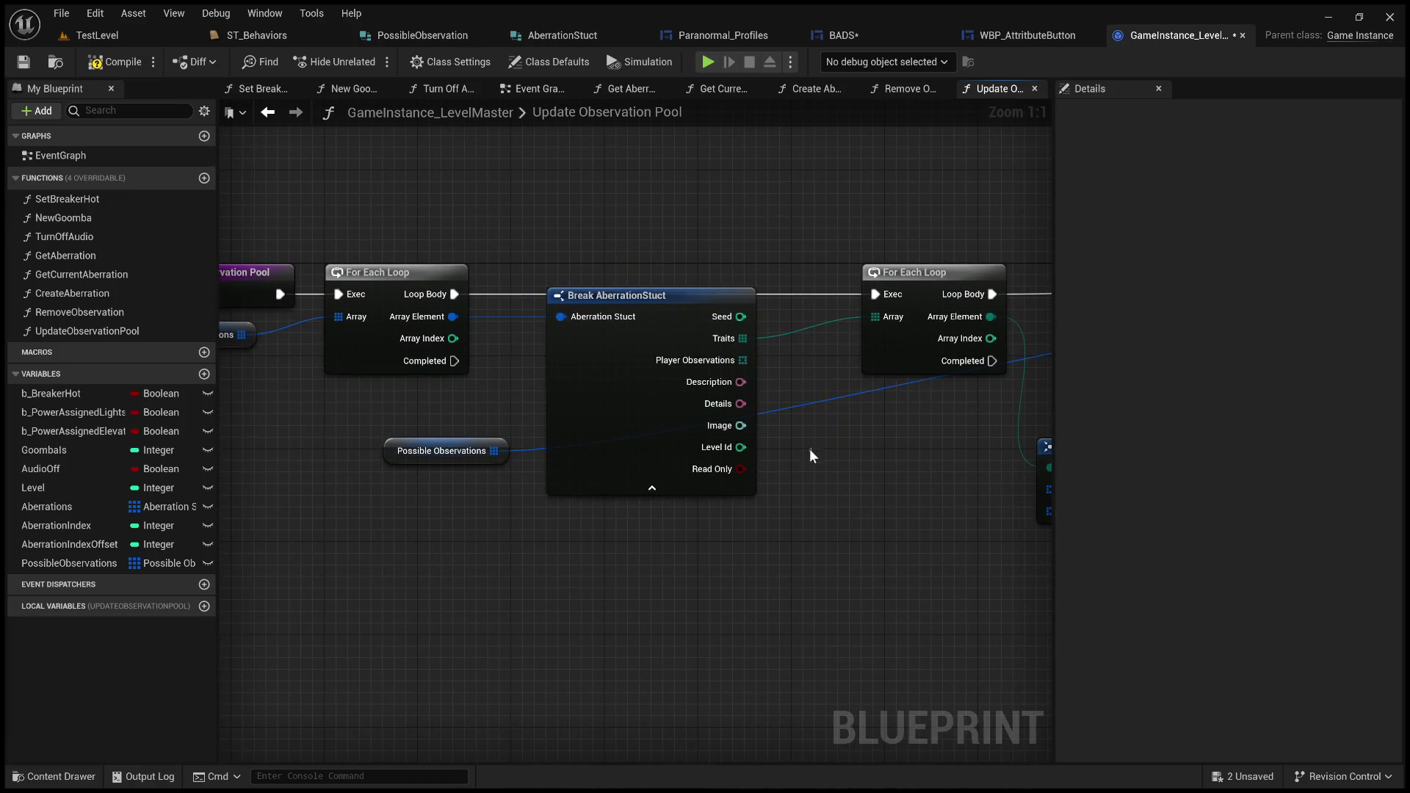